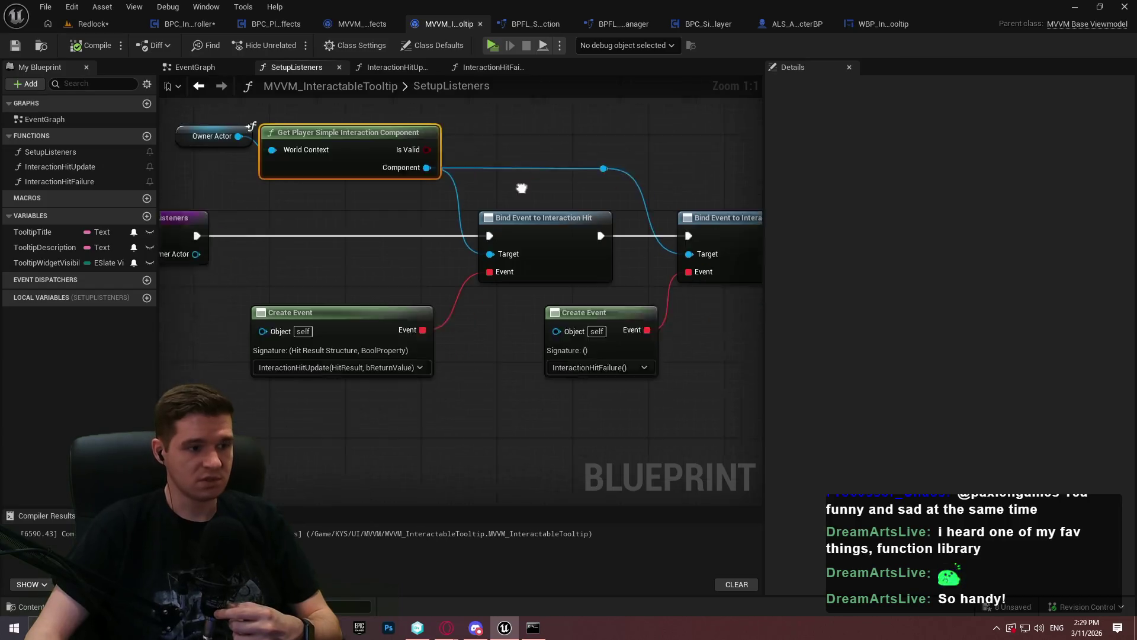
Step: Add a breakpoint on SetupListeners and play until execution pauses there
right_click(301, 258)
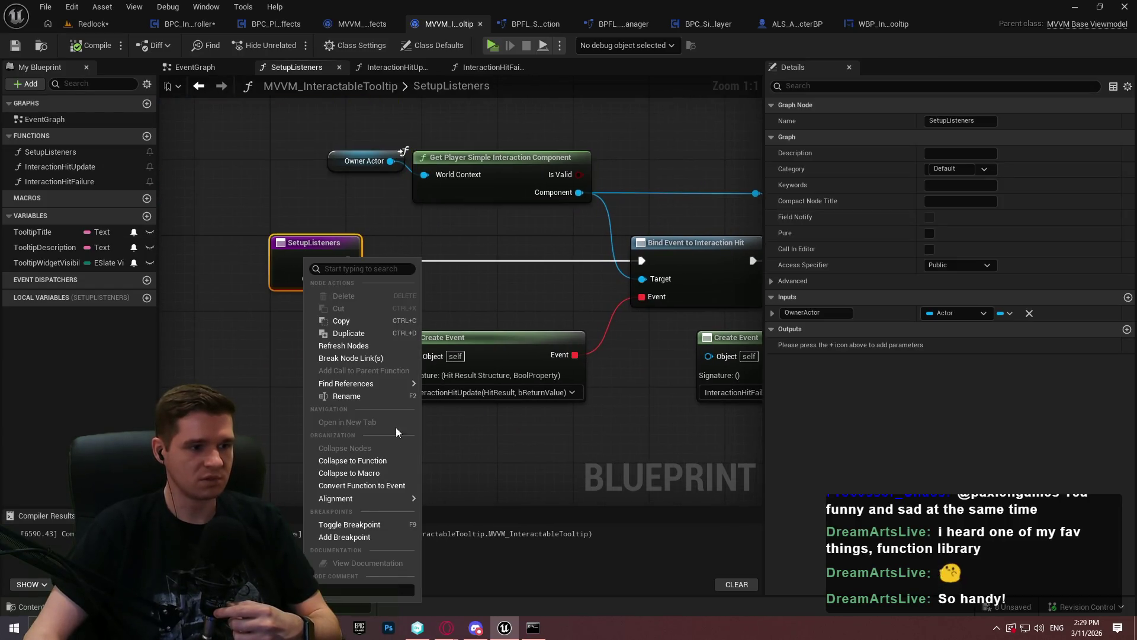
left_click(354, 536)
left_click(491, 51)
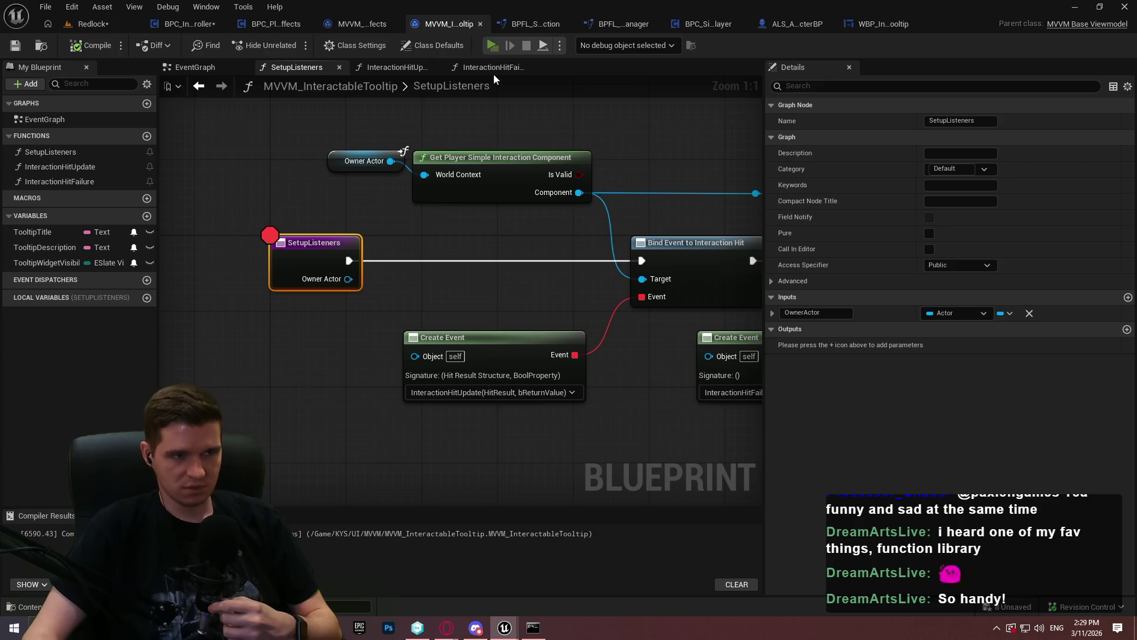
left_click(575, 500)
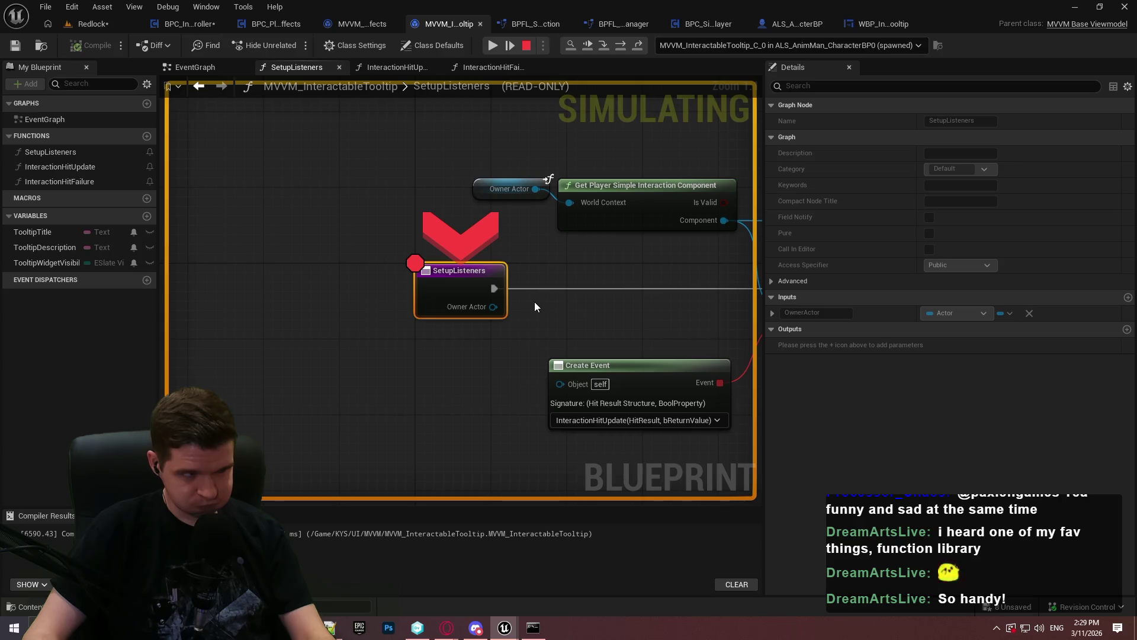
Step: Step through IsValid to GetPlayerSimpleInteractionComponent's Return Node with F11, then stop the session
key("F11")
key("F11")
key("F11")
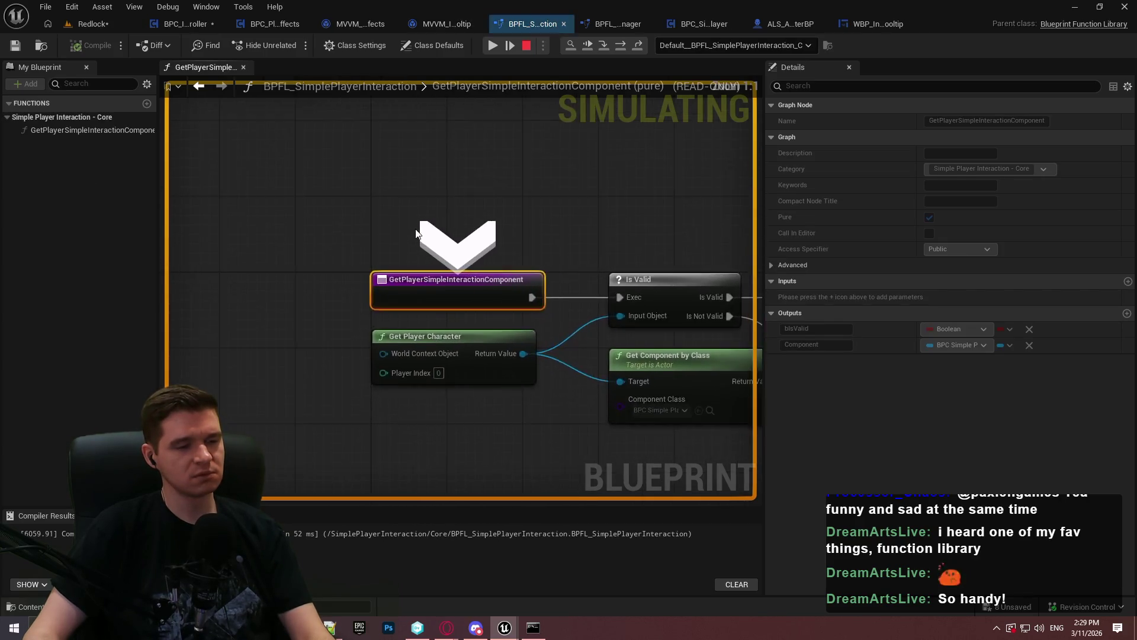
key("F11")
key("F11")
key("F11")
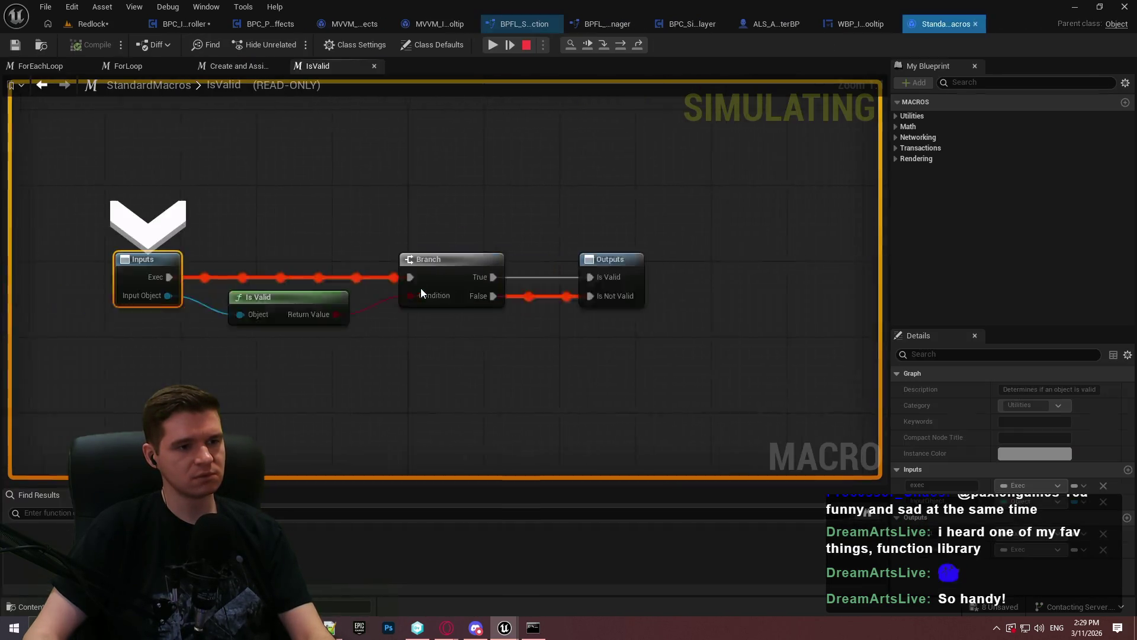
key("F11")
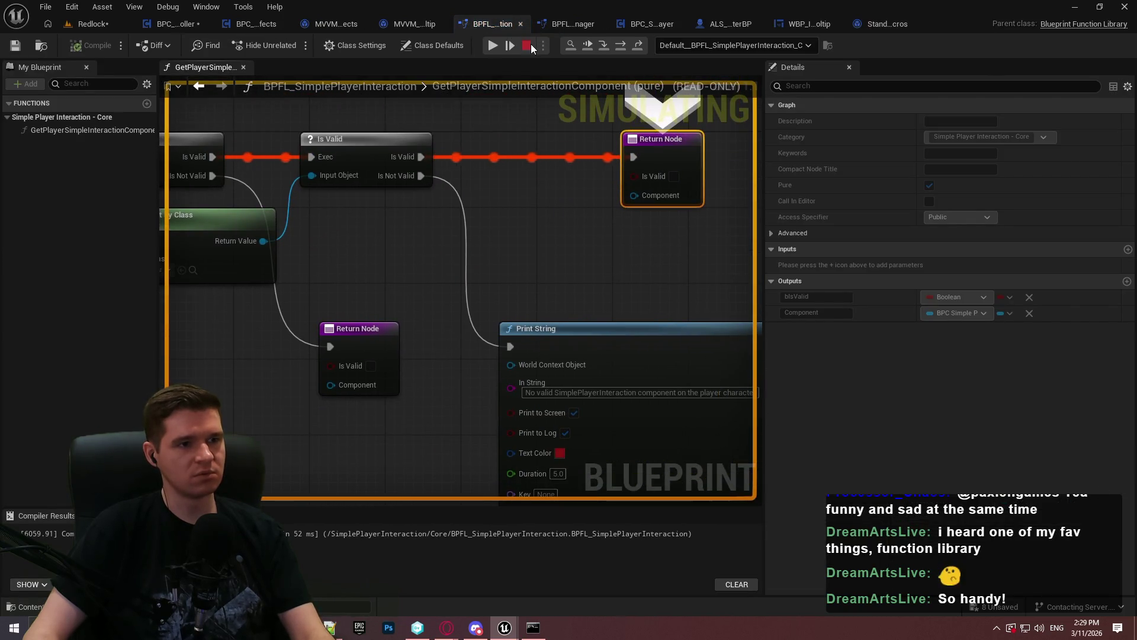
left_click(527, 45)
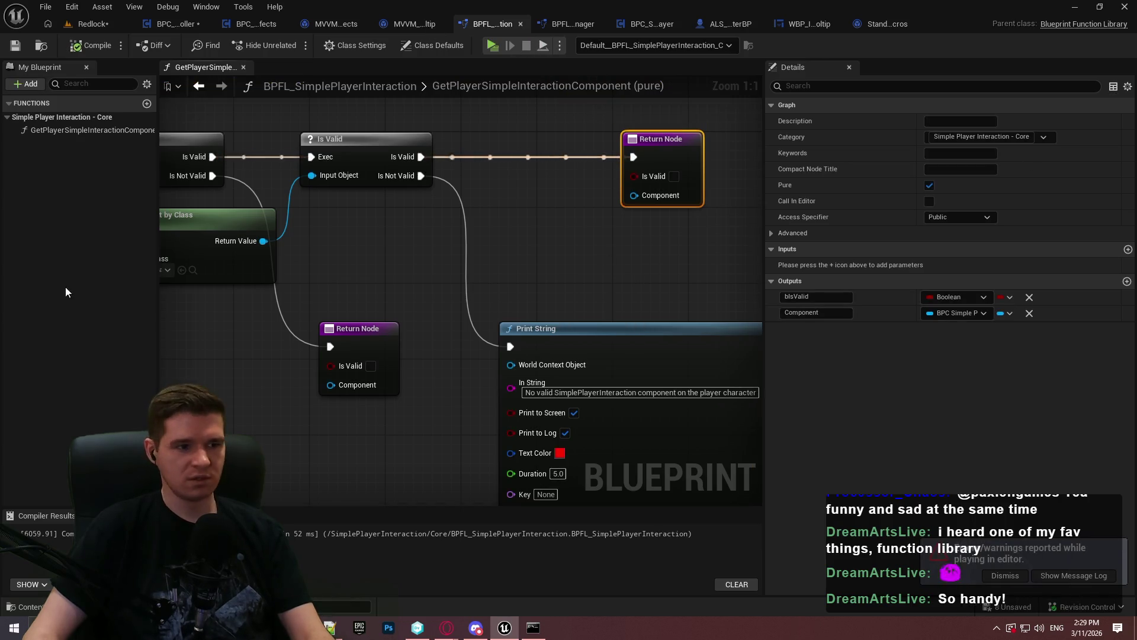
Step: Wire Get Component by Class's Return Value into the Return Node's Component pin, then open BPC_InteractableTooltipController
mouse_move(262, 242)
left_mouse_down()
mouse_move(689, 194)
mouse_move(664, 195)
left_mouse_up()
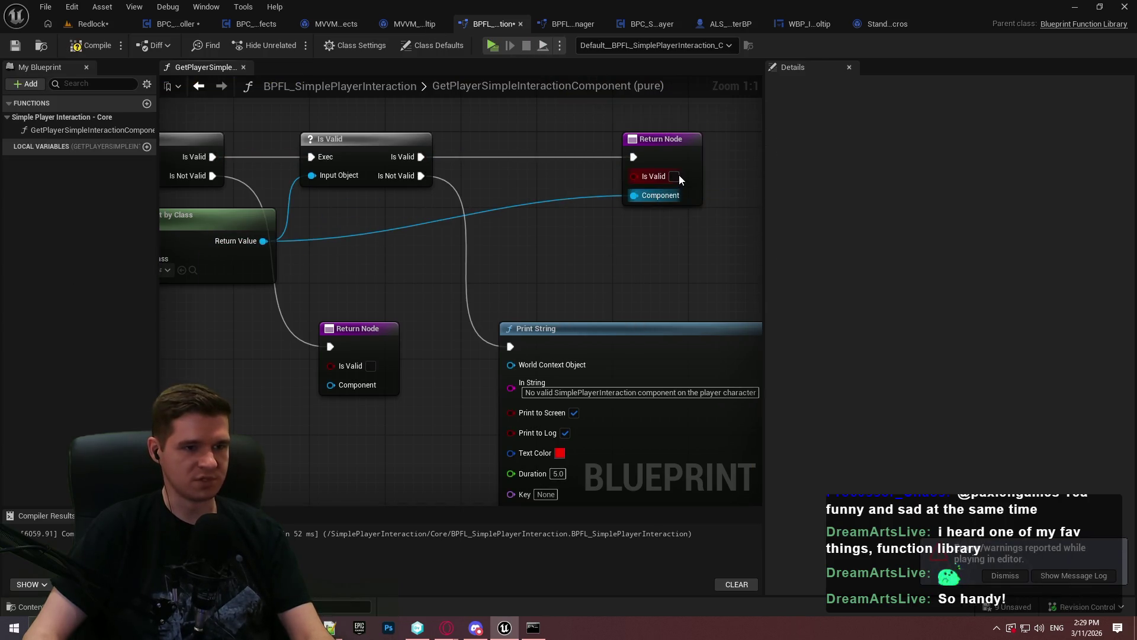
mouse_move(626, 263)
left_mouse_down()
mouse_move(282, 226)
mouse_move(408, 135)
left_mouse_up()
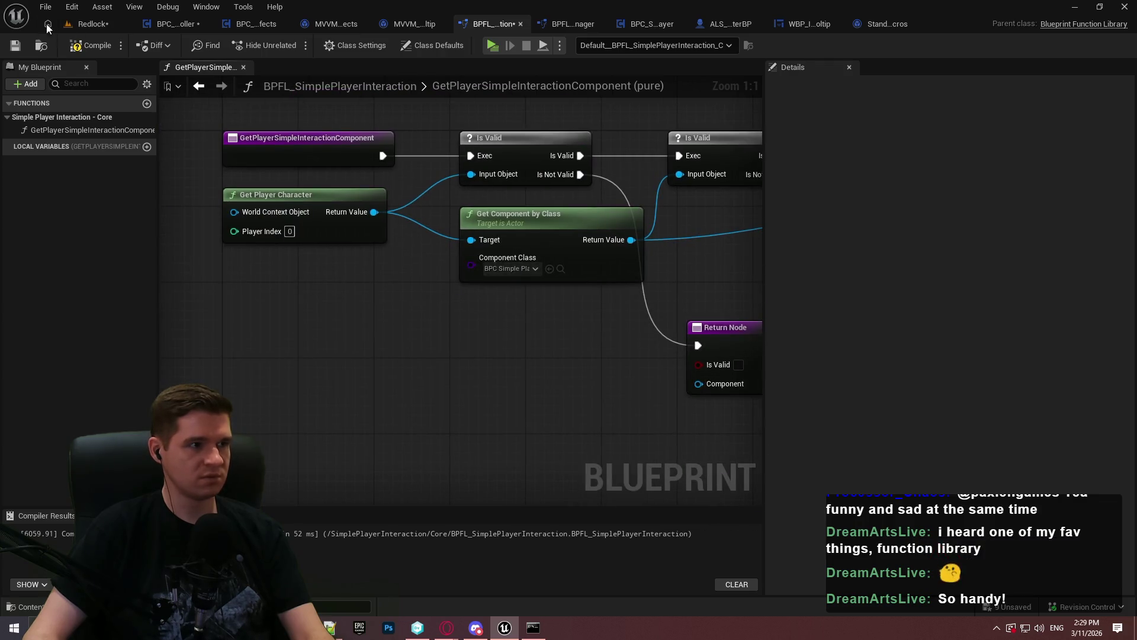
left_click(178, 25)
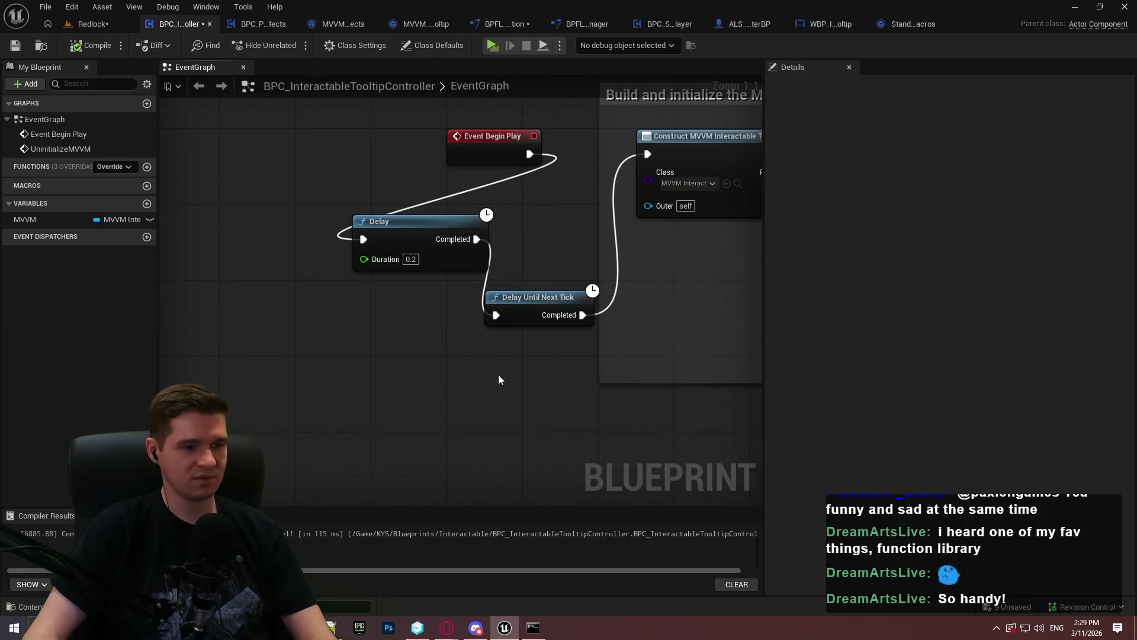
Step: Delete both Delay nodes, wire Begin Play straight to Construct, and retest through the breakpoint
key("Delete")
left_click_drag(531, 153, 641, 154)
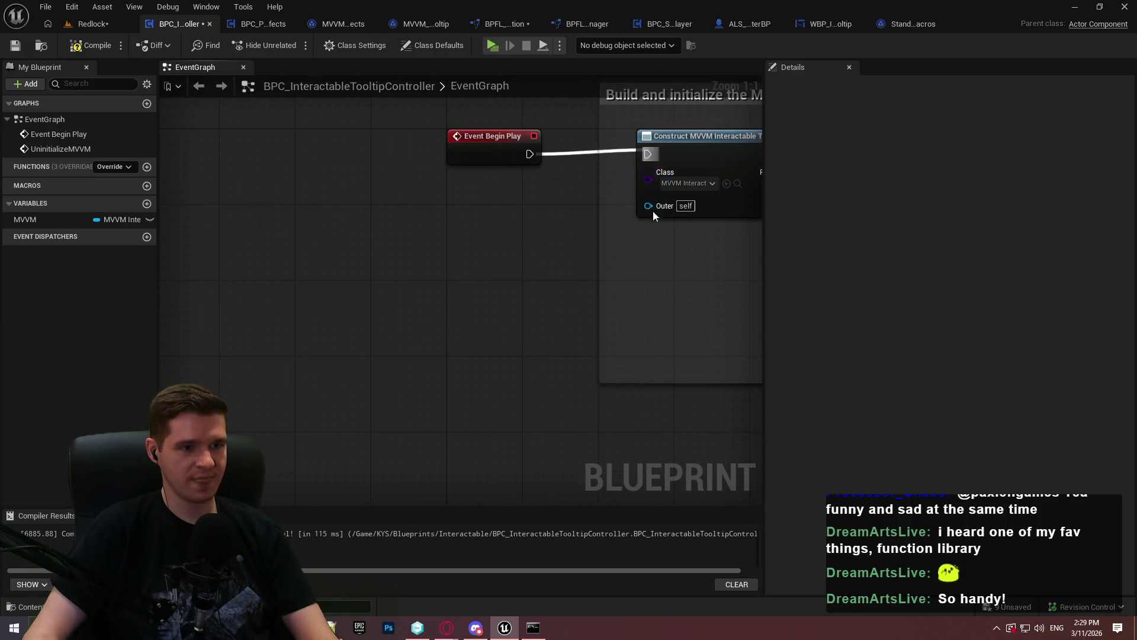
left_click(494, 46)
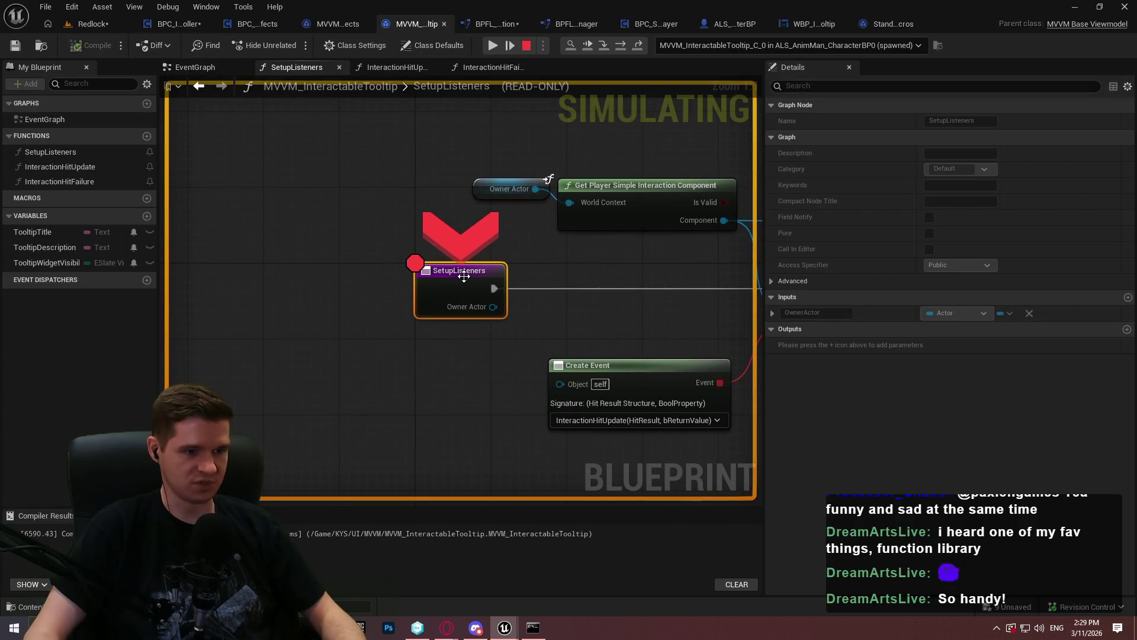
key("F11")
key("F11")
key("F11")
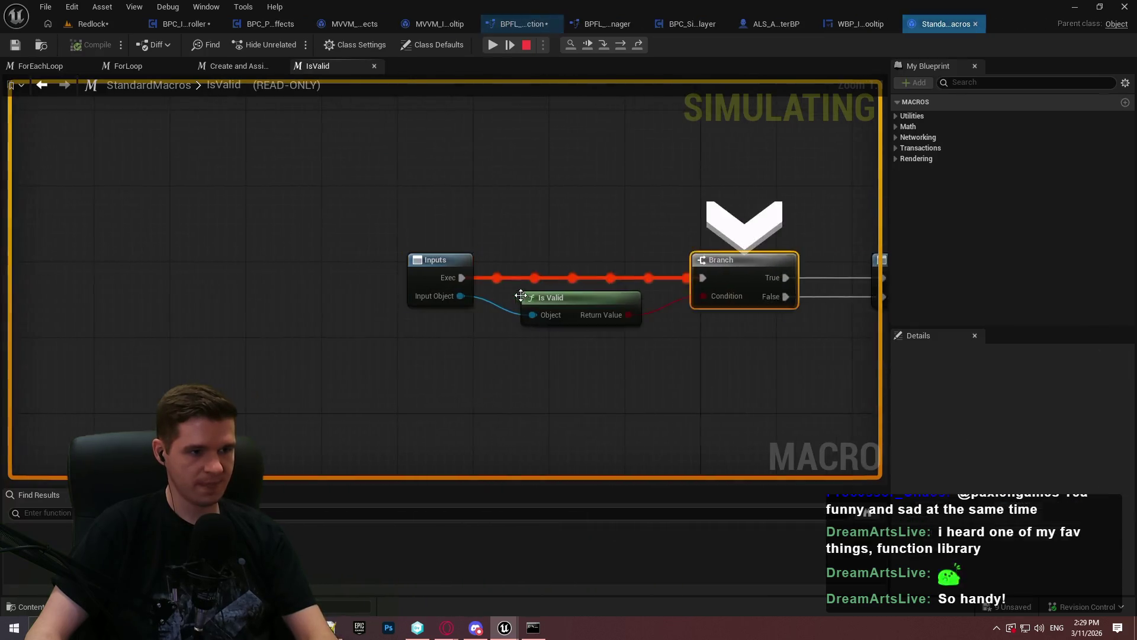
key("F11")
key("F11")
key("F11")
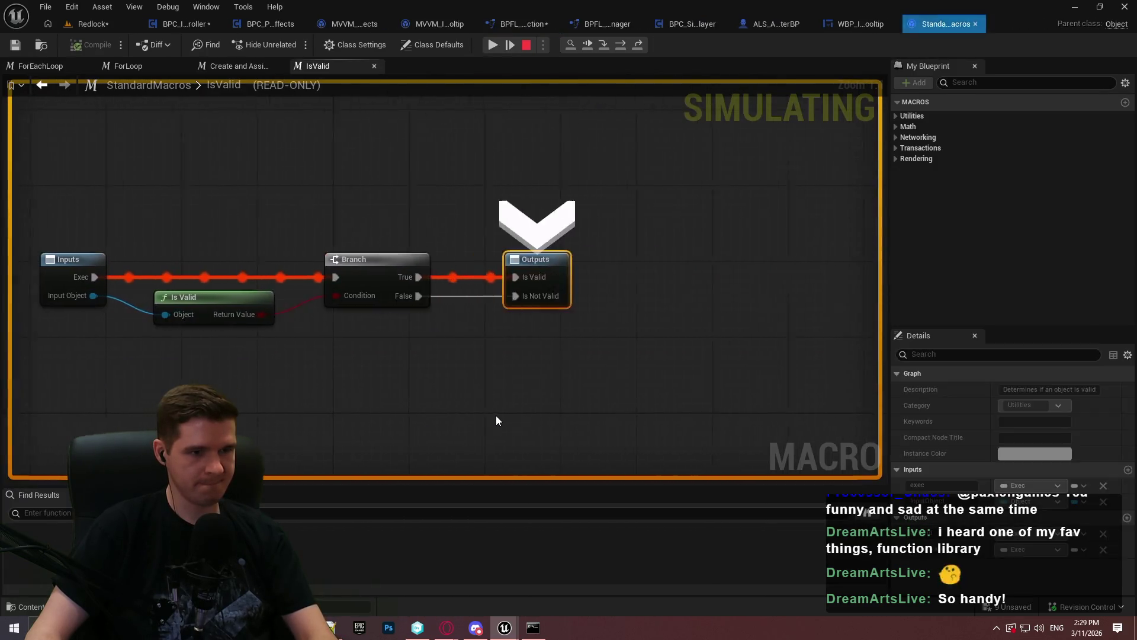
key("F11")
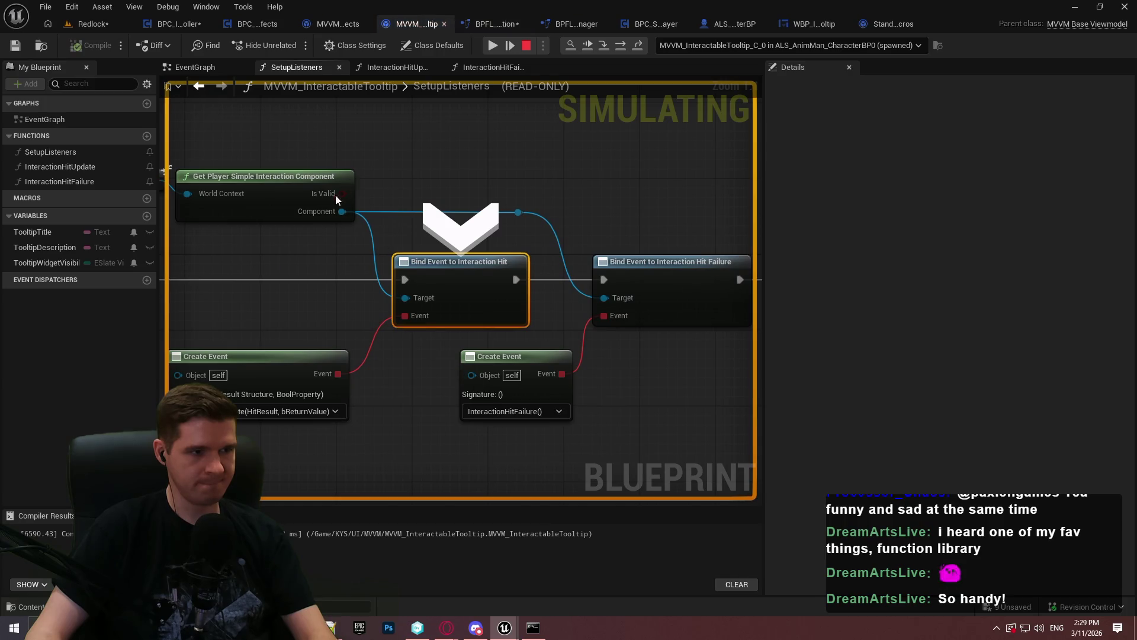
left_click(517, 48)
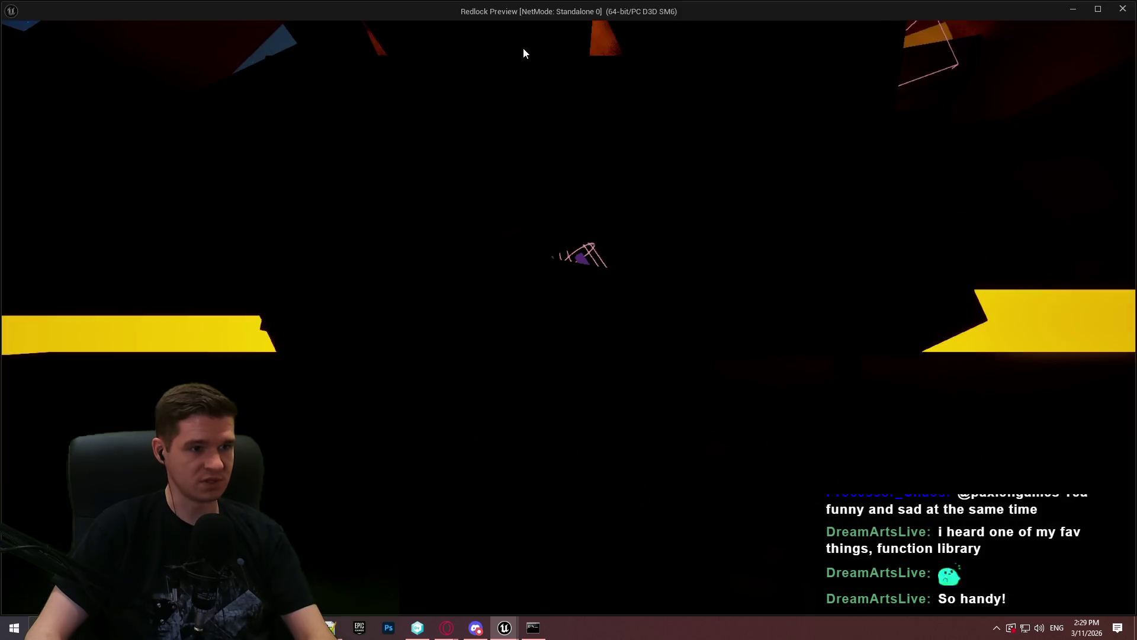
left_click(1073, 8)
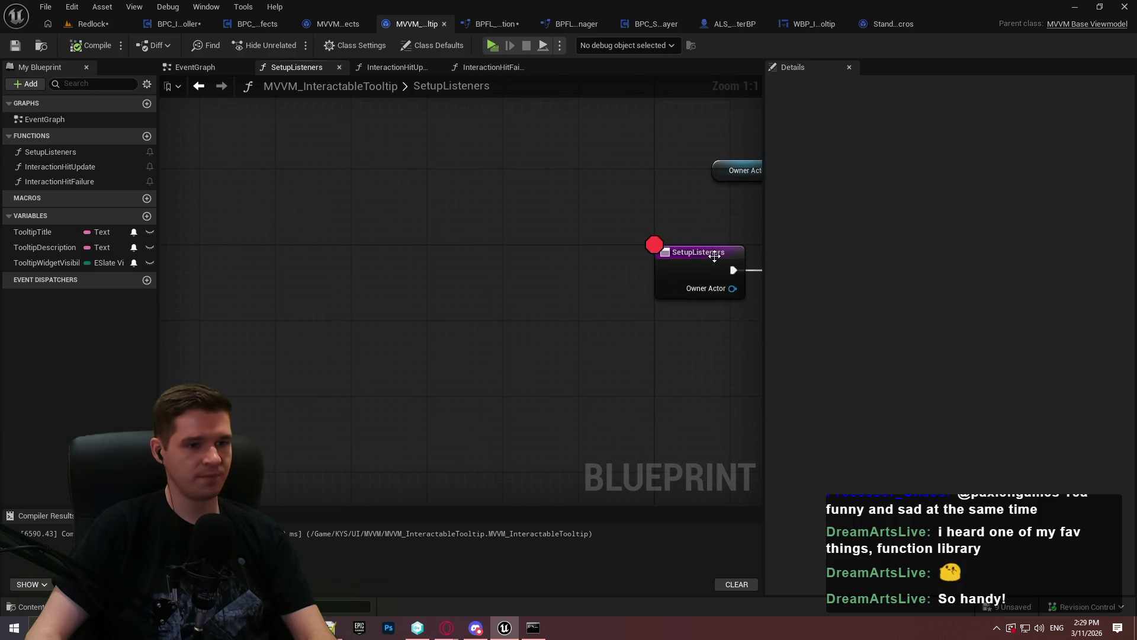
Step: Remove the SetupListeners breakpoint and review the controller's EventGraph and component lookup function
right_click(716, 260)
left_click(768, 536)
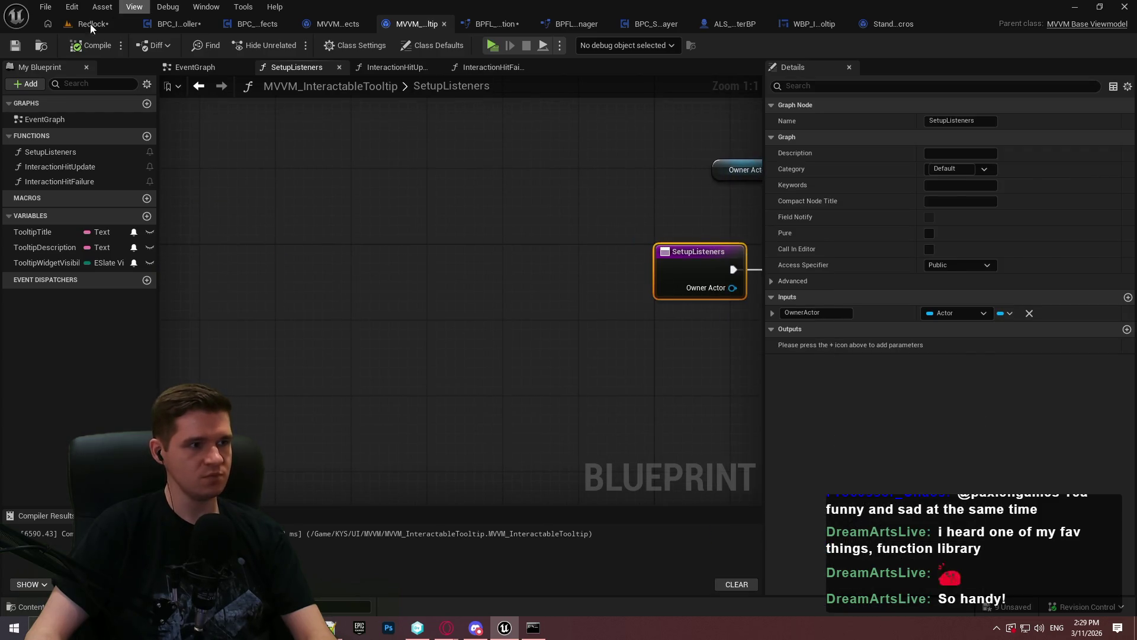
left_click(169, 23)
left_click_drag(455, 222, 303, 229)
scroll(303, 229, "down", 1)
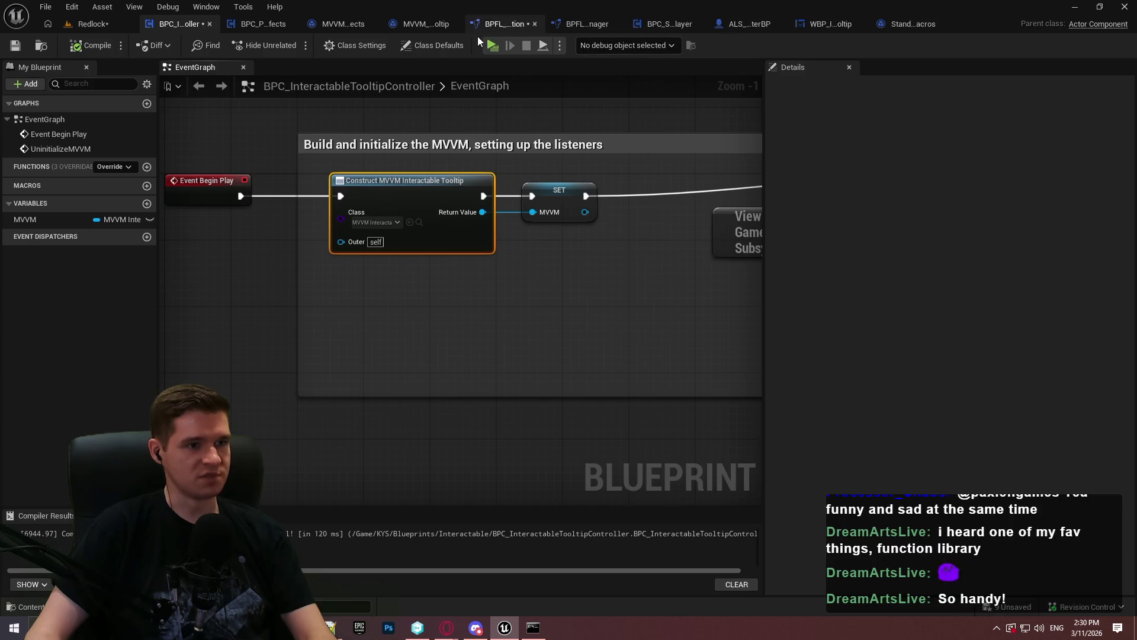
left_click(483, 24)
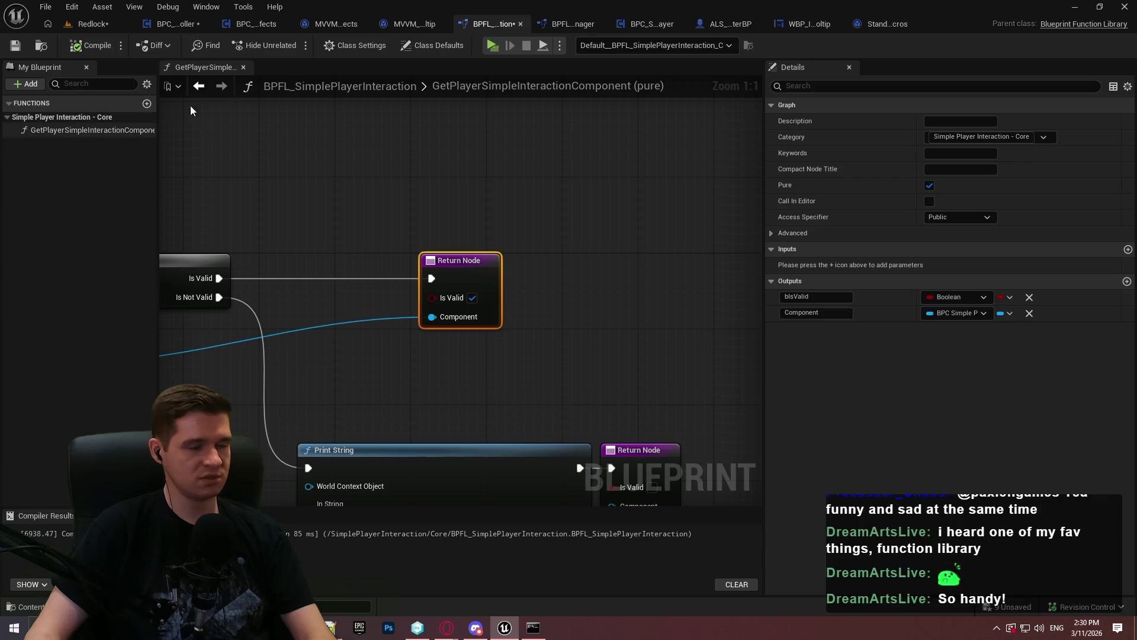
left_click(412, 24)
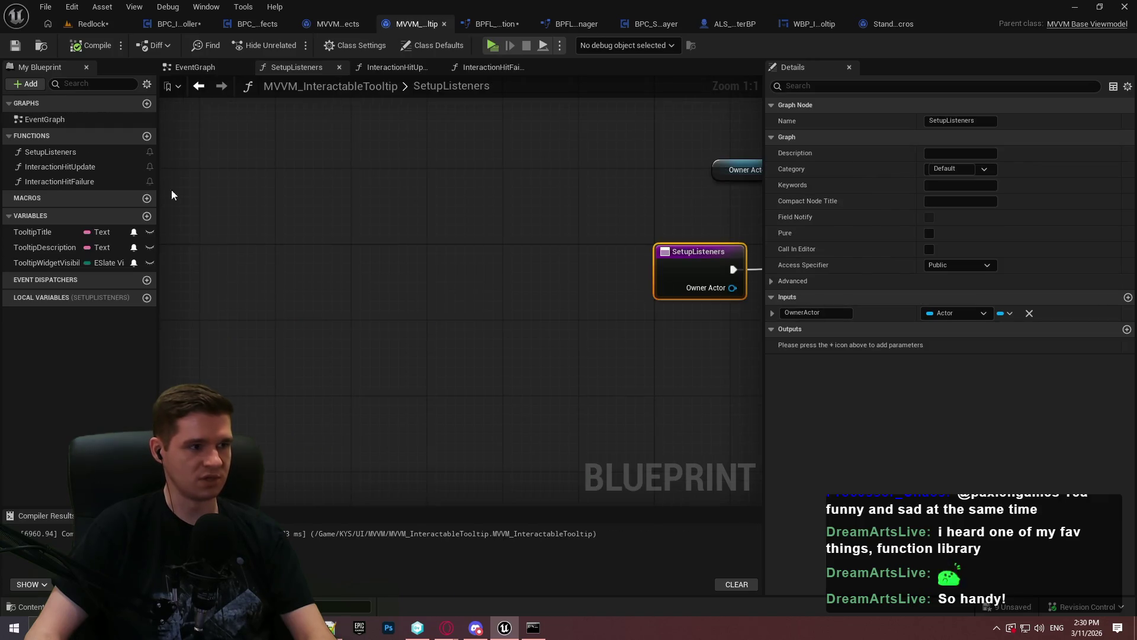
Step: Default TooltipWidgetVisibility to Collapsed, compile the viewmodel, and launch the game
left_click(64, 260)
left_click(958, 345)
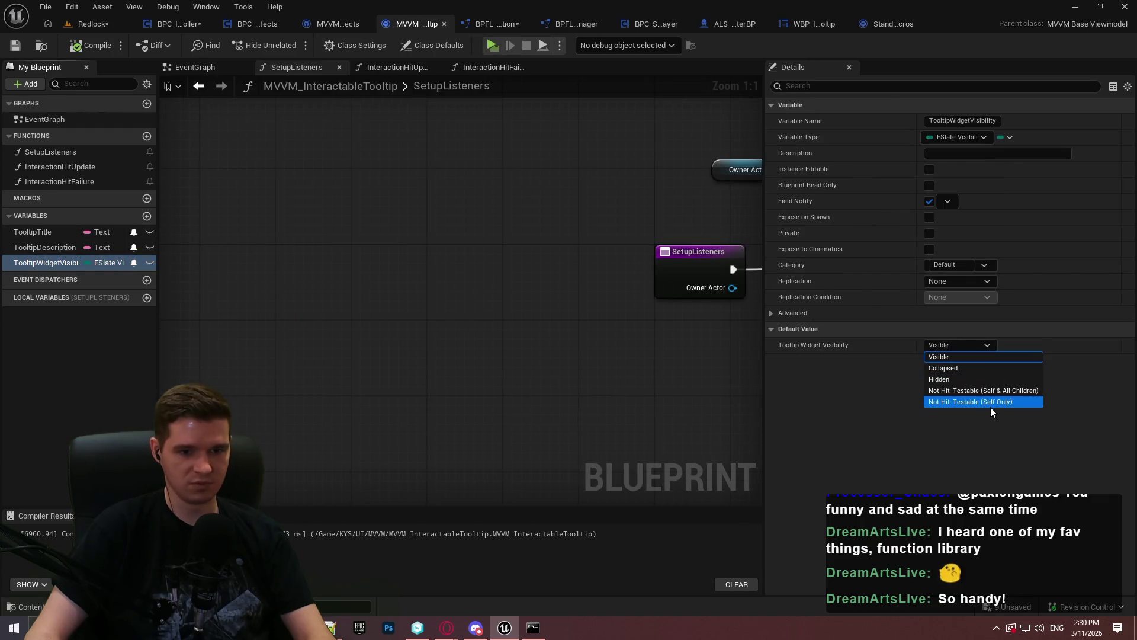
left_click(960, 369)
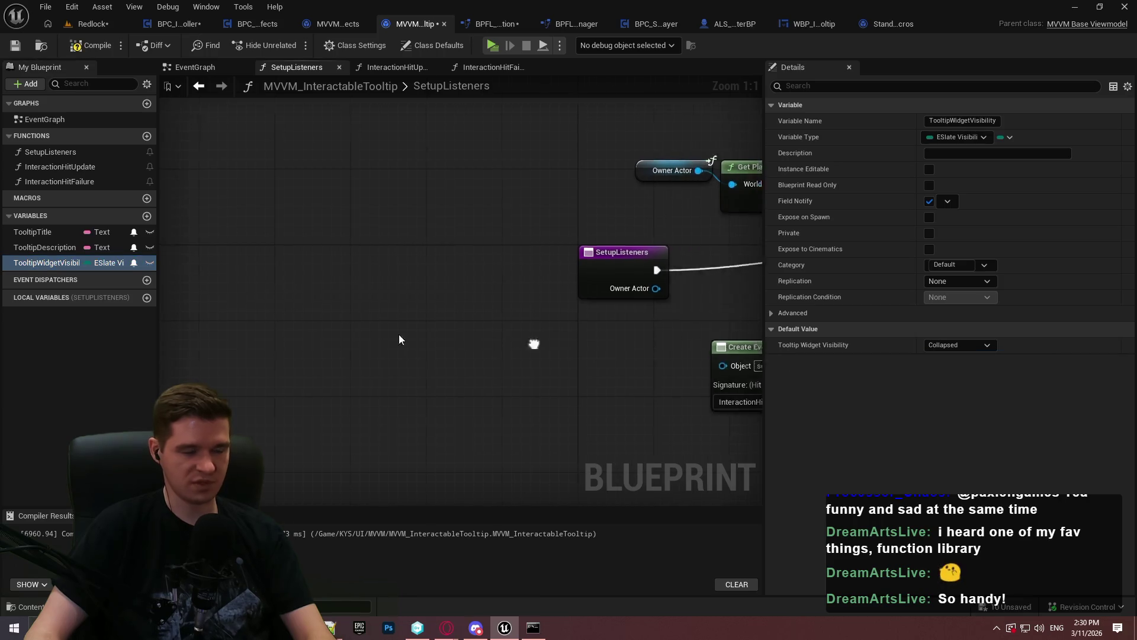
left_click(96, 46)
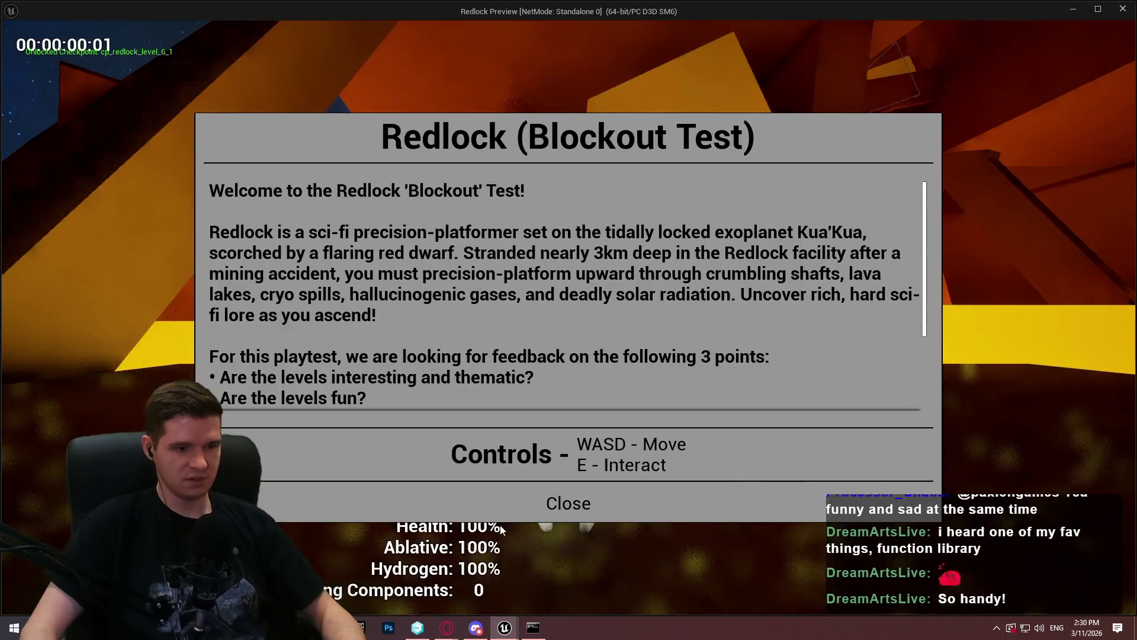
left_click(568, 503)
key("w")
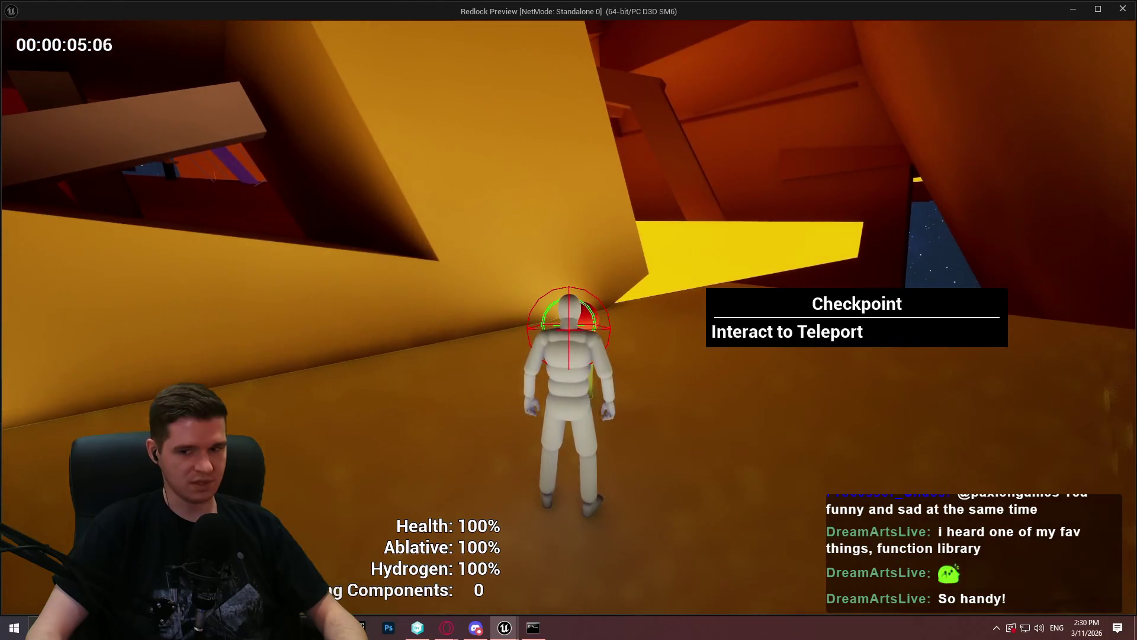
Step: Dismiss the Checkpoint Teleporting dialog and walk the character to the purple beam's prompt
key("e")
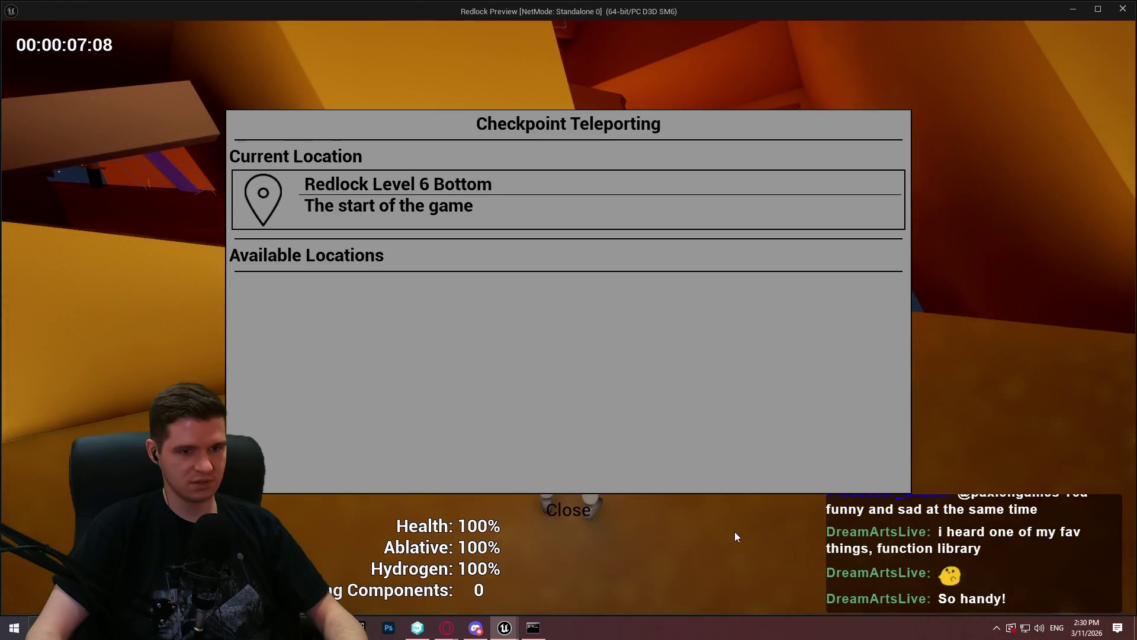
key("Escape")
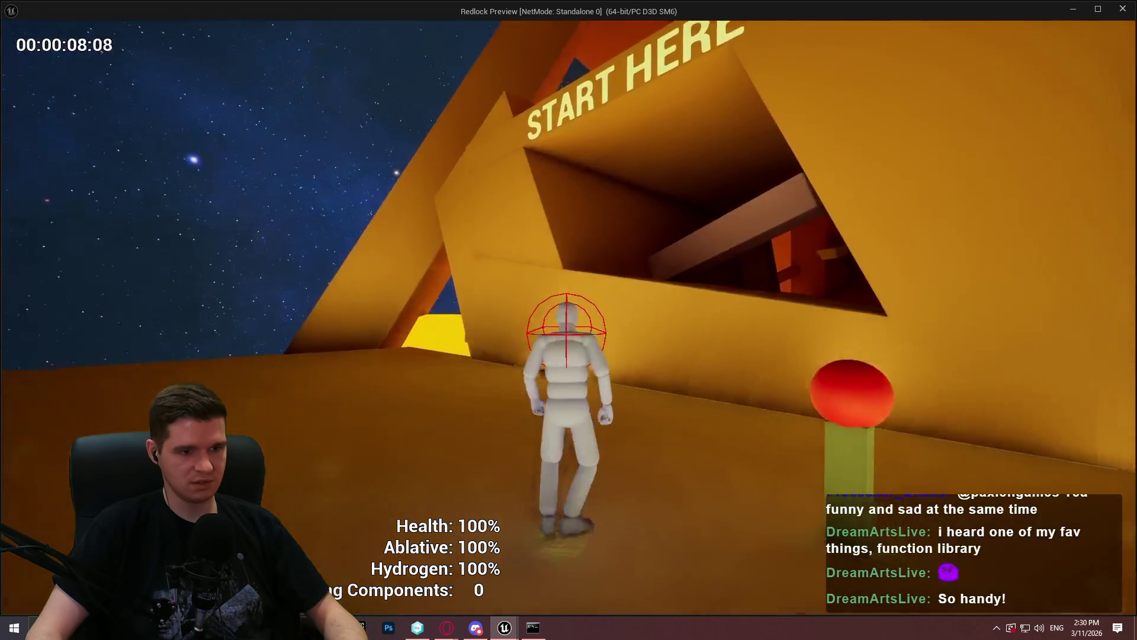
key("w")
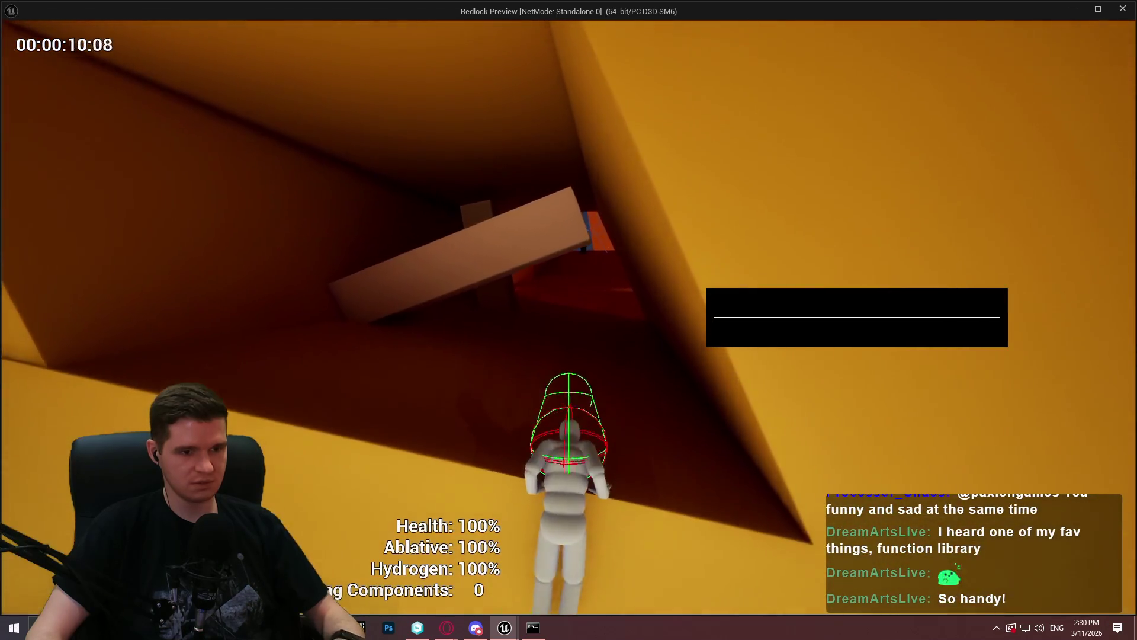
key("w")
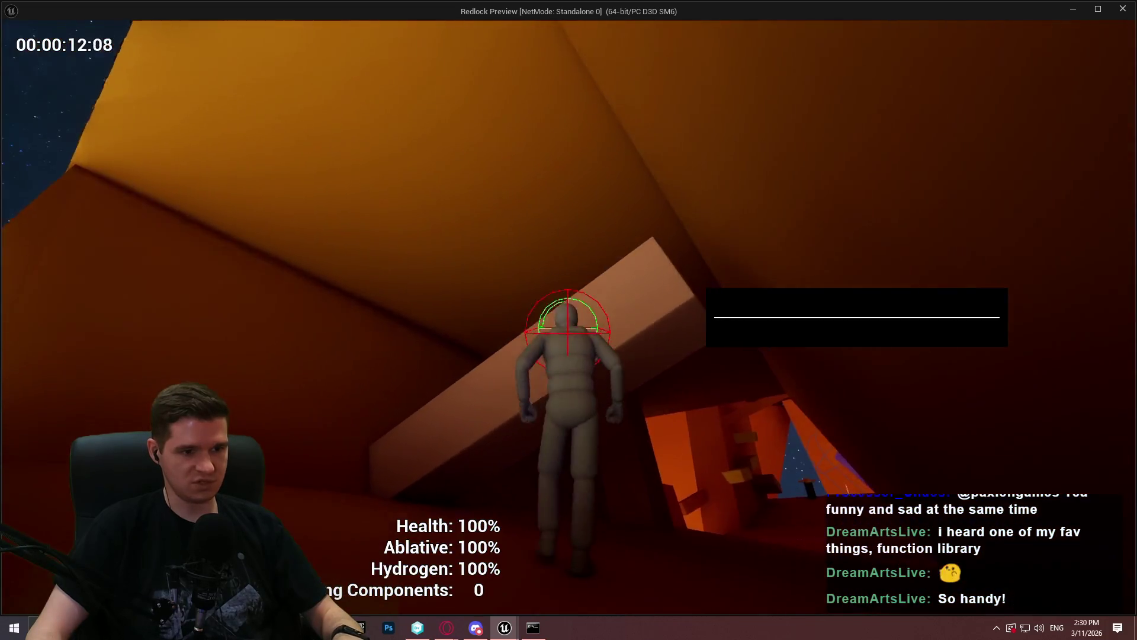
key("w")
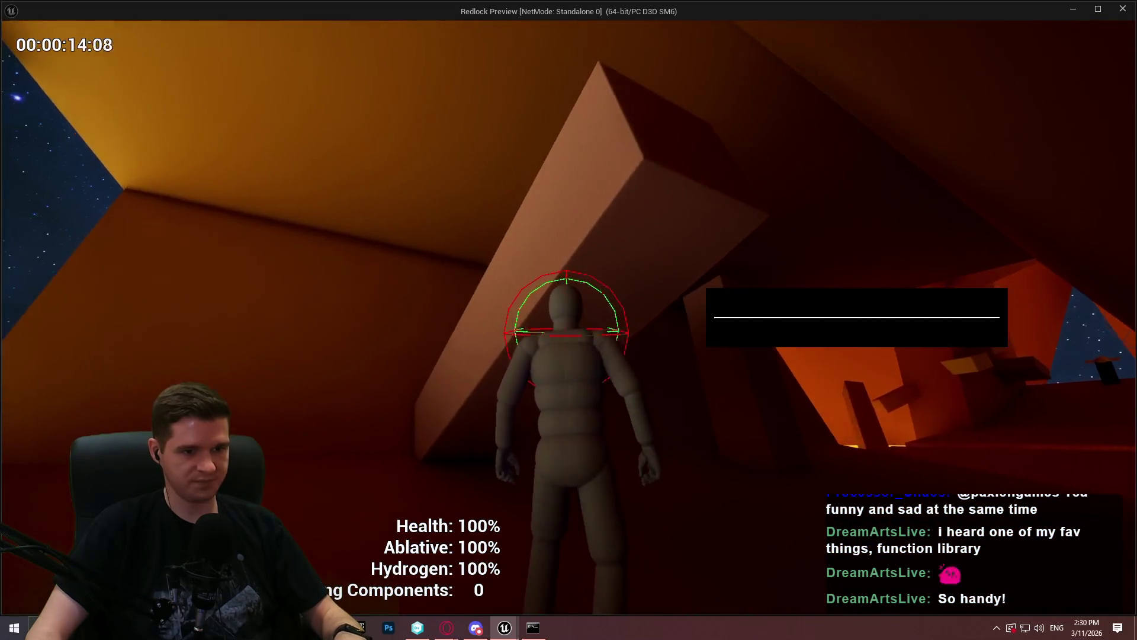
key("w")
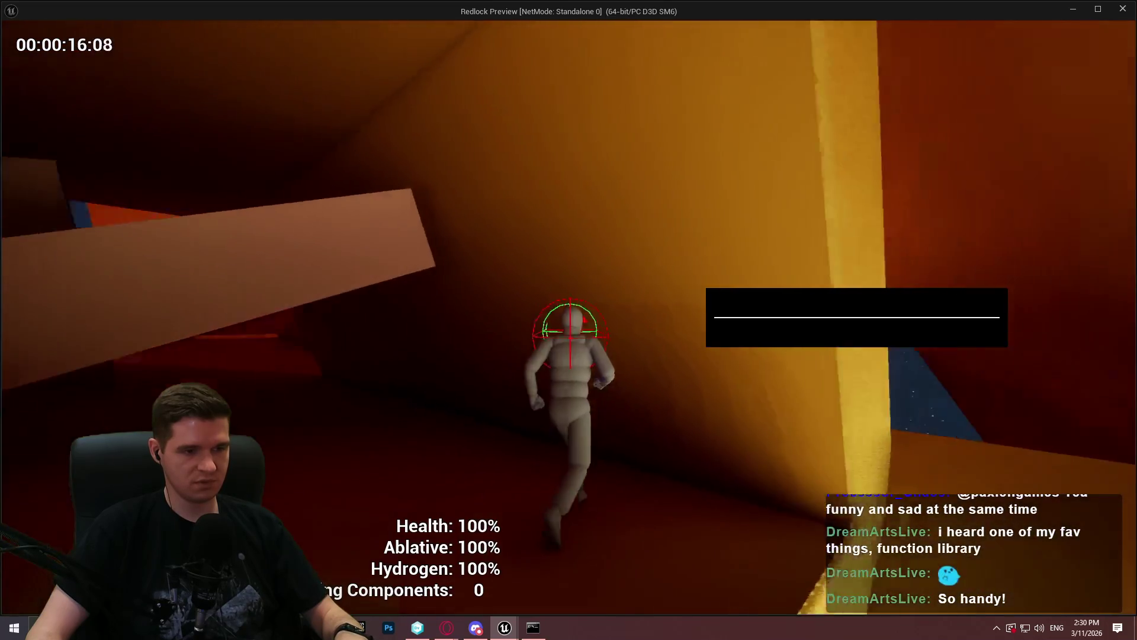
key("w")
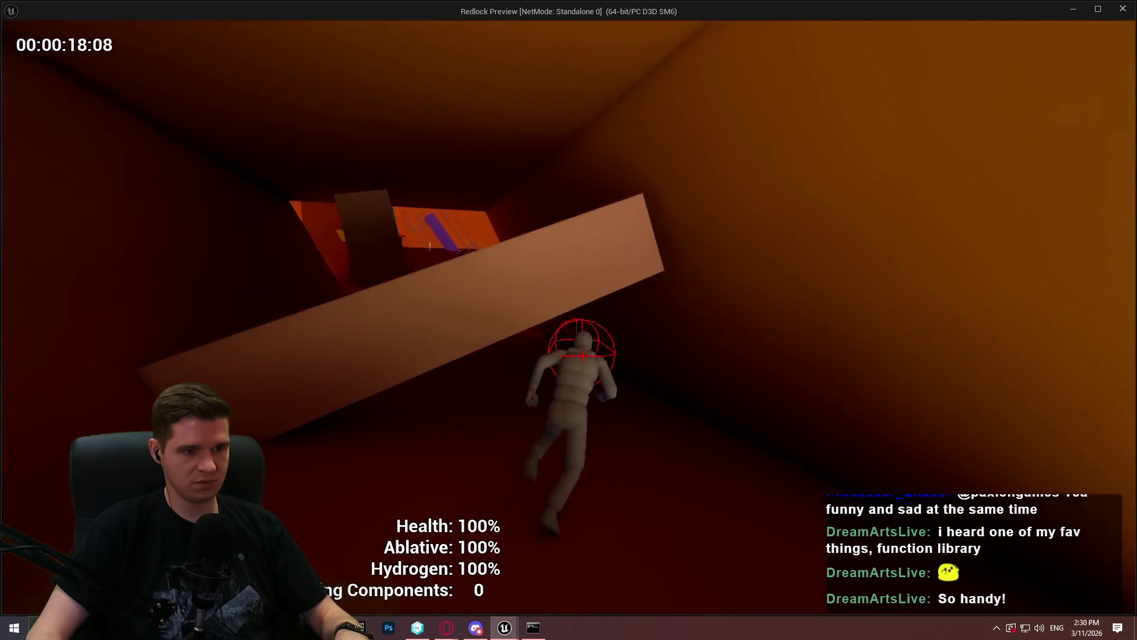
key("w")
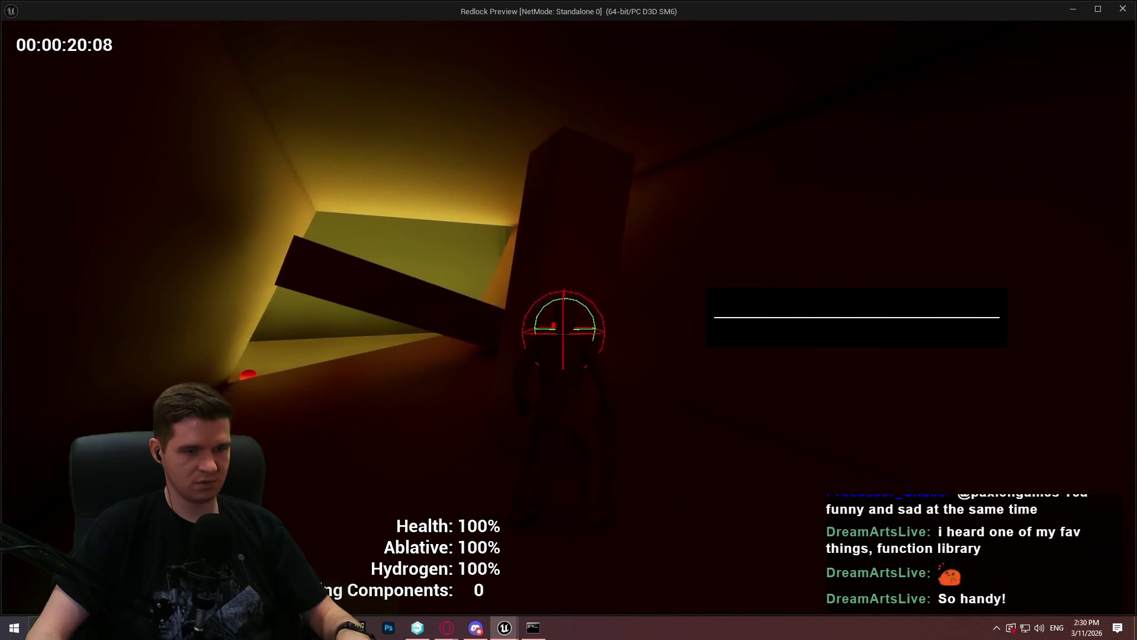
key("w")
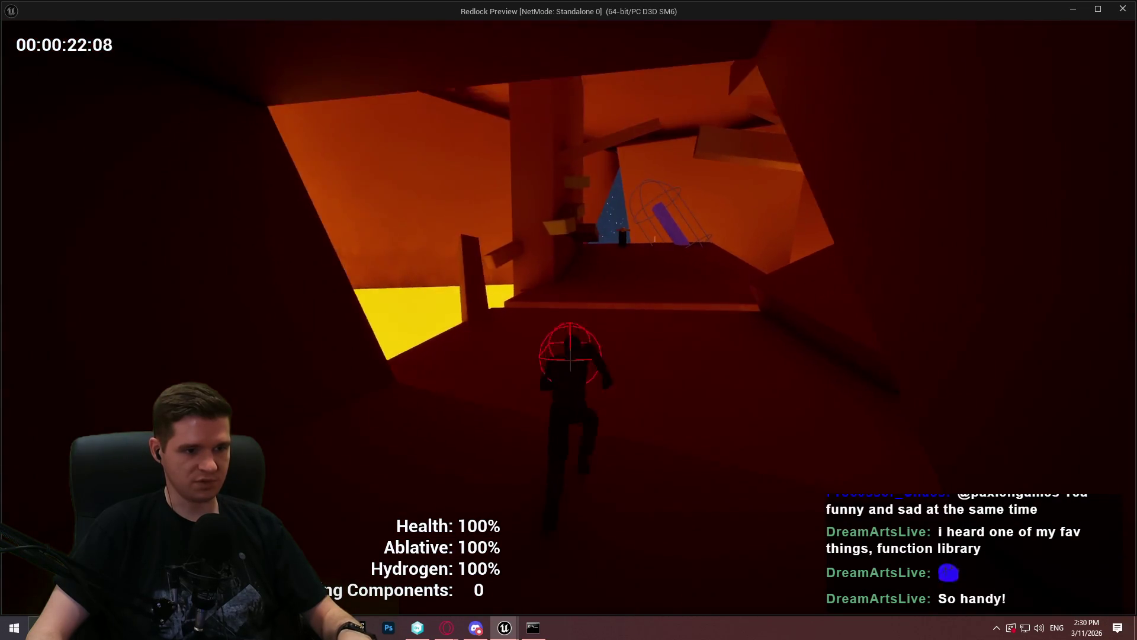
key("w")
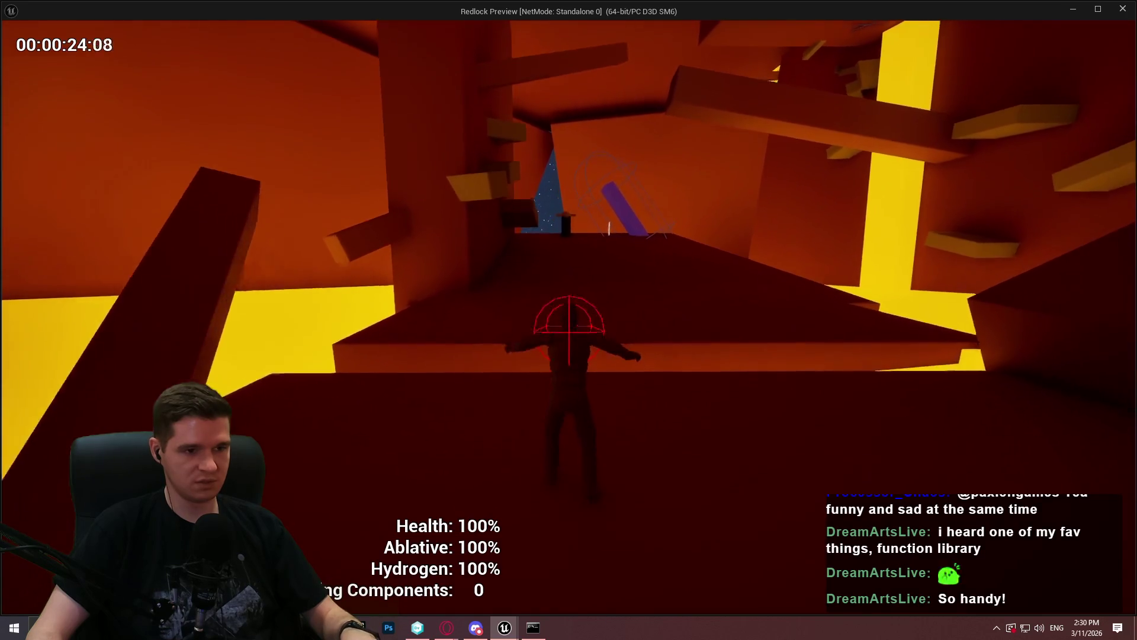
key("w")
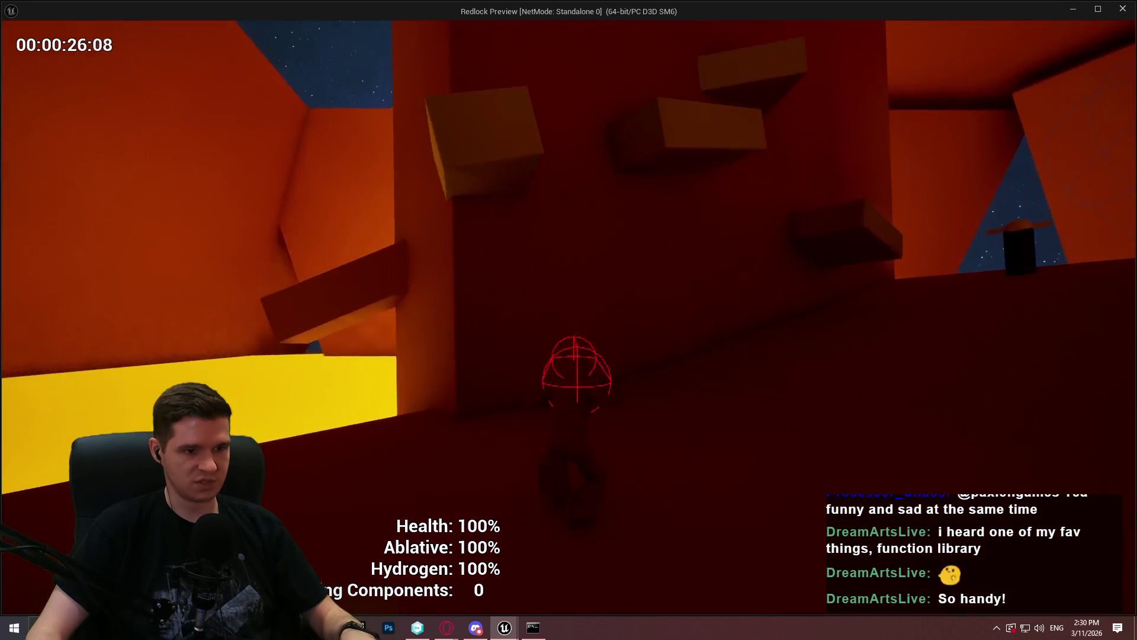
key("w")
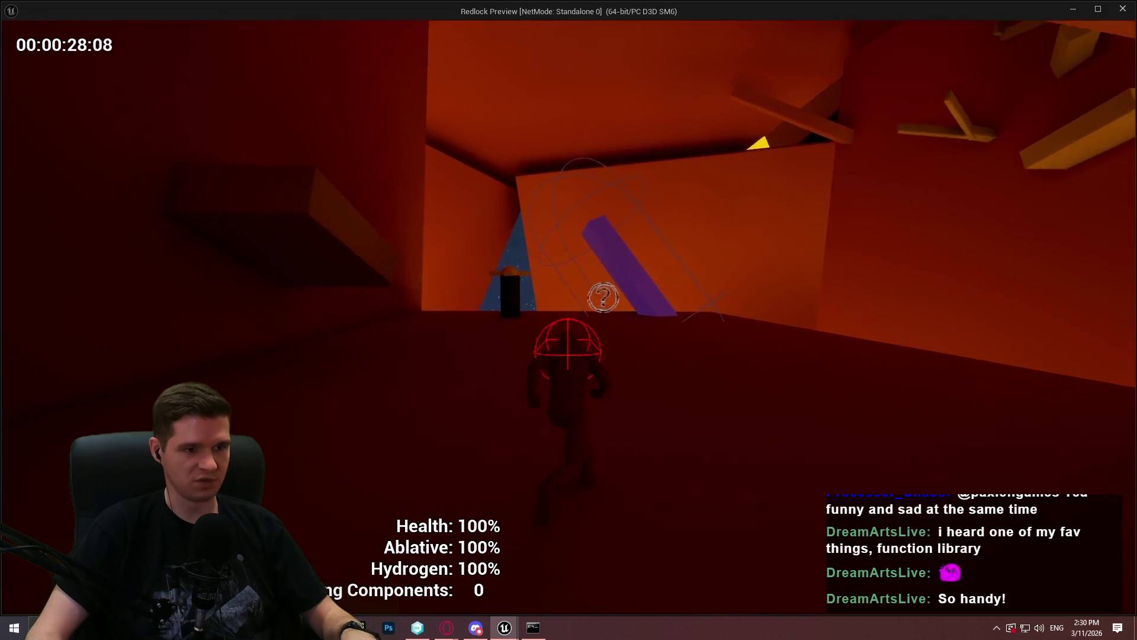
key("w")
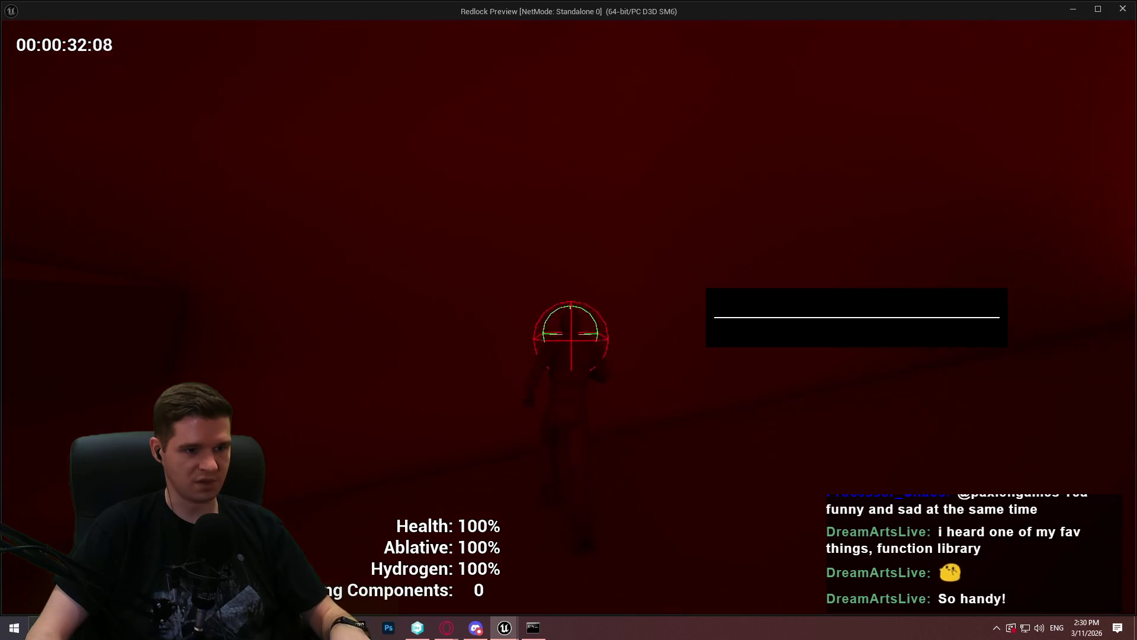
Step: Release the mouse from the game and bring the Blueprint editor to the front
key("super")
left_click(659, 36)
key("alt+Tab")
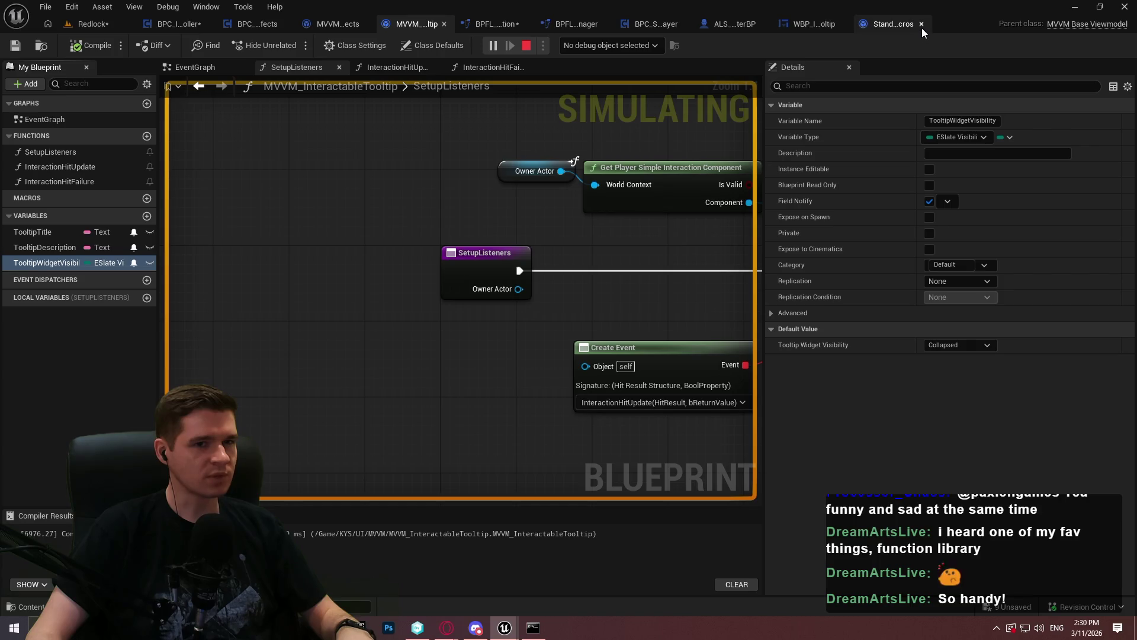
Step: Close the extra asset editor and review the Call Interaction Hit node in the player component
left_click(922, 24)
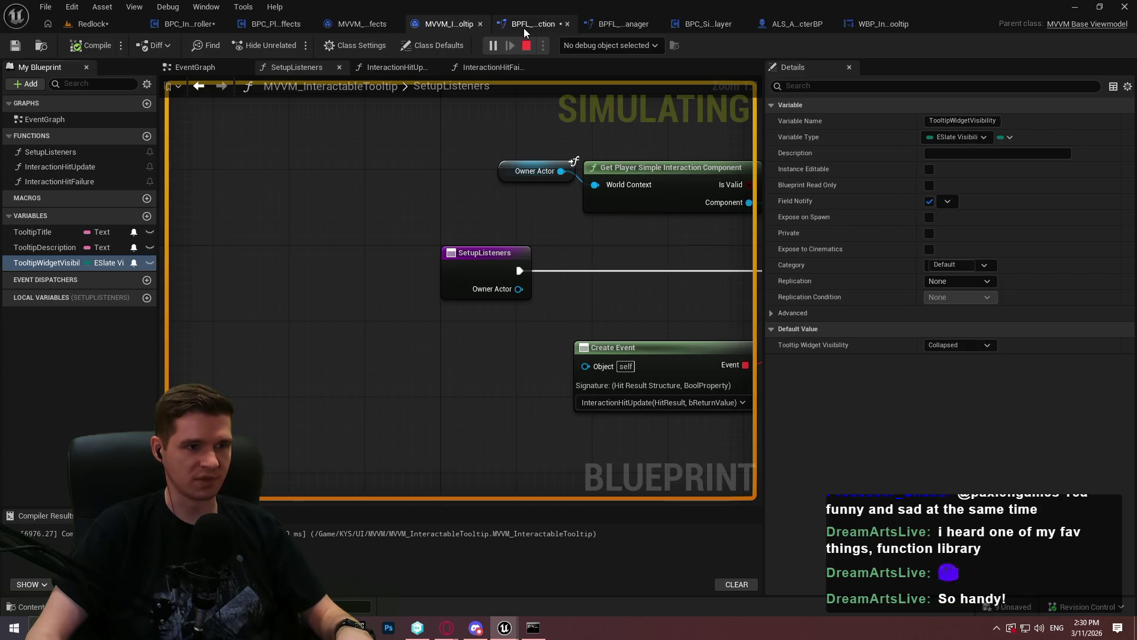
left_click(703, 23)
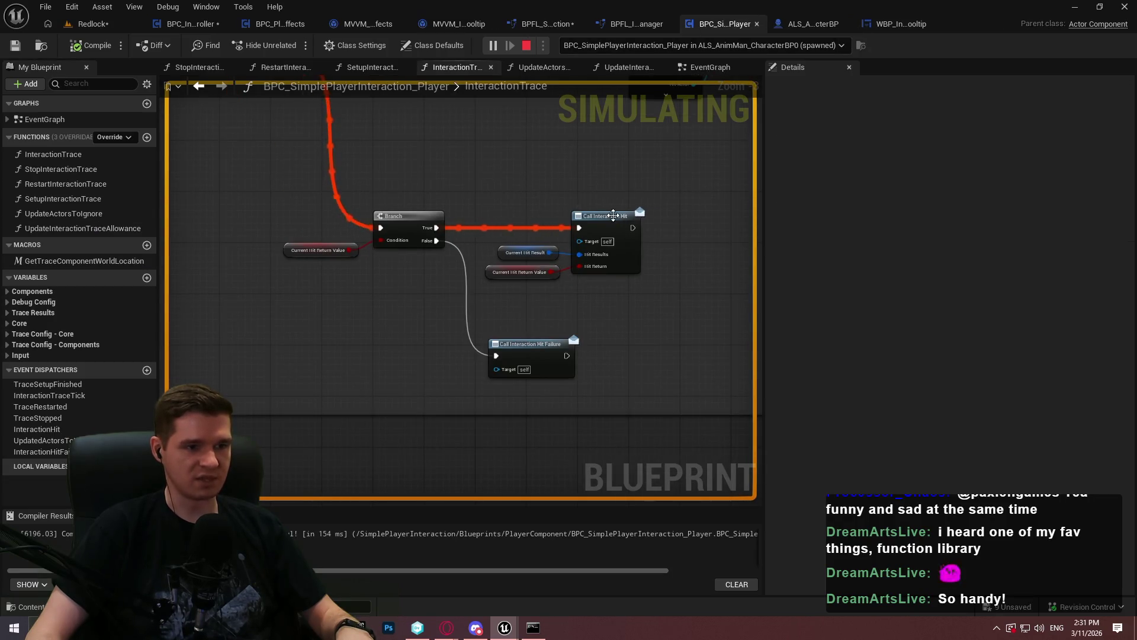
left_click(614, 215)
left_click(456, 23)
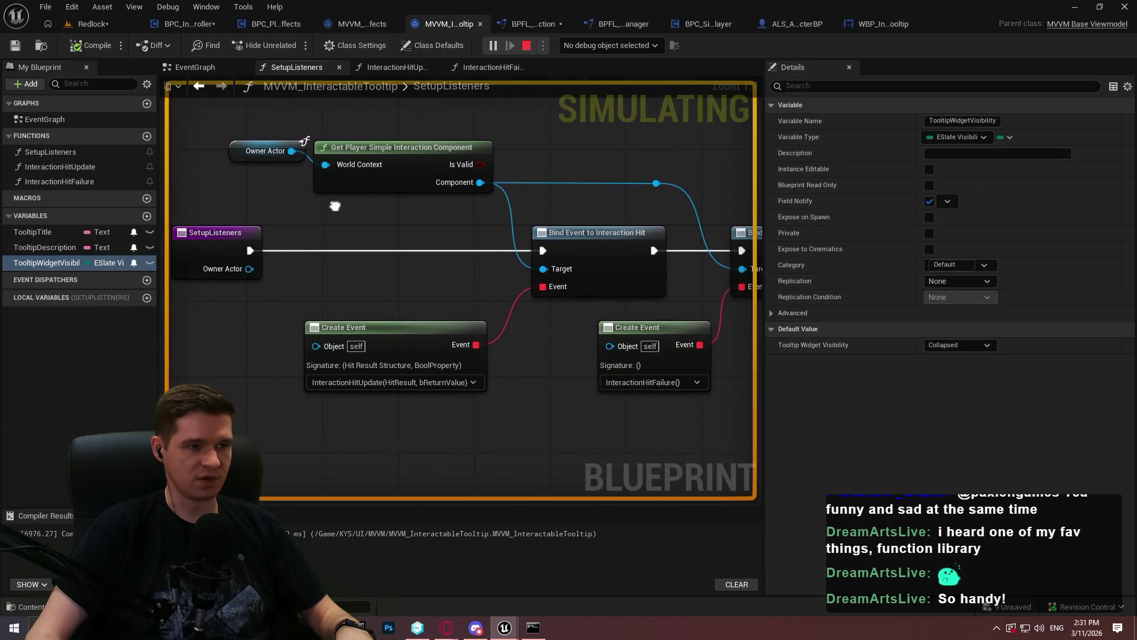
left_click(355, 24)
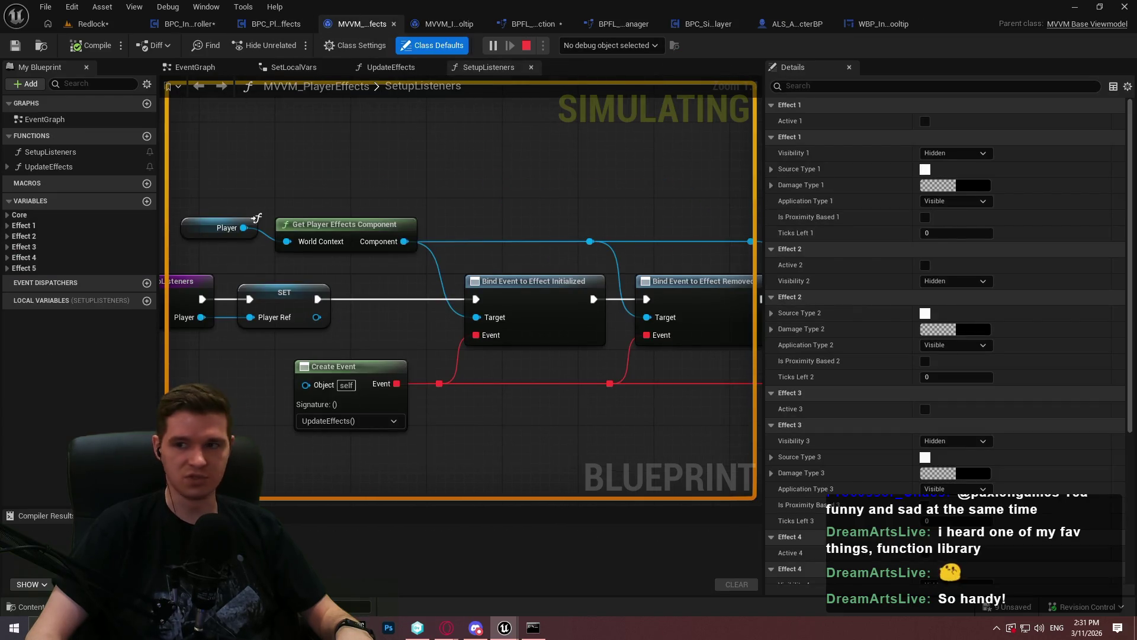
Step: Stop the simulation and return to the MVVM_InteractableTooltip viewmodel
key("Escape")
left_click(193, 25)
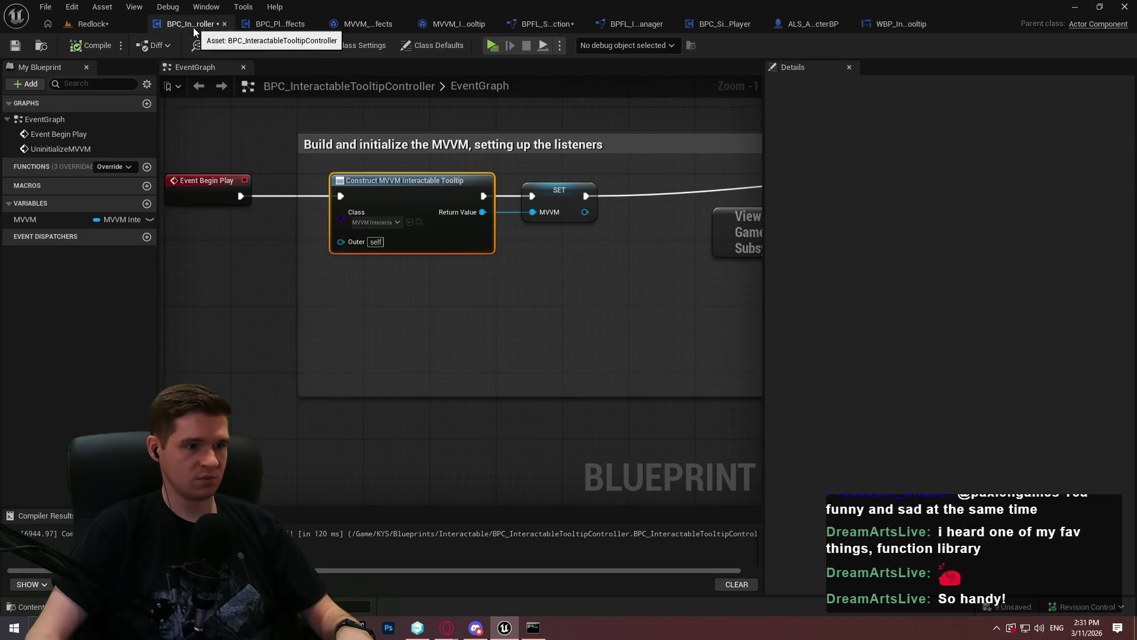
left_click(370, 26)
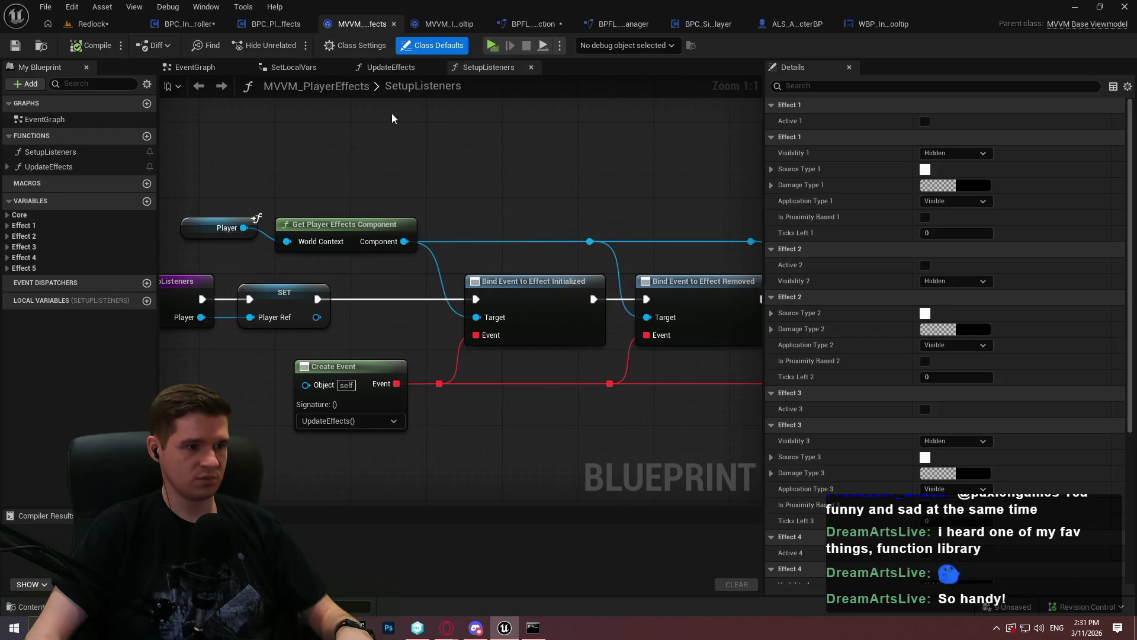
left_click(430, 26)
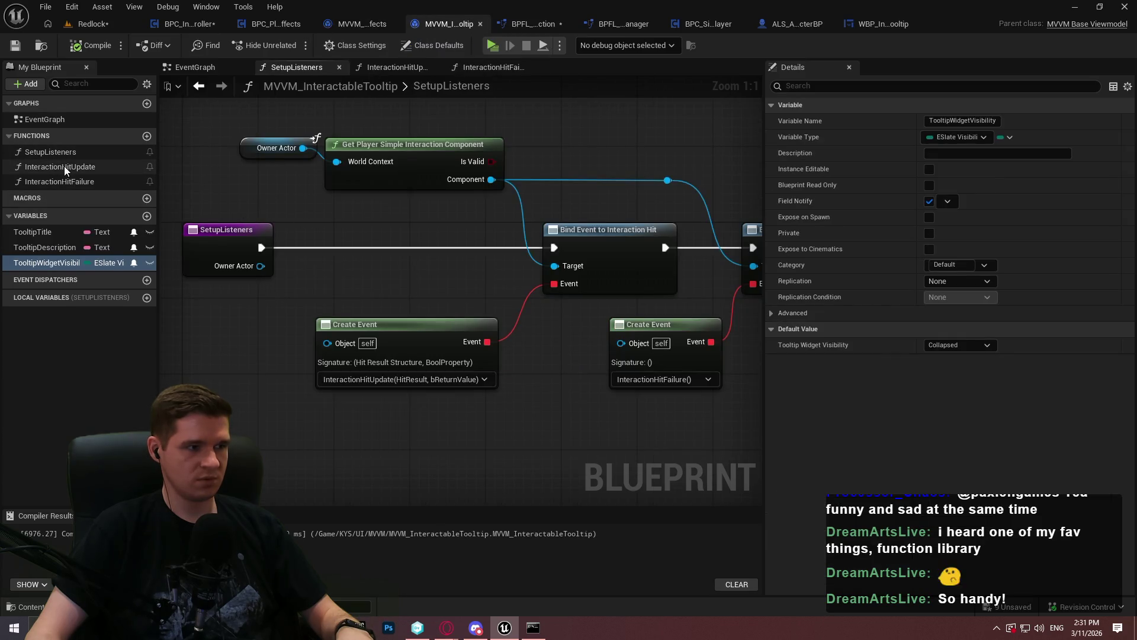
Step: Open InteractionHitUpdate and add a Hit Result getter below its nodes
double_click(64, 168)
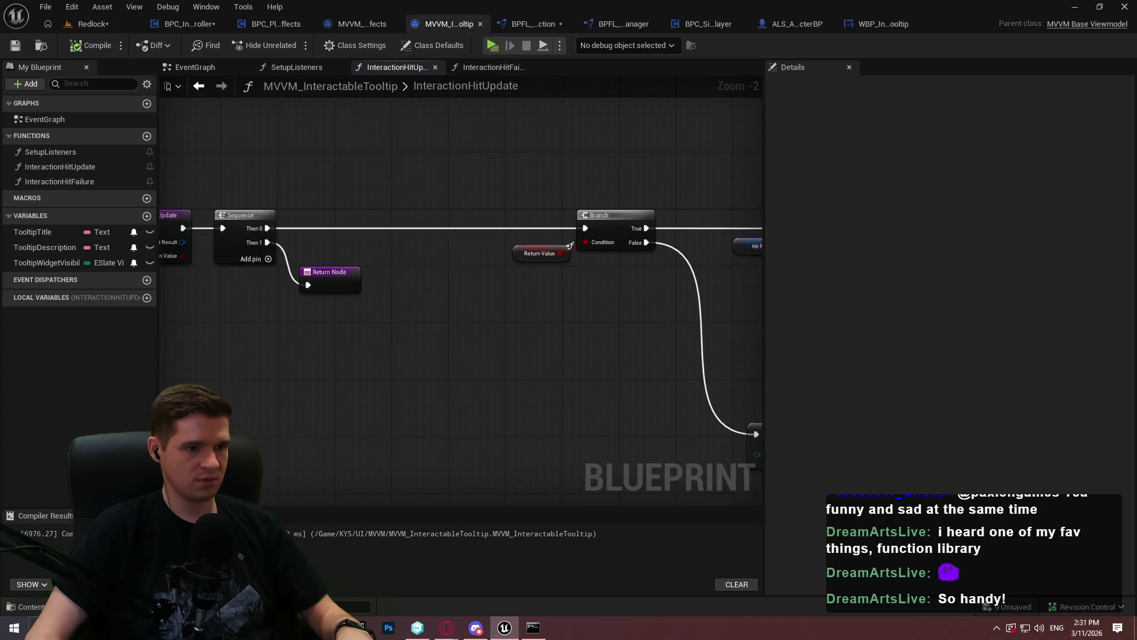
mouse_move(440, 241)
left_mouse_down()
mouse_move(666, 249)
mouse_move(635, 247)
left_mouse_up()
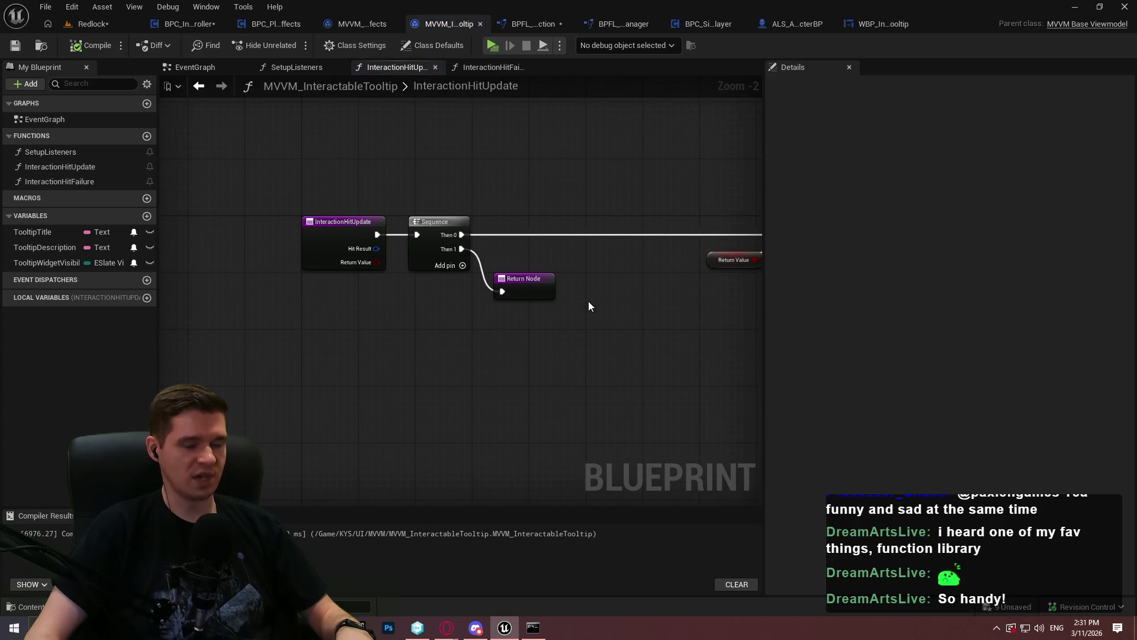
scroll(588, 306, "up", 2)
mouse_move(620, 302)
left_mouse_down()
mouse_move(468, 300)
mouse_move(545, 269)
left_mouse_up()
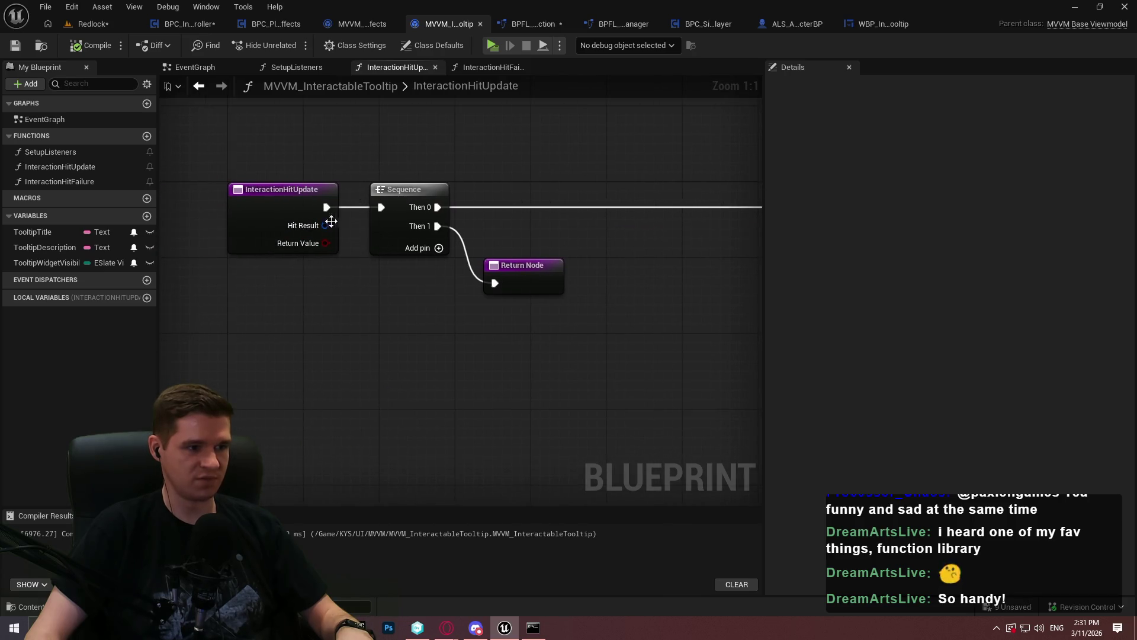
left_click_drag(453, 336, 358, 319)
right_click(357, 319)
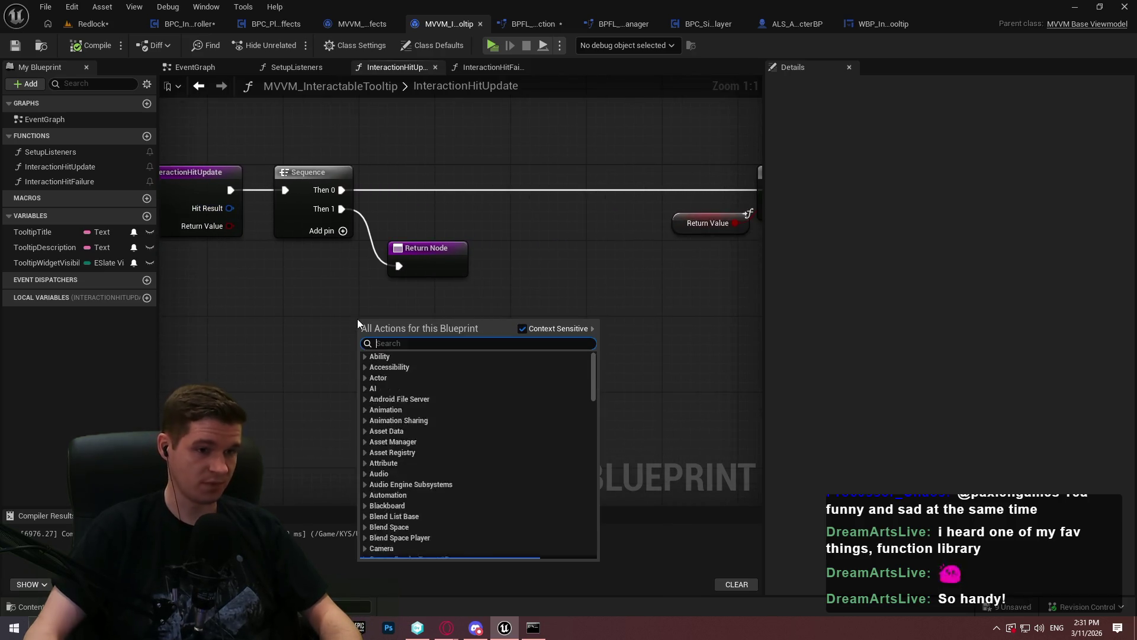
type("hit res")
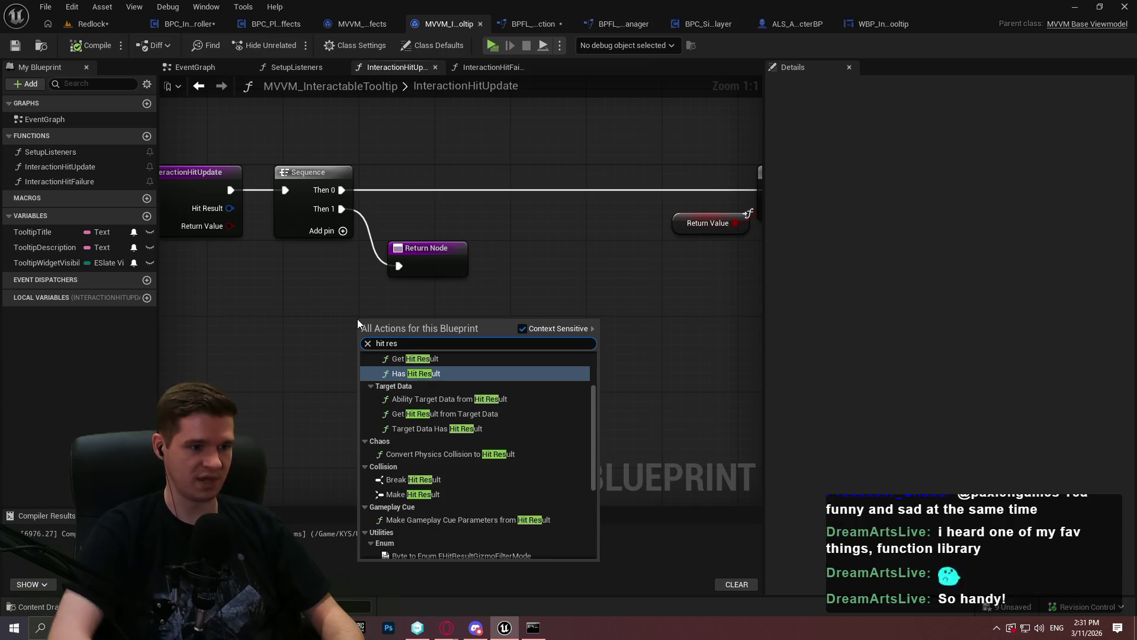
scroll(563, 427, "up", 3)
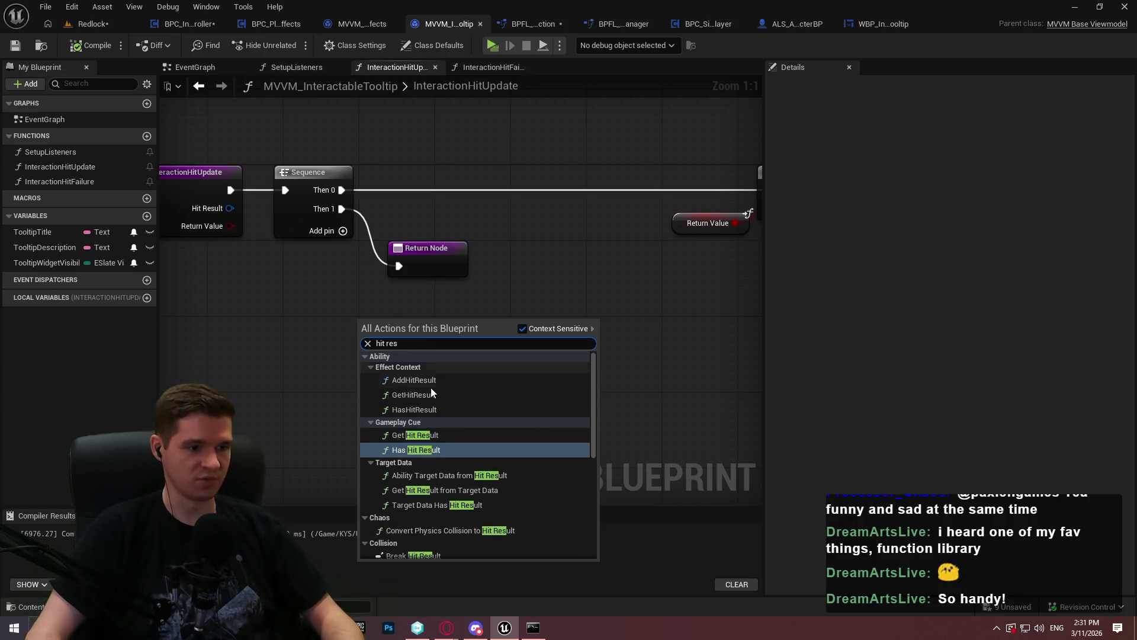
scroll(490, 449, "down", 10)
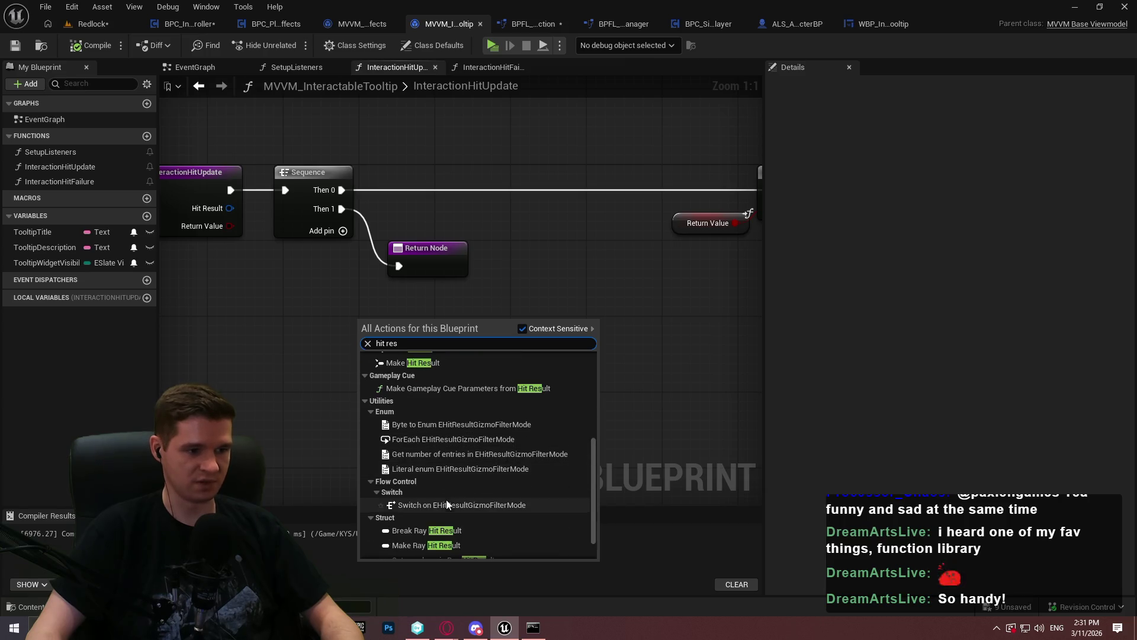
left_click(415, 551)
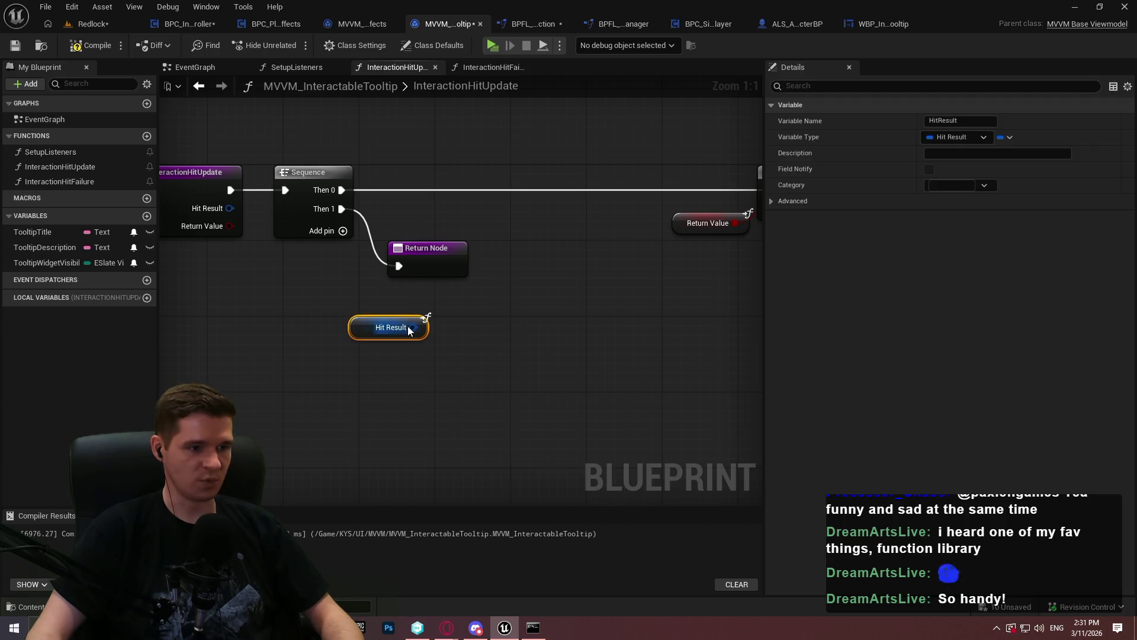
Step: Add an expanded Break Hit Result off the Hit Result and pull from its Hit Actor pin
left_click_drag(409, 329, 445, 321)
type("break")
left_click(483, 370)
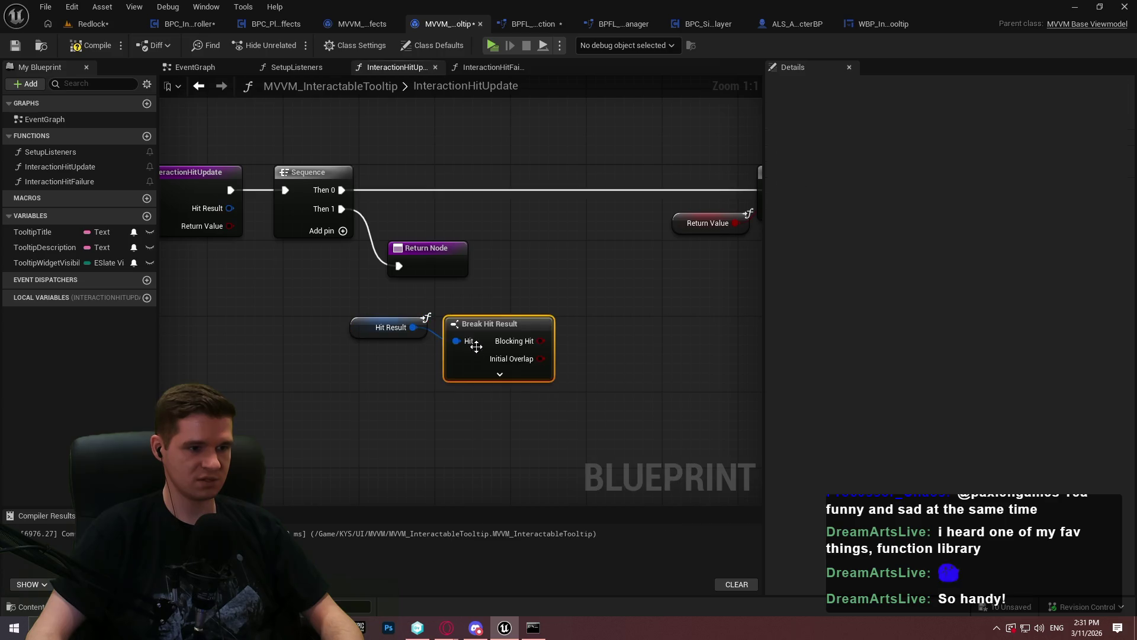
left_click(521, 374)
left_click_drag(521, 379, 414, 296)
left_click_drag(537, 403, 436, 246)
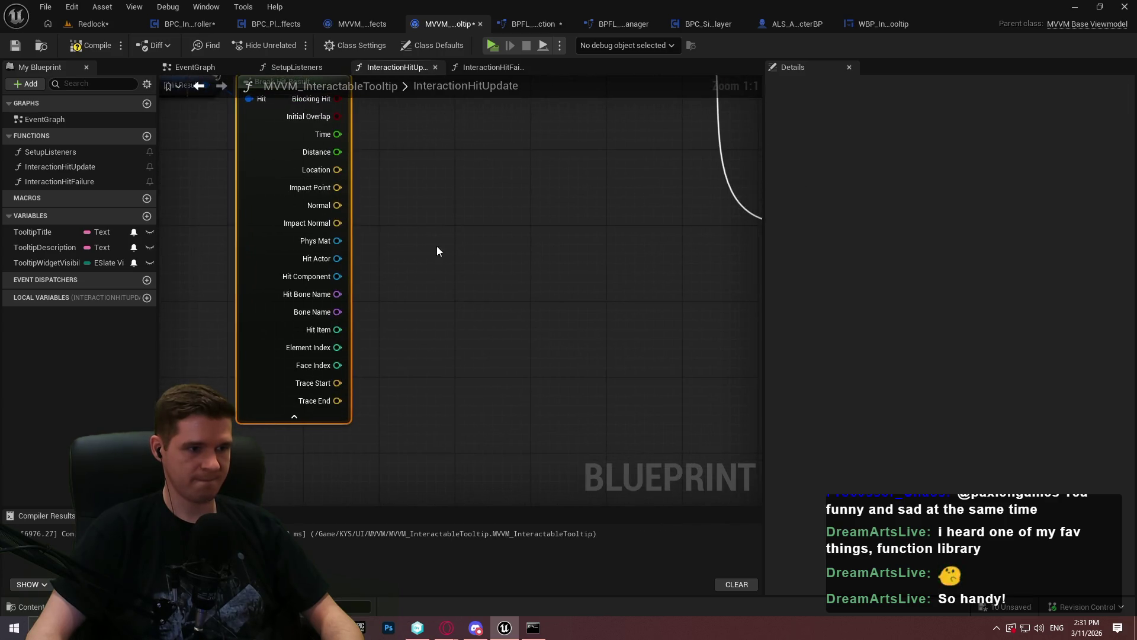
left_click_drag(337, 258, 407, 243)
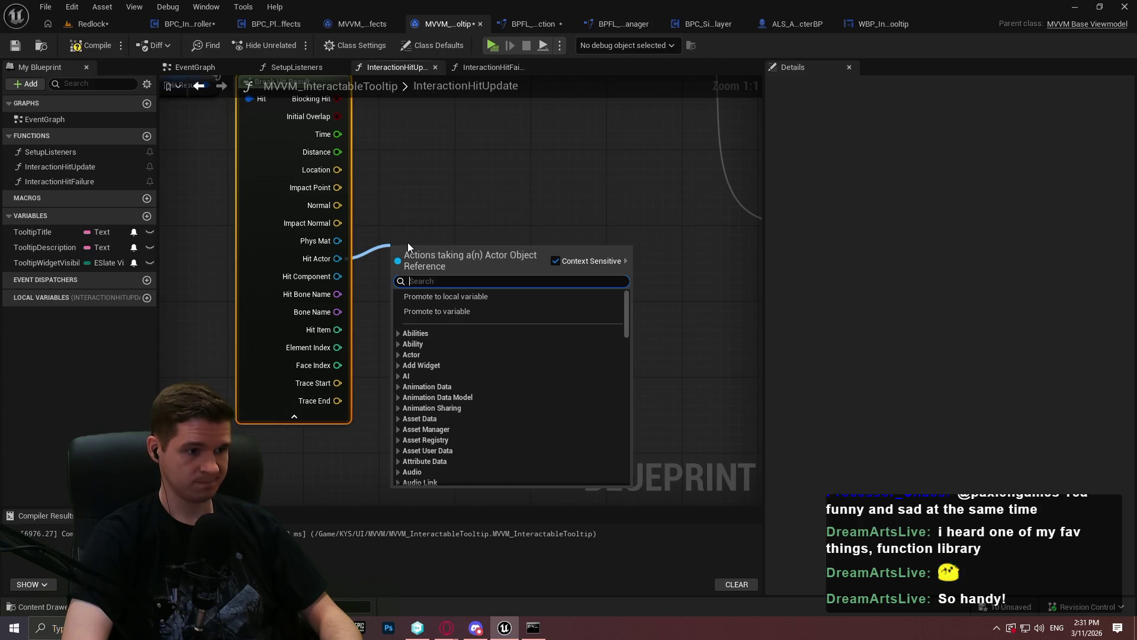
Step: Add Get Component by Class on Hit Actor with class BPC_SimplePlayerInteraction_Actor, and tidy the nodes
type("get")
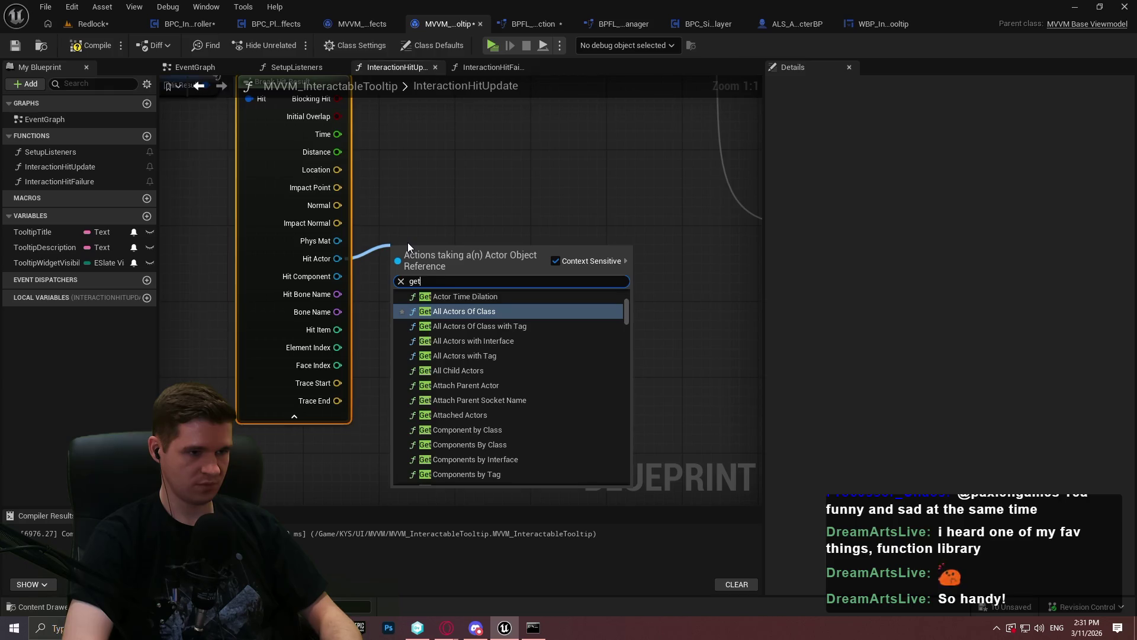
type(" component by cl")
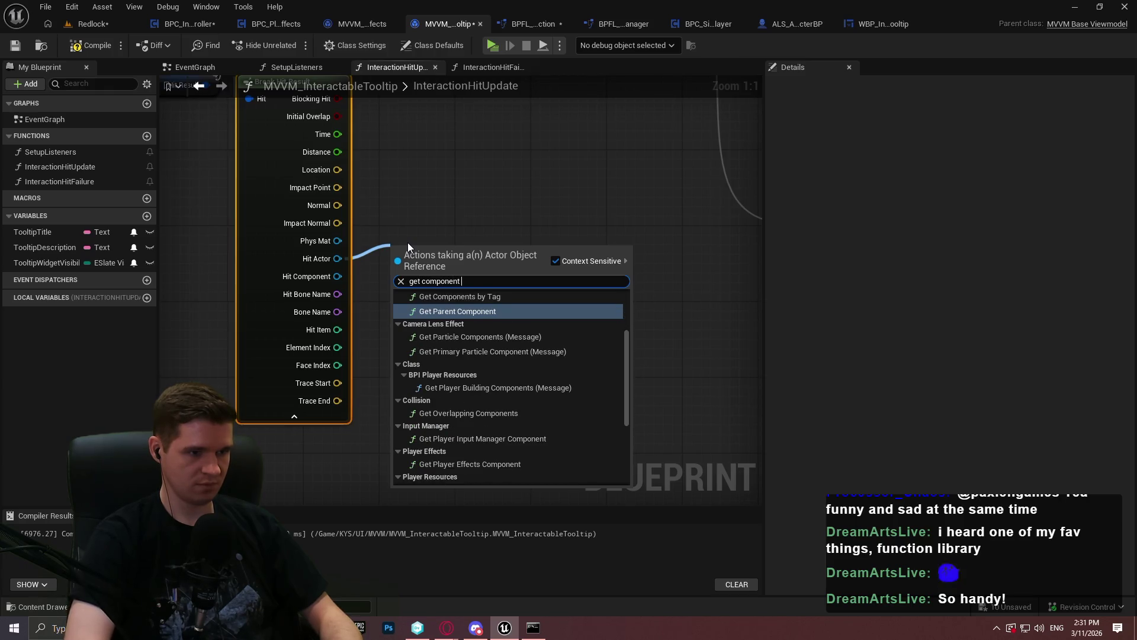
key("Return")
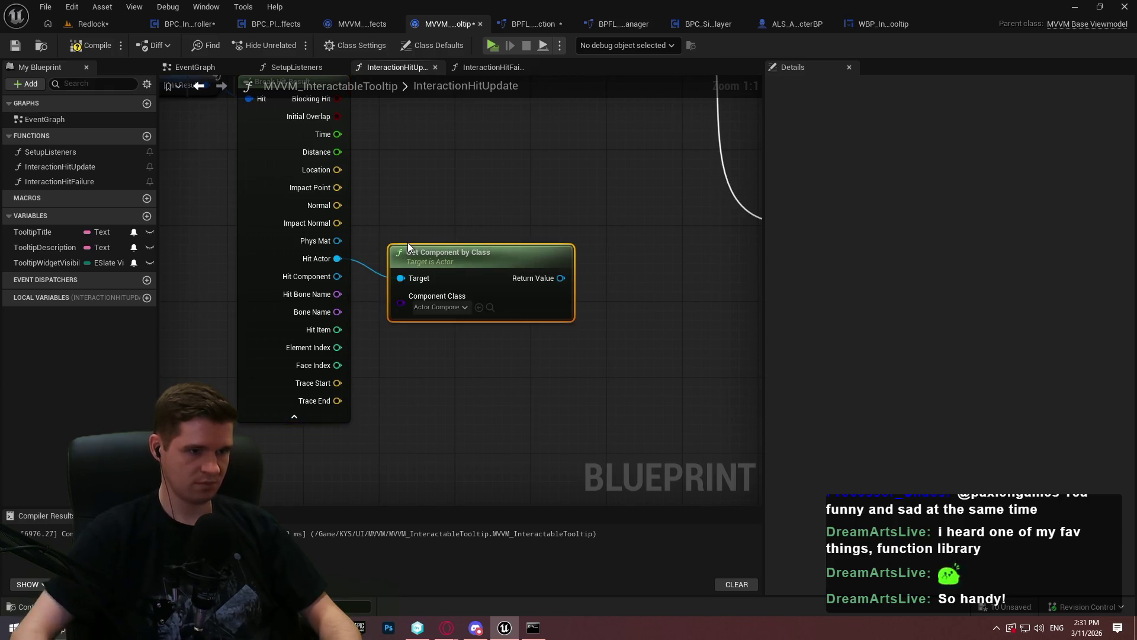
left_click(465, 307)
scroll(492, 420, "down", 2)
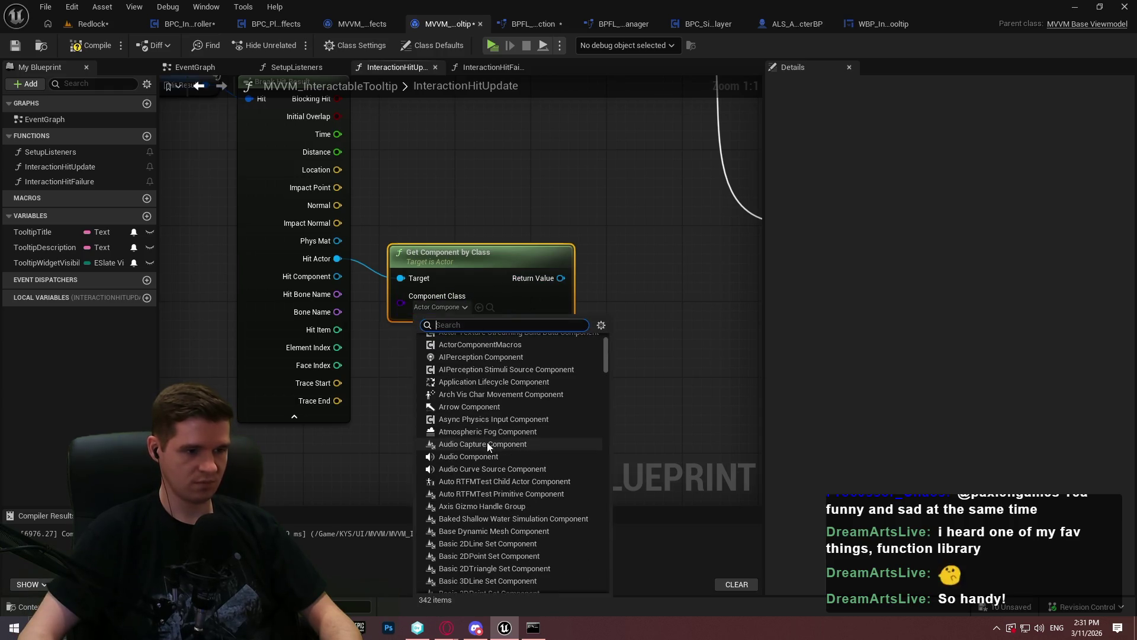
type("bpc")
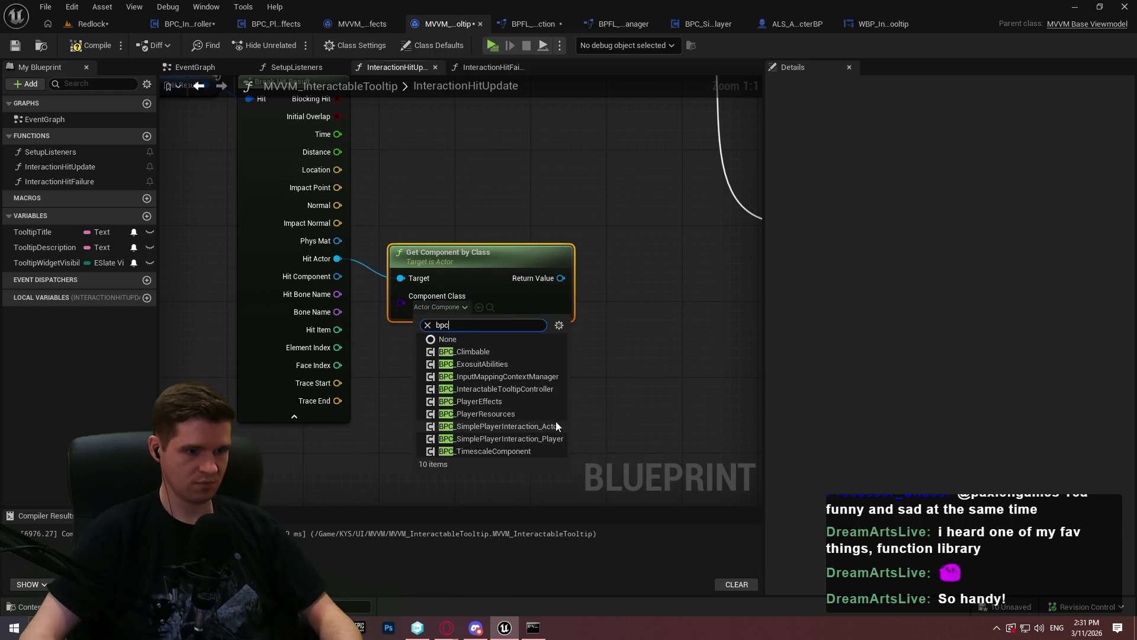
left_click(555, 422)
left_click(311, 418)
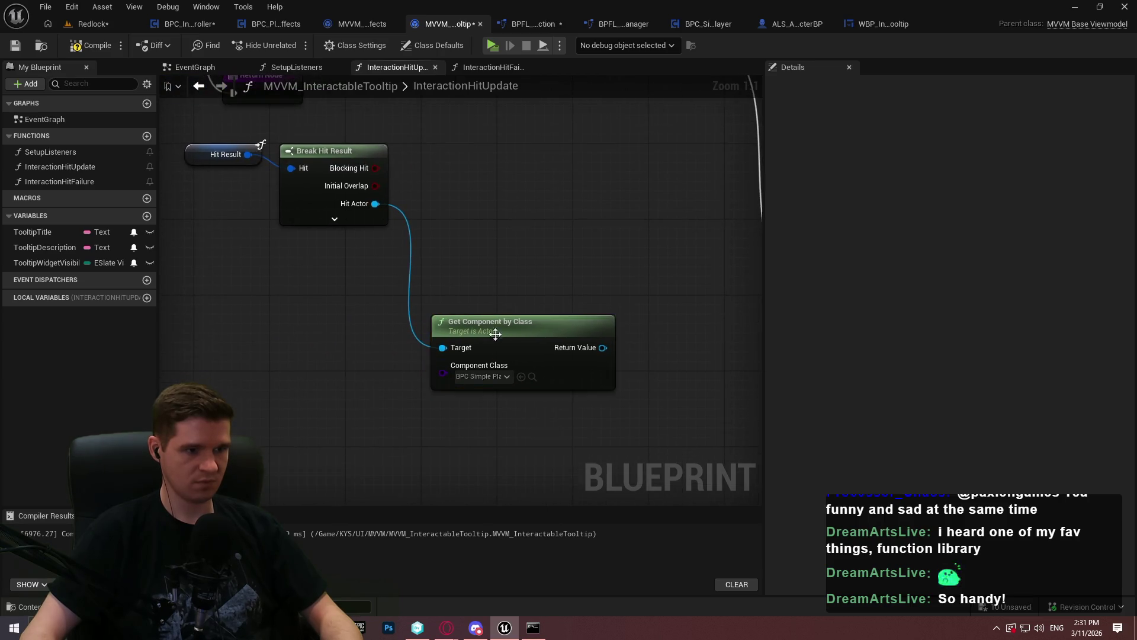
left_click_drag(492, 329, 464, 165)
left_click_drag(507, 115, 605, 281)
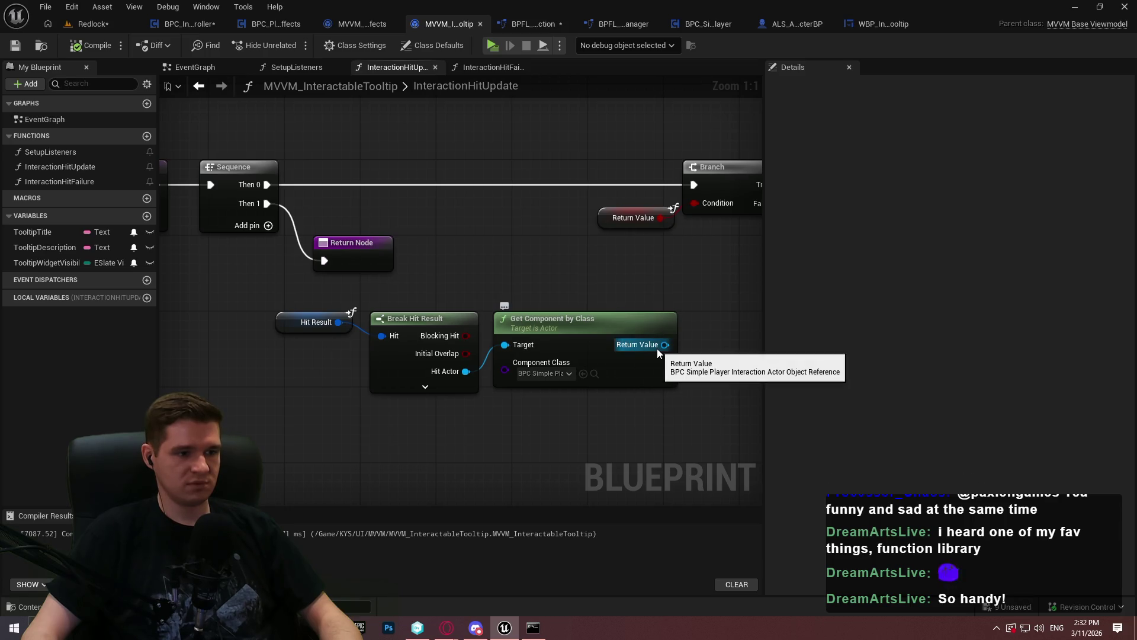
right_click(485, 397)
type("does actor")
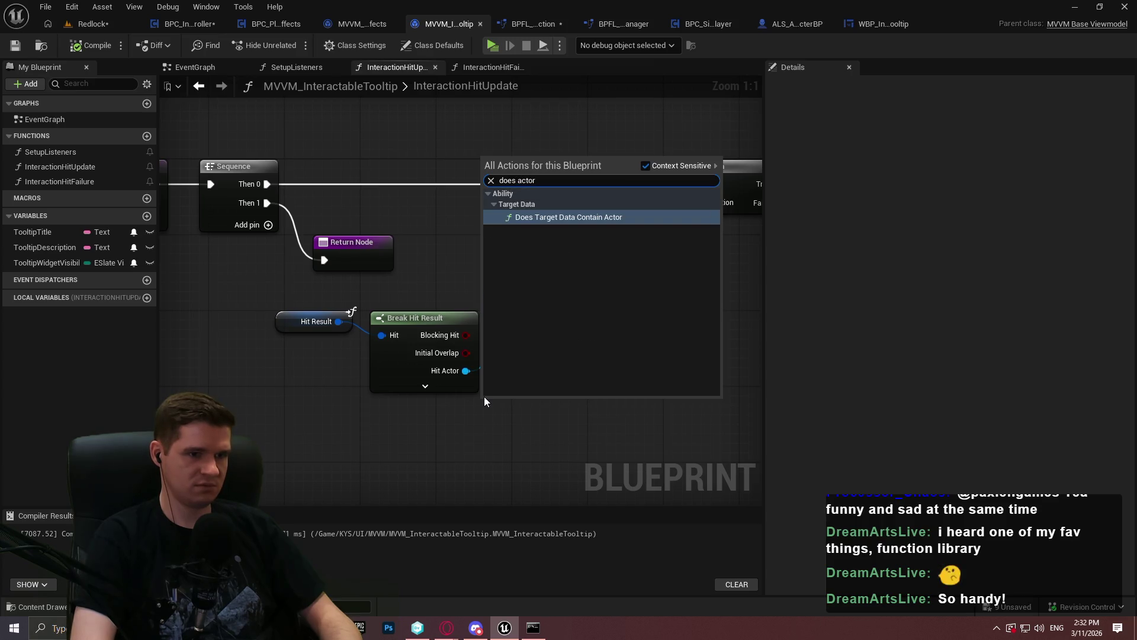
type("component")
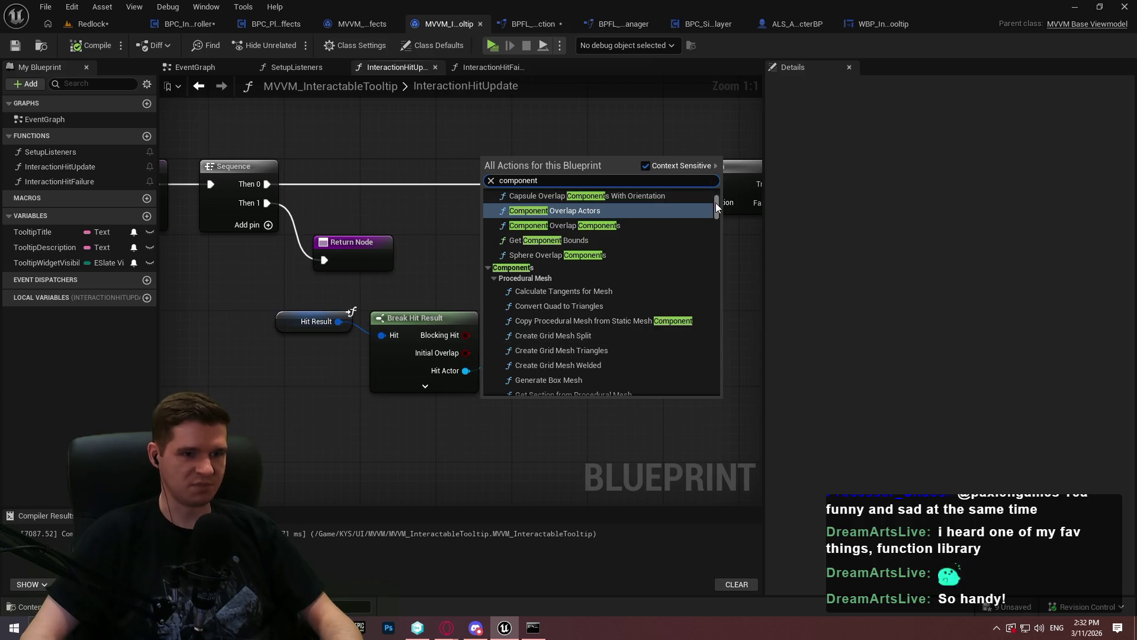
left_click_drag(715, 202, 718, 187)
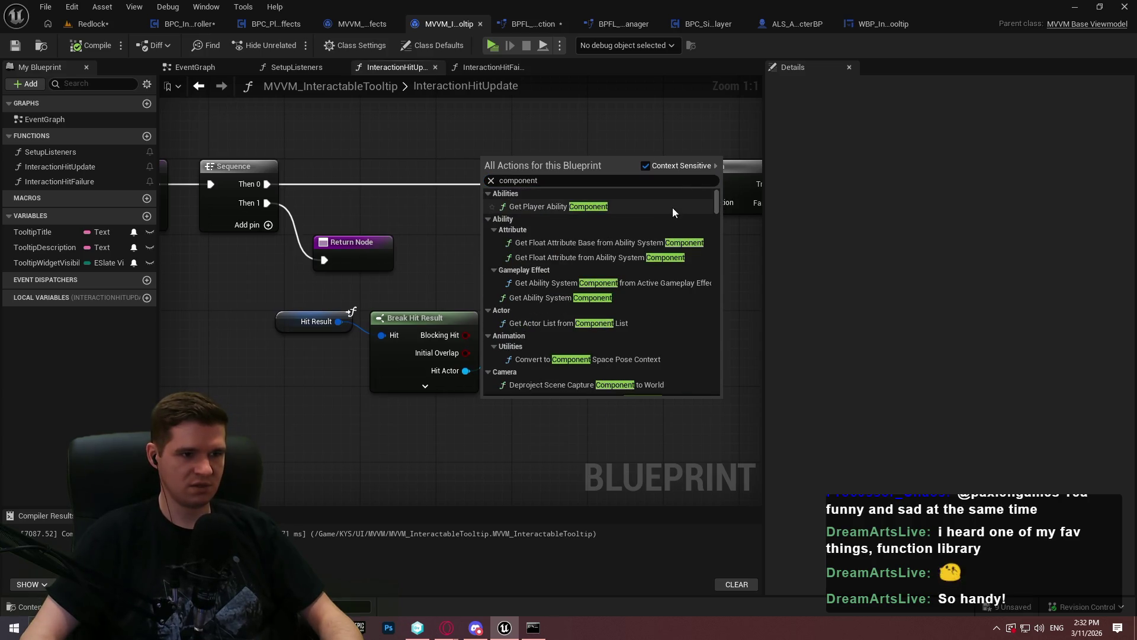
scroll(662, 218, "down", 3)
scroll(661, 208, "down", 2)
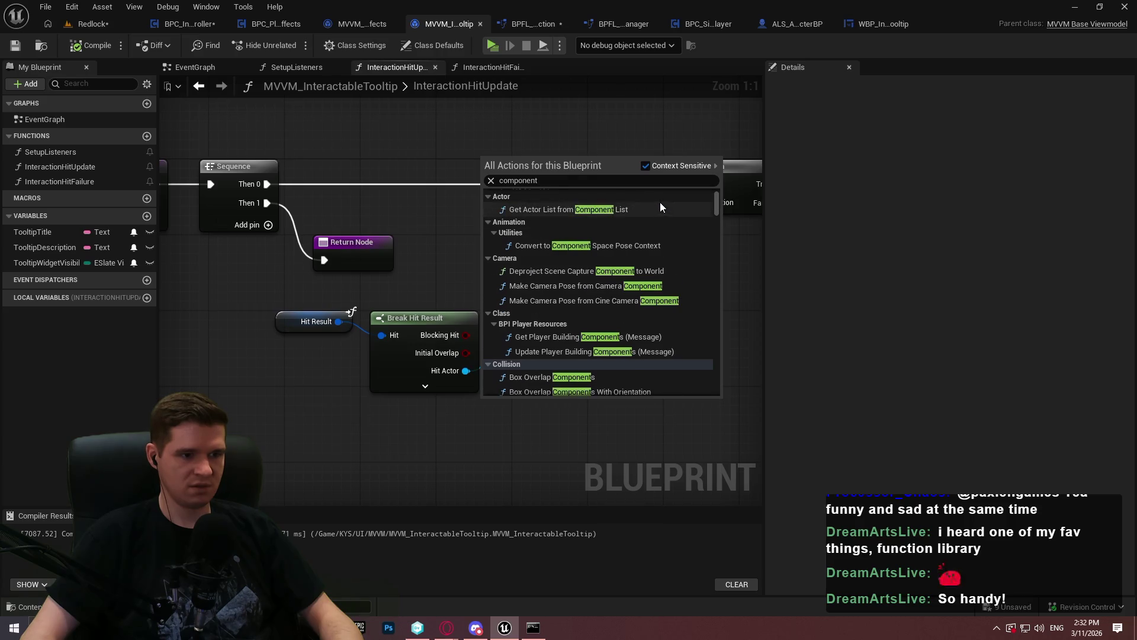
scroll(664, 210, "down", 3)
scroll(670, 210, "down", 5)
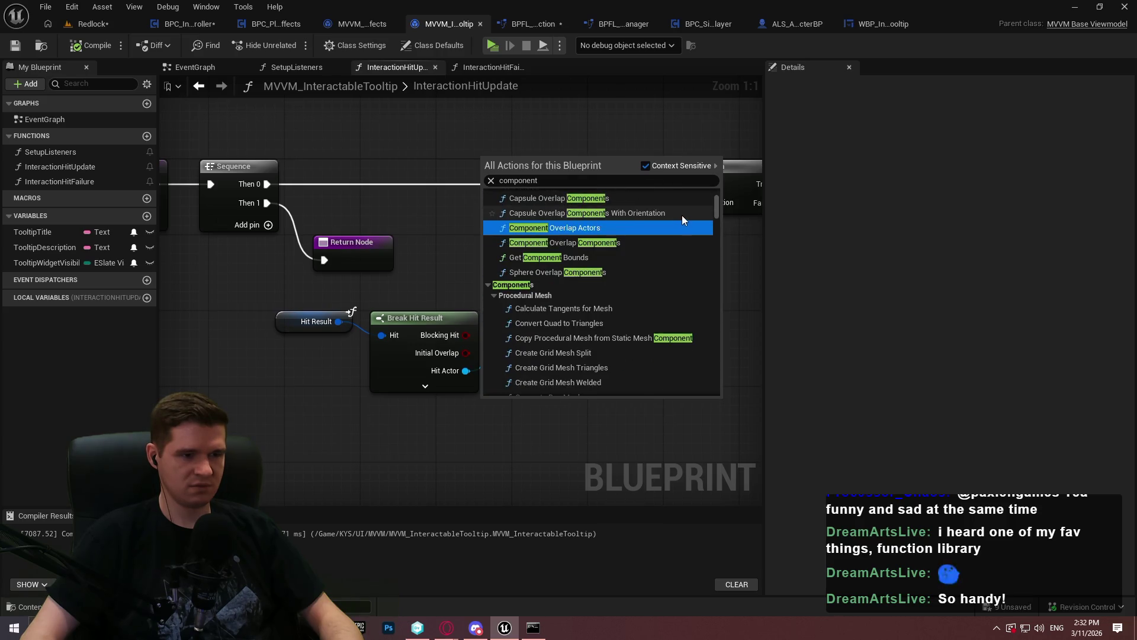
left_click_drag(719, 209, 720, 239)
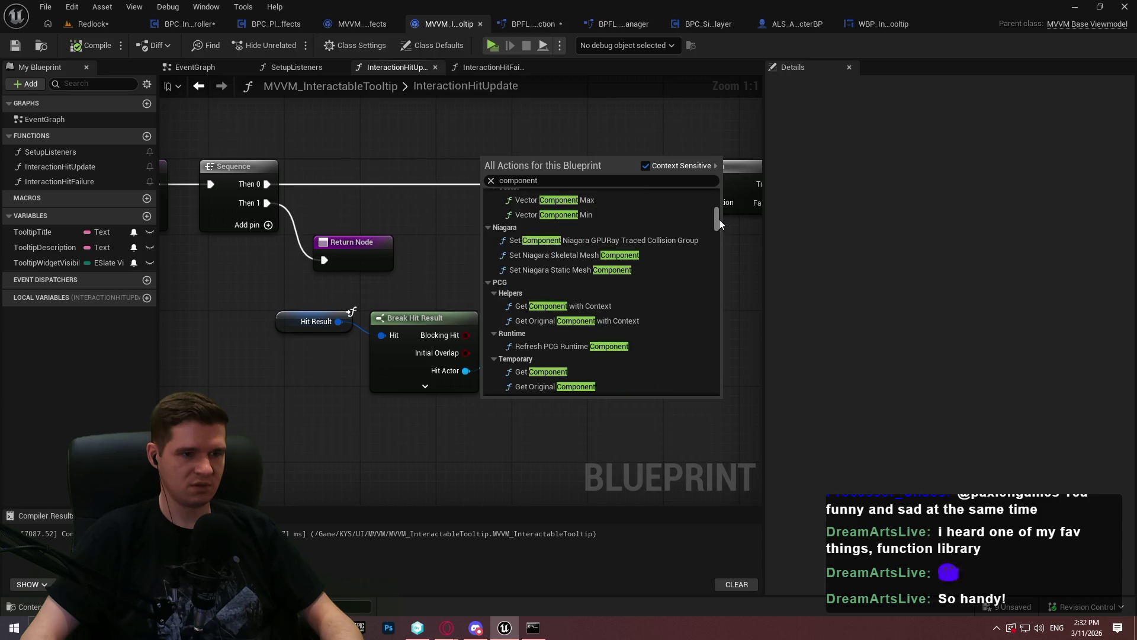
key("ctrl+a")
type("doe")
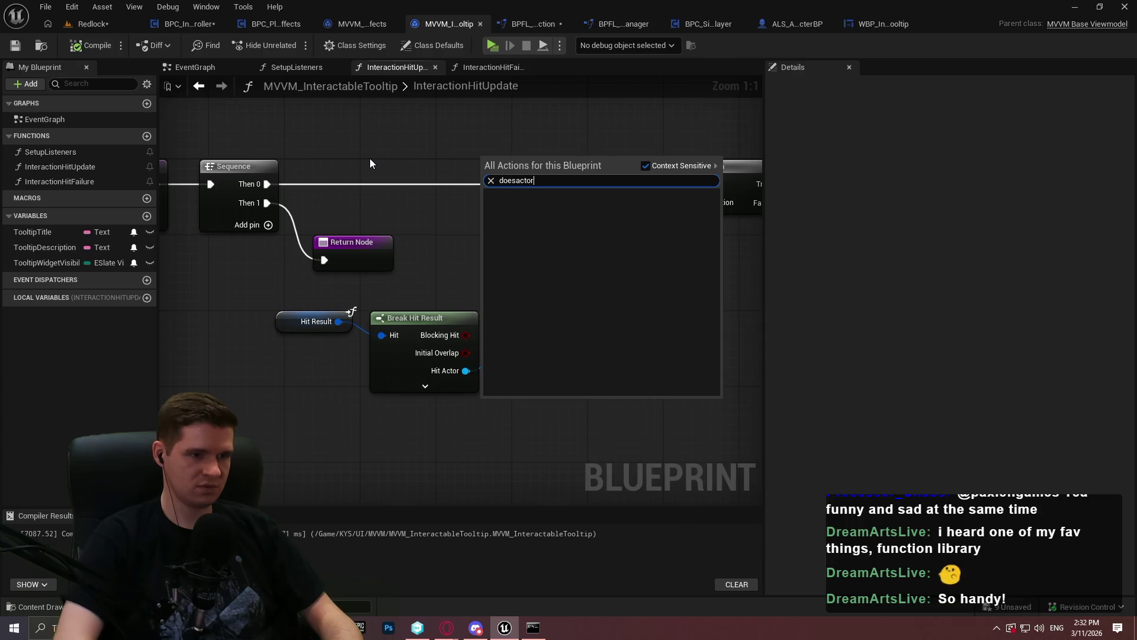
type(" p")
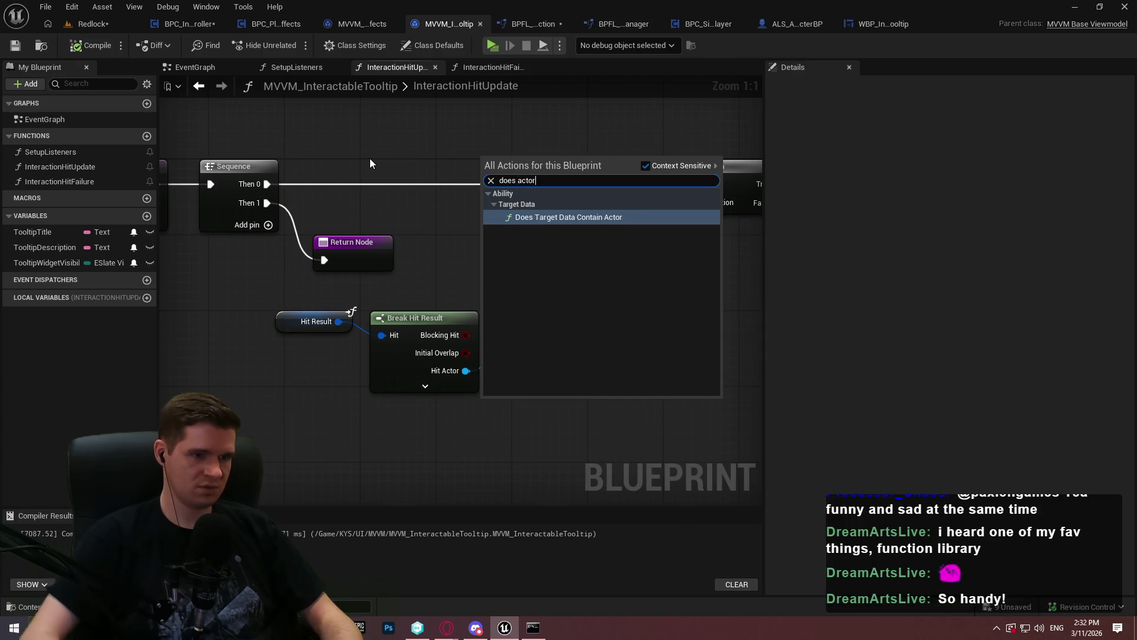
key("Return")
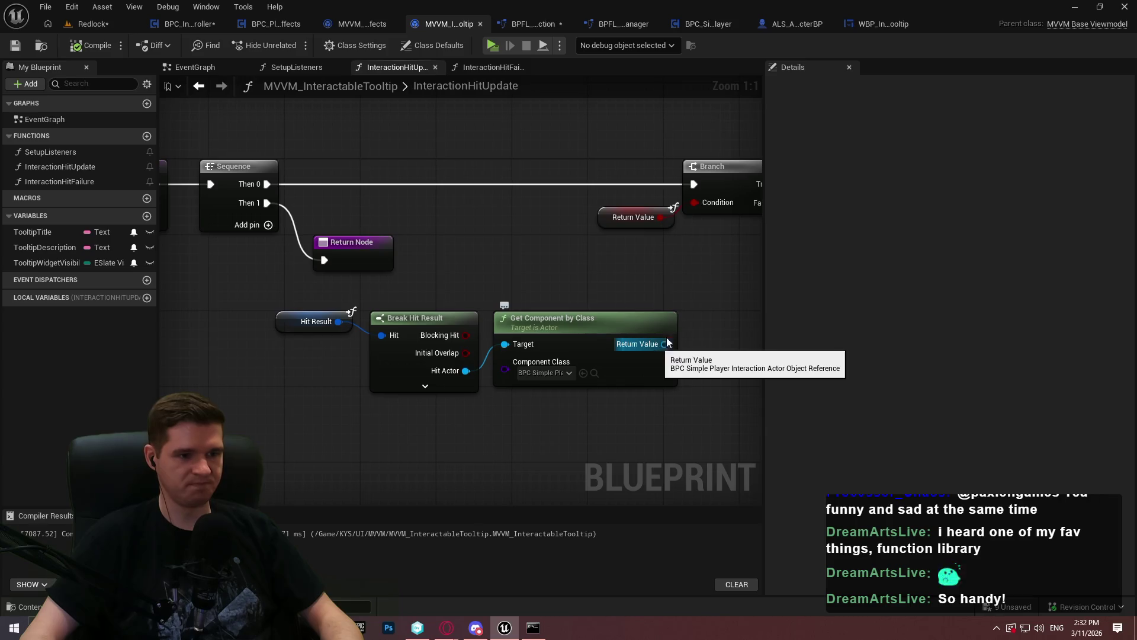
Step: Add an Is Valid check on Get Component by Class's Return Value
left_click_drag(662, 344, 695, 308)
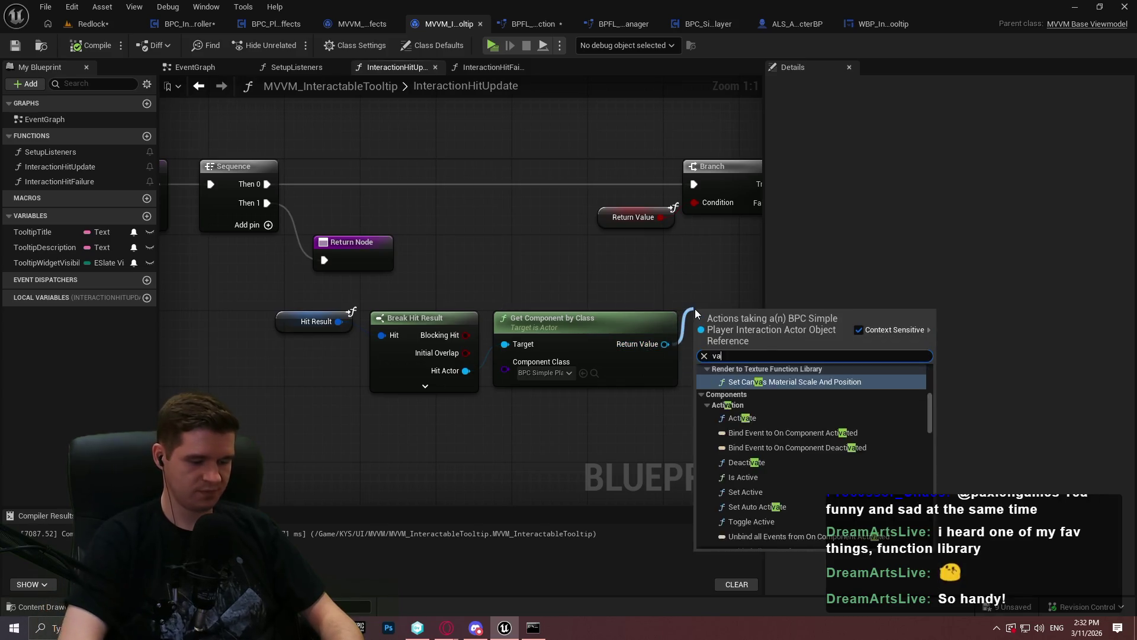
type("valid")
key("Up")
key("Return")
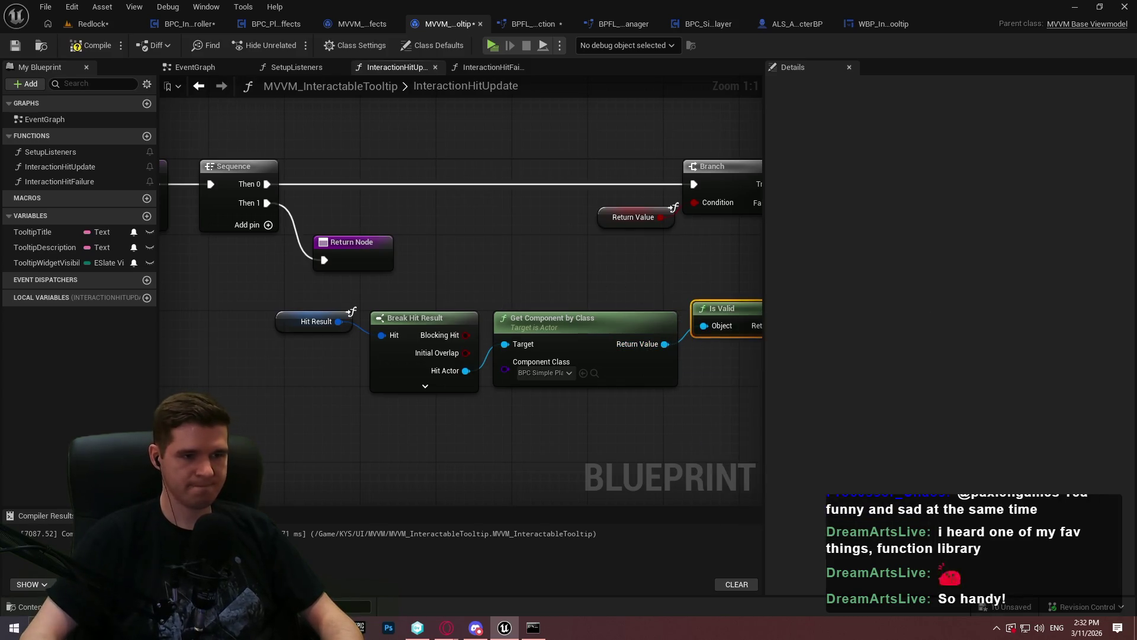
Step: Feed the Branch Condition from an AND node taking Is Valid's result, then rearrange the nodes
left_click_drag(536, 156, 569, 205)
type("and")
left_click(618, 249)
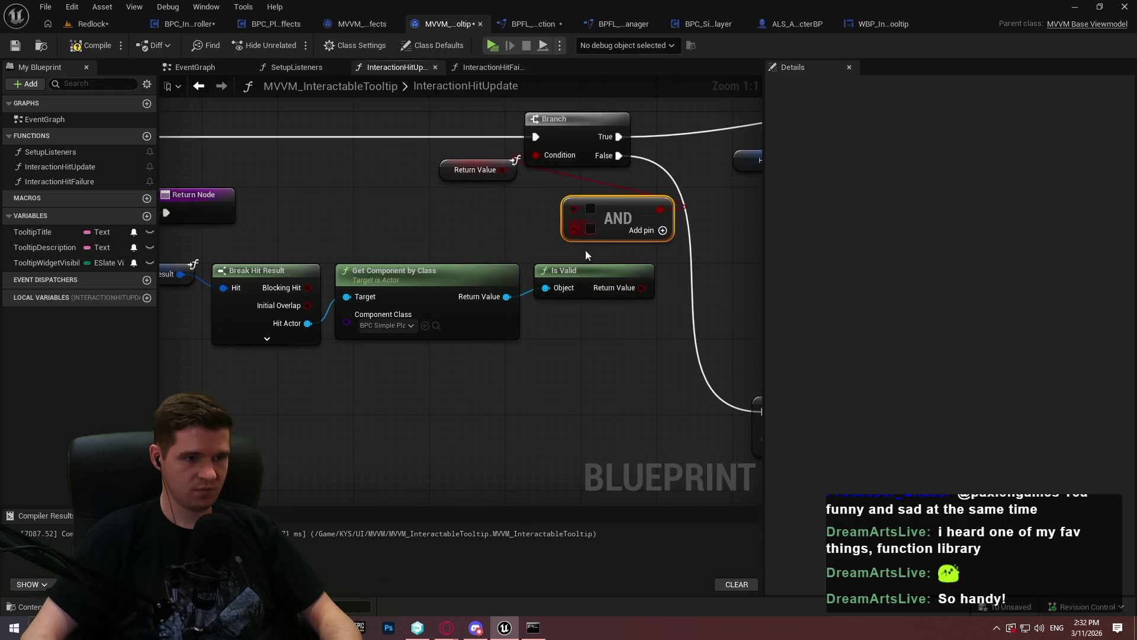
left_click_drag(638, 287, 639, 287)
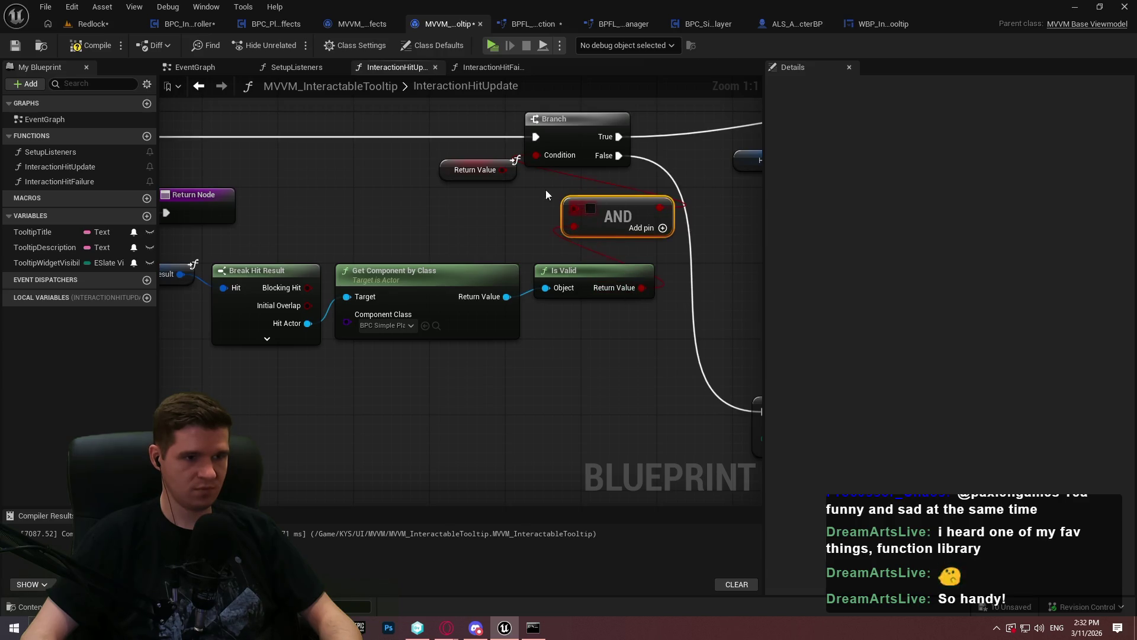
left_click_drag(513, 173, 546, 212)
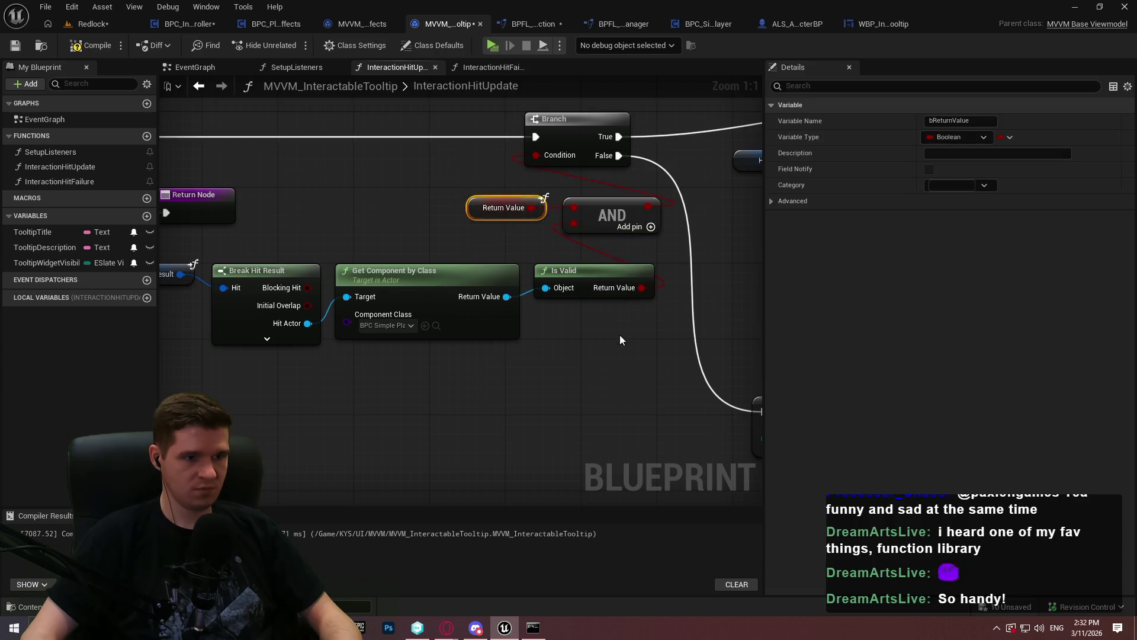
left_click_drag(620, 340, 178, 260)
mouse_move(590, 277)
left_mouse_down()
mouse_move(482, 237)
mouse_move(496, 247)
left_mouse_up()
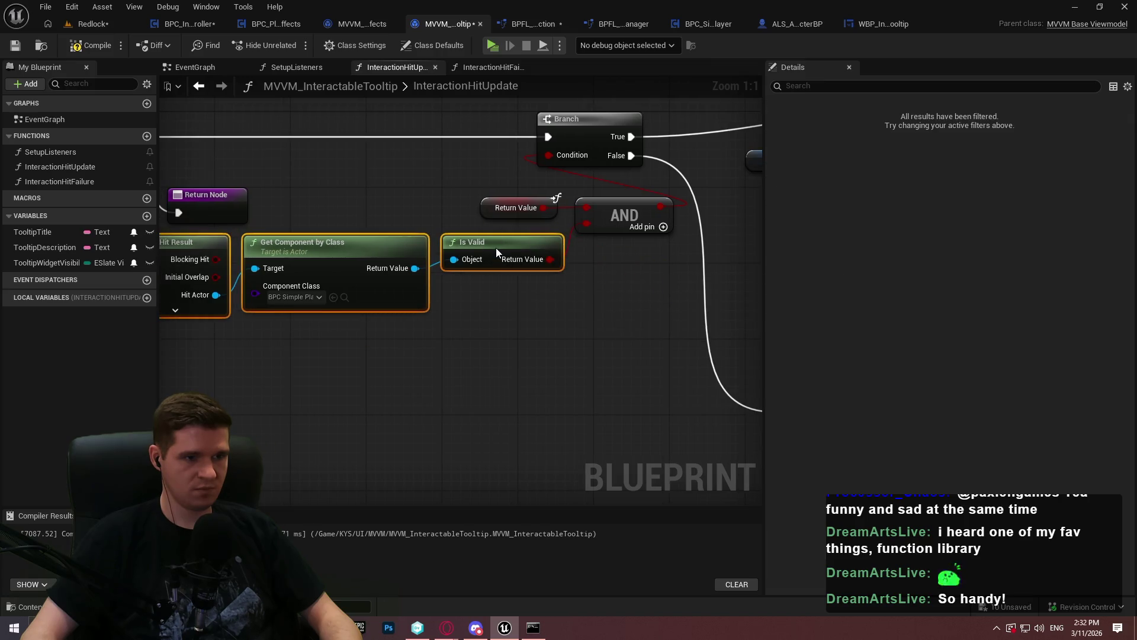
left_click(553, 224)
Step: Rearrange InteractionHitUpdate's nodes, moving the Break Hit Result to Is Valid chain and entry nodes
scroll(557, 204, "down", 5)
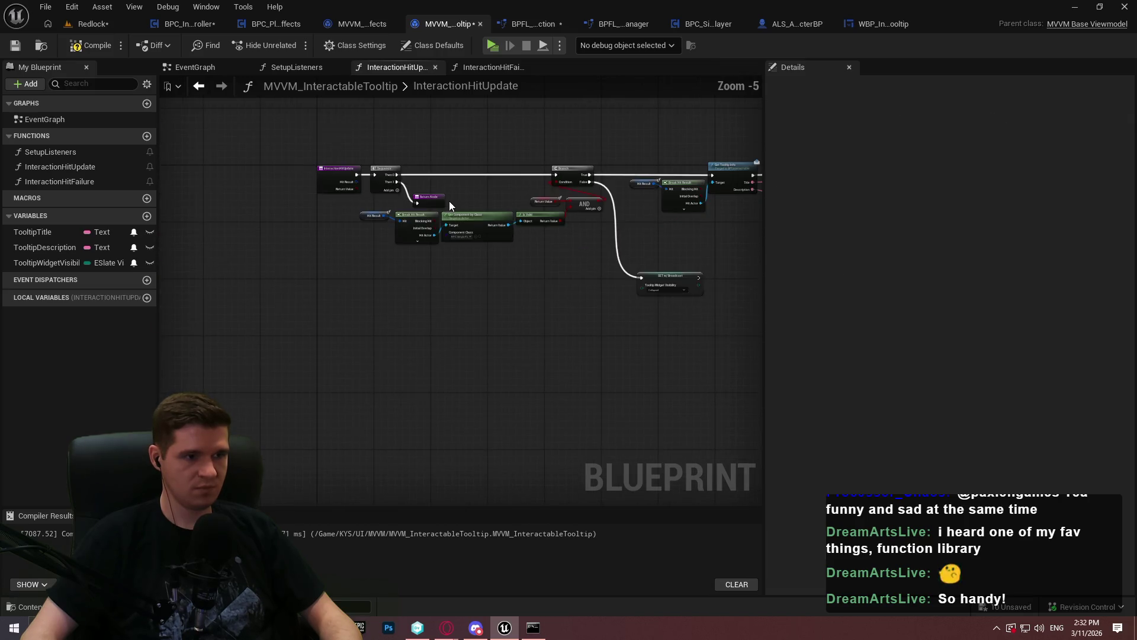
mouse_move(268, 157)
left_mouse_down()
mouse_move(450, 207)
mouse_move(248, 201)
left_mouse_up()
left_click_drag(616, 270, 421, 208)
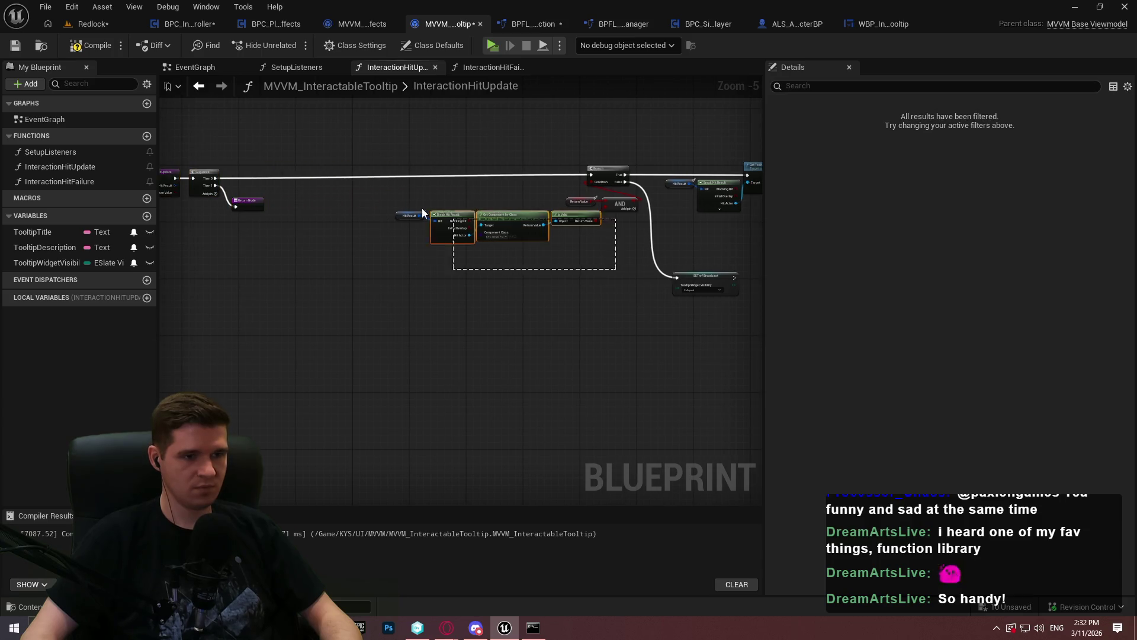
scroll(576, 231, "up", 2)
left_click_drag(639, 193, 531, 168)
scroll(219, 158, "down", 1)
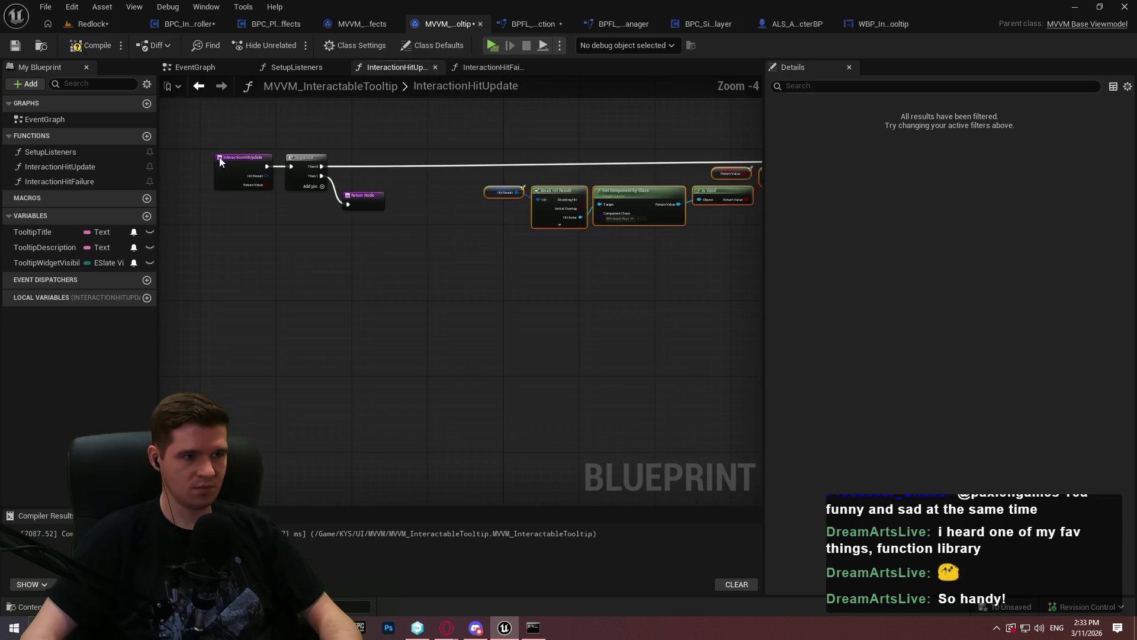
left_click(220, 158)
left_click_drag(199, 185, 202, 169)
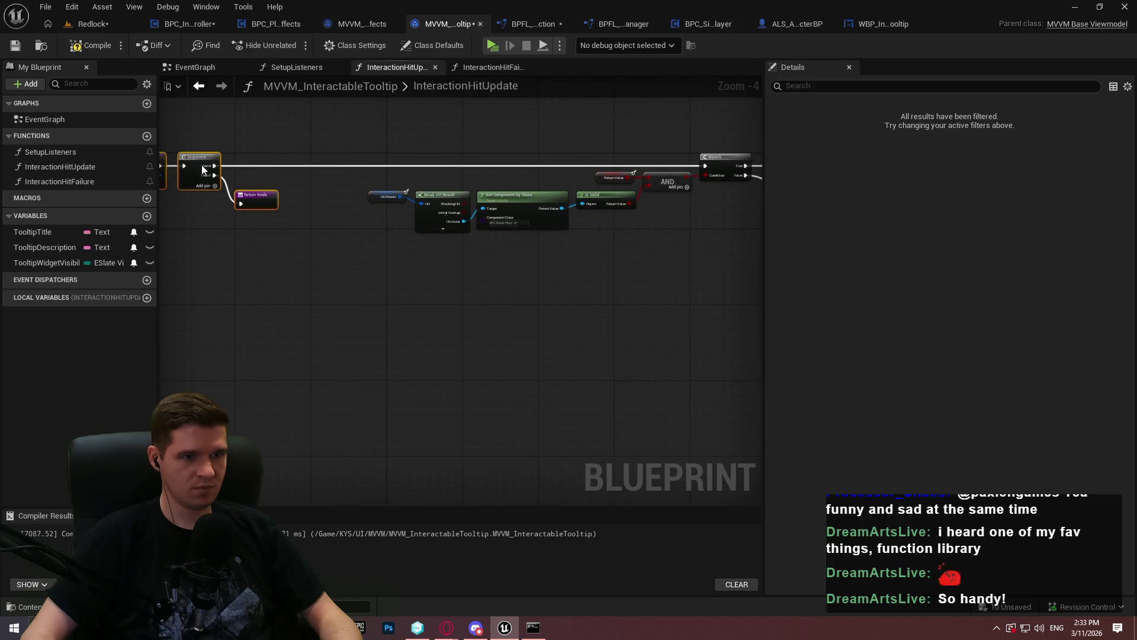
scroll(525, 214, "down", 6)
left_click_drag(736, 274, 394, 158)
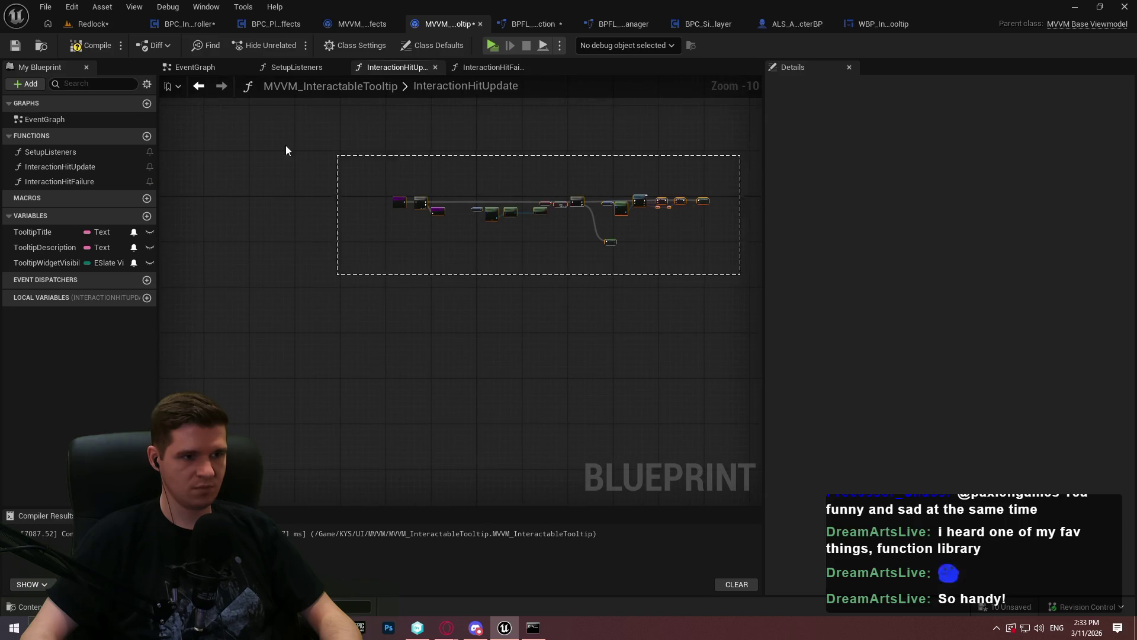
scroll(399, 200, "up", 1)
left_click_drag(398, 200, 511, 201)
scroll(511, 201, "up", 5)
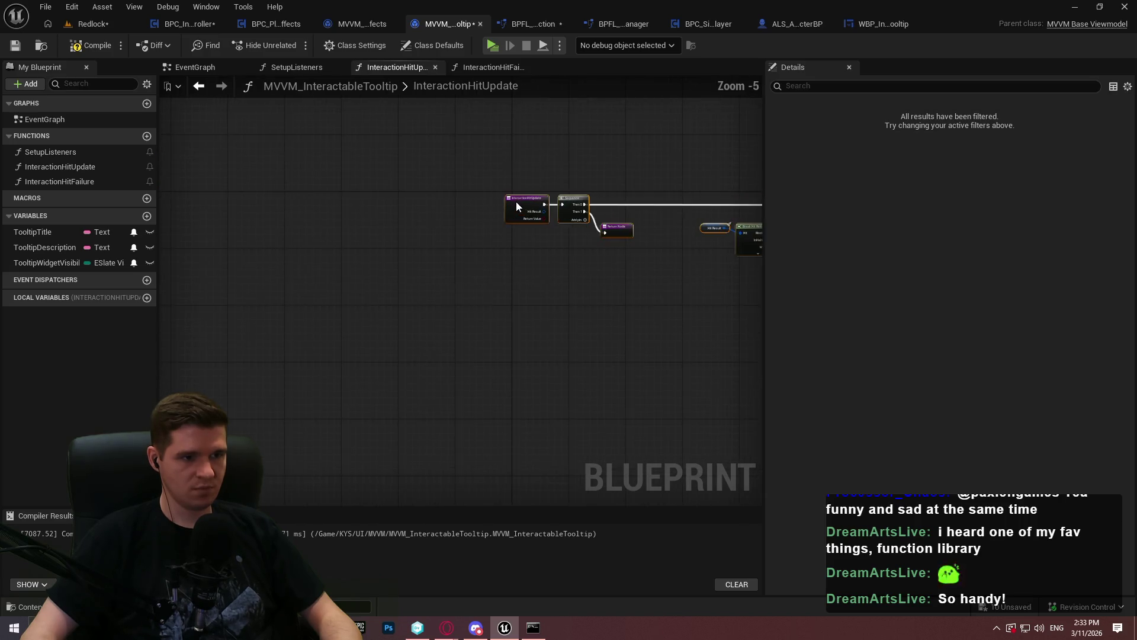
left_click_drag(561, 233, 324, 286)
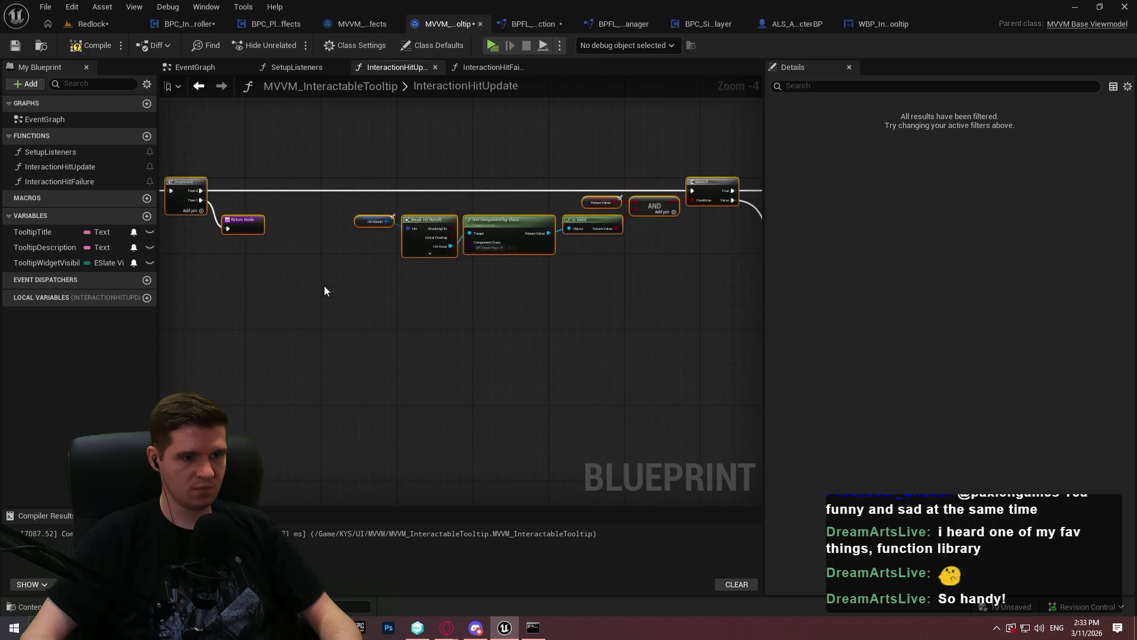
left_click_drag(472, 258, 327, 255)
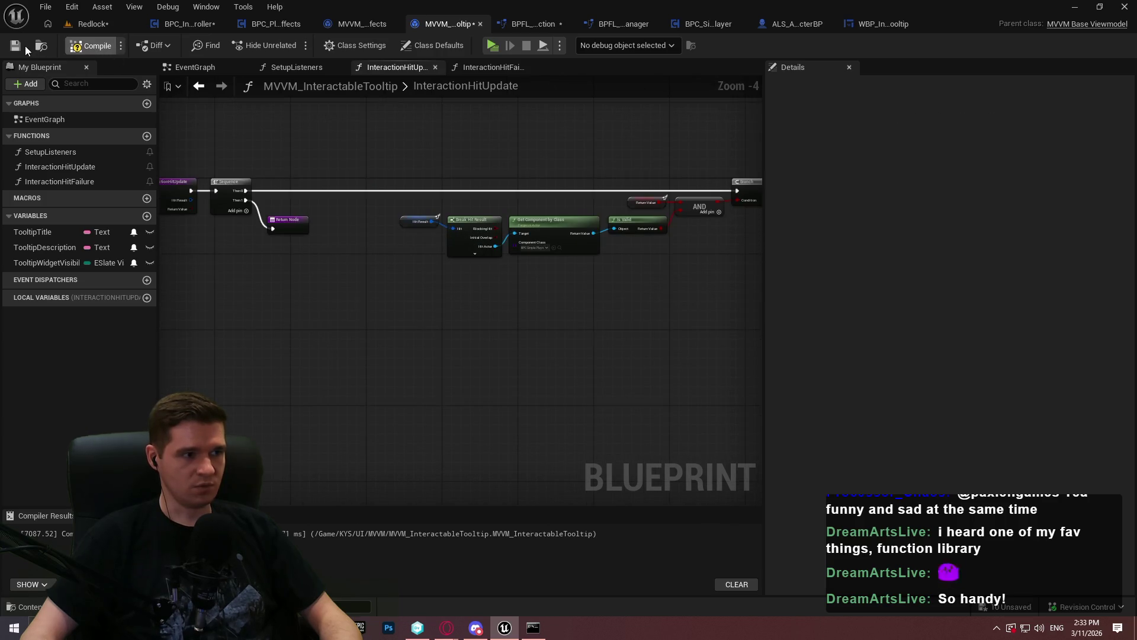
Step: Compile MVVM_InteractableTooltip and switch to BPC_SimplePlayerInteraction_Player's InteractionTrace graph
left_click(80, 46)
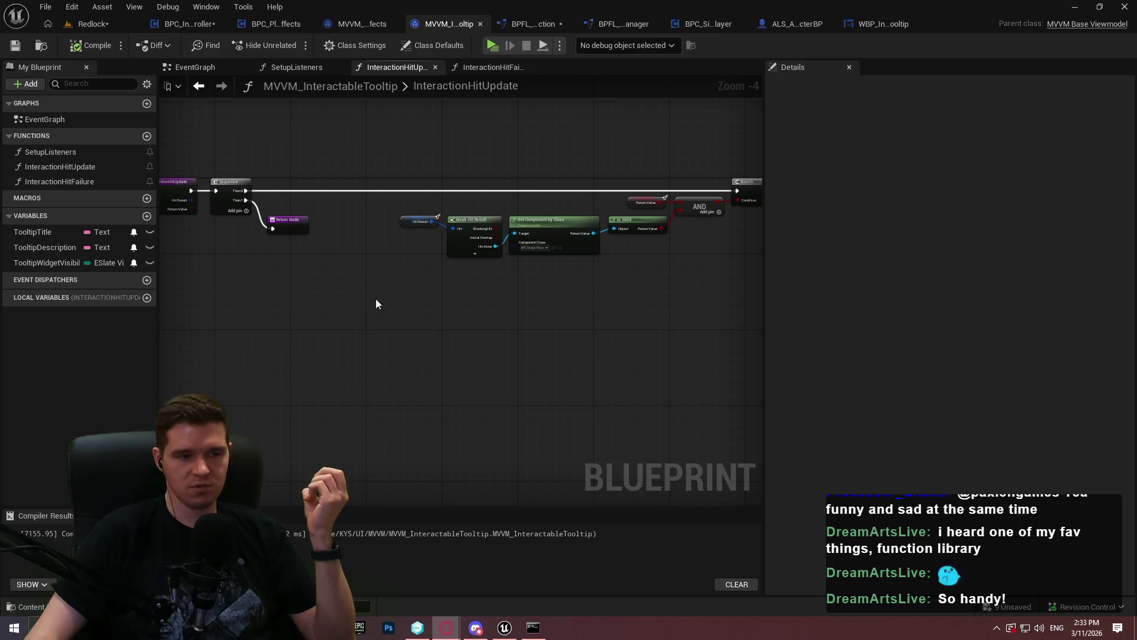
scroll(209, 237, "up", 3)
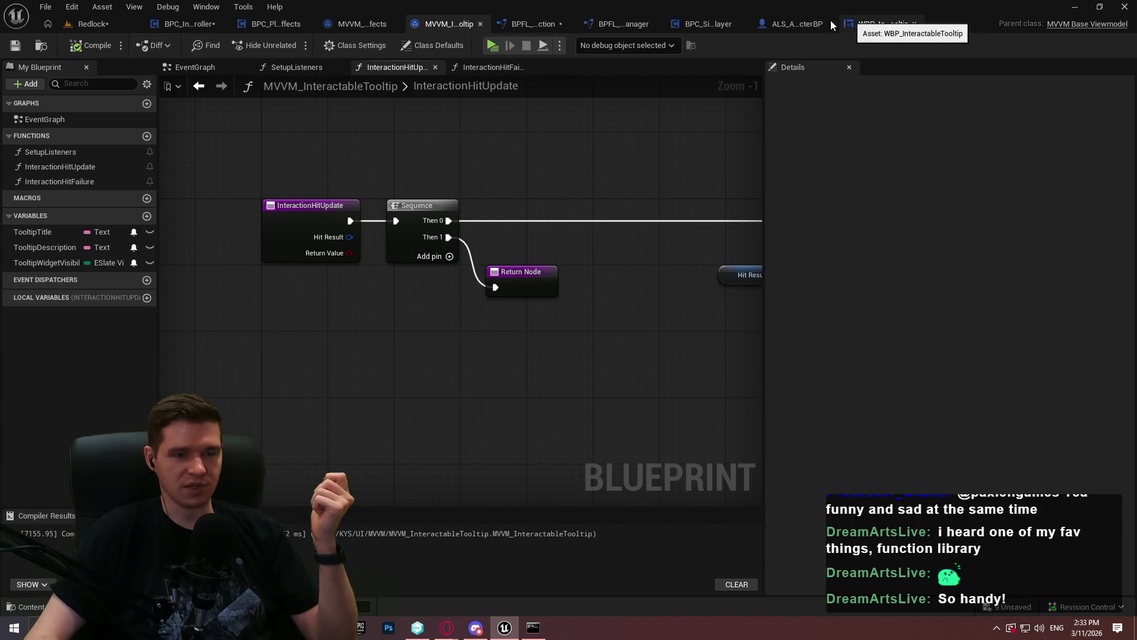
left_click(700, 24)
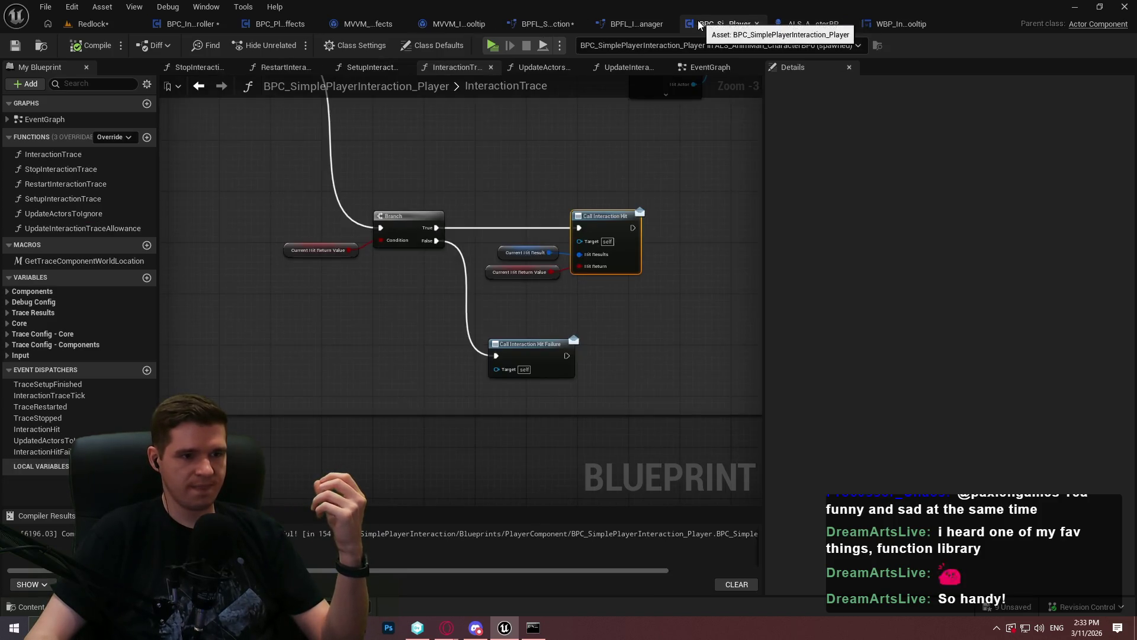
Step: Pan the InteractionTrace graph to the trace nodes, then launch a standalone preview with Alt+P
scroll(317, 327, "up", 2)
scroll(317, 327, "down", 1)
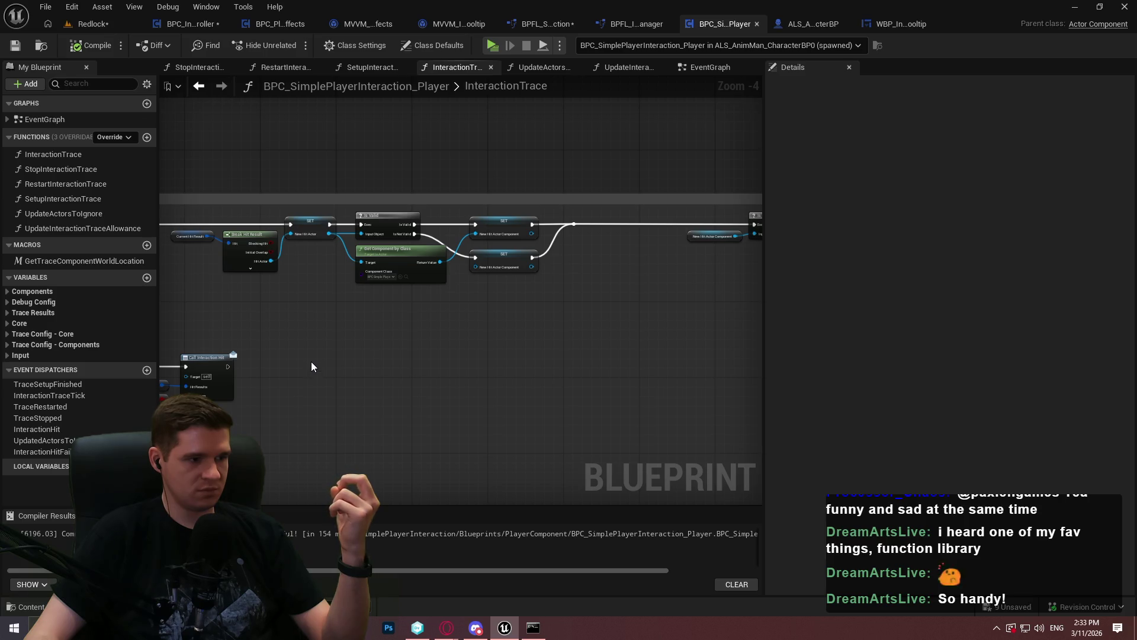
mouse_move(312, 361)
left_mouse_down()
mouse_move(606, 325)
mouse_move(705, 340)
mouse_move(312, 324)
mouse_move(340, 365)
mouse_move(450, 143)
mouse_move(268, 179)
mouse_move(421, 163)
left_mouse_up()
key("alt+p")
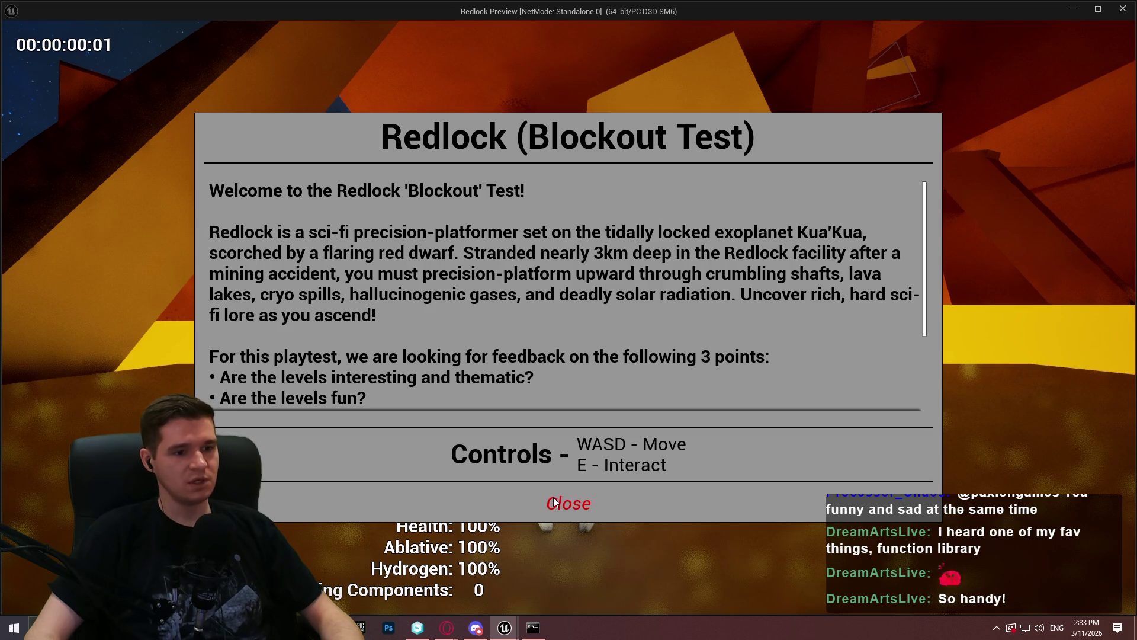
Step: Dismiss the Redlock welcome dialog, watch the InteractionTrace wires fire while playing, then stop with Esc
left_click(554, 502)
key("super")
key("Escape")
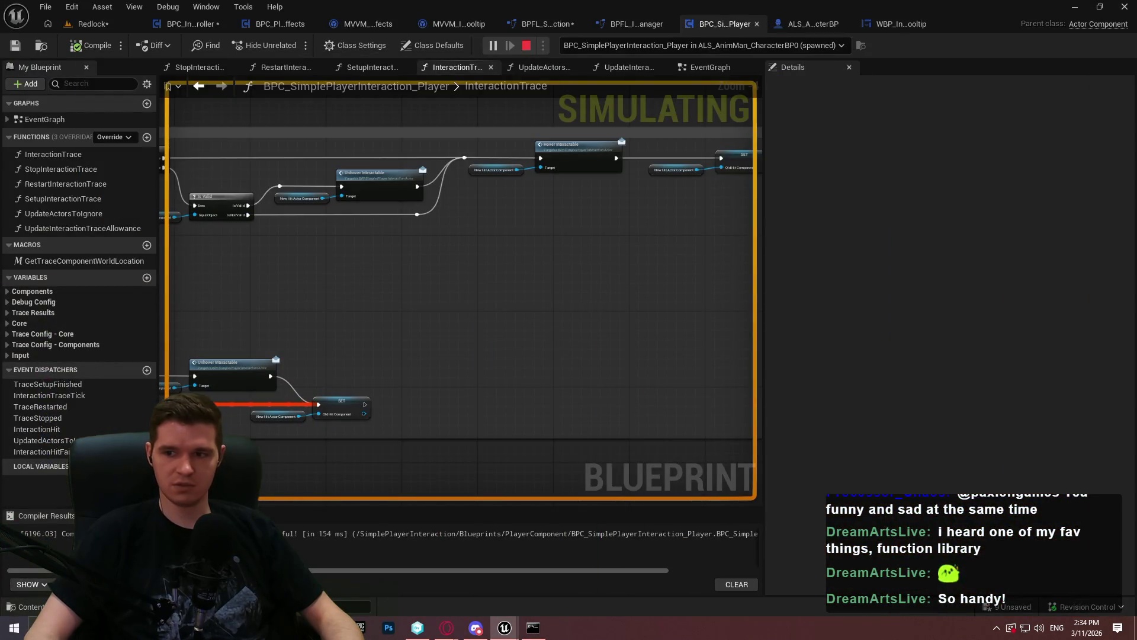
key("super")
key("Escape")
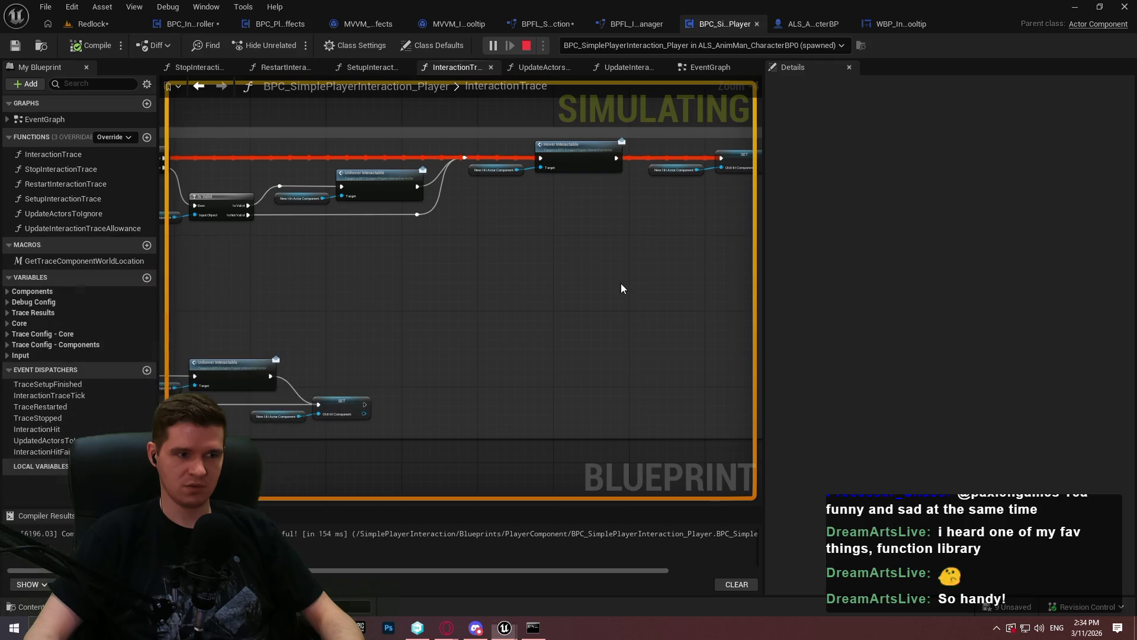
scroll(512, 283, "down", 2)
scroll(510, 270, "up", 2)
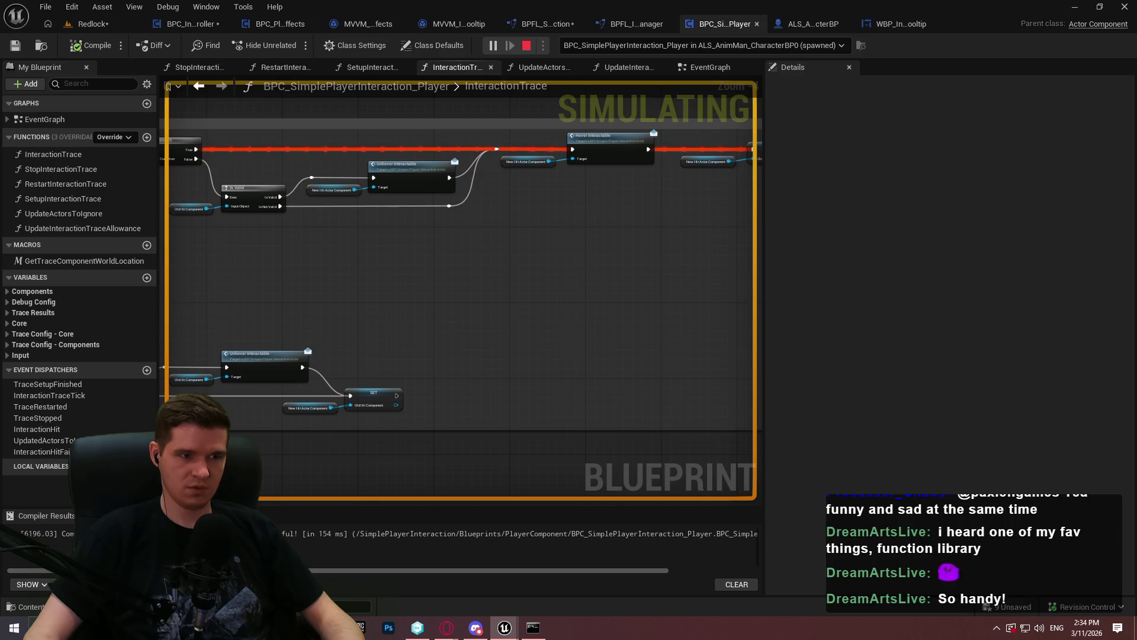
key("Escape")
scroll(350, 218, "up", 5)
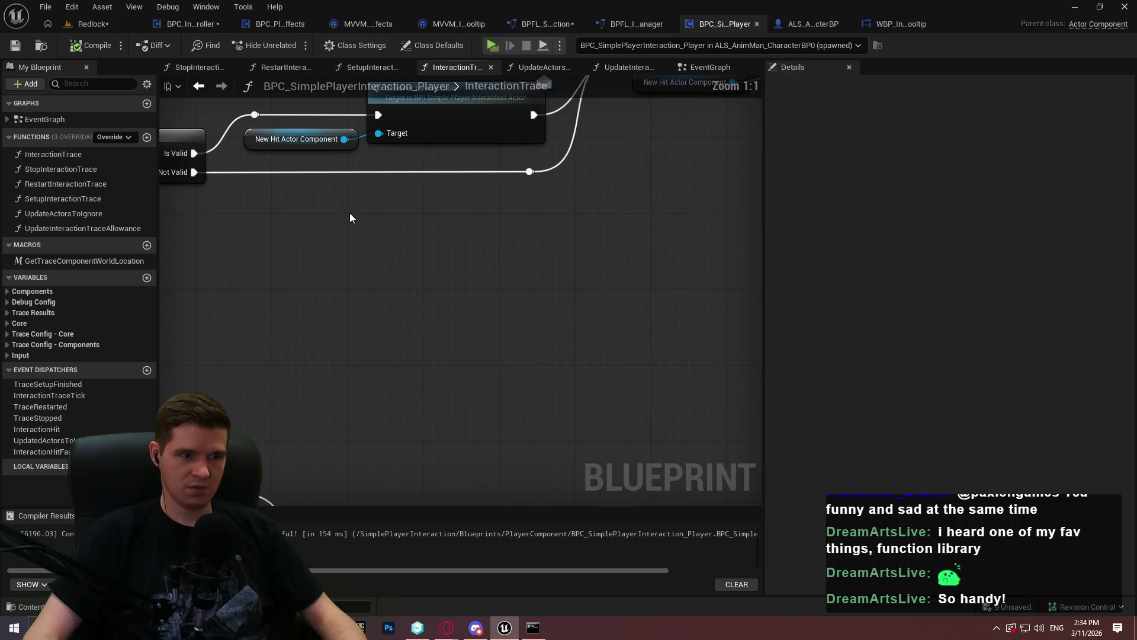
Step: Create a new event dispatcher named InteractionHitFireOnce
mouse_move(350, 214)
left_mouse_down()
mouse_move(467, 261)
mouse_move(474, 291)
left_mouse_up()
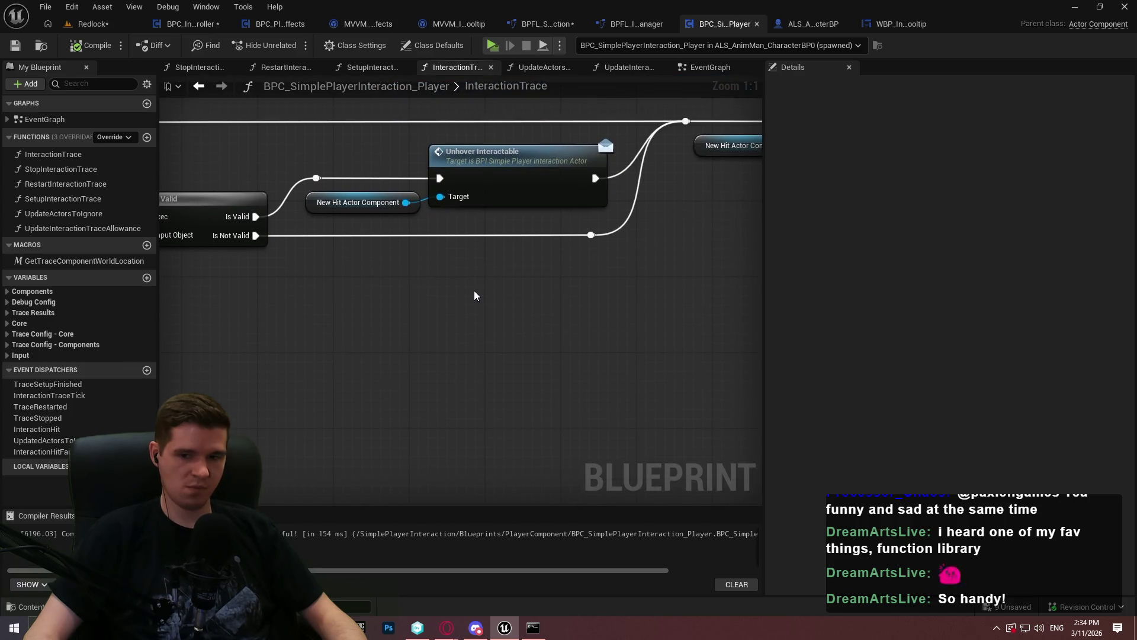
left_click_drag(475, 296, 296, 265)
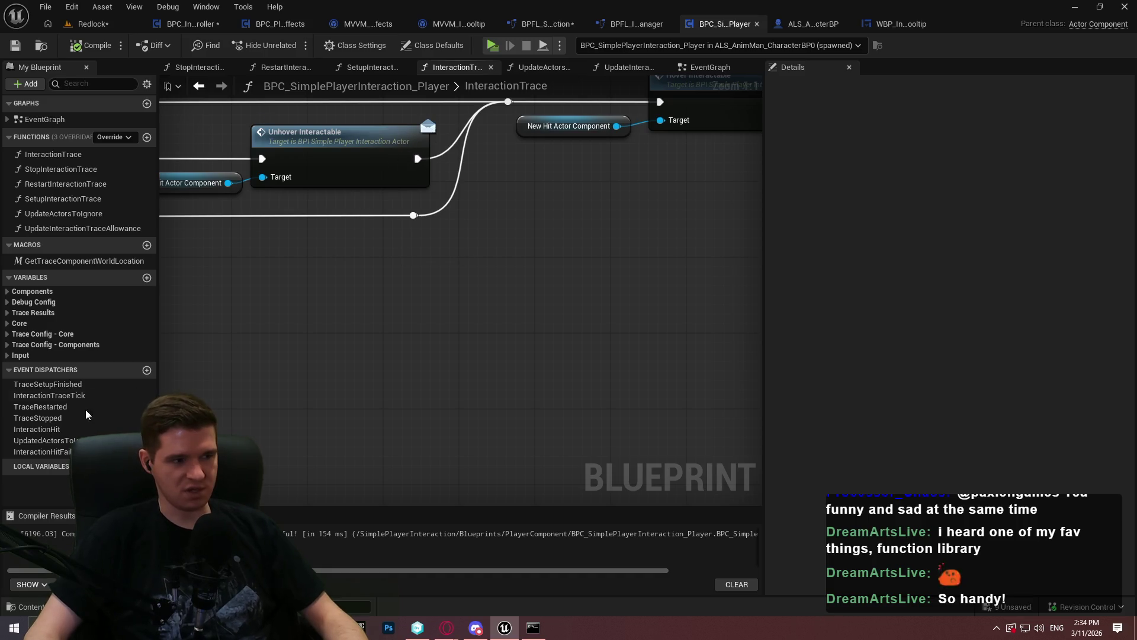
left_click(147, 369)
type("InteractionHit")
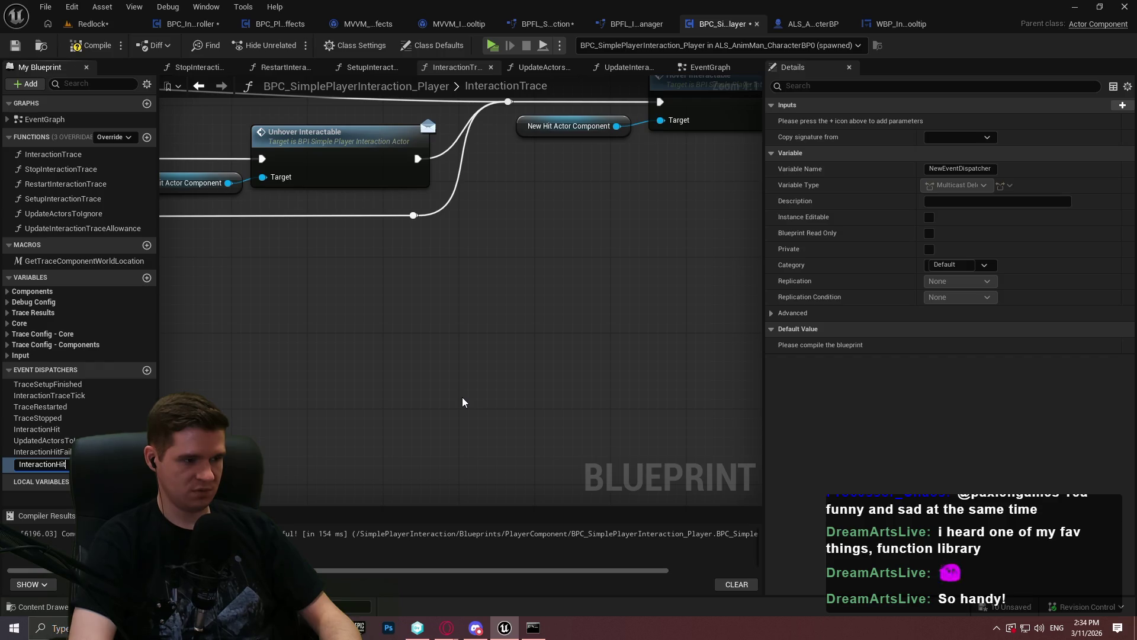
key("Return")
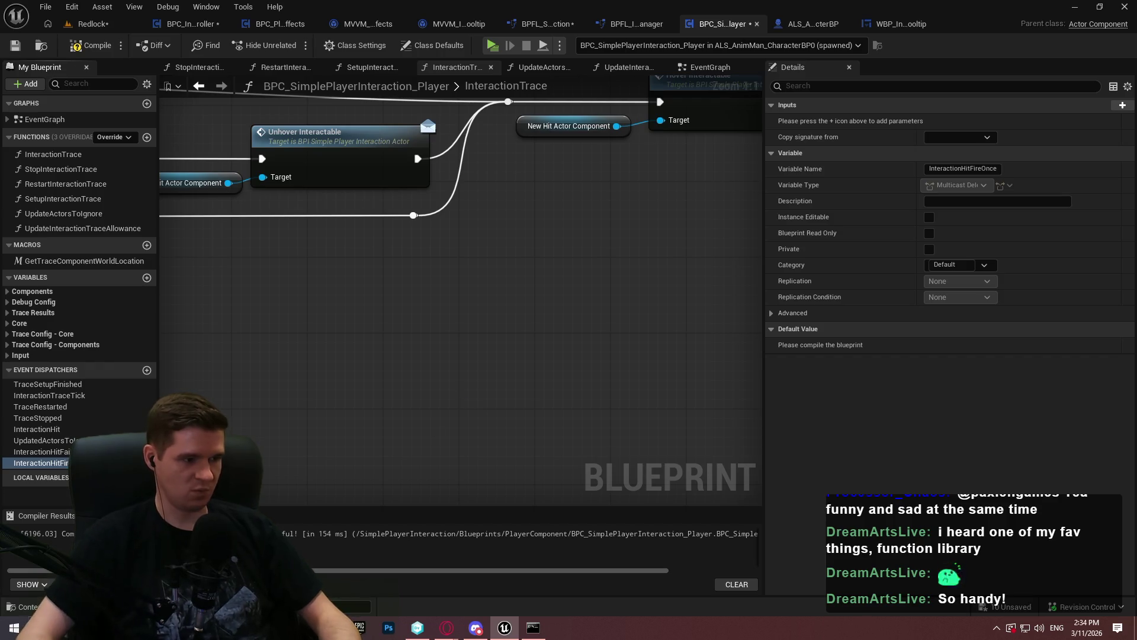
Step: Give InteractionHitFireOnce two inputs, named HitResult and bReturnValue
left_click(1111, 106)
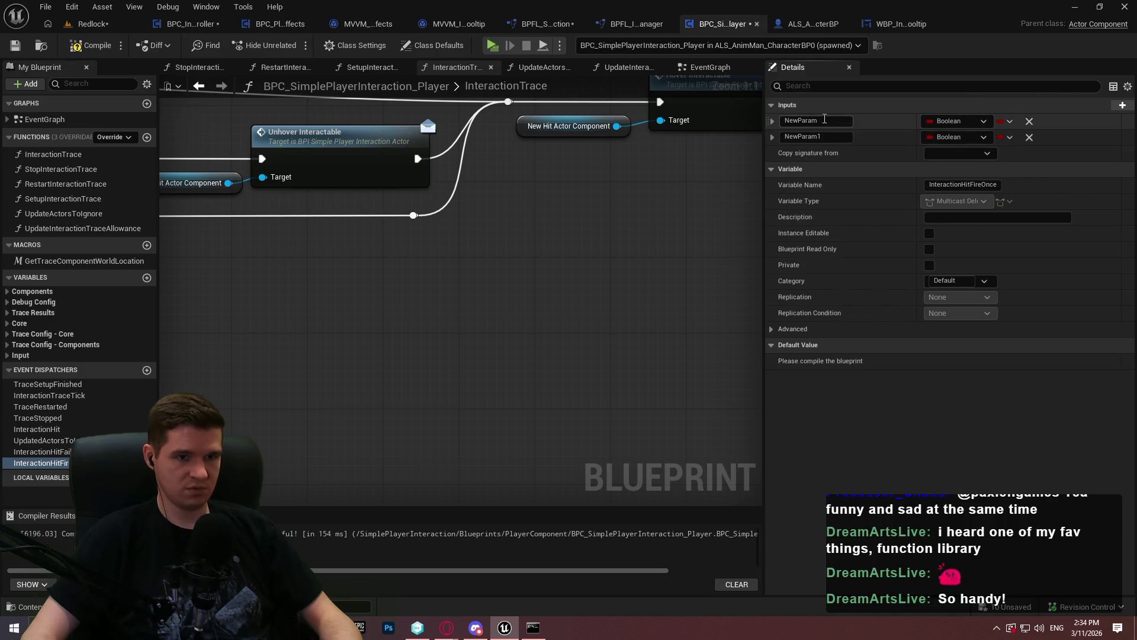
double_click(825, 119)
type("HitR")
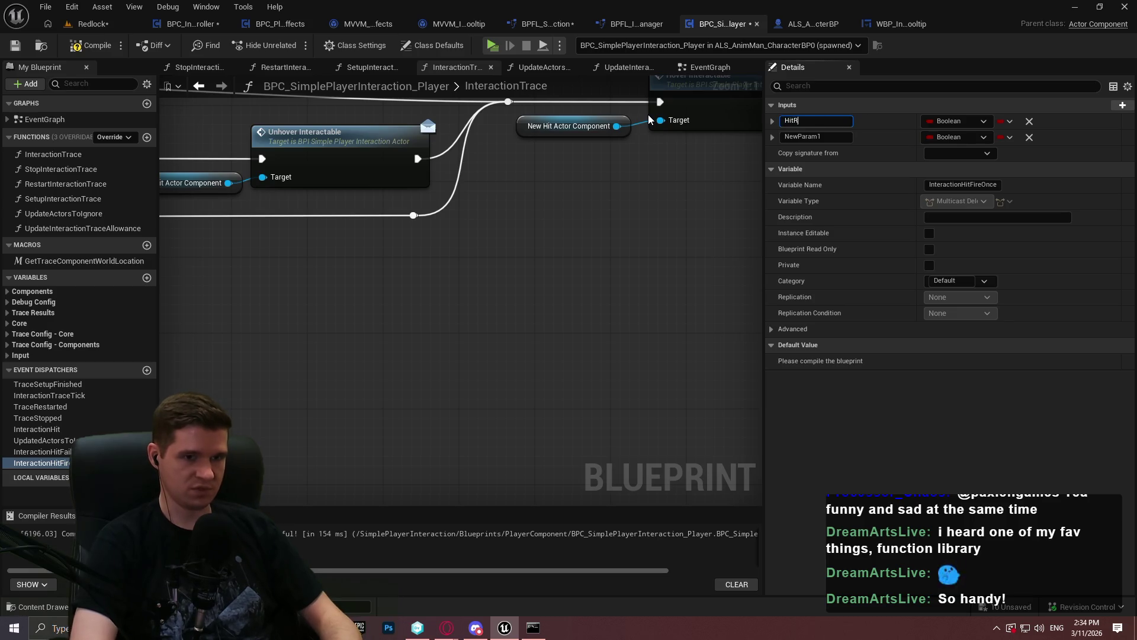
type("esult")
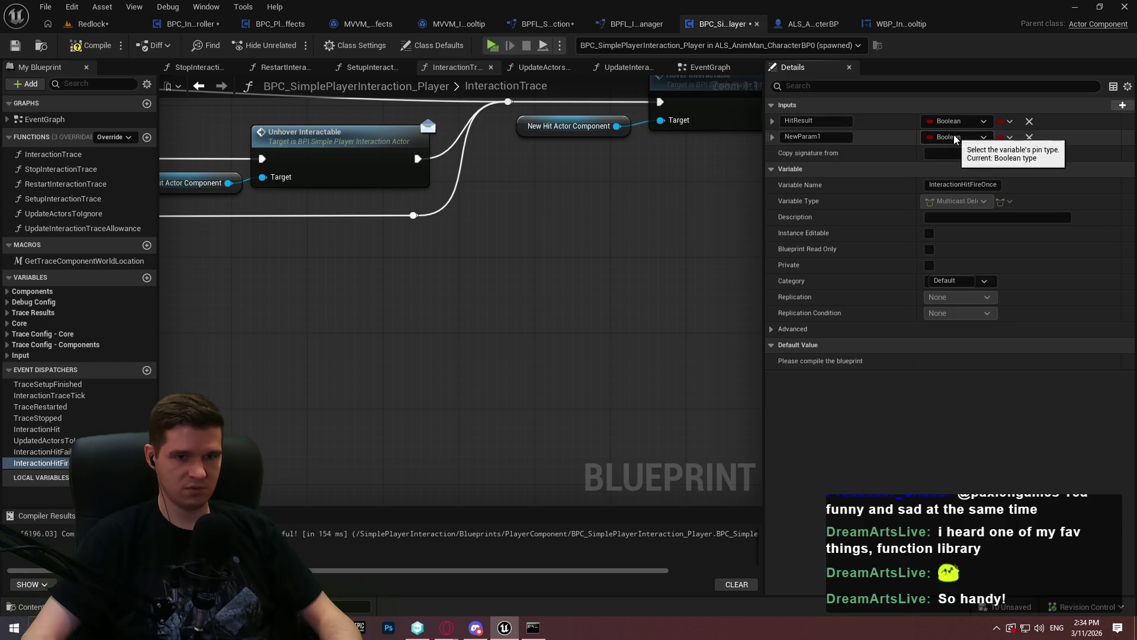
left_click(957, 137)
double_click(817, 137)
type("b")
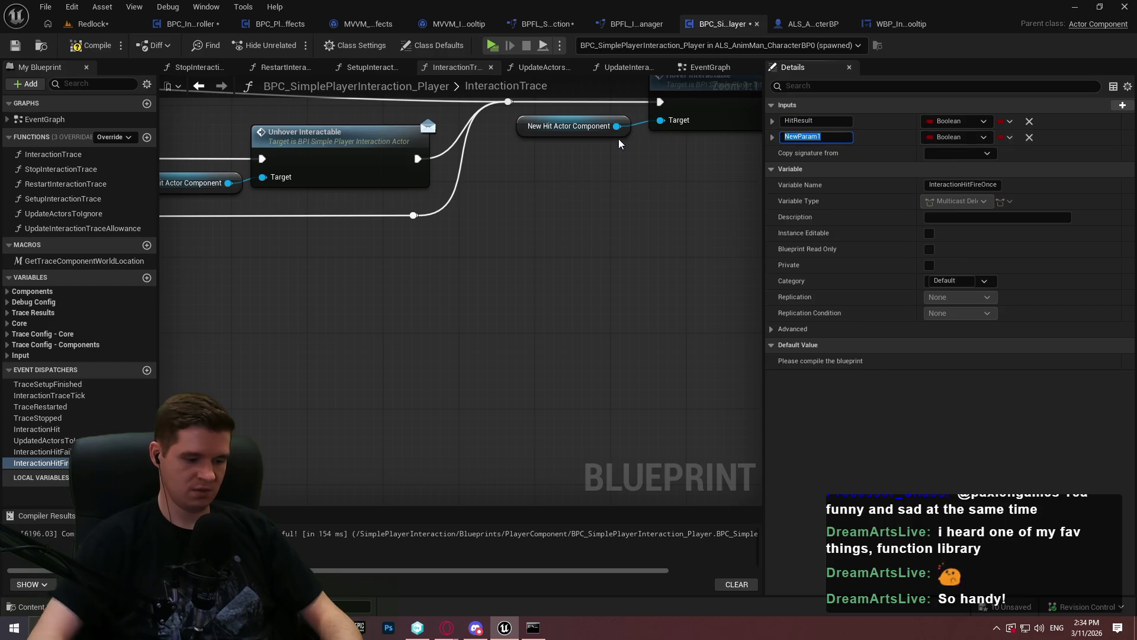
type("alue")
key("Return")
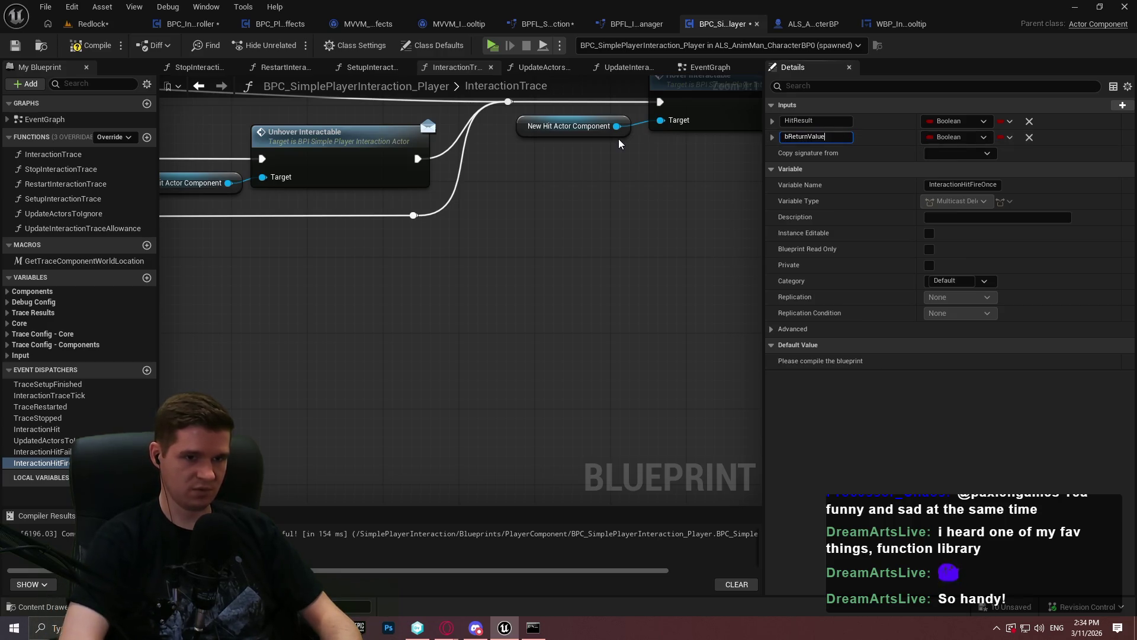
Step: Rename the InteractionHit dispatcher's HitResults input to HitResult
left_click(42, 429)
left_click(42, 463)
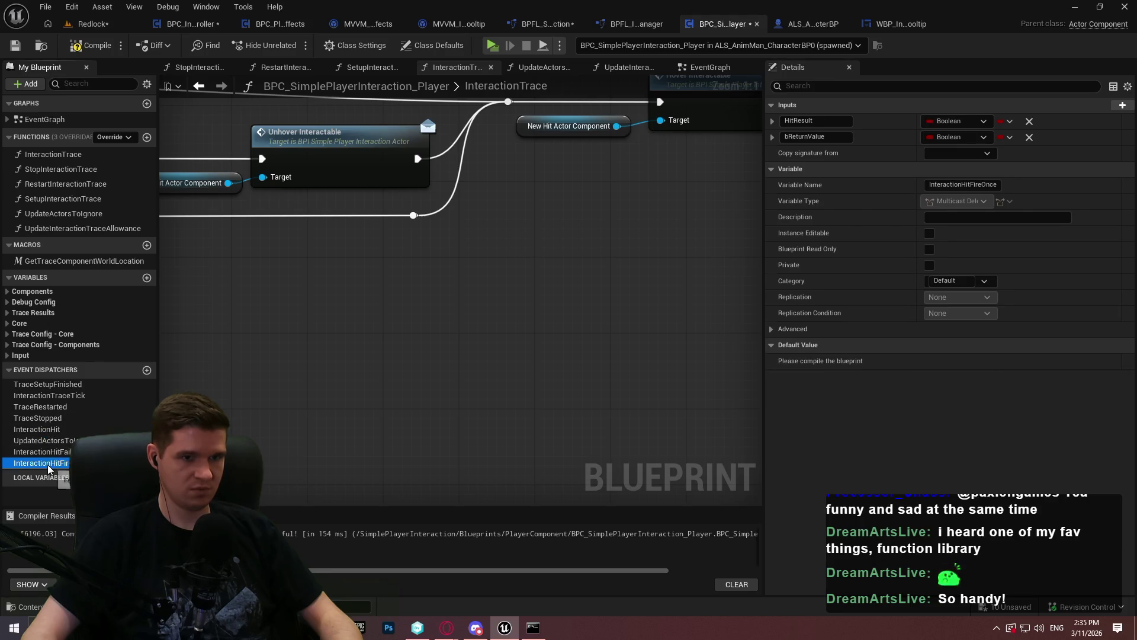
left_click(44, 430)
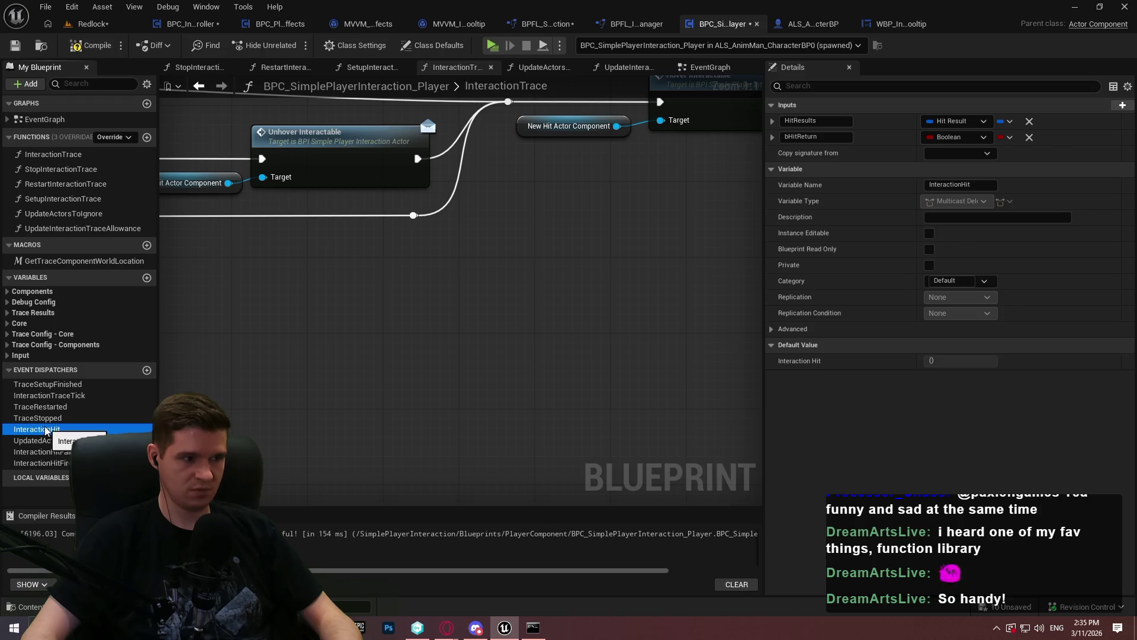
left_click(842, 121)
key("BackSpace")
key("Return")
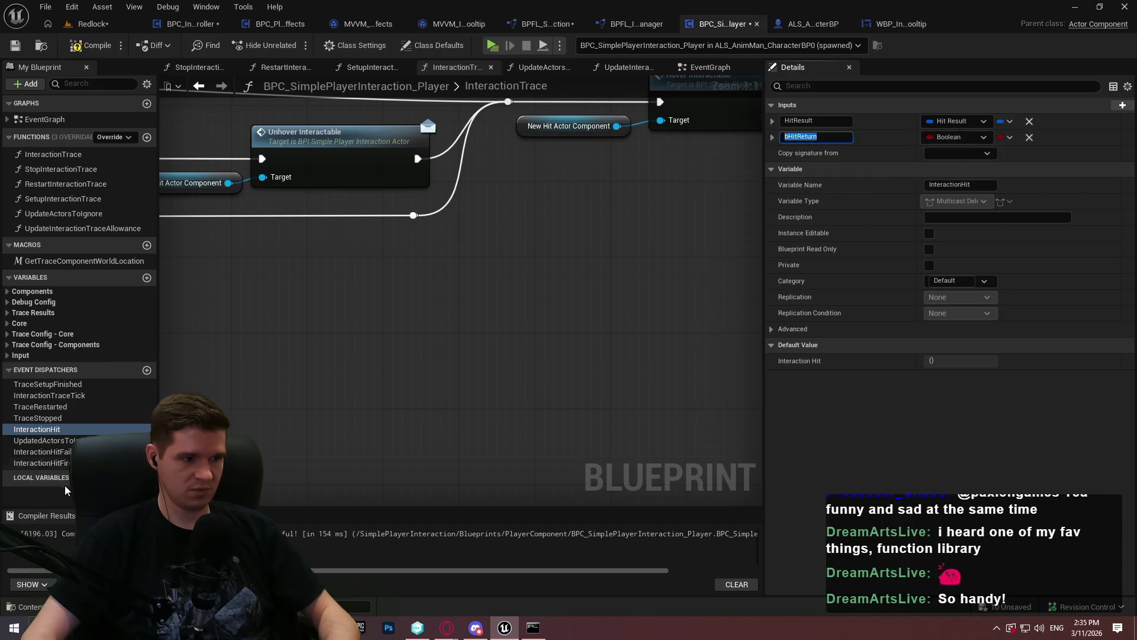
Step: Rename InteractionHitFireOnce's second input to bHitReturn, make HitResult a Hit Result type, and compile
left_click(37, 463)
double_click(816, 136)
type("bHitReturn")
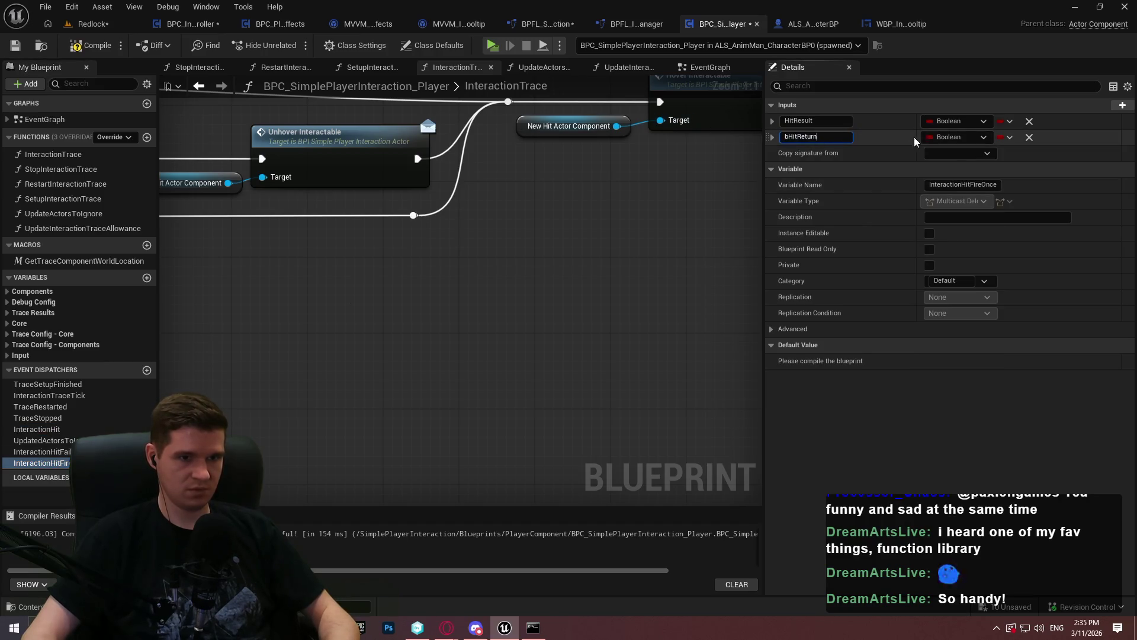
key("Return")
left_click(957, 121)
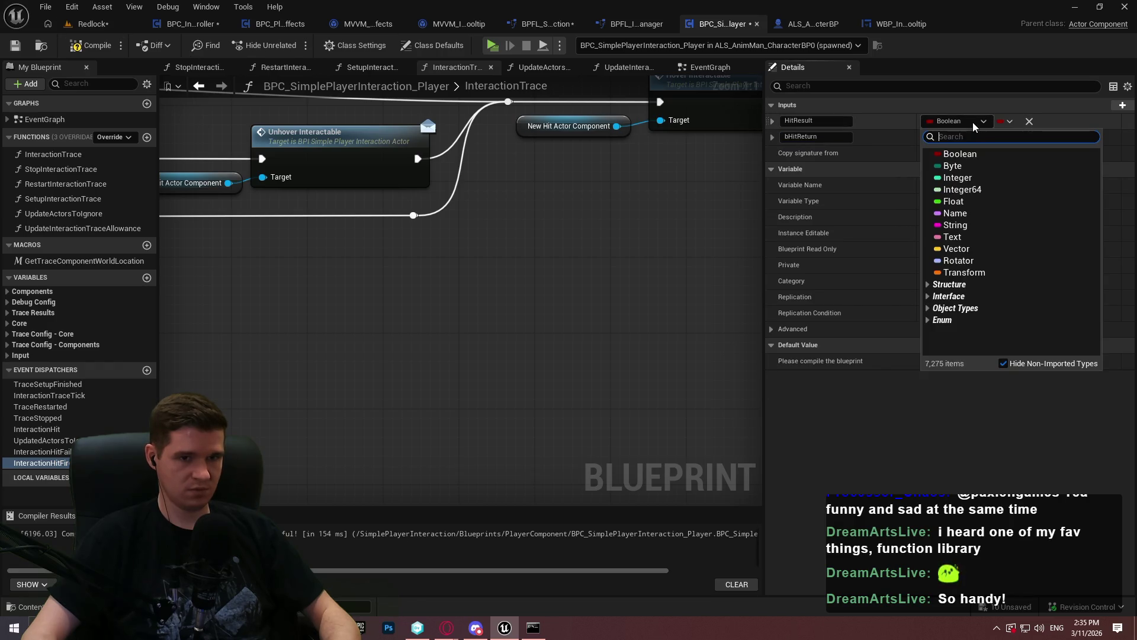
type("hitresult")
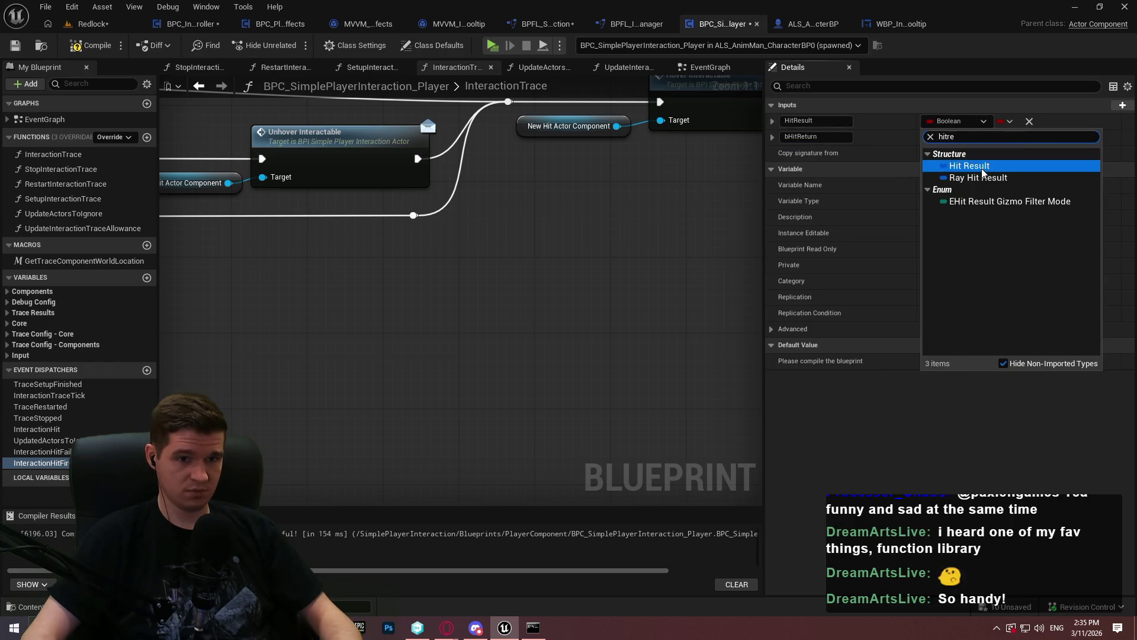
key("Return")
left_click(89, 45)
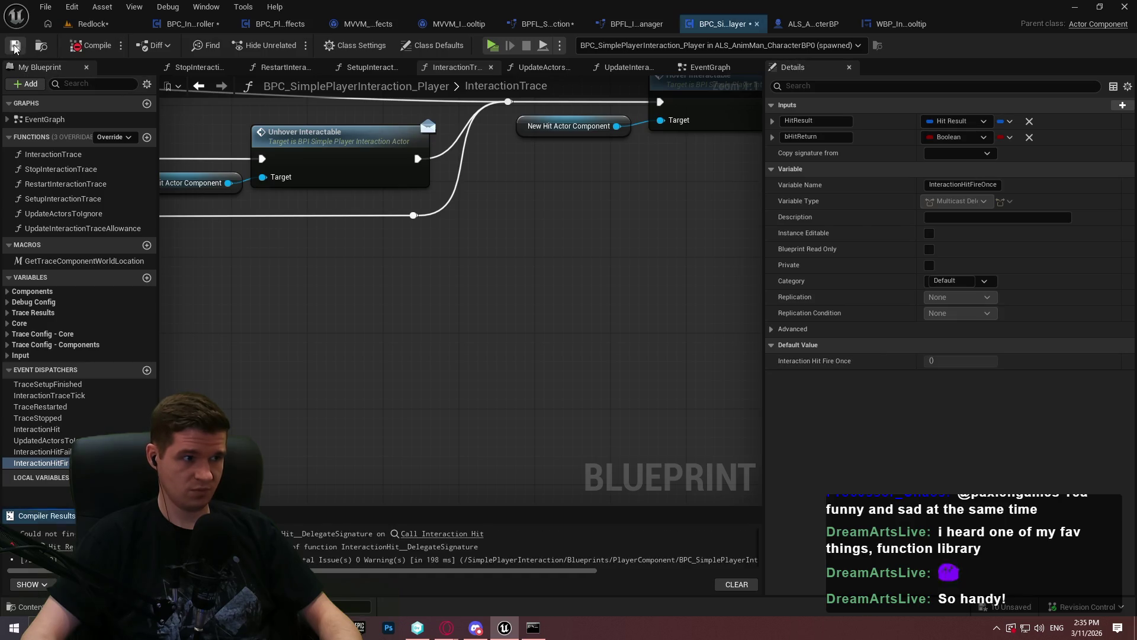
Step: Fix the compile error by refreshing Call Interaction Hit and wiring Current Hit Result into Hit Result
left_click(438, 532)
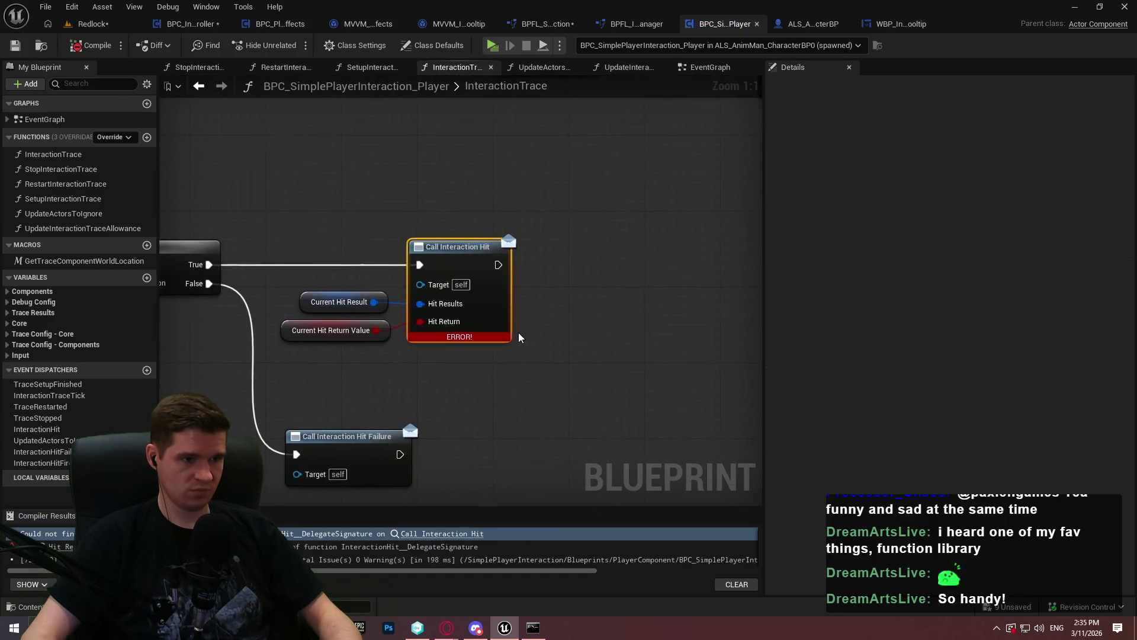
right_click(497, 298)
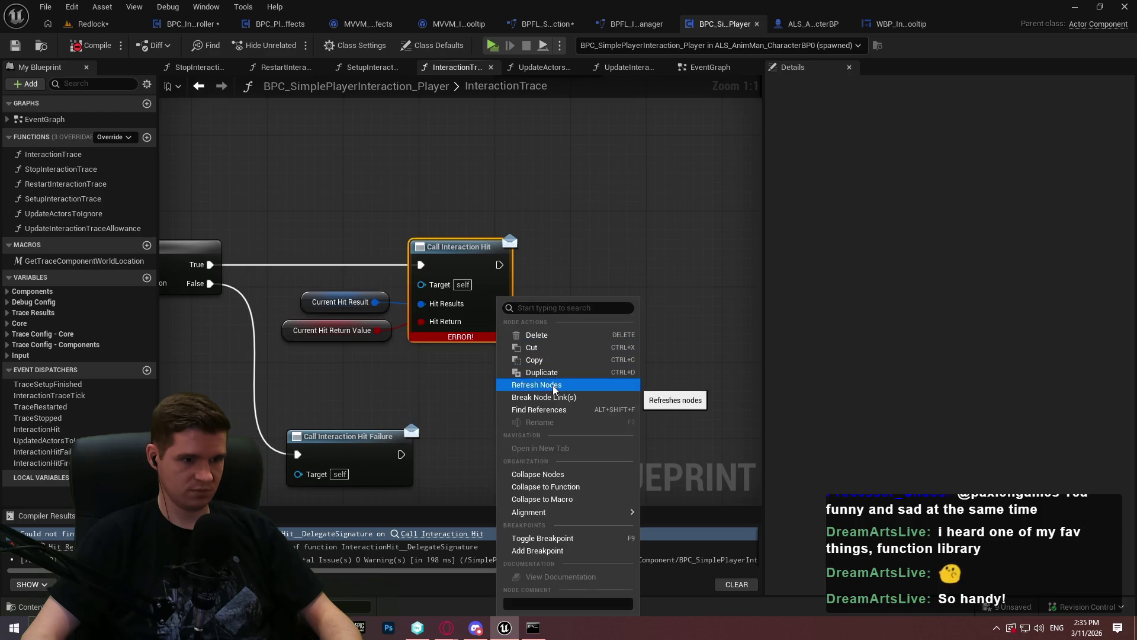
left_click(559, 385)
left_click_drag(376, 302, 421, 303)
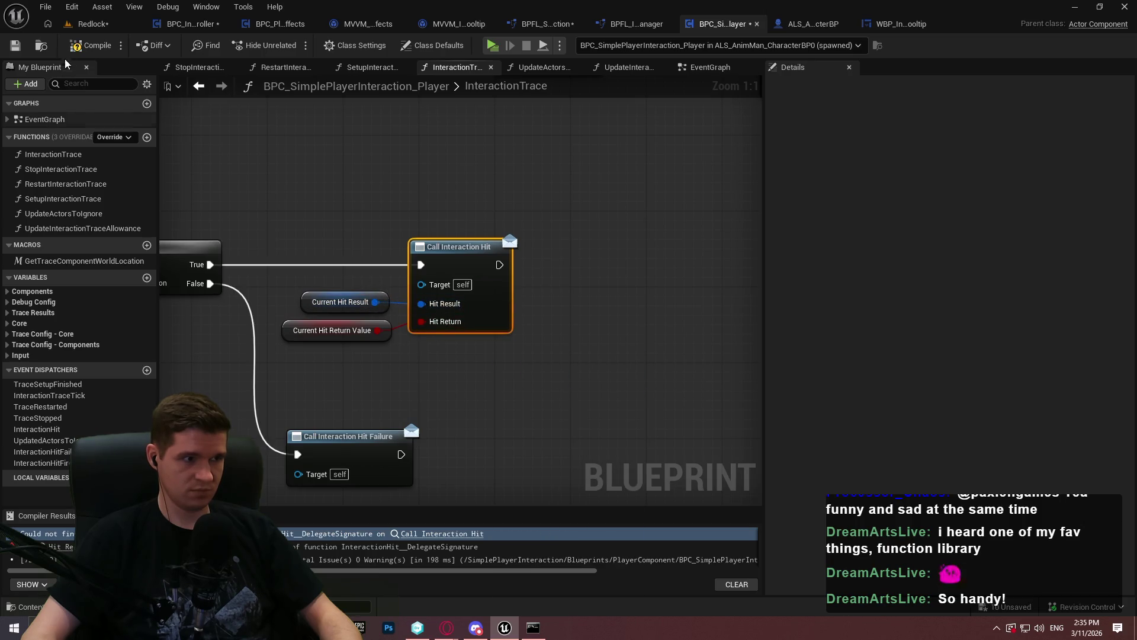
left_click(68, 50)
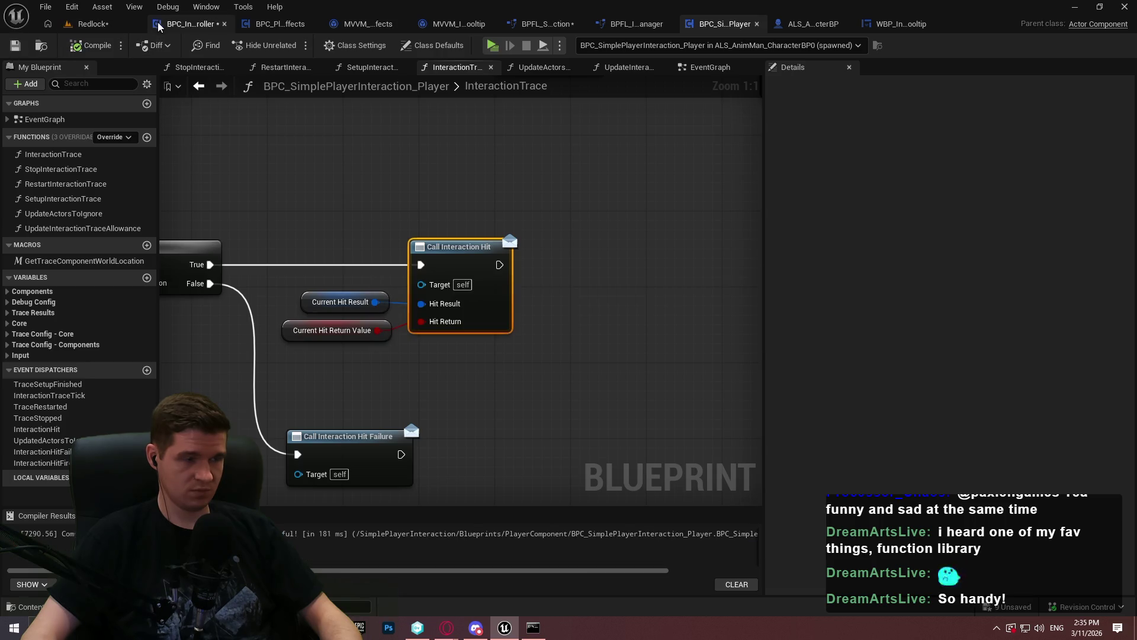
Step: Recompile BPC_InteractableTooltipController, save the function library, and return to the InteractionTrace graph
left_click(158, 25)
left_click(84, 46)
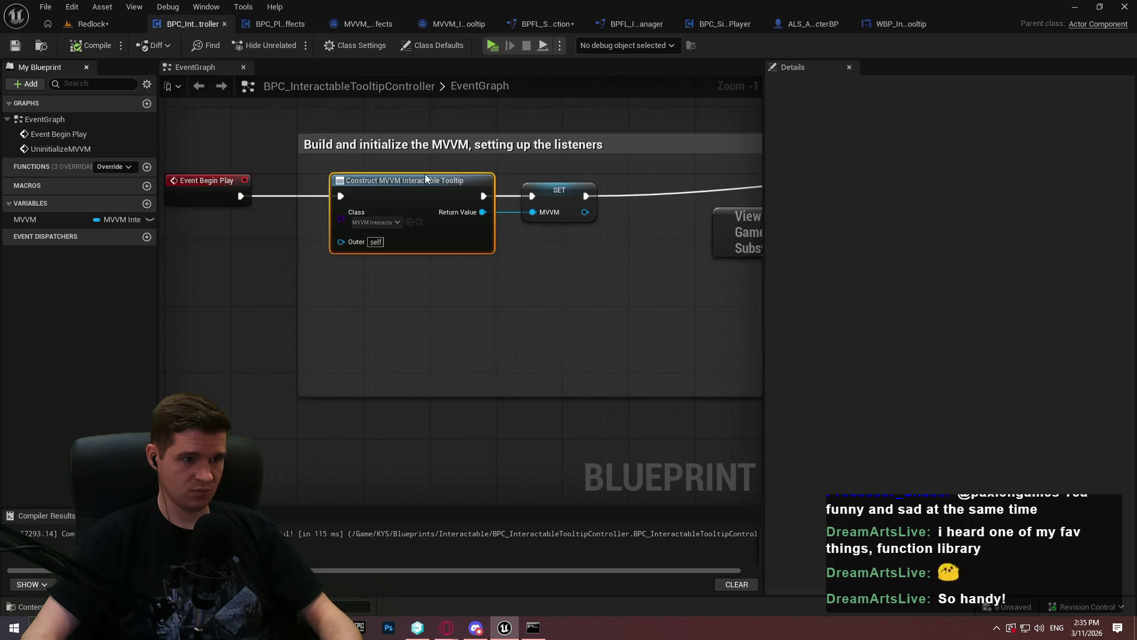
left_click(535, 24)
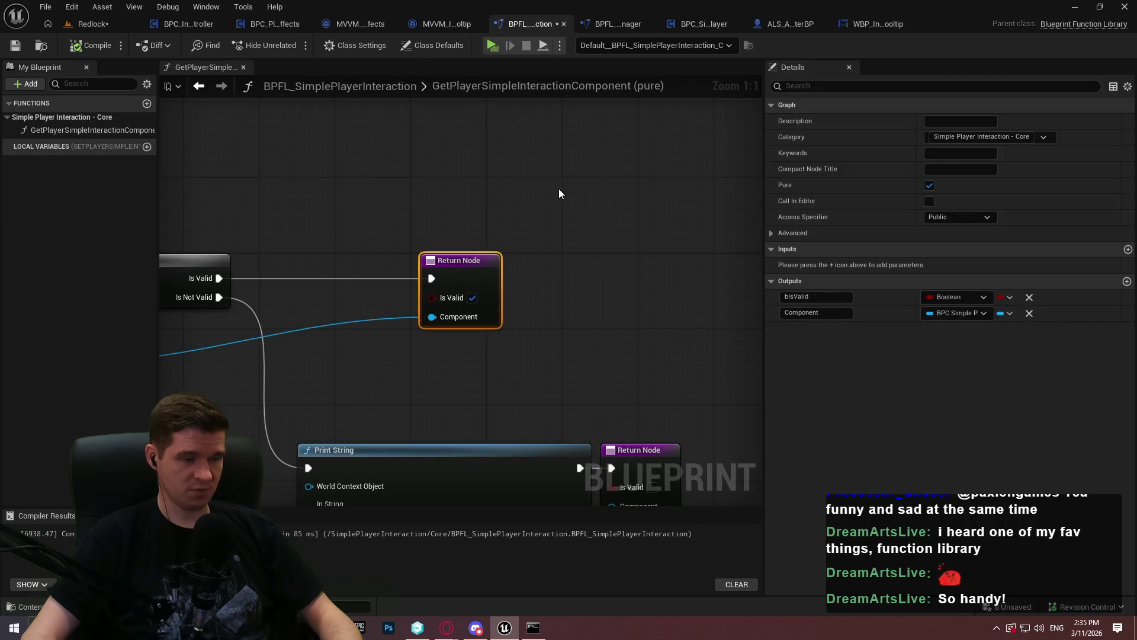
left_click(15, 45)
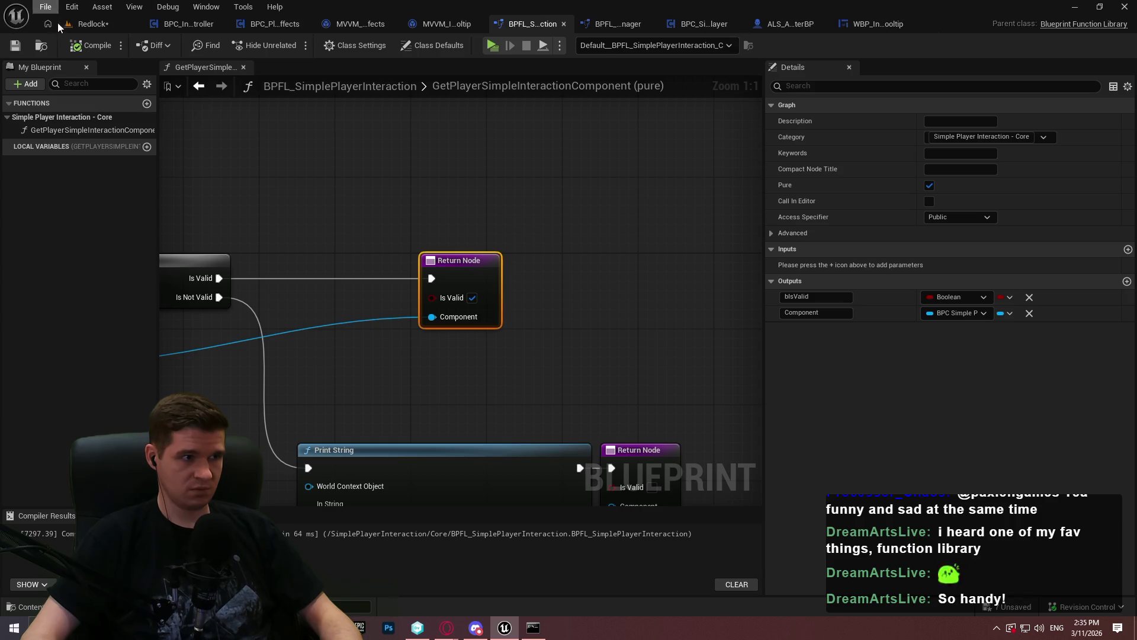
left_click(891, 25)
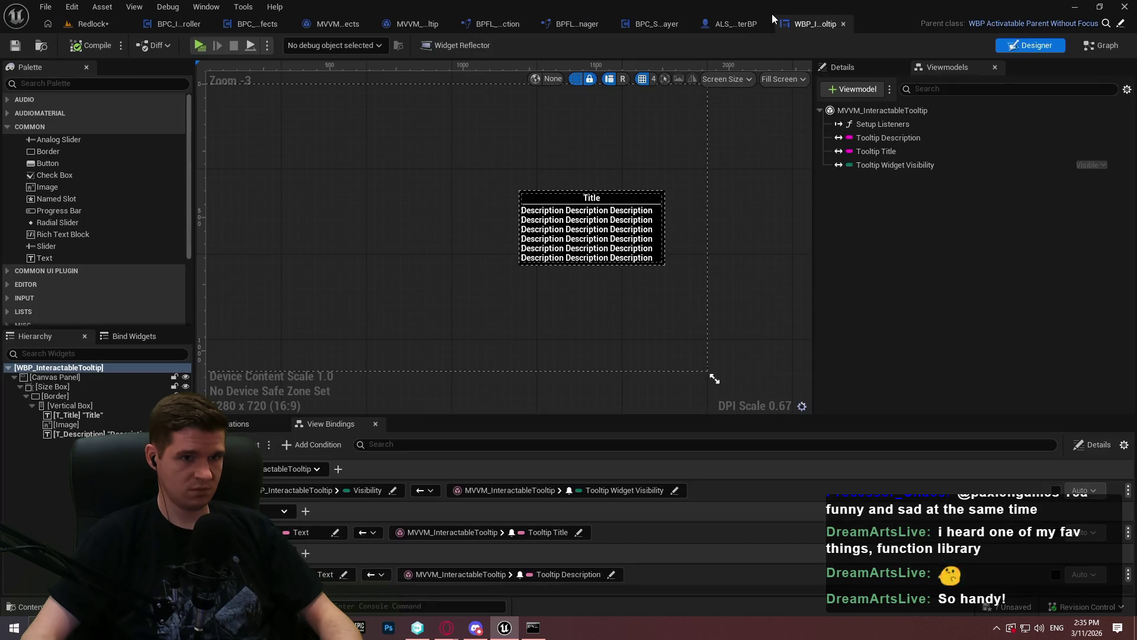
left_click(727, 23)
left_click(687, 25)
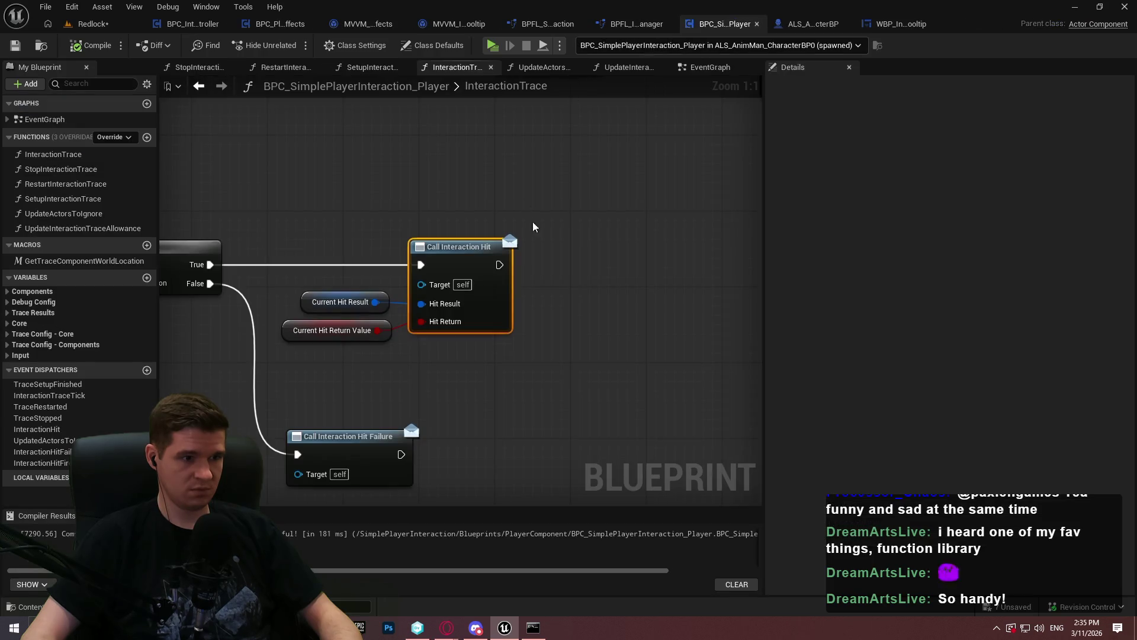
Step: Add a Call Interaction Hit Fire Once node wired after Unhover Interactable, replacing an accidental bind node
scroll(477, 325, "down", 4)
scroll(518, 247, "up", 5)
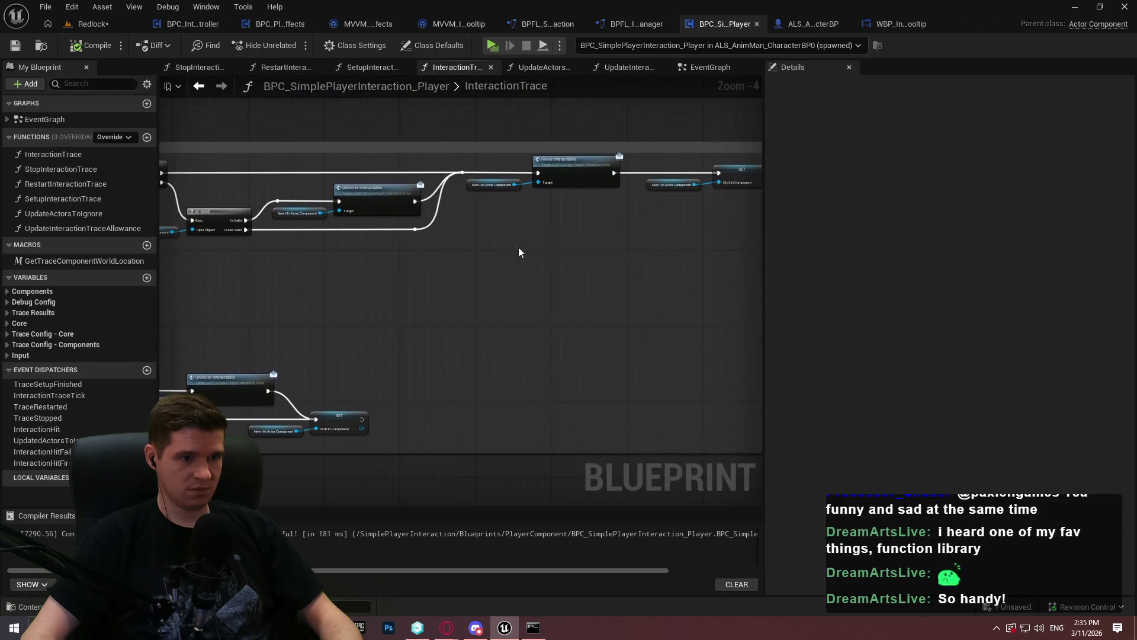
left_click_drag(42, 463, 387, 193)
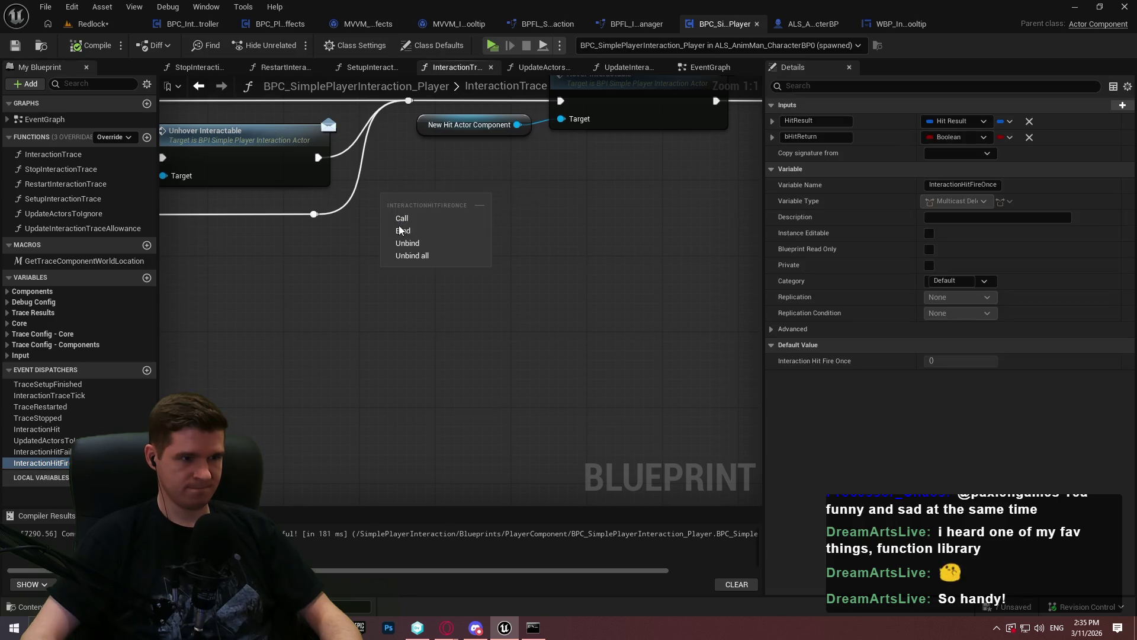
left_click(415, 231)
key("Delete")
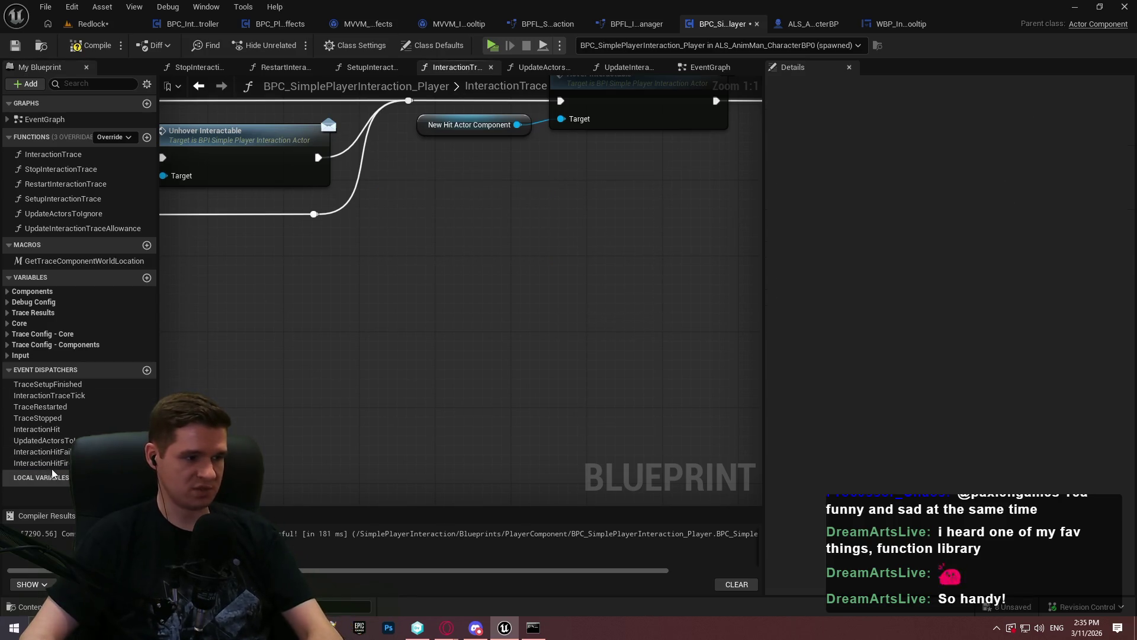
left_click_drag(42, 463, 373, 220)
left_click(390, 241)
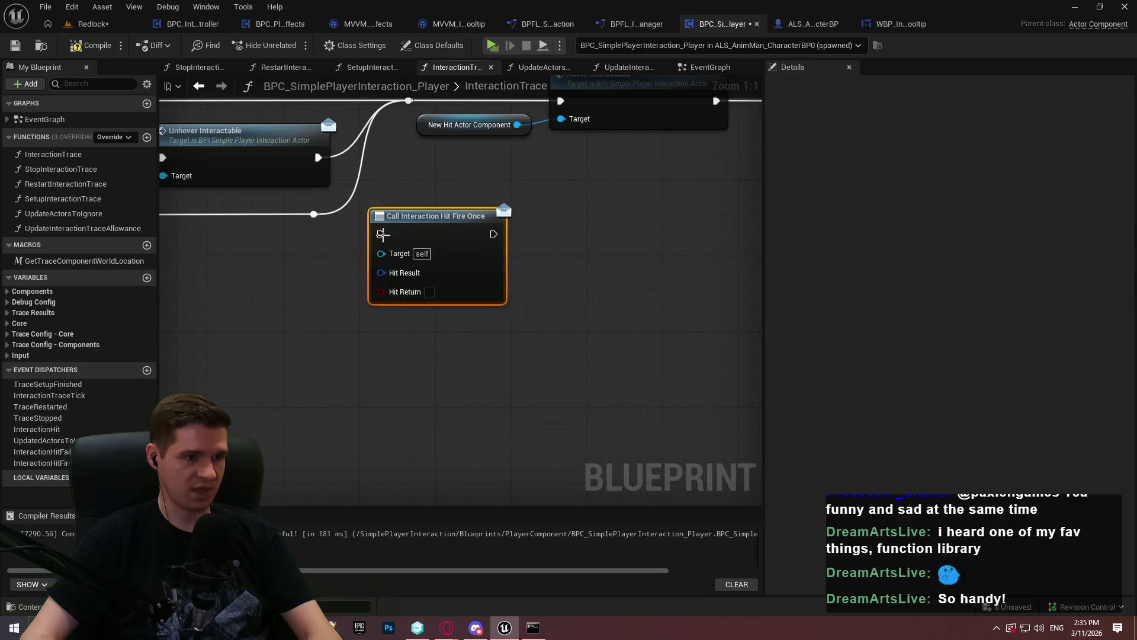
left_click_drag(318, 157, 380, 233)
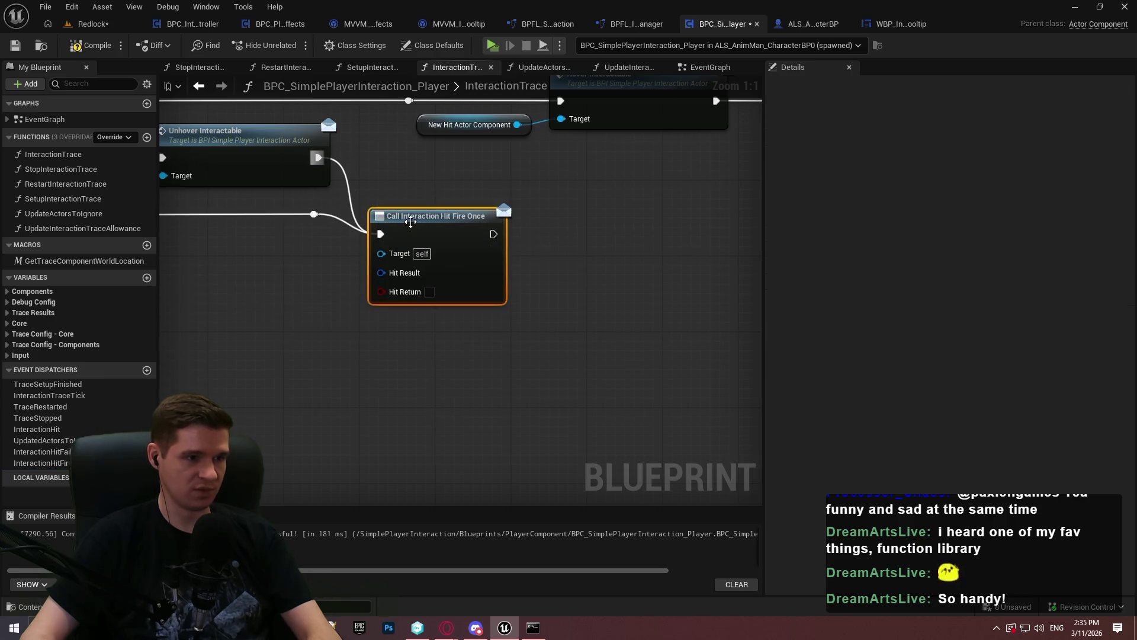
left_click_drag(462, 234, 437, 185)
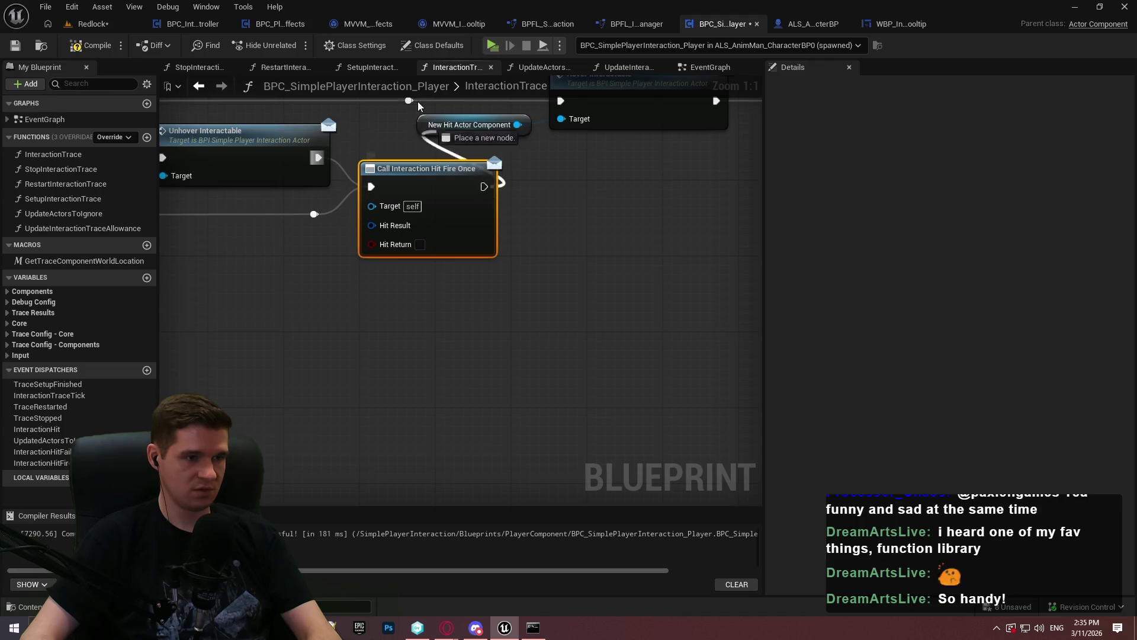
Step: Shift the Hover Interactable chain right to make room, then compile the player interaction component
scroll(415, 110, "down", 2)
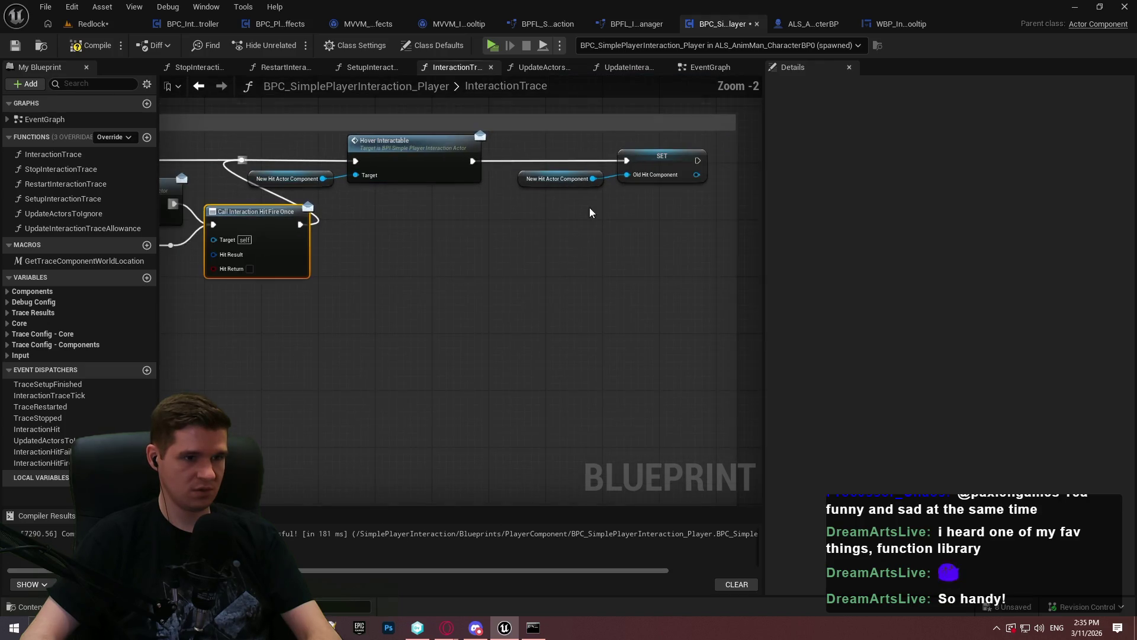
left_click_drag(231, 148, 711, 191)
mouse_move(382, 153)
left_mouse_down()
mouse_move(515, 152)
mouse_move(506, 155)
left_mouse_up()
left_click_drag(348, 304, 593, 269)
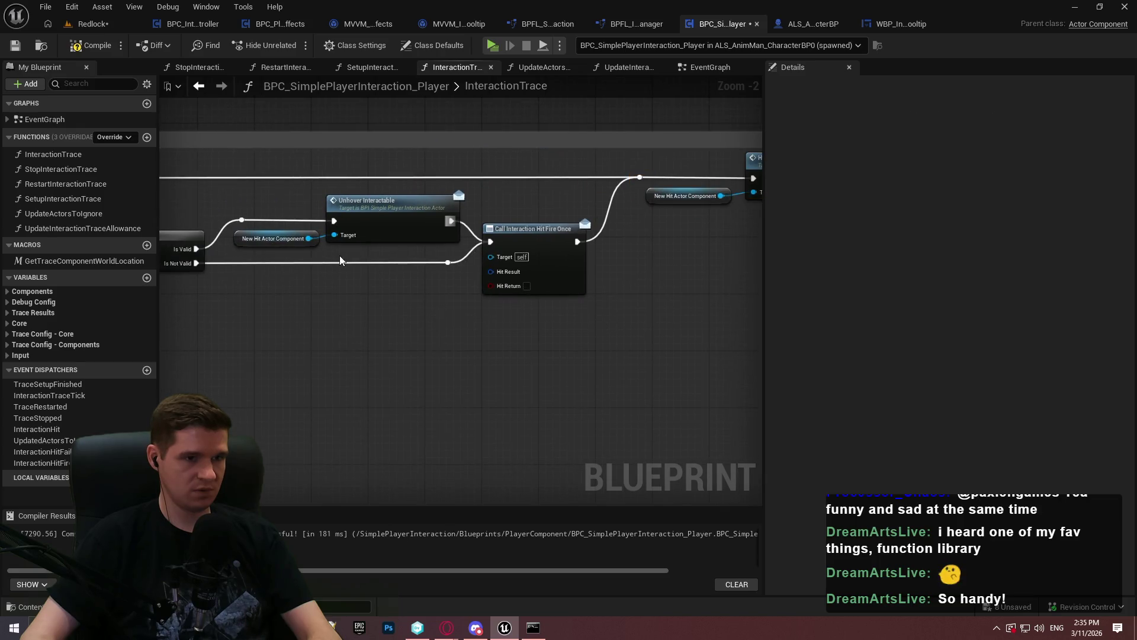
scroll(448, 288, "up", 2)
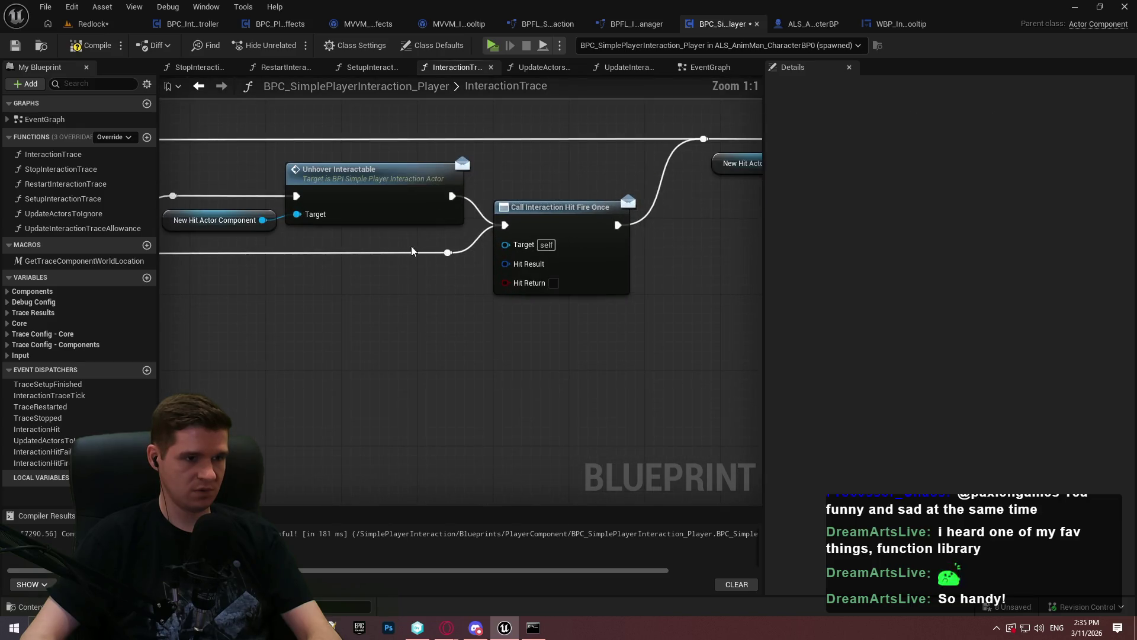
left_click(83, 48)
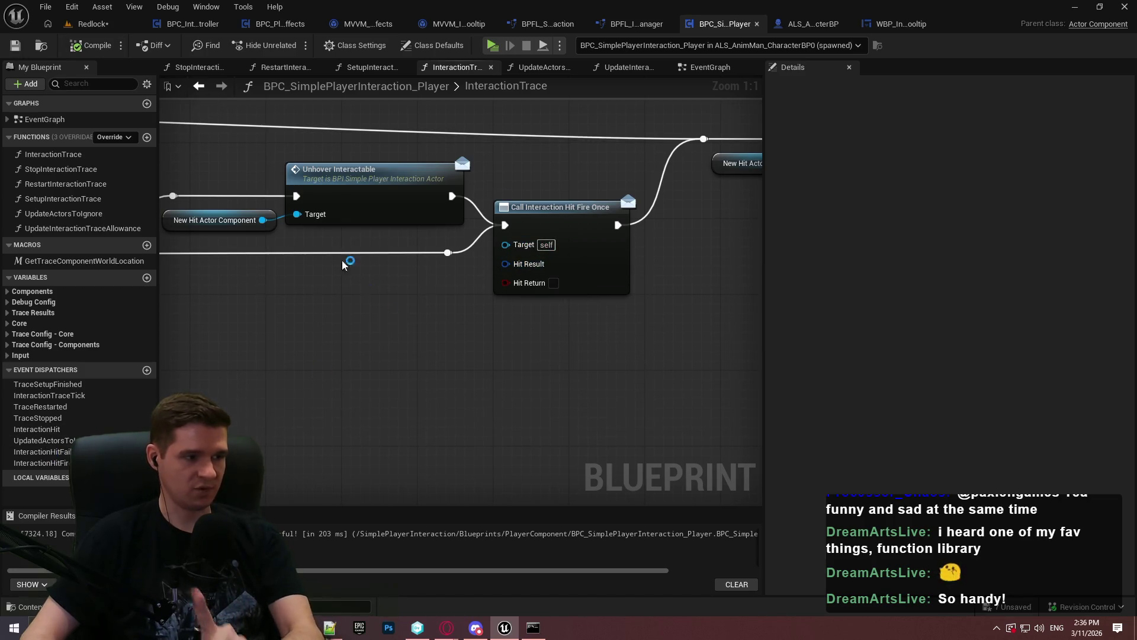
left_click_drag(505, 265, 435, 319)
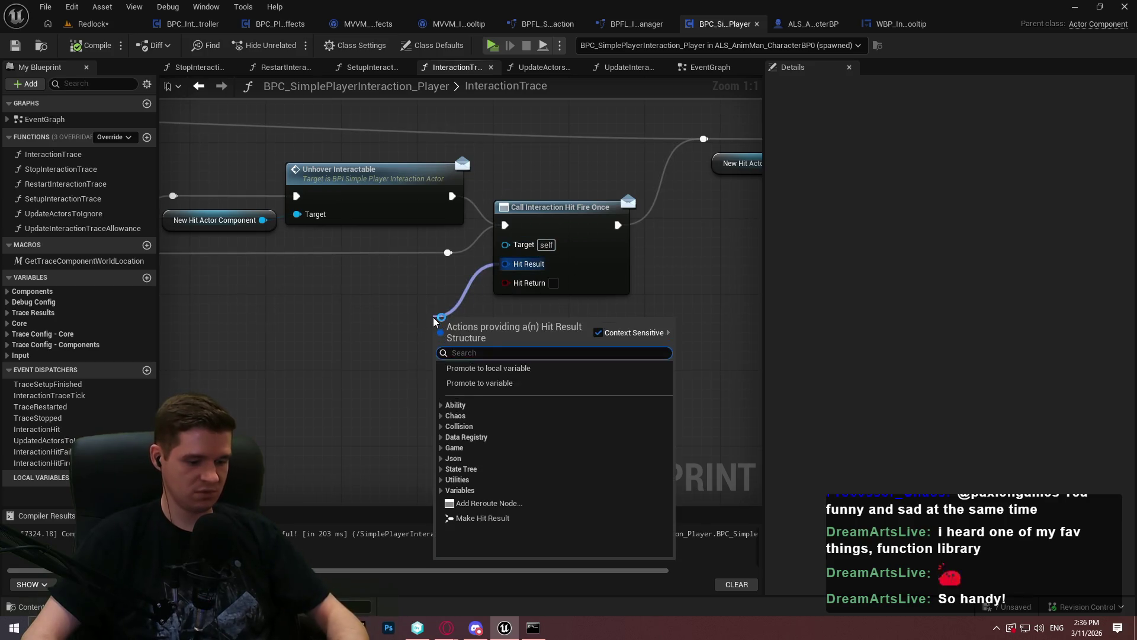
Step: Wire Current Hit Result and Current Hit Return Value getters into the fire-once call's Hit Result and Hit Return pins
type("hit")
left_click(497, 502)
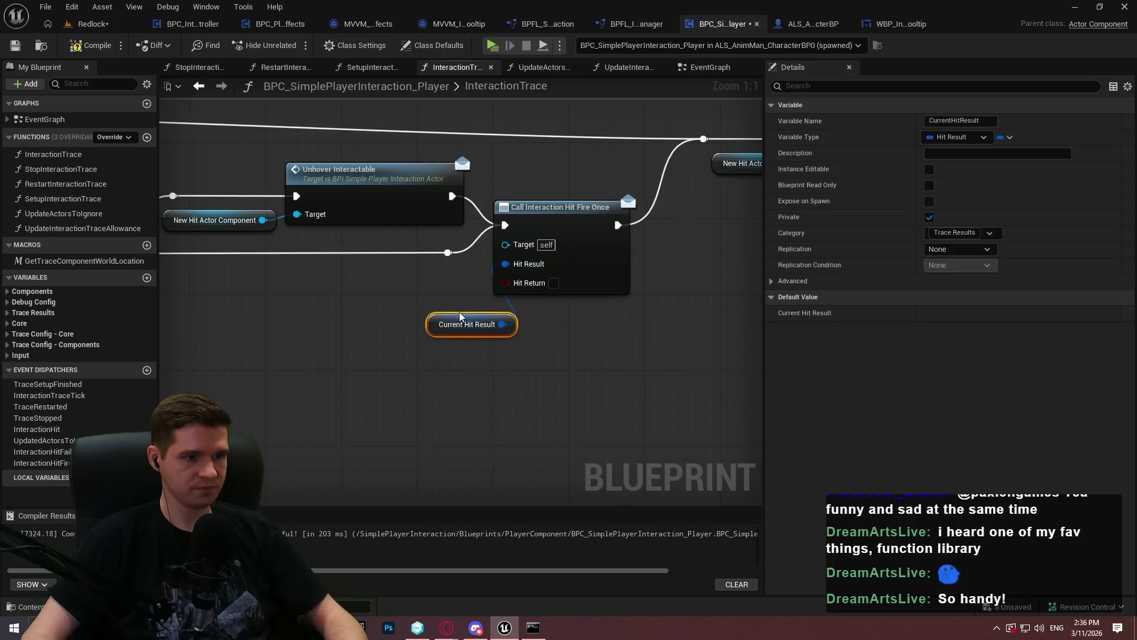
mouse_move(494, 318)
left_mouse_down()
mouse_move(446, 290)
mouse_move(493, 348)
mouse_move(377, 322)
left_mouse_up()
type("curre")
left_click(573, 581)
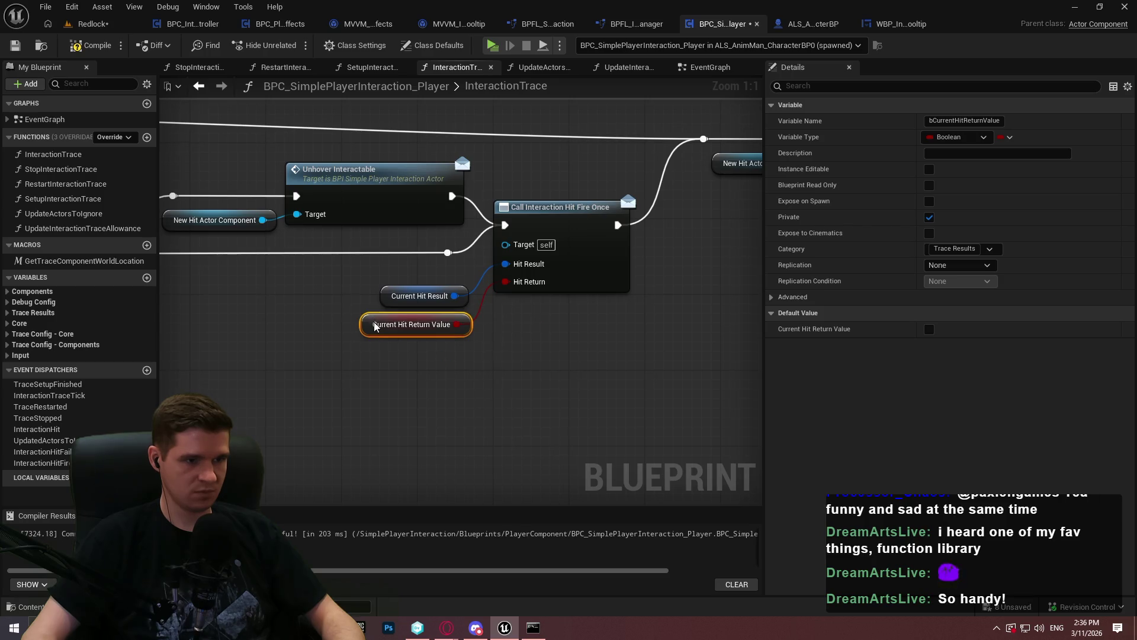
left_click(650, 347)
scroll(414, 320, "down", 2)
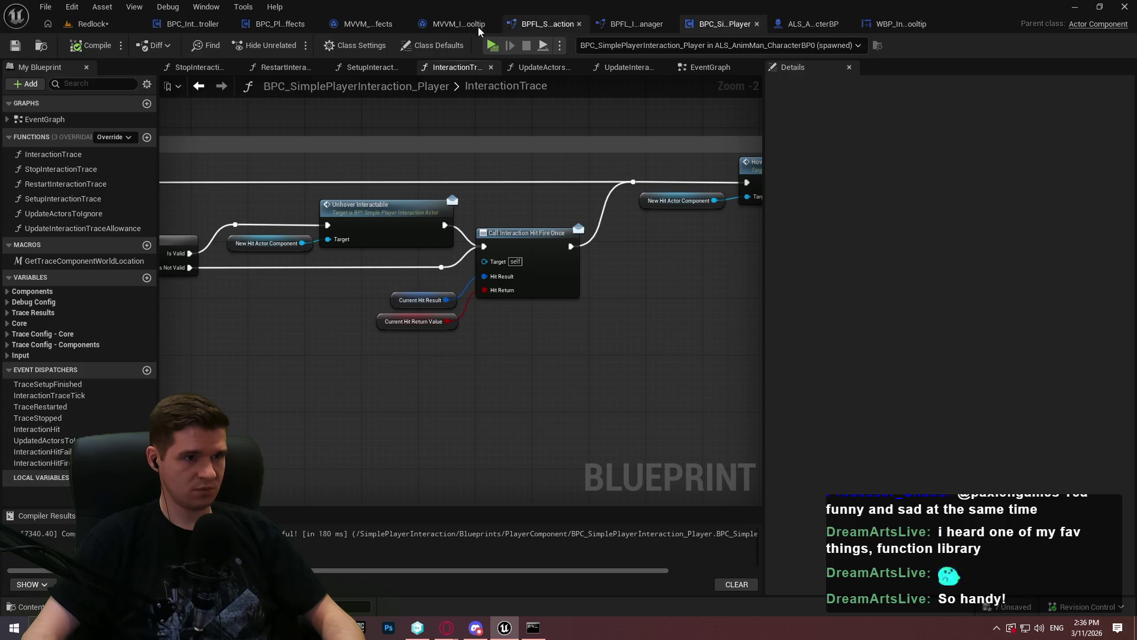
left_click(442, 26)
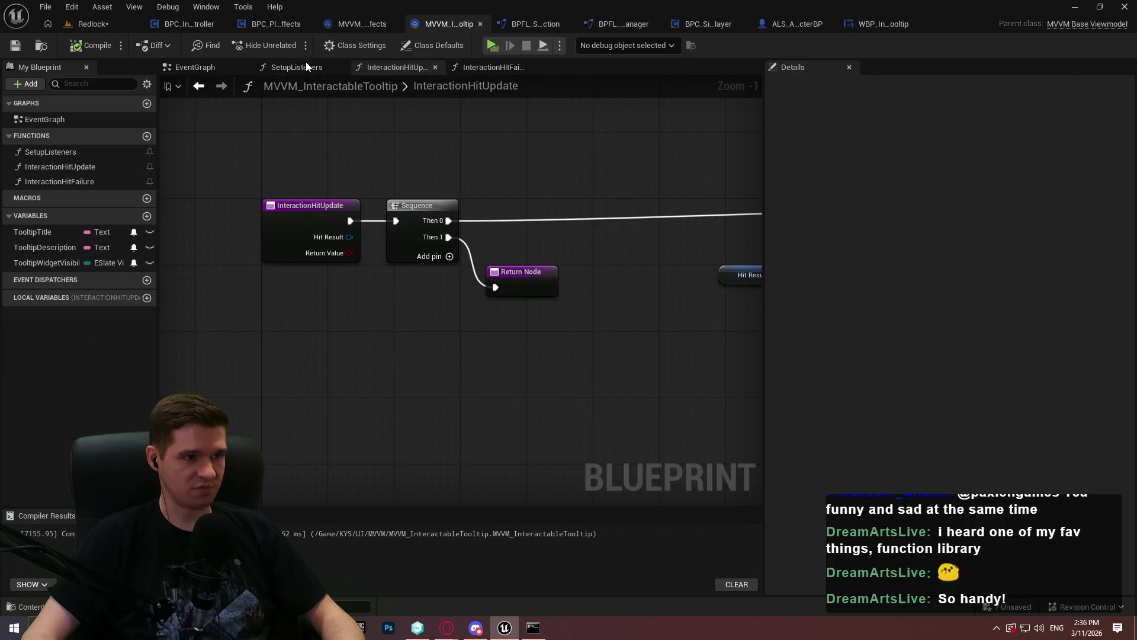
Step: In SetupListeners, add a Bind Event to Interaction Hit Fire Once using InteractionHitUpdate, chained into the failure bind
left_click(305, 66)
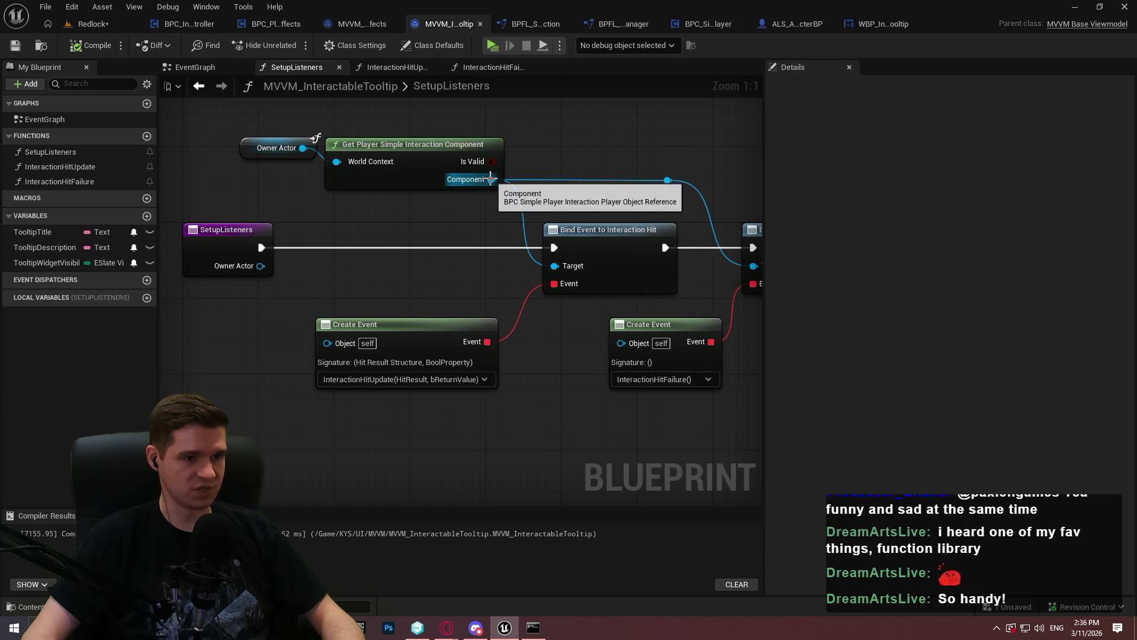
left_click_drag(491, 179, 556, 418)
type("bind event")
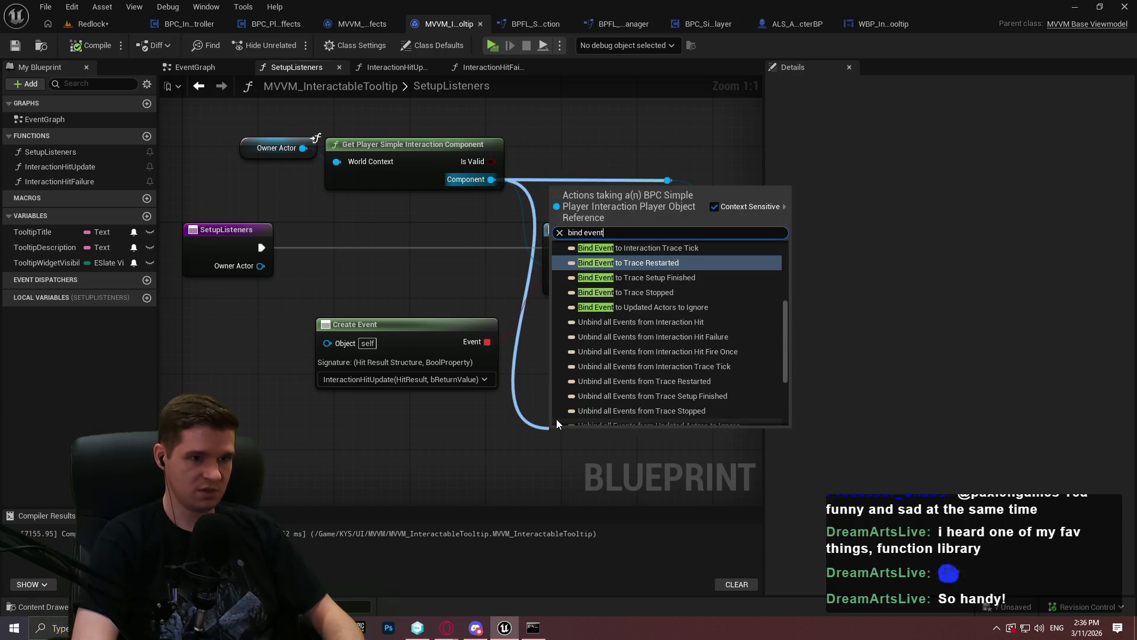
type(" to")
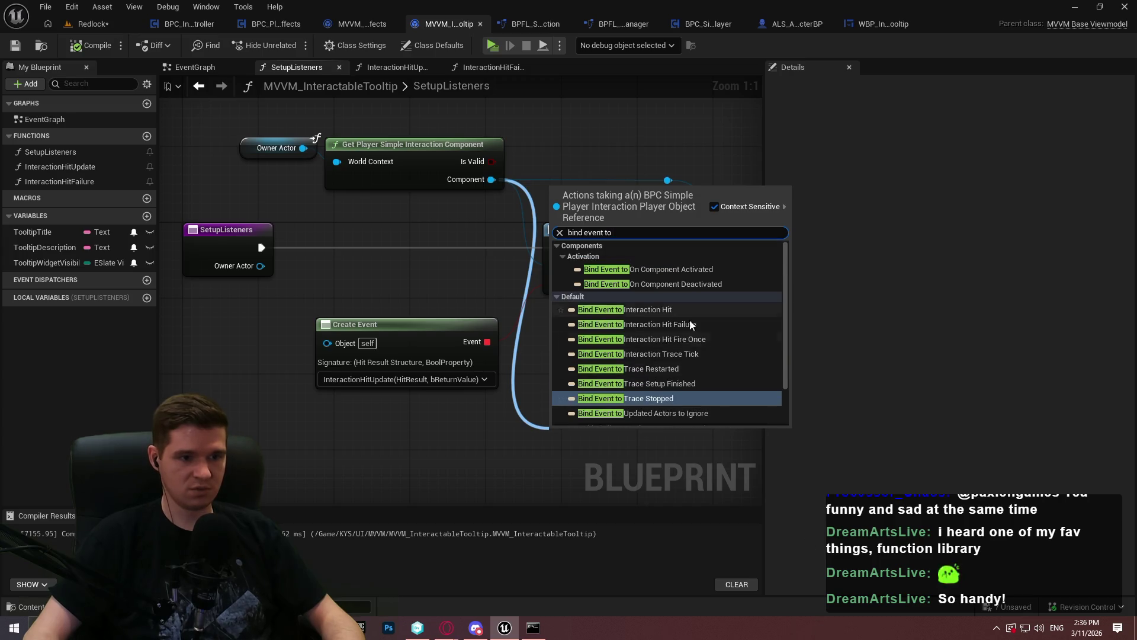
left_click(683, 341)
left_click_drag(555, 482, 487, 342)
mouse_move(563, 454)
left_mouse_down()
mouse_move(504, 189)
mouse_move(261, 247)
left_mouse_up()
mouse_move(700, 447)
left_mouse_down()
mouse_move(756, 254)
mouse_move(643, 247)
left_mouse_up()
Step: Delete the old Interaction Hit bind, tidy the Create Event nodes, and start a play test
left_click(502, 268)
key("Delete")
mouse_move(525, 467)
left_mouse_down()
mouse_move(492, 256)
mouse_move(504, 263)
left_mouse_up()
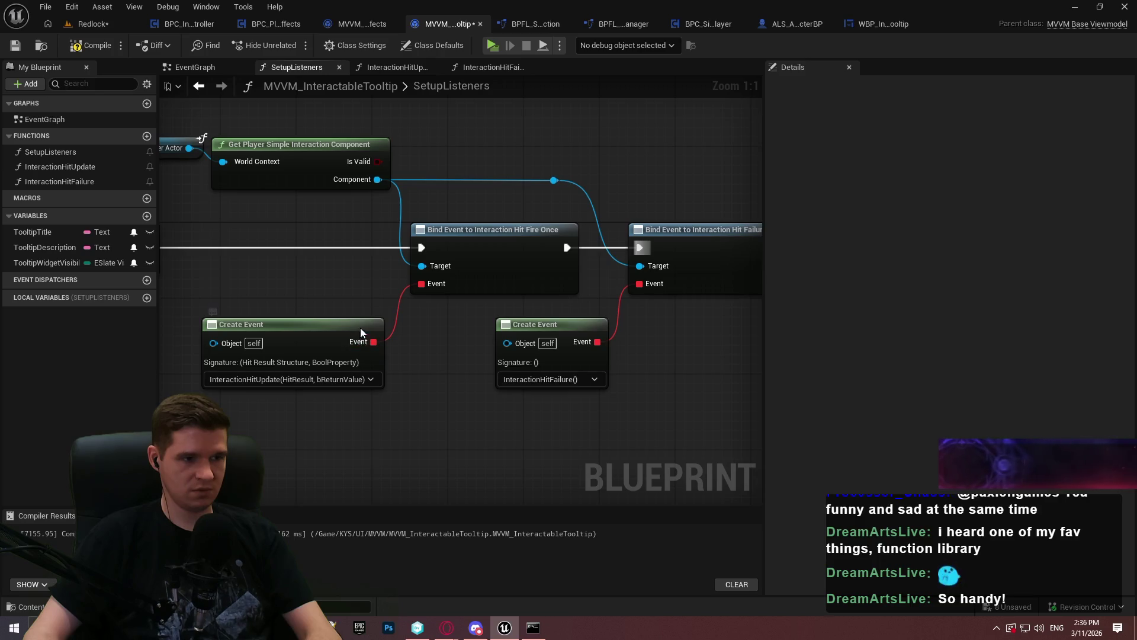
mouse_move(360, 328)
left_mouse_down()
mouse_move(373, 287)
mouse_move(355, 343)
left_mouse_up()
left_click(551, 324)
left_click_drag(467, 286, 565, 311)
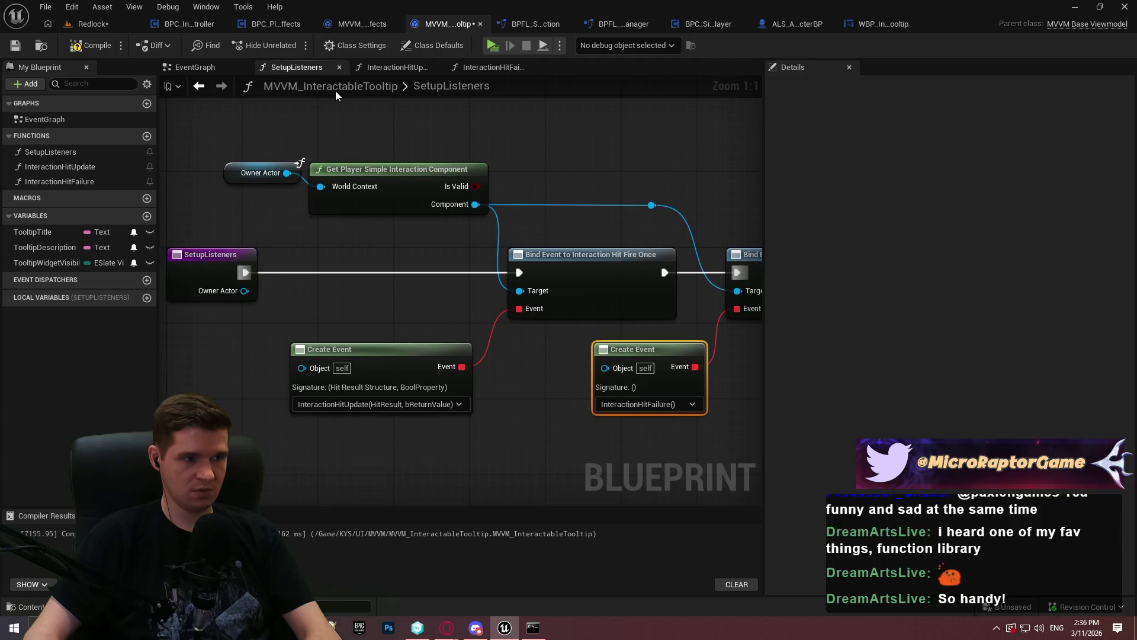
left_click_drag(456, 207, 437, 208)
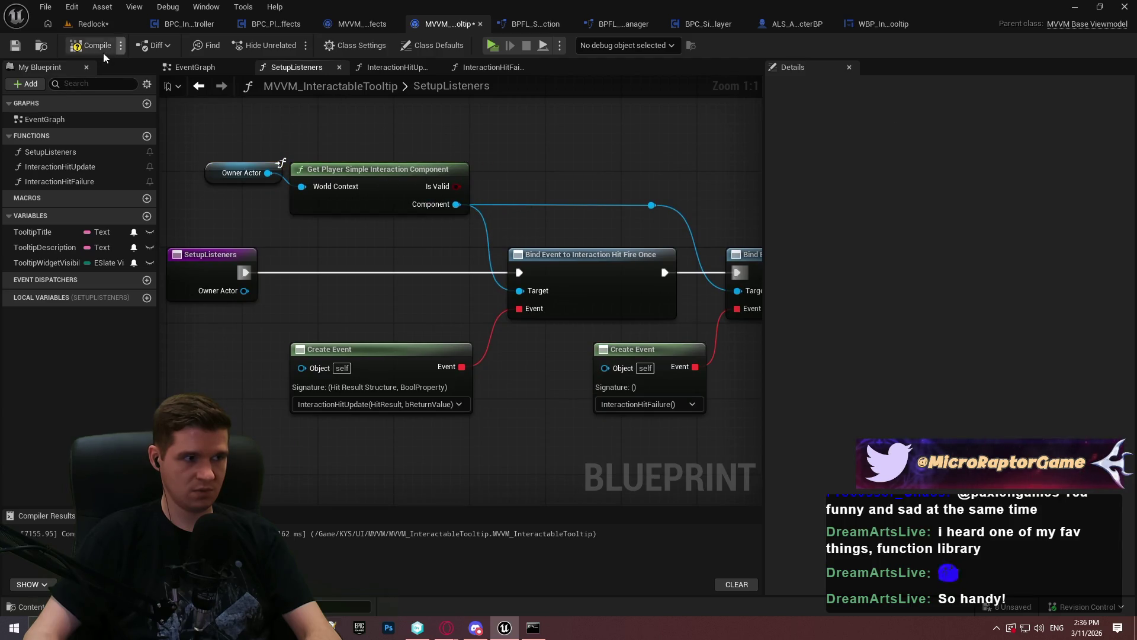
left_click(493, 47)
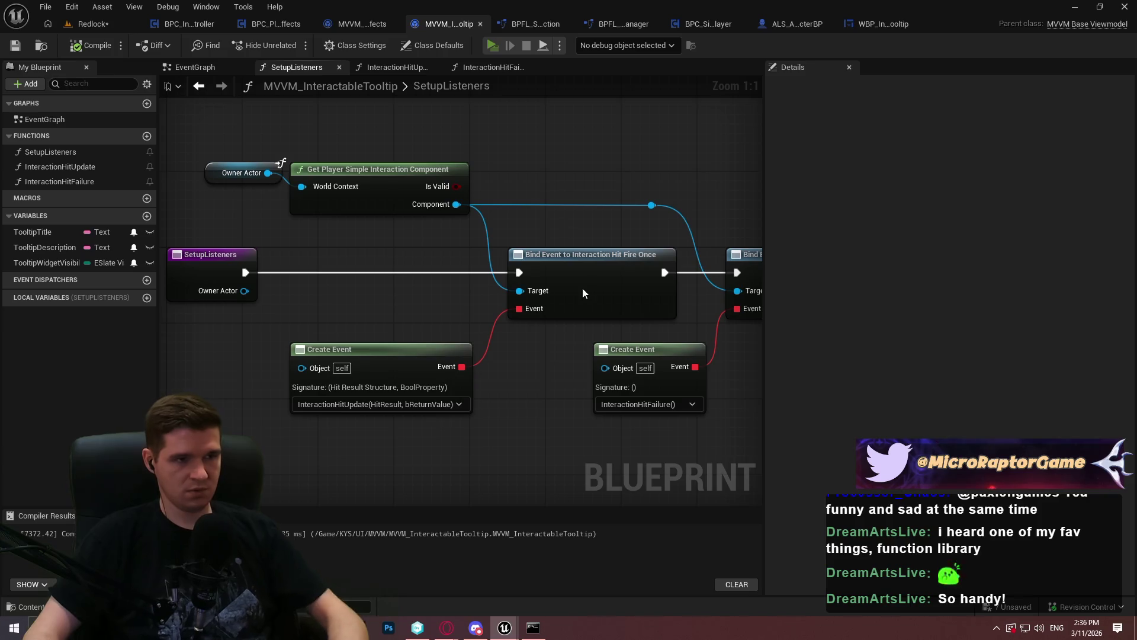
key("w")
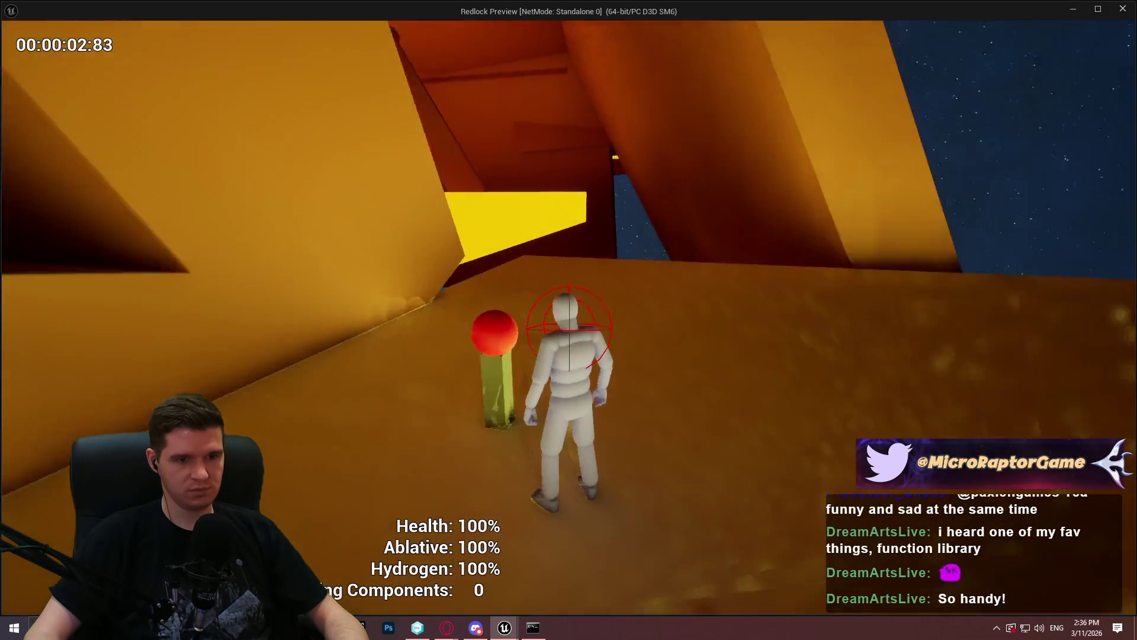
Step: Back in the editor, open InteractionHitUpdate and select the spawned tooltip instance for debugging
key("super")
key("alt+Tab")
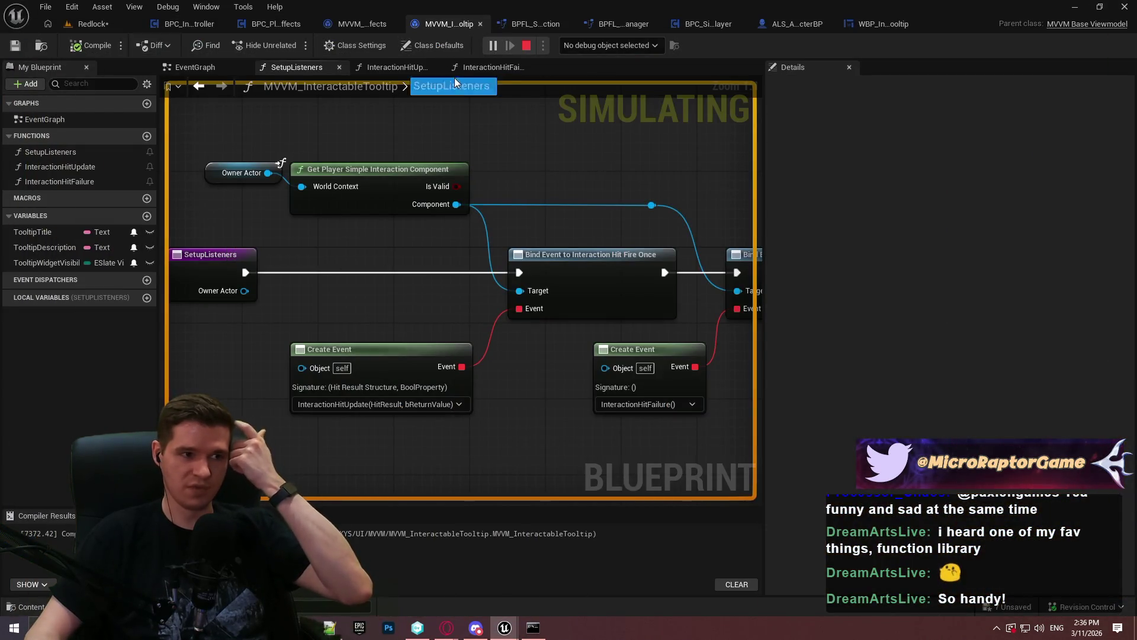
left_click(397, 71)
scroll(531, 164, "down", 2)
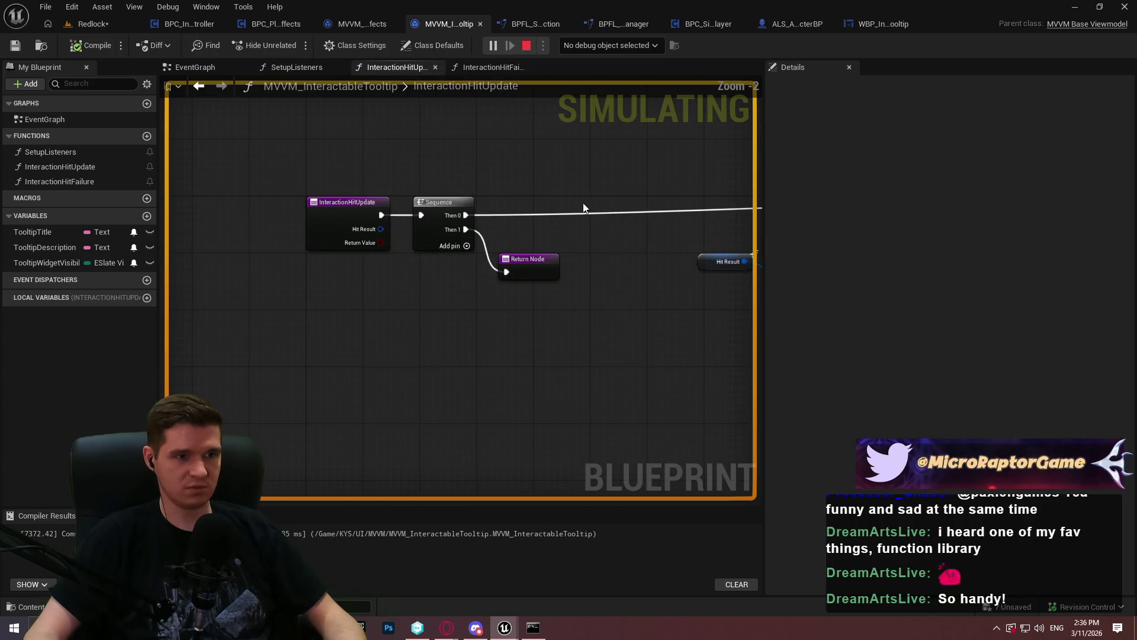
left_click(598, 46)
left_click(611, 75)
scroll(535, 189, "down", 3)
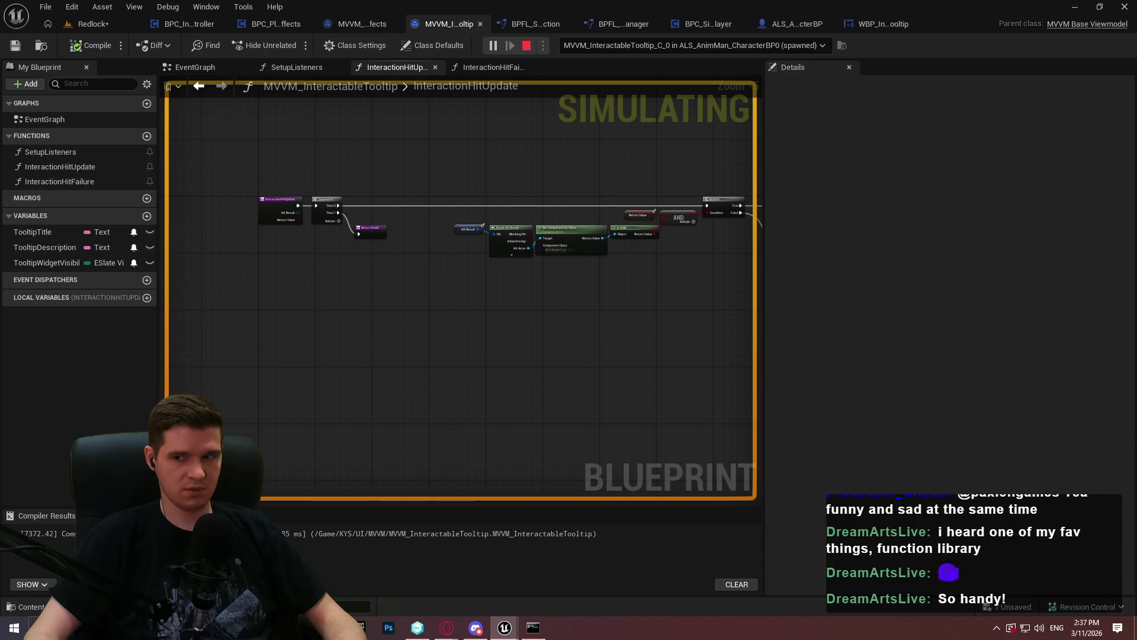
Step: Stop the simulation, relaunch, and run to the checkpoint to check its teleporting interaction
key("Escape")
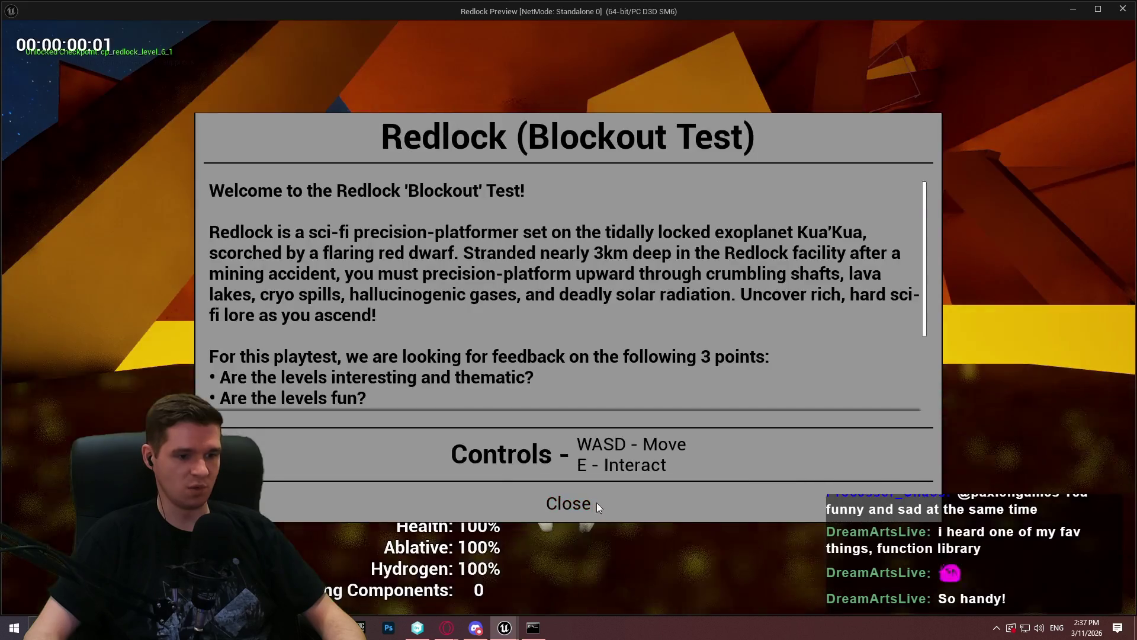
left_click(596, 501)
key("w")
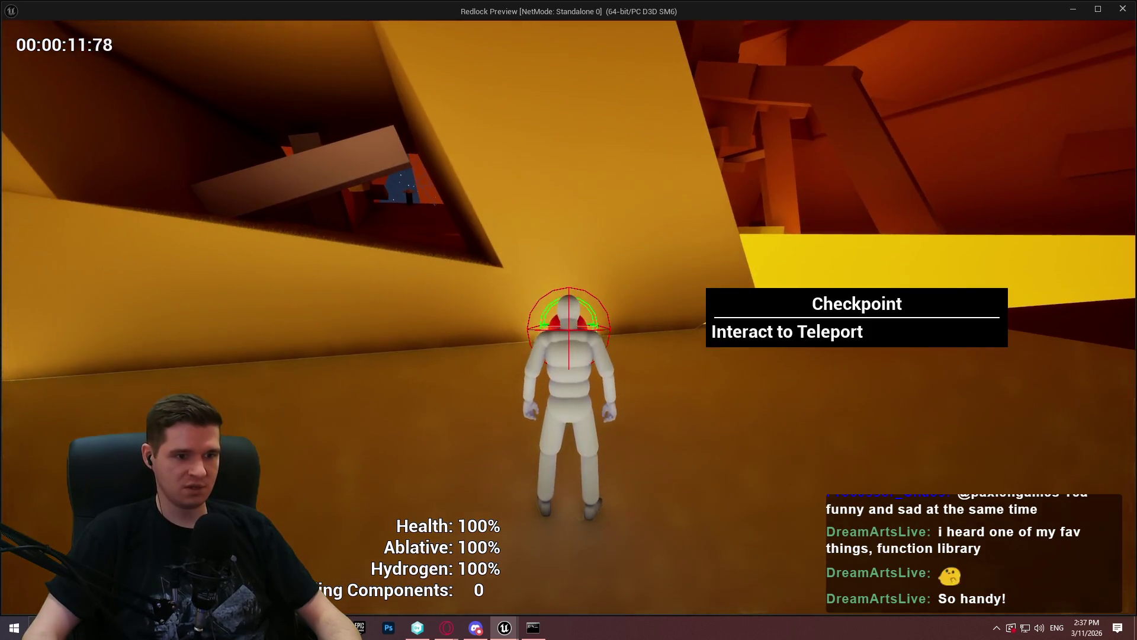
key("e")
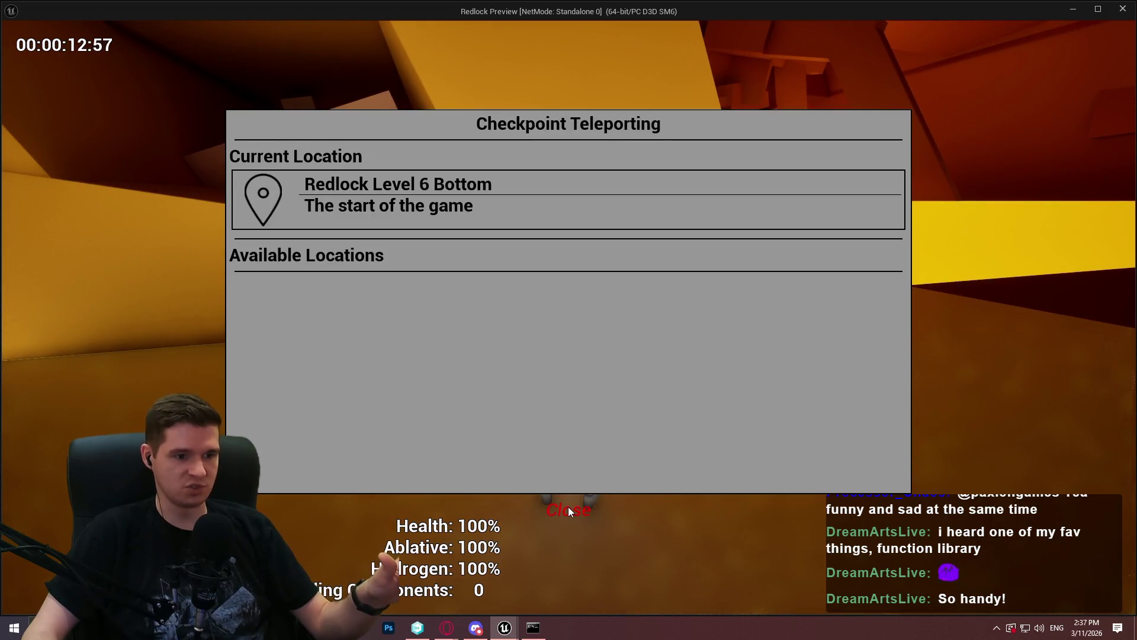
left_click(567, 508)
Step: Run through the level to the Radiation Warning marker and restoration station, then pause and restart
key("w")
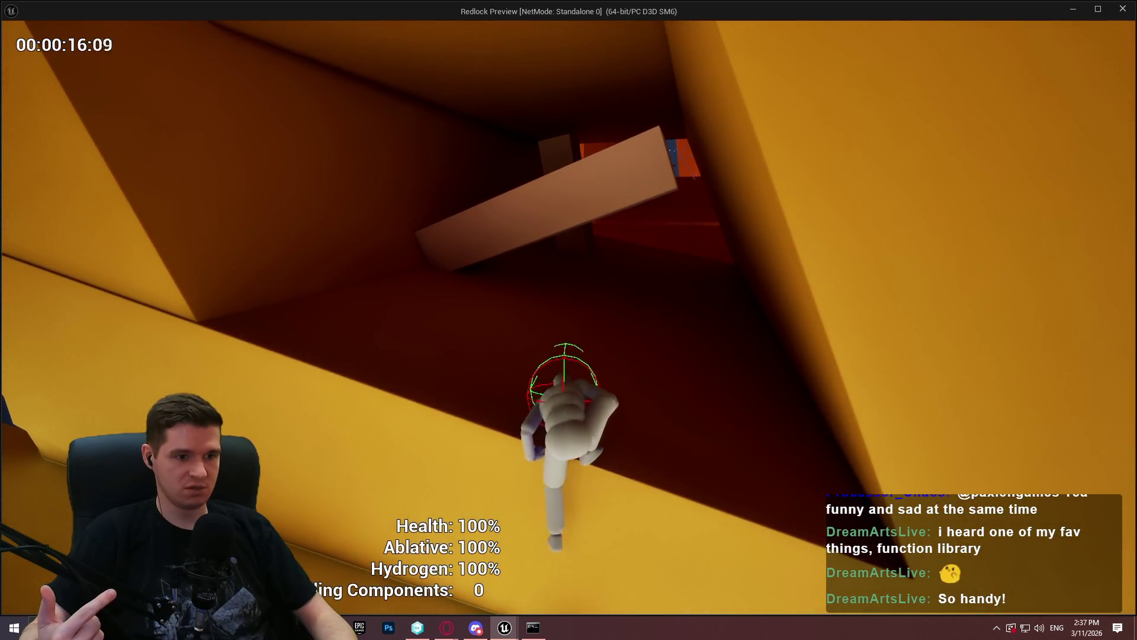
key("w")
key("w")
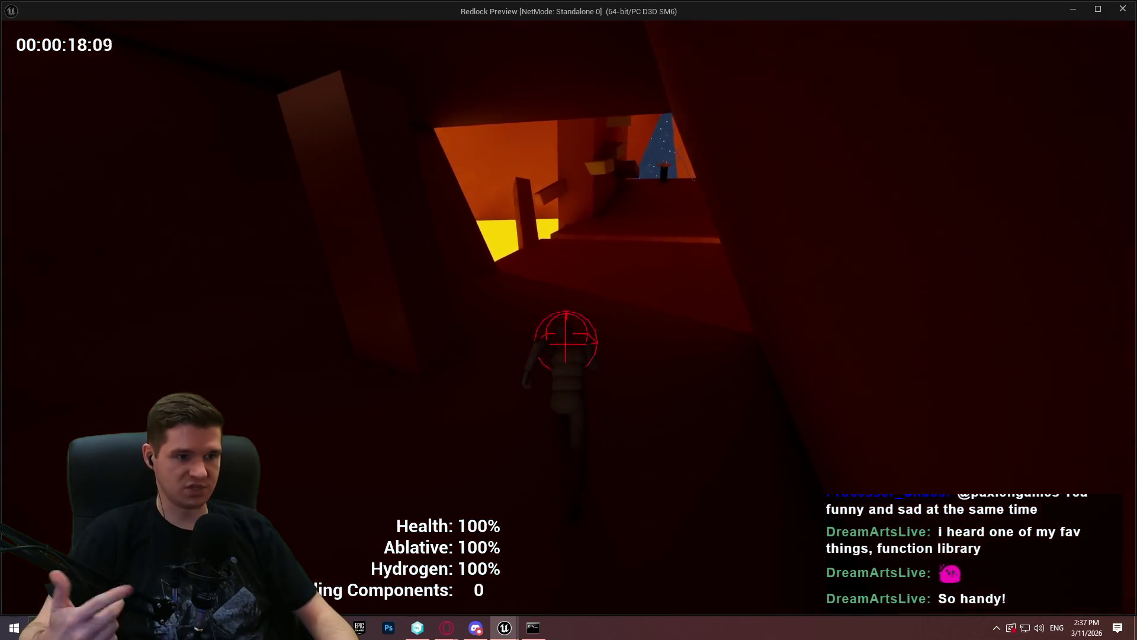
key("w")
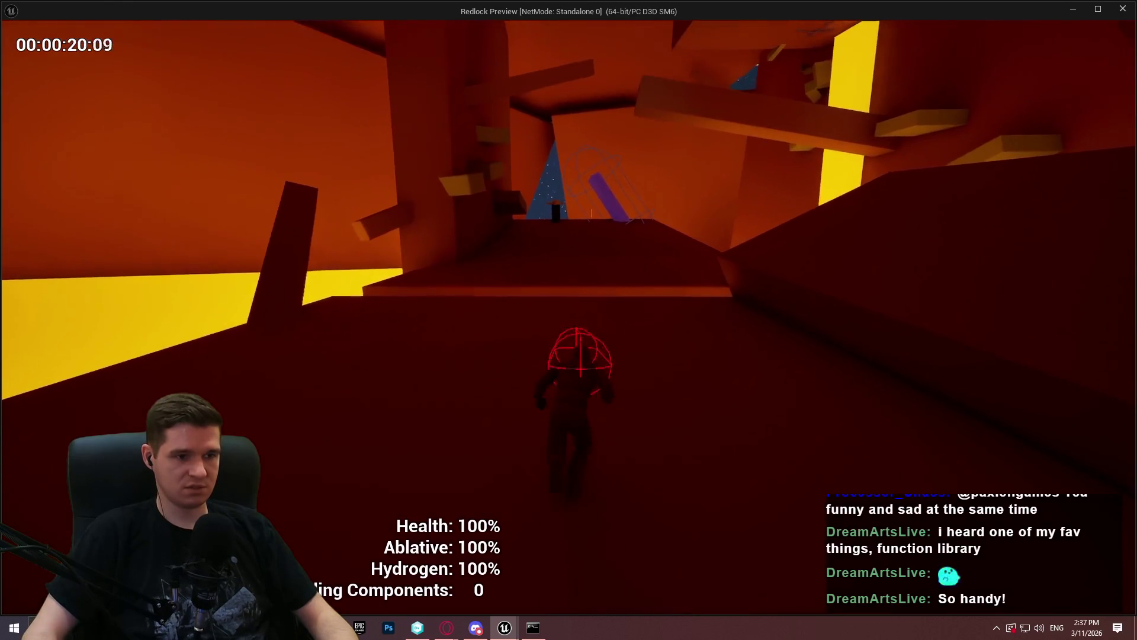
key("w")
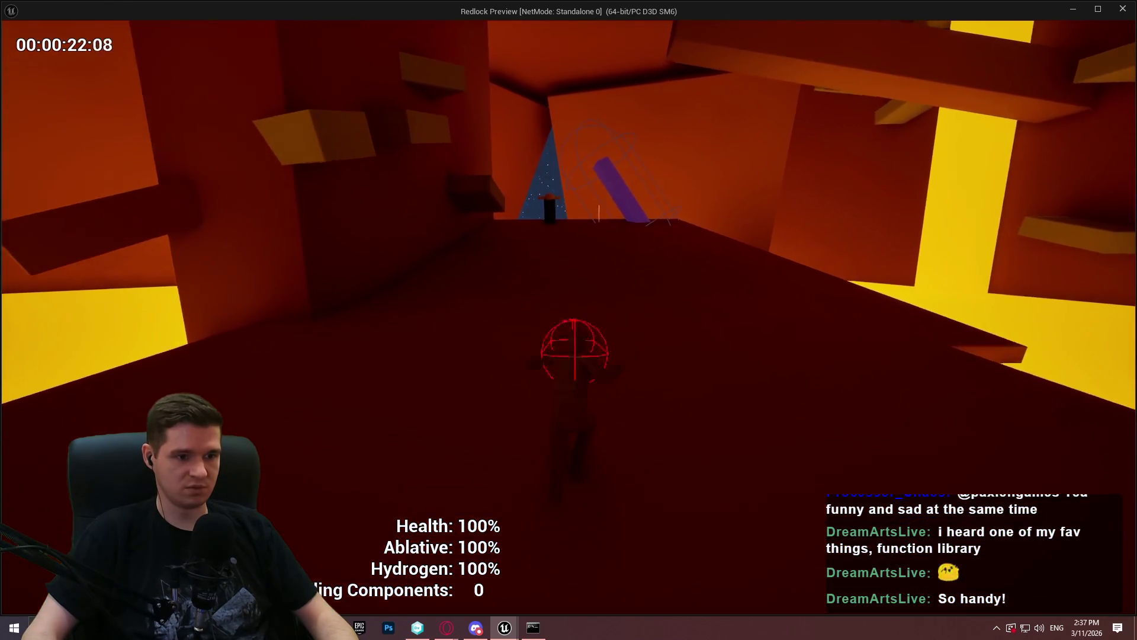
key("w")
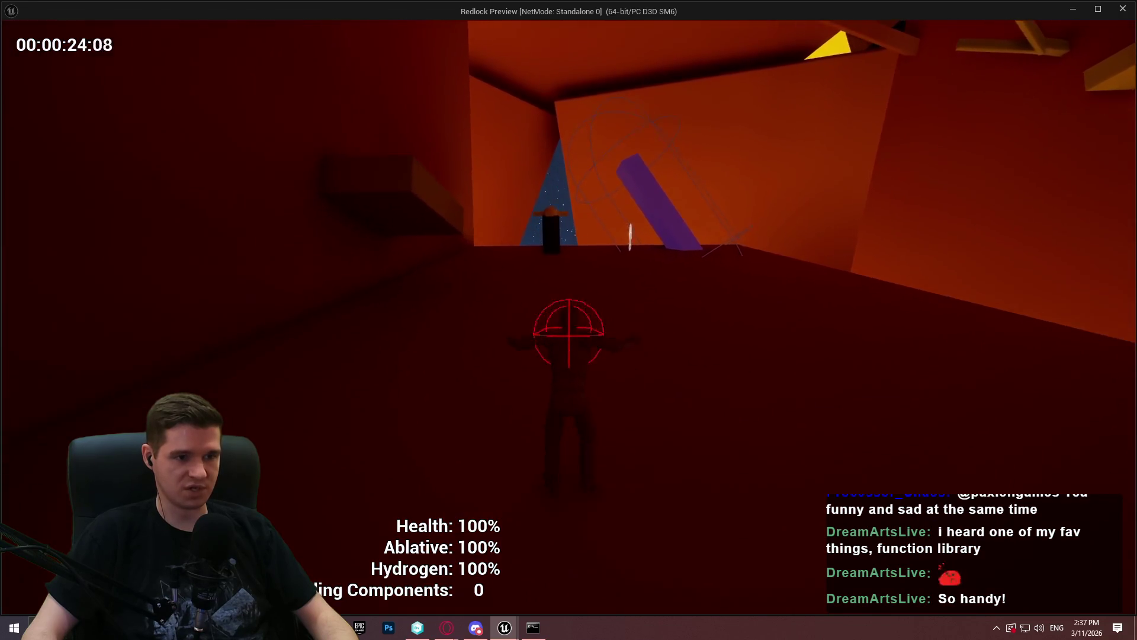
key("w")
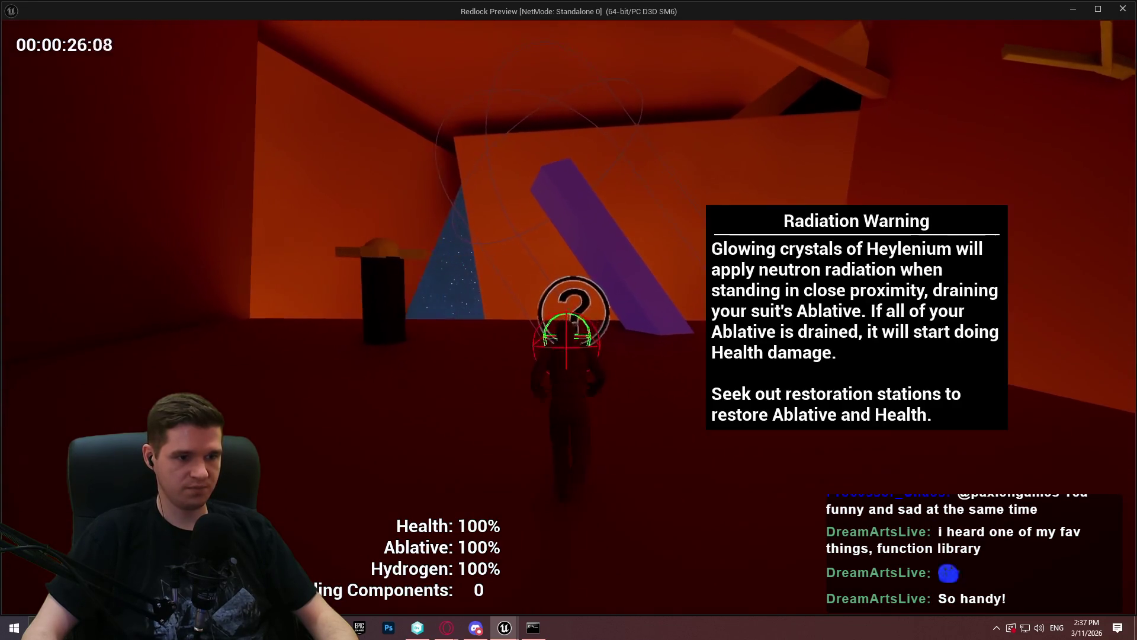
key("w")
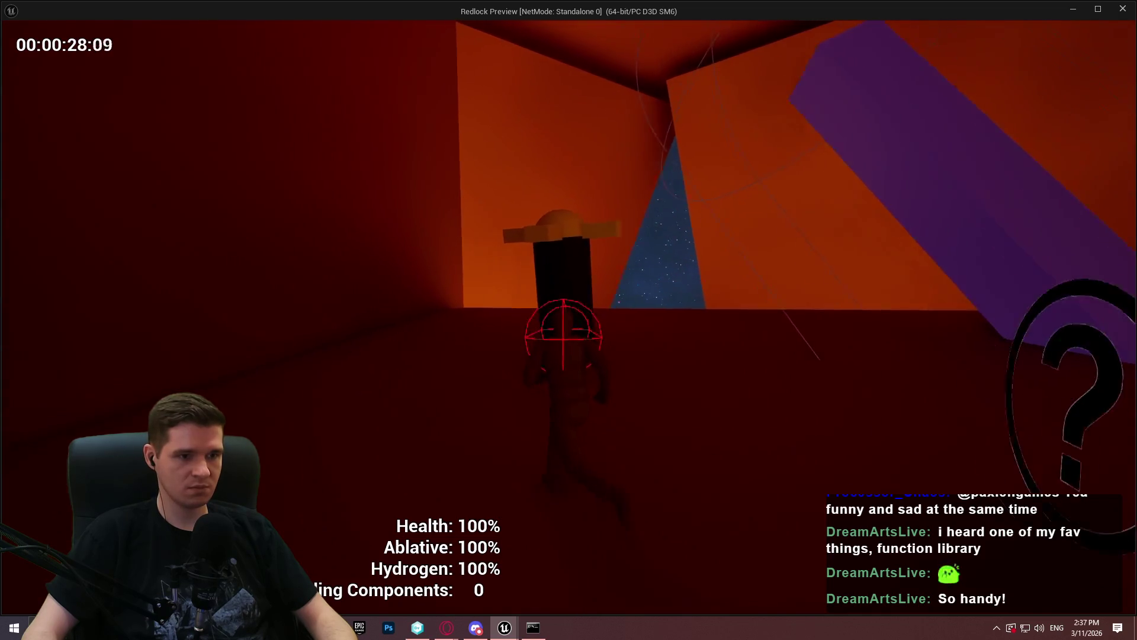
key("w")
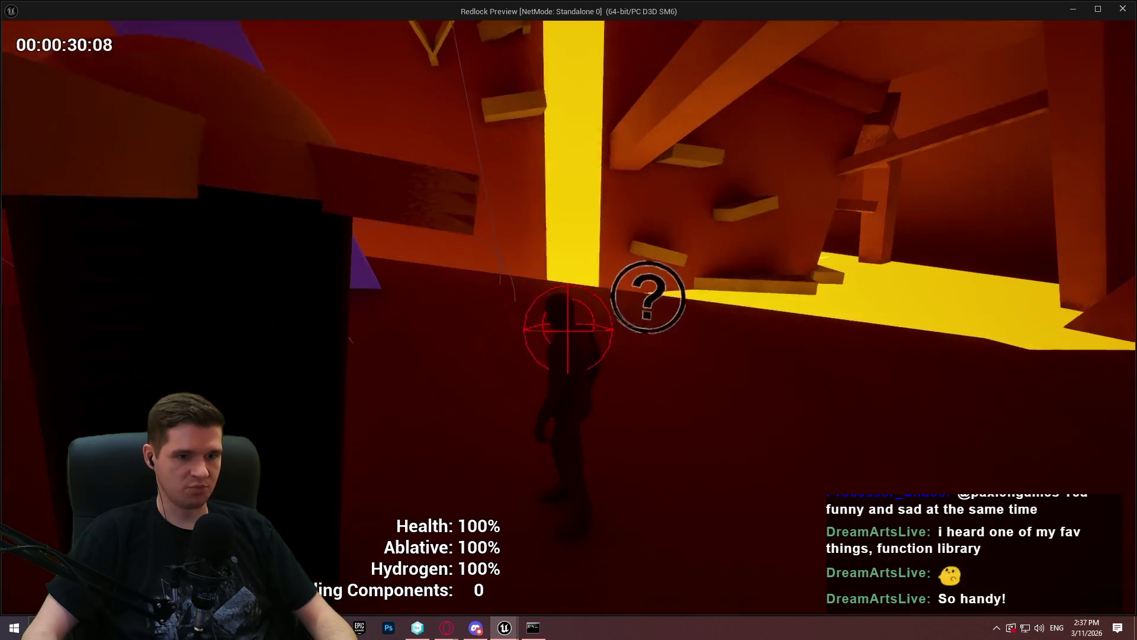
key("w")
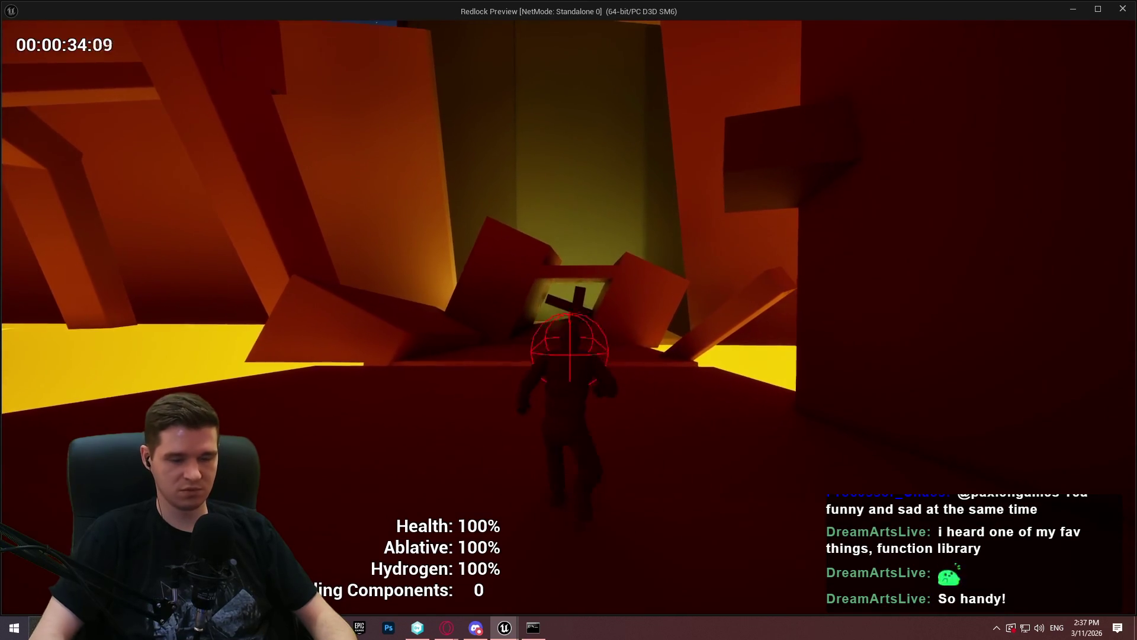
key("Escape")
left_click(571, 410)
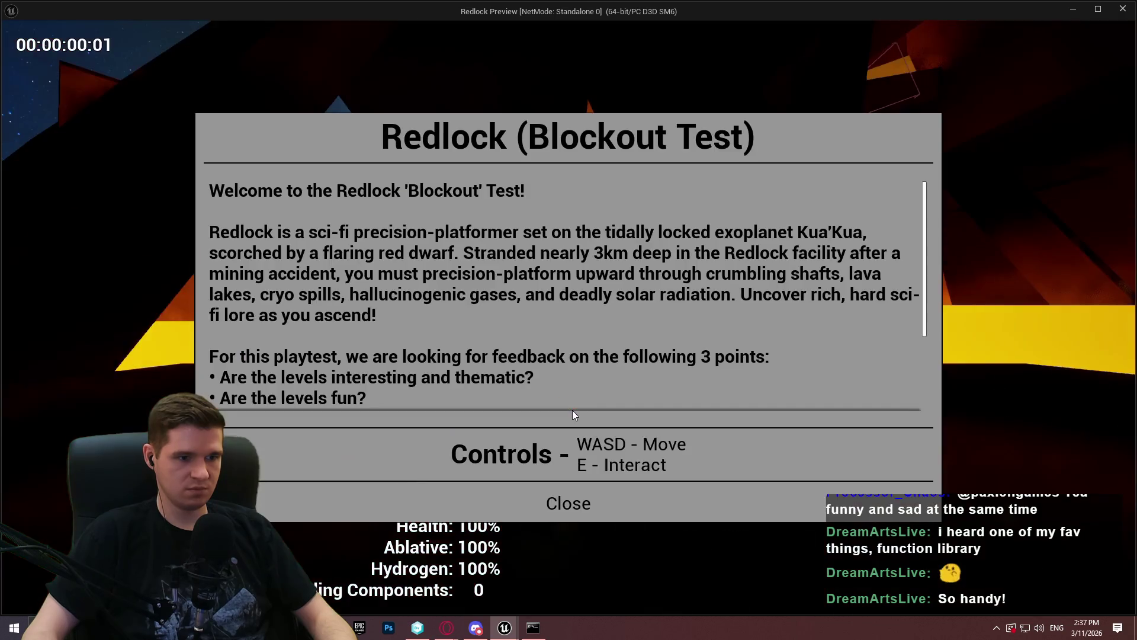
Step: Unlock all checkpoints from the pause menu and teleport to the Geothermal Power Room
left_click(566, 505)
key("w")
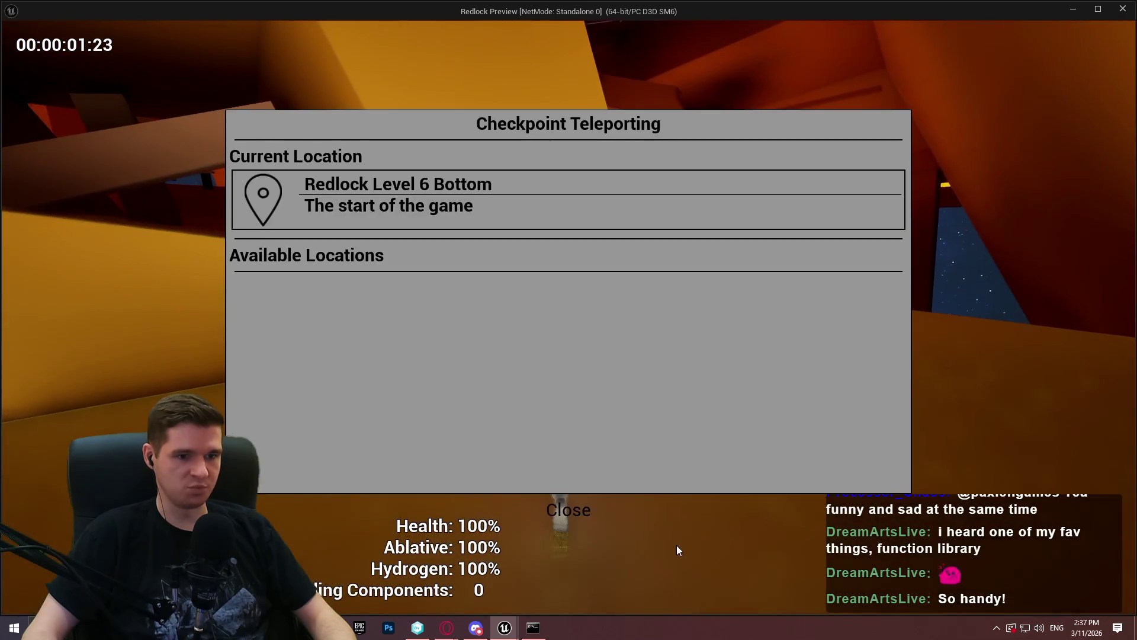
left_click(540, 516)
key("Escape")
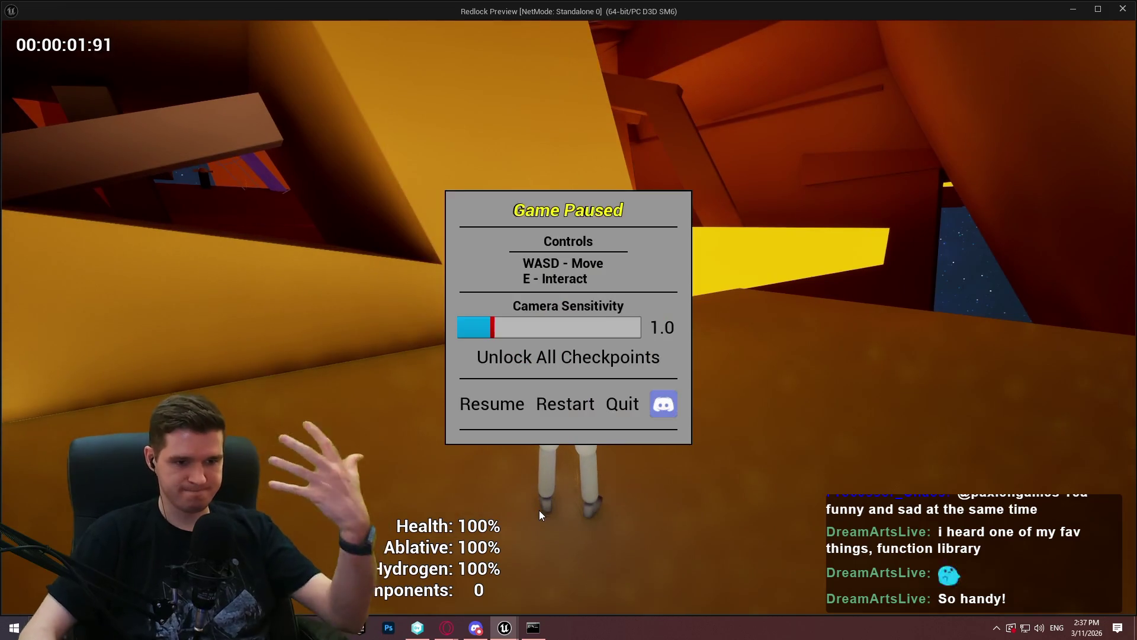
left_click(508, 405)
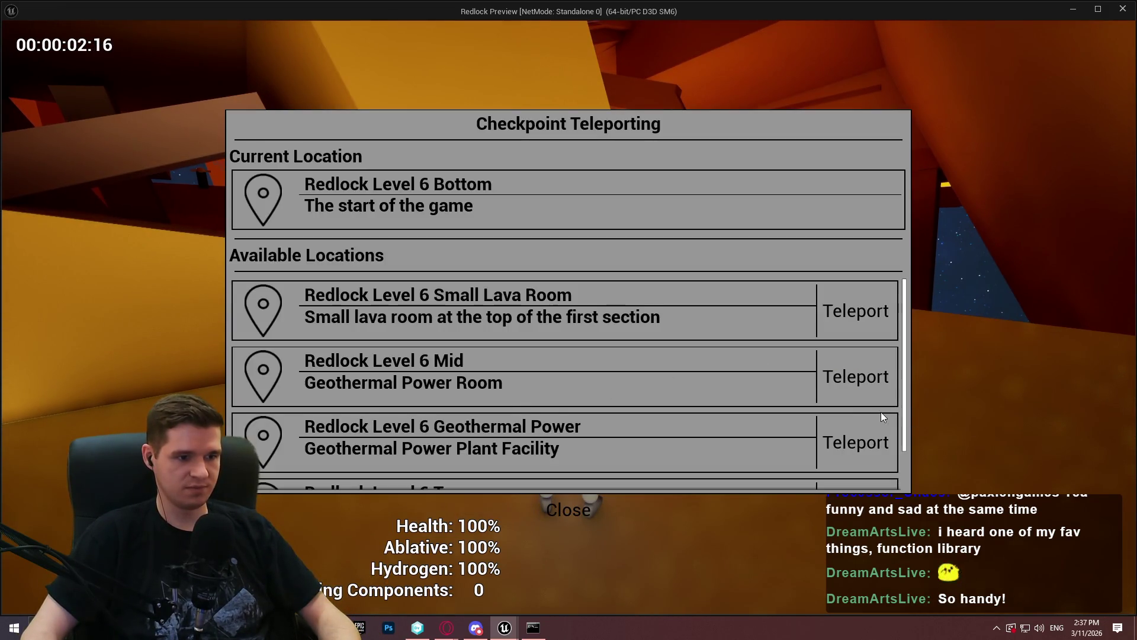
scroll(881, 411, "down", 2)
scroll(817, 361, "up", 1)
left_click(857, 343)
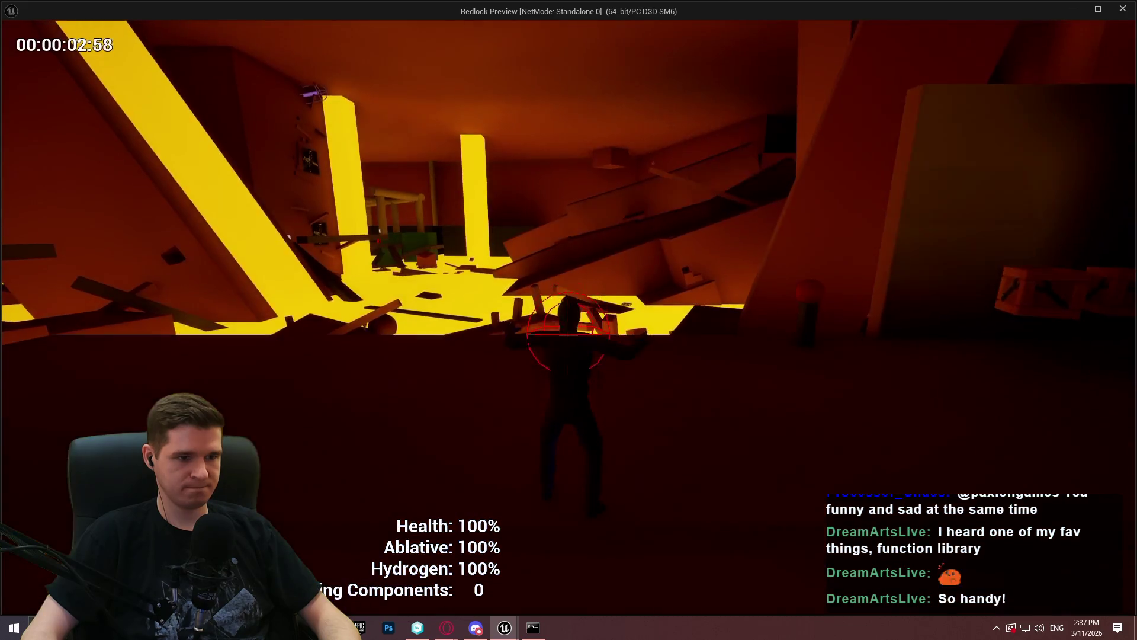
Step: Collect components, build the Ablative Restoration Station, check the health station tooltip, and exit to the editor
key("w")
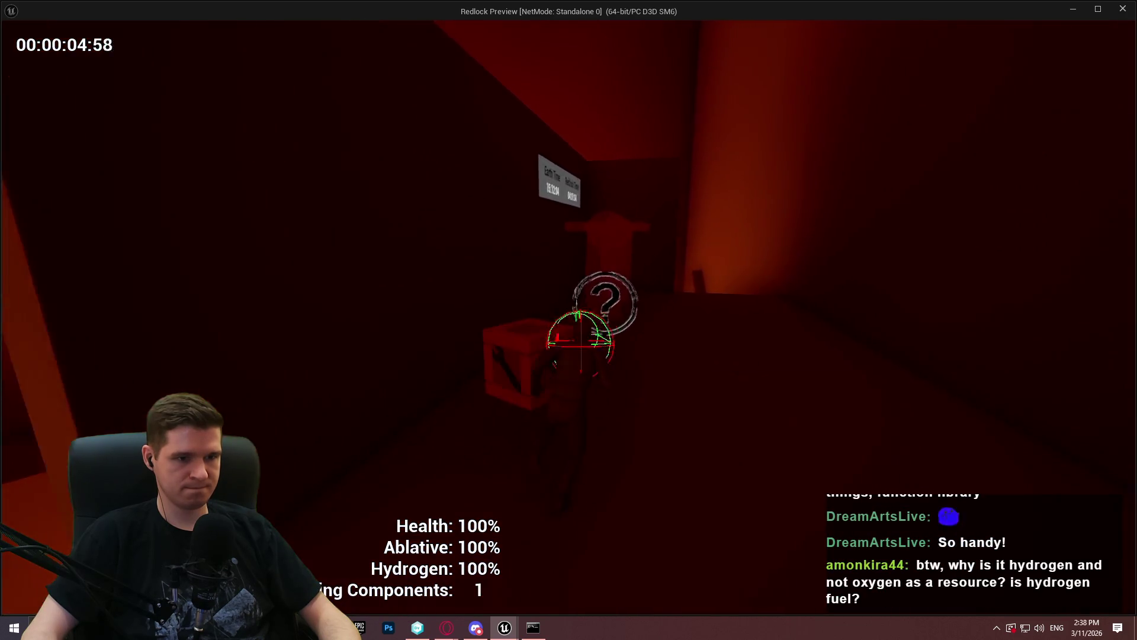
key("e")
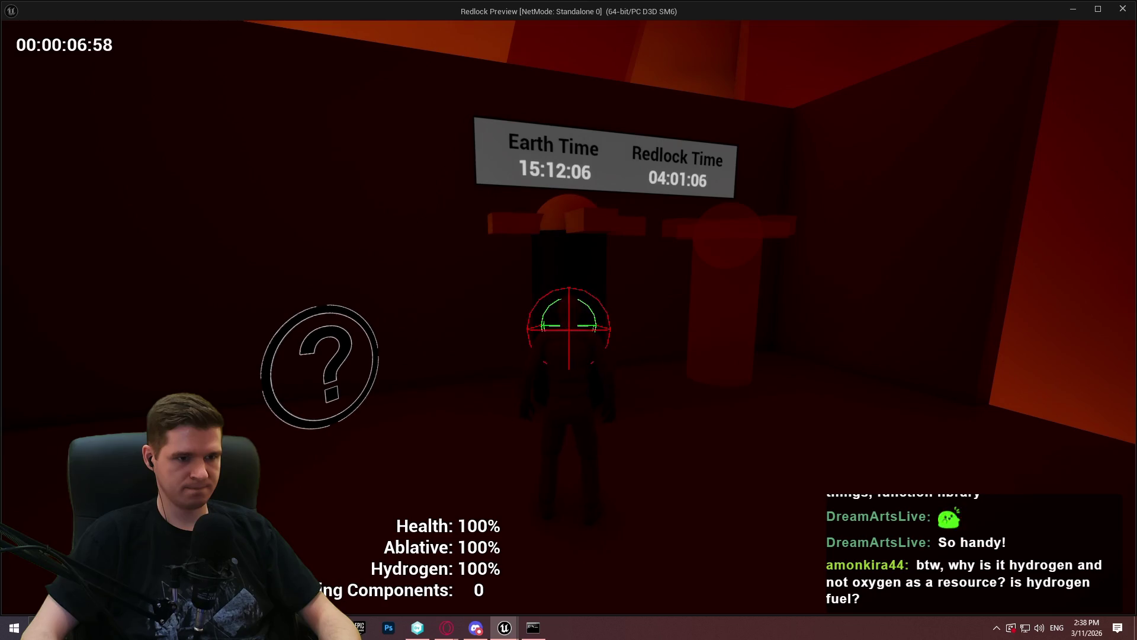
key("w")
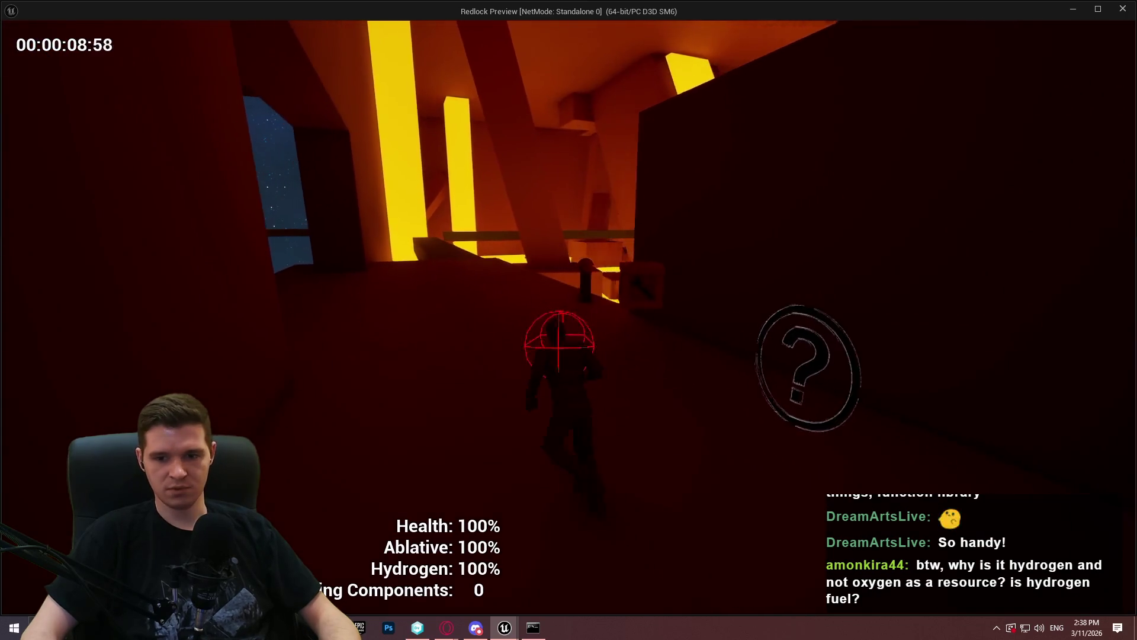
key("w")
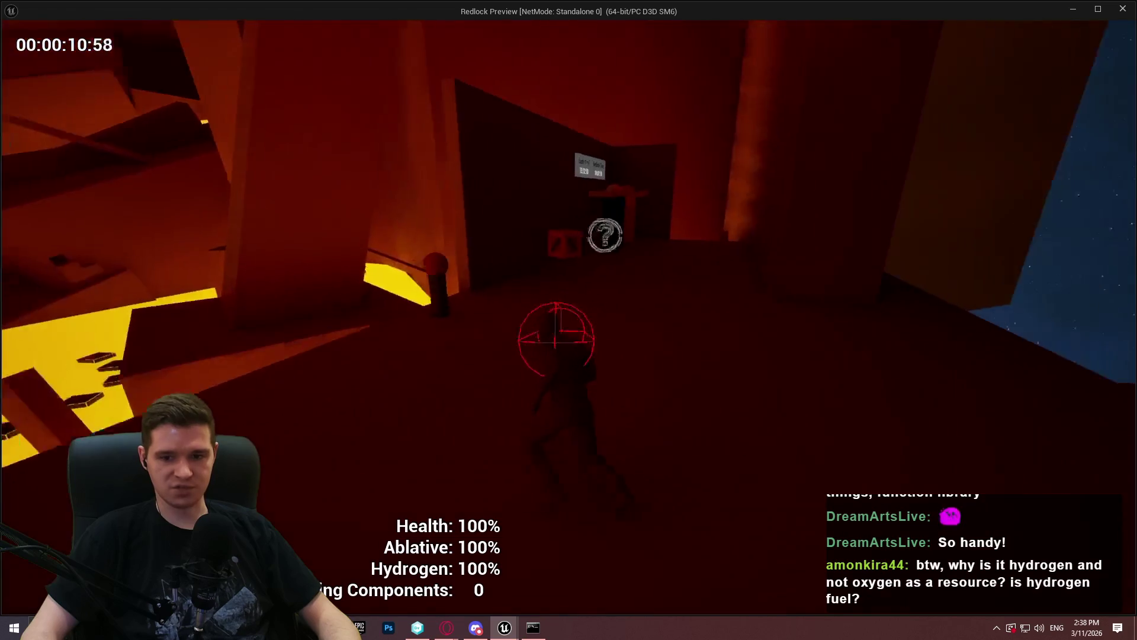
key("w")
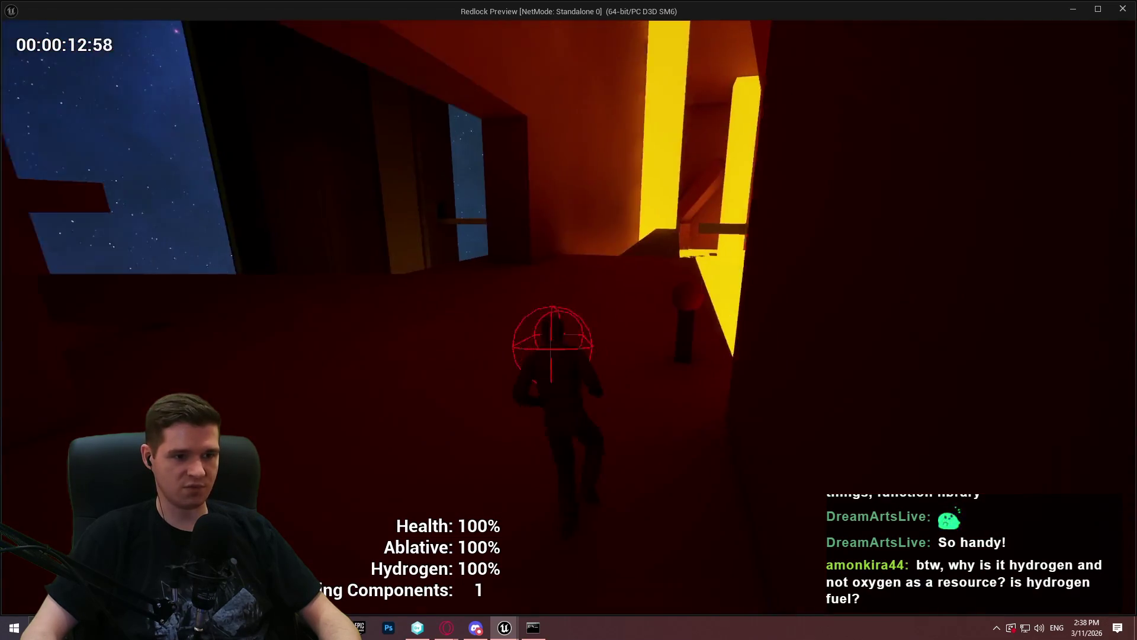
key("w")
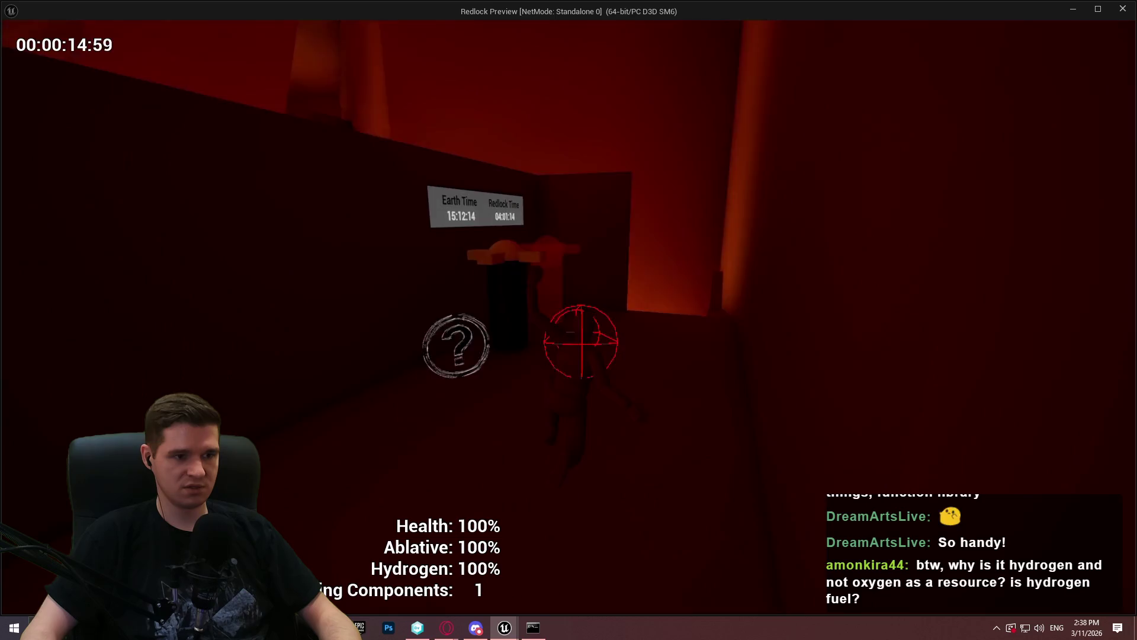
key("w")
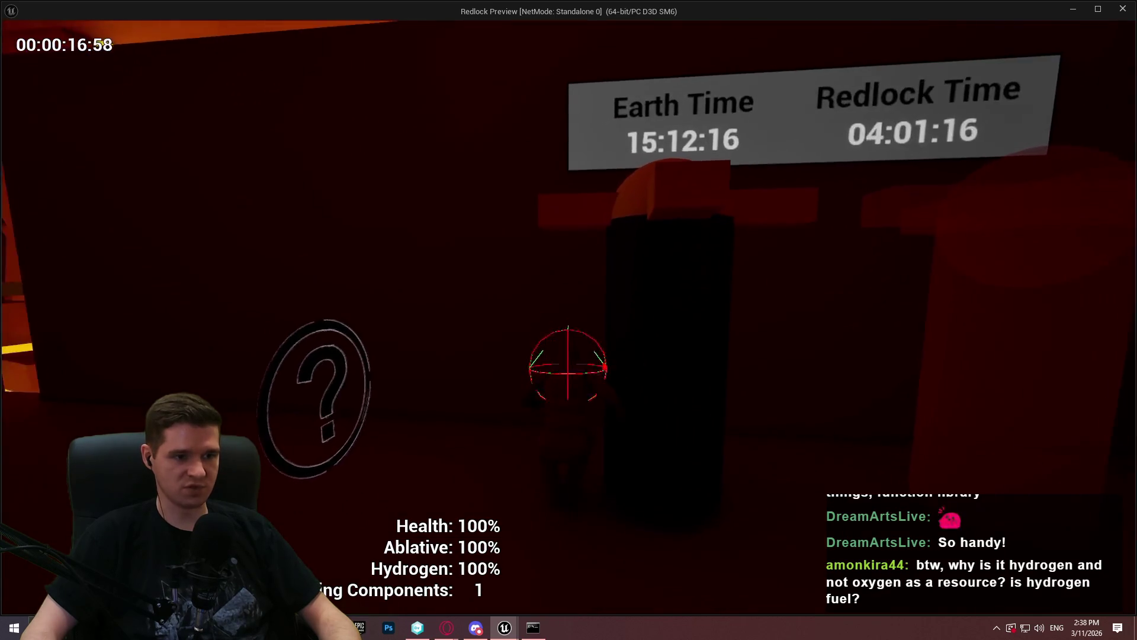
key("w")
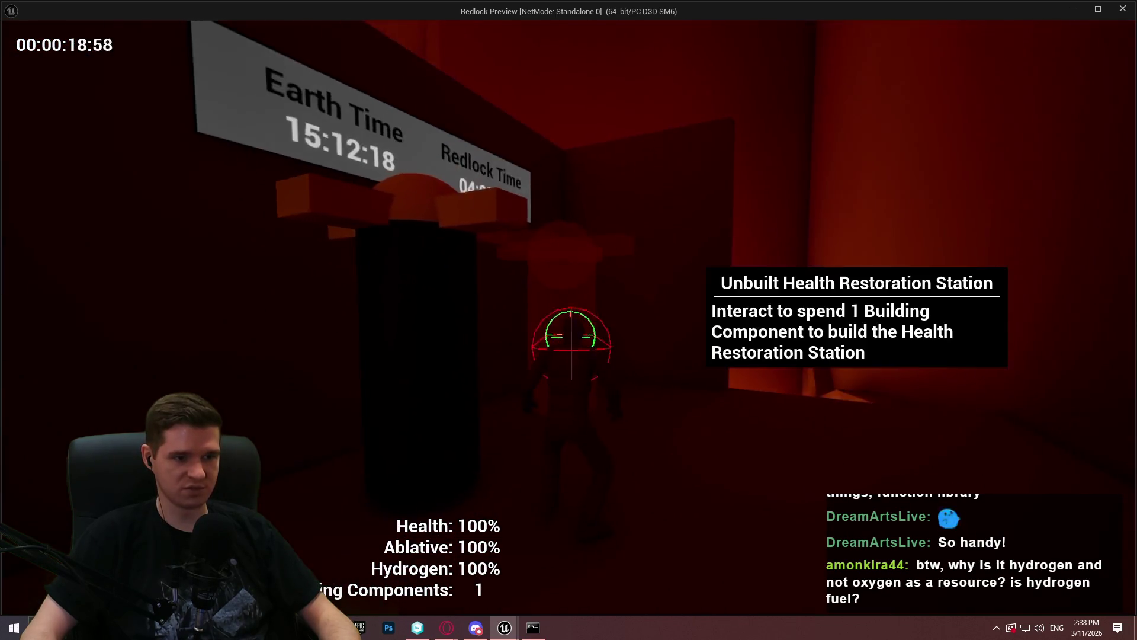
key("w")
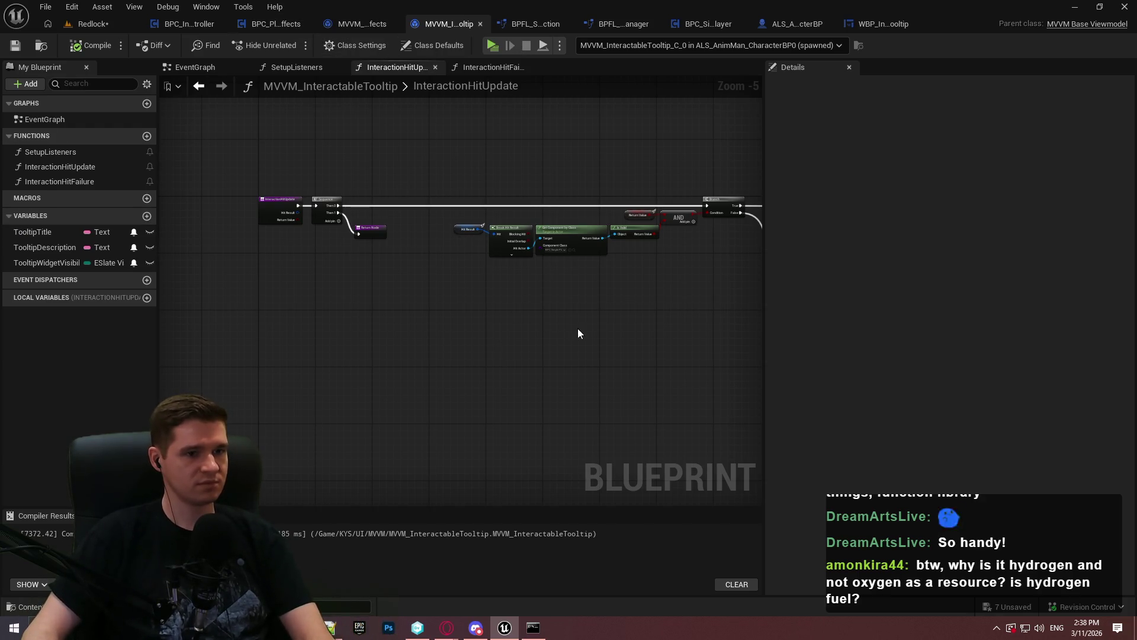
Step: Bring the SET w/ Broadcast tooltip nodes into view, then switch to the Redlock level editor
scroll(186, 294, "up", 1)
scroll(375, 178, "up", 1)
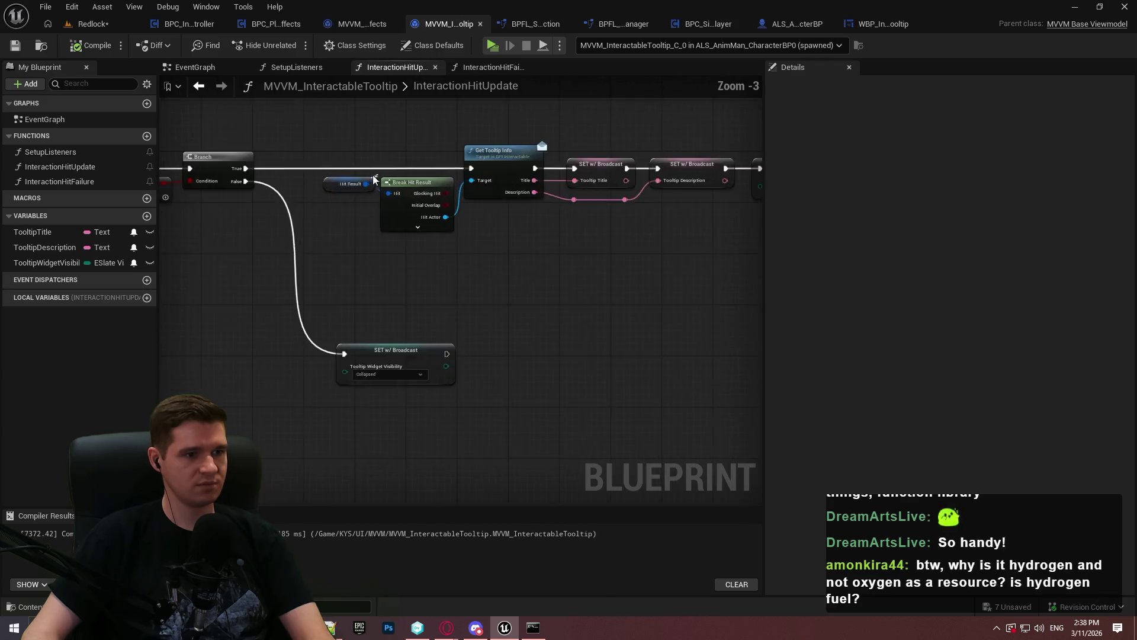
scroll(374, 179, "up", 1)
left_click_drag(556, 205, 347, 228)
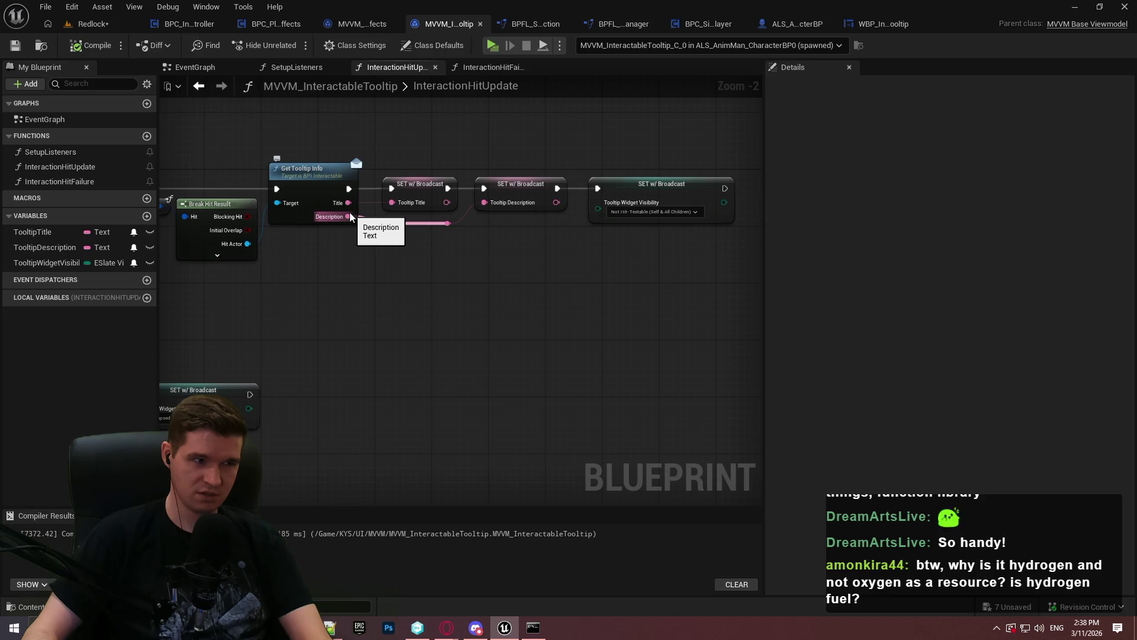
left_click(90, 23)
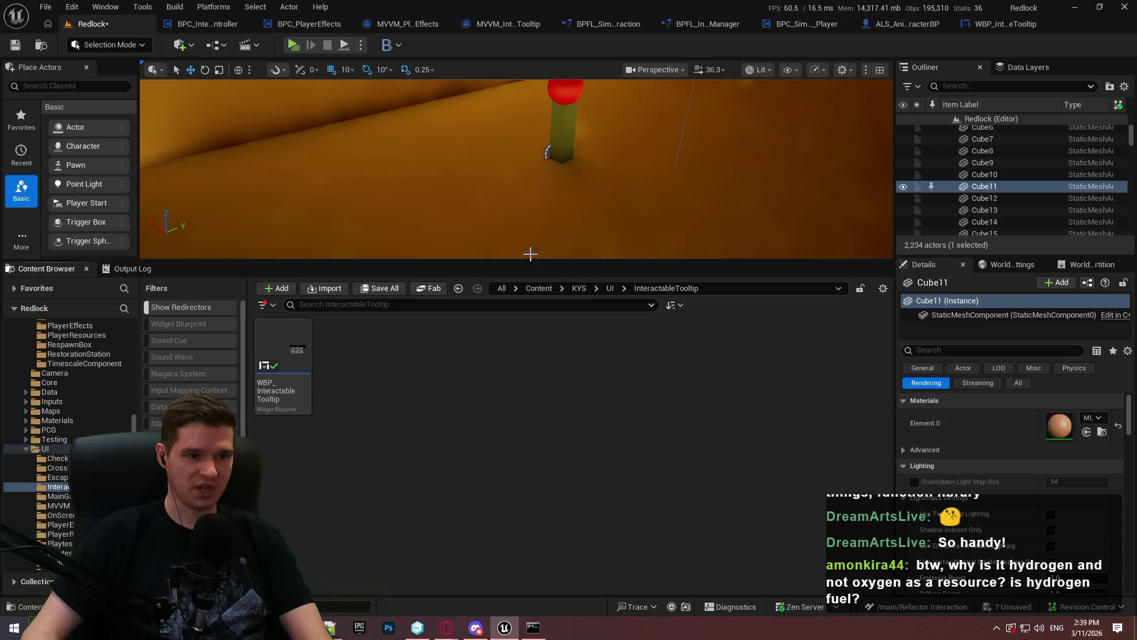
Step: Select the checkpoint pillar in the level and open BP_Checkpoint for editing
left_click(577, 114)
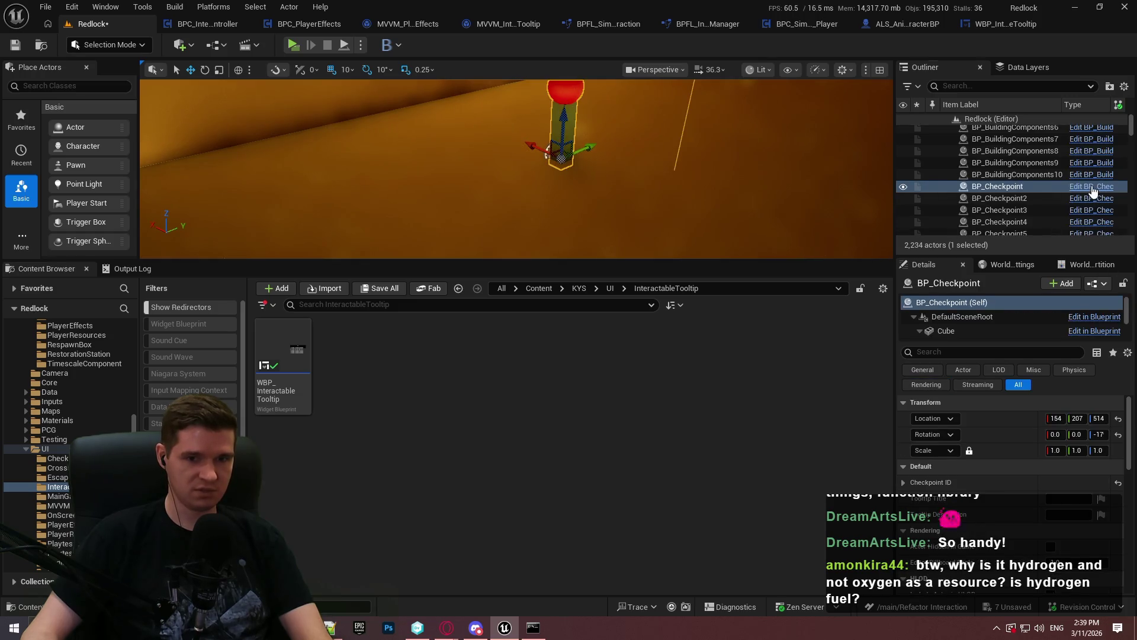
left_click(1093, 187)
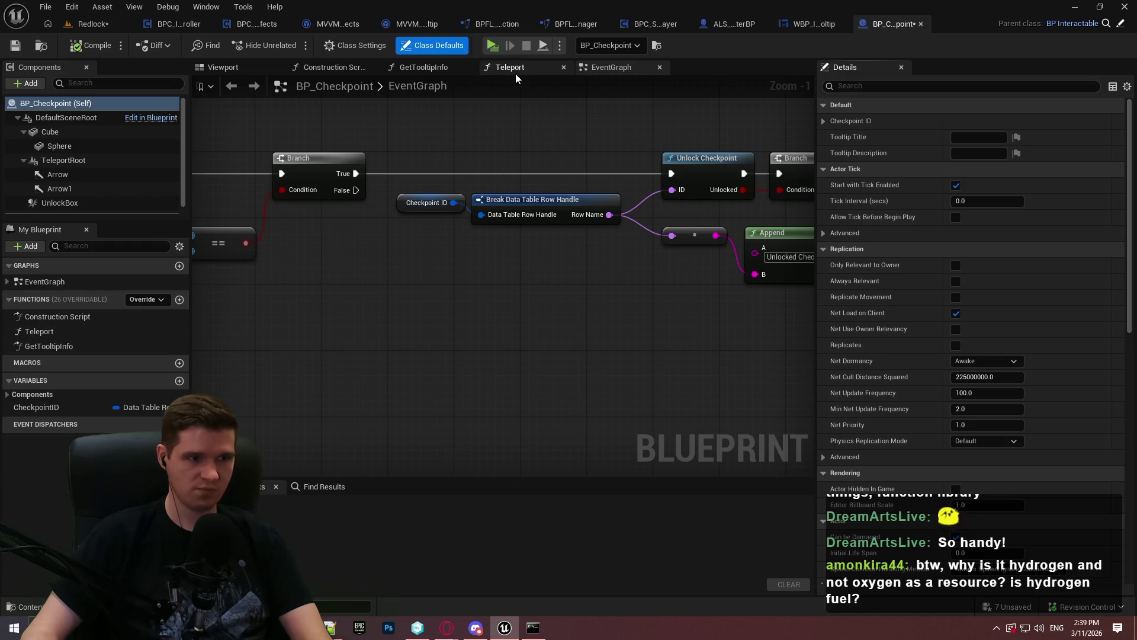
scroll(459, 316, "down", 2)
scroll(456, 300, "down", 2)
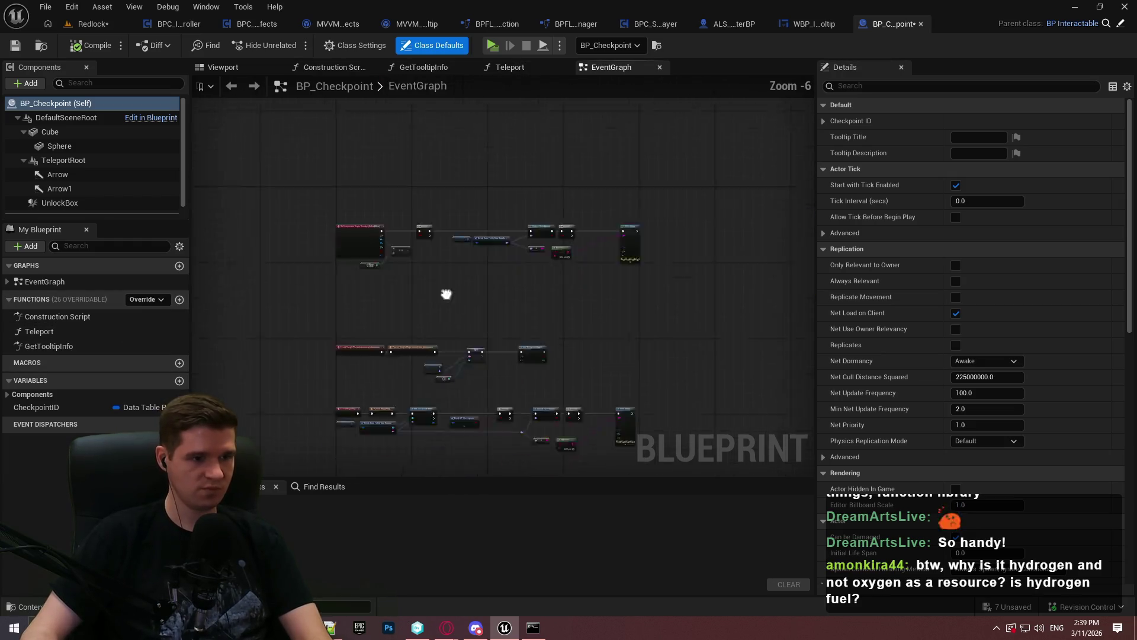
scroll(450, 245, "up", 3)
mouse_move(451, 244)
left_mouse_down()
mouse_move(284, 286)
mouse_move(249, 177)
mouse_move(454, 271)
left_mouse_up()
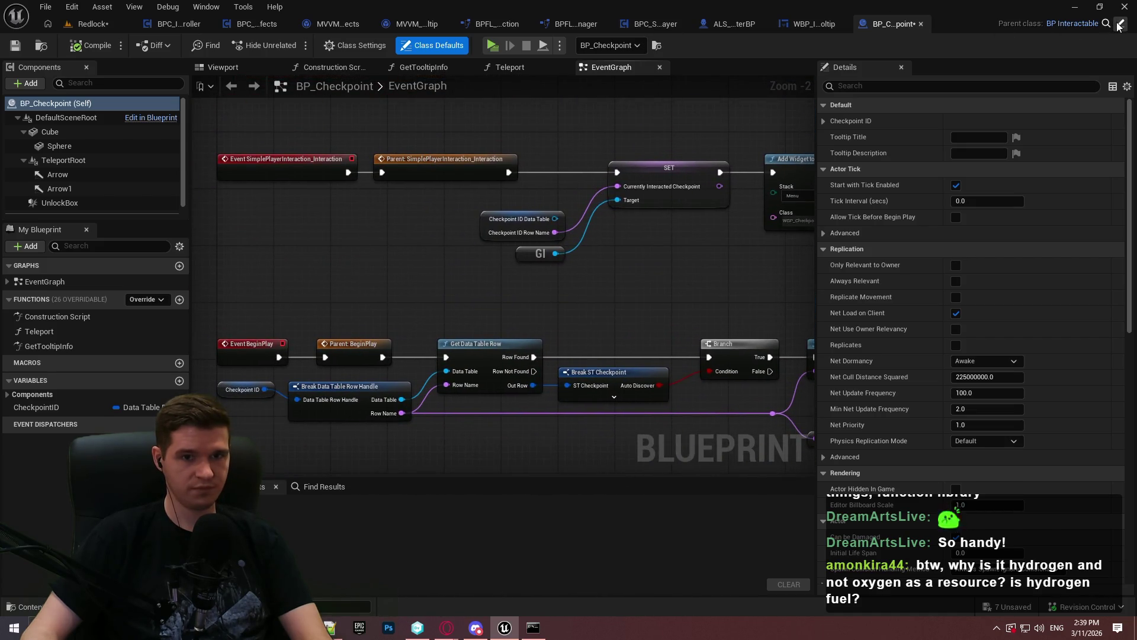
Step: Open the parent BP_Interactable blueprint and show its EventGraph
left_click(1119, 25)
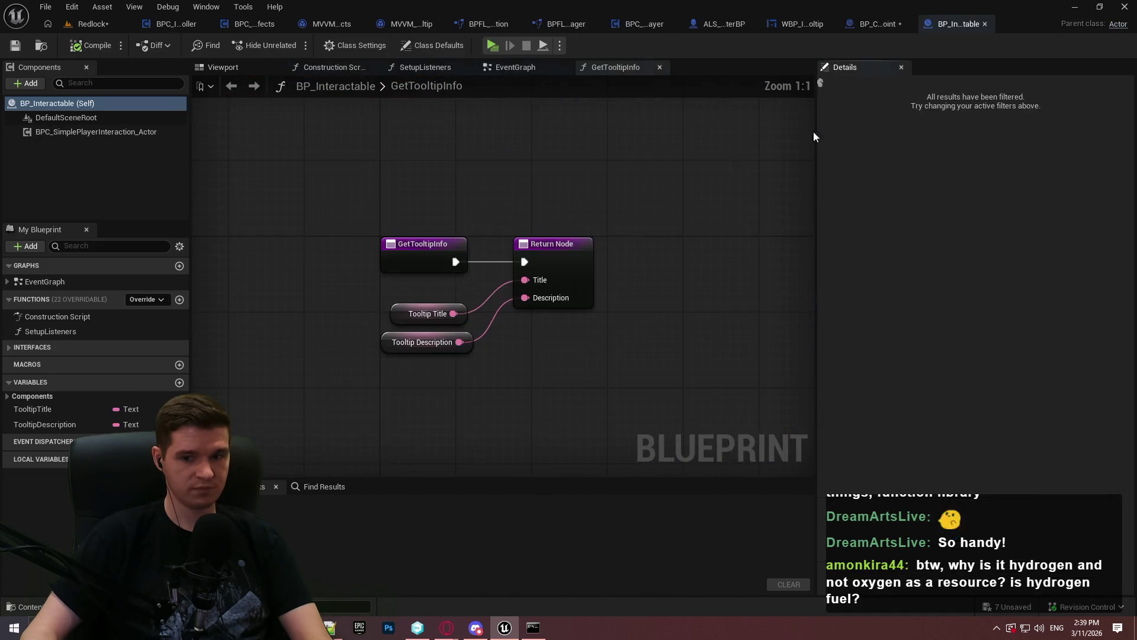
left_click(521, 66)
scroll(339, 338, "up", 3)
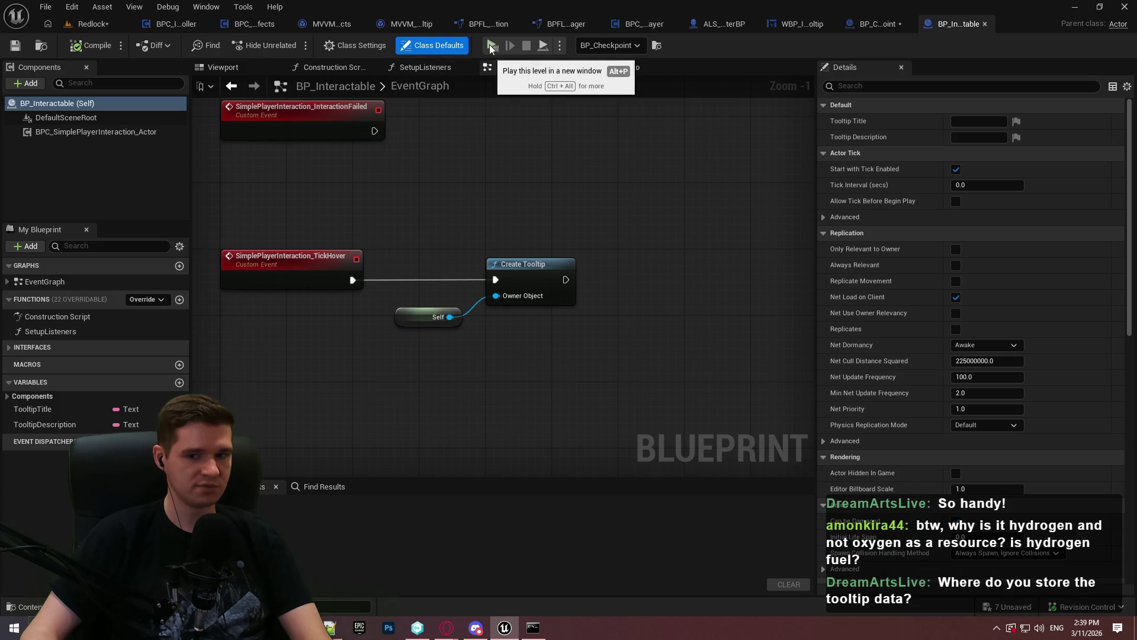
scroll(492, 215, "down", 3)
left_click_drag(508, 220, 521, 302)
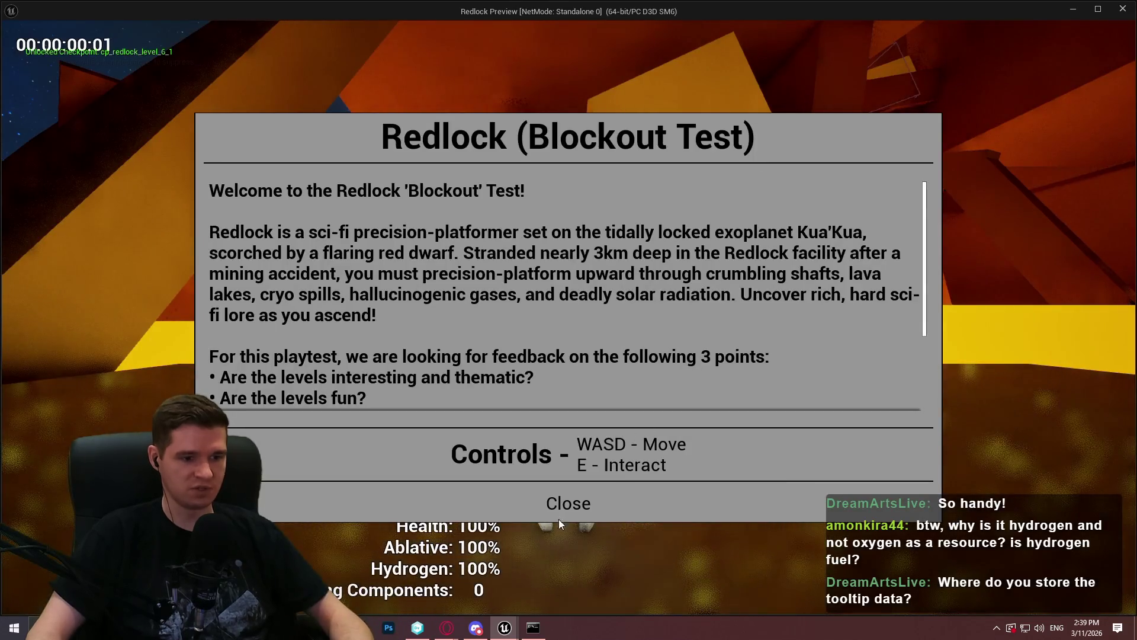
left_click(571, 503)
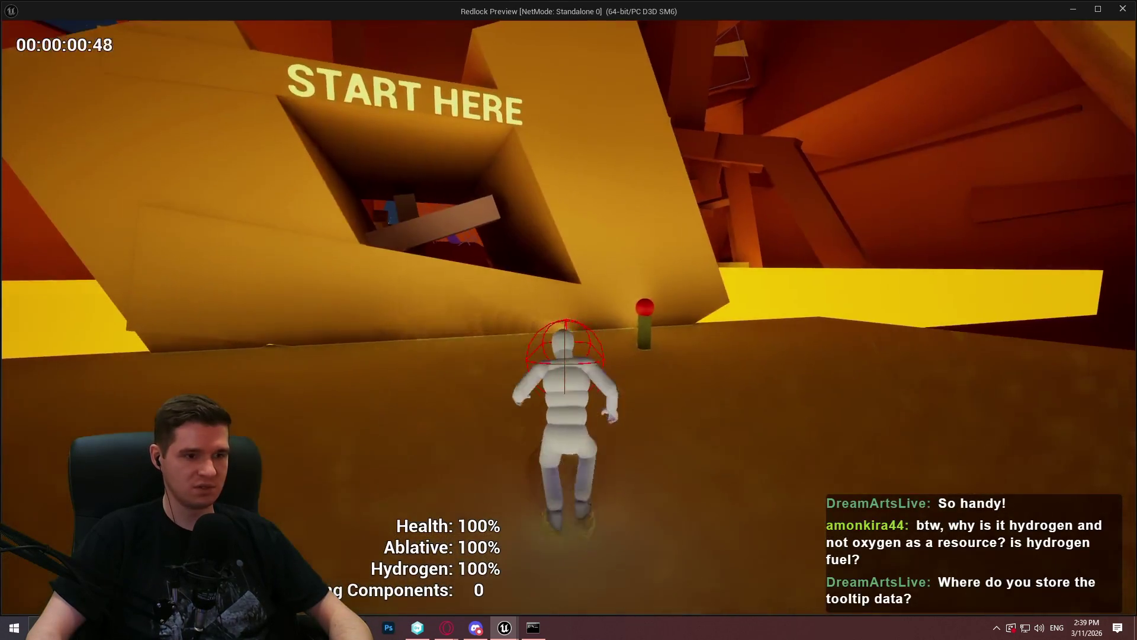
key("super")
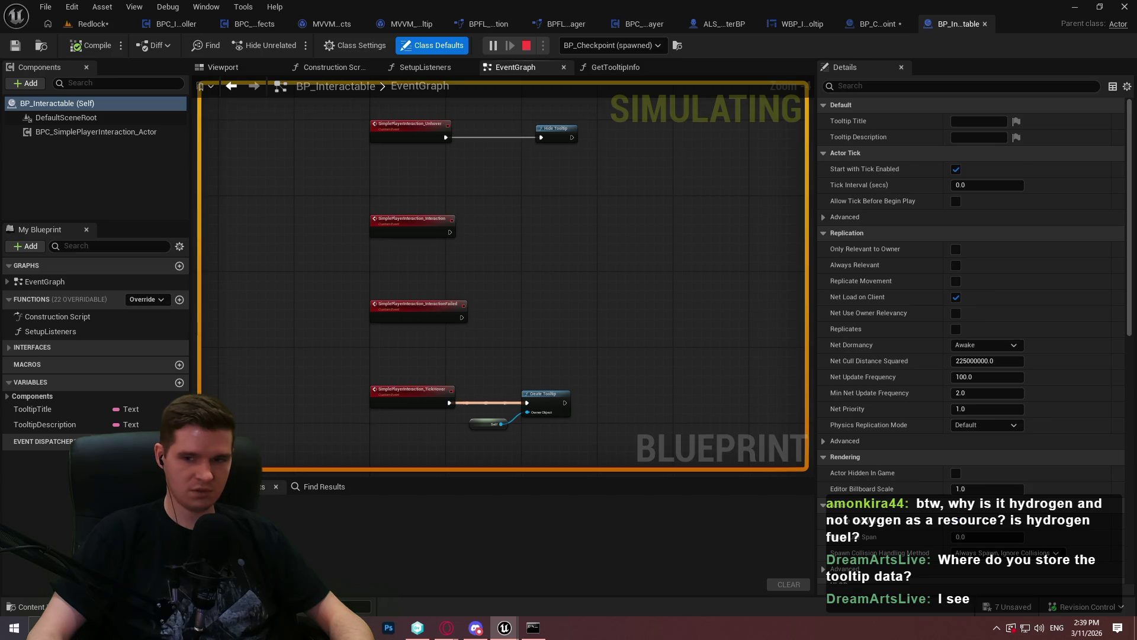
key("Escape")
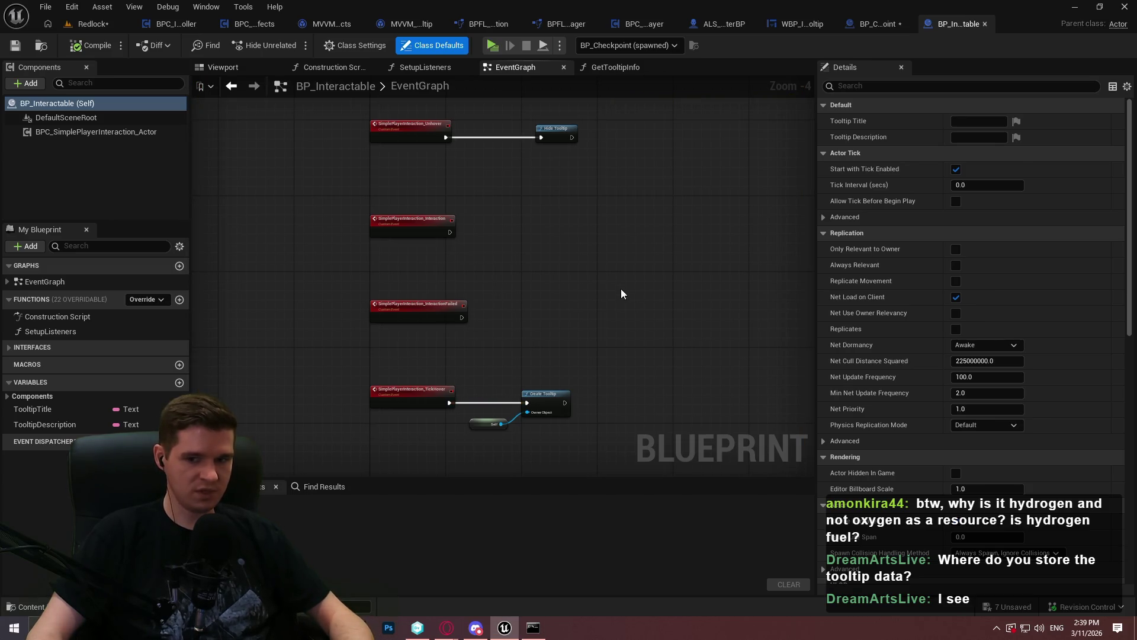
scroll(569, 409, "up", 3)
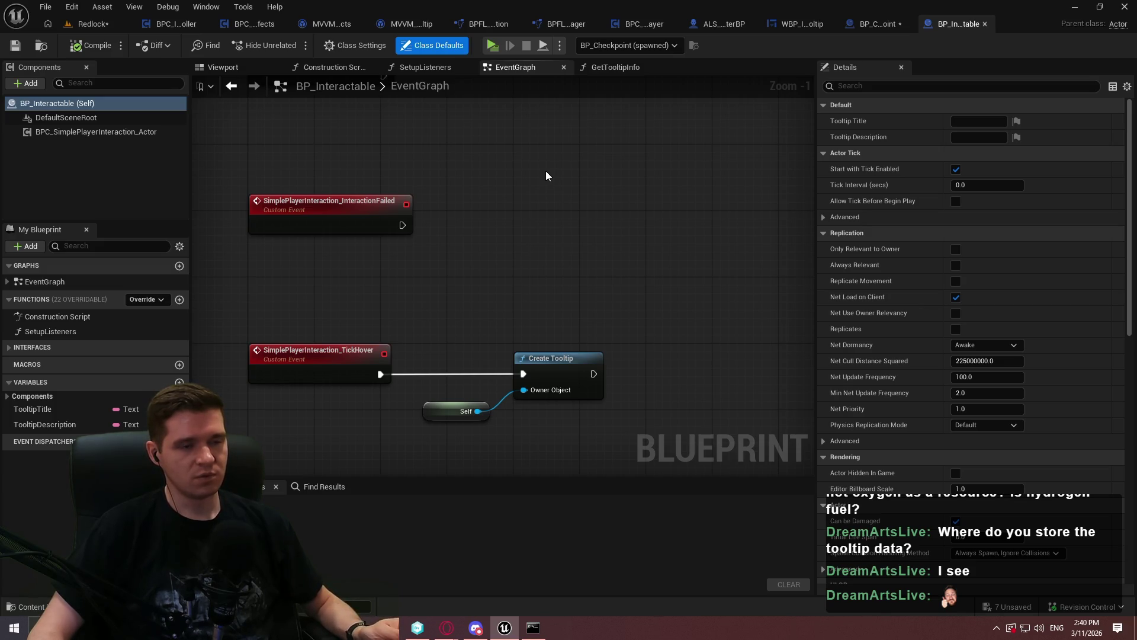
Step: Open WBP_InteractableTooltip's graph view and browse the overridable functions
left_click(817, 26)
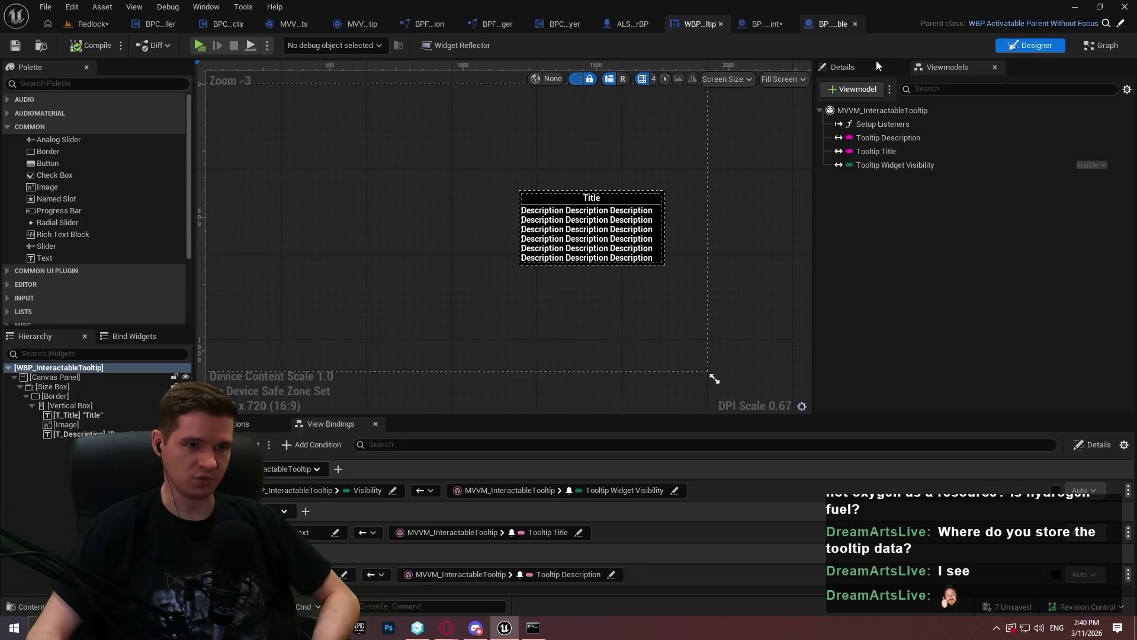
left_click(1102, 45)
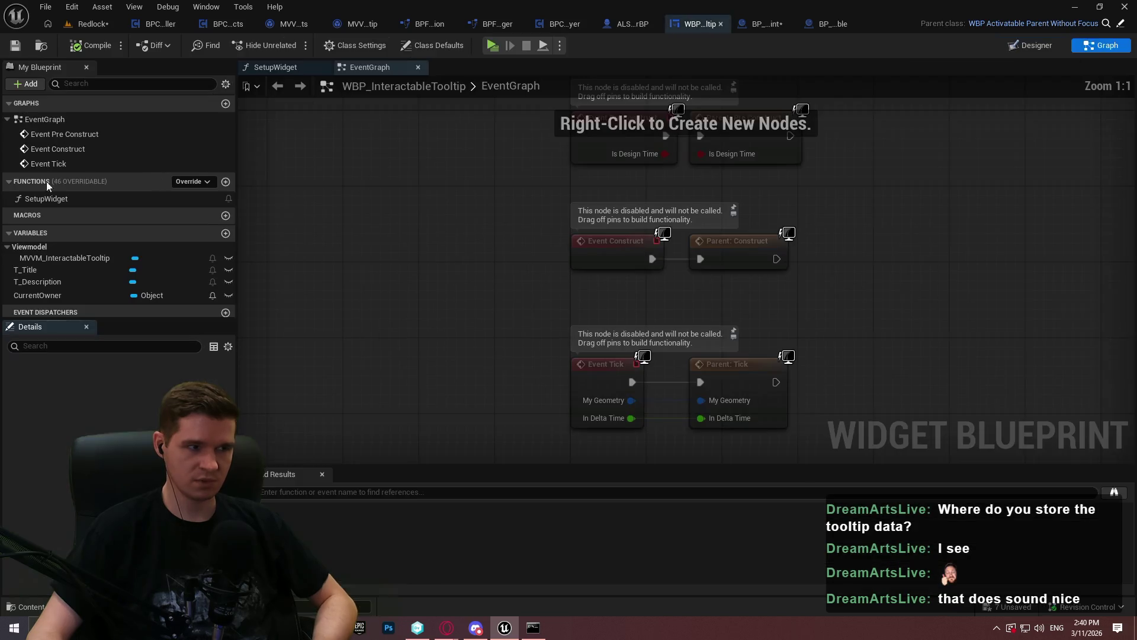
left_click(190, 185)
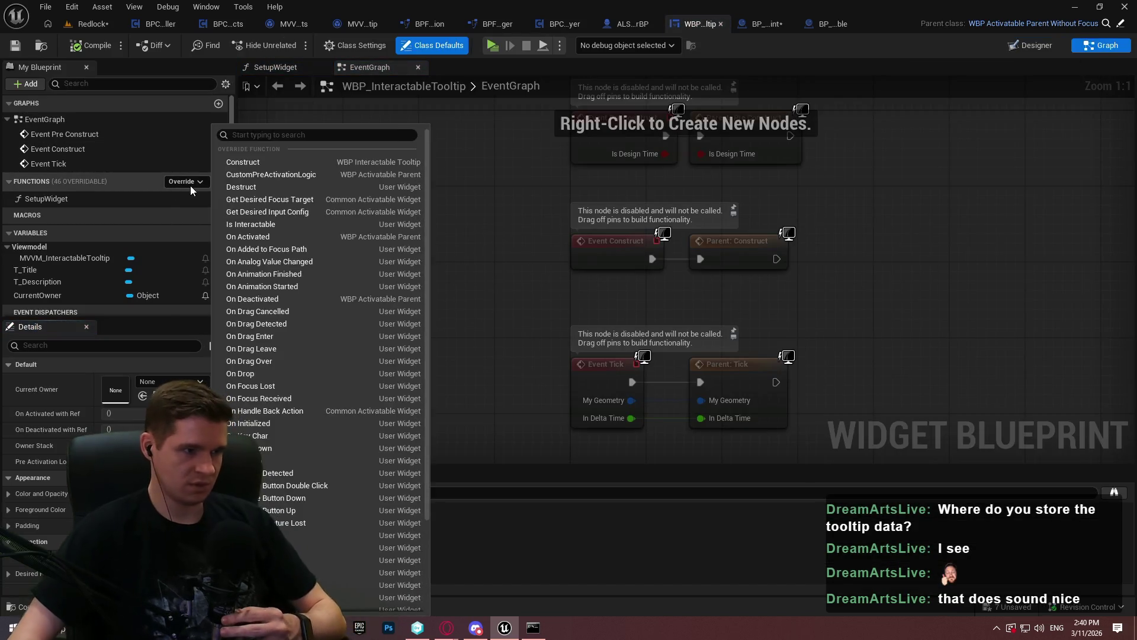
left_click(183, 187)
Step: Add a new function named InvalidateTooltip to the widget blueprint
left_click(227, 189)
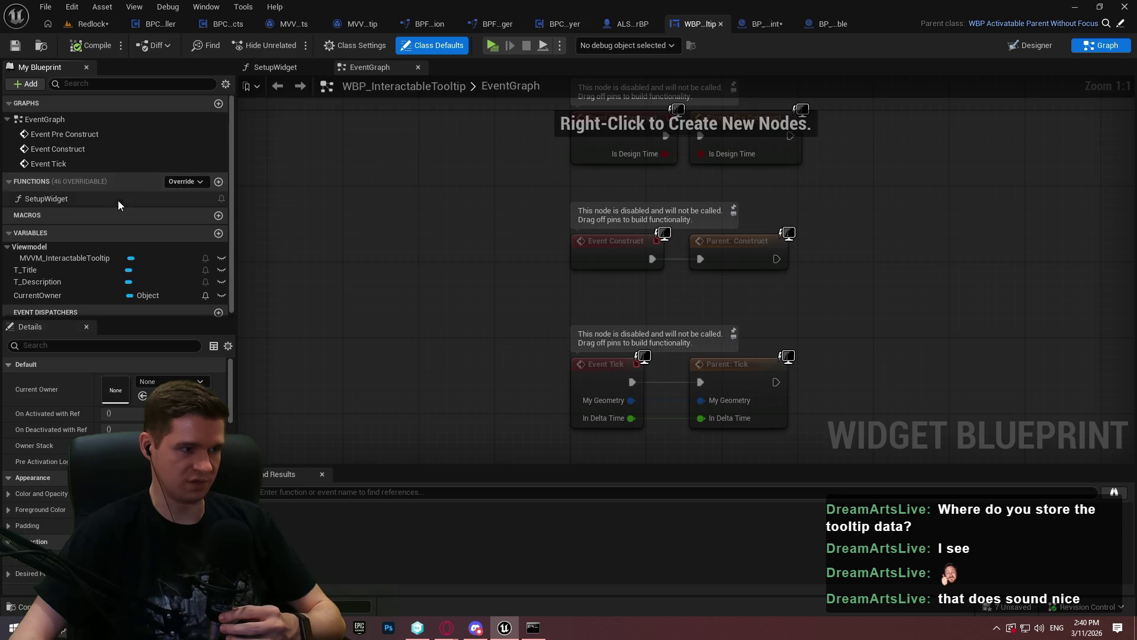
left_click(219, 181)
type("I")
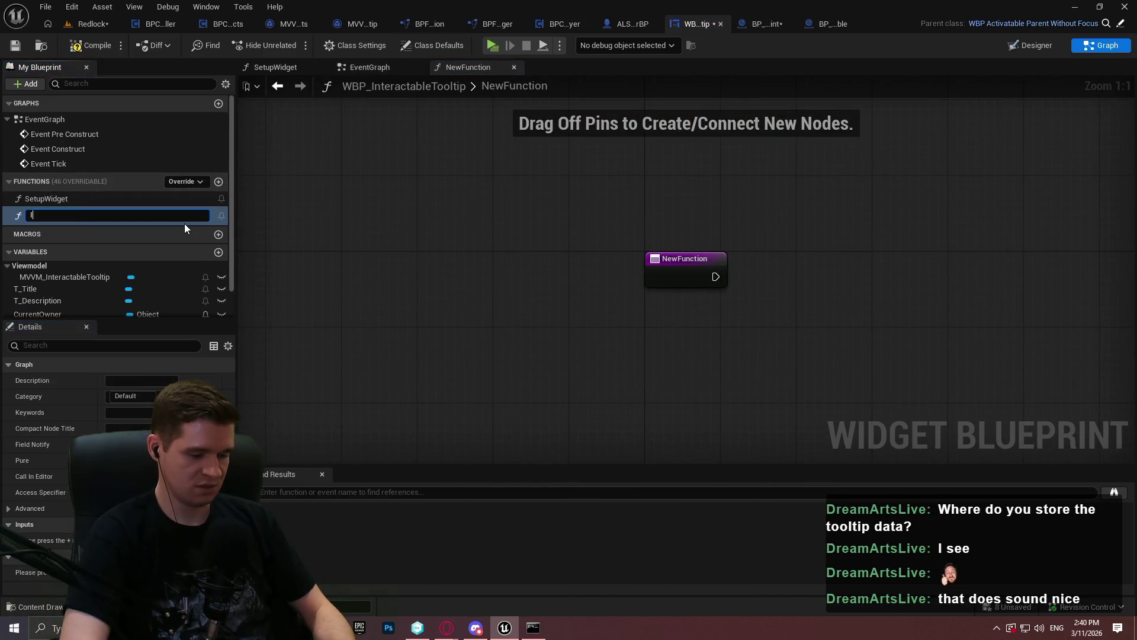
type("nvalidateTooltip")
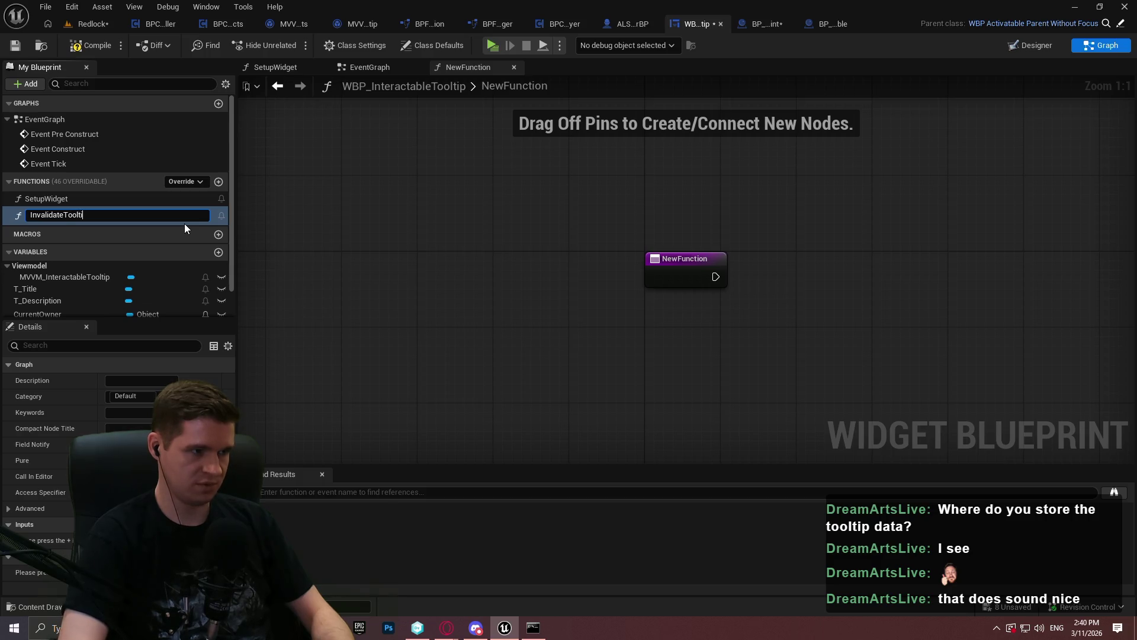
key("Return")
Step: Give InvalidateTooltip an ESlateVisibility input named NewVis, then compile and save
left_click(691, 274)
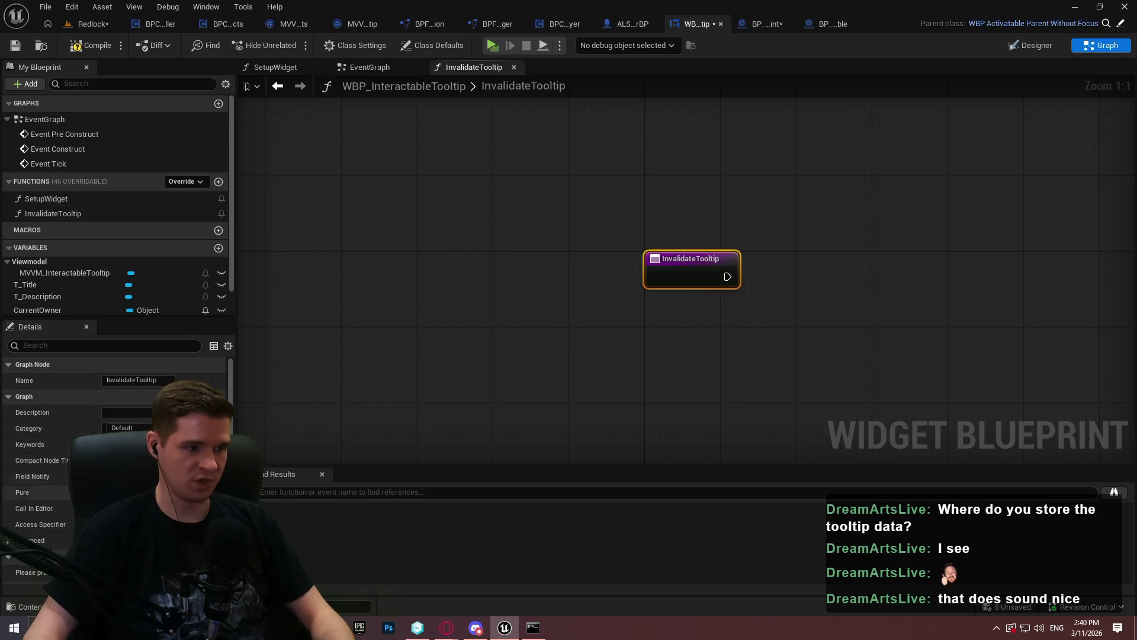
left_click(218, 556)
left_click(118, 571)
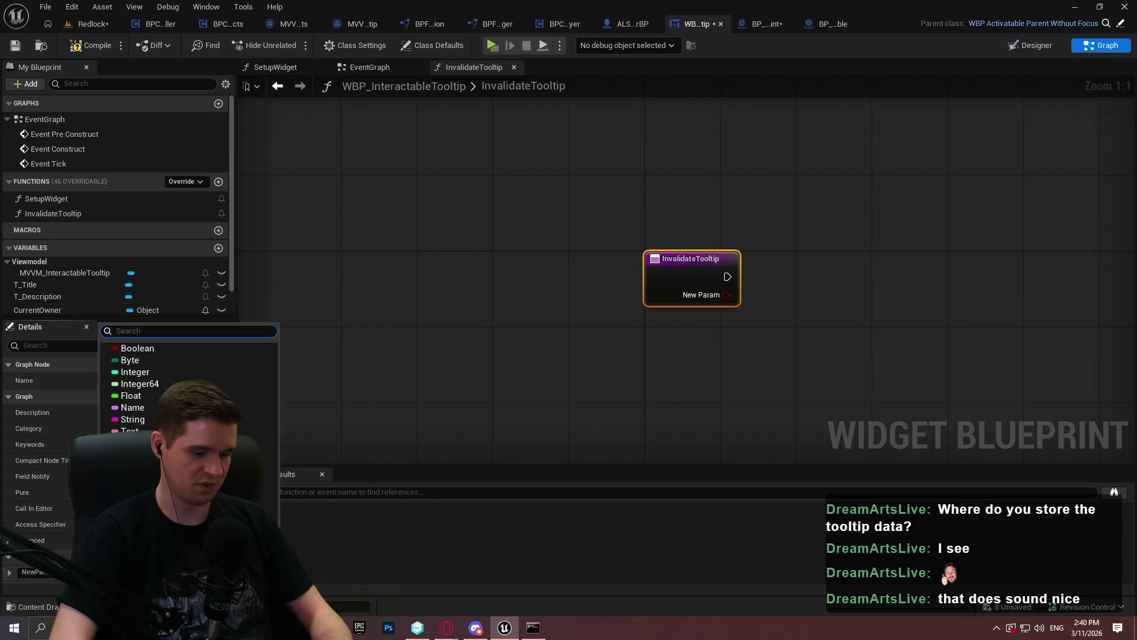
type("slatevis")
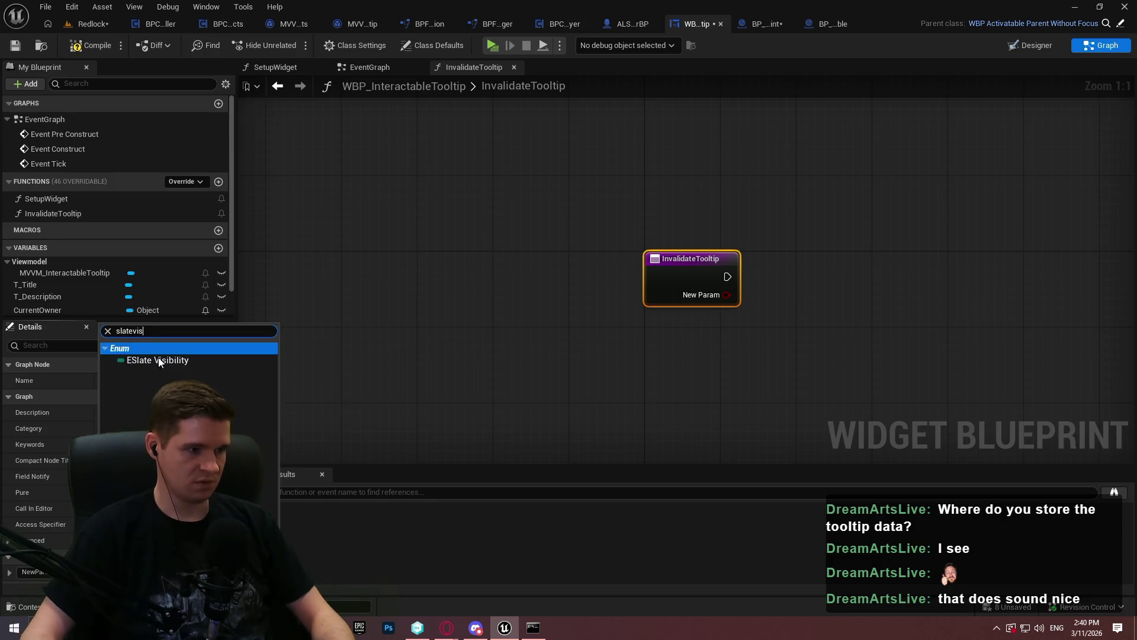
left_click(158, 360)
left_click(33, 572)
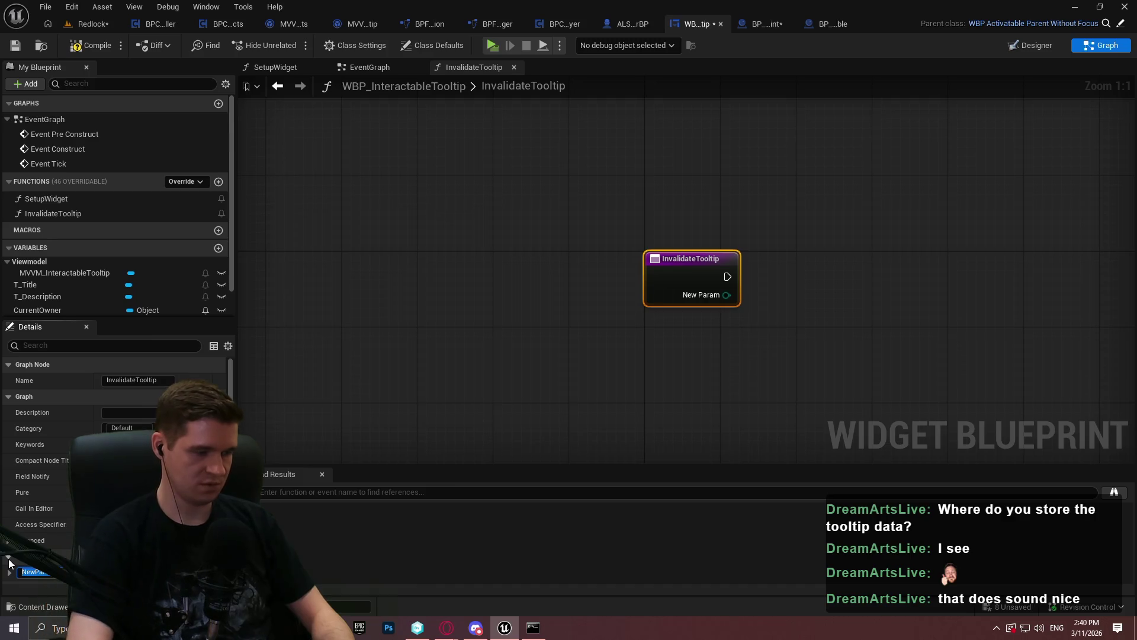
type("NewVi")
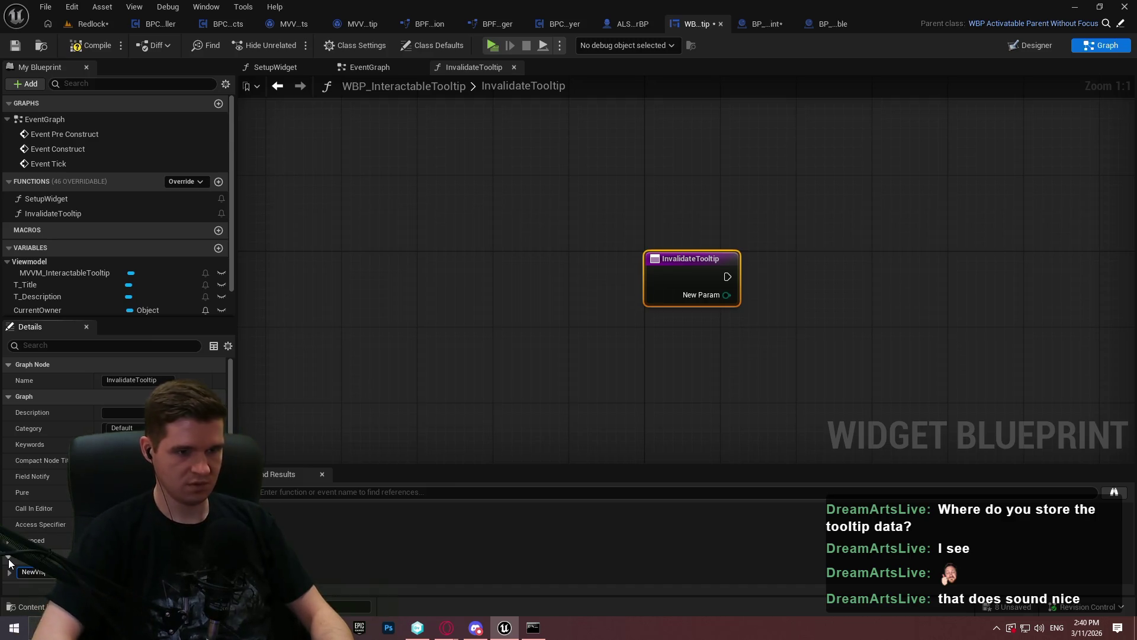
type("s")
key("Return")
left_click(94, 49)
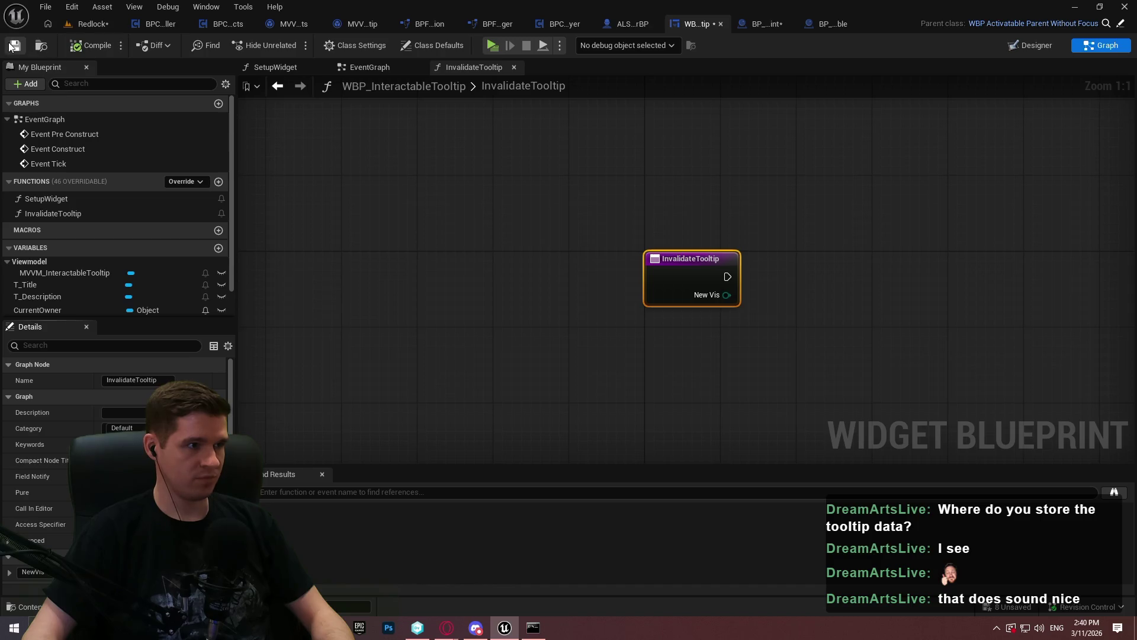
Step: Place a SET Current Owner node, then delete it again
scroll(119, 293, "down", 1)
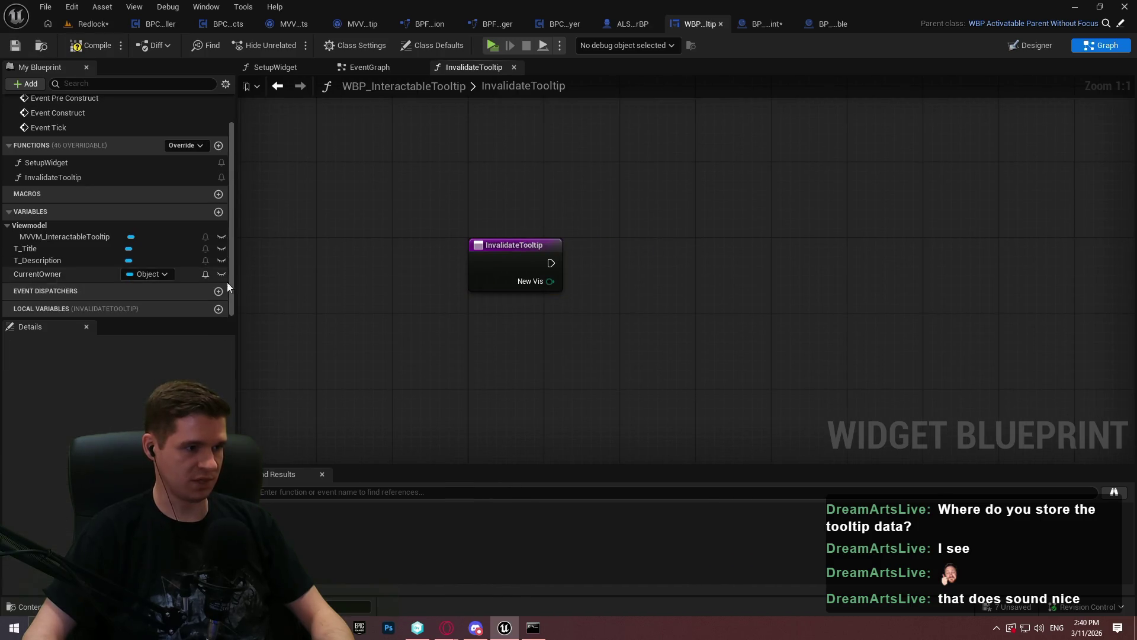
left_click(143, 274)
left_click_drag(687, 281, 736, 254)
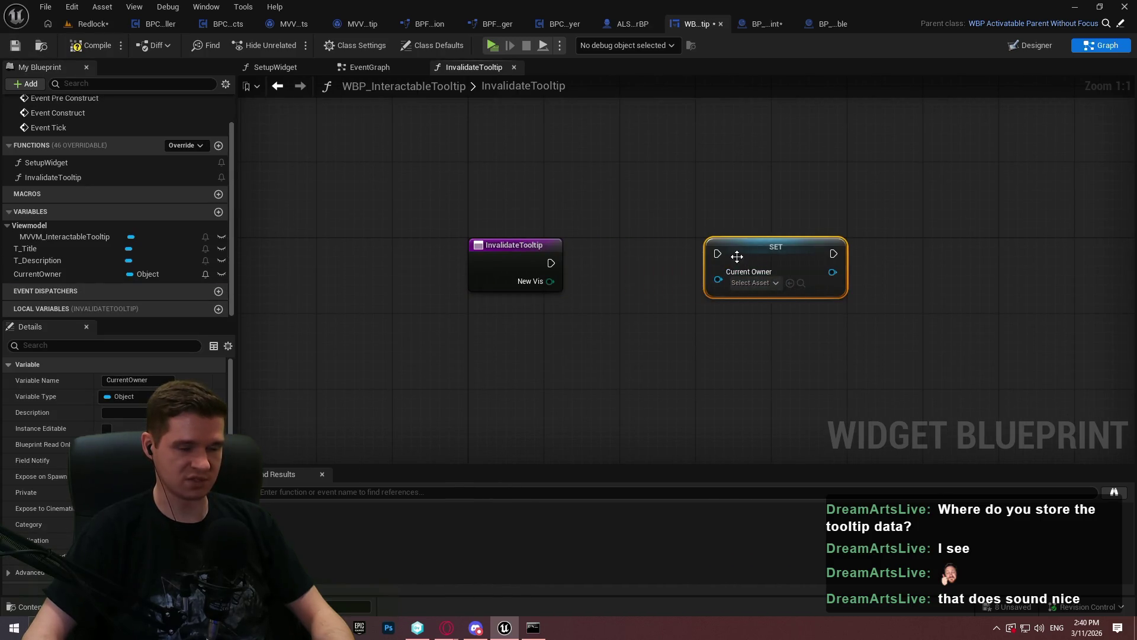
left_click(610, 276)
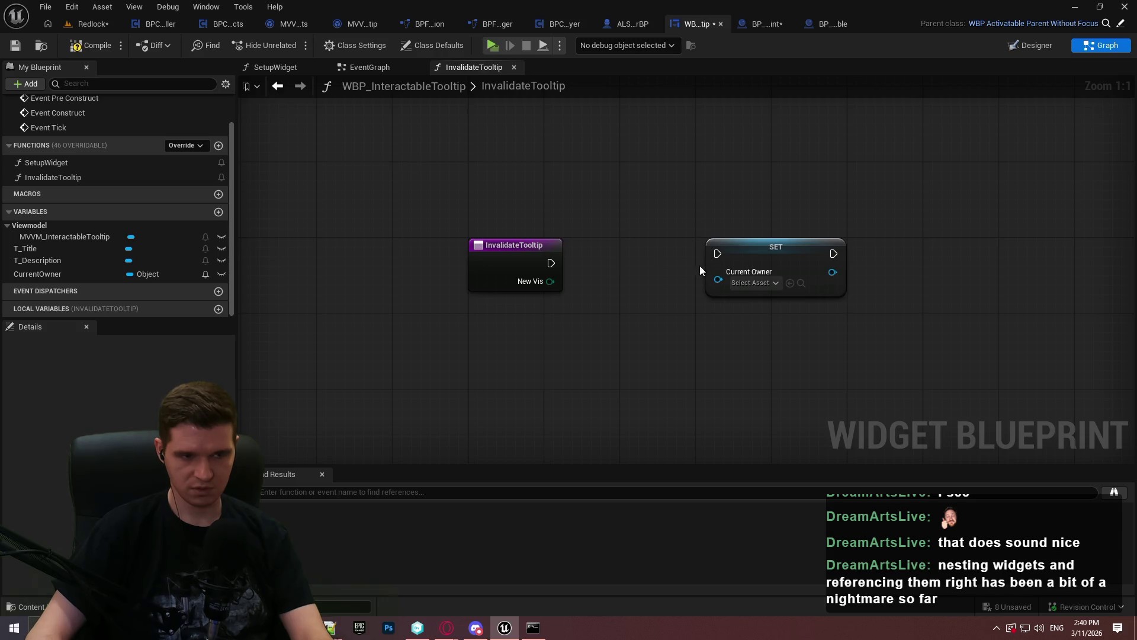
left_click(770, 260)
key("Delete")
Step: Delete the InvalidateTooltip function and save the widget blueprint
left_click(59, 177)
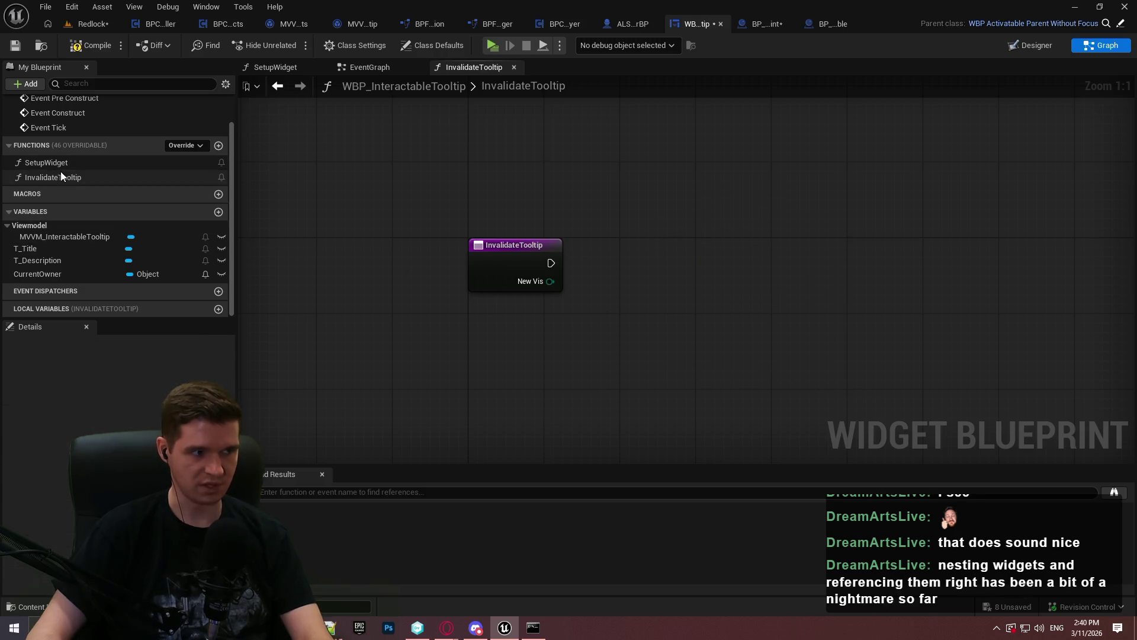
key("Delete")
left_click(16, 45)
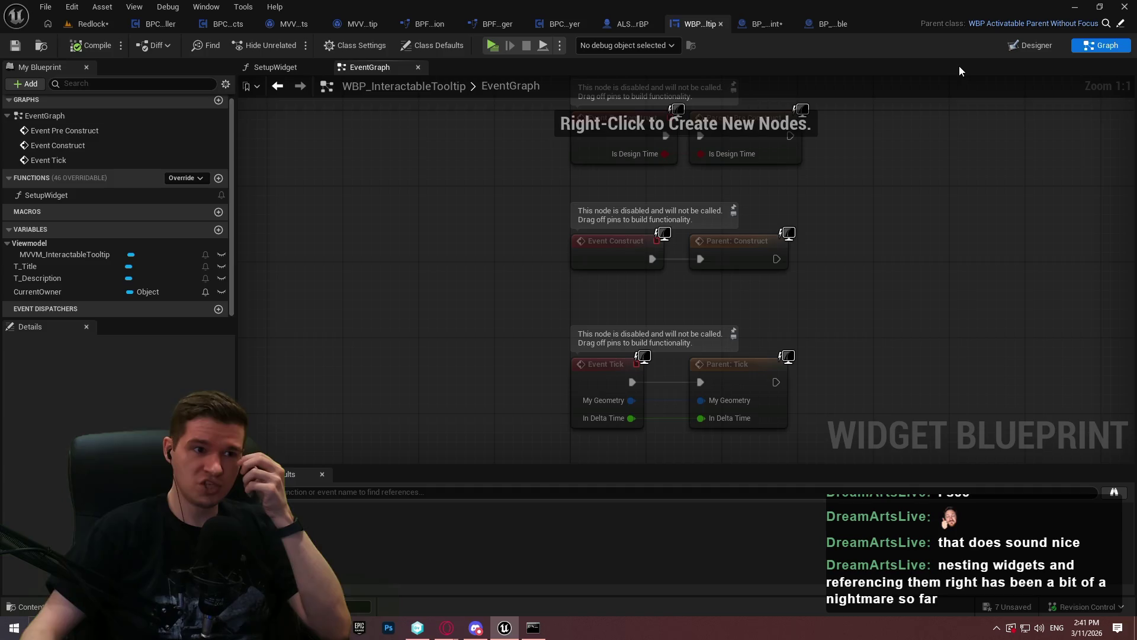
Step: In MVVM_InteractableTooltip, start a Play-in-Editor test and move the game window to another monitor
left_click(361, 26)
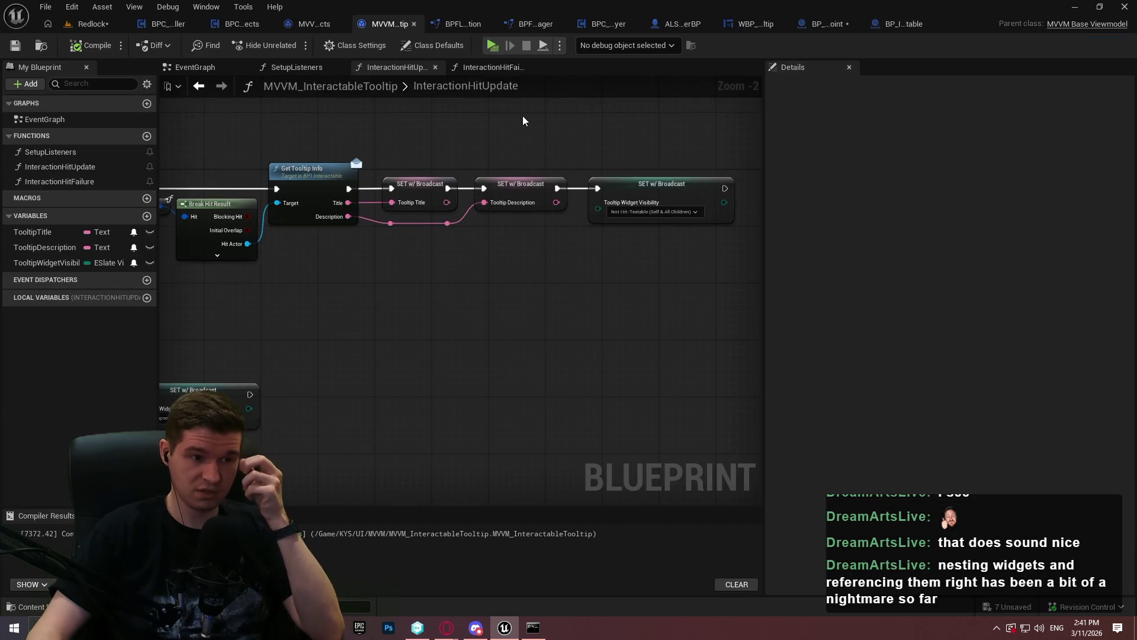
left_click_drag(439, 305, 492, 322)
left_click(491, 49)
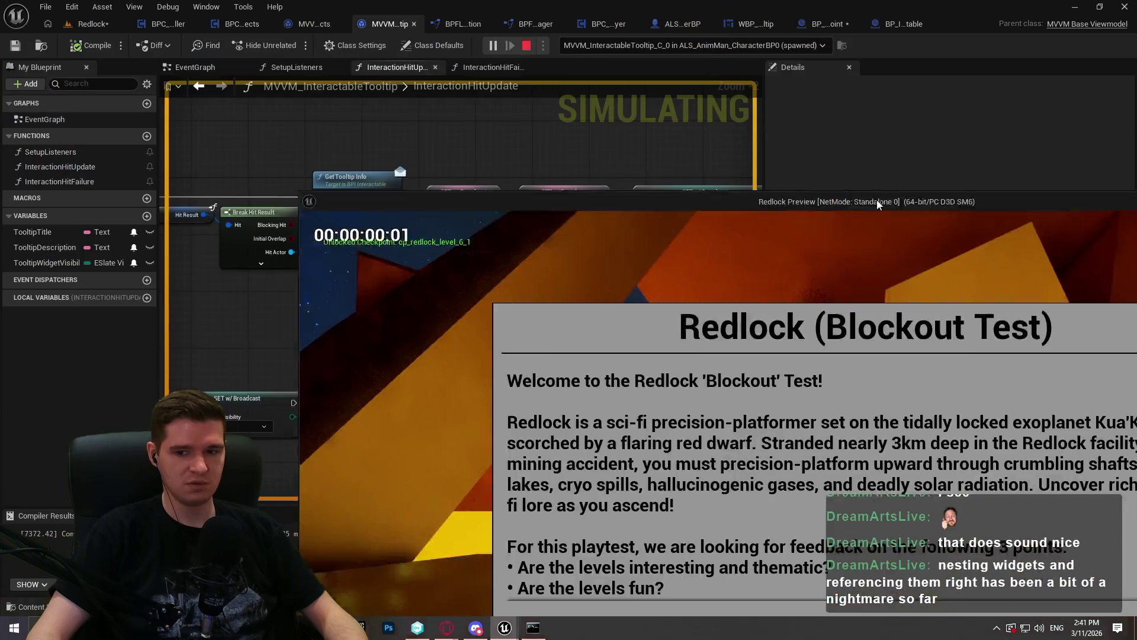
left_click_drag(878, 205, 1136, 214)
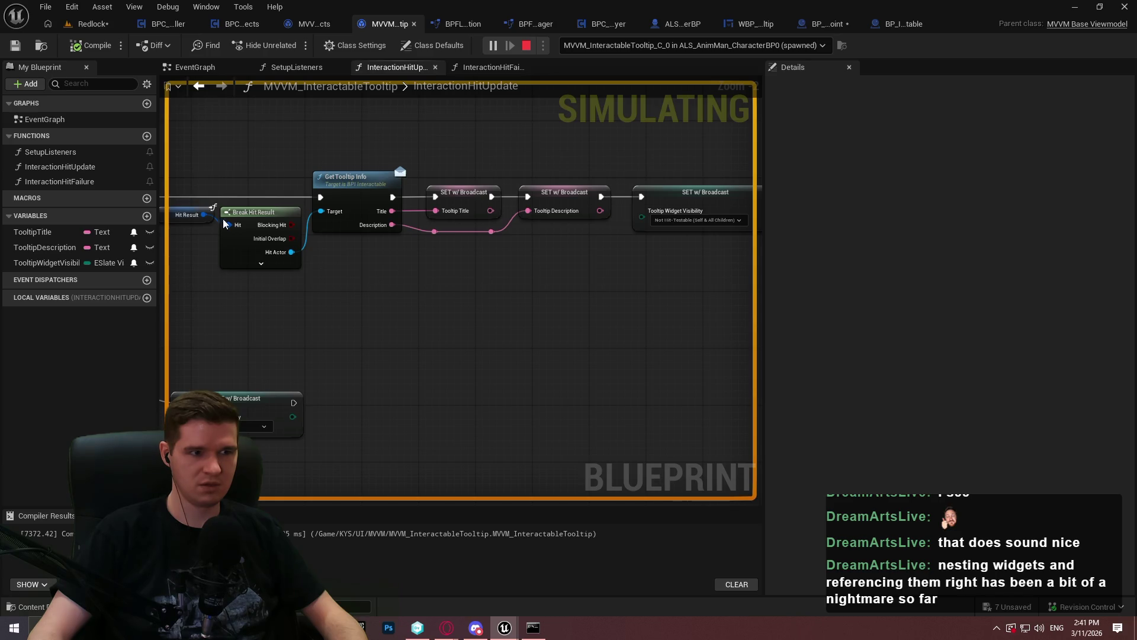
Step: Check the InteractionHitFailure and InteractionHitUpdate graphs during the test, then stop it with Esc
left_click(497, 67)
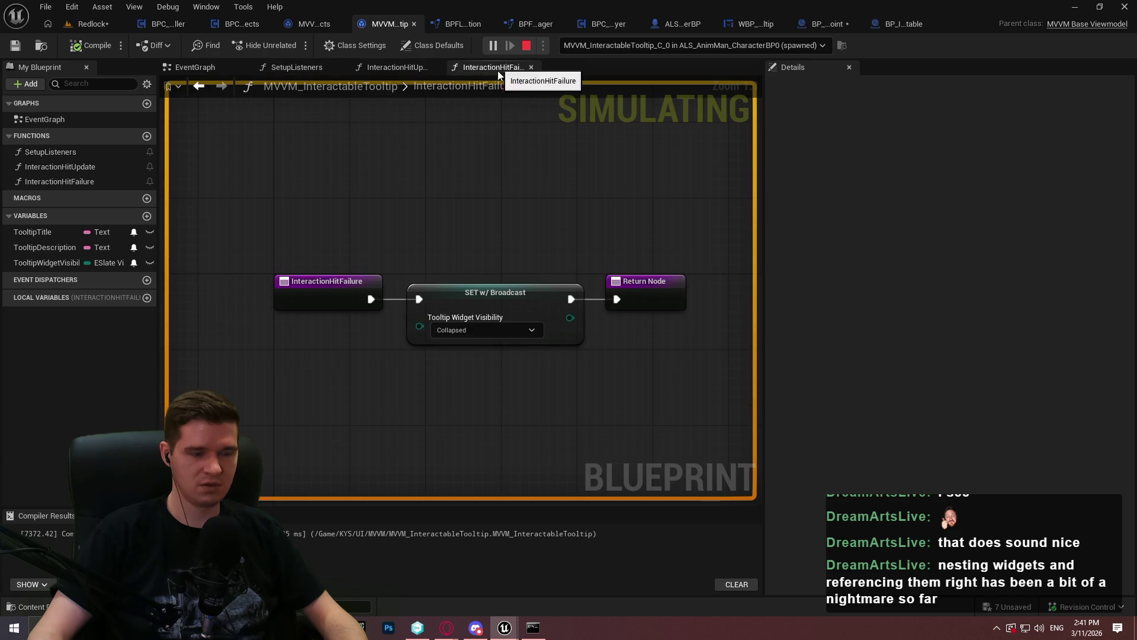
left_click(381, 67)
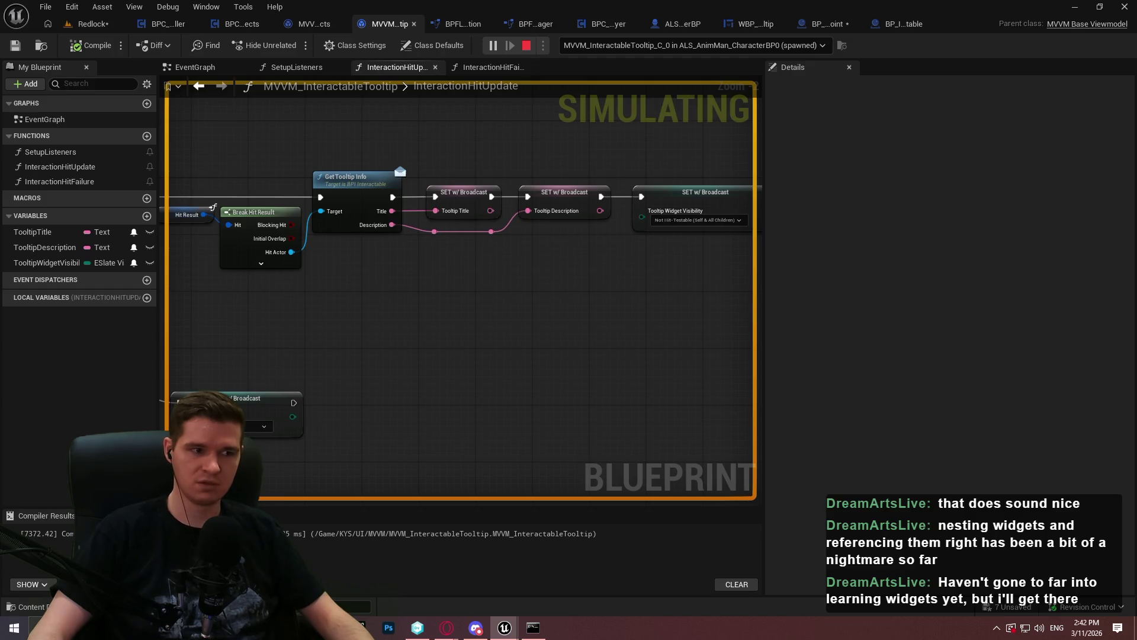
key("super")
left_click(665, 384)
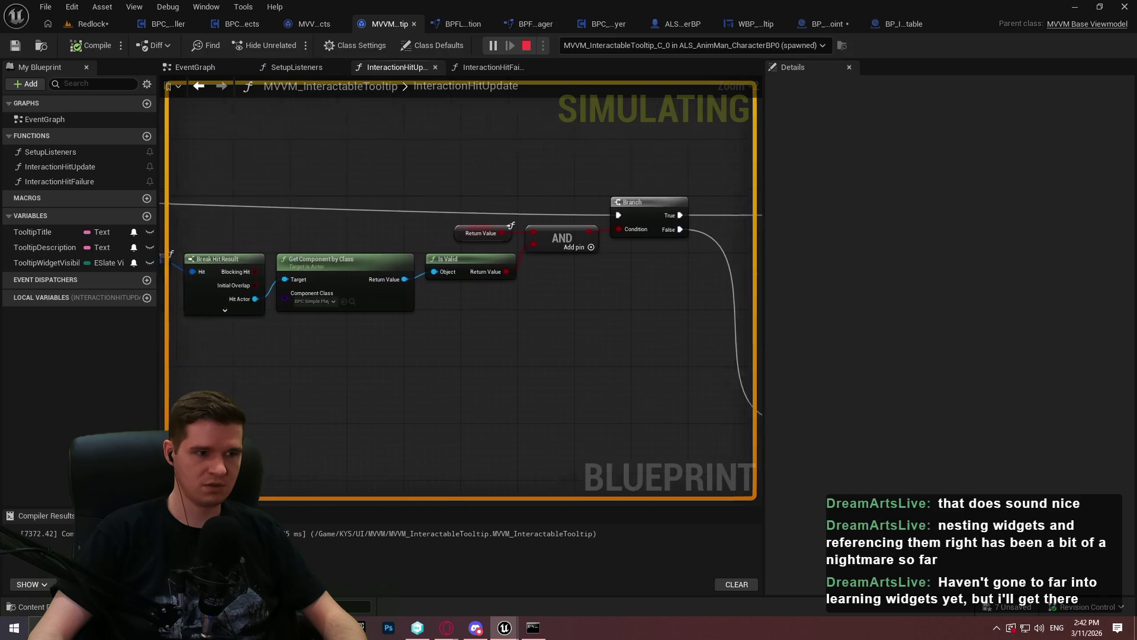
scroll(450, 363, "down", 4)
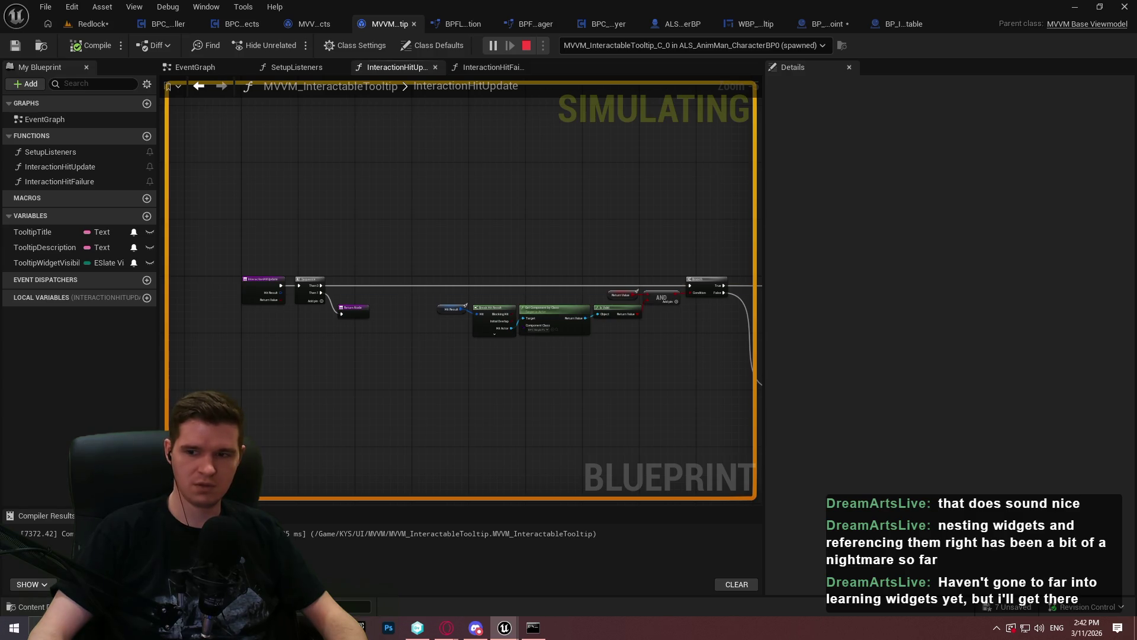
key("super")
left_click(929, 211)
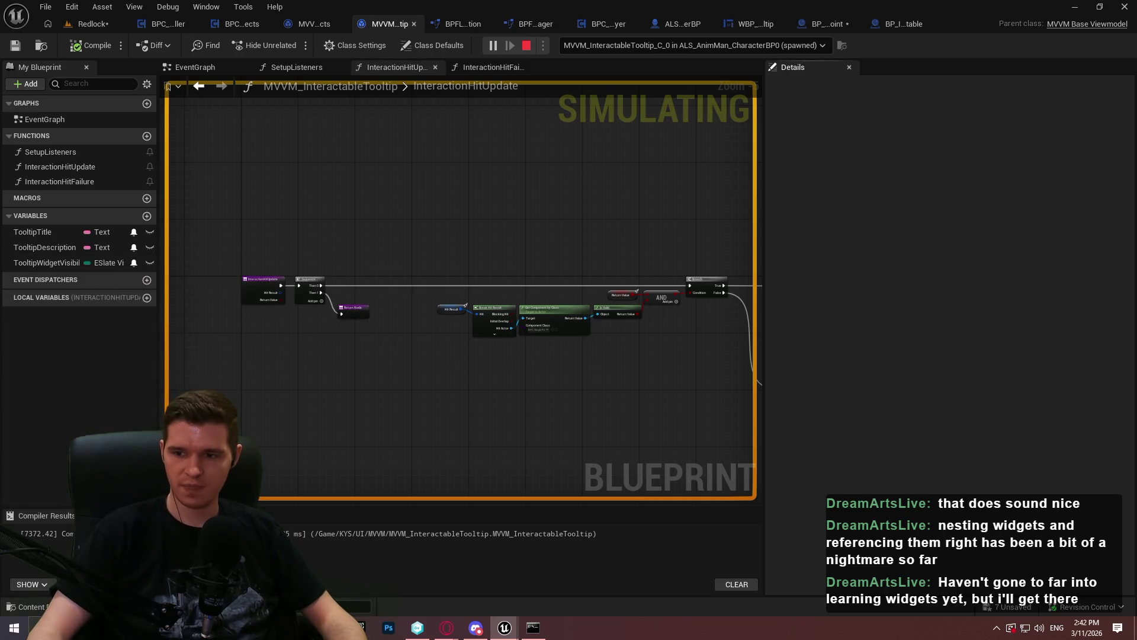
key("super")
left_click(773, 352)
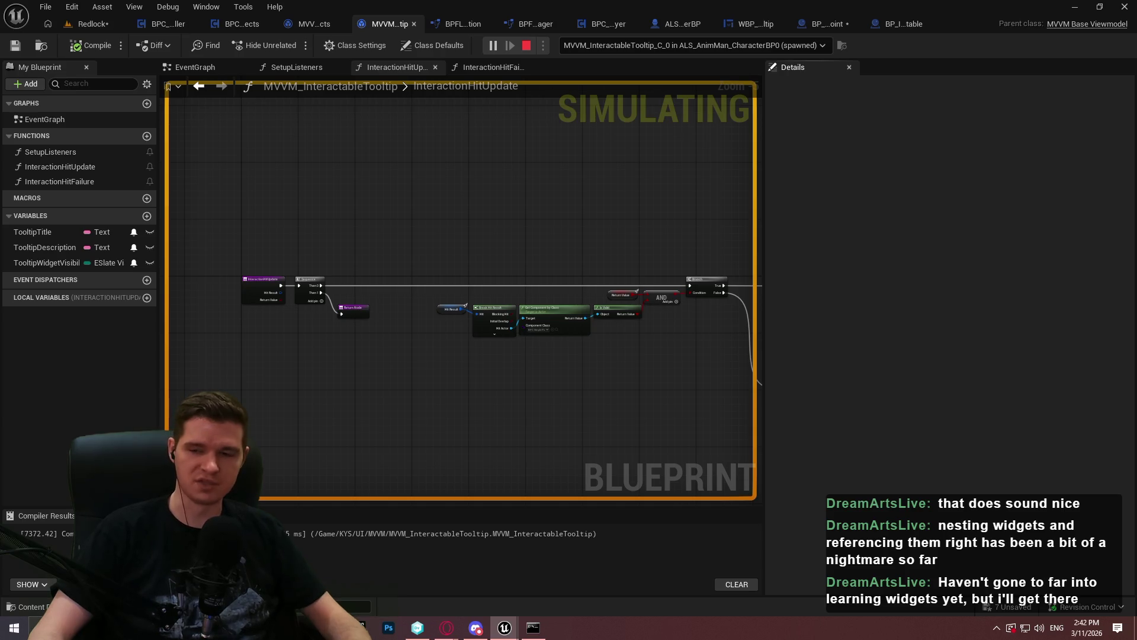
key("Escape")
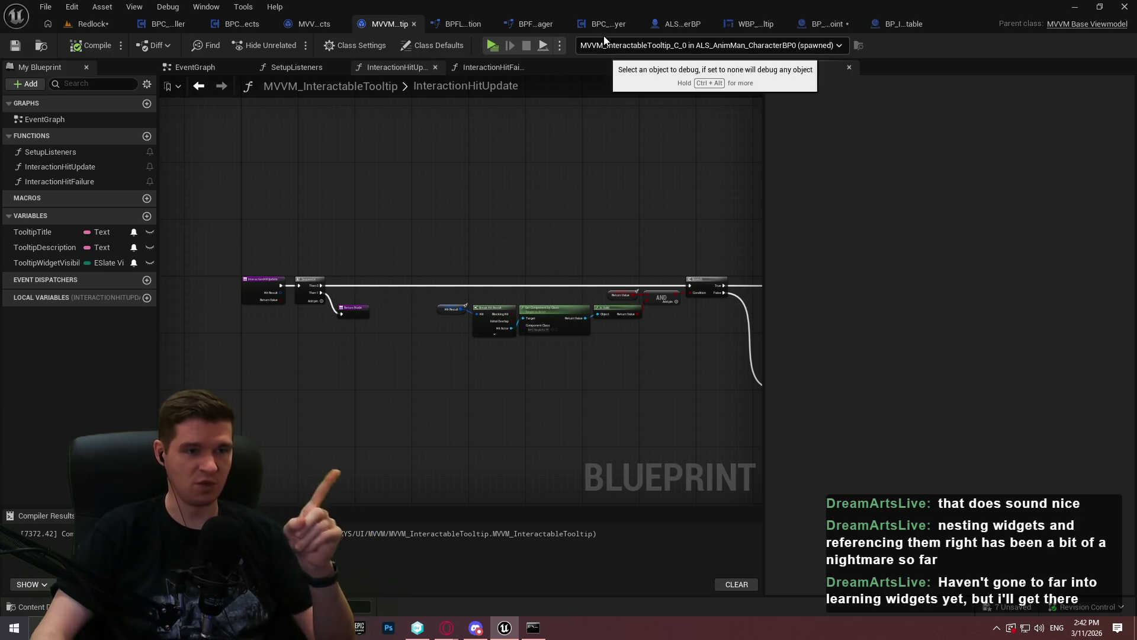
Step: In ALS_AnimMan_CharacterBP, look over EventGraph and InteractionGraph, then open the SetupListeners function
left_click(673, 24)
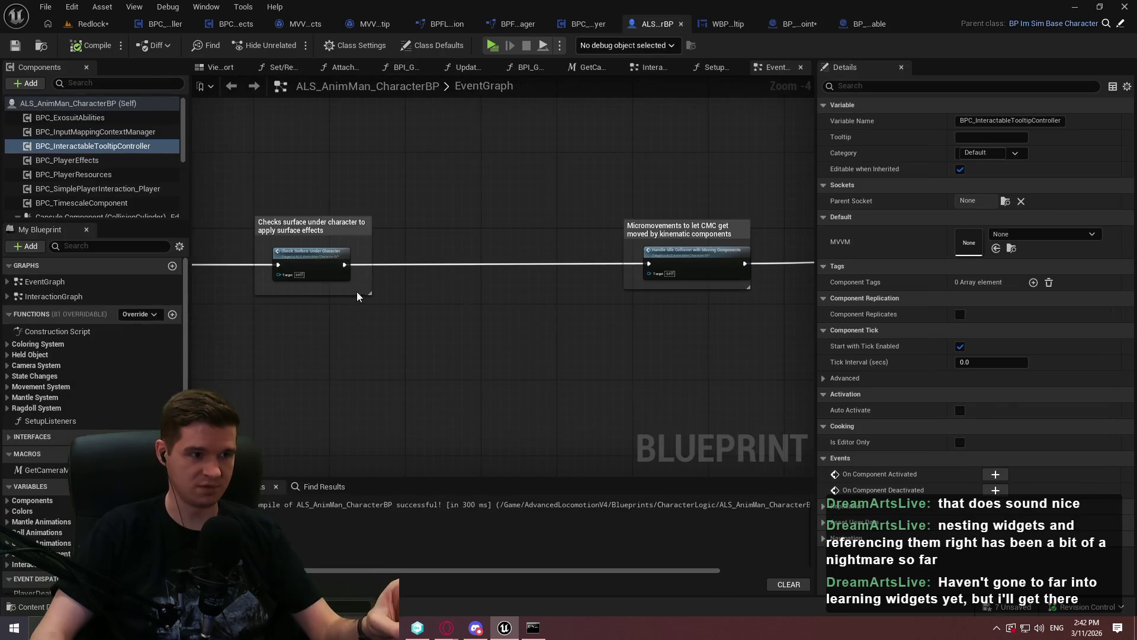
scroll(299, 256, "down", 2)
left_click_drag(299, 257, 624, 254)
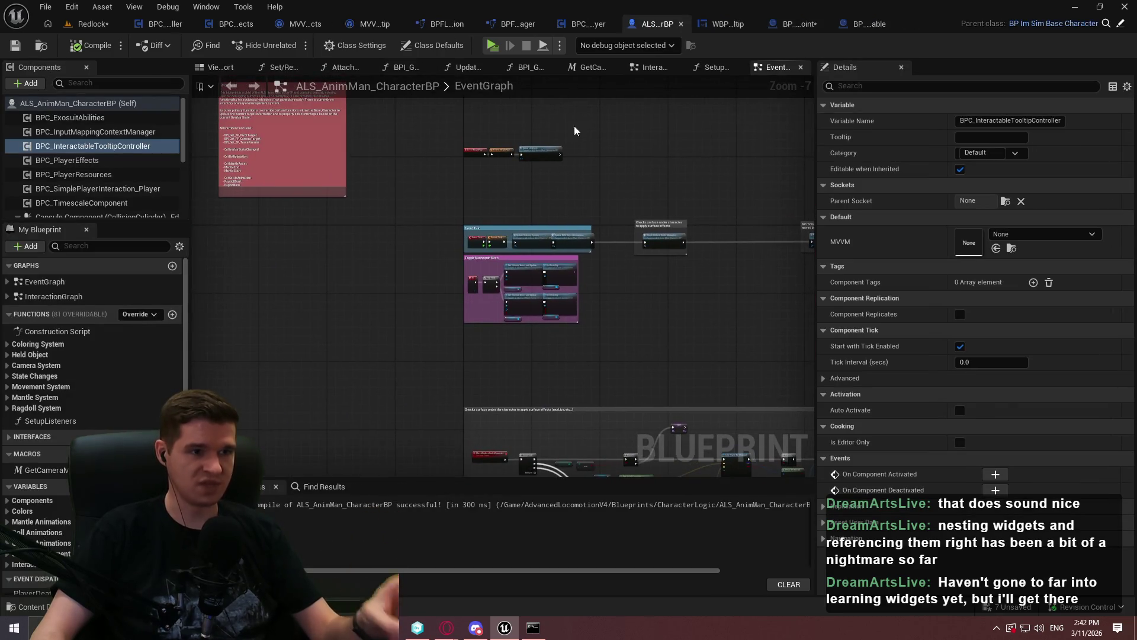
left_click(655, 67)
scroll(355, 198, "up", 2)
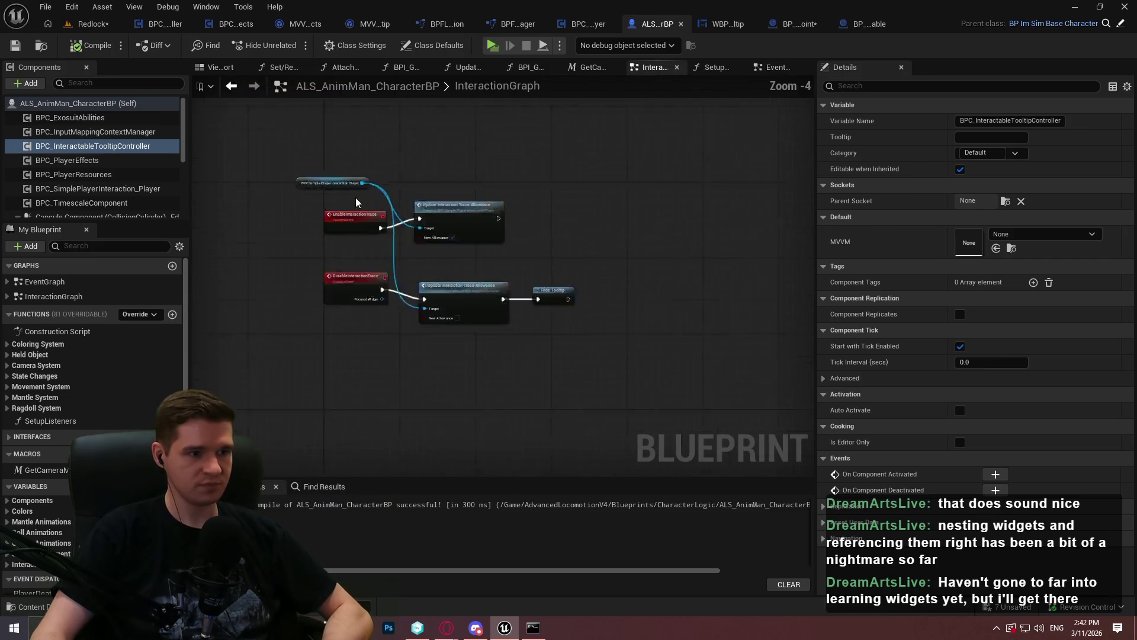
scroll(457, 277, "down", 3)
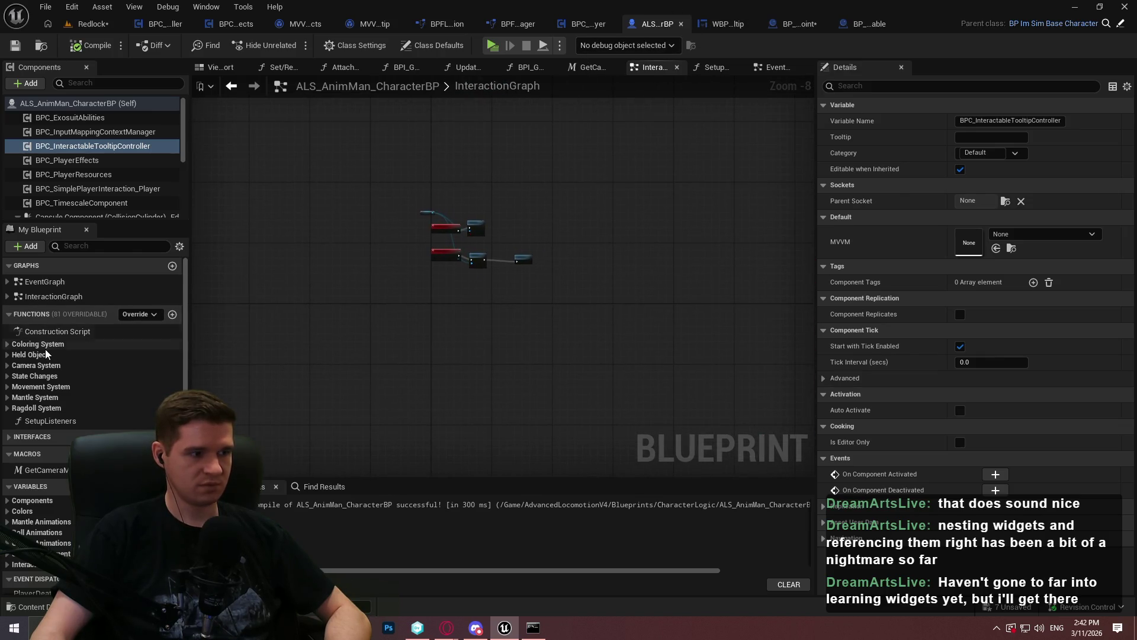
double_click(56, 422)
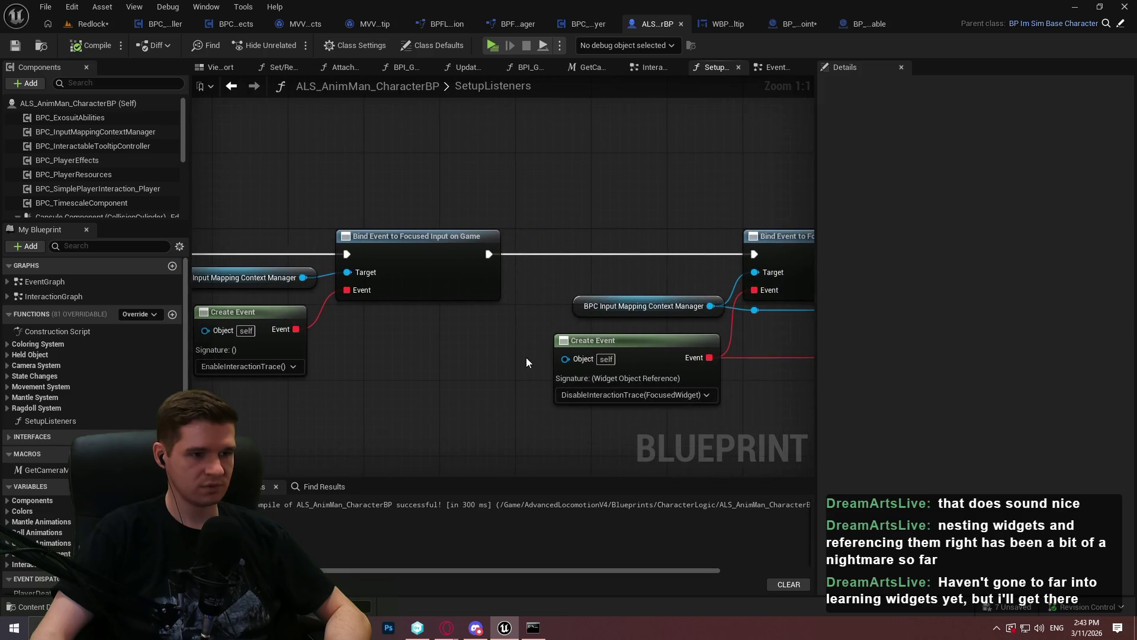
left_click_drag(522, 358, 340, 351)
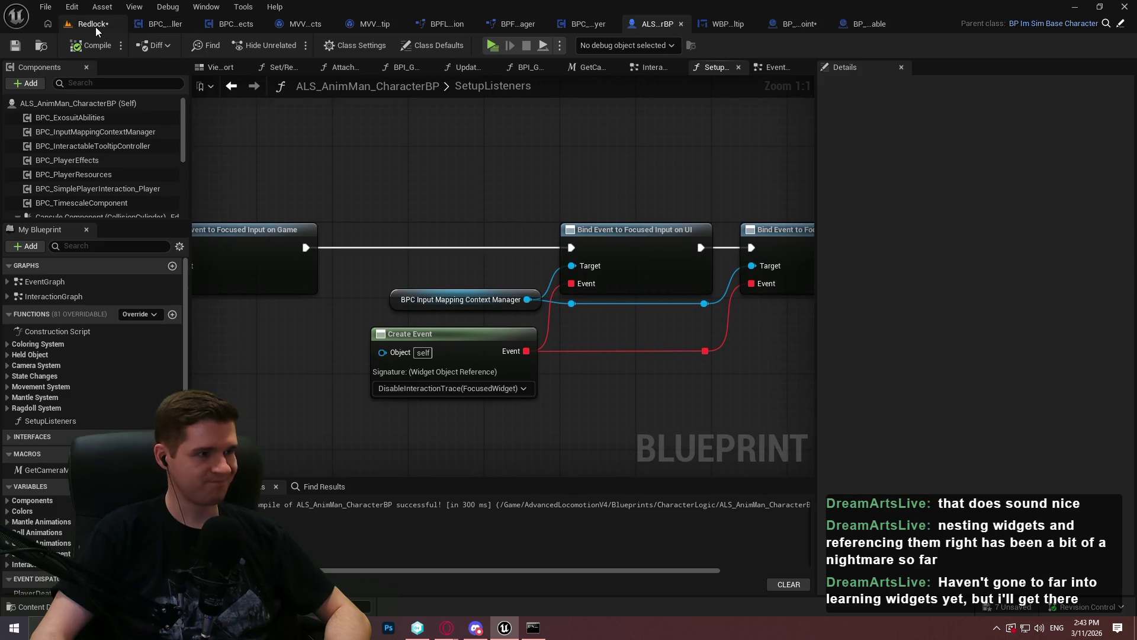
Step: Open the BPFL_KYS function library from the KYS Core content folder
left_click(89, 23)
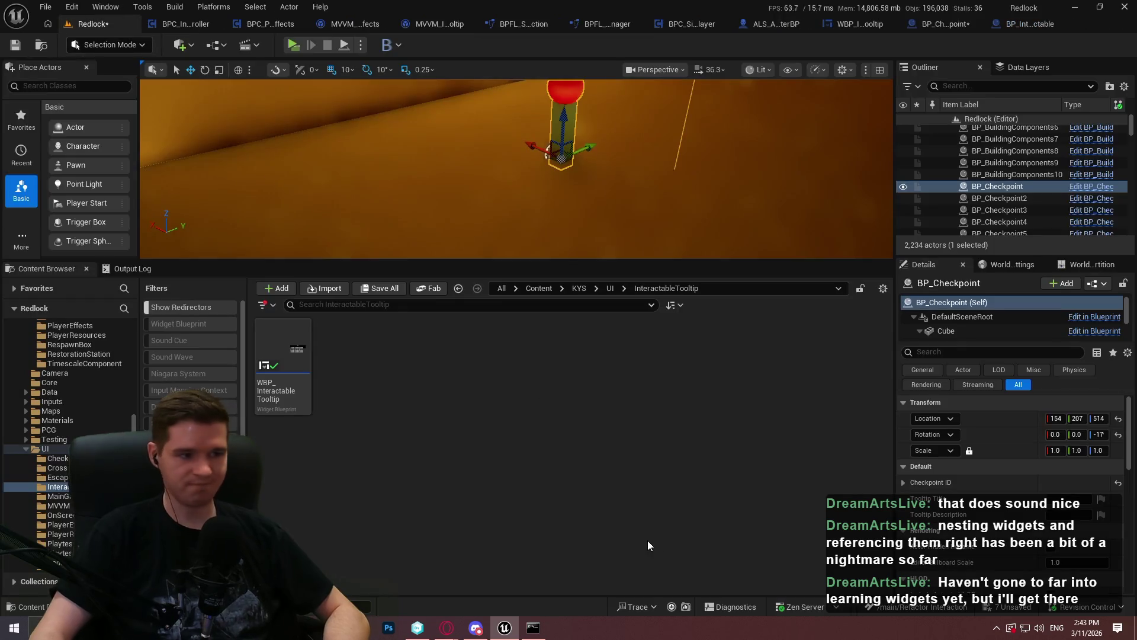
left_click(581, 290)
double_click(487, 332)
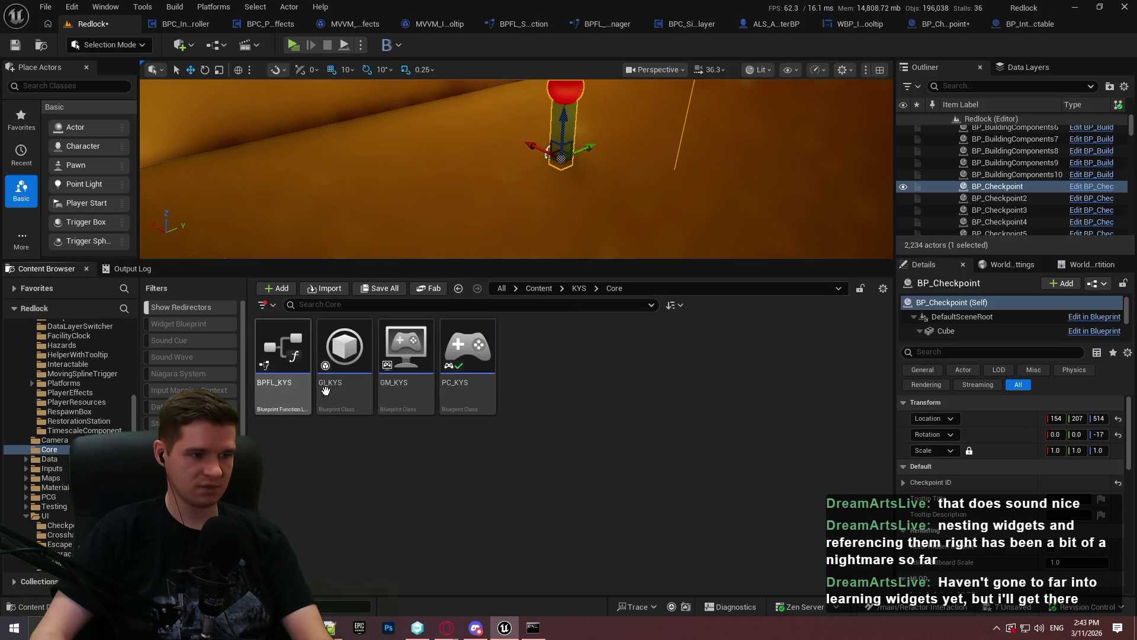
double_click(278, 346)
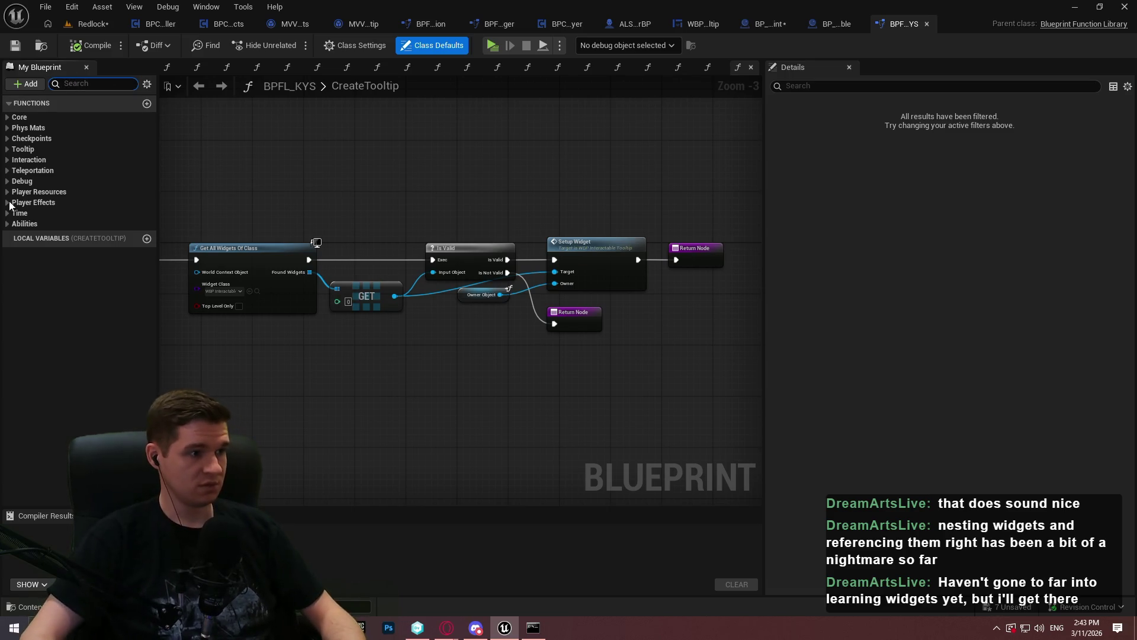
Step: Find all references to HideTooltip by name and jump to its InteractionGraph call
left_click(8, 149)
left_click(48, 178)
right_click(48, 177)
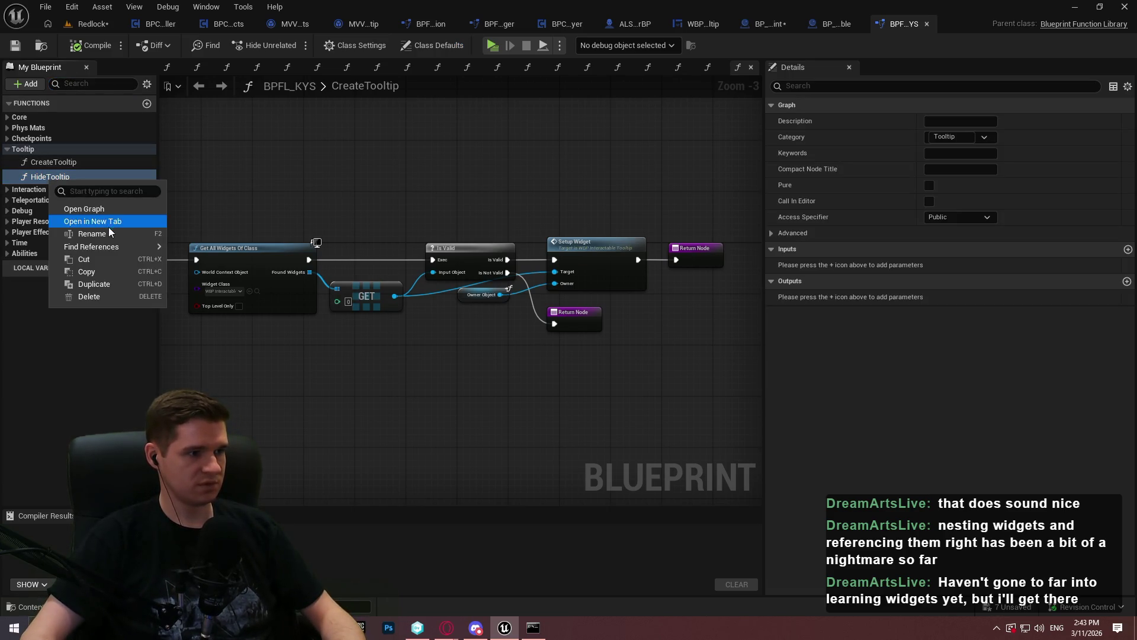
mouse_move(117, 247)
left_click(208, 268)
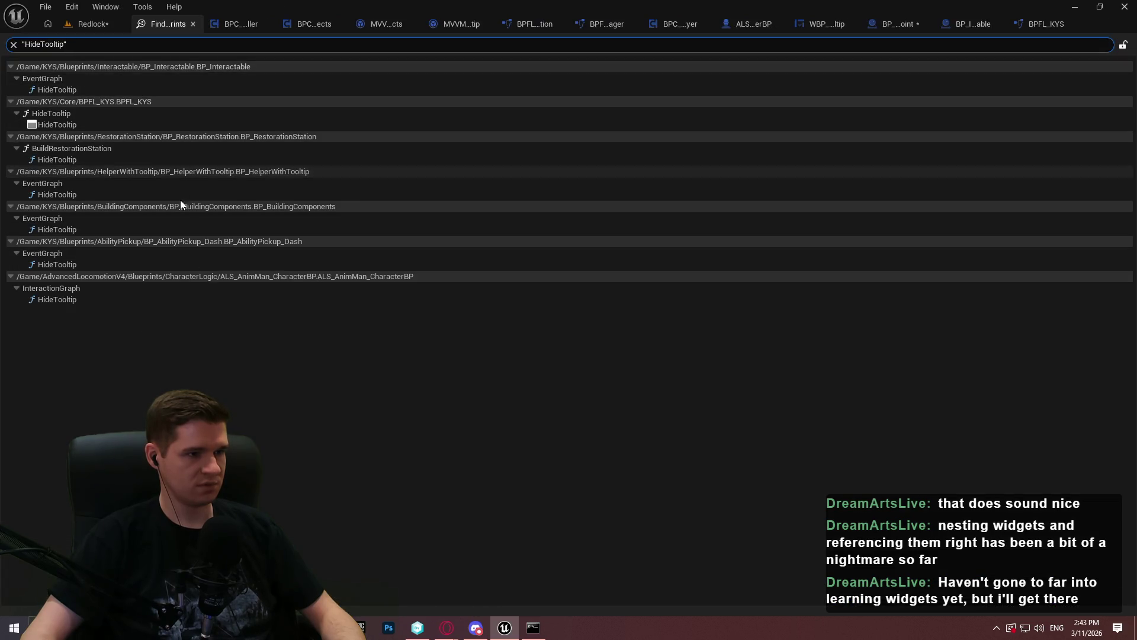
double_click(165, 299)
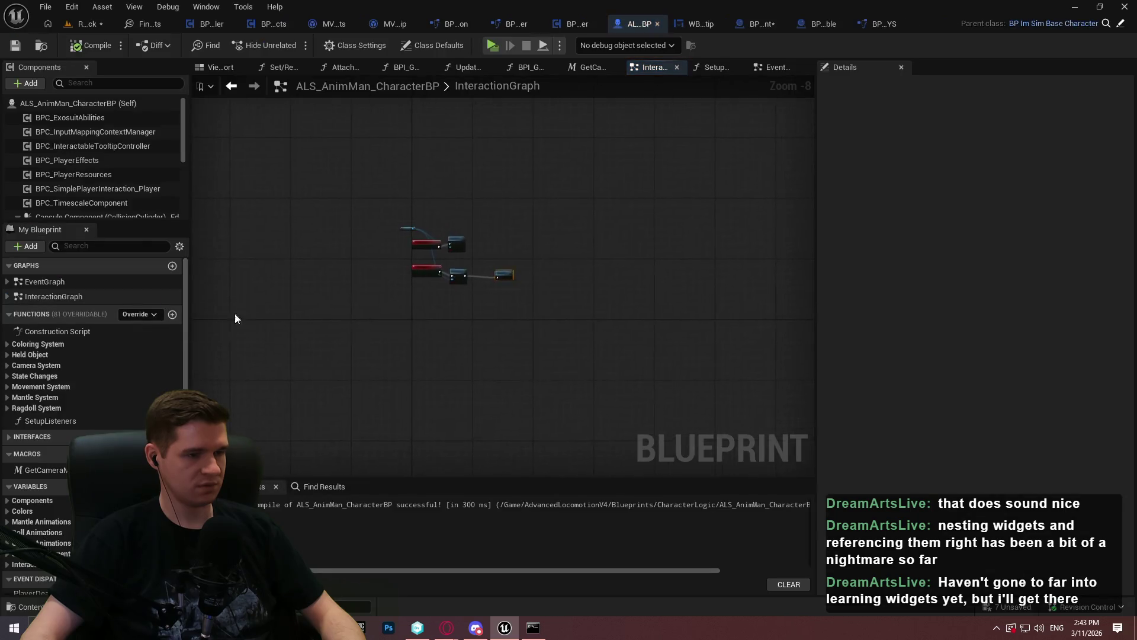
Step: Delete the Hide Tooltip node, compile and save the character blueprint, and launch a test play
left_click_drag(536, 279, 590, 384)
key("Delete")
left_click(83, 46)
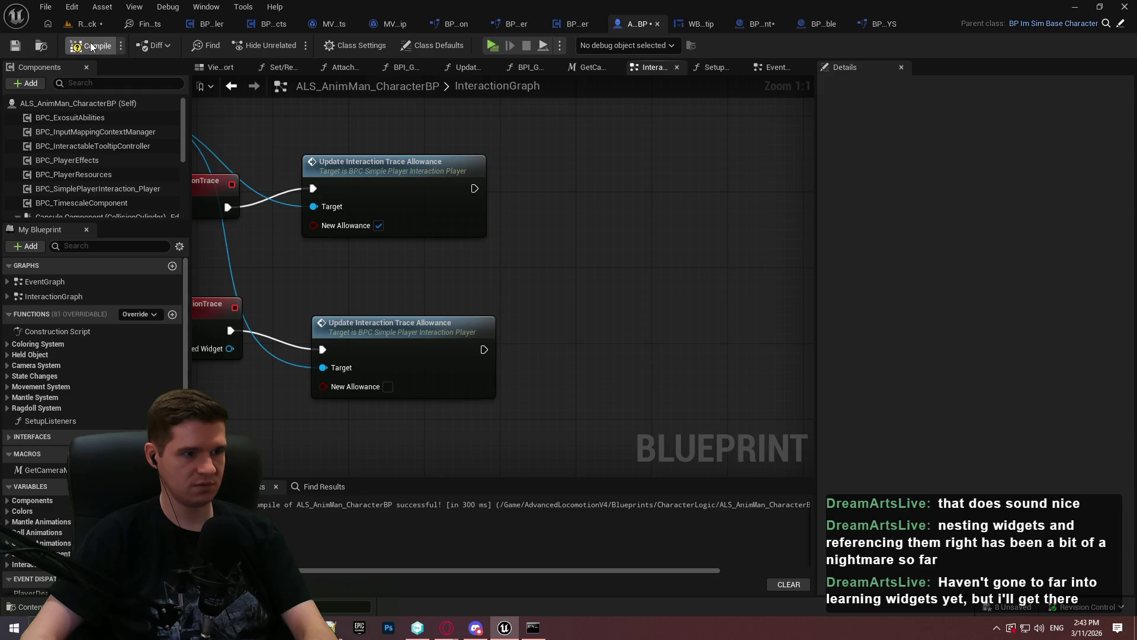
left_click(15, 46)
left_click(491, 47)
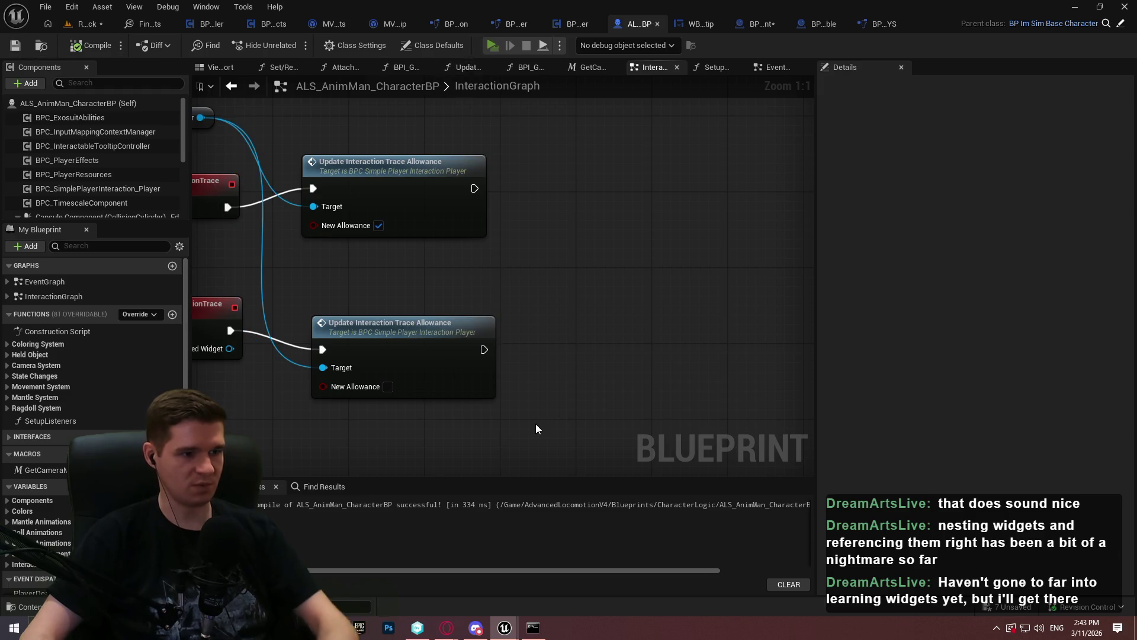
Step: Play-test the checkpoint, opening and closing the Checkpoint Teleporting dialog with E, then exit with Esc
left_click(569, 503)
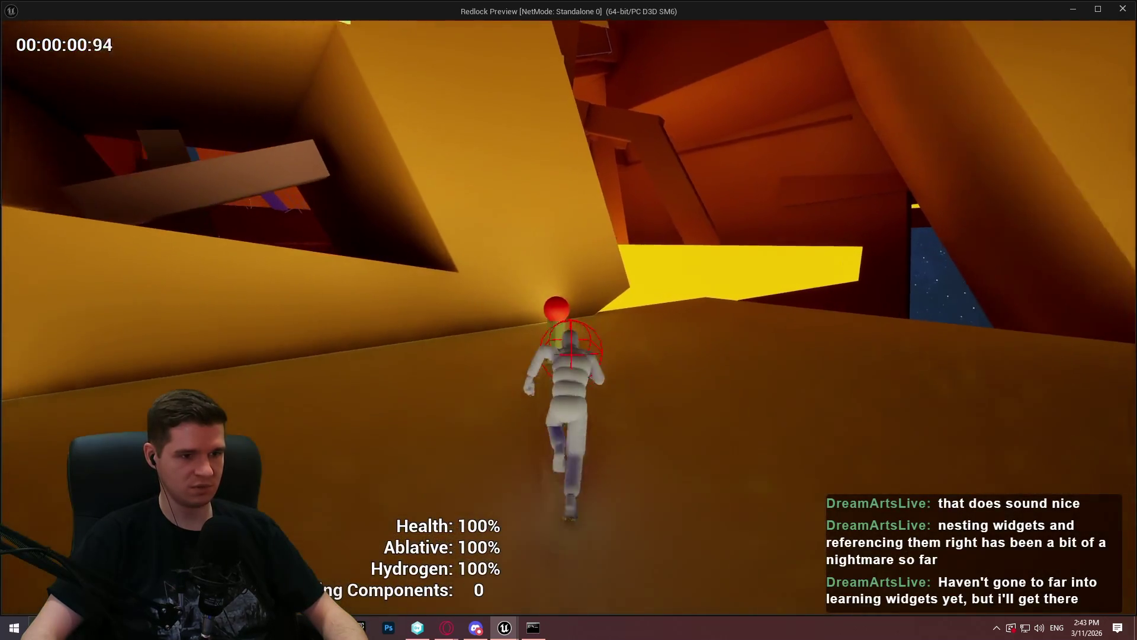
key("e")
key("Escape")
key("e")
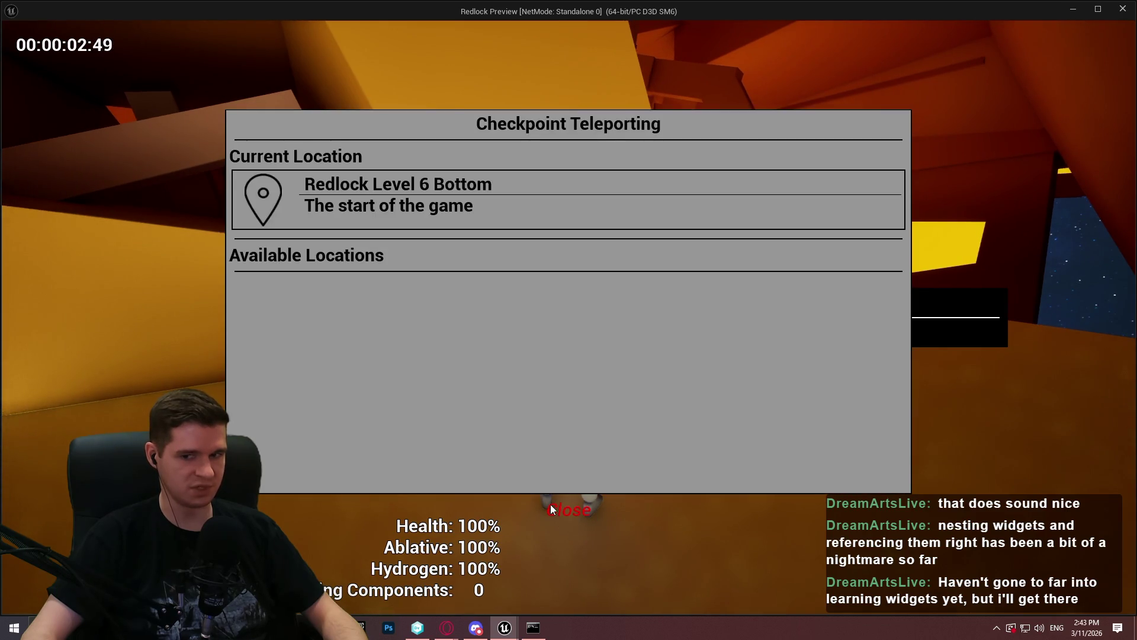
left_click(553, 503)
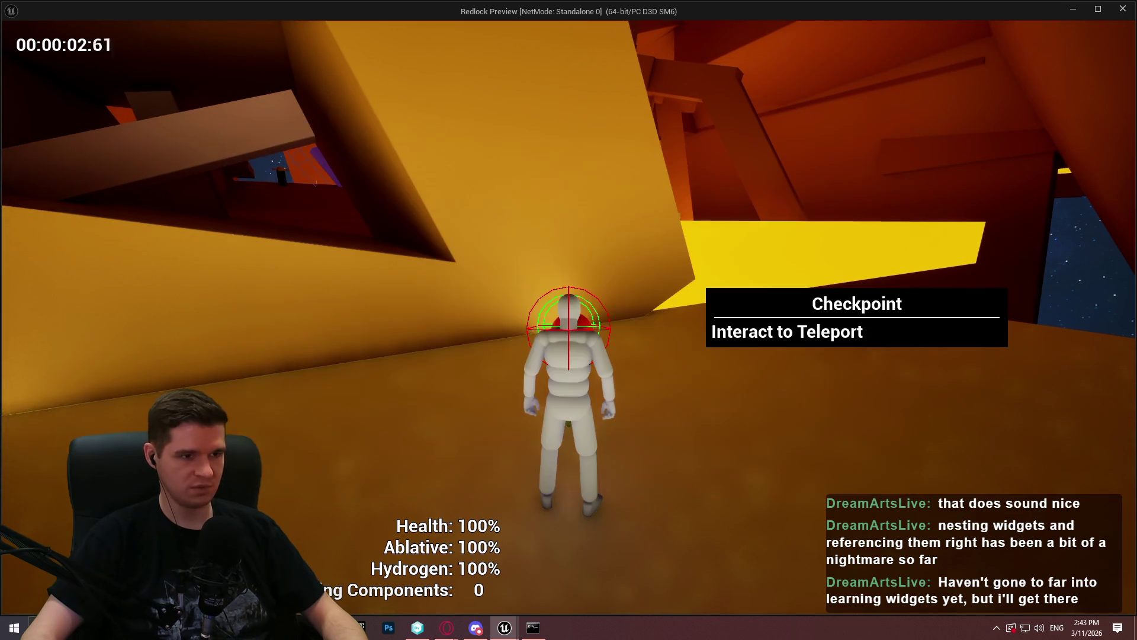
key("e")
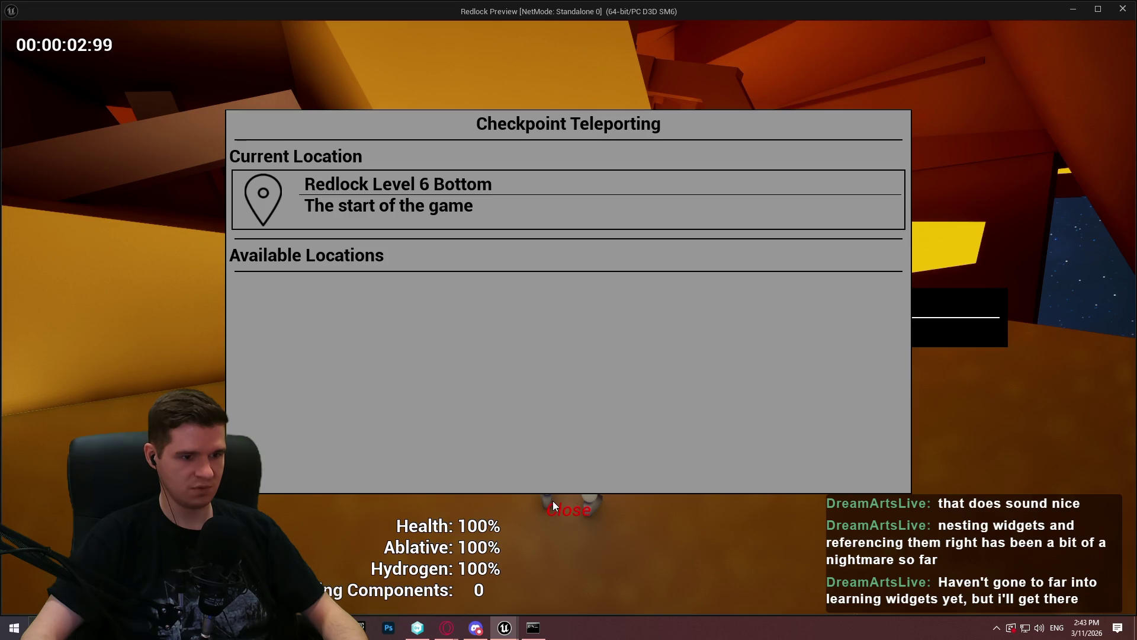
left_click(553, 500)
key("e")
key("Escape")
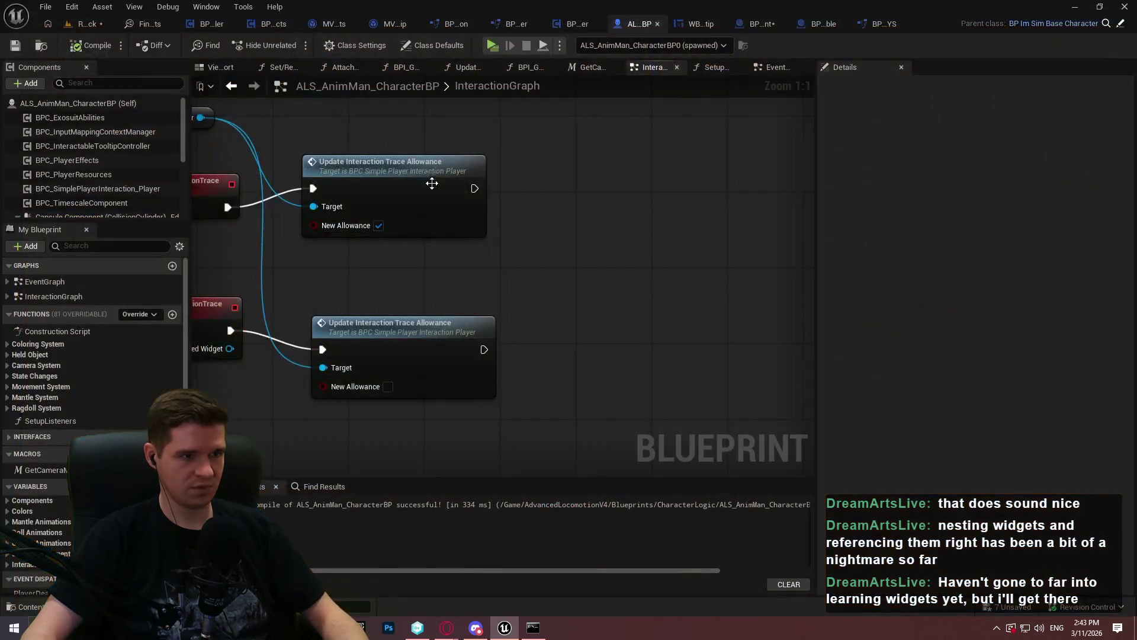
Step: Open UpdateInteractionTraceAllowance and add an event dispatcher named InteractionTraceAllowanceUpdated
double_click(432, 347)
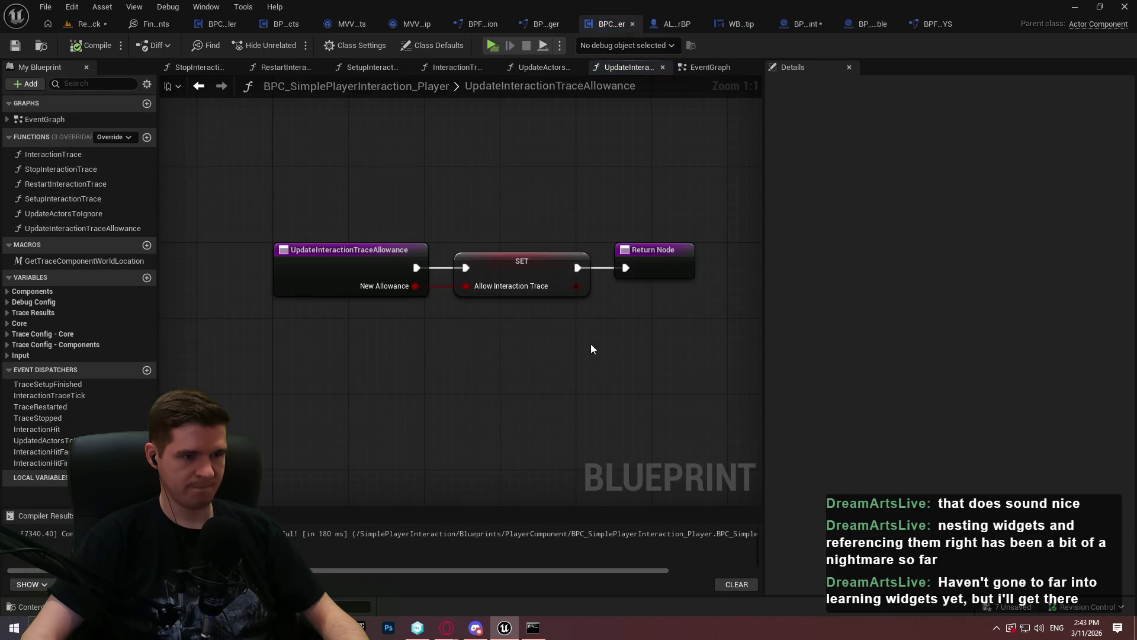
left_click_drag(592, 348, 388, 340)
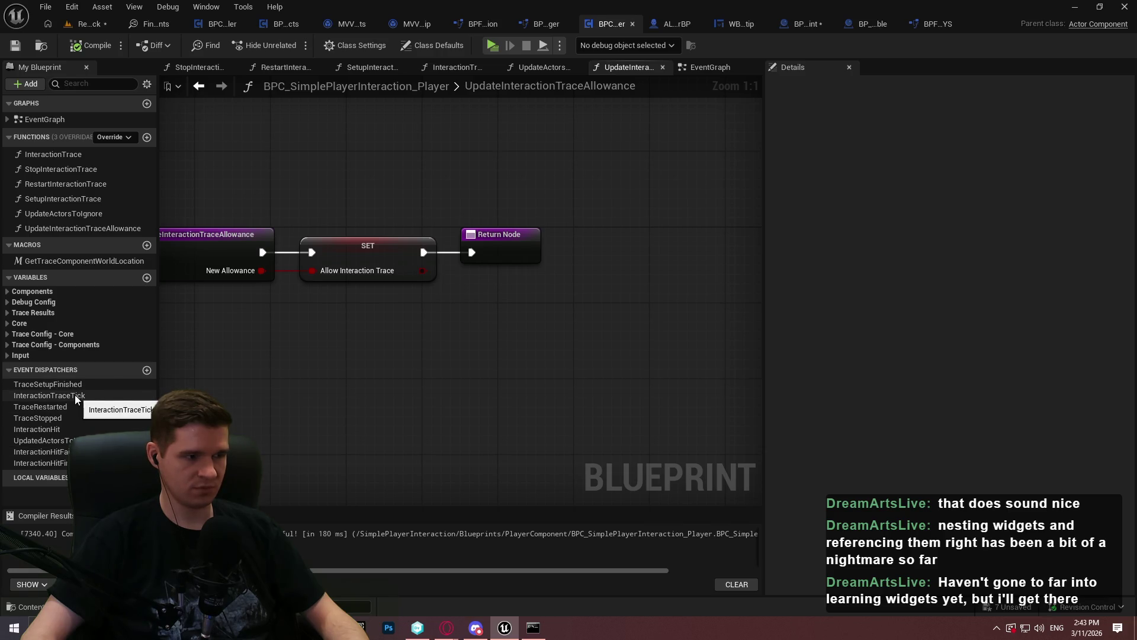
mouse_move(73, 394)
left_mouse_down()
mouse_move(133, 400)
mouse_move(425, 366)
left_mouse_up()
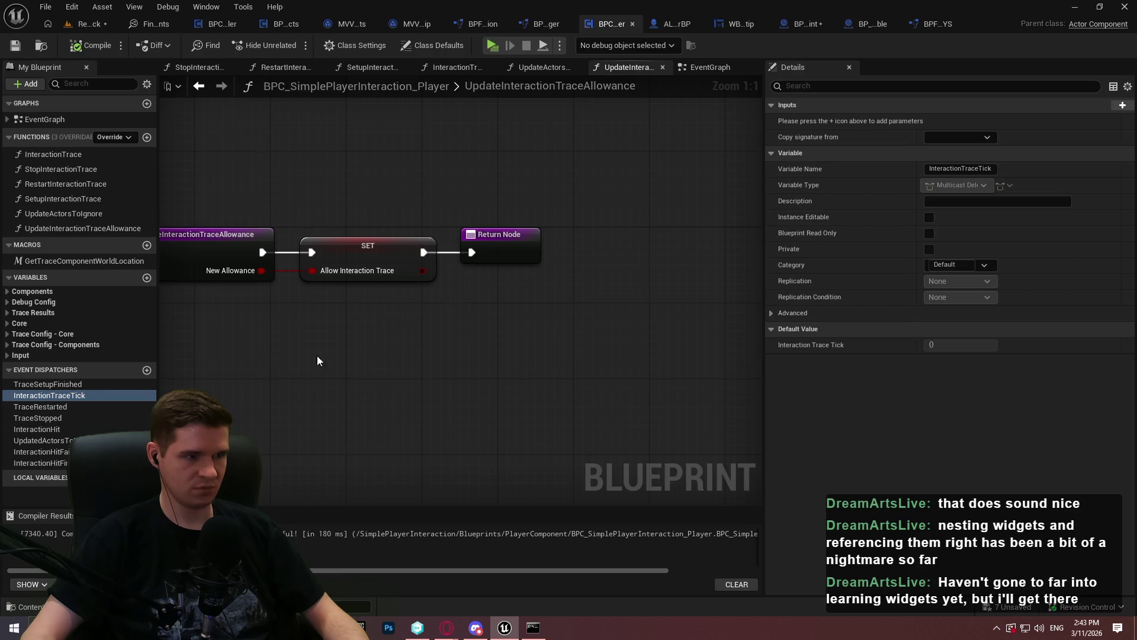
left_click(146, 370)
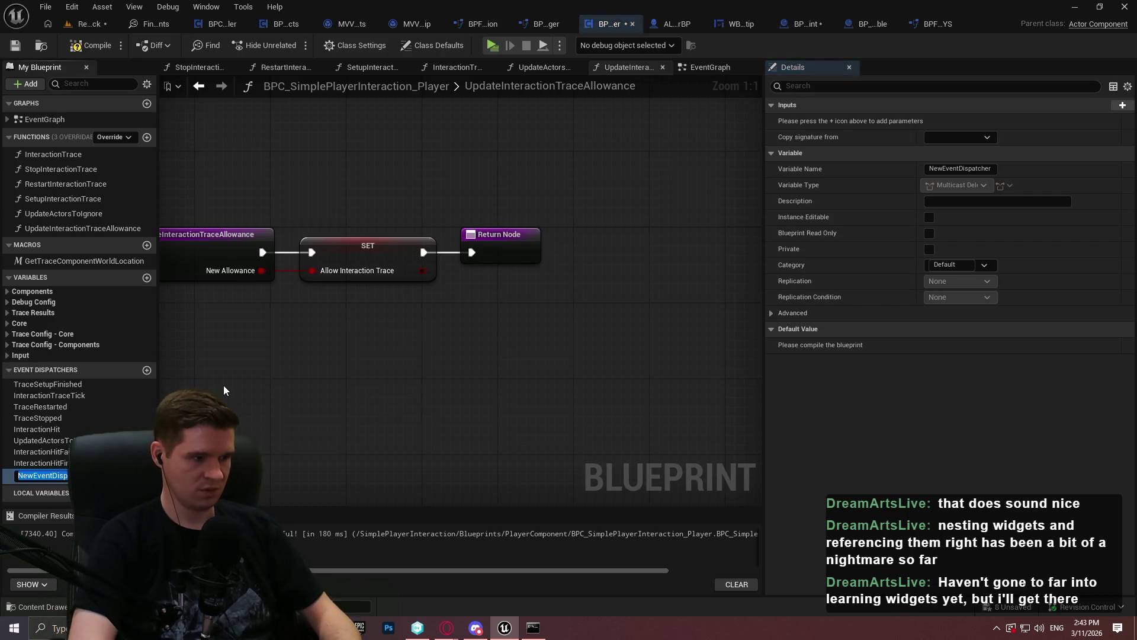
type("InteractonT")
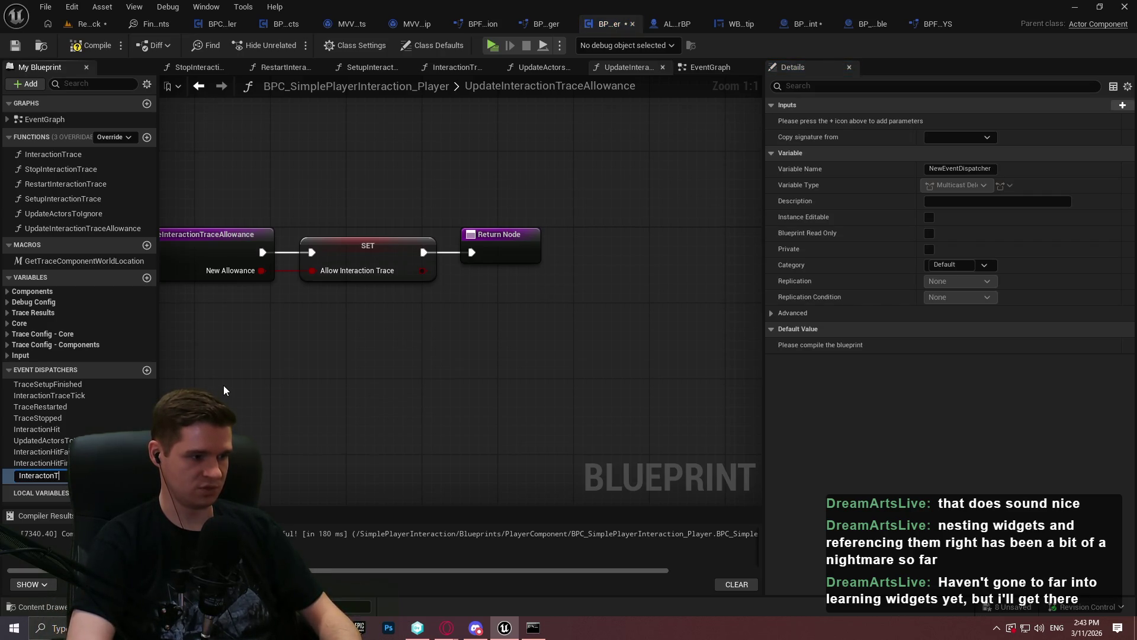
key("BackSpace")
key("BackSpace")
key("BackSpace")
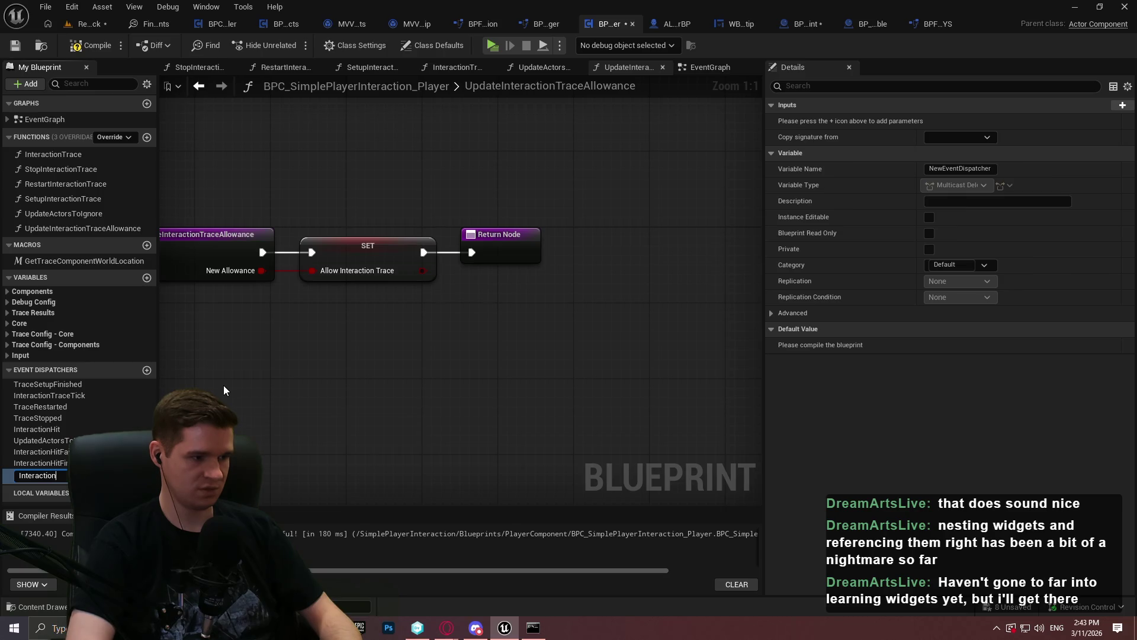
type("TraceAllo")
type("wanceUpdated")
key("Return")
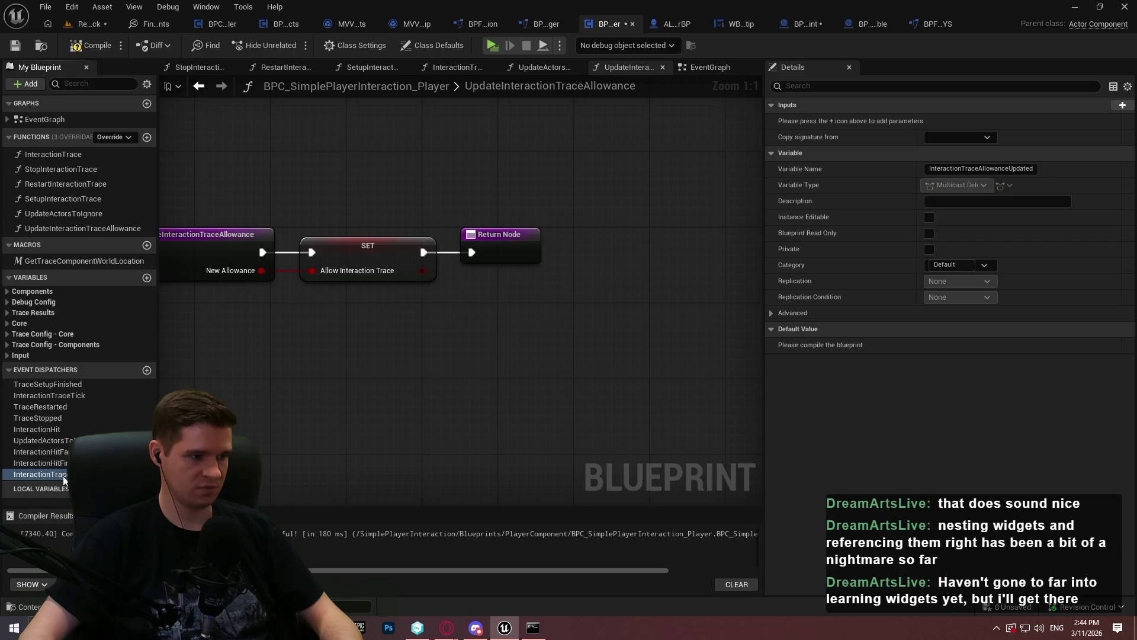
Step: Place a Call Interaction Trace Allowance Updated node below the SET node
left_click_drag(64, 474, 370, 332)
left_click(432, 356)
left_click_drag(494, 320, 562, 296)
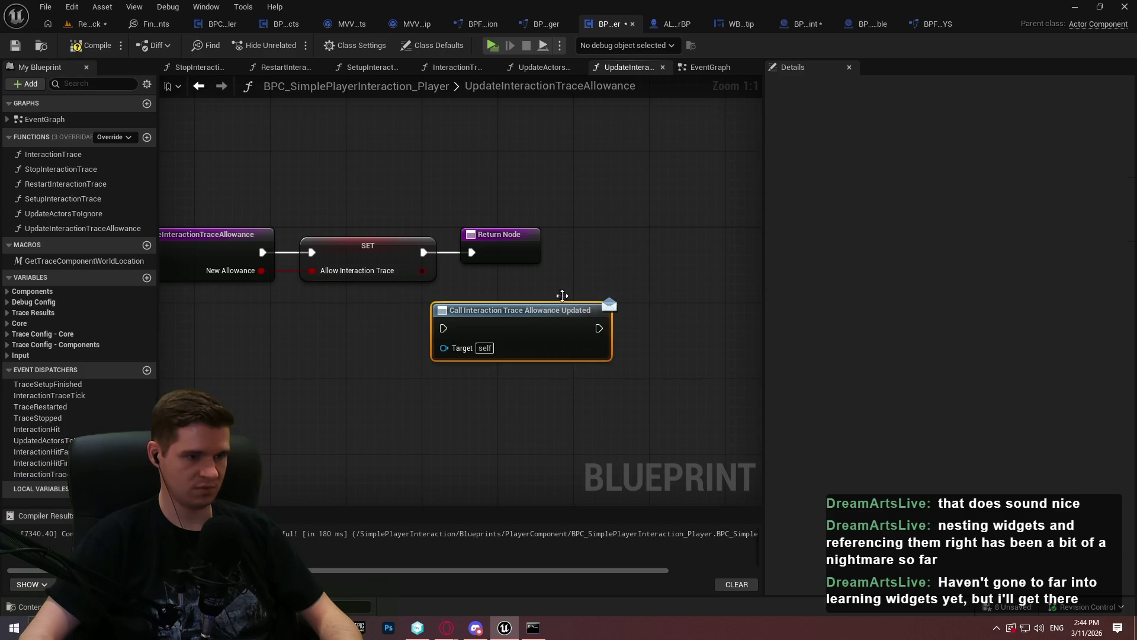
left_click(562, 296)
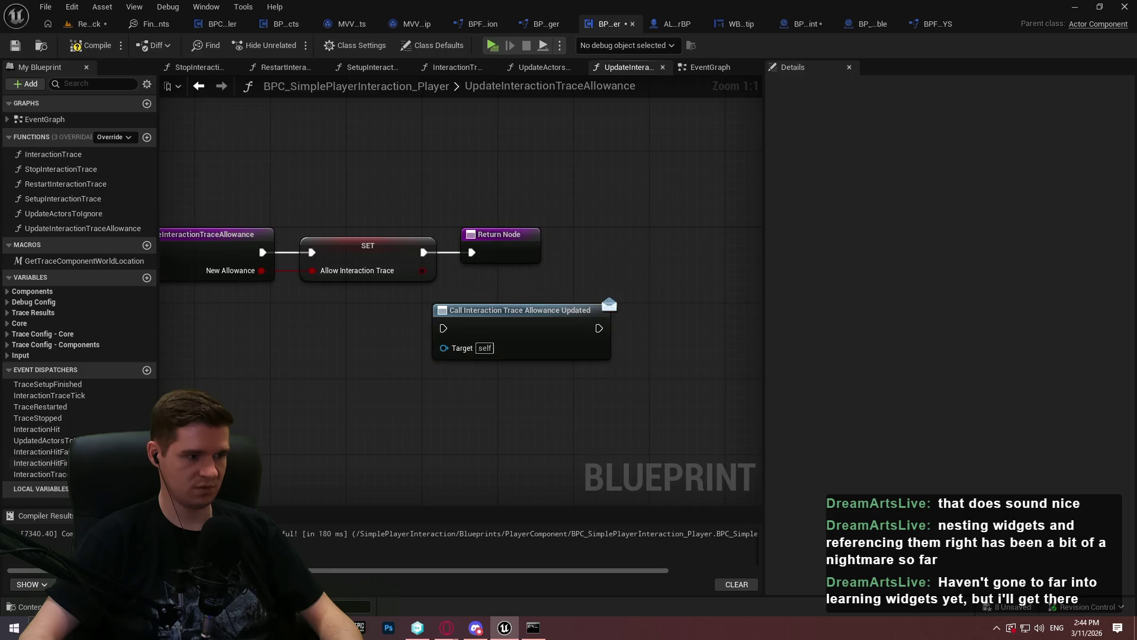
Step: Give the dispatcher a Boolean input bNewAllowance and refresh the call node to show it
left_click(40, 474)
left_click(989, 133)
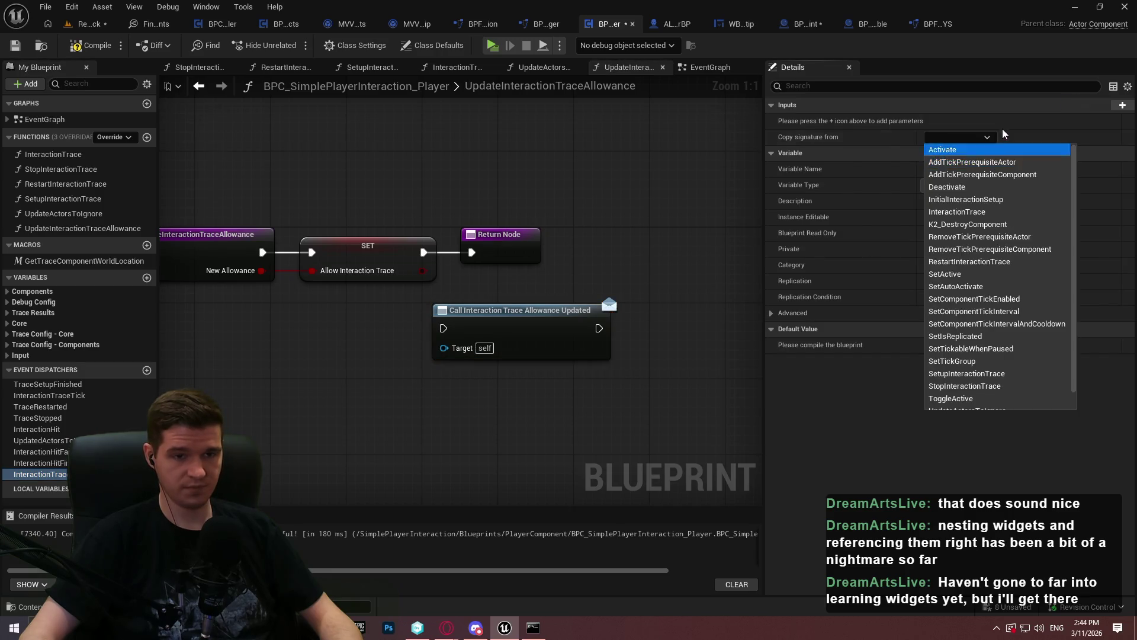
left_click(1001, 145)
left_click(957, 121)
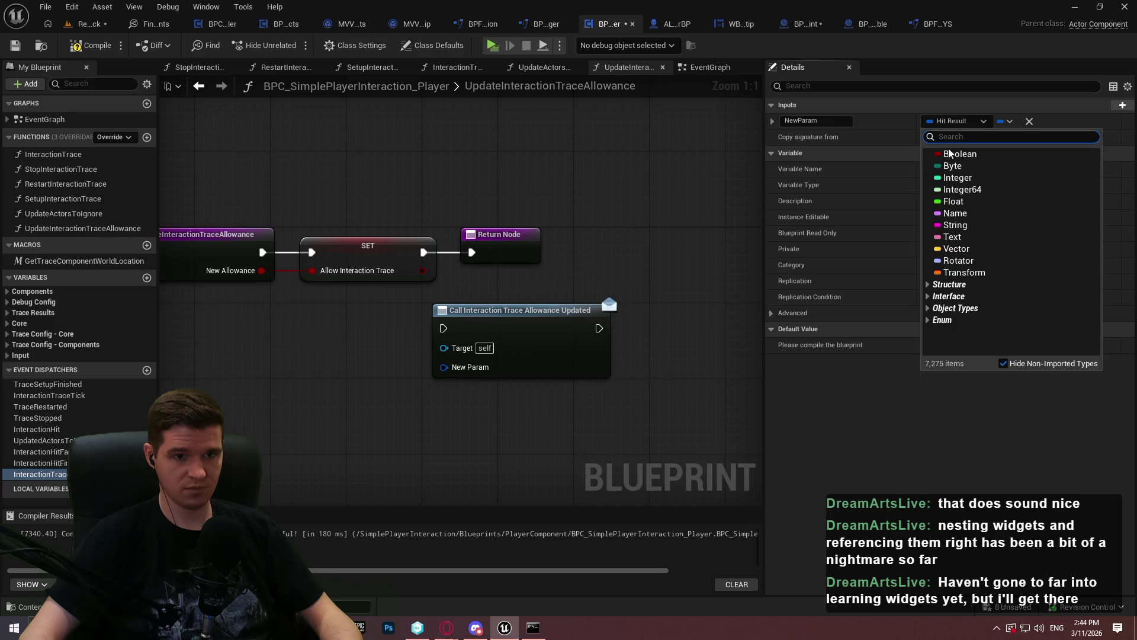
left_click(953, 155)
type("bNew")
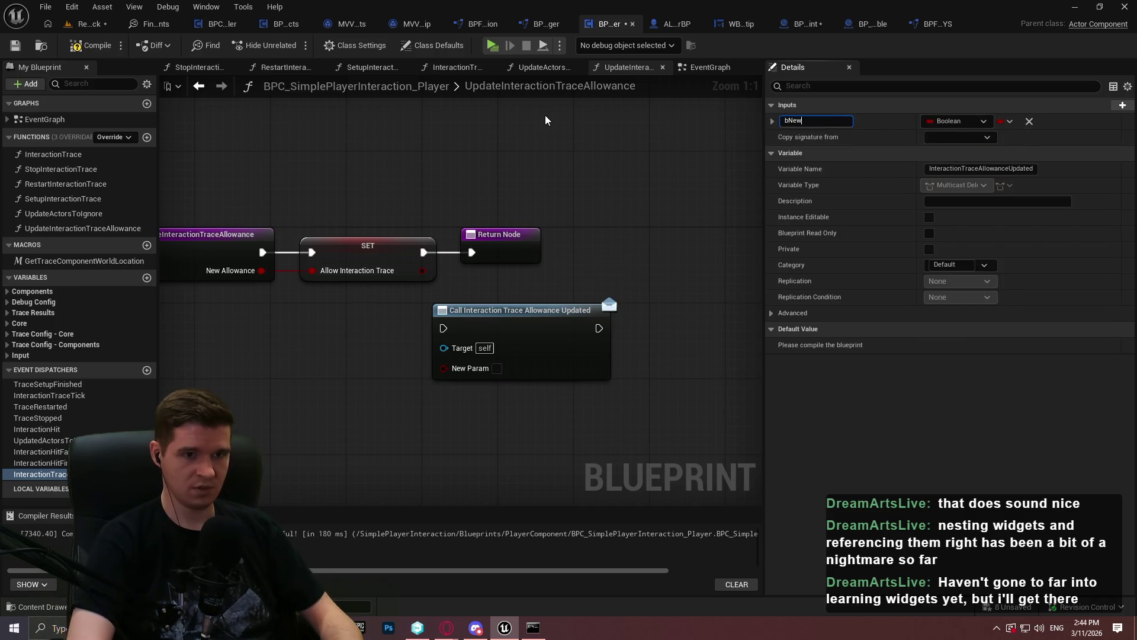
type("Allowance")
key("Return")
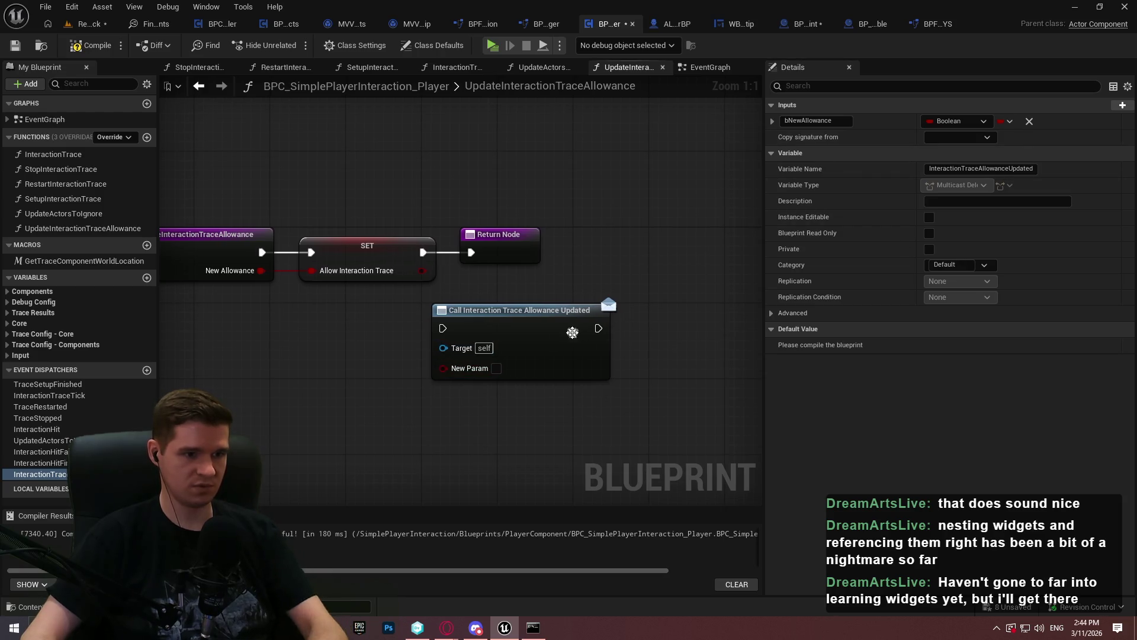
right_click(572, 311)
left_click(616, 101)
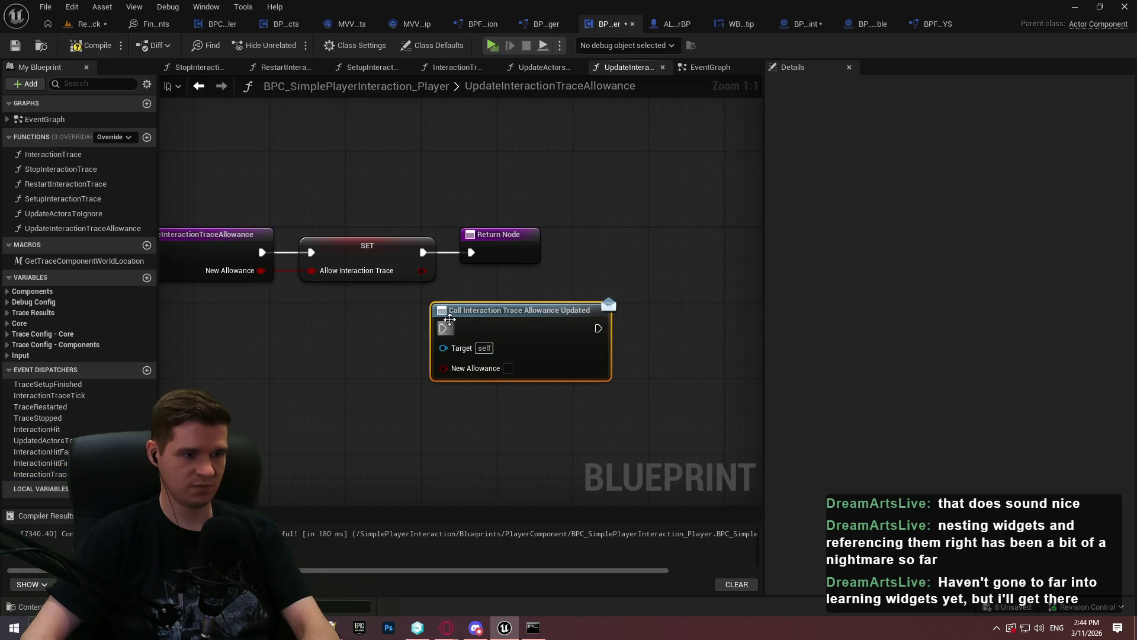
Step: Wire the call between SET and Return, feed it Allow Interaction Trace, then compile and save
left_click_drag(446, 327, 423, 253)
left_click_drag(499, 235, 698, 235)
left_click_drag(500, 336, 524, 255)
left_click_drag(462, 291, 421, 271)
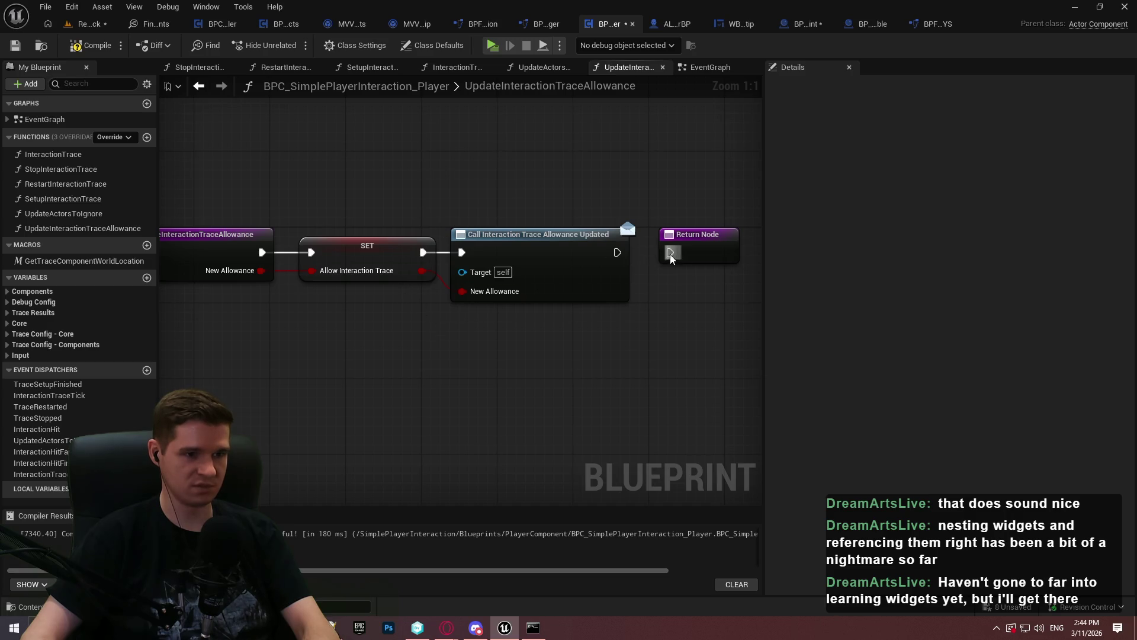
mouse_move(671, 253)
left_mouse_down()
mouse_move(617, 253)
mouse_move(698, 243)
mouse_move(689, 244)
left_mouse_up()
left_click(640, 278)
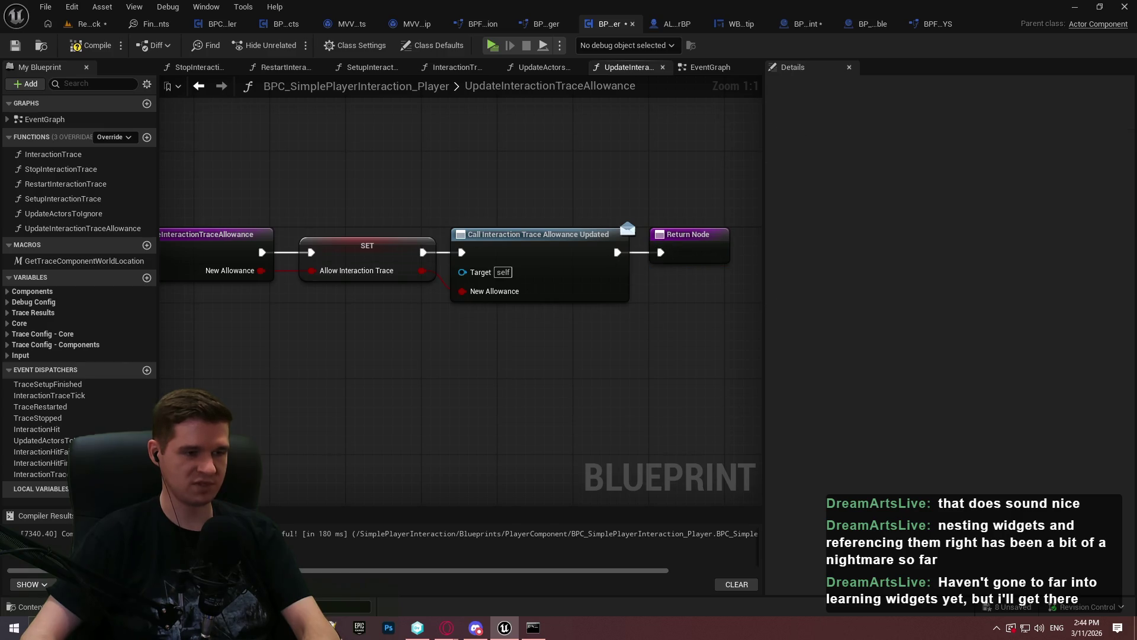
left_click_drag(416, 363, 432, 363)
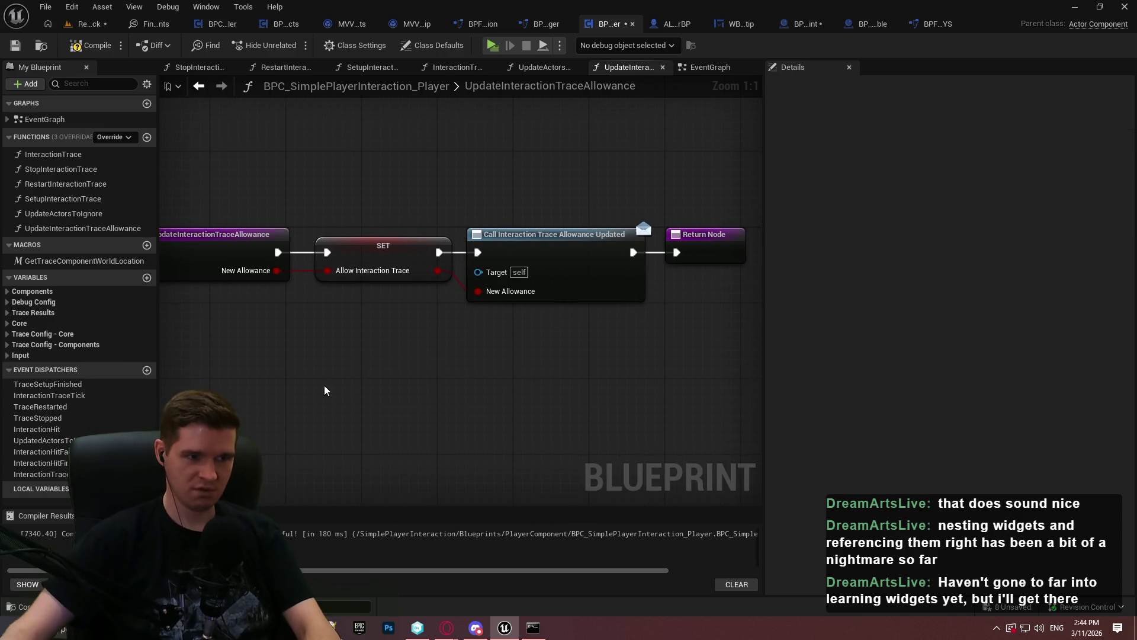
left_click(92, 45)
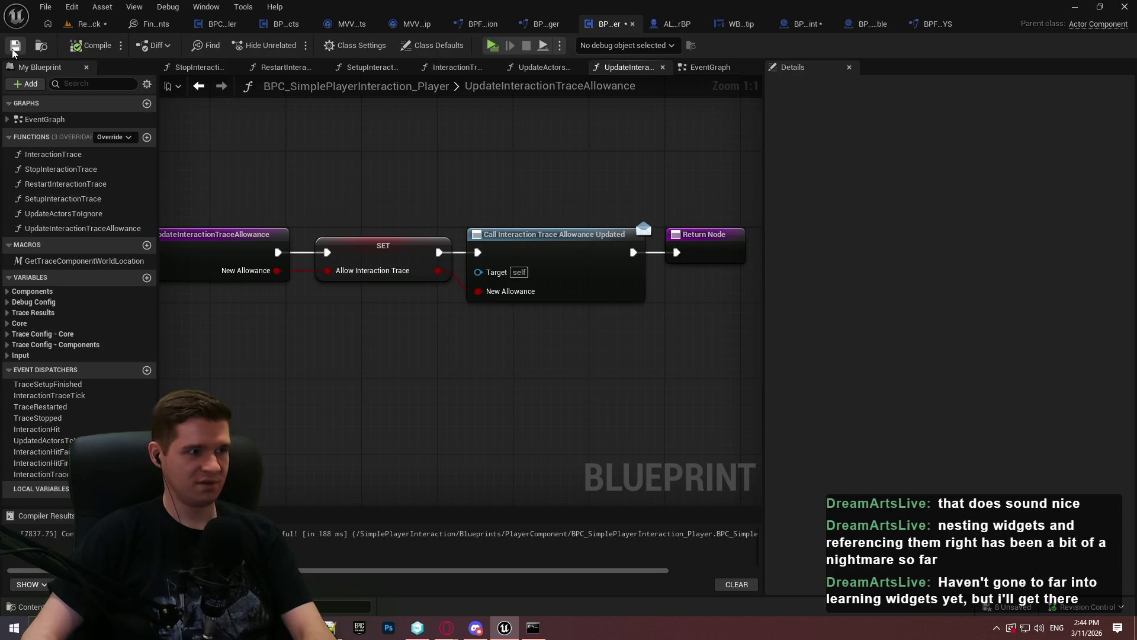
left_click(15, 46)
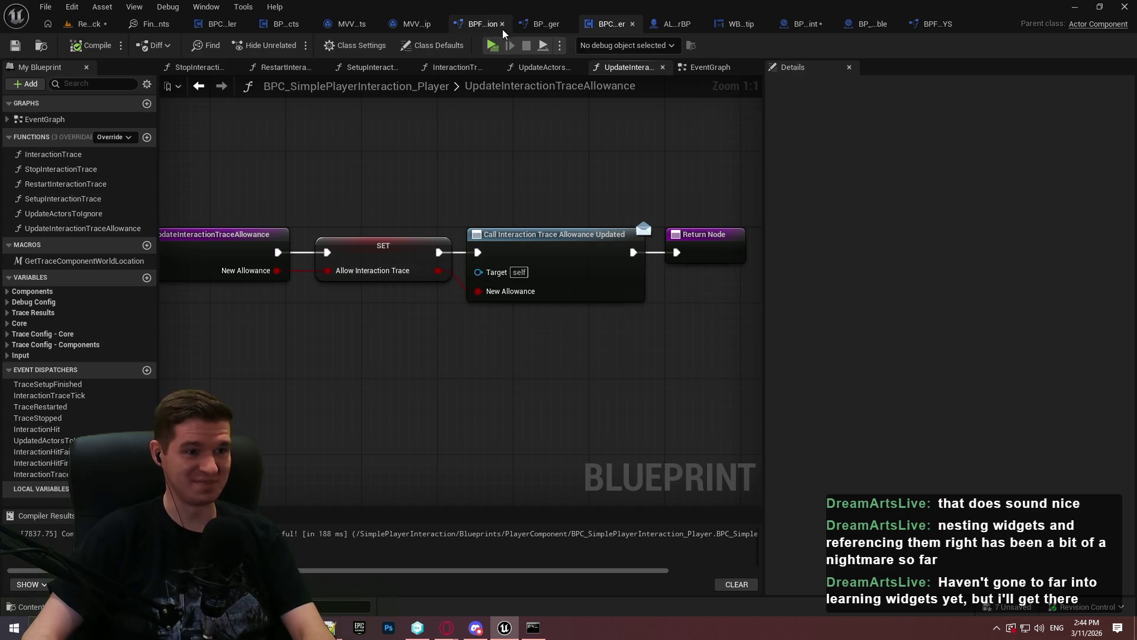
Step: Look over MVVM_InteractableTooltip and MVVM_PlayerEffects, closing the MVVM_PlayerEffects blueprint
left_click(415, 24)
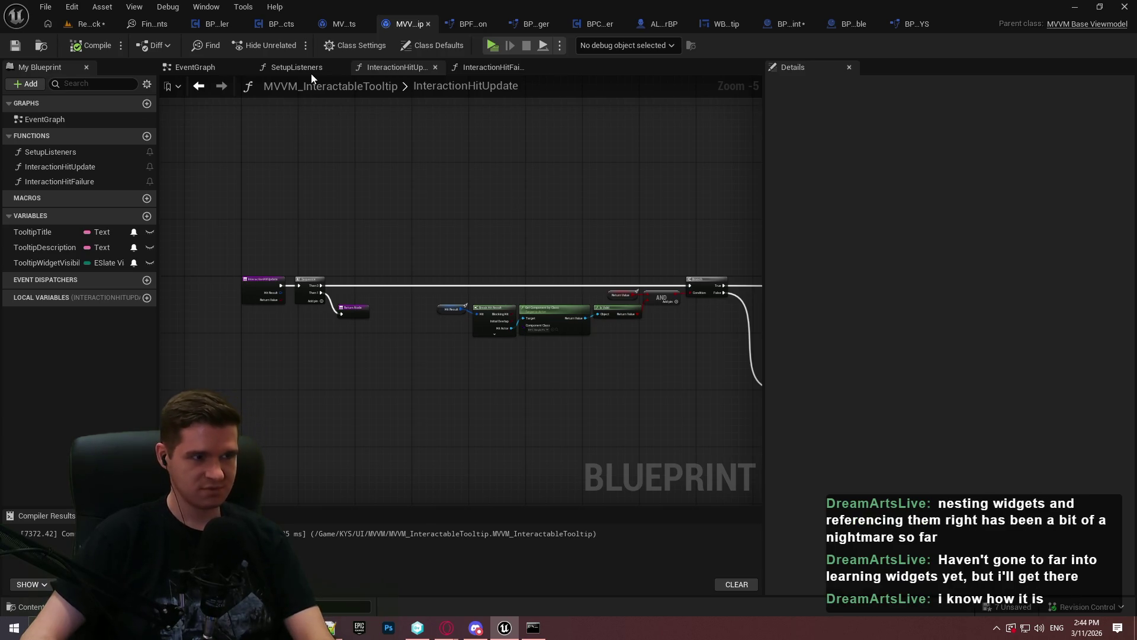
left_click(350, 25)
mouse_move(295, 304)
left_mouse_down()
mouse_move(431, 302)
mouse_move(279, 300)
left_mouse_up()
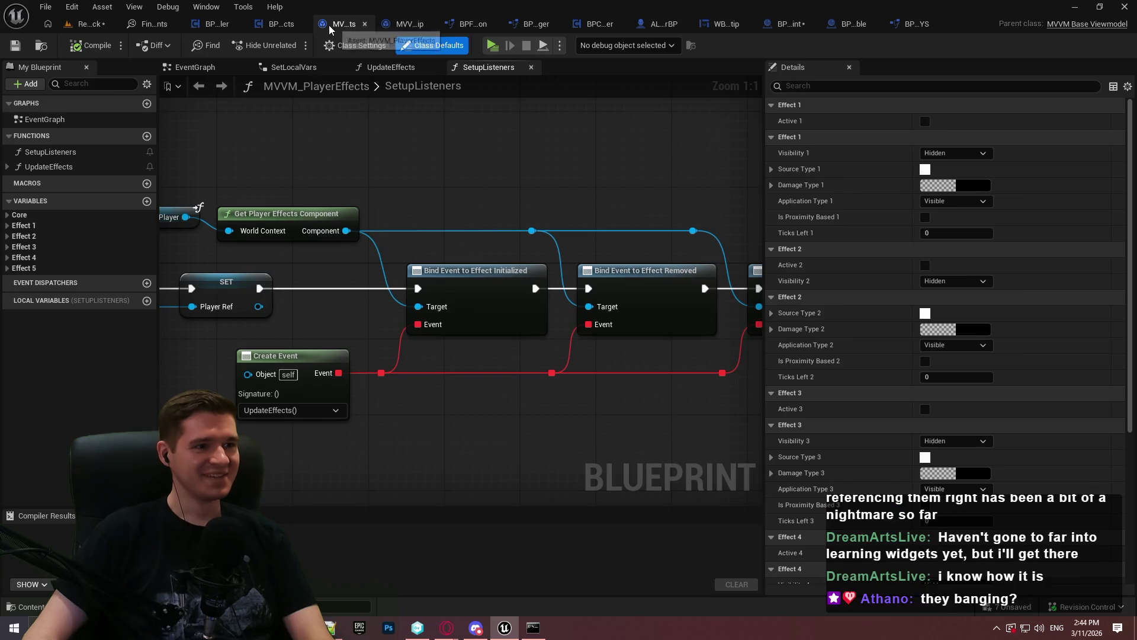
left_click(365, 26)
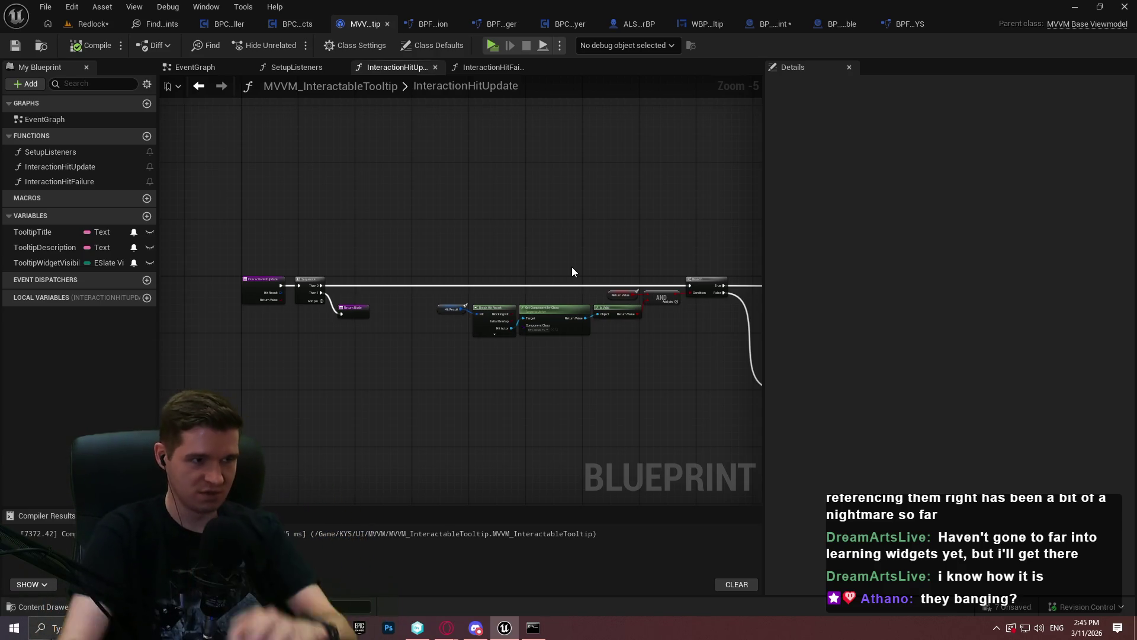
left_click_drag(556, 216, 465, 202)
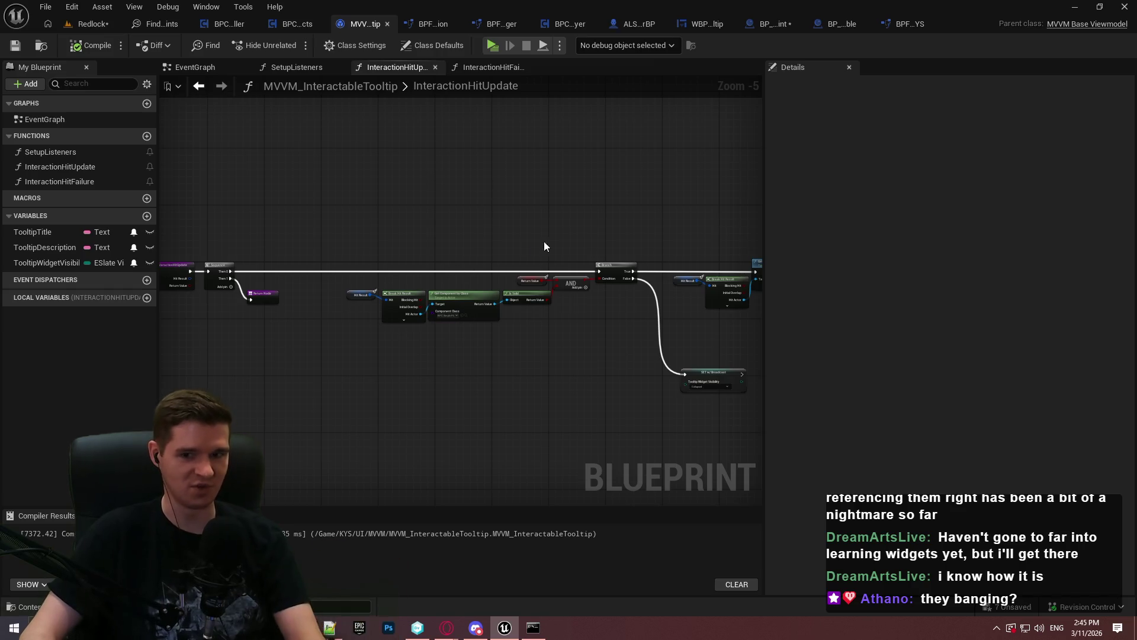
left_click(264, 45)
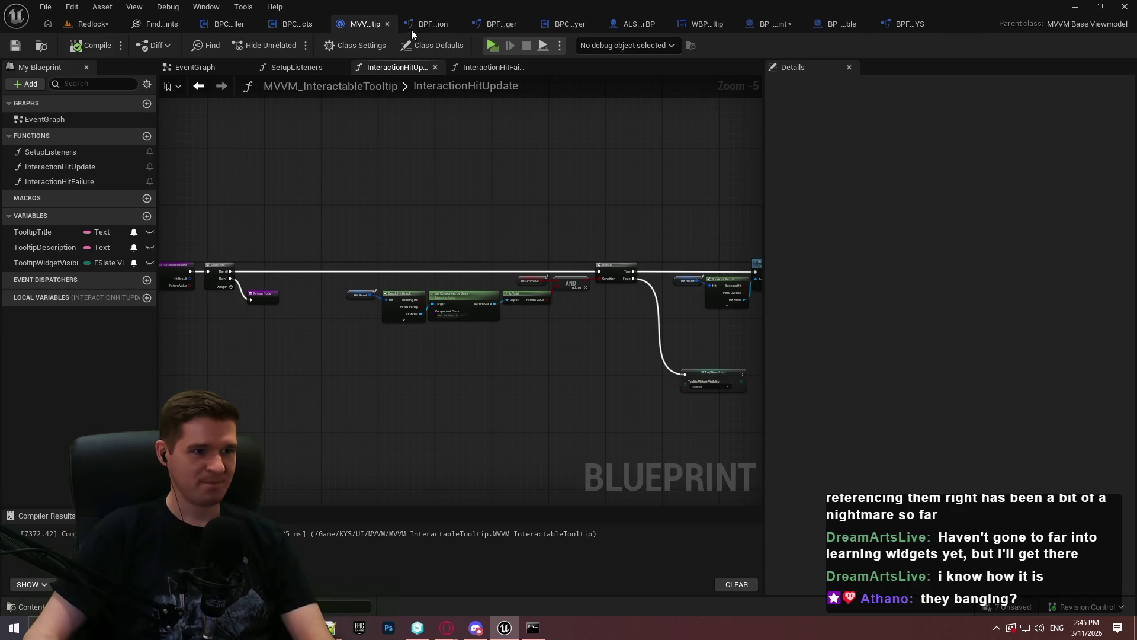
Step: Check BP_Checkpoint, then return to the UpdateInteractionTraceAllowance graph and its Return Node
left_click(787, 23)
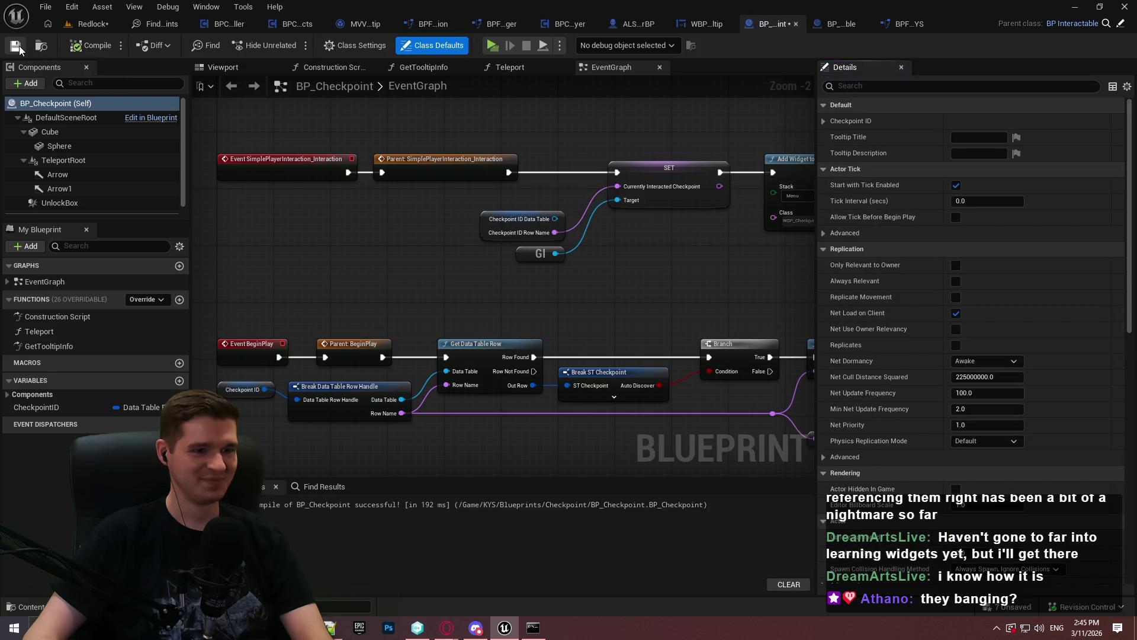
left_click(564, 24)
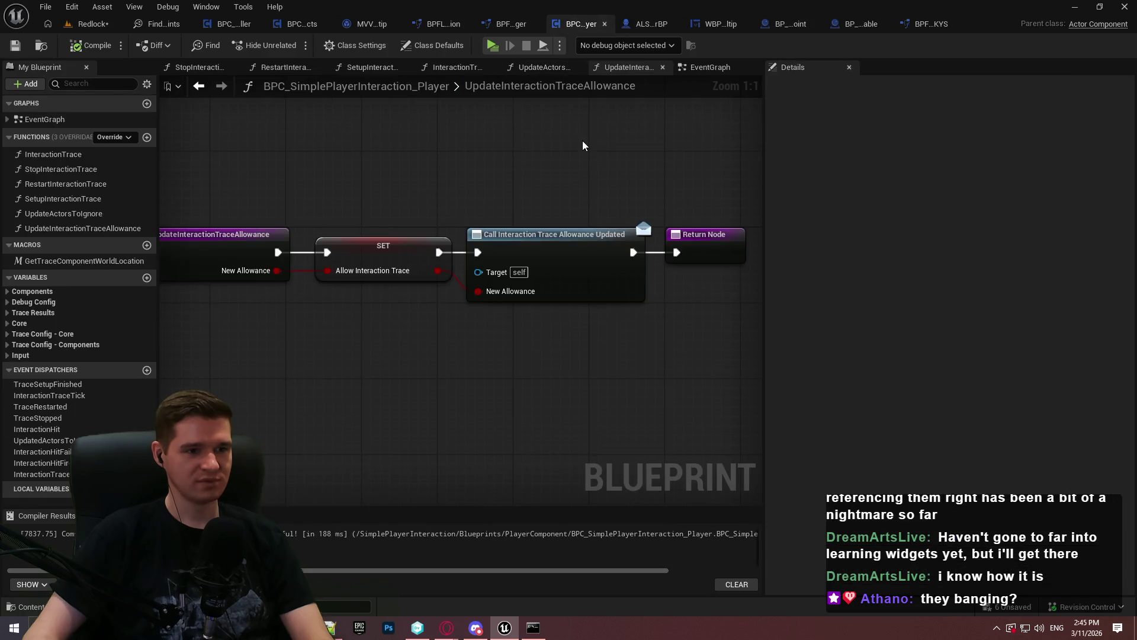
left_click_drag(609, 151, 563, 152)
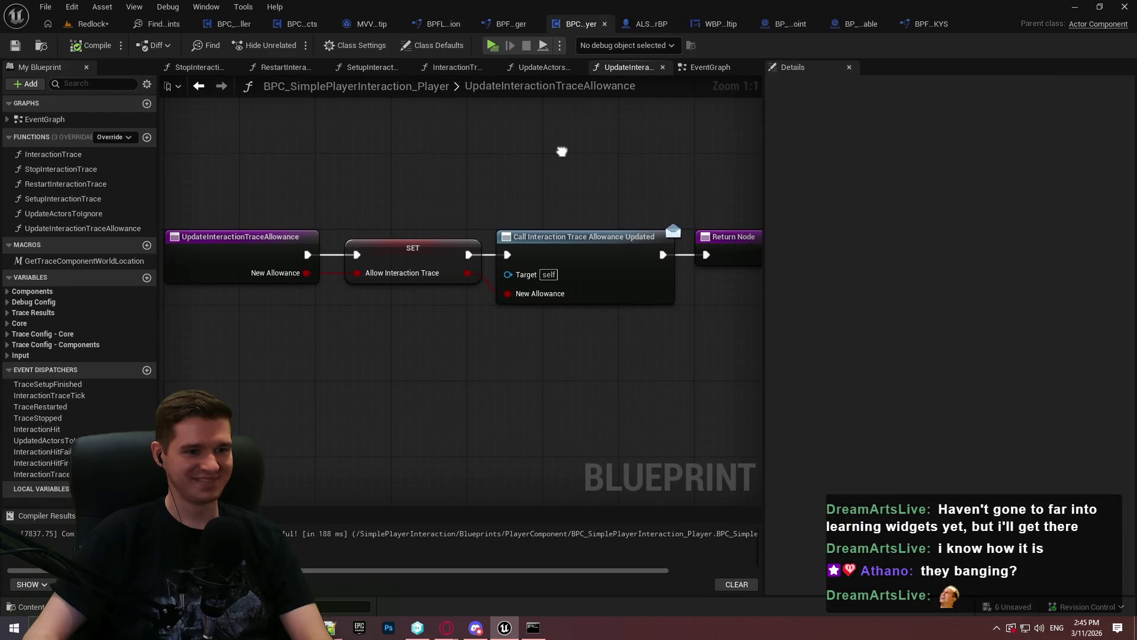
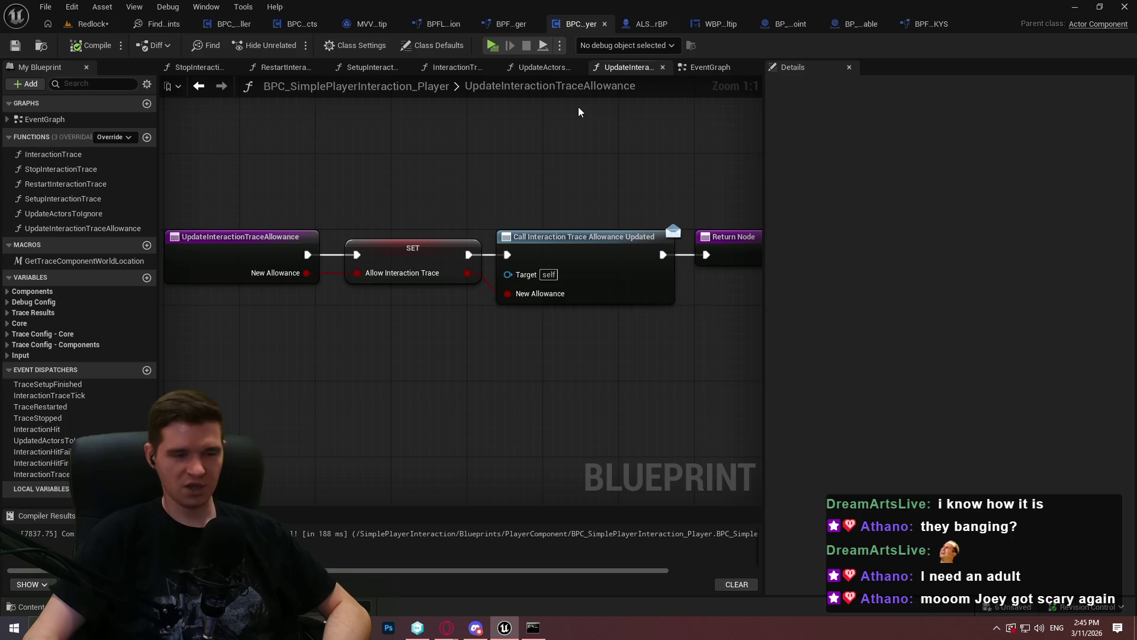
Step: Open the MVVM_InteractableTooltip viewmodel's SetupListeners graph and frame the Return Node
double_click(515, 86)
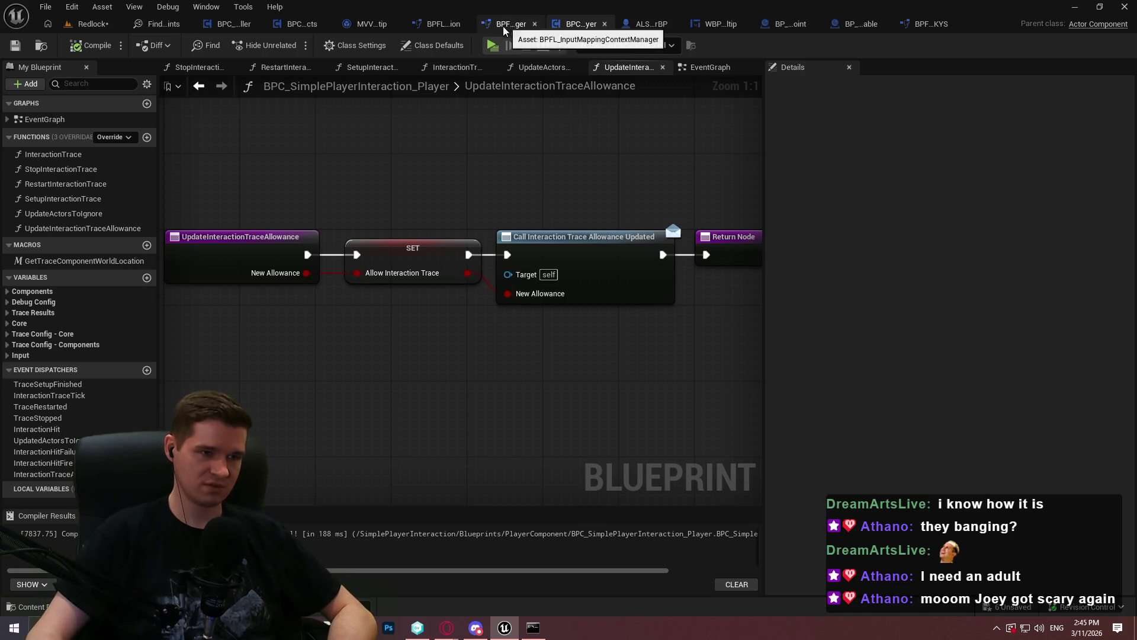
left_click(449, 25)
left_click(360, 25)
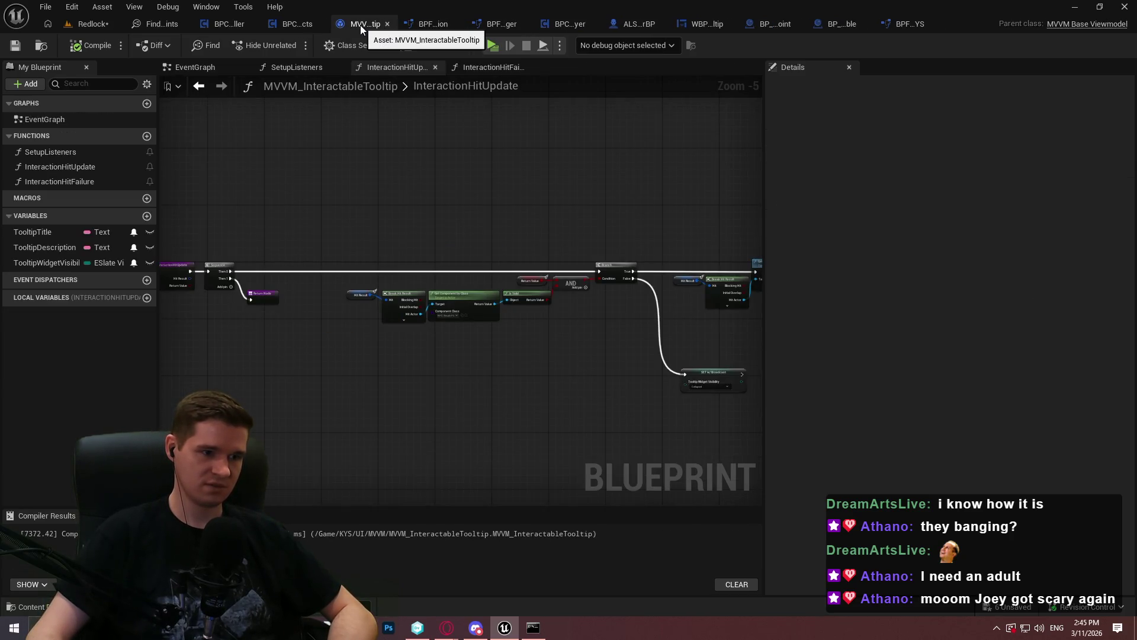
left_click(301, 70)
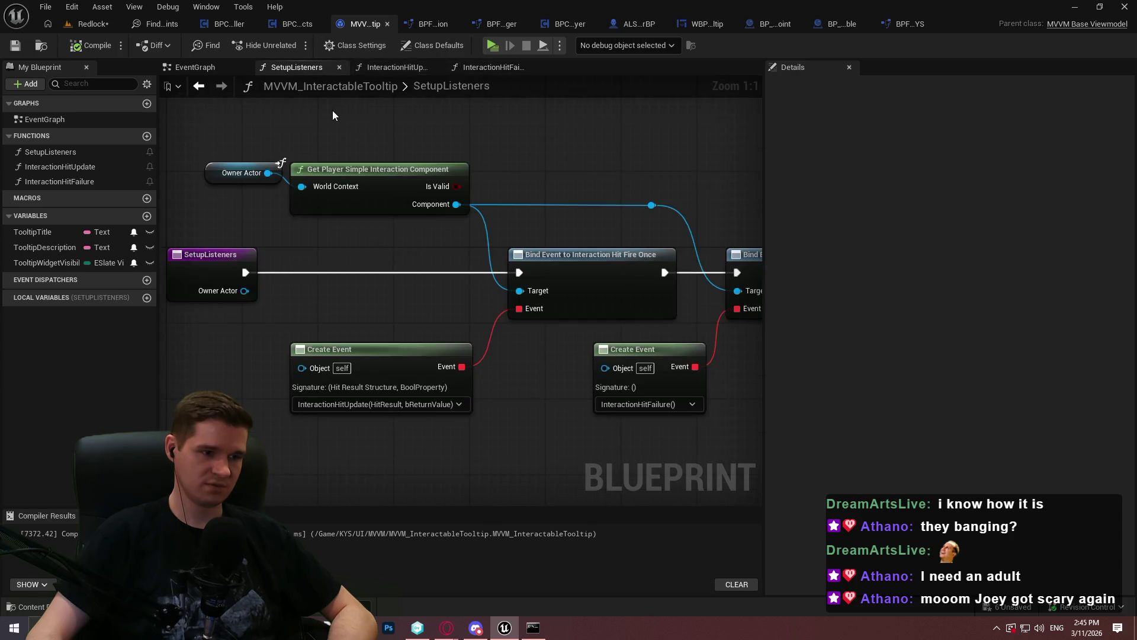
mouse_move(538, 367)
left_mouse_down()
mouse_move(407, 381)
mouse_move(485, 386)
mouse_move(551, 381)
mouse_move(356, 359)
left_mouse_up()
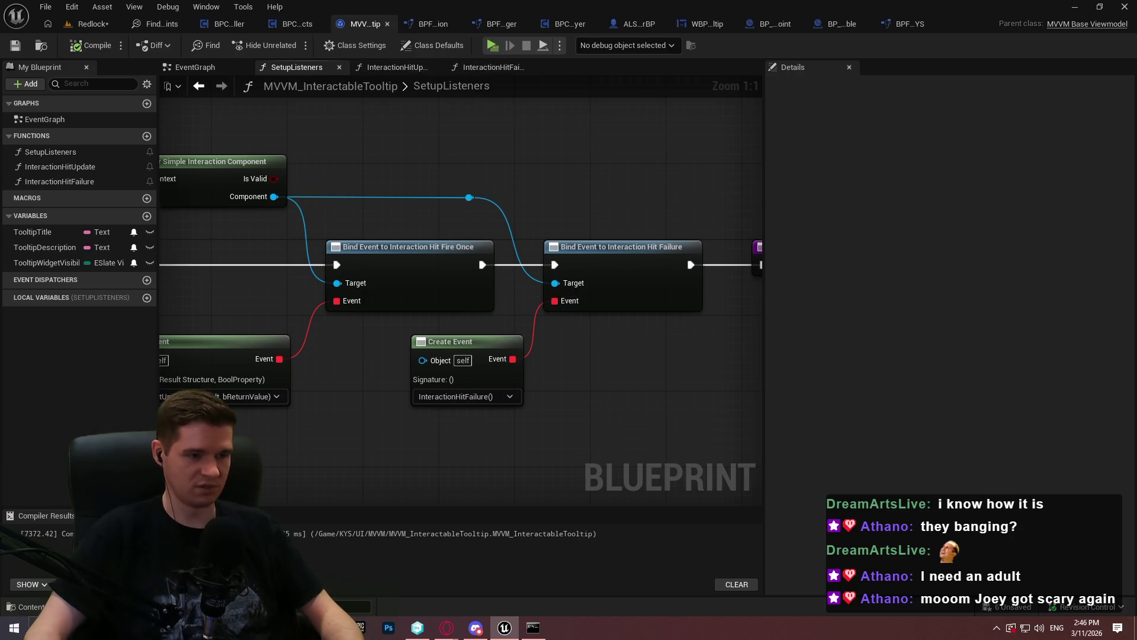
mouse_move(524, 211)
left_mouse_down()
mouse_move(445, 180)
mouse_move(547, 91)
mouse_move(592, 172)
left_mouse_up()
Step: Bind Interaction Trace Allowance Updated to a Create Event with a new matching handler function
type("bind event to allo")
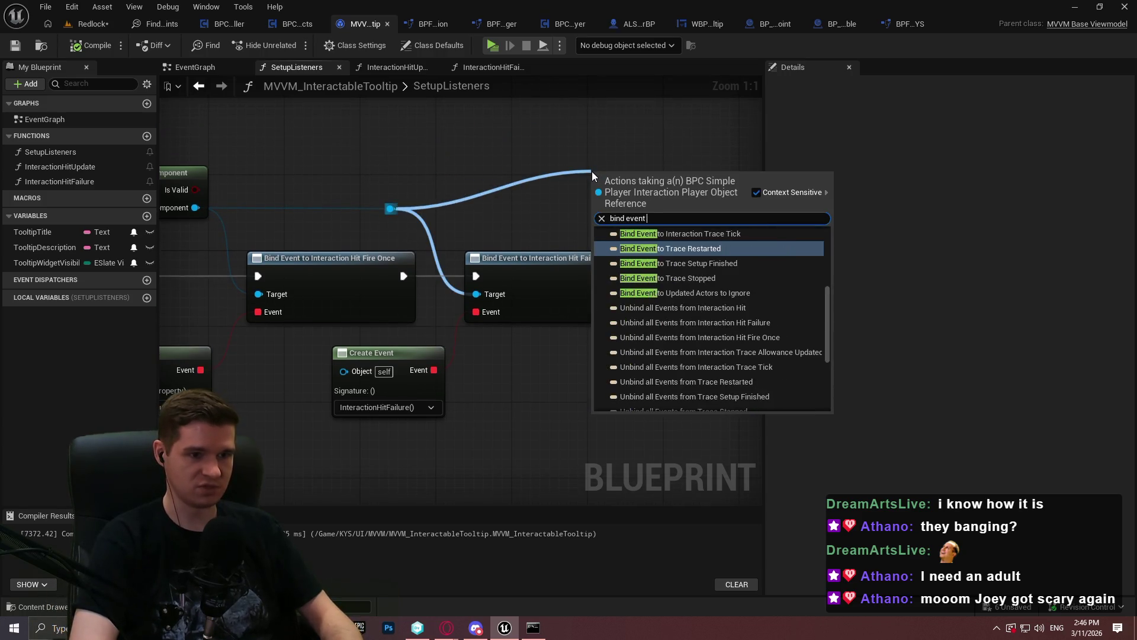
left_click(706, 244)
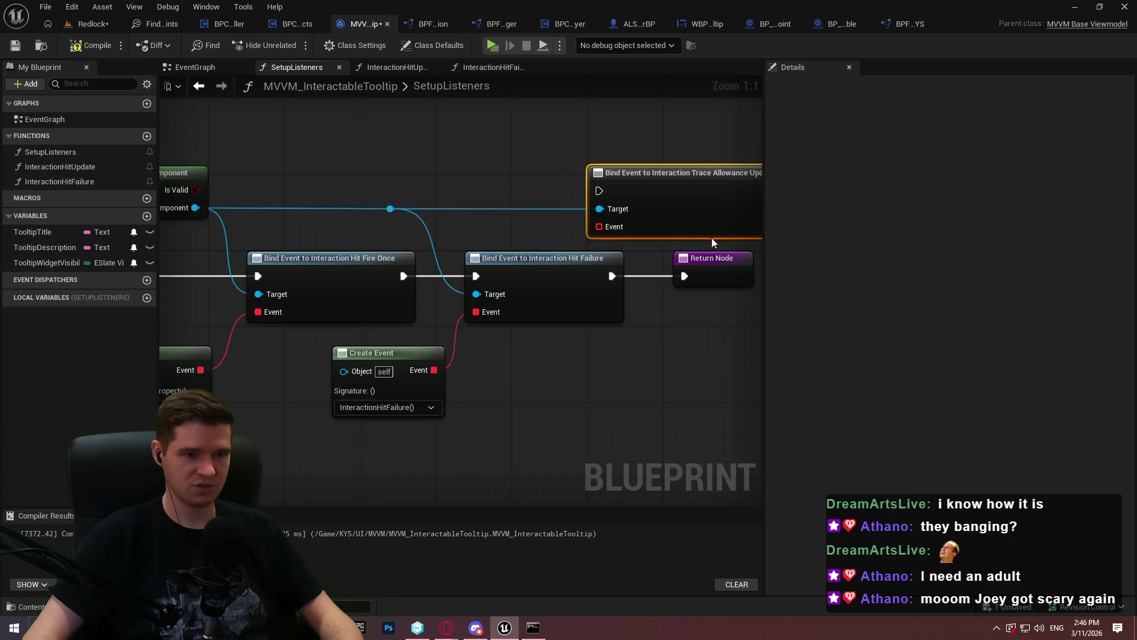
left_click_drag(600, 227, 556, 212)
type("c")
scroll(591, 285, "down", 3)
left_click(622, 271)
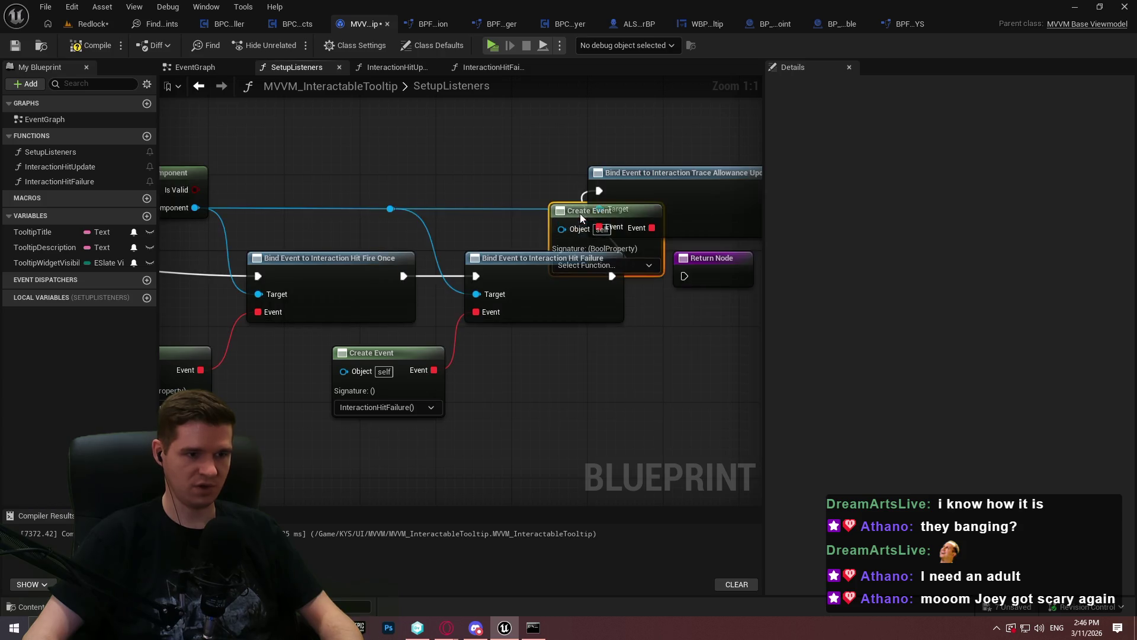
left_click(560, 406)
left_click(617, 446)
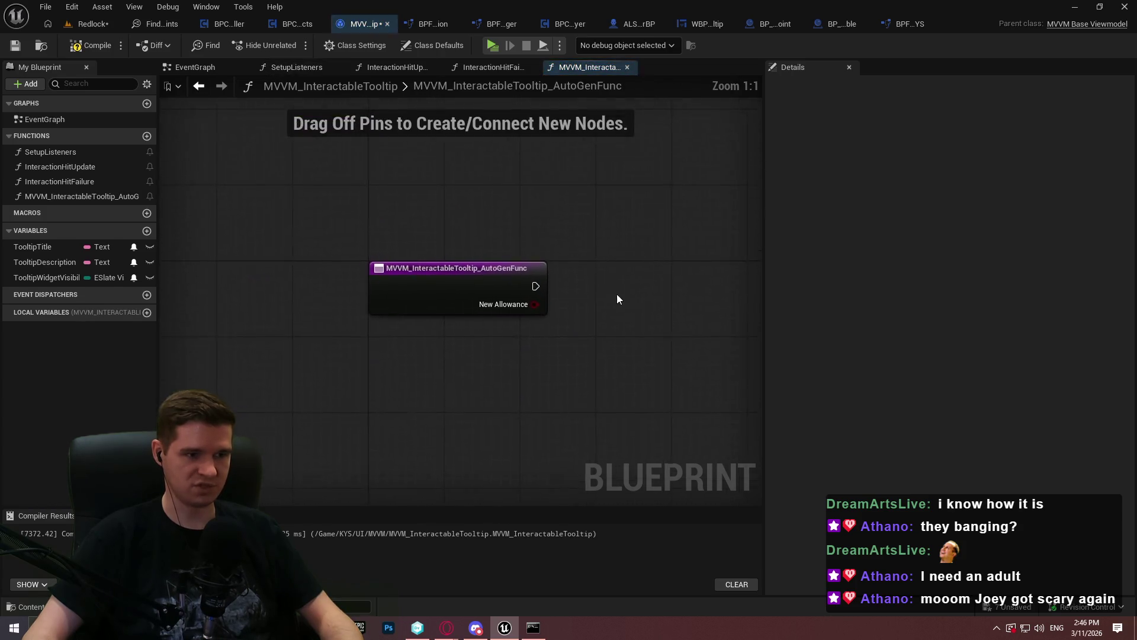
Step: Rename the auto-generated handler to InteractionTraceAllowanceUpdated and compile
left_click_drag(593, 263, 497, 240)
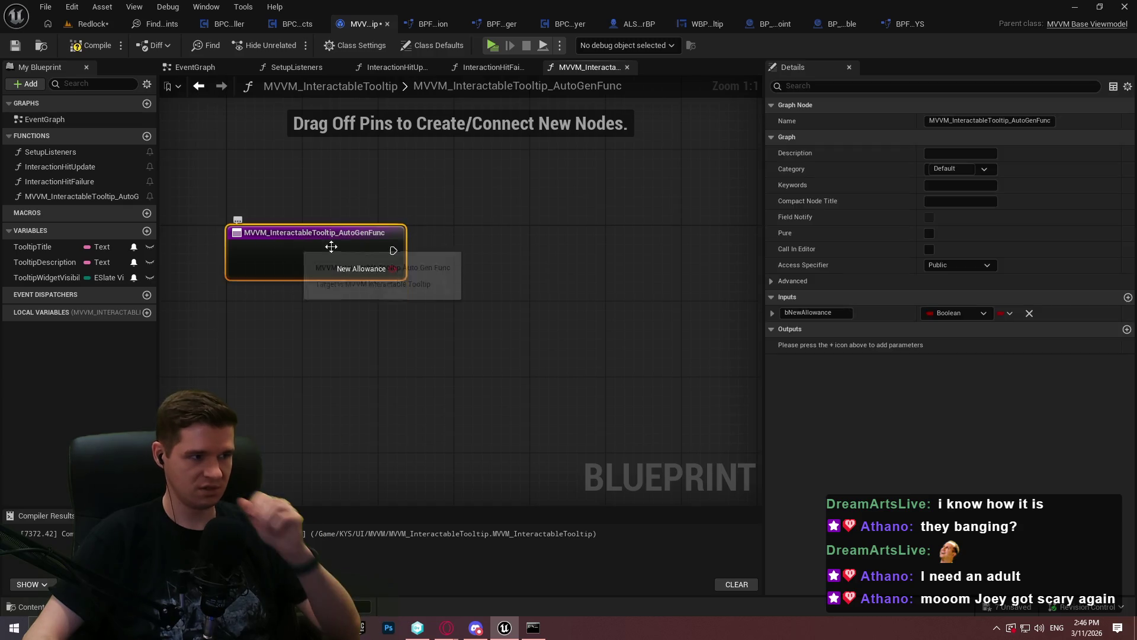
left_click(1014, 126)
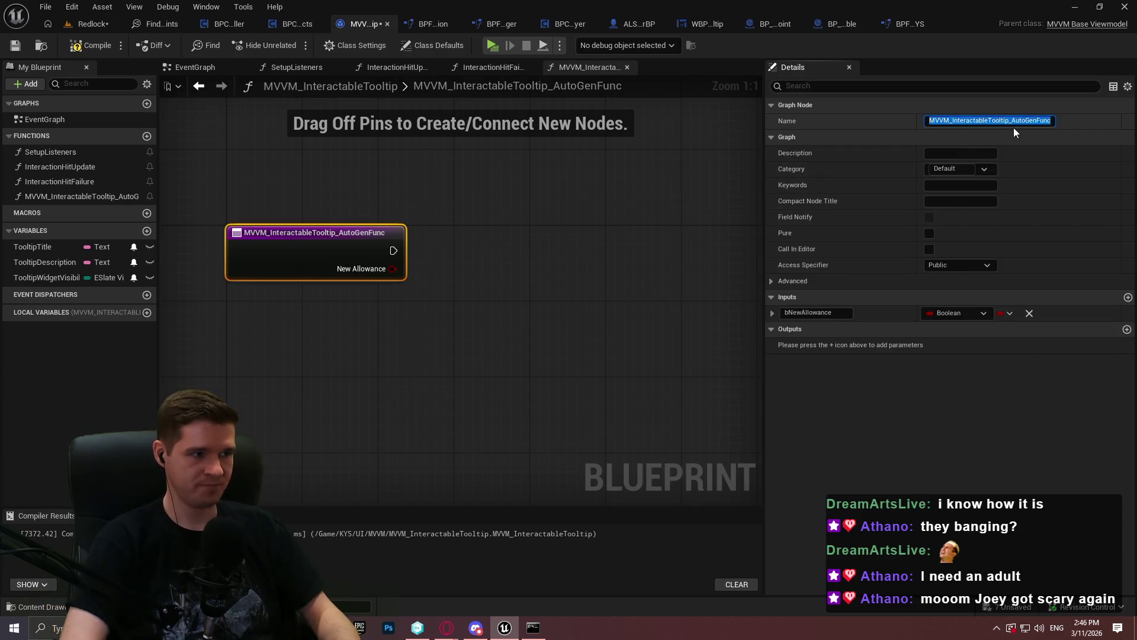
type("InteractionTraceAllowance")
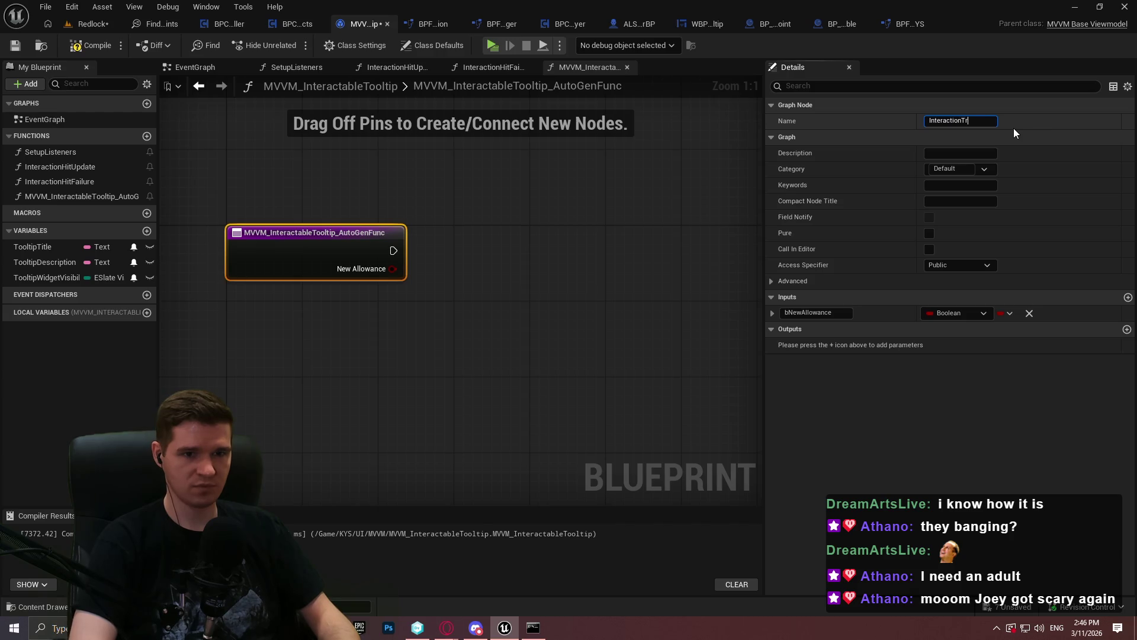
type("Updated")
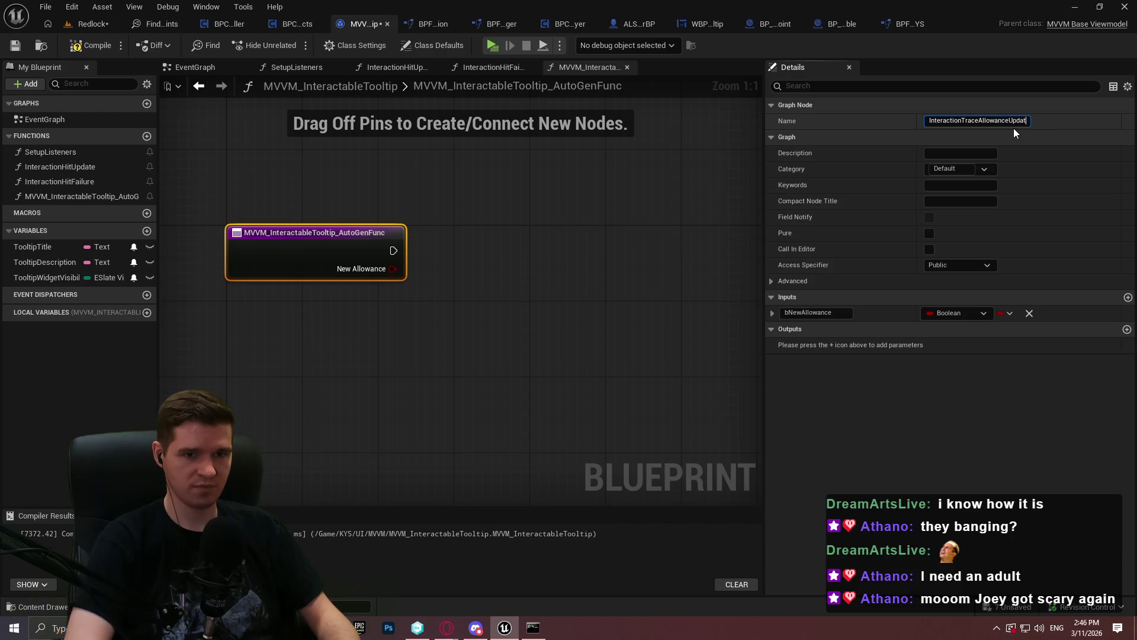
key("Return")
left_click(474, 251)
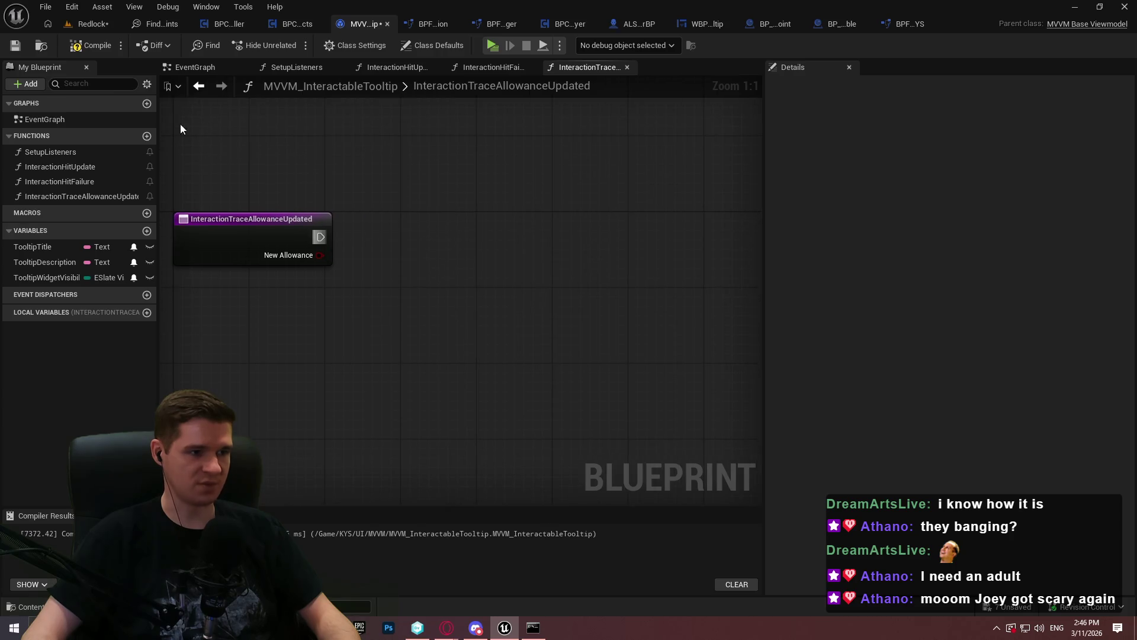
left_click(86, 47)
Step: Set TooltipWidgetVisibility from a Select on New Allowance: True Not Hit-Testable, False Collapsed
mouse_move(47, 277)
left_mouse_down()
mouse_move(334, 311)
mouse_move(493, 316)
mouse_move(386, 357)
left_mouse_up()
left_click(516, 293)
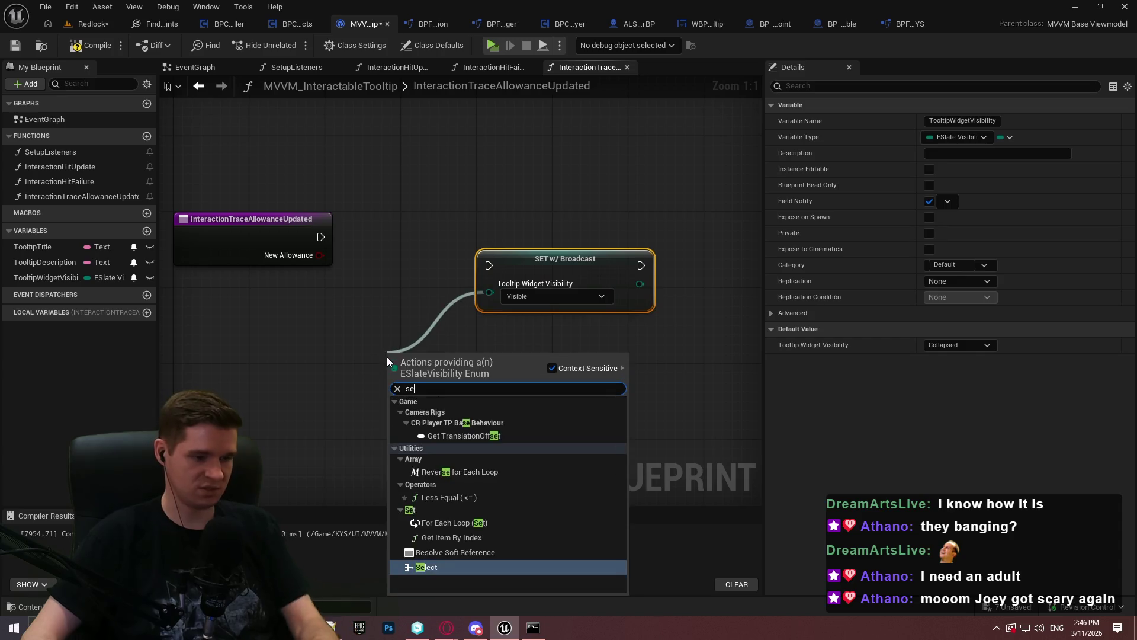
type("sele")
left_click(467, 418)
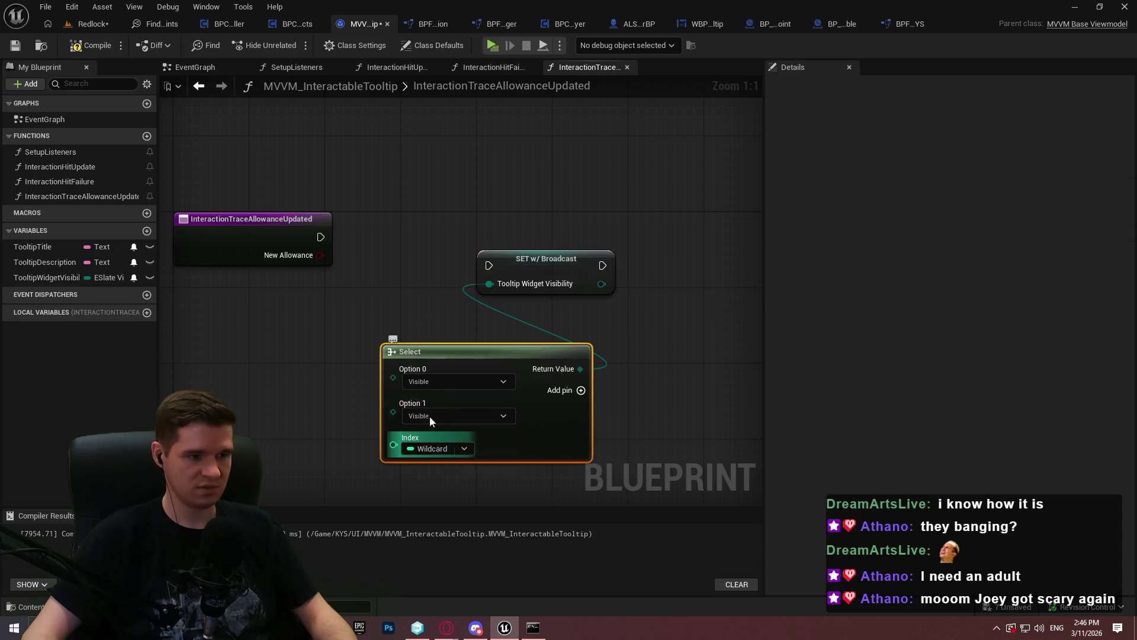
left_click_drag(394, 442, 305, 253)
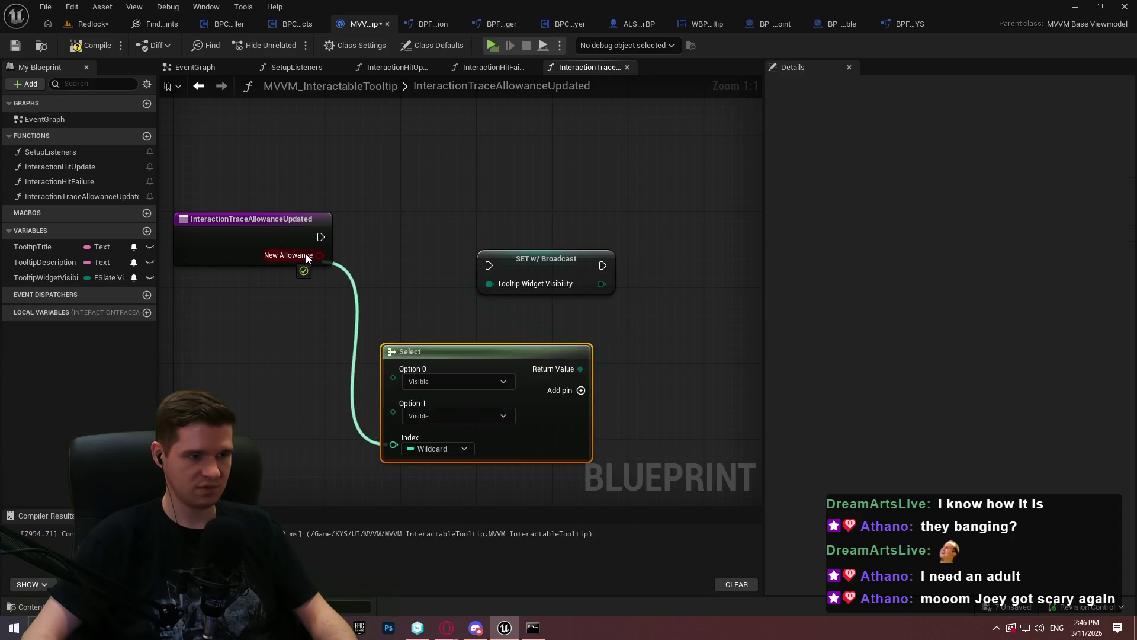
left_click(441, 417)
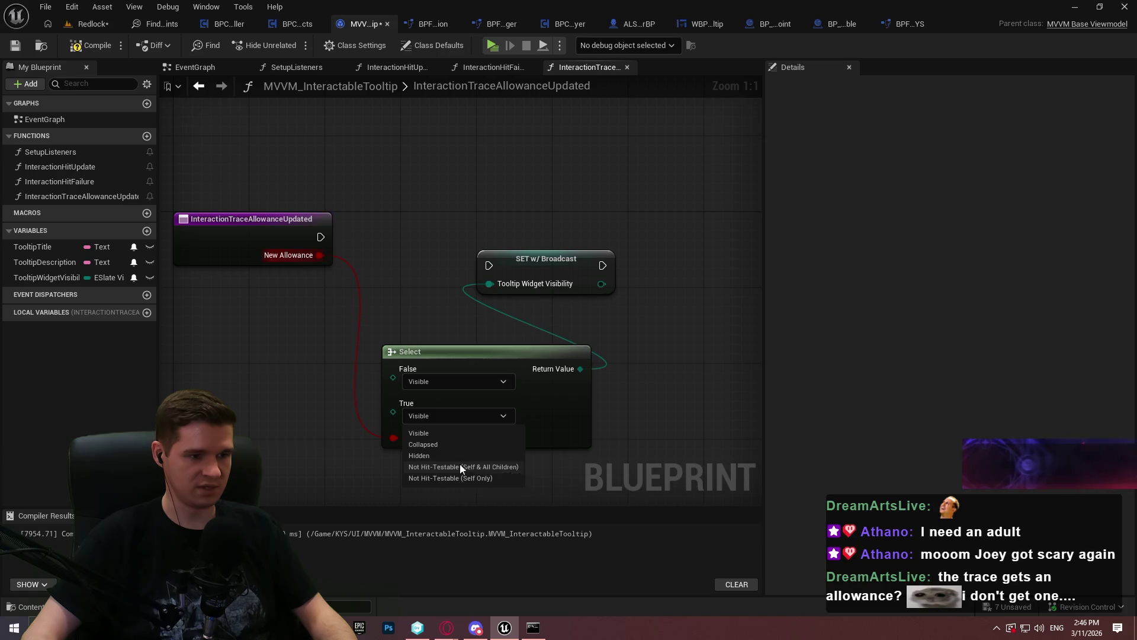
left_click(459, 465)
left_click(441, 380)
left_click(435, 401)
Step: Arrange the SET and Select nodes and wire the function entry into the SET
mouse_move(490, 283)
left_mouse_down()
mouse_move(585, 247)
mouse_move(601, 369)
left_mouse_up()
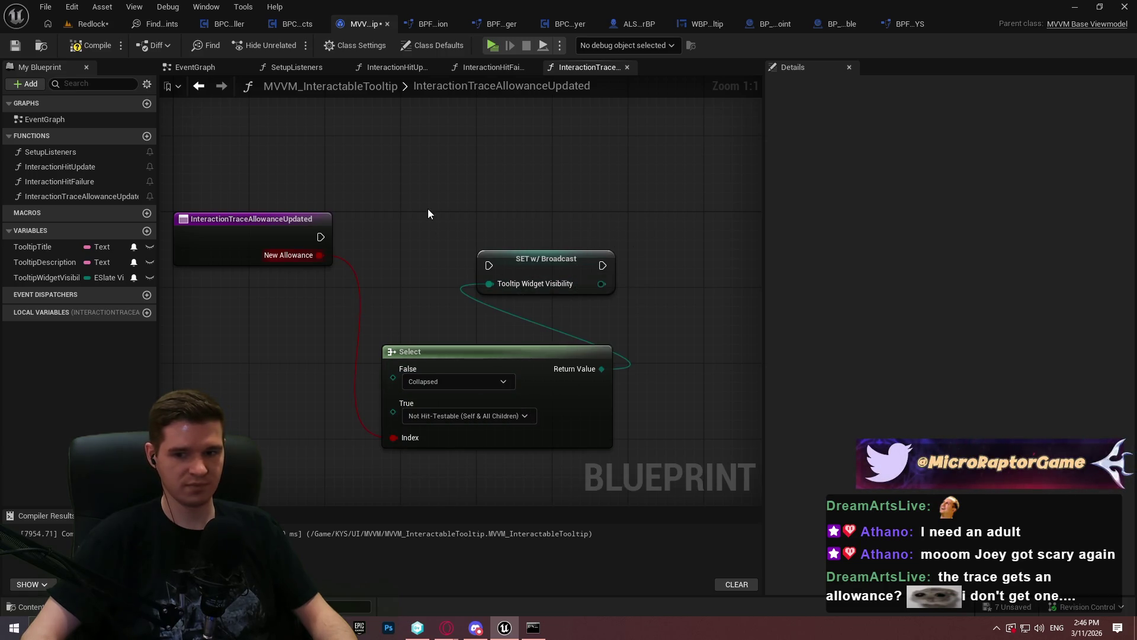
left_click_drag(728, 255, 728, 253)
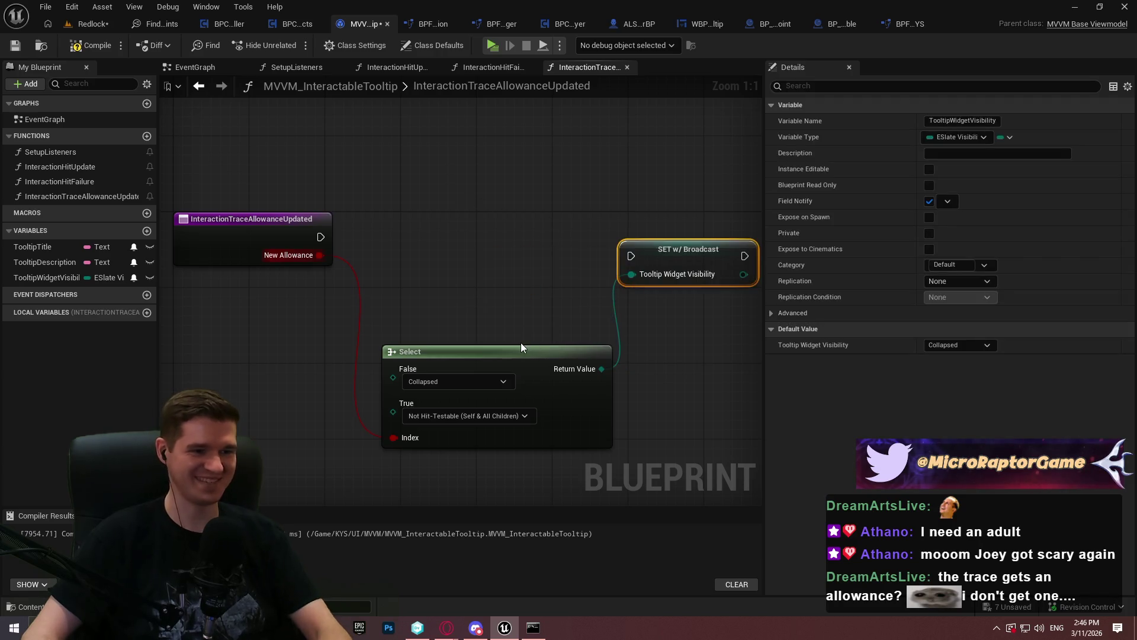
mouse_move(504, 355)
left_mouse_down()
mouse_move(477, 271)
mouse_move(484, 279)
left_mouse_up()
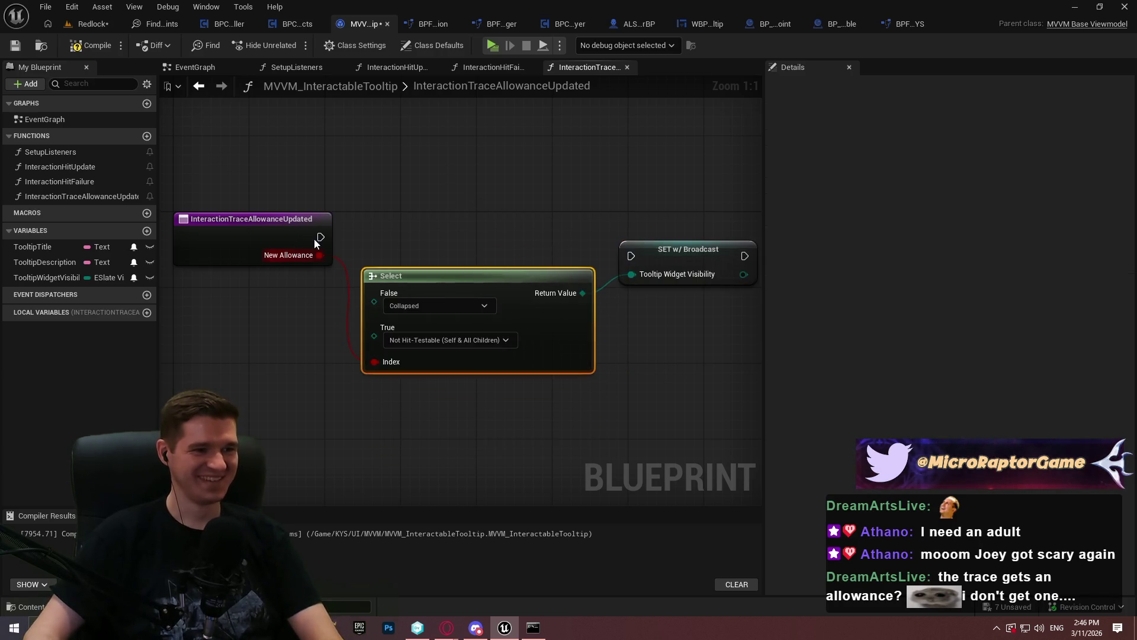
mouse_move(321, 237)
left_mouse_down()
mouse_move(649, 258)
mouse_move(658, 233)
left_mouse_up()
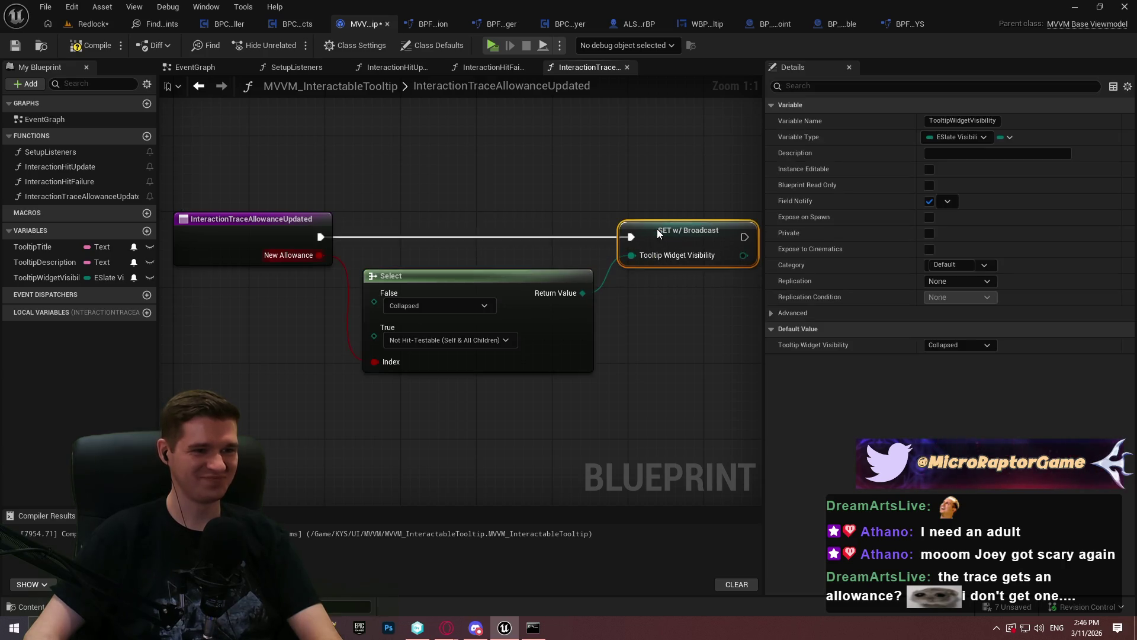
left_click_drag(548, 280, 557, 265)
left_click_drag(500, 213, 346, 214)
scroll(332, 233, "down", 2)
scroll(192, 256, "up", 2)
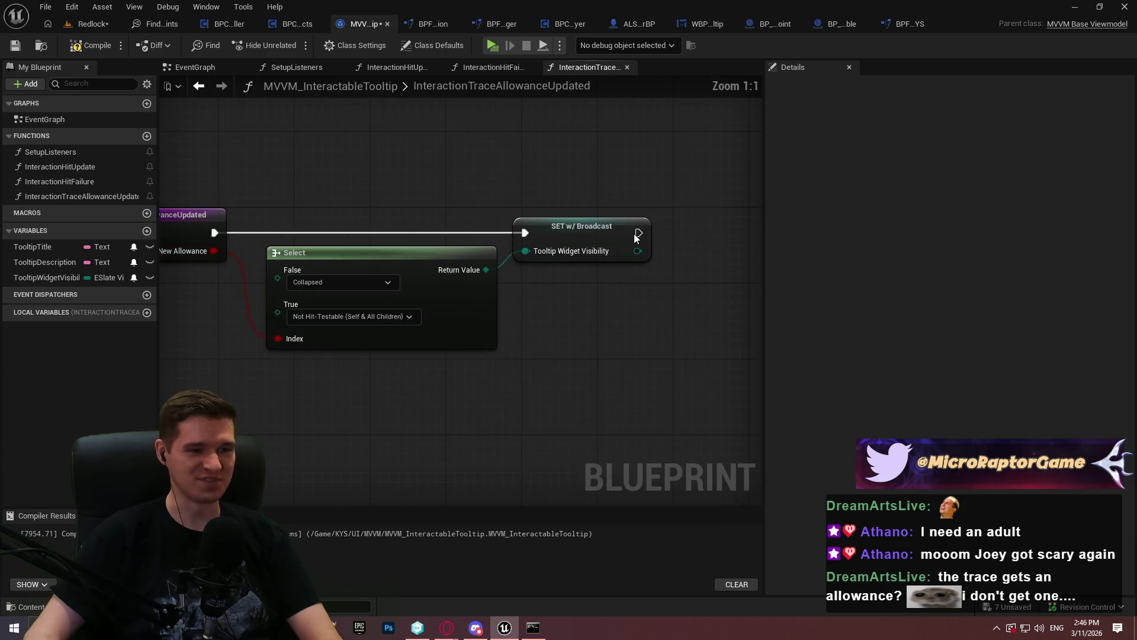
Step: Add a Return Node after the SET, then compile and save the viewmodel
left_click_drag(638, 232, 716, 229)
type("return")
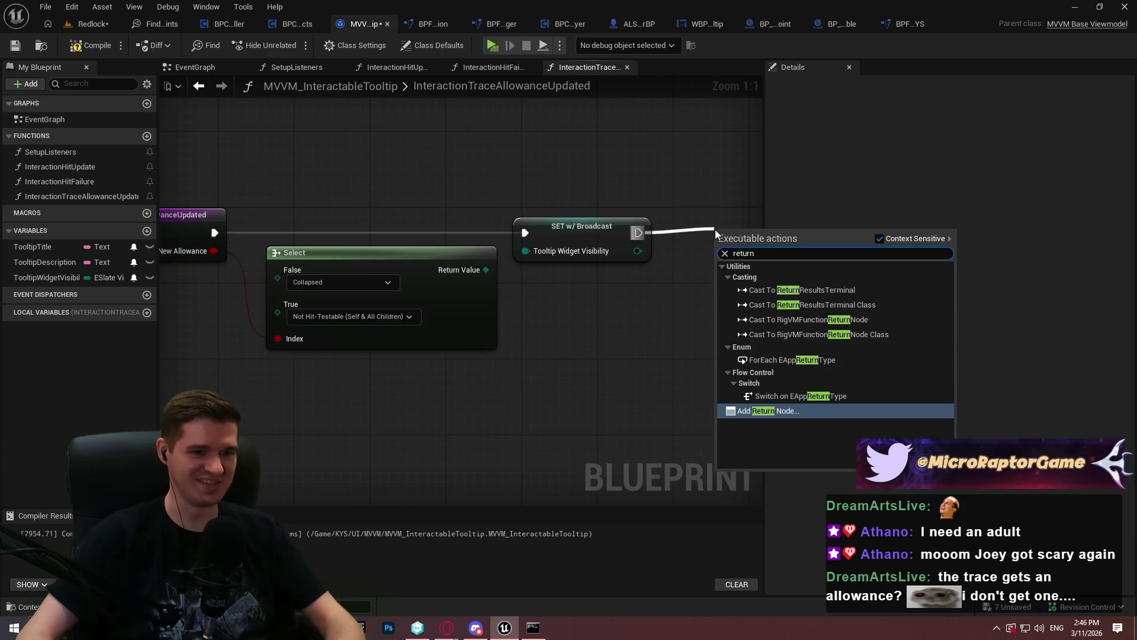
left_click(771, 411)
left_click_drag(733, 237, 703, 213)
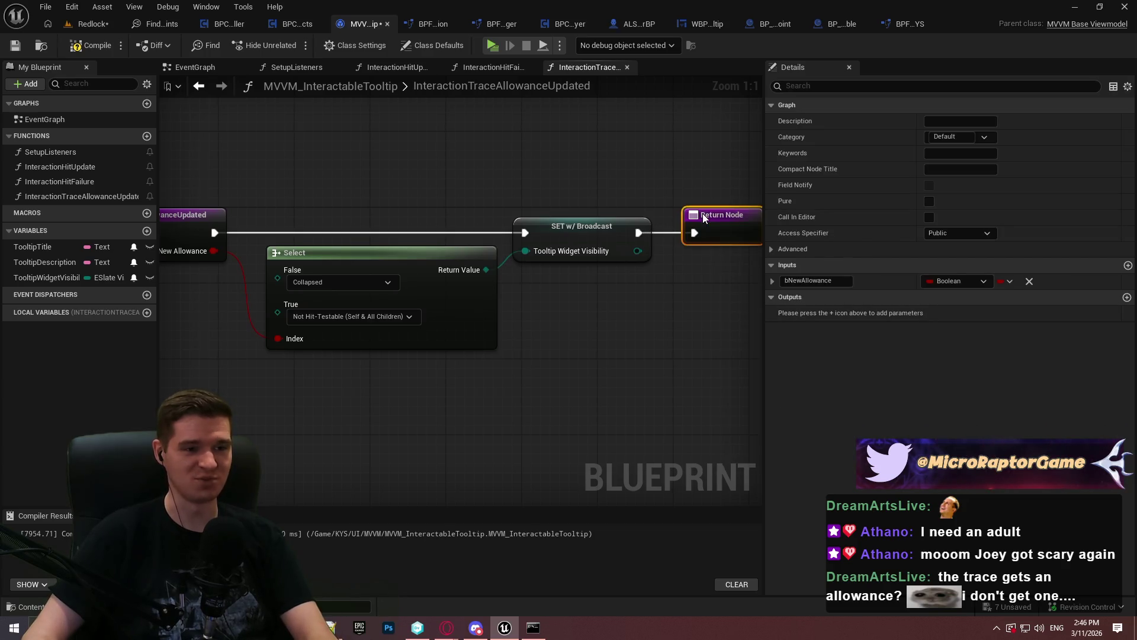
left_click(699, 286)
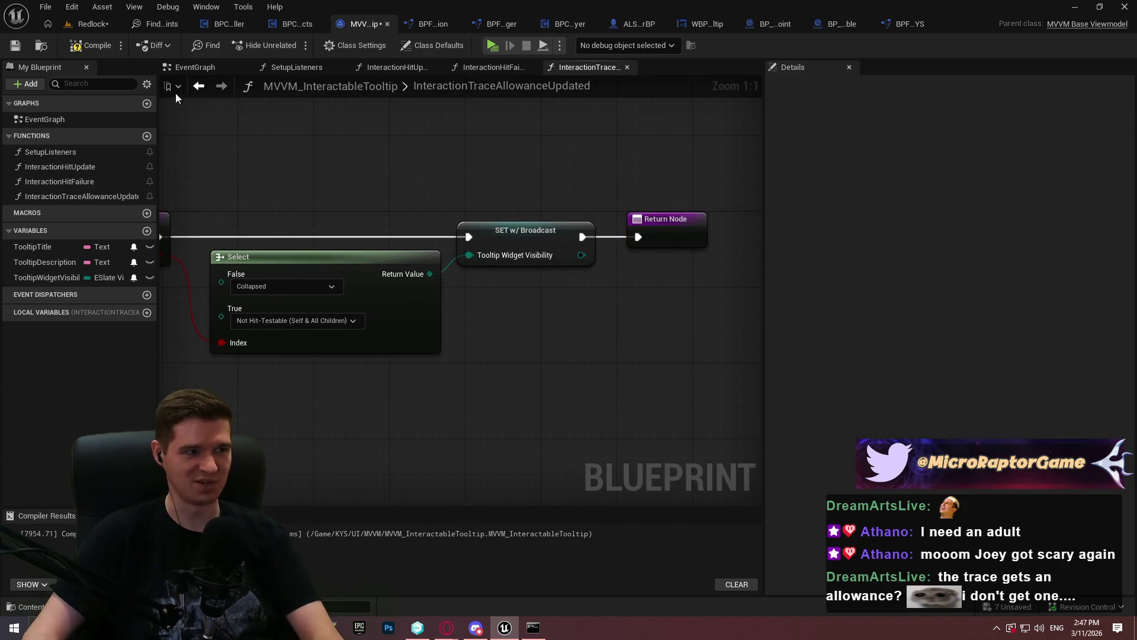
left_click(90, 45)
left_click(15, 48)
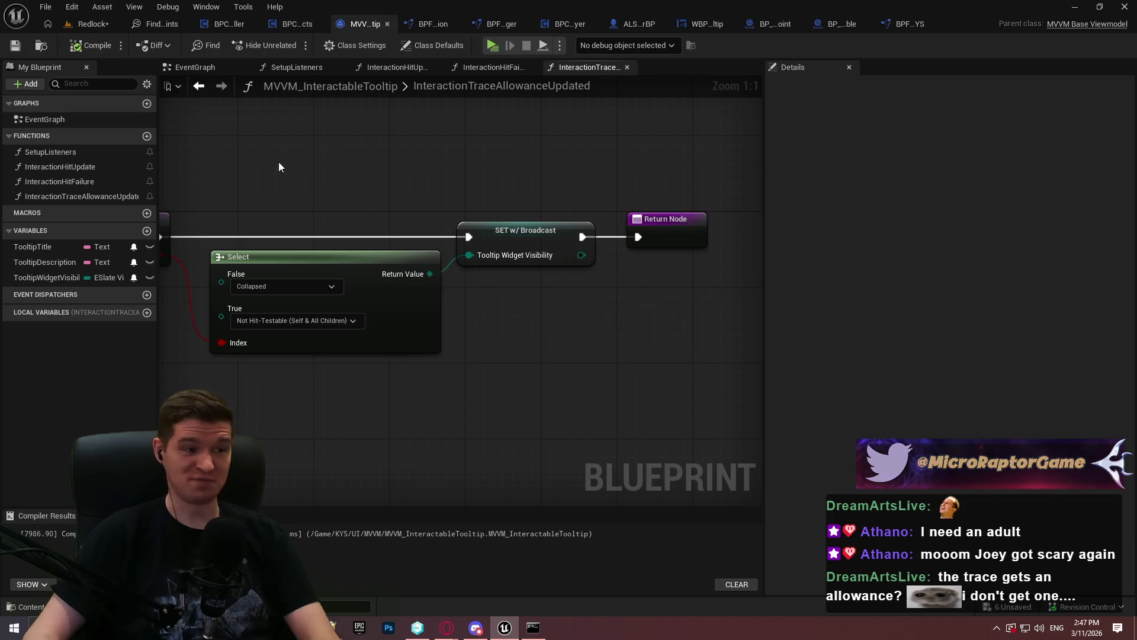
Step: Place the allowance bind beside the Hit Failure bind, add a reroute, and wire it into the Return Node
left_click(491, 67)
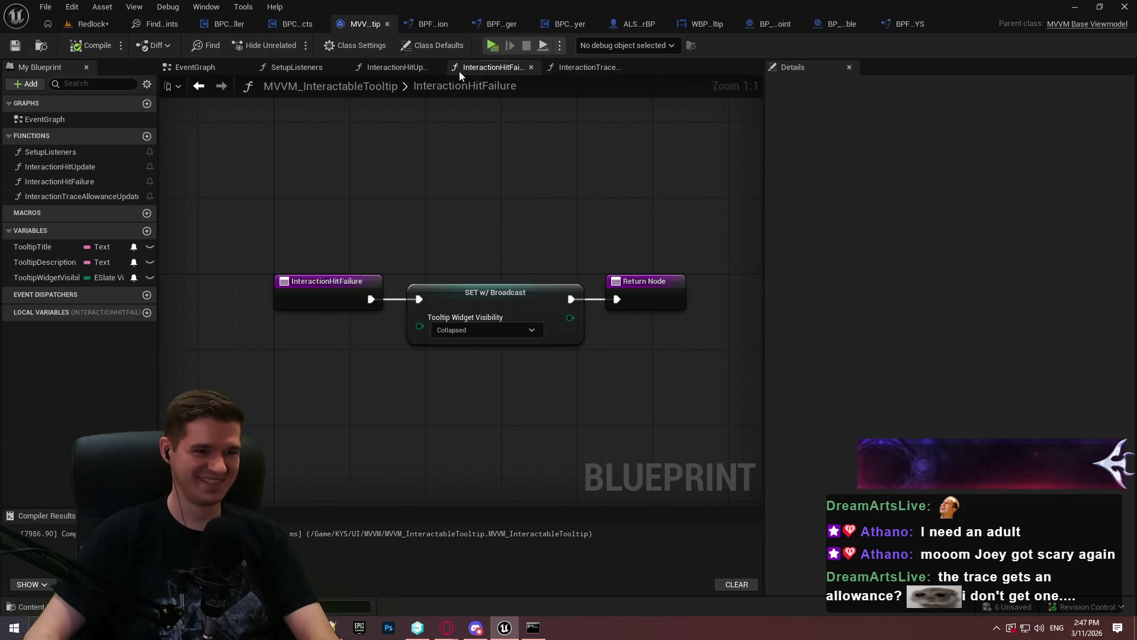
left_click(395, 67)
left_click(299, 69)
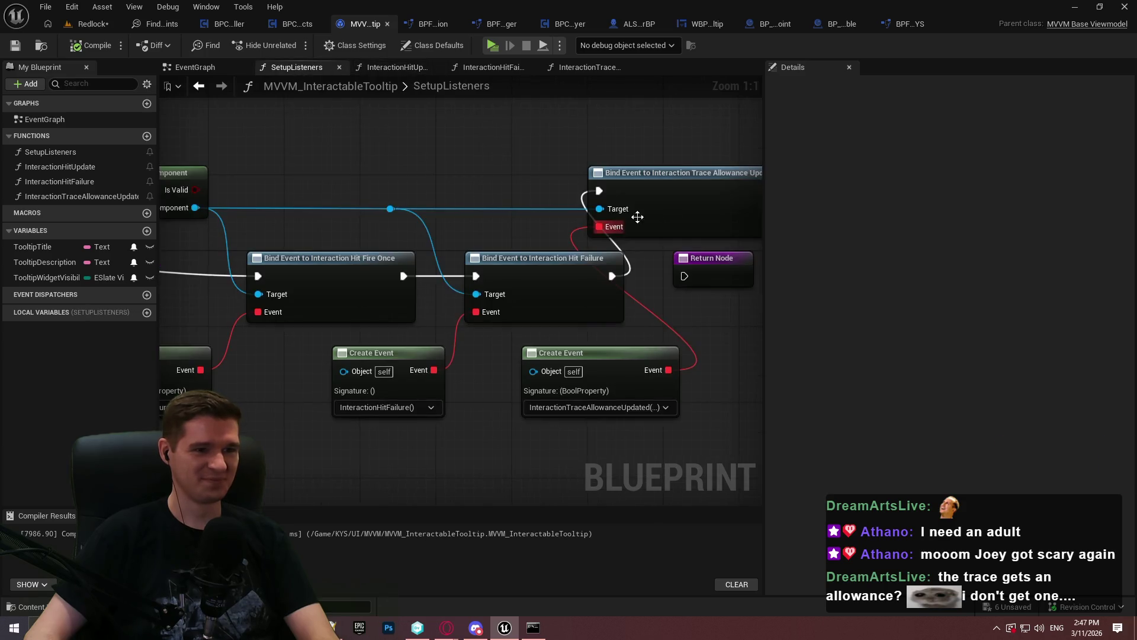
scroll(464, 183, "up", 4)
left_click(587, 254)
left_click_drag(586, 253, 718, 262)
mouse_move(425, 155)
left_mouse_down()
mouse_move(560, 242)
mouse_move(539, 237)
left_mouse_up()
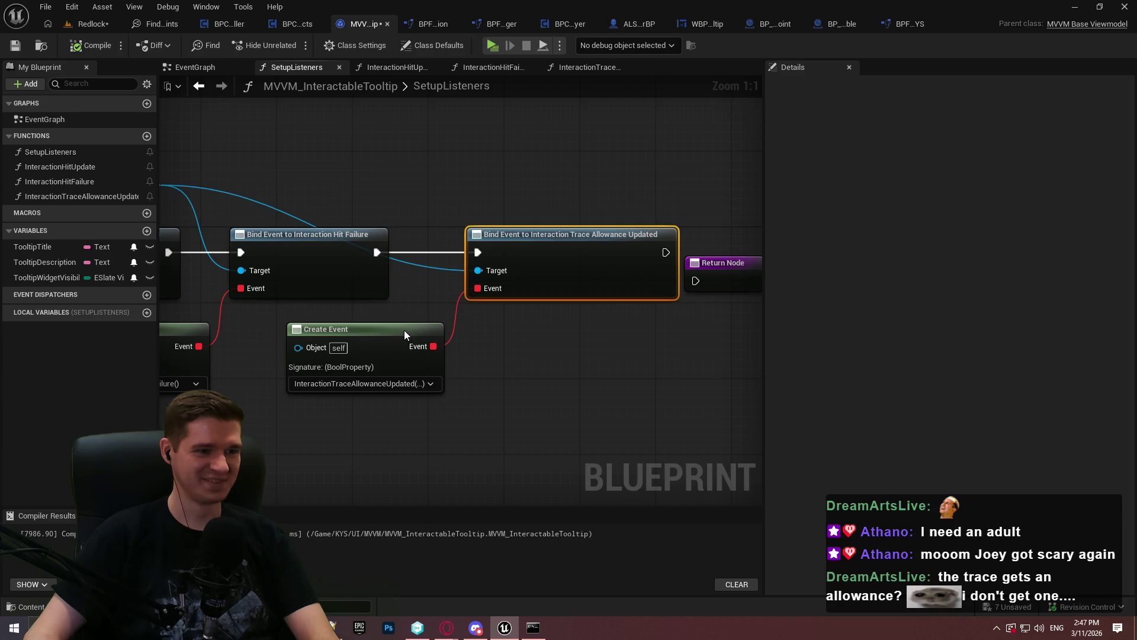
double_click(271, 208)
left_click_drag(273, 204, 426, 191)
mouse_move(696, 281)
left_mouse_down()
mouse_move(666, 252)
mouse_move(720, 264)
mouse_move(728, 236)
mouse_move(743, 240)
left_mouse_up()
left_click(723, 287)
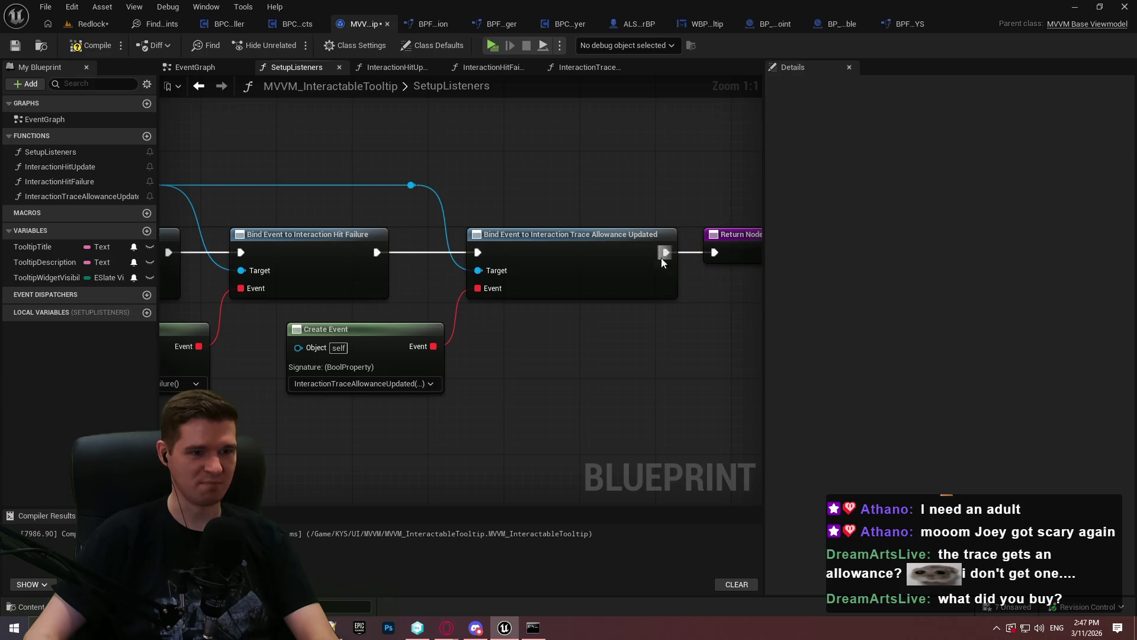
Step: Shift the Owner Actor and Get Player nodes and the reroute point to straighten the wires
scroll(511, 380, "down", 2)
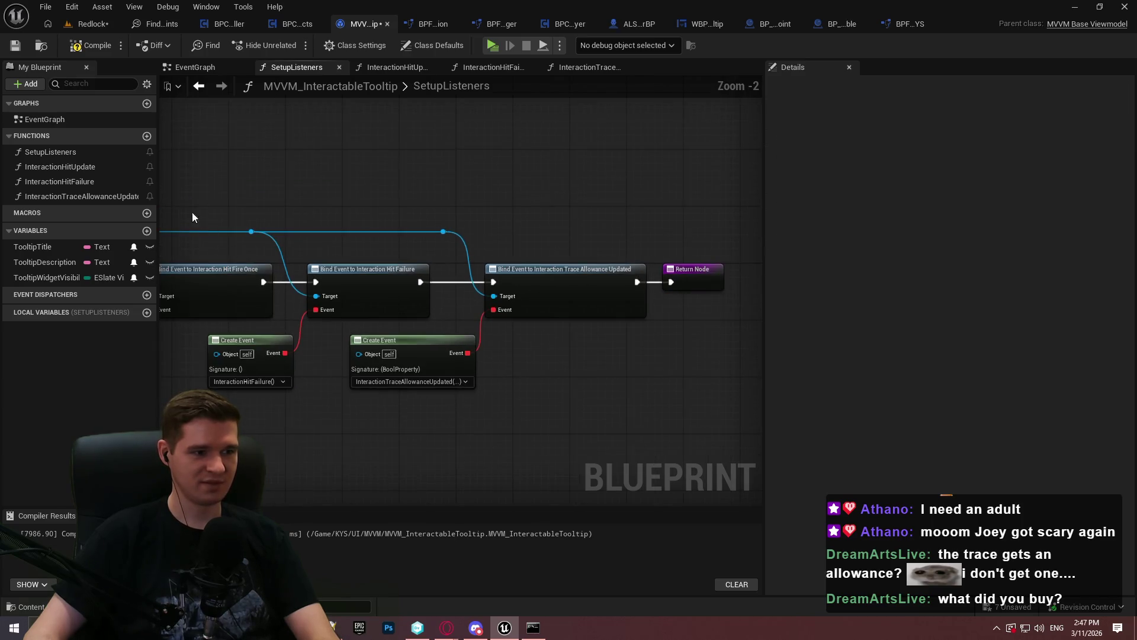
scroll(193, 214, "up", 1)
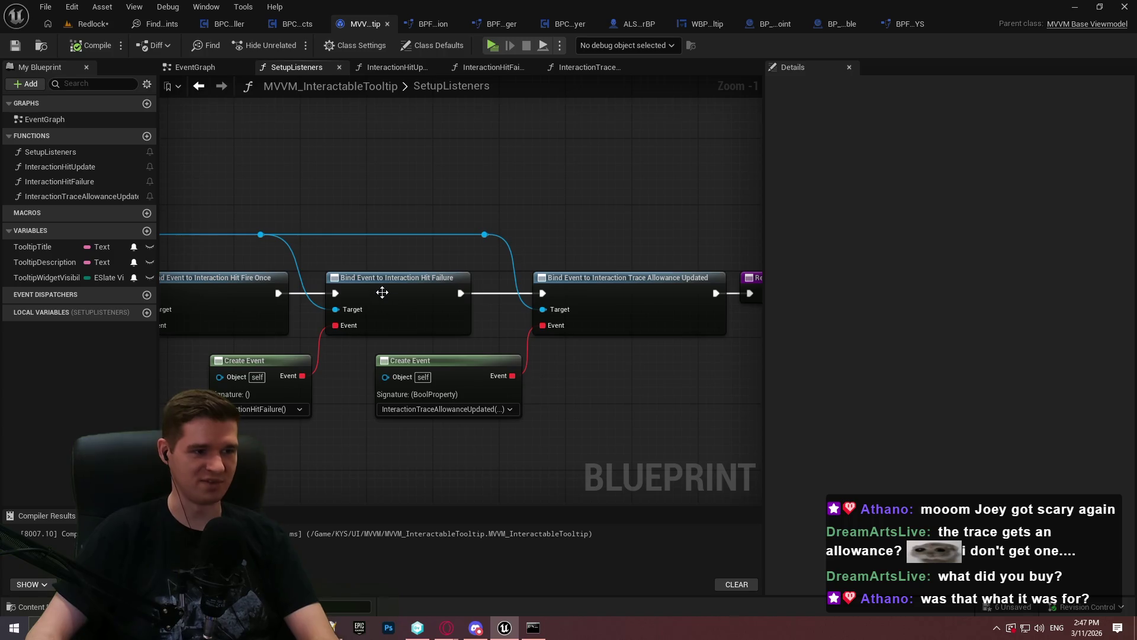
left_click_drag(336, 262, 400, 270)
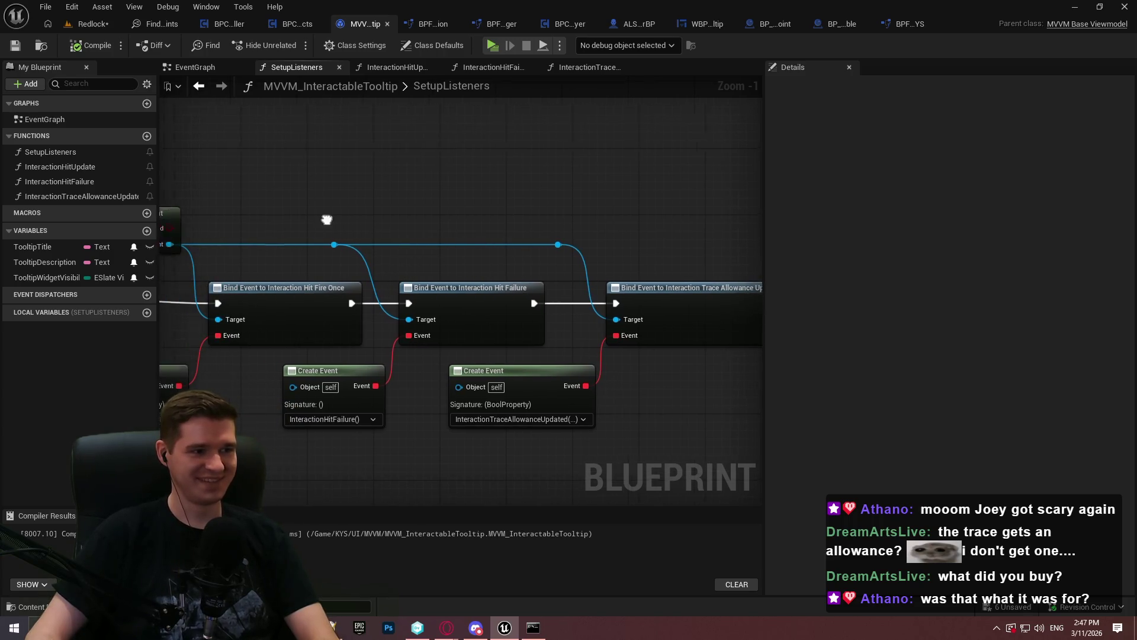
left_click_drag(446, 240, 381, 241)
left_click_drag(300, 237, 326, 237)
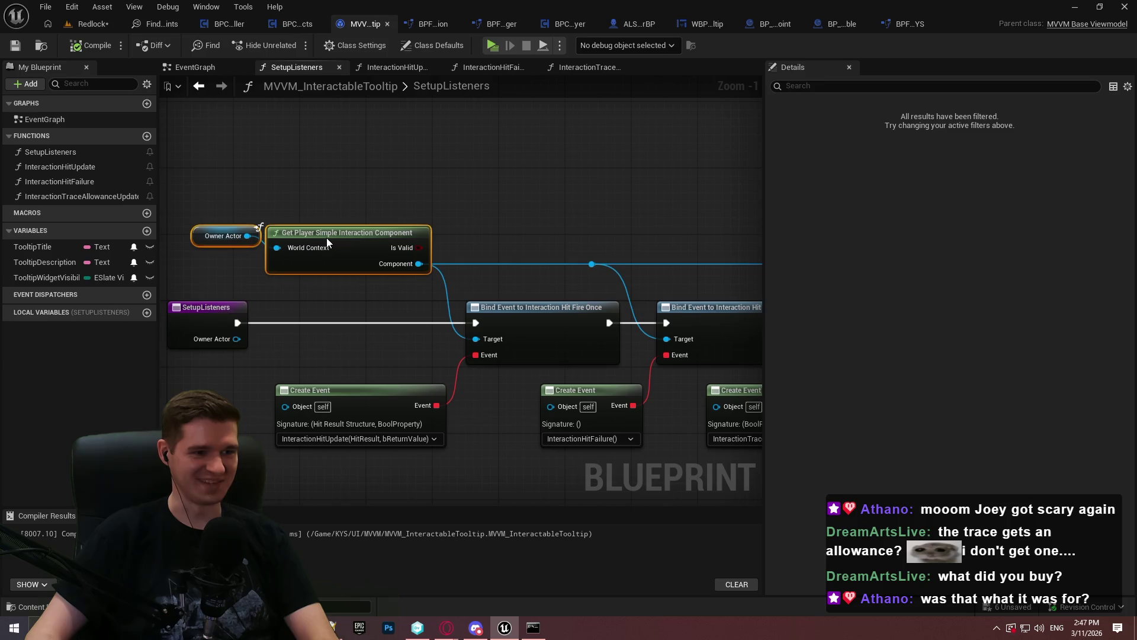
mouse_move(441, 214)
left_mouse_down()
mouse_move(531, 244)
mouse_move(535, 283)
mouse_move(551, 283)
left_mouse_up()
left_click_drag(610, 243, 425, 259)
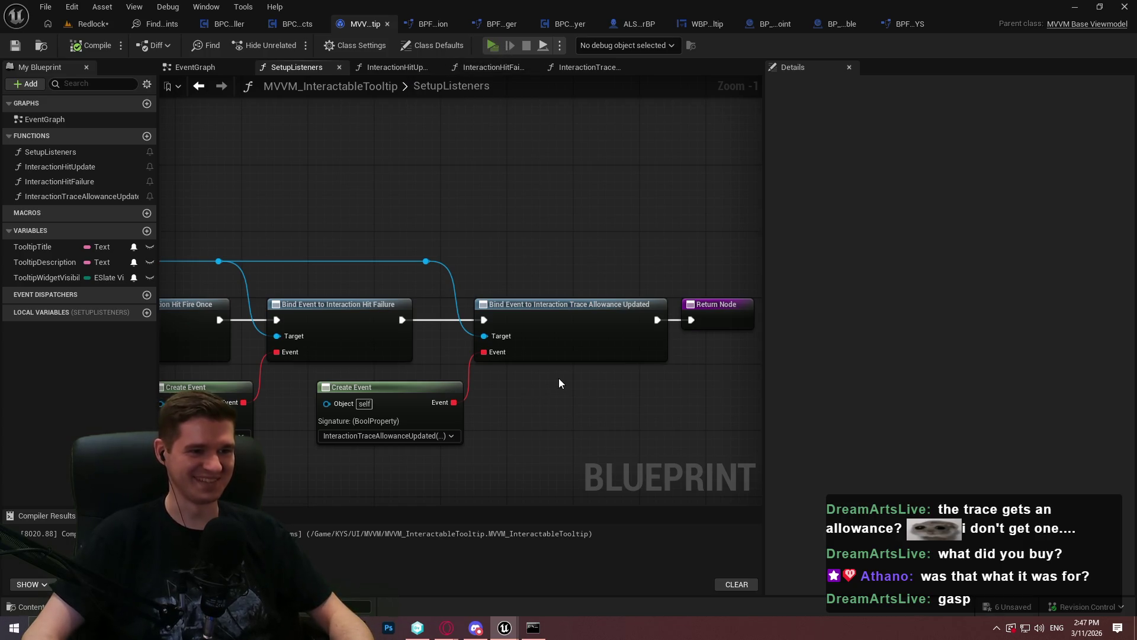
key("alt+p")
Step: Dismiss the welcome message and repeatedly open and close the checkpoint teleporting dialog
left_click(569, 500)
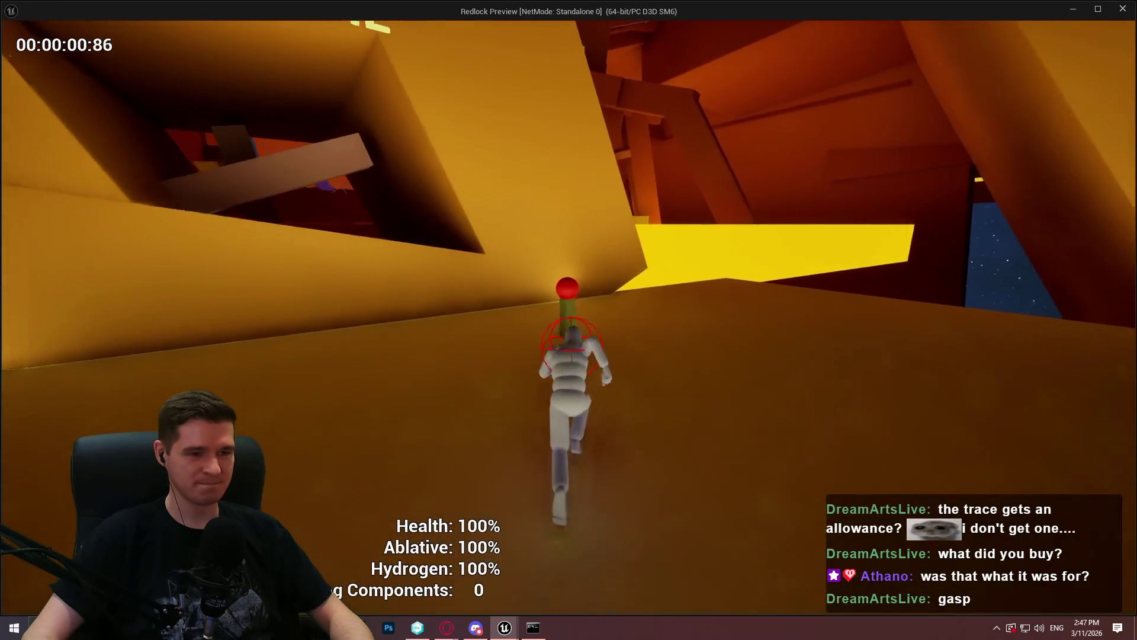
key("e")
left_click(547, 506)
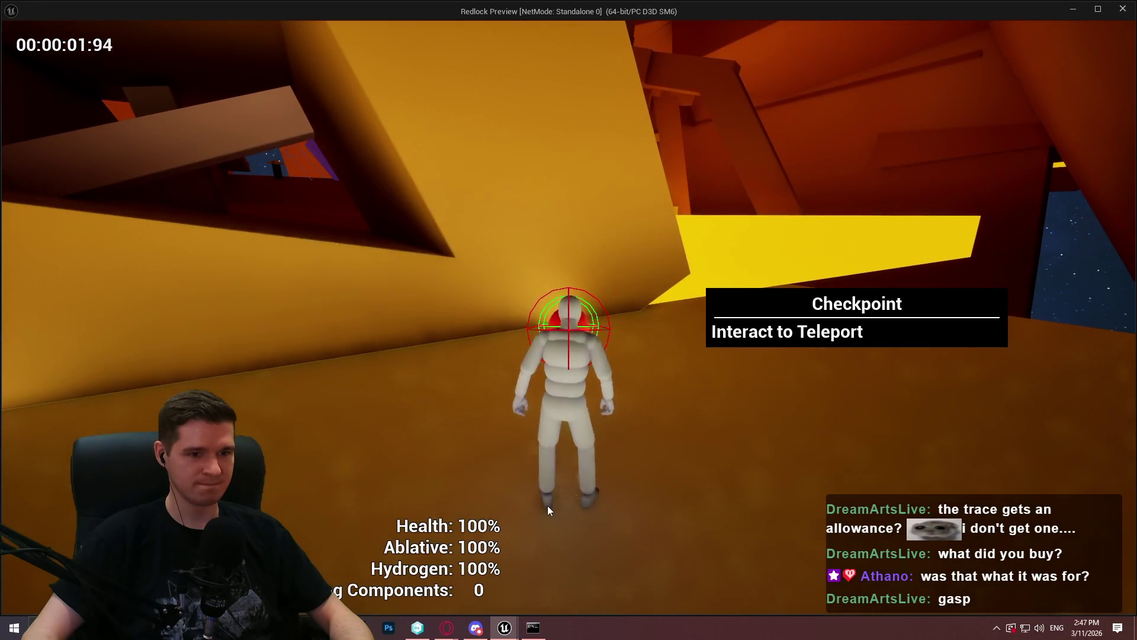
key("e")
left_click(556, 501)
key("e")
left_click(556, 503)
key("e")
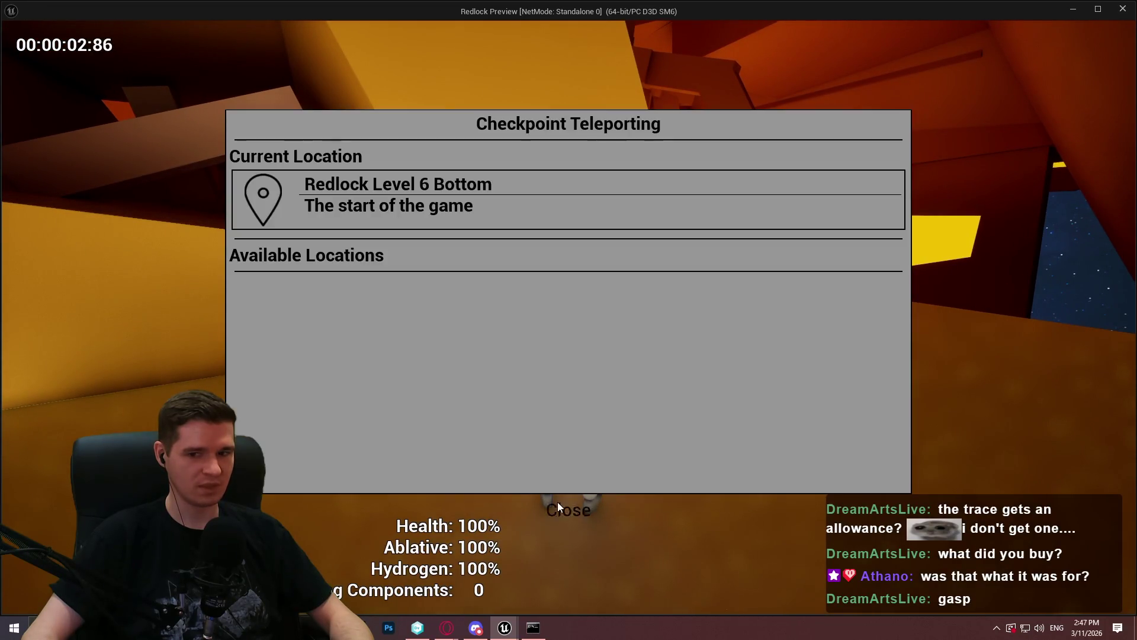
left_click(556, 503)
key("e")
left_click(557, 503)
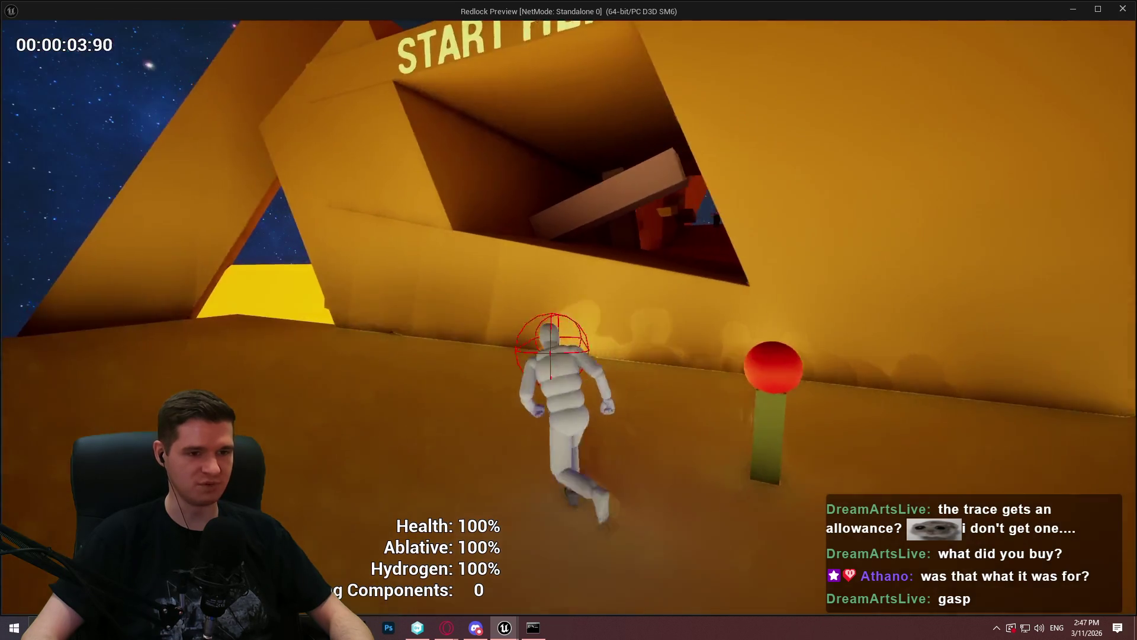
Step: Teleport to Redlock Level 6 Mid and check tooltips on building components, marker and restoration station
key("w")
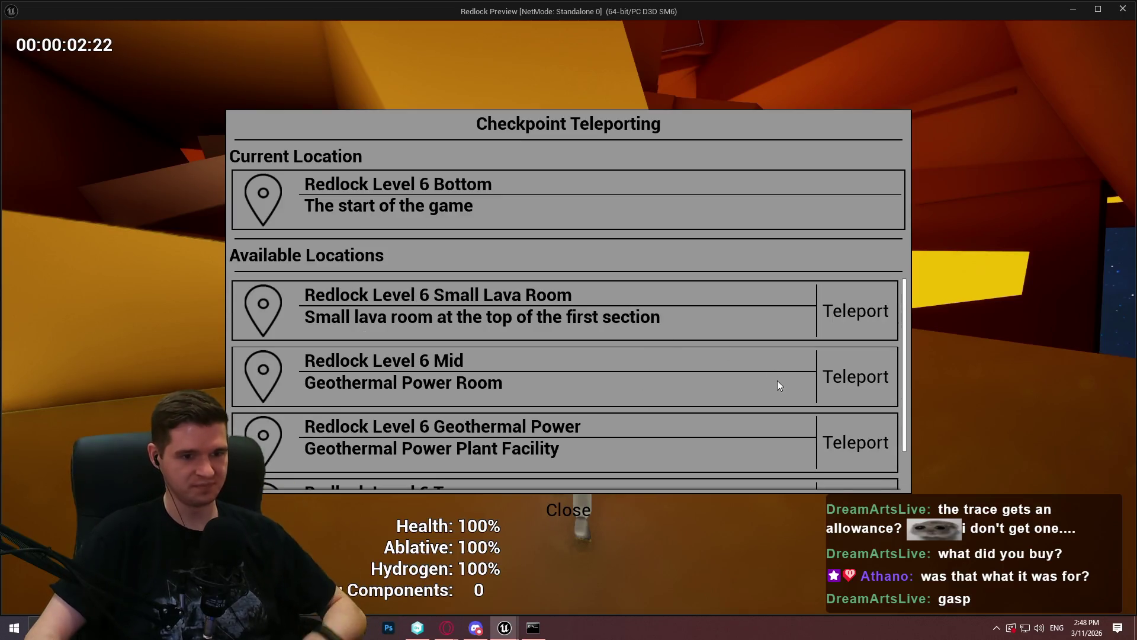
left_click(857, 389)
key("w")
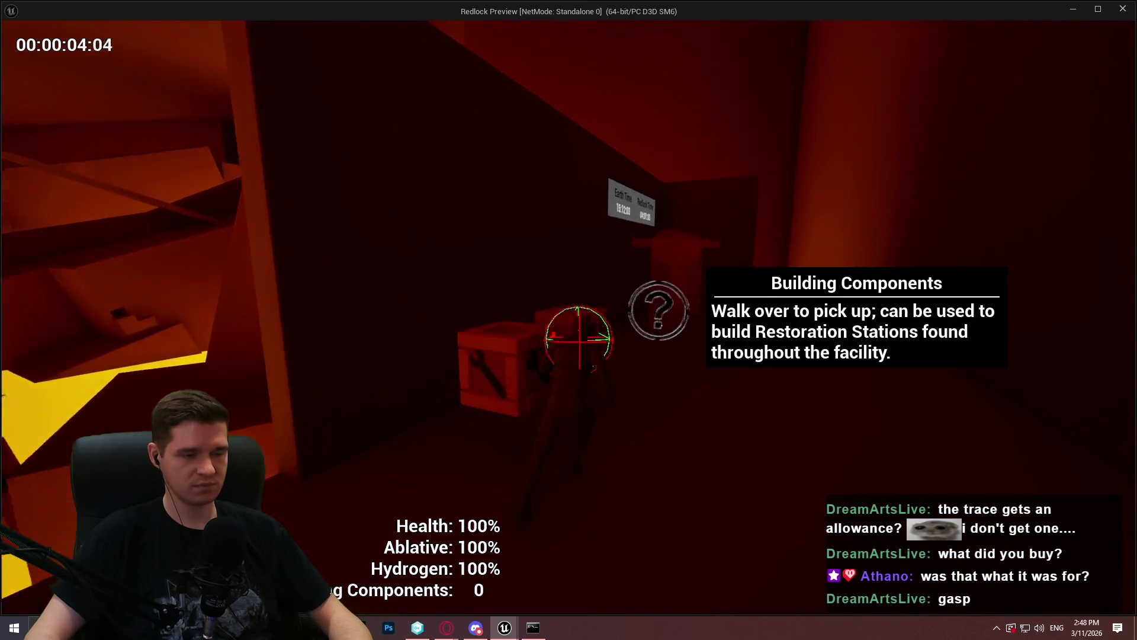
key("w")
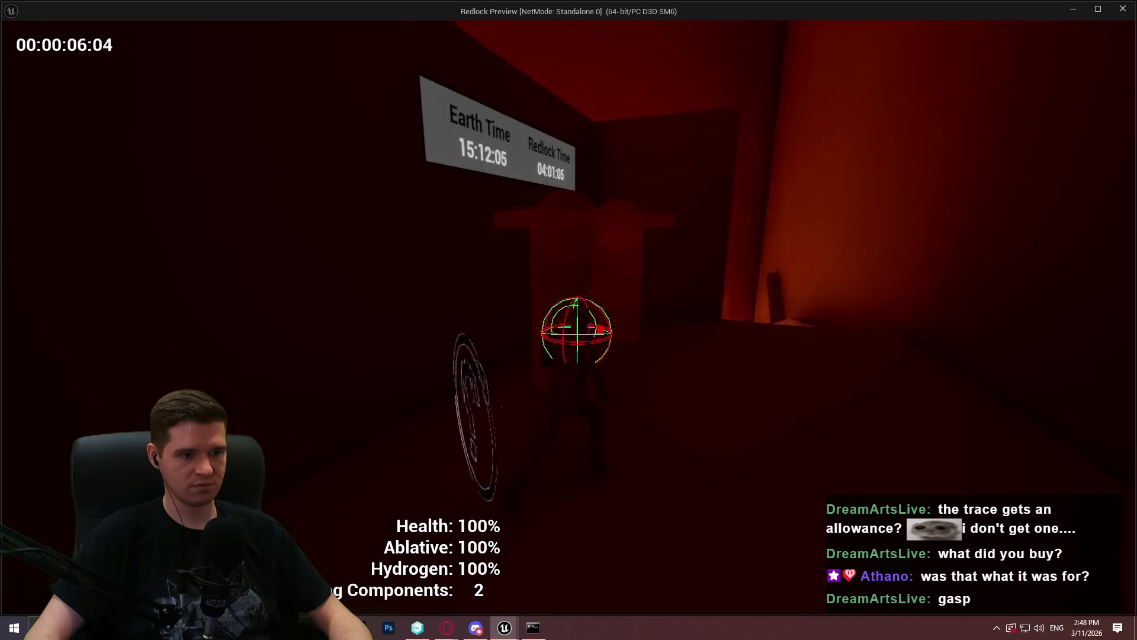
key("w")
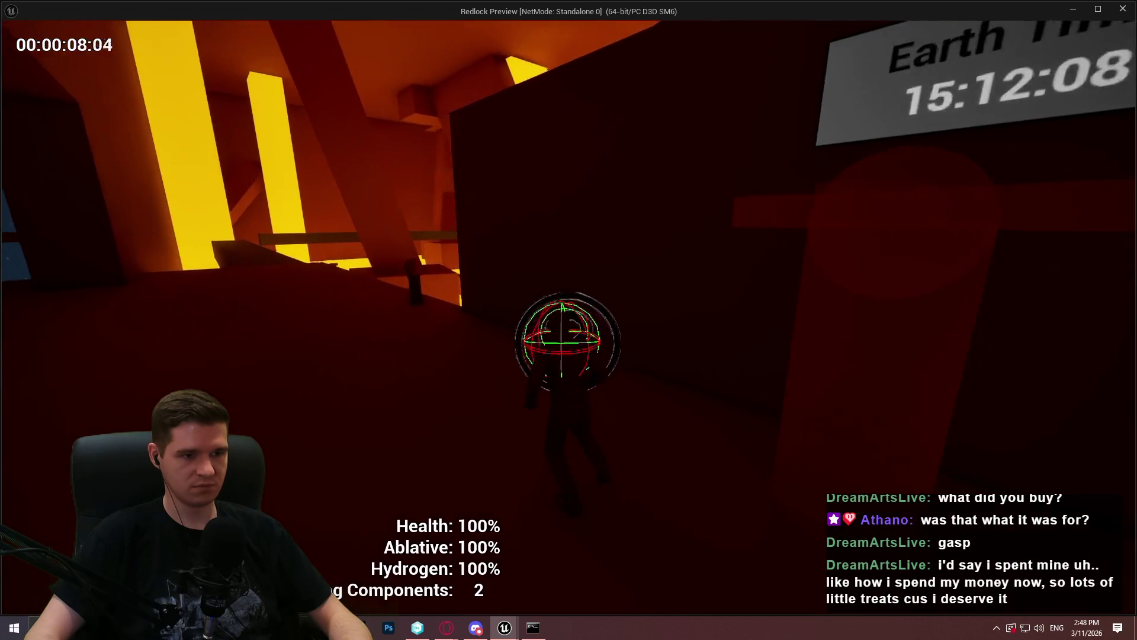
key("w")
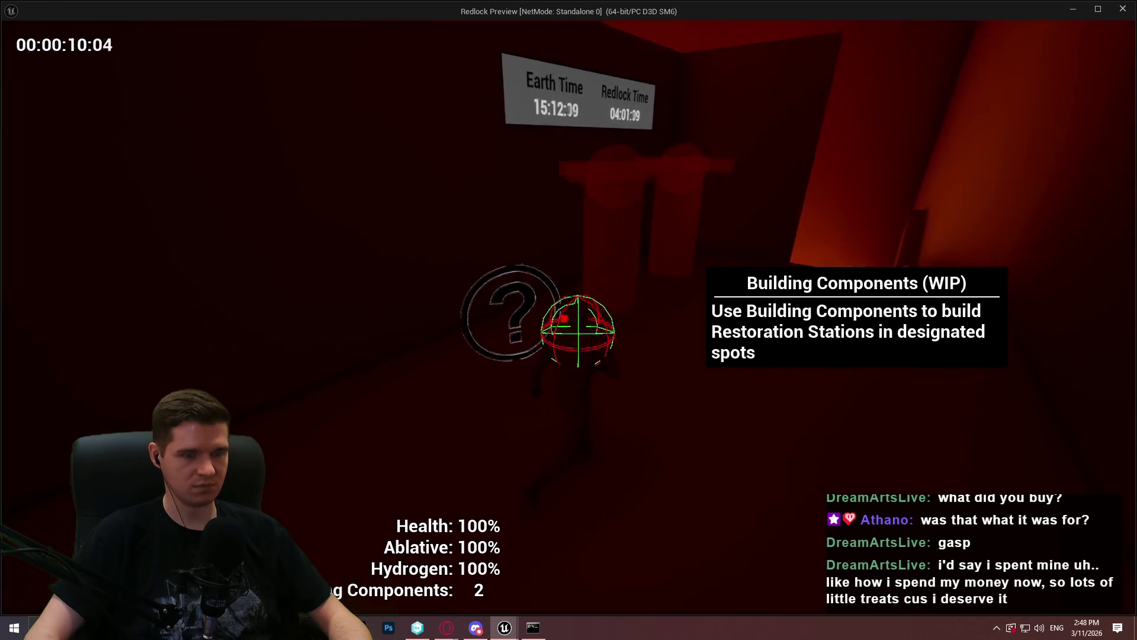
key("w")
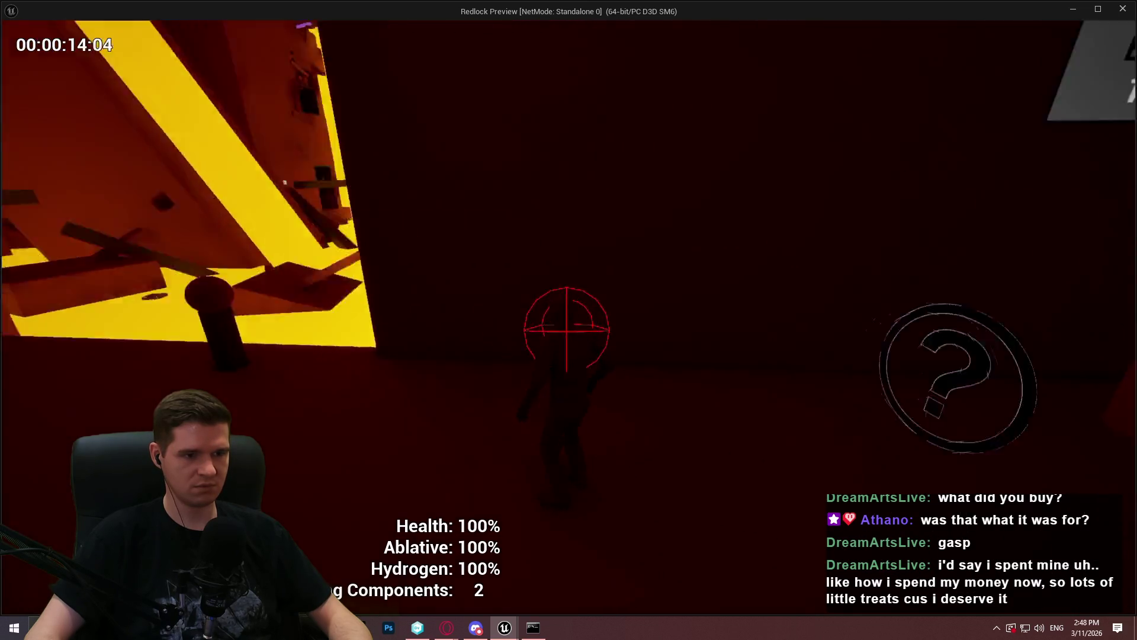
mouse_move(569, 329)
key("w")
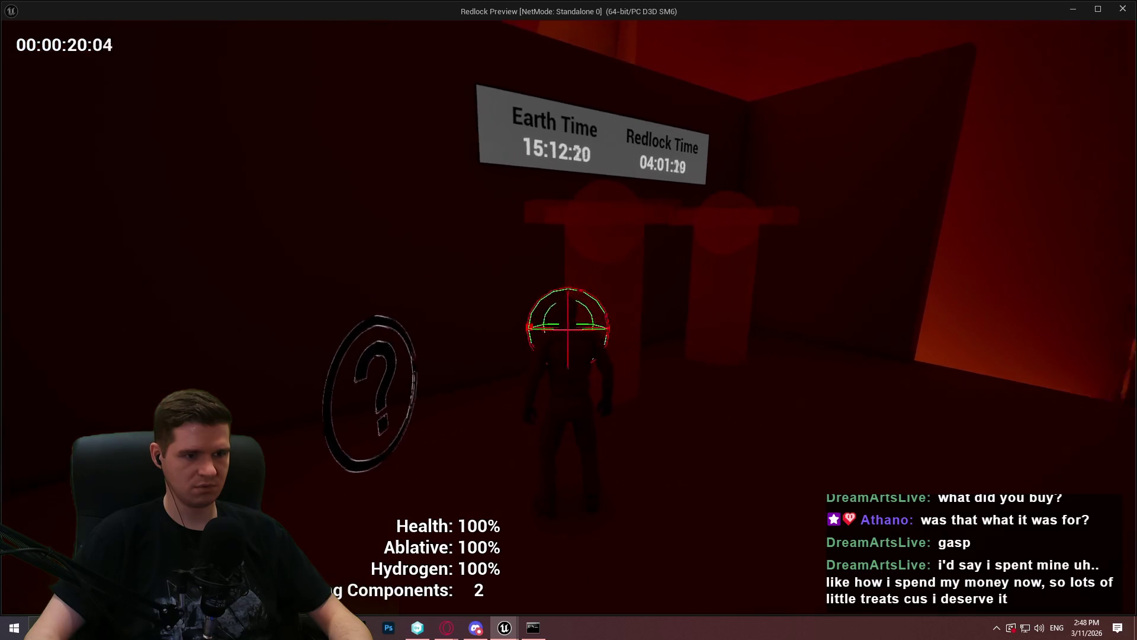
Step: Stop play, view the InteractionHitUpdate graph, and relaunch the game
key("Escape")
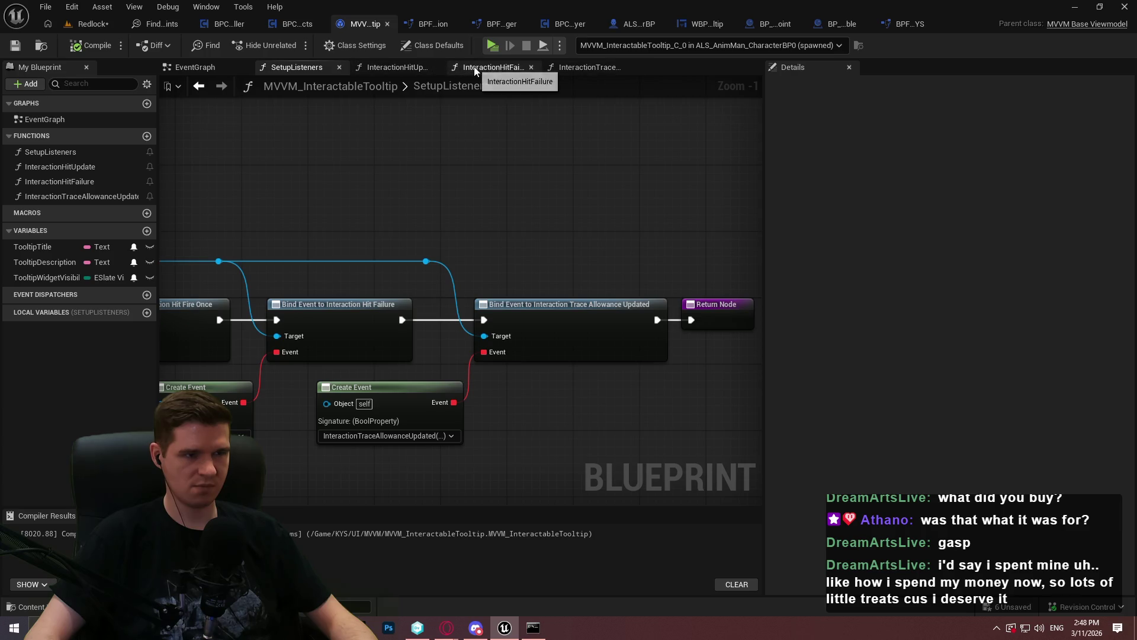
left_click(395, 67)
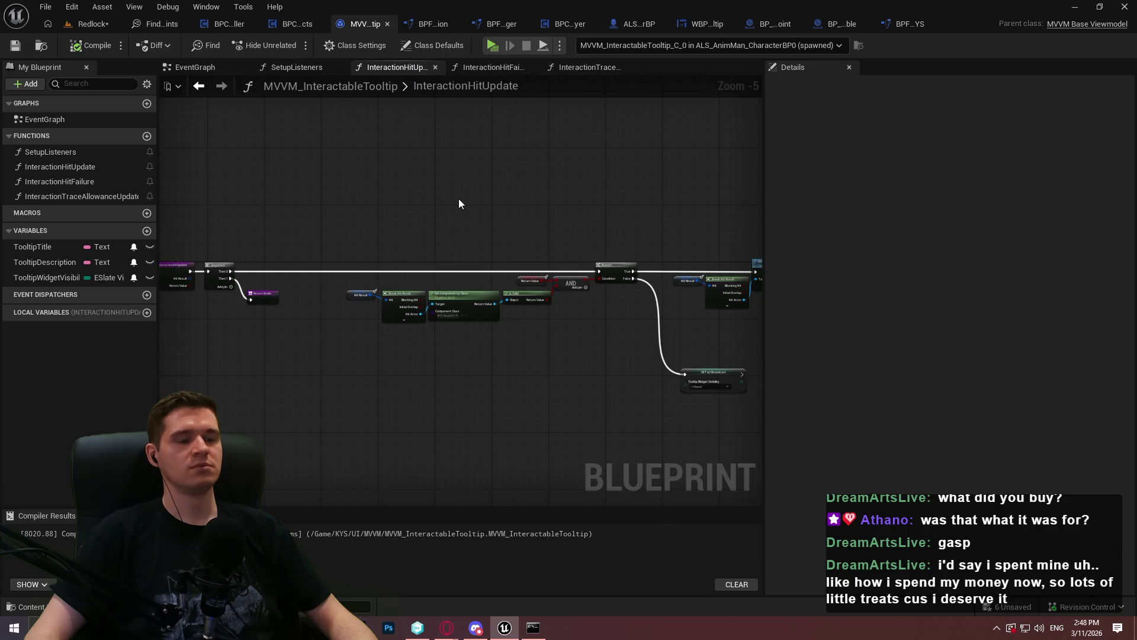
scroll(458, 198, "down", 2)
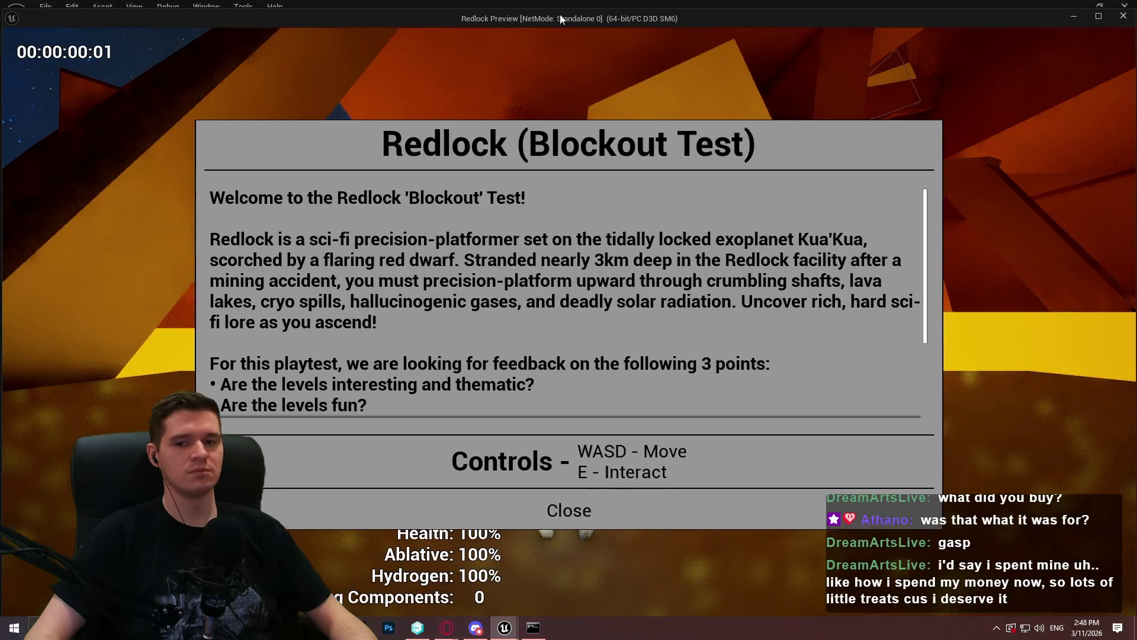
key("alt+Tab")
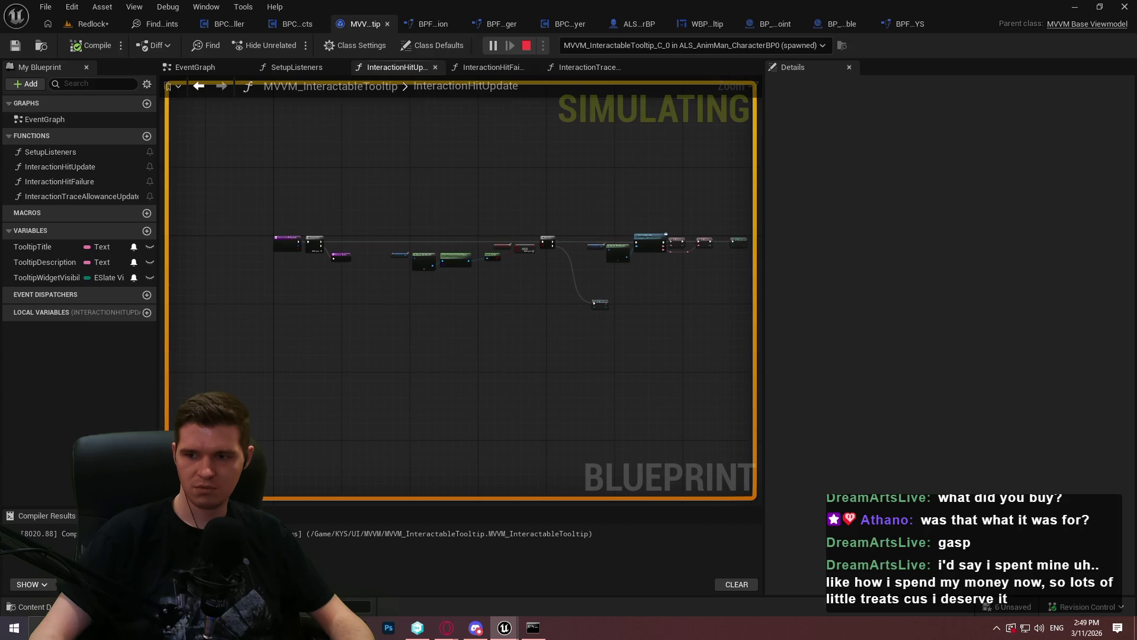
Step: Back in the game, run 'stat game' in the console to show game-thread stats
key("super")
key("alt+Tab")
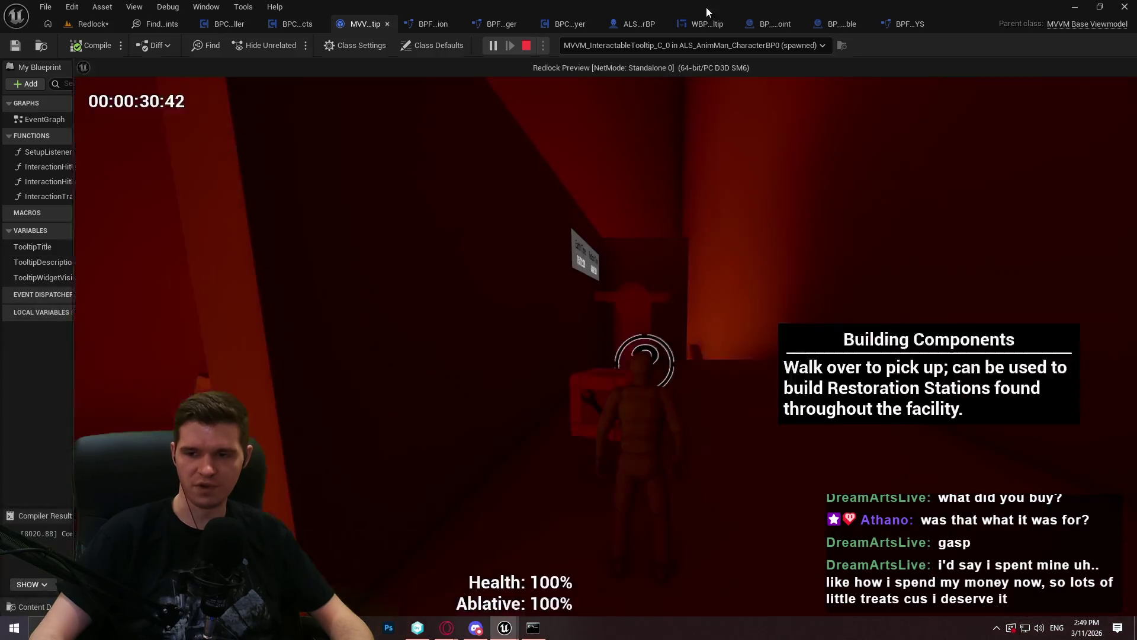
key("grave")
type("sta game")
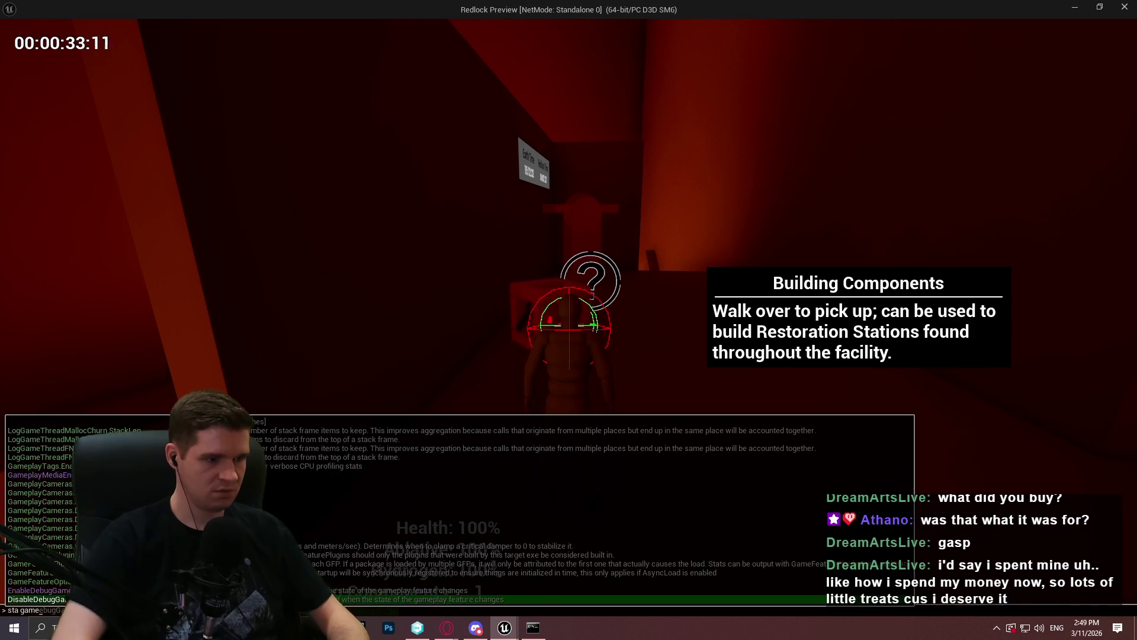
key("Escape")
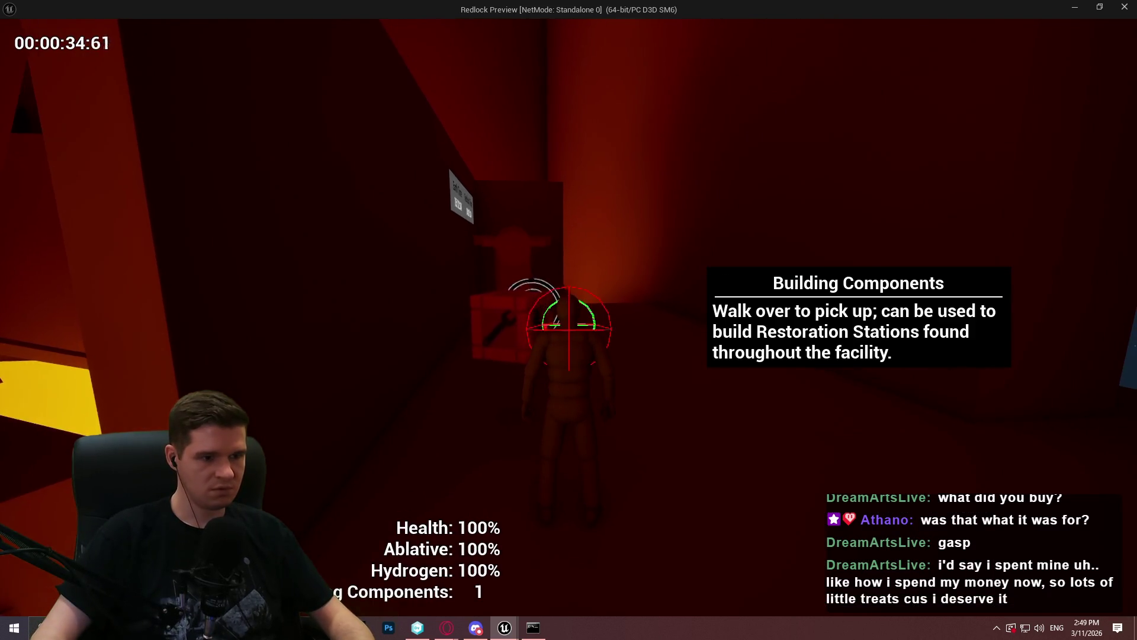
key("grave")
type("stat game")
key("Return")
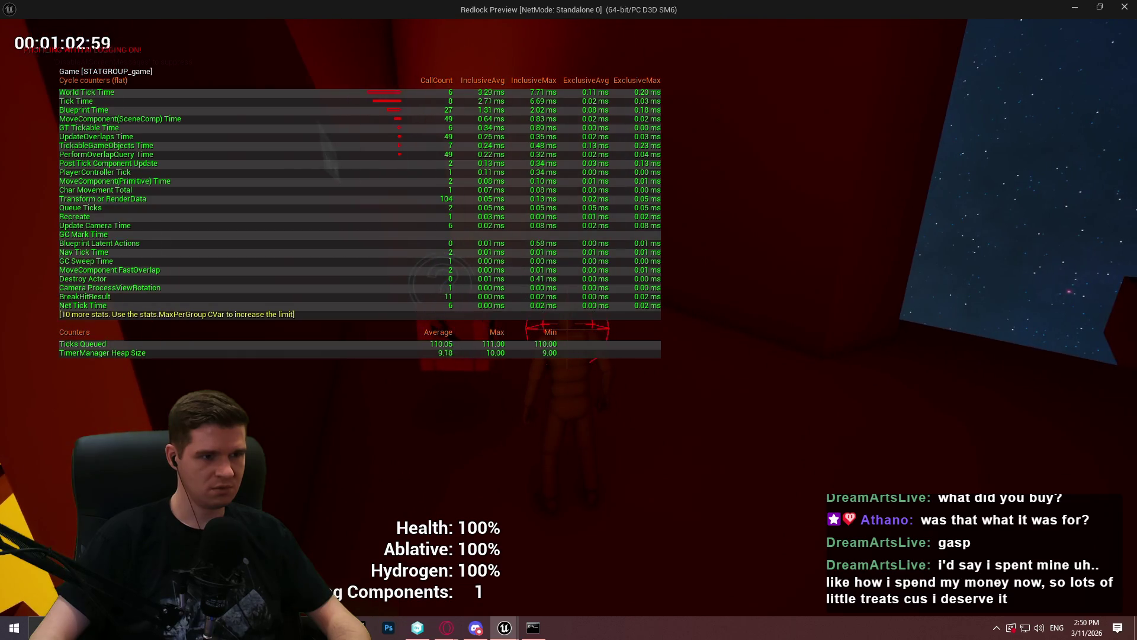
Step: Hide 'stat game', show 'stat unit' frame timings while viewing the tooltip, then stop play
key("grave")
type("stat game")
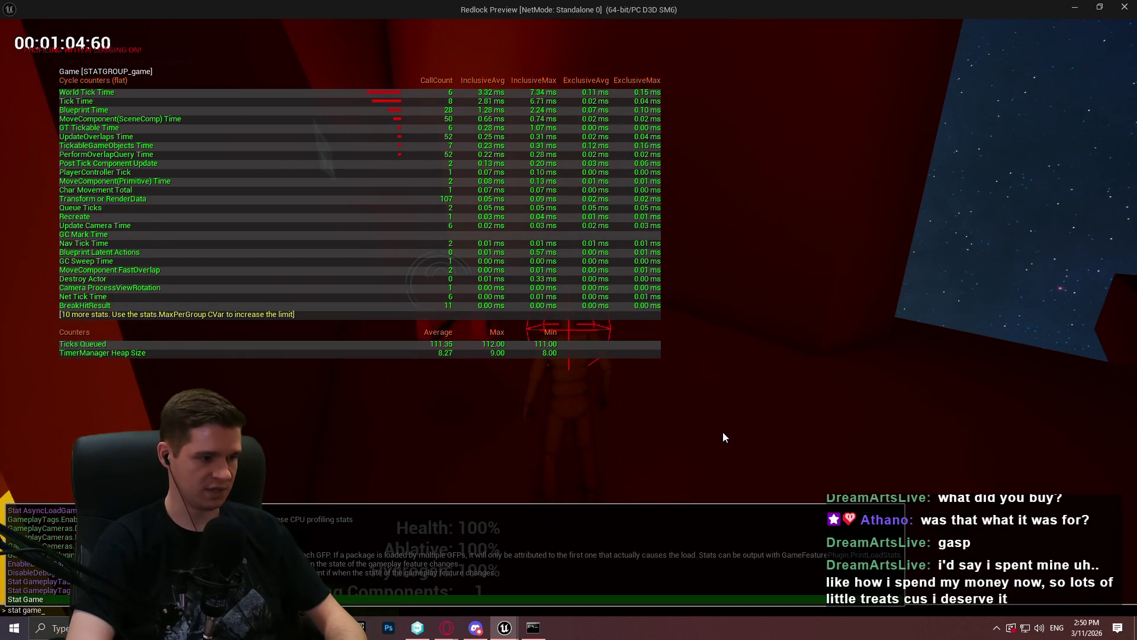
key("Return")
key("grave")
type("stat unit")
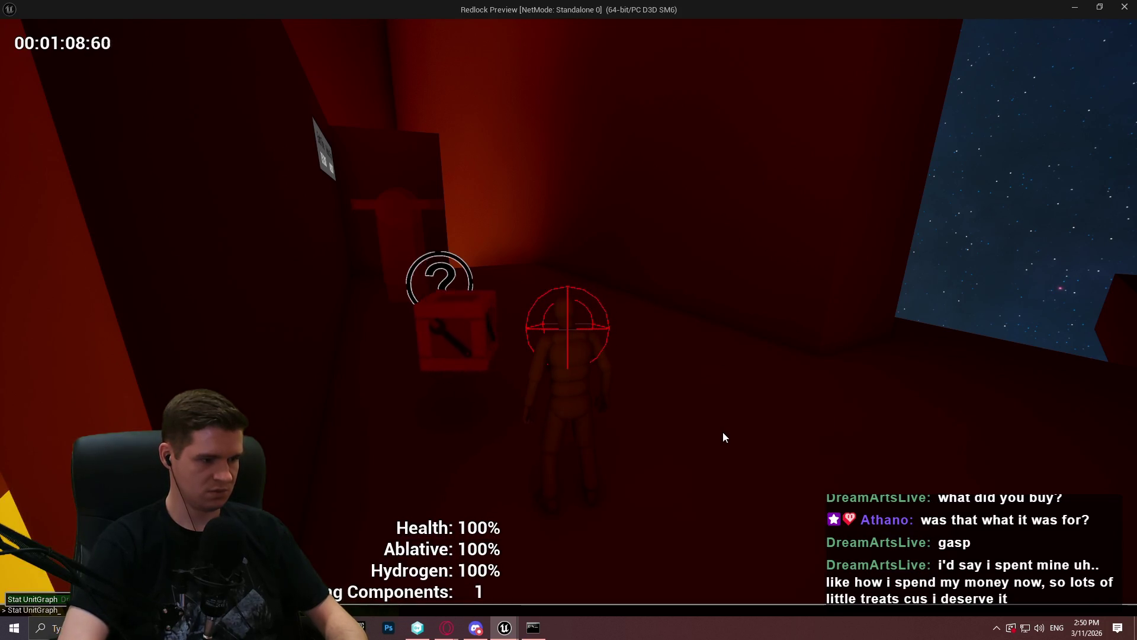
key("Return")
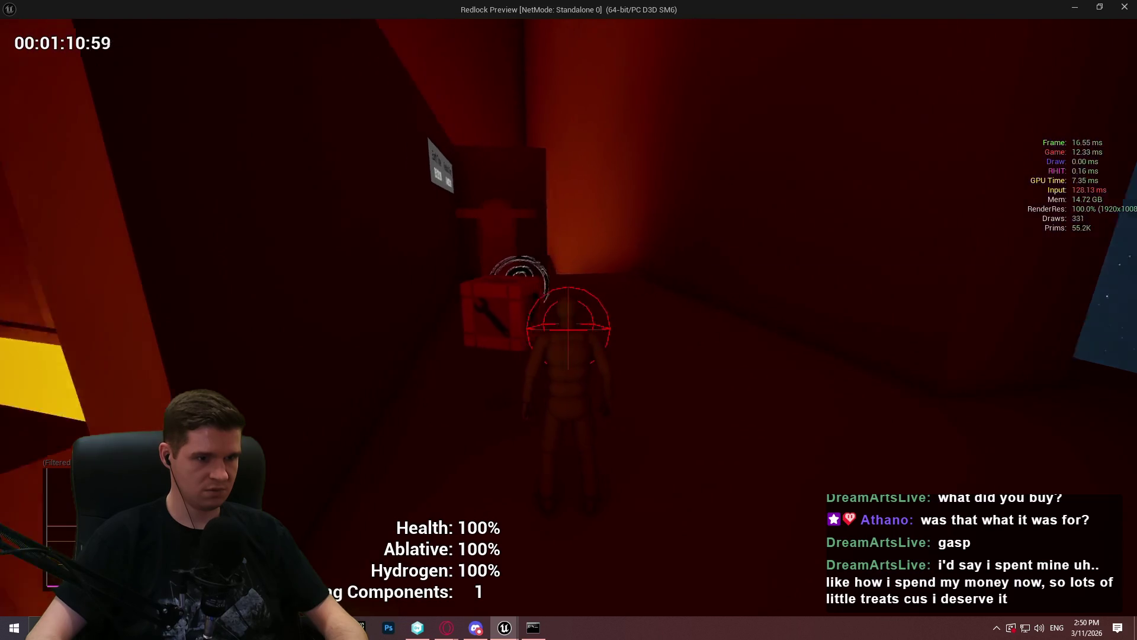
mouse_move(569, 325)
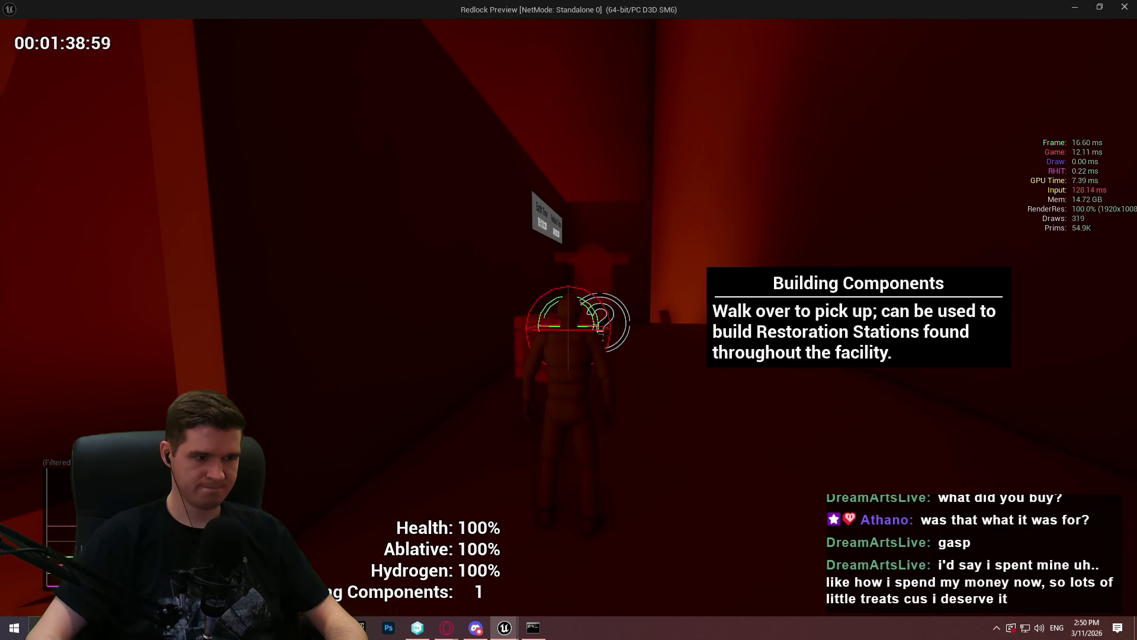
key("Escape")
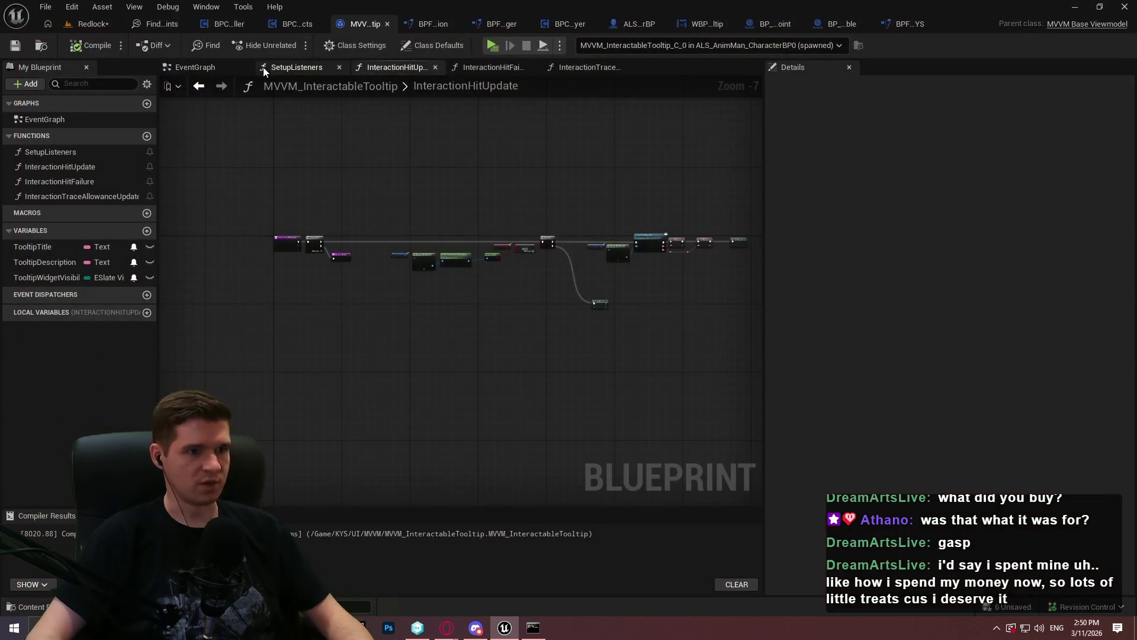
Step: In the Redlock level editor, enable the Output Log's Clear on PIE setting and start play
left_click(88, 23)
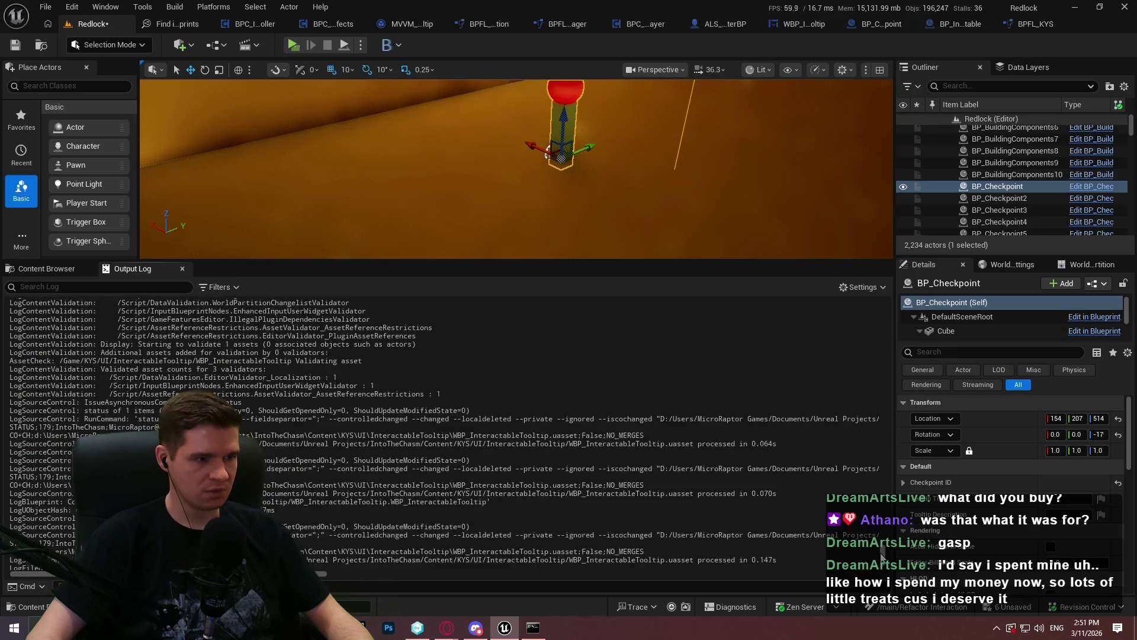
left_click(859, 287)
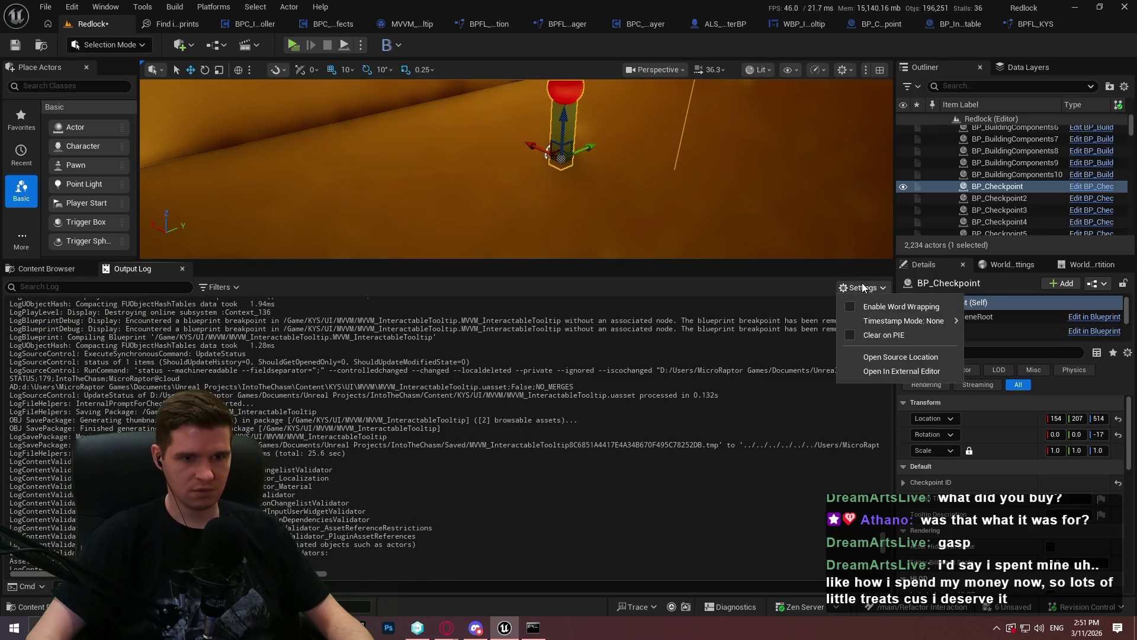
left_click(857, 335)
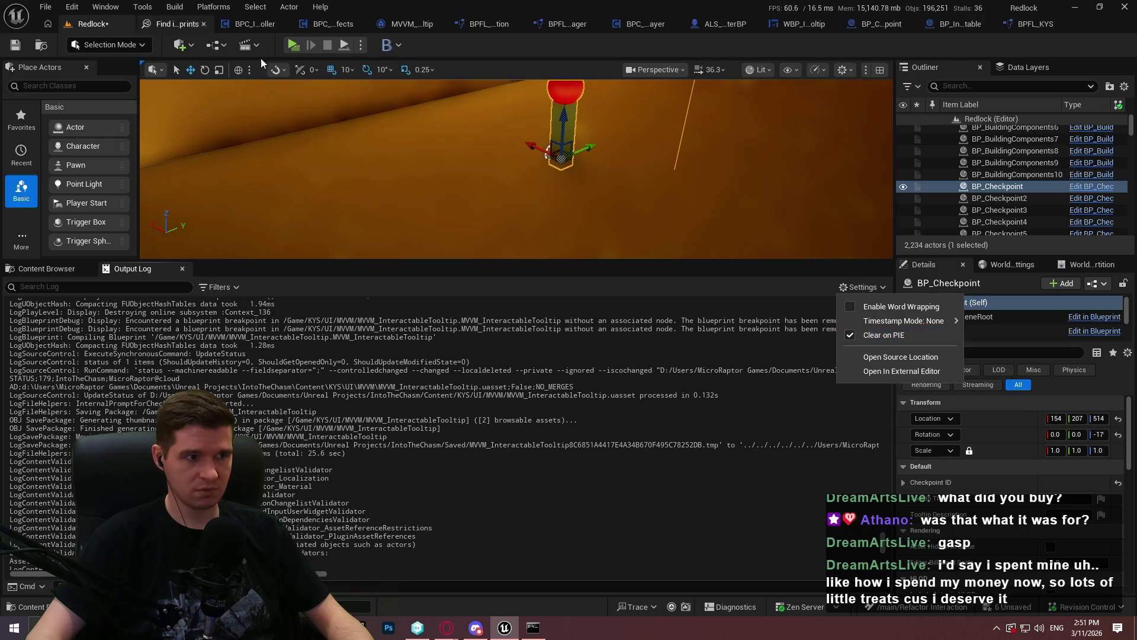
left_click(303, 53)
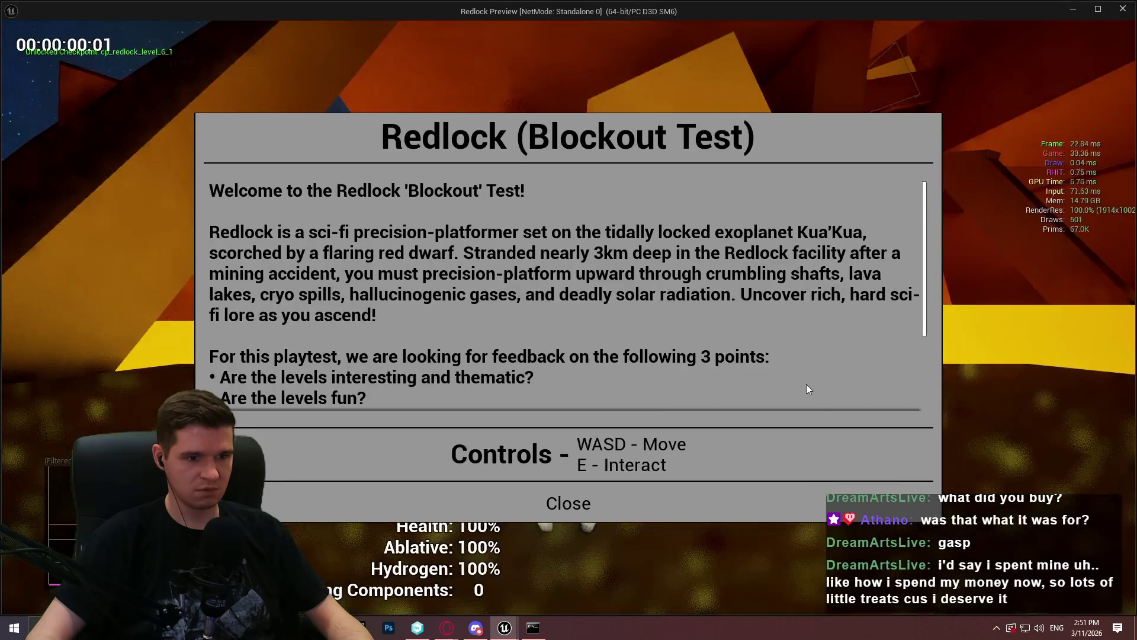
key("Escape")
Step: Turn Clear on PIE back off, scroll to the log's start, and enlarge the viewport
left_click(862, 287)
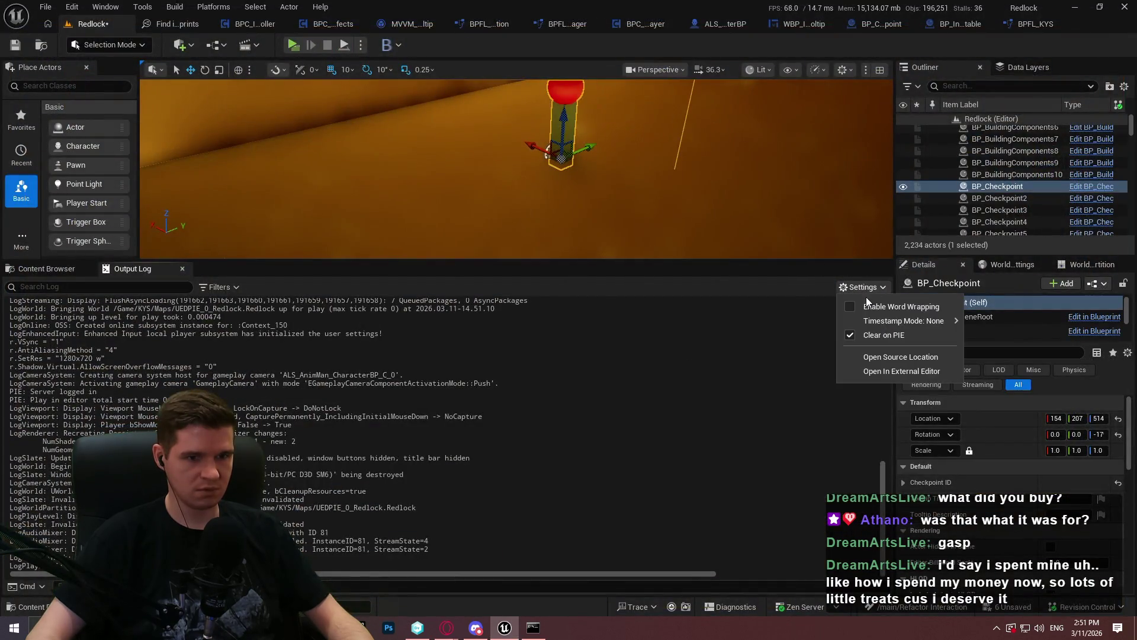
left_click(852, 335)
left_click(879, 478)
scroll(882, 476, "up", 2)
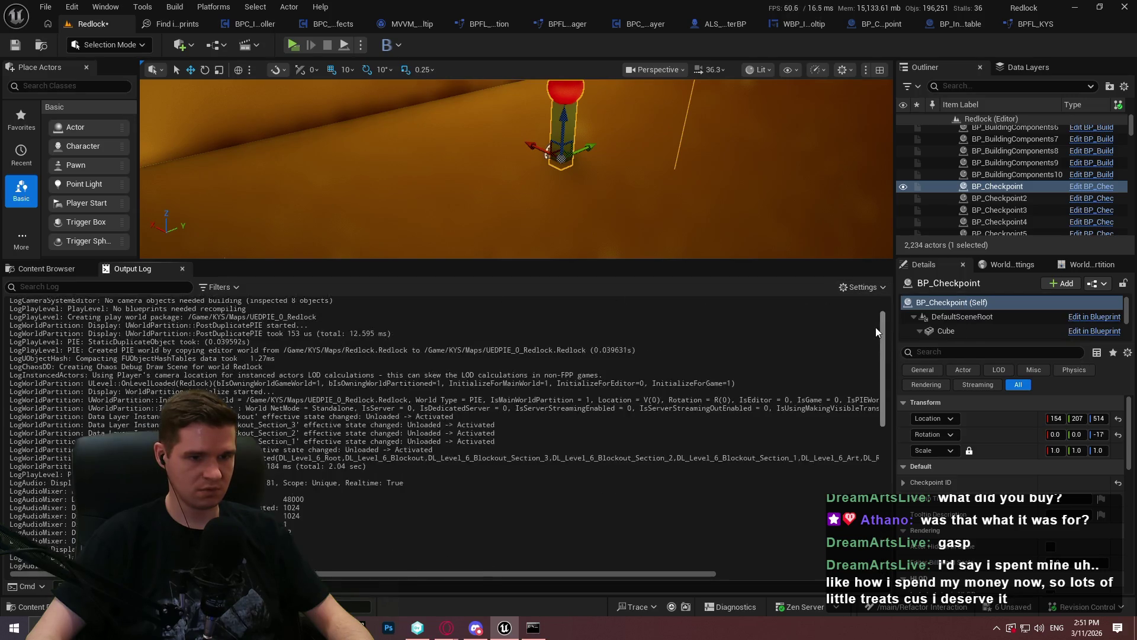
mouse_move(882, 474)
left_mouse_down()
mouse_move(883, 324)
mouse_move(882, 518)
left_mouse_up()
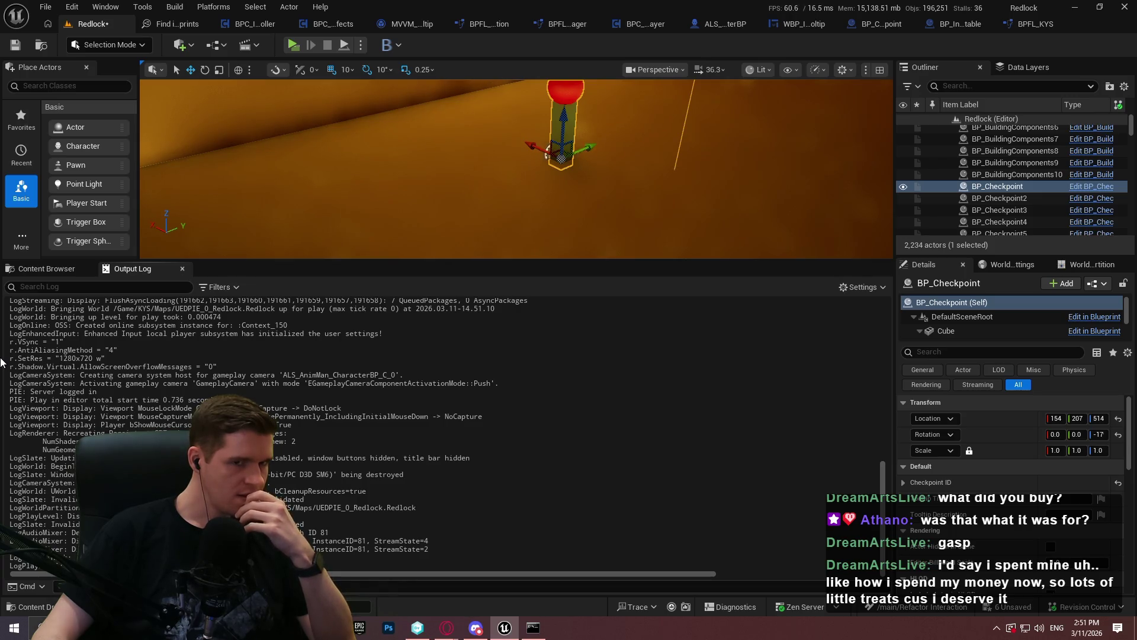
left_click_drag(510, 259, 477, 399)
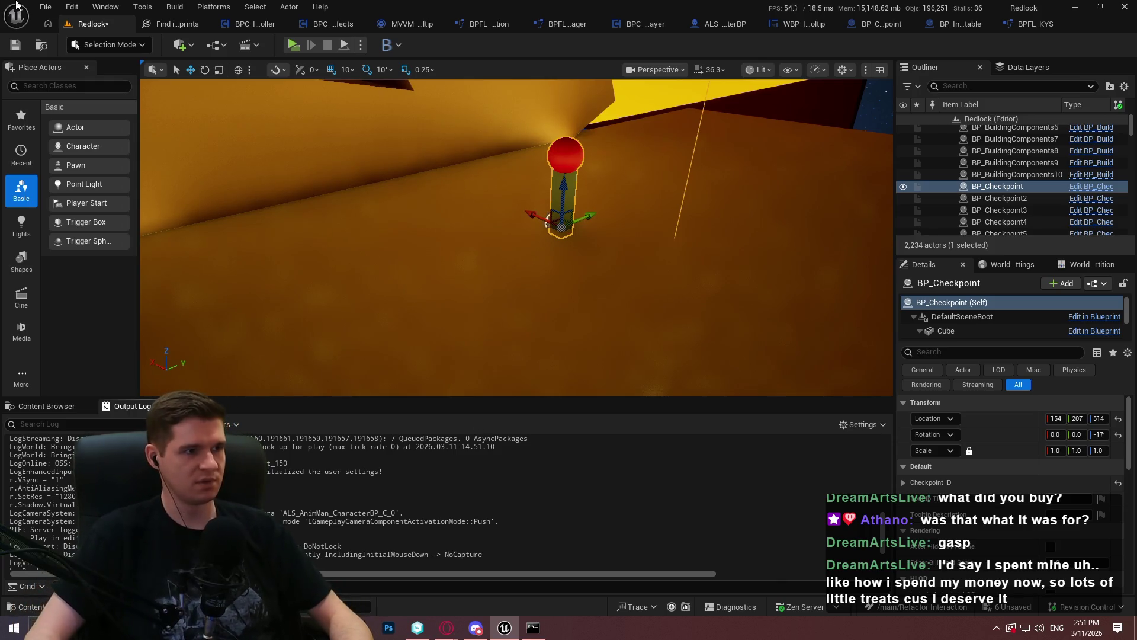
Step: Search Editor Preferences for 'vsync', then return to the Redlock level and close the standalone preview
left_click(72, 6)
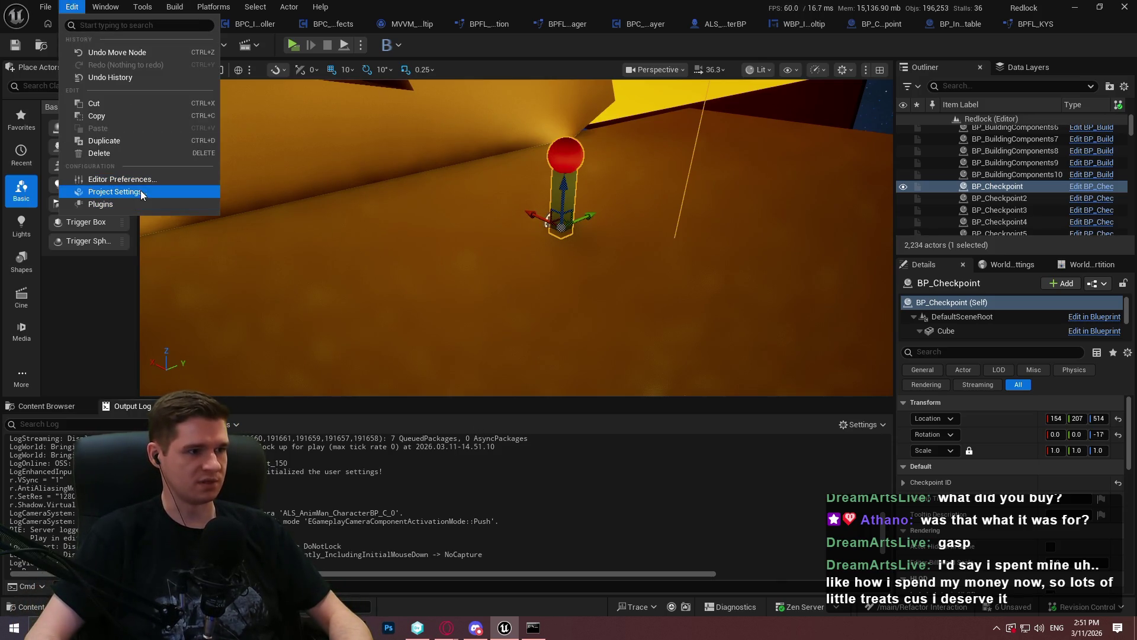
left_click(113, 179)
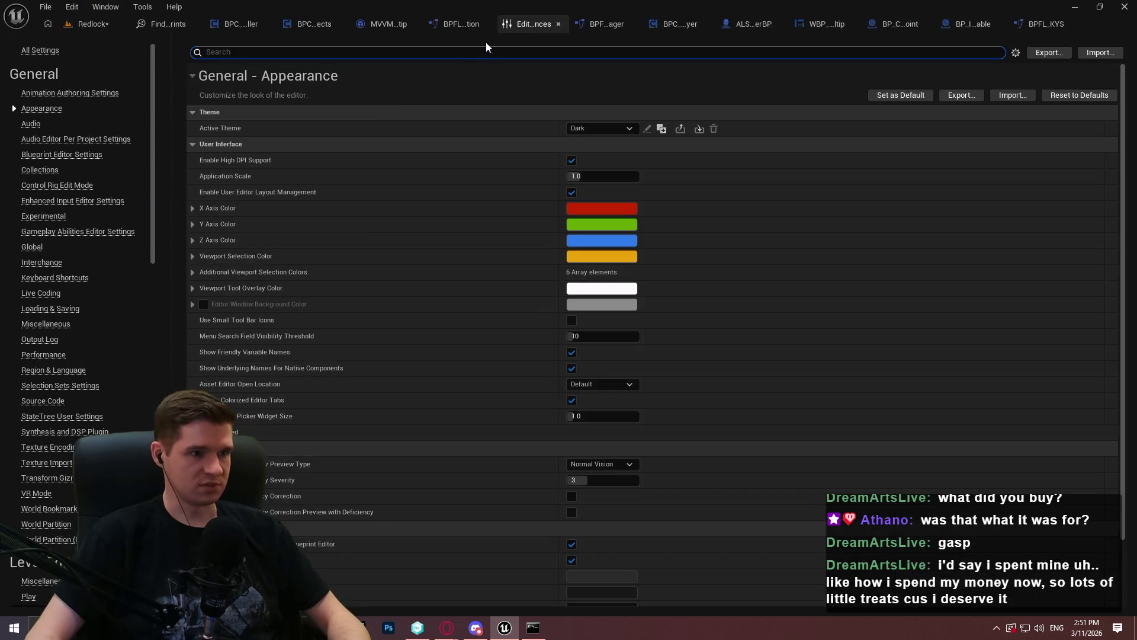
type("vsy")
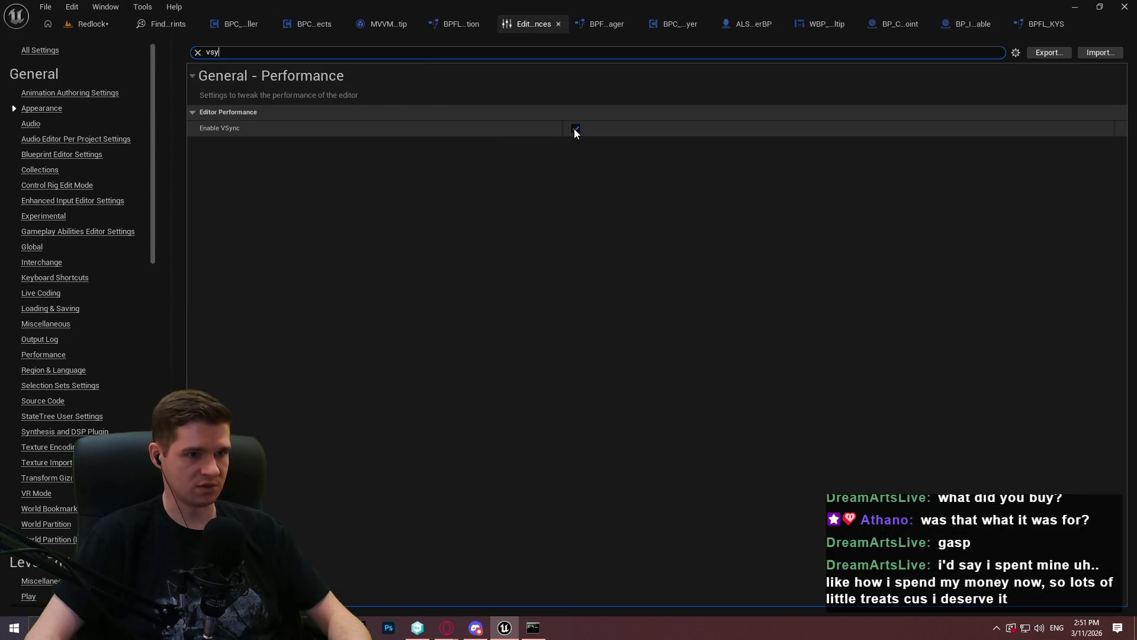
left_click(89, 26)
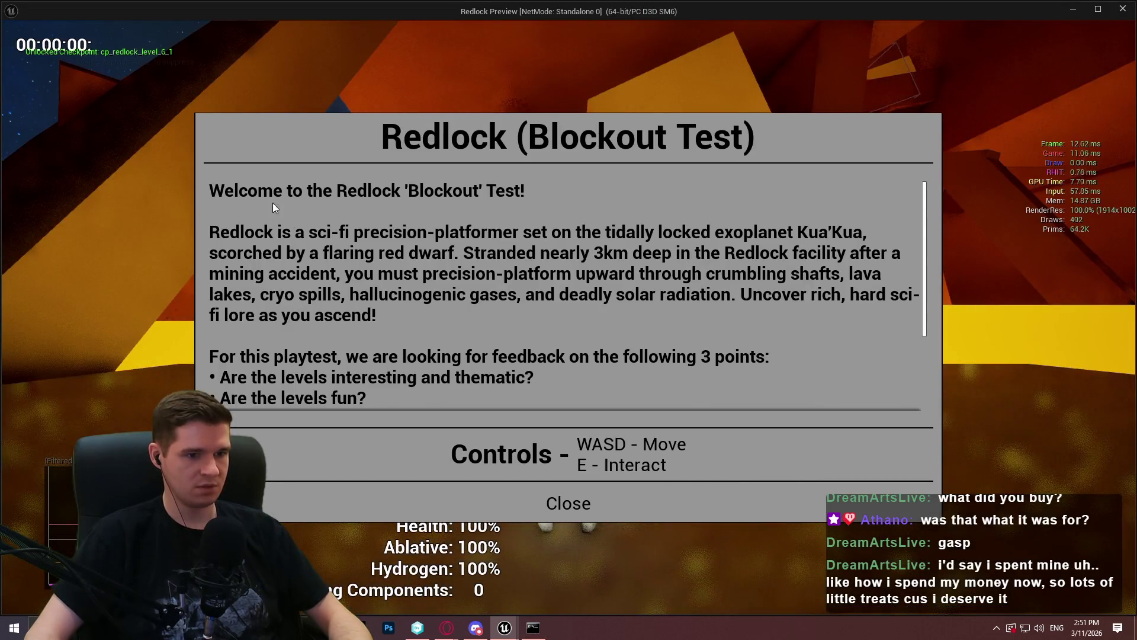
key("Escape")
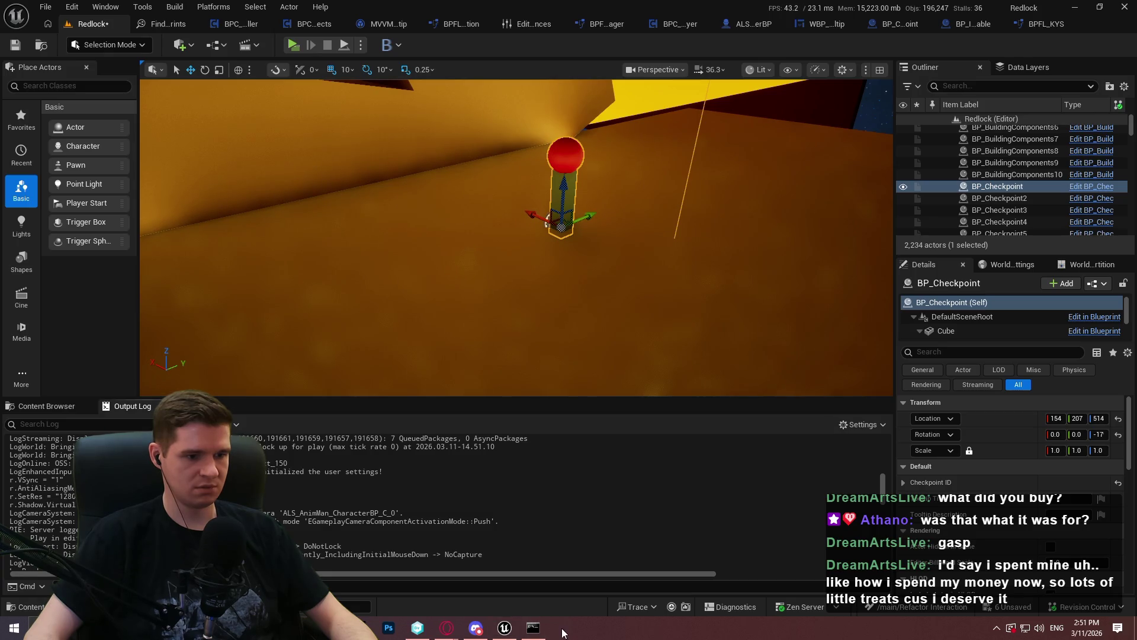
Step: Close the terminal and Task Manager, then quit the editor saving the five modified blueprints
mouse_move(542, 632)
left_click(589, 545)
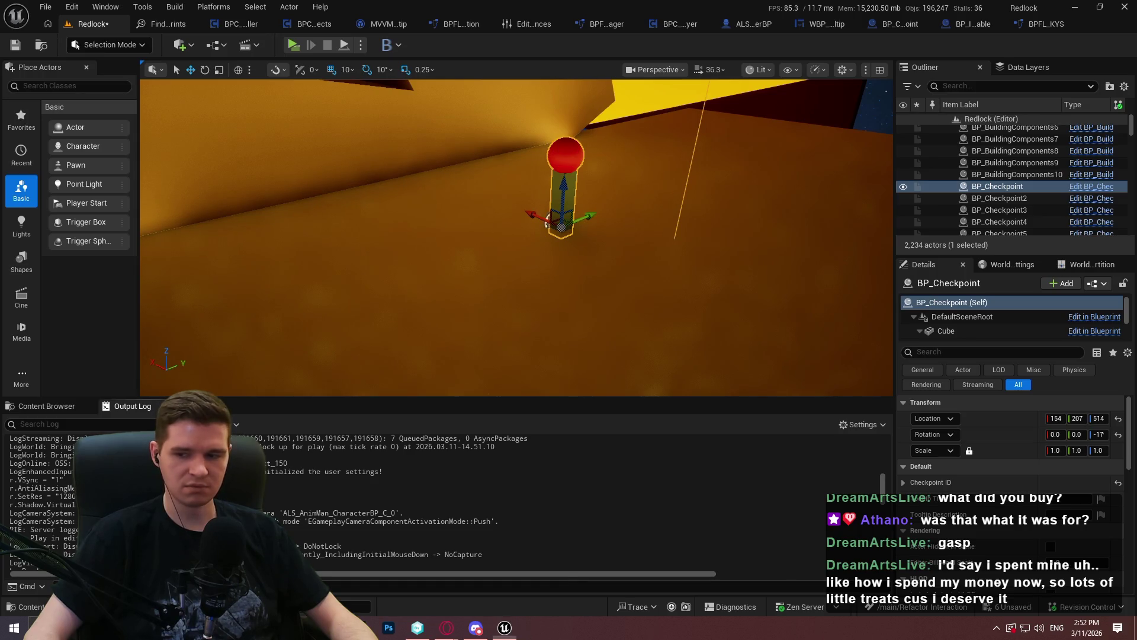
key("ctrl+shift+Escape")
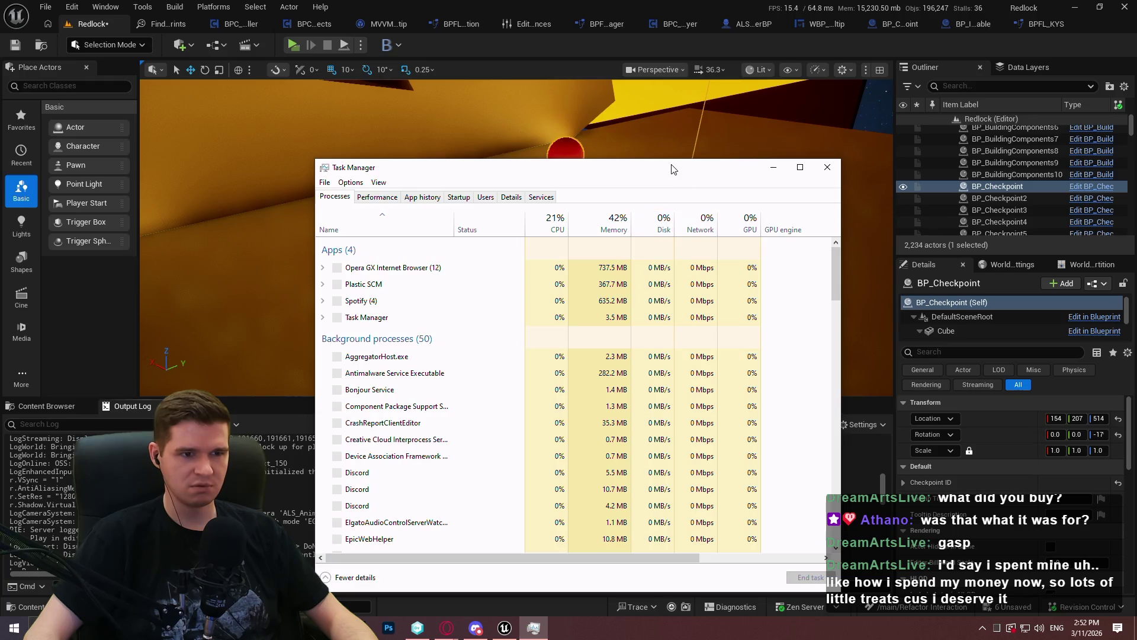
left_click(828, 167)
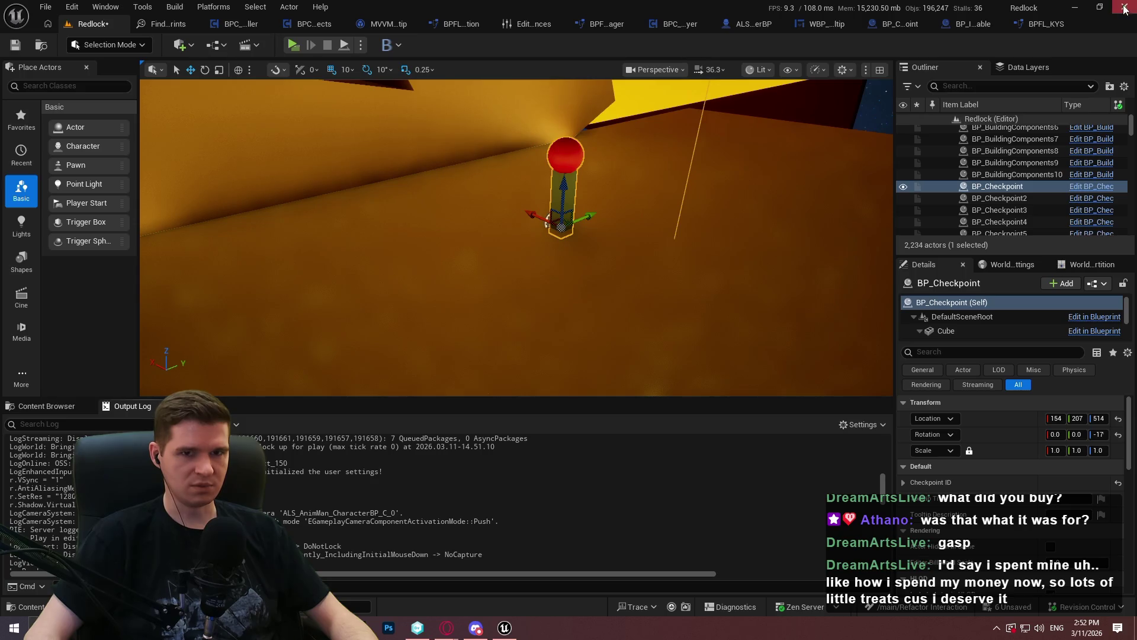
left_click(1124, 7)
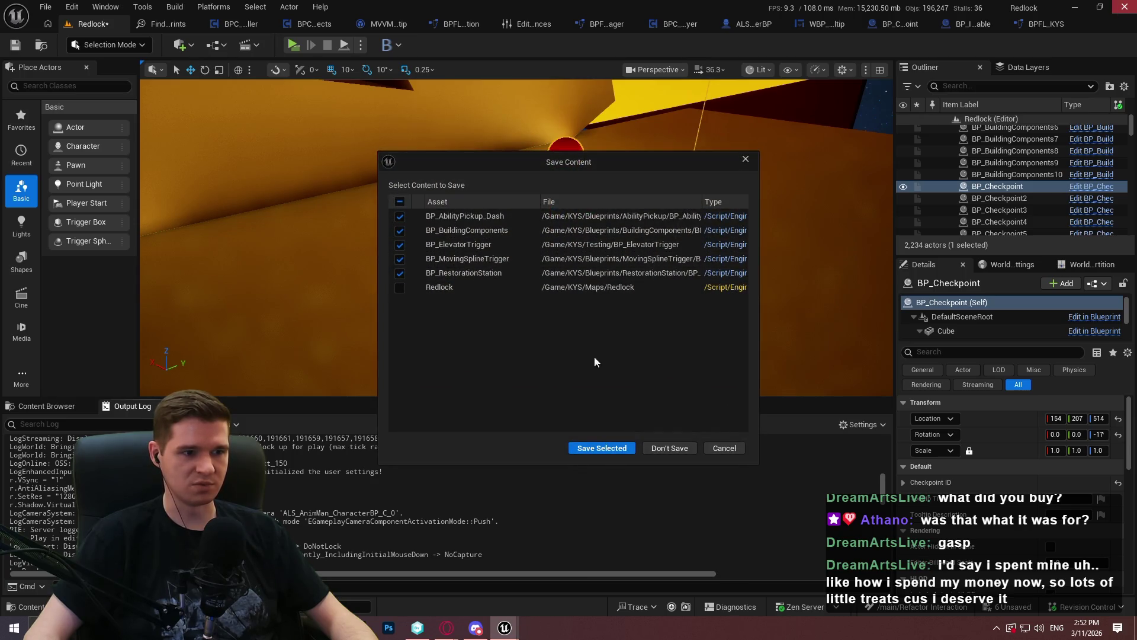
left_click(591, 448)
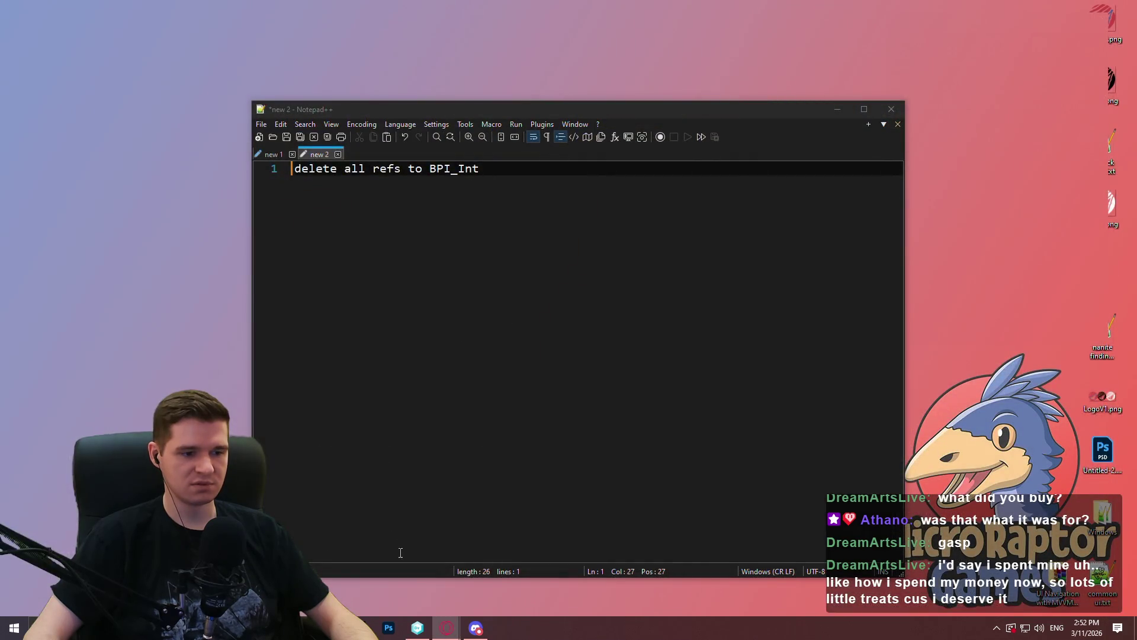
Step: Bring the version control app to the front
left_click(418, 628)
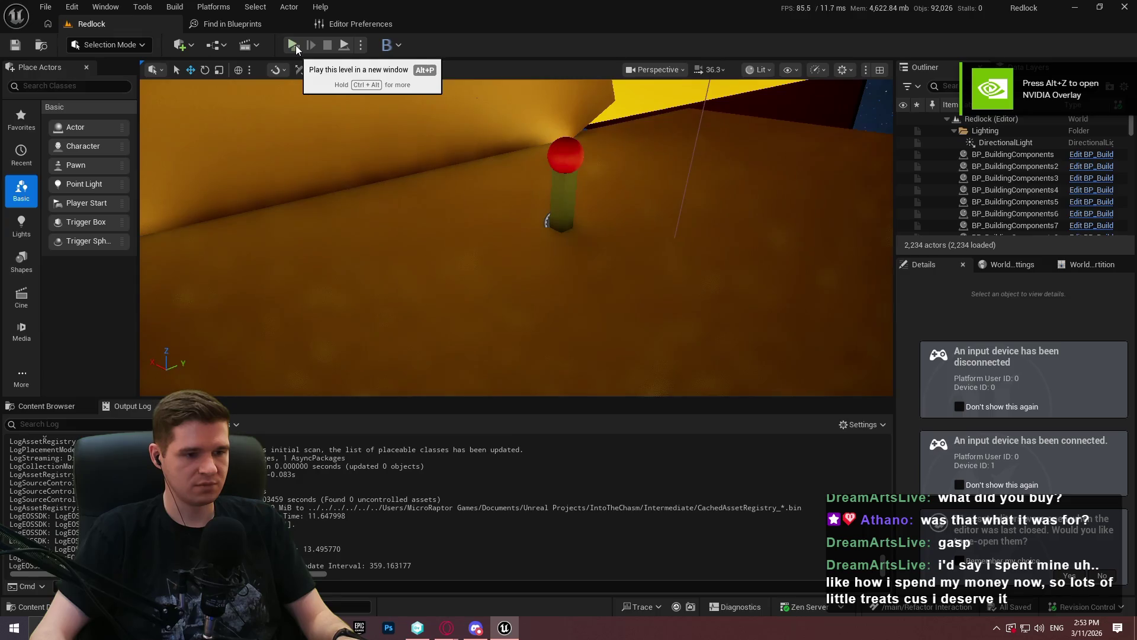
Step: Start play with Alt+P and review the Output Log, resizing it against the viewport
key("alt+p")
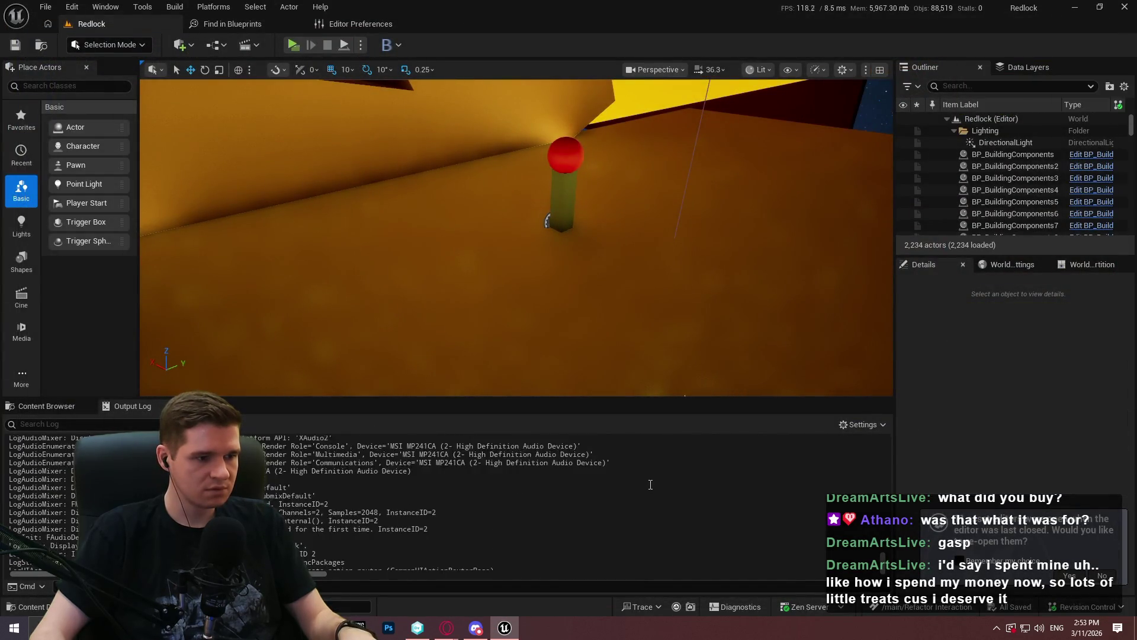
scroll(870, 554, "up", 10)
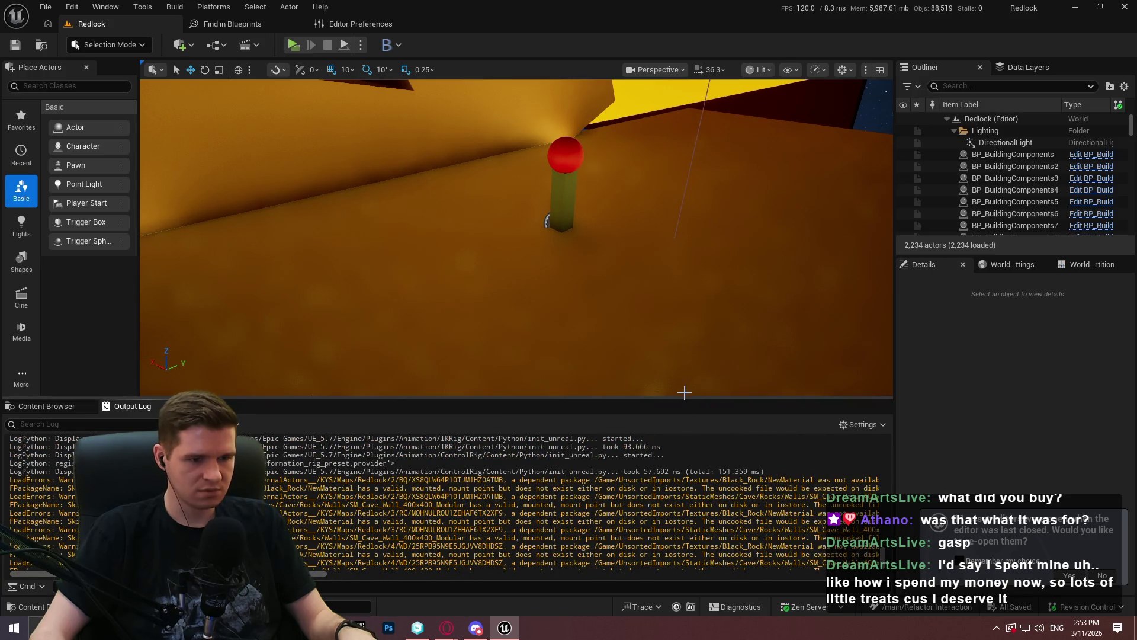
left_click_drag(681, 398, 685, 203)
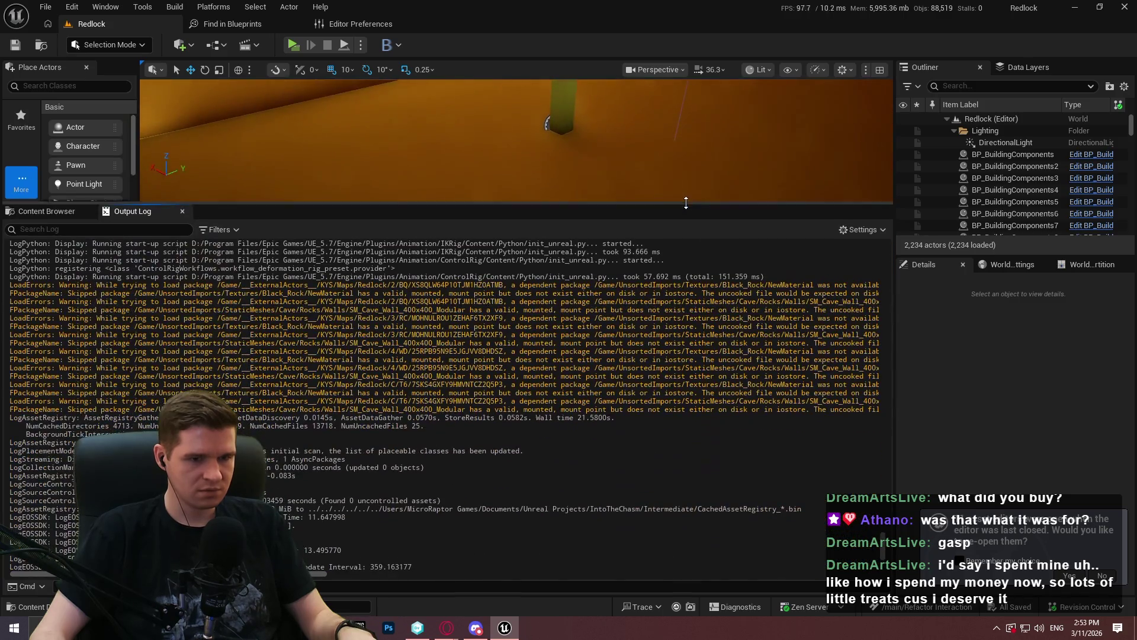
scroll(889, 541, "up", 15)
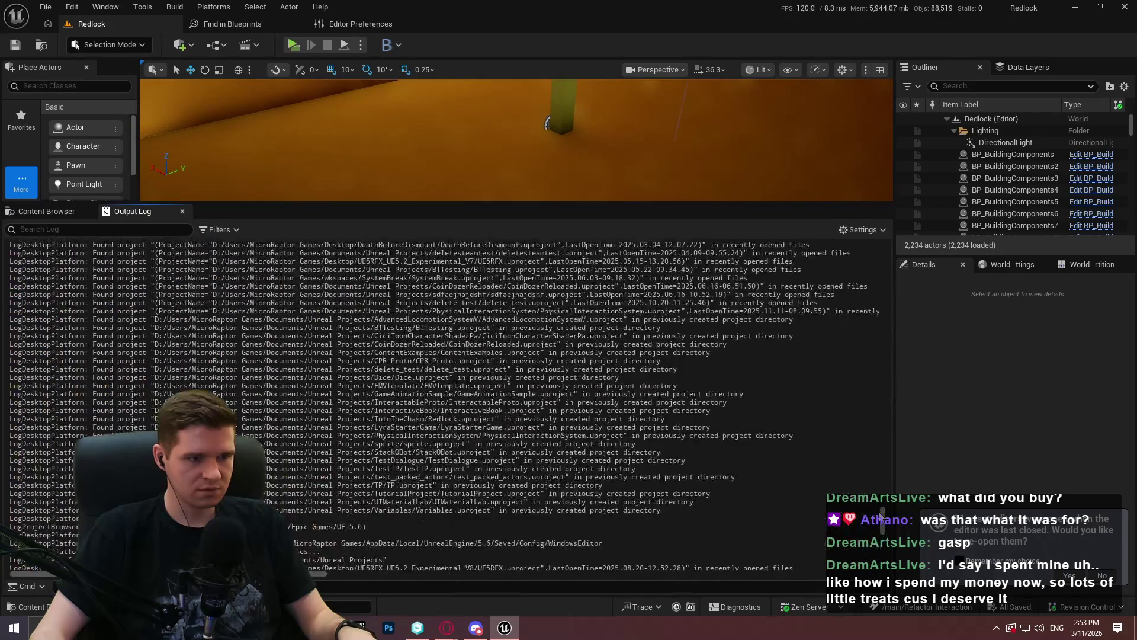
left_click_drag(883, 256, 882, 561)
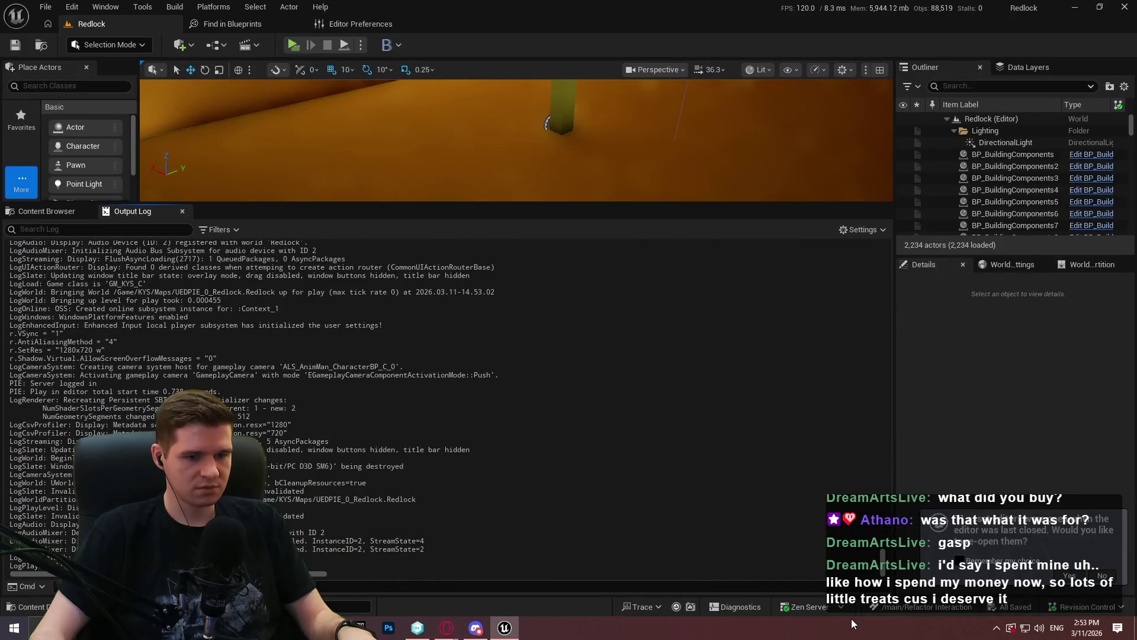
left_click_drag(620, 204, 613, 396)
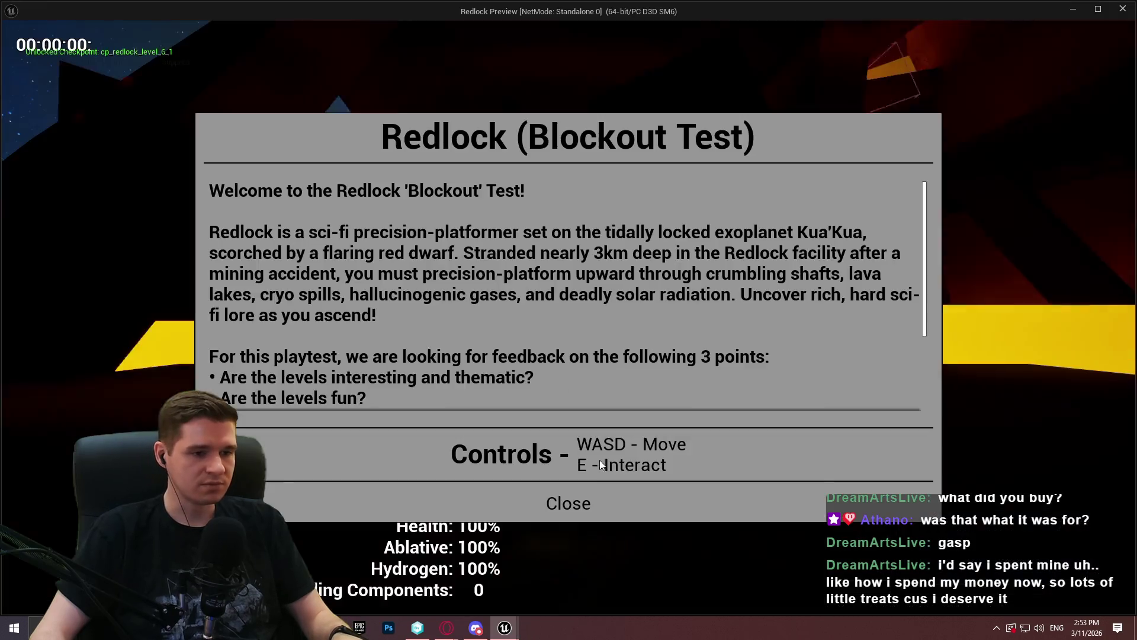
Step: In the standalone game, unlock all checkpoints, teleport into the facility, and switch back to the editor
left_click(569, 597)
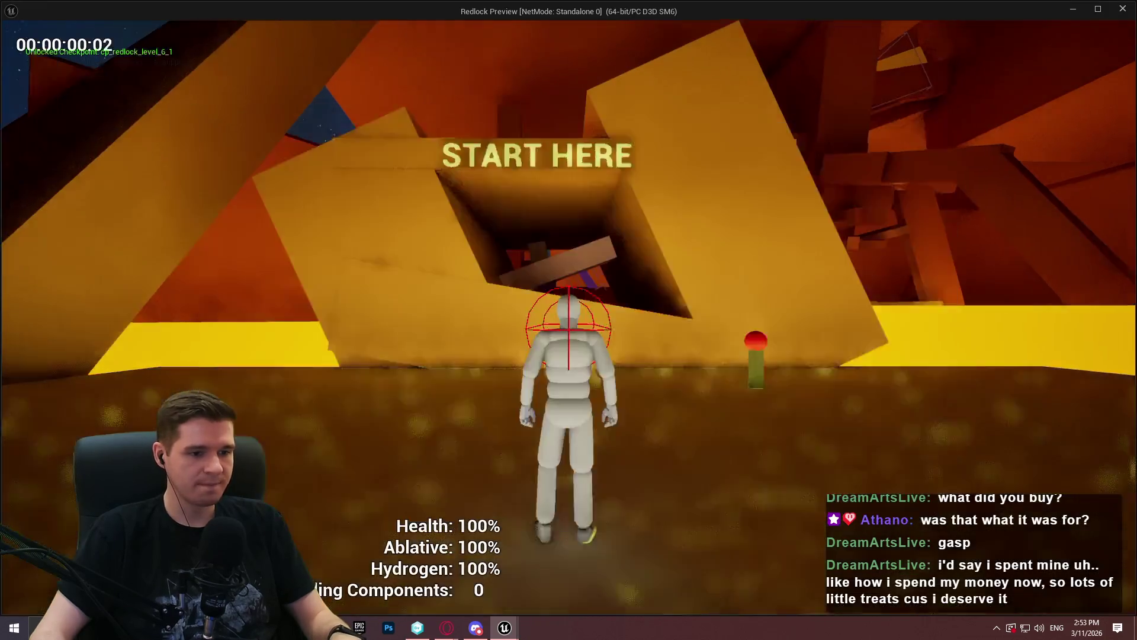
key("w")
key("e")
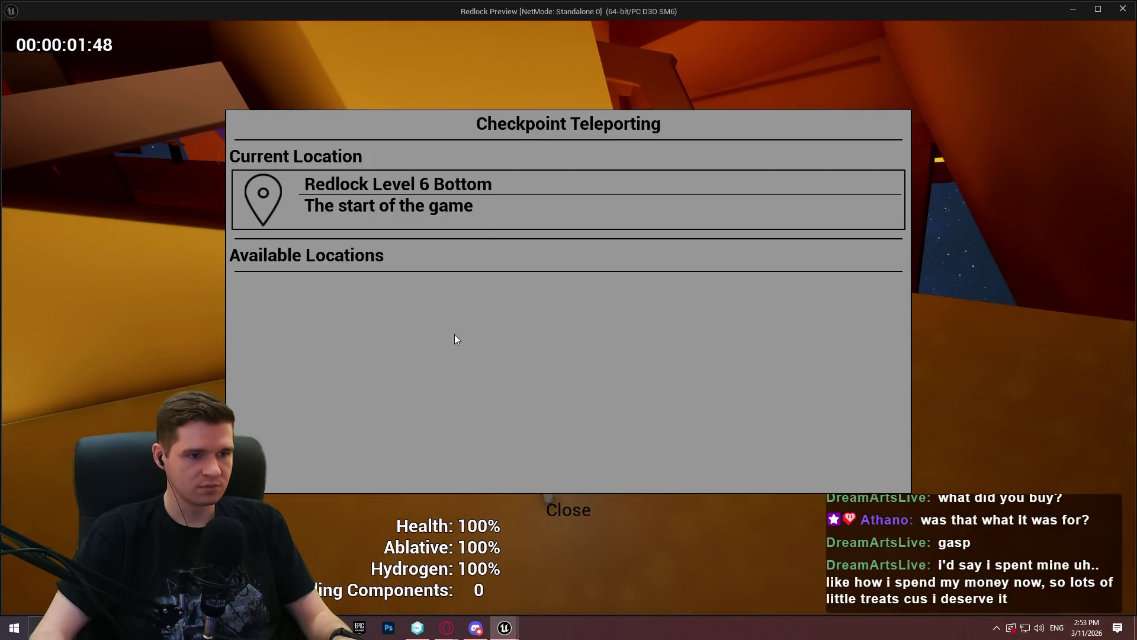
left_click(568, 510)
key("Escape")
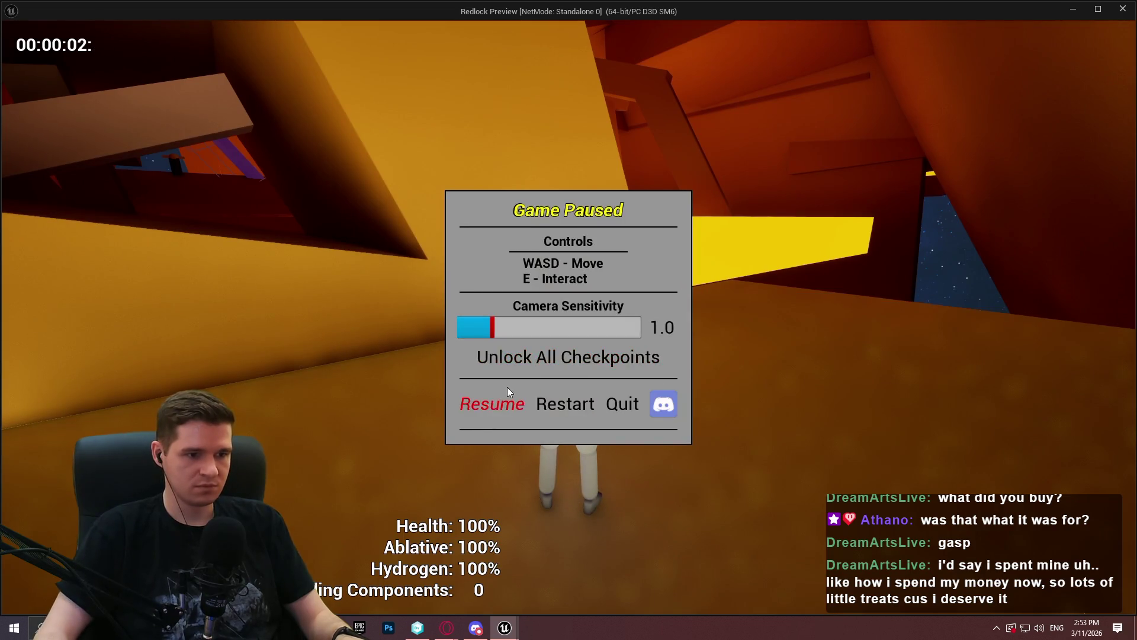
left_click(507, 388)
left_click(830, 370)
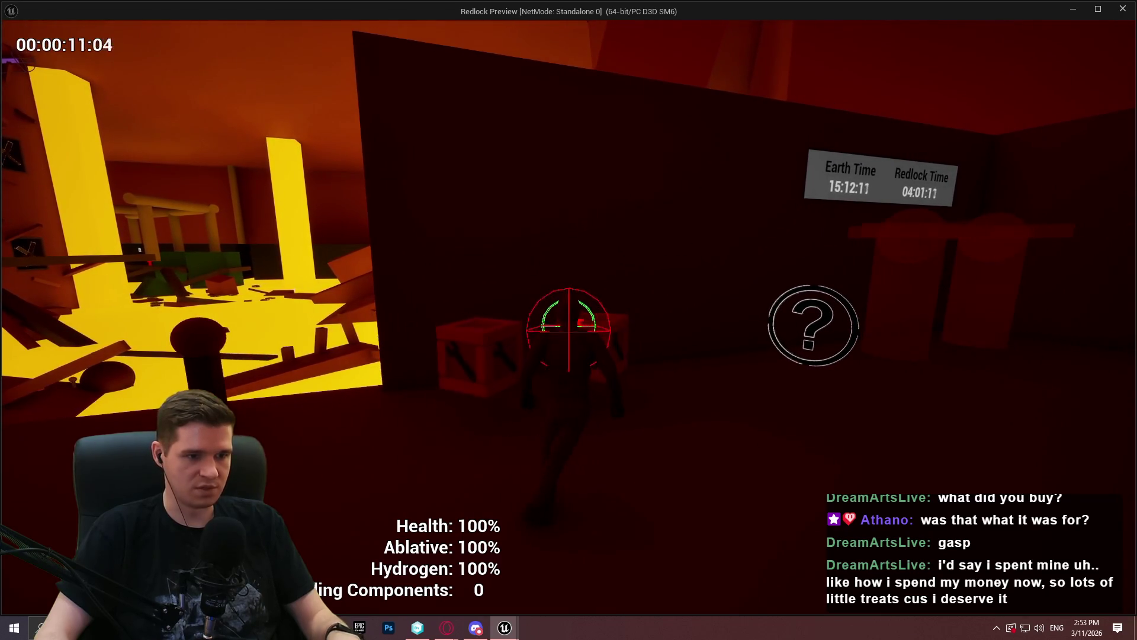
key("super")
key("alt+Tab")
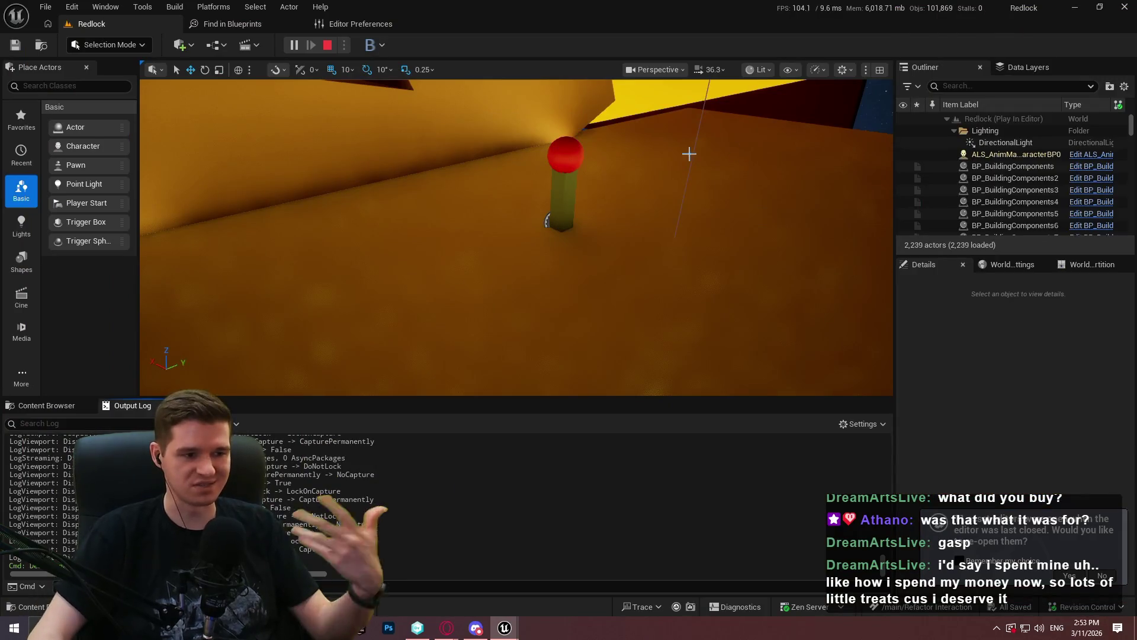
Step: Open BPC_SimplePlayerInteraction_Player from the SimplePlayerInteraction plugin's Blueprints/PlayerComponent folder
left_click(40, 404)
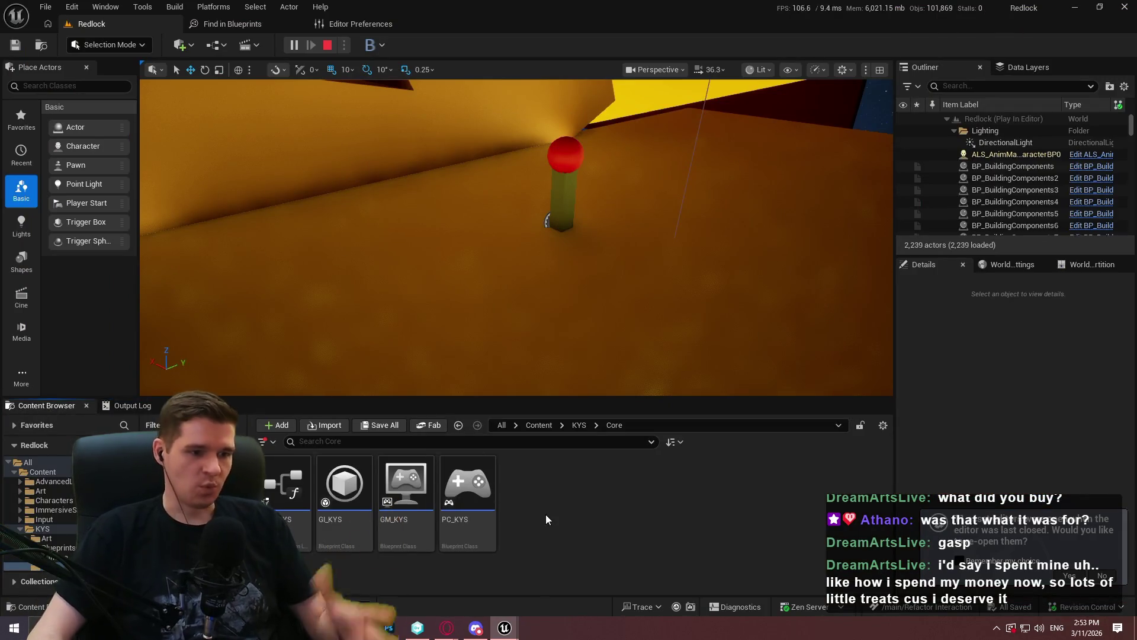
left_click(578, 425)
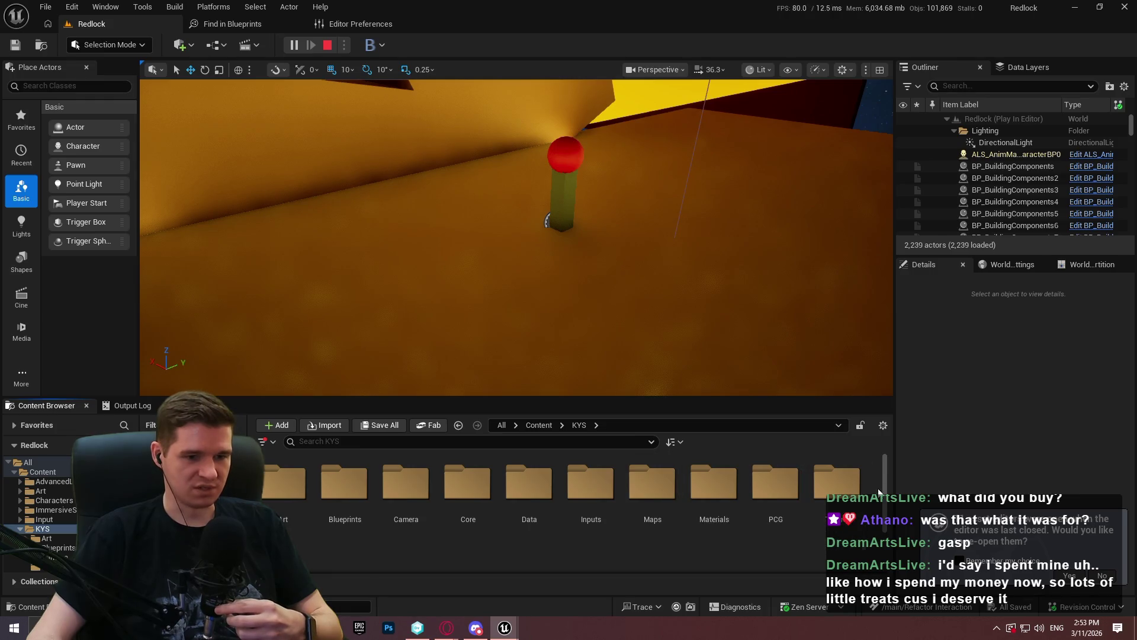
scroll(888, 503, "down", 2)
left_click_drag(888, 513, 885, 480)
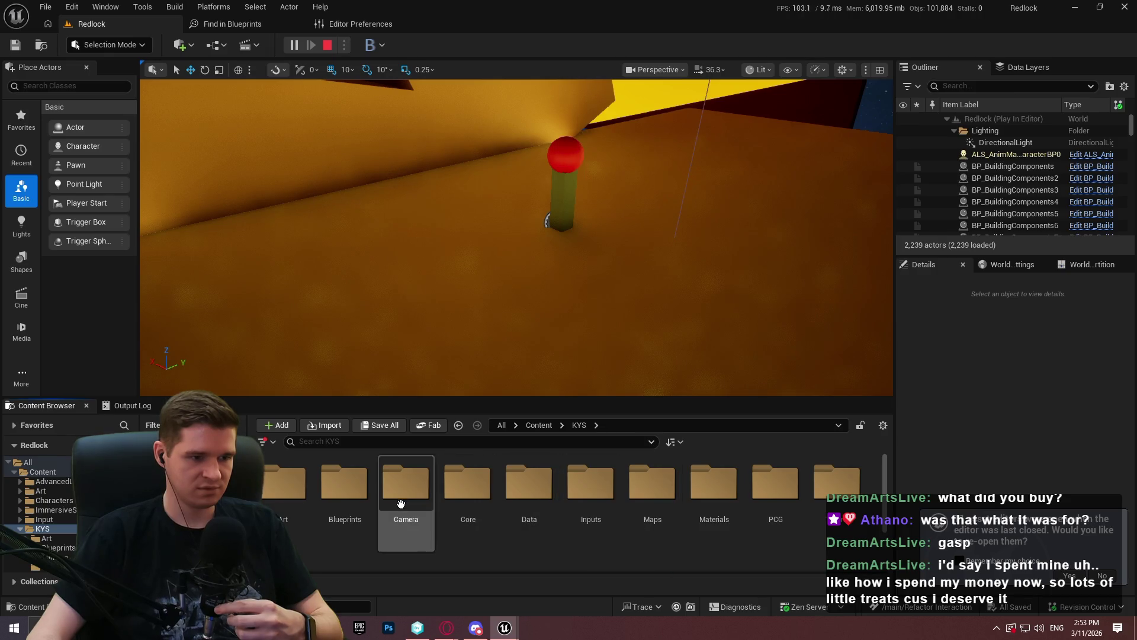
scroll(41, 504, "down", 5)
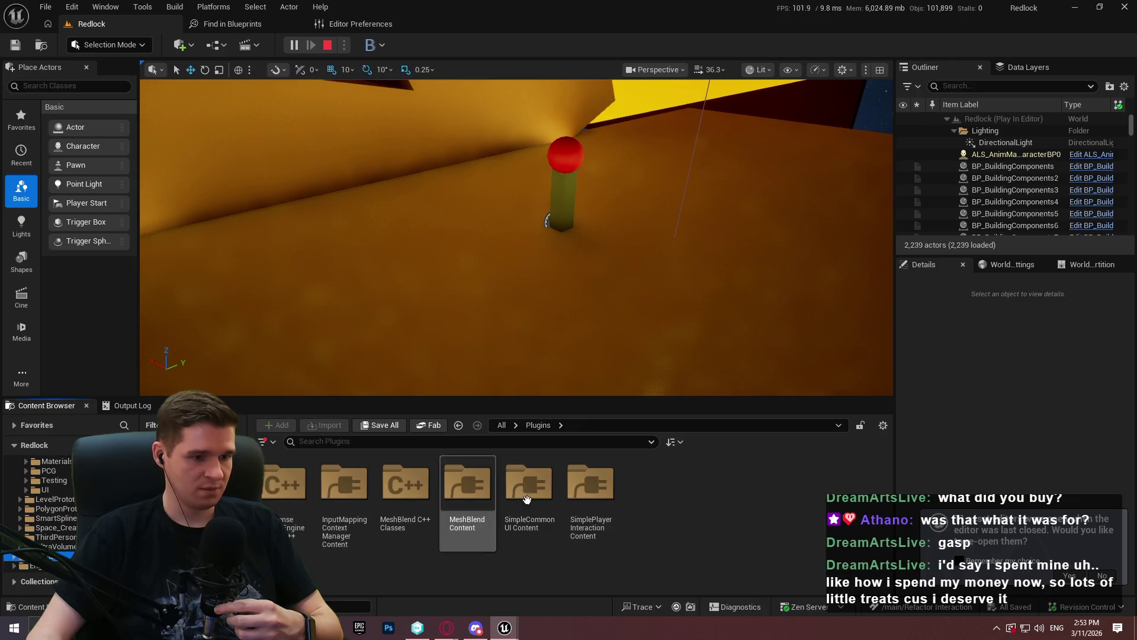
double_click(591, 491)
double_click(300, 515)
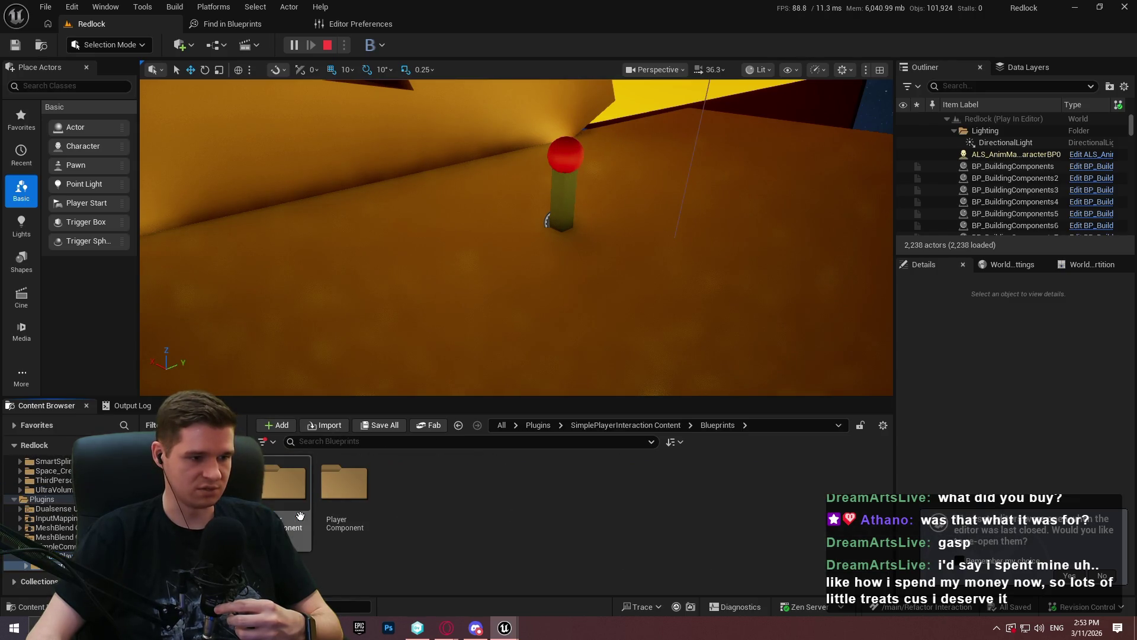
double_click(332, 516)
left_click(297, 518)
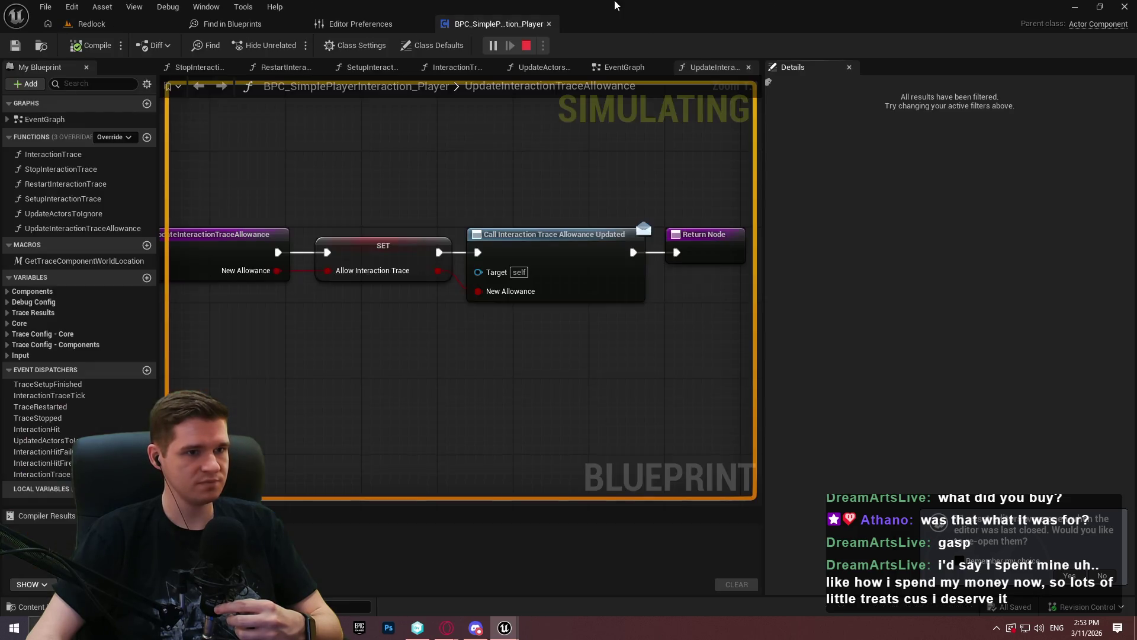
Step: Debug the spawned player's component on InteractionTrace and select the Call Interaction Hit Fire Once node
left_click(450, 72)
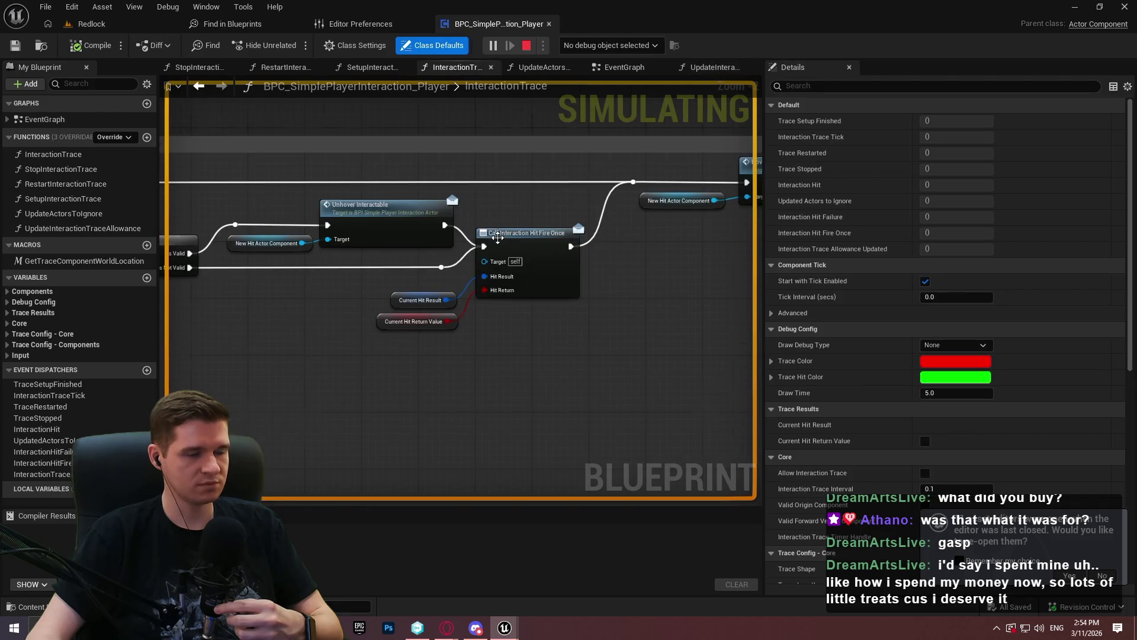
left_click(643, 48)
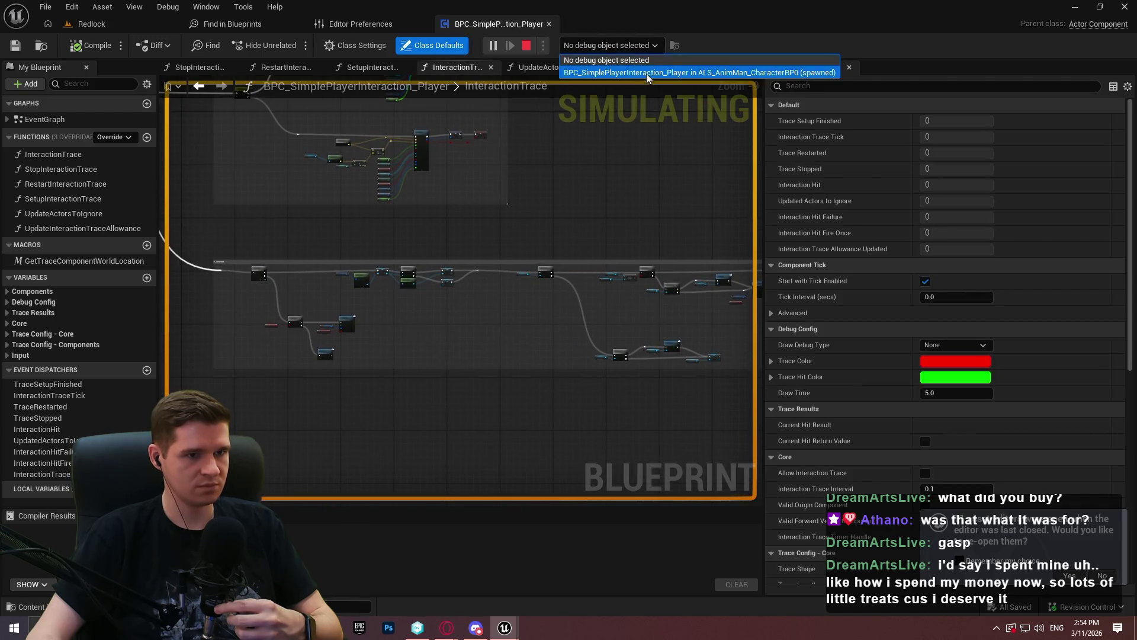
left_click(646, 71)
scroll(550, 251, "up", 4)
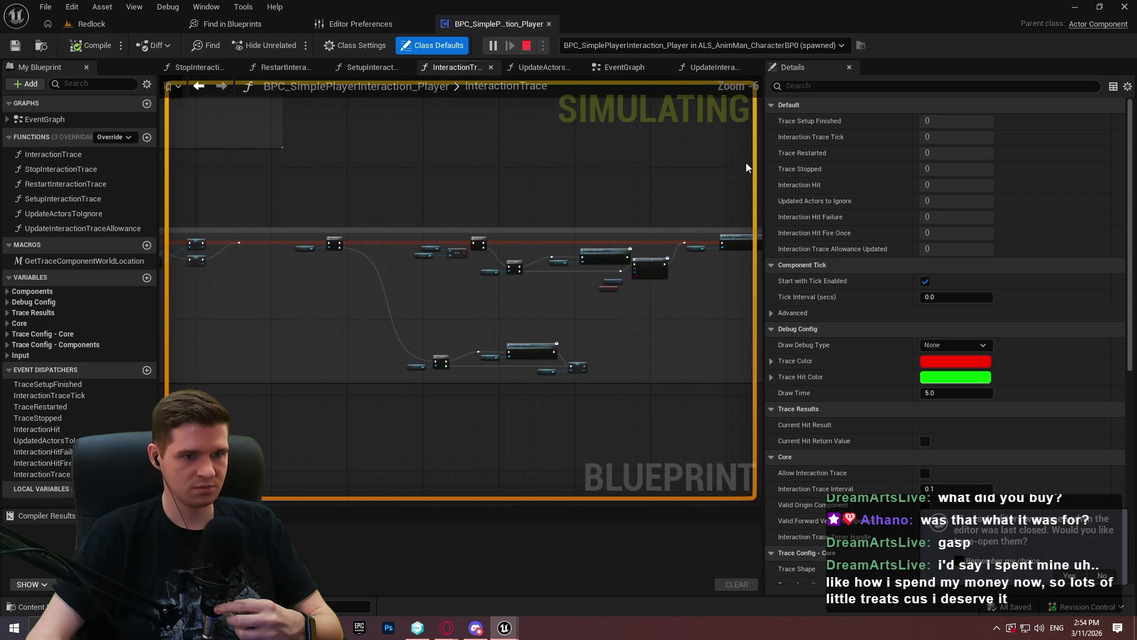
mouse_move(765, 143)
left_mouse_down()
mouse_move(928, 149)
mouse_move(900, 149)
left_mouse_up()
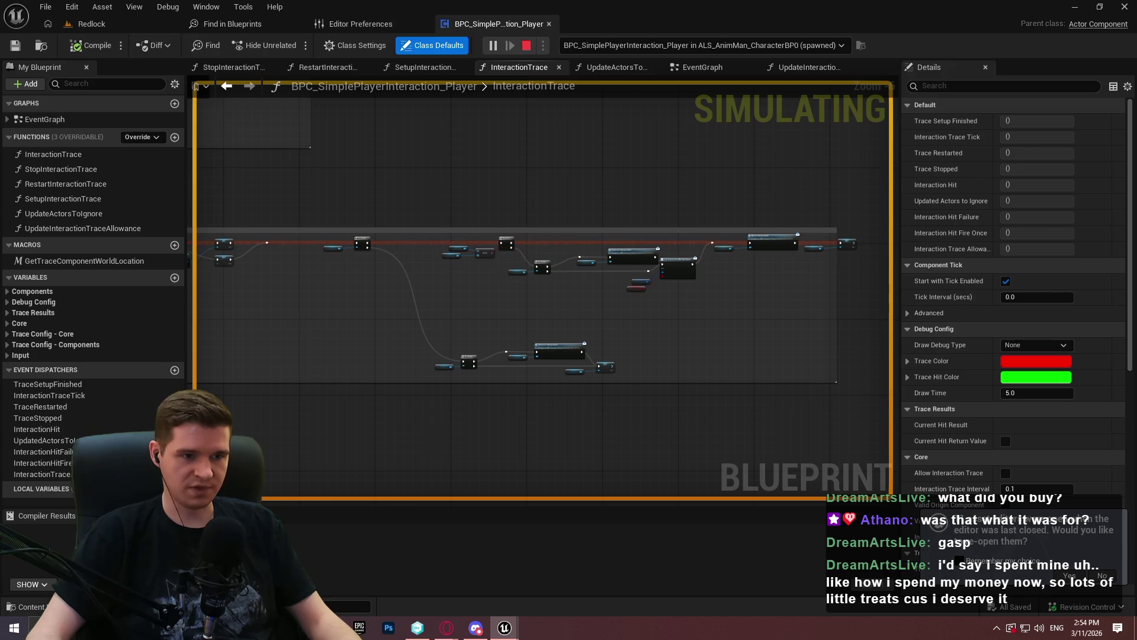
key("super")
key("Escape")
scroll(688, 286, "up", 5)
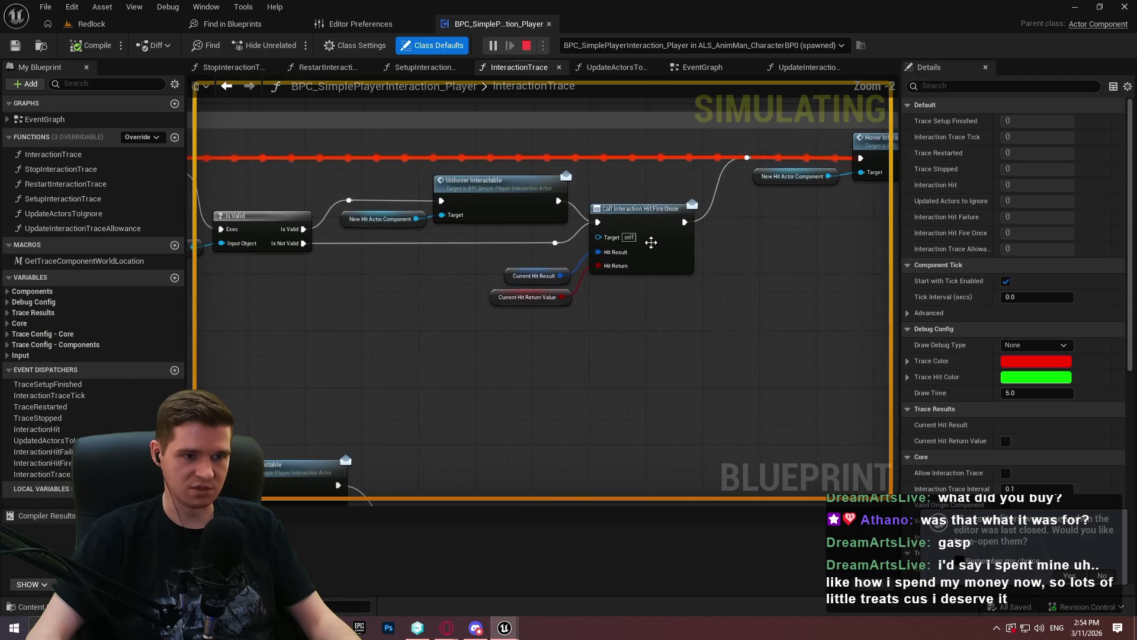
left_click(650, 243)
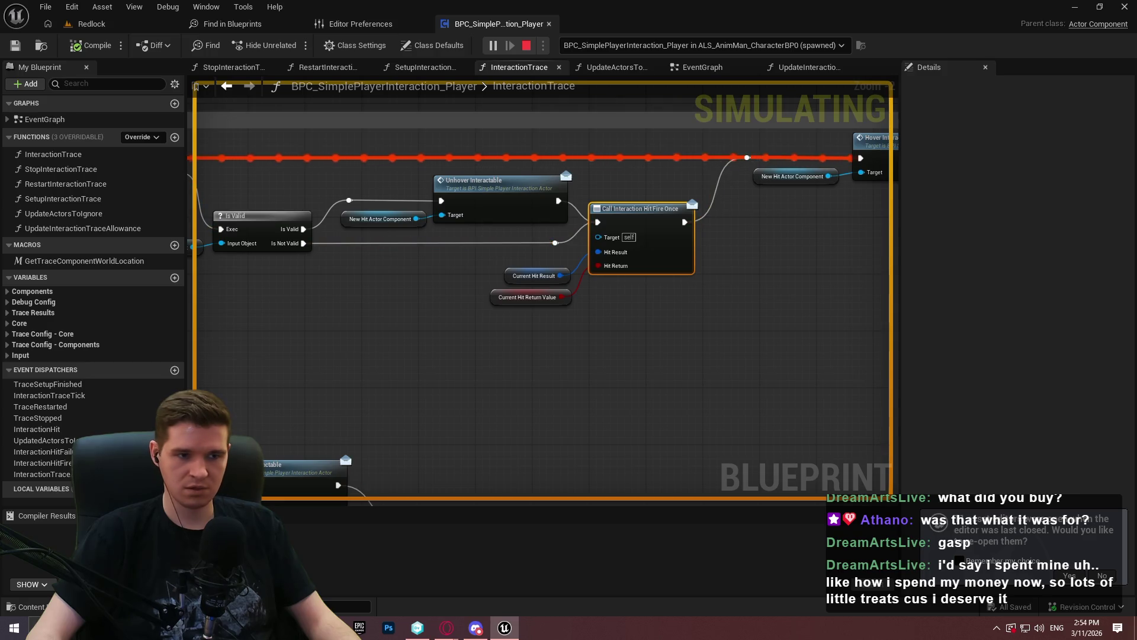
Step: Stop the play session and go back to the Redlock level editor
key("Escape")
left_click(654, 256)
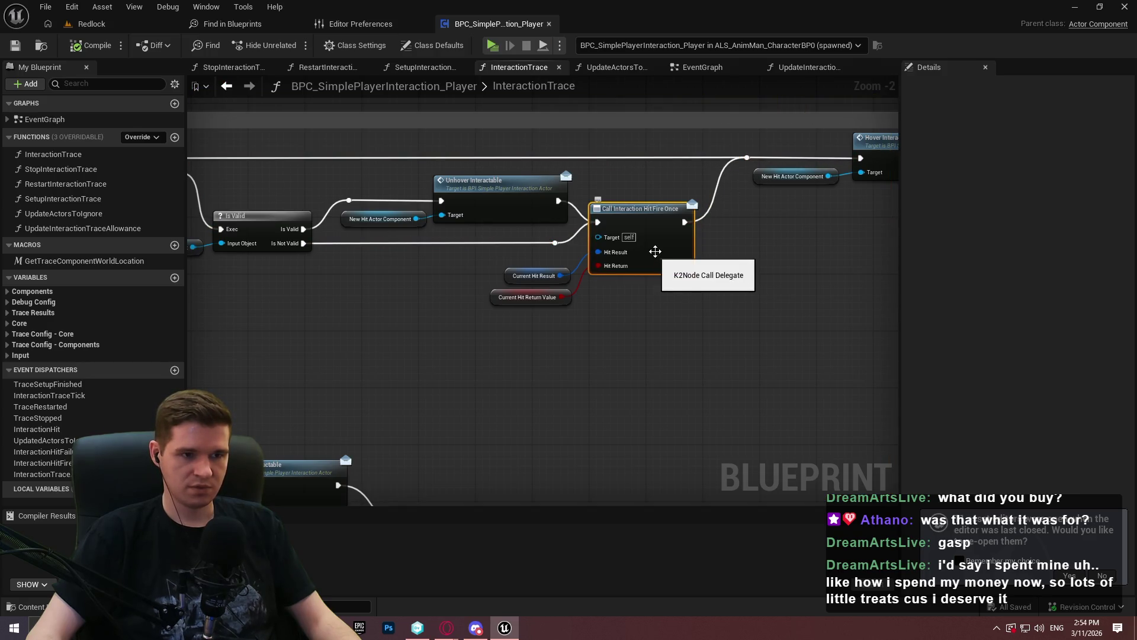
left_click(100, 25)
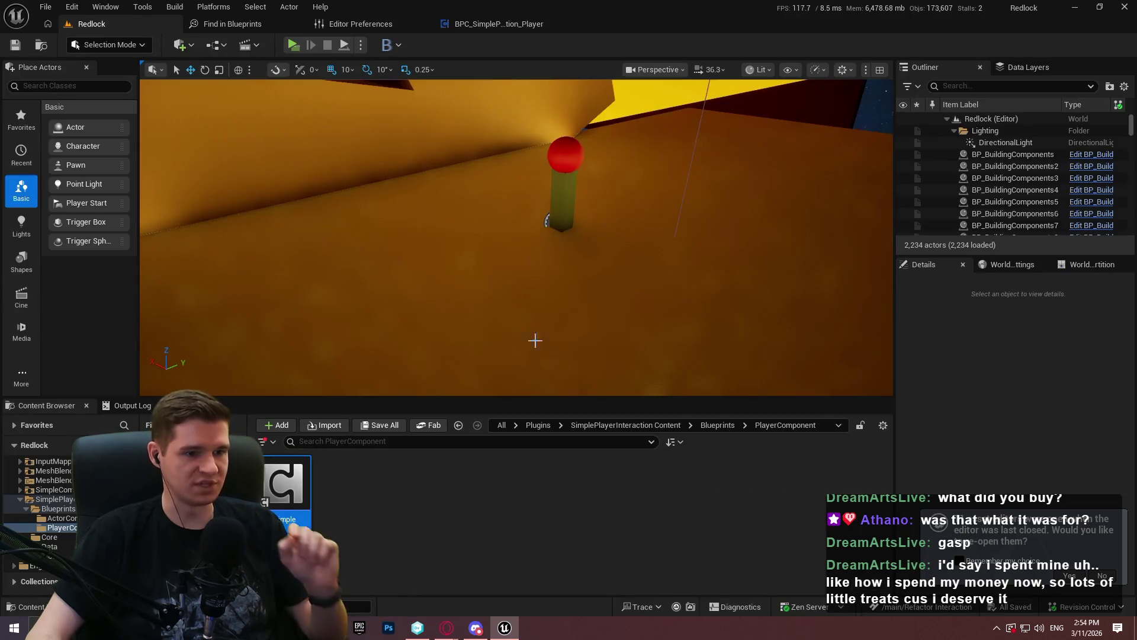
Step: Open BP_Interactable from the KYS/Blueprints/Interactable folder
left_click(533, 423)
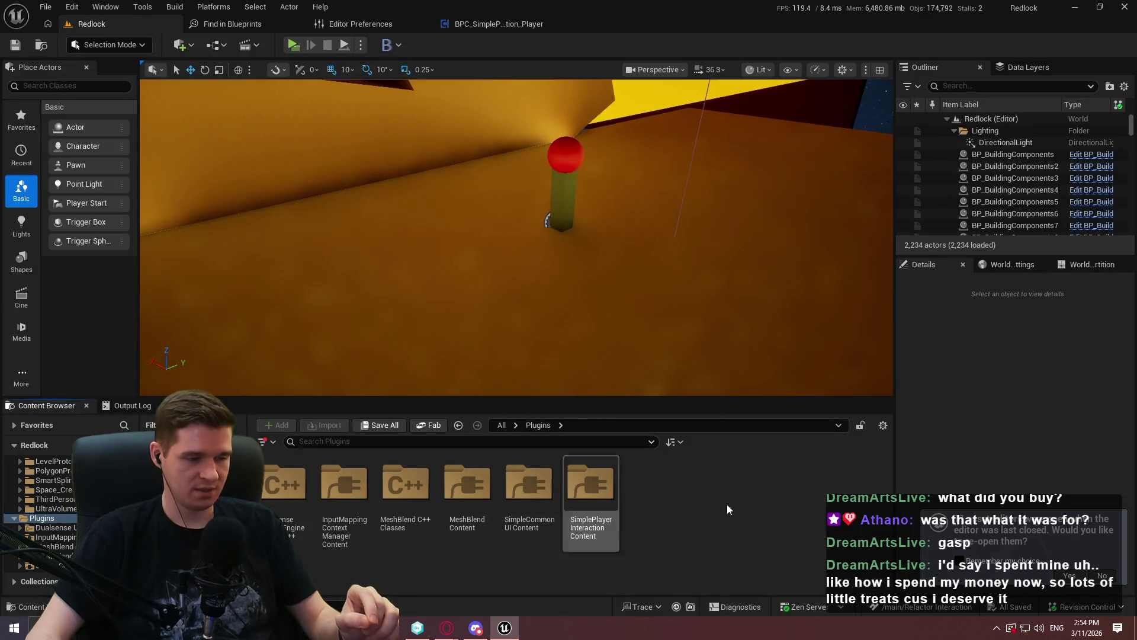
scroll(41, 510, "up", 5)
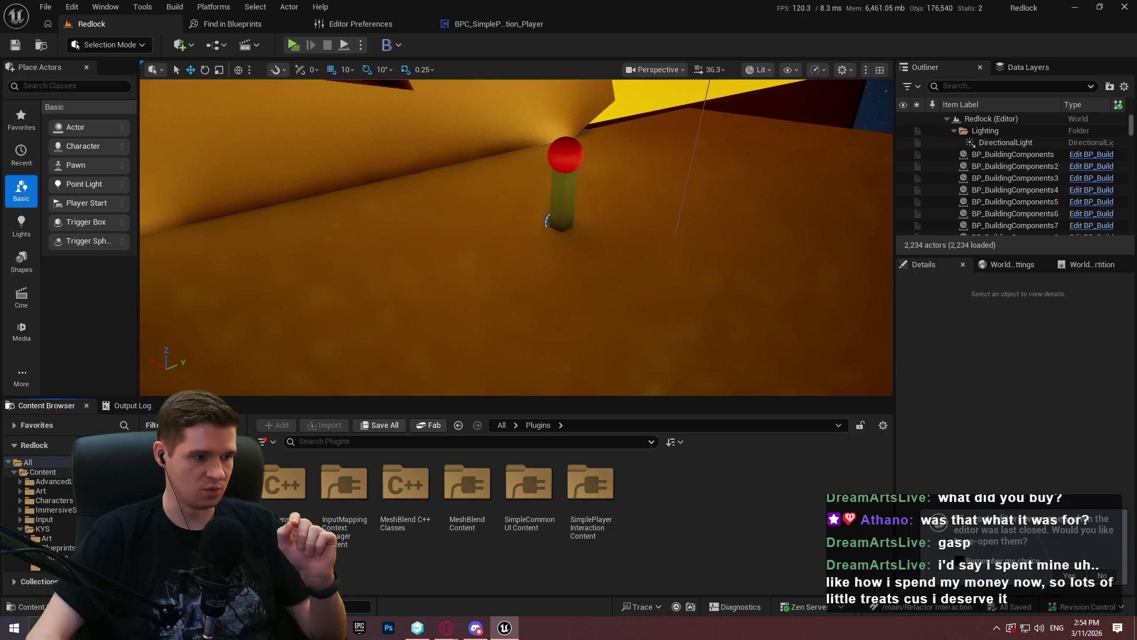
left_click(68, 474)
left_click(13, 481)
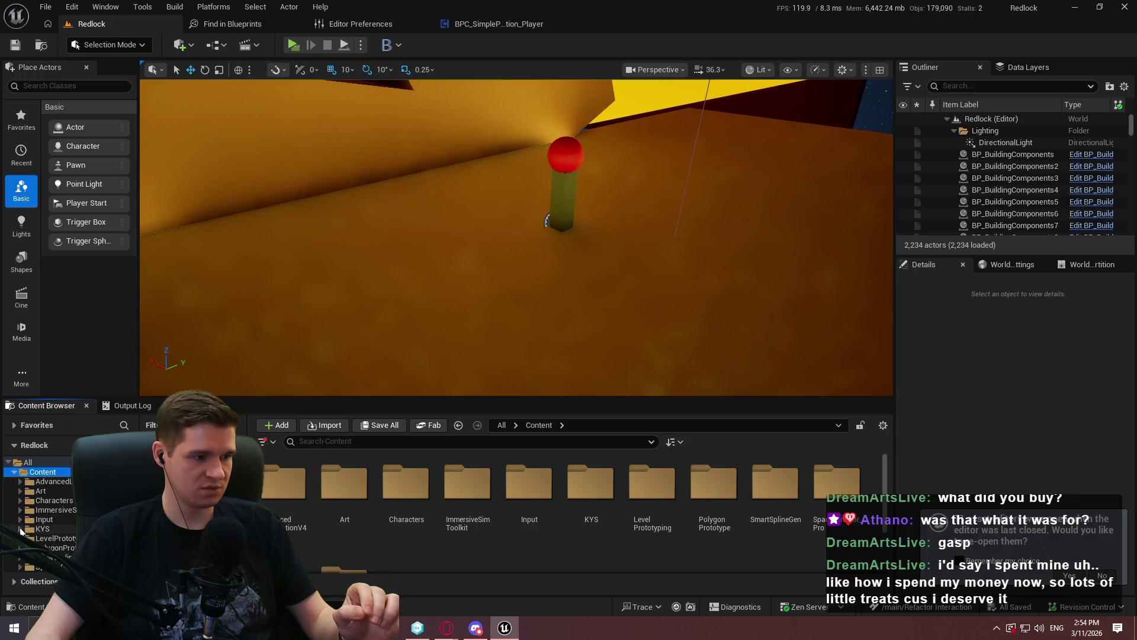
double_click(41, 529)
left_click(60, 547)
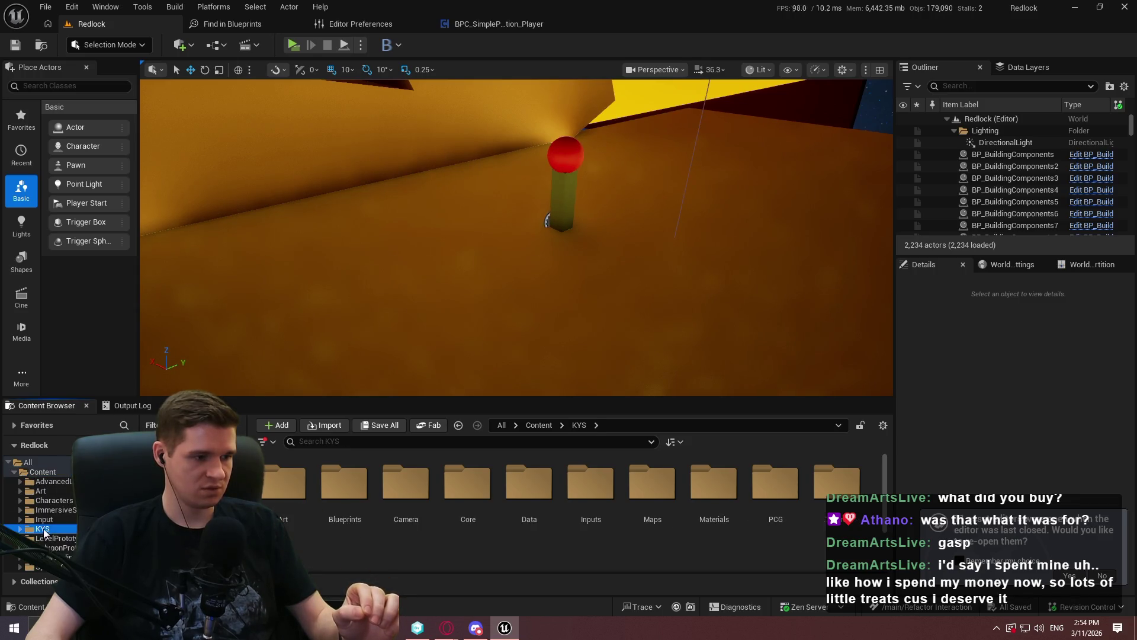
scroll(342, 508, "down", 2)
double_click(342, 498)
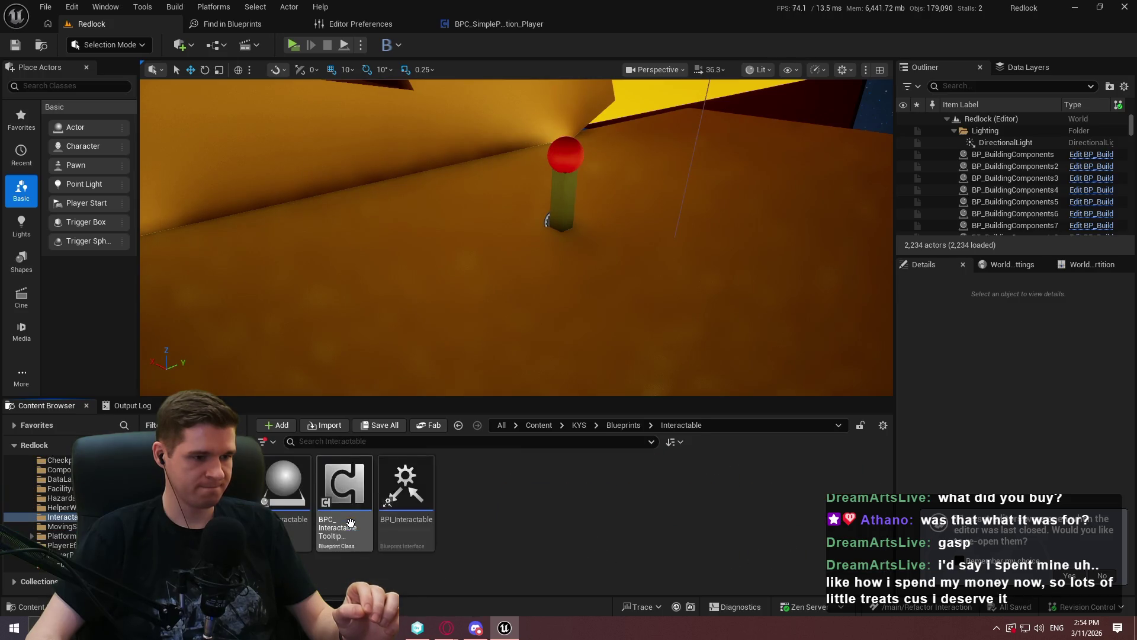
double_click(303, 533)
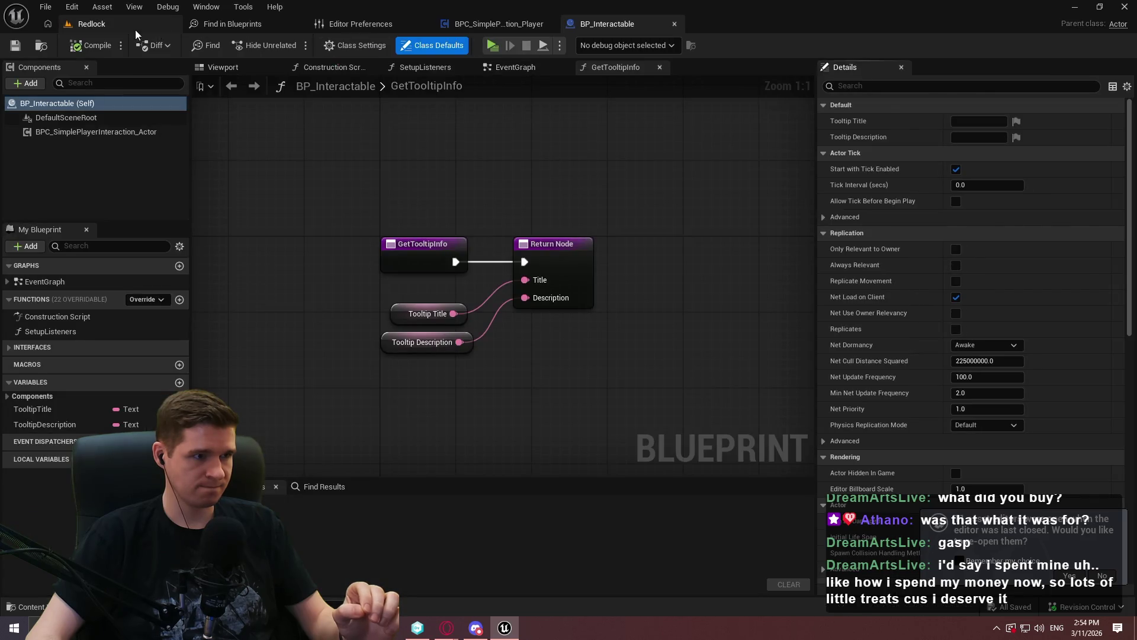
Step: Open the interactable tooltip controller component from the same folder
left_click(89, 24)
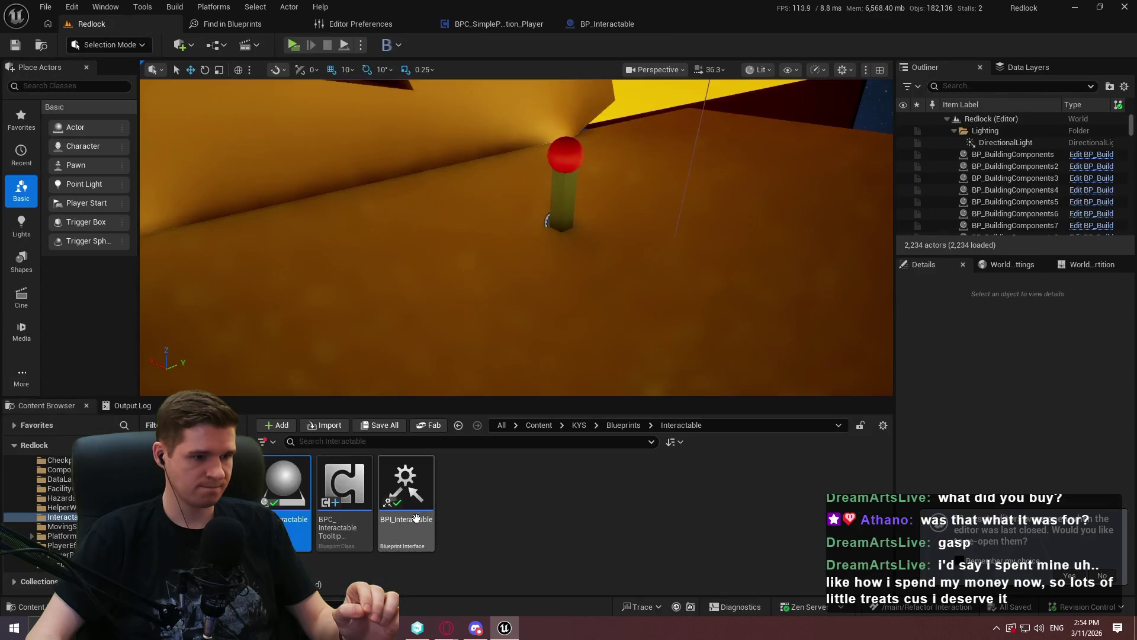
double_click(341, 524)
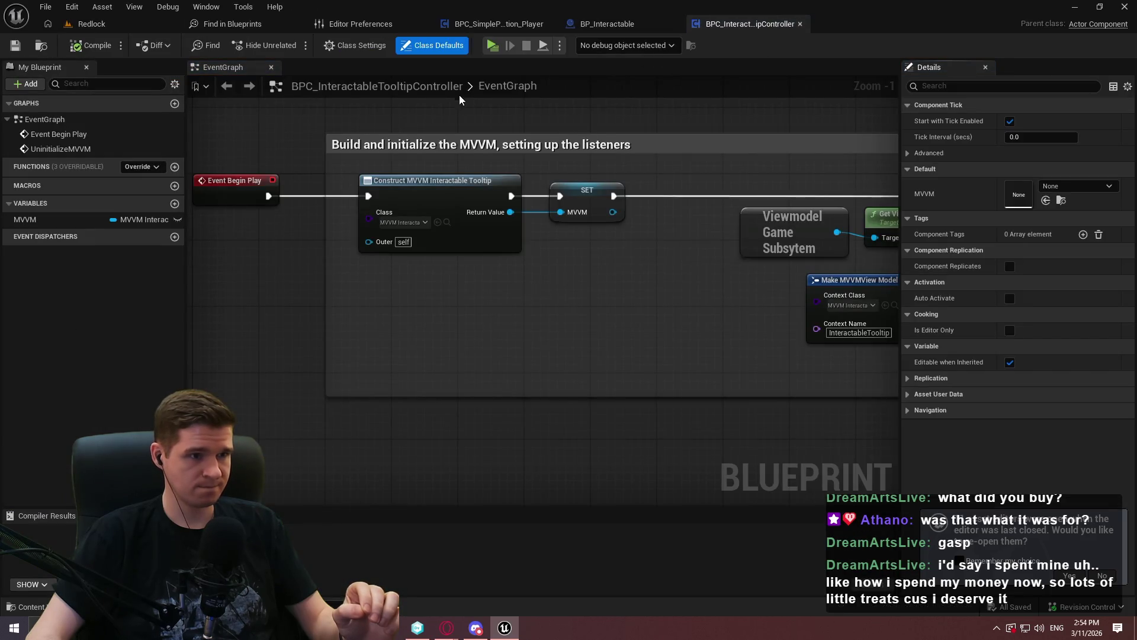
left_click(130, 24)
Step: Navigate to KYS/UI/MVVM and open the MVVM_InteractableTooltip viewmodel
left_click(599, 424)
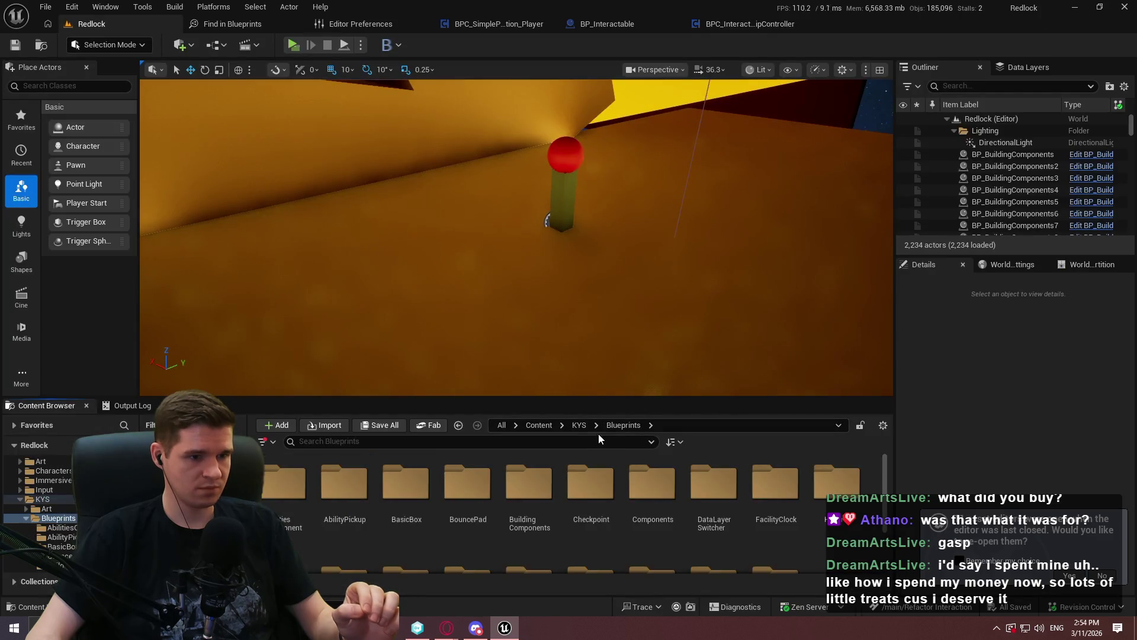
left_click(578, 427)
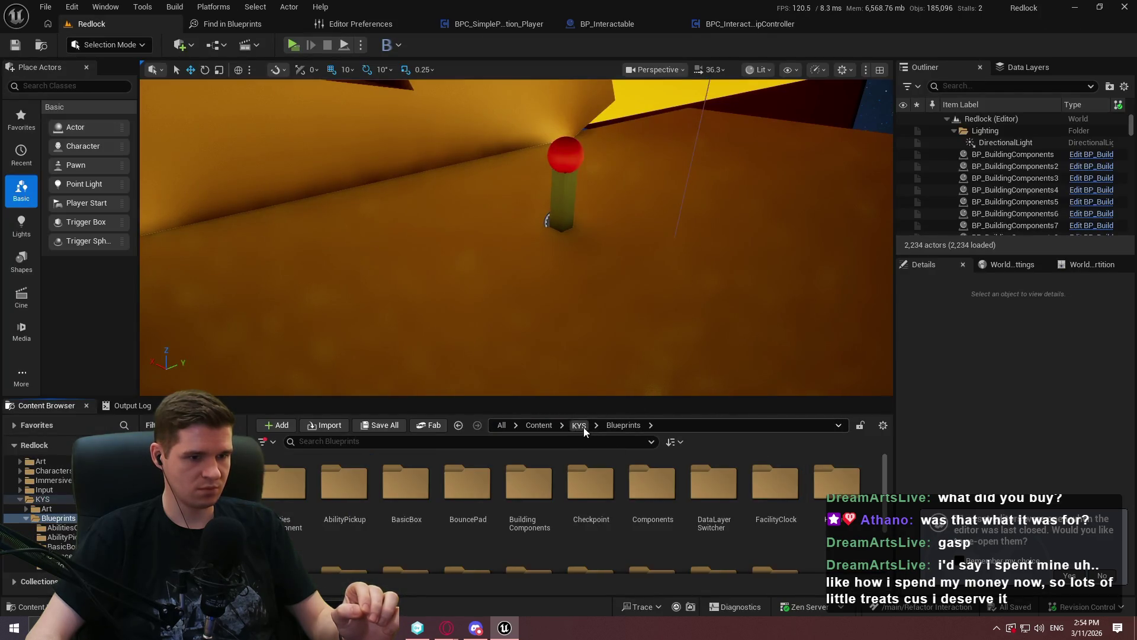
left_click(584, 428)
left_click(539, 425)
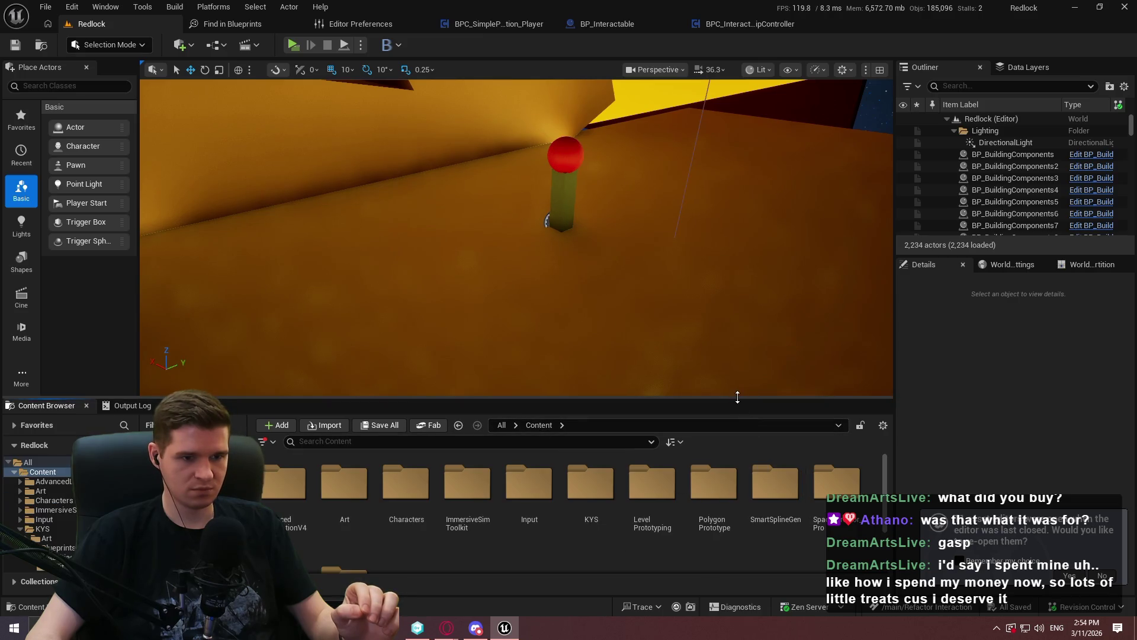
left_click_drag(737, 397, 723, 269)
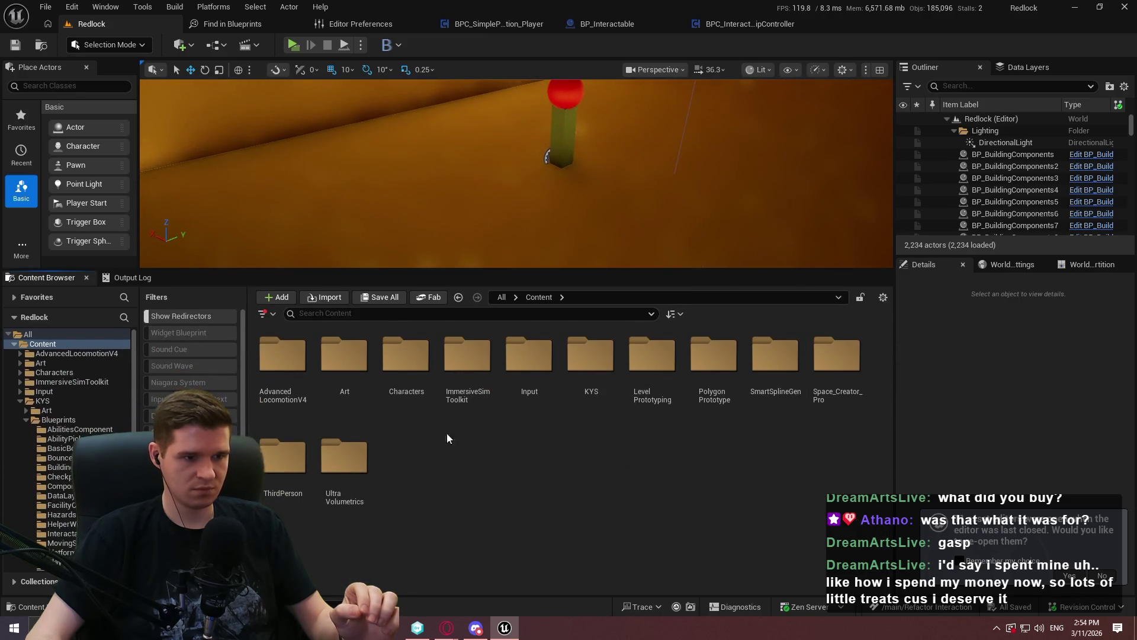
double_click(591, 356)
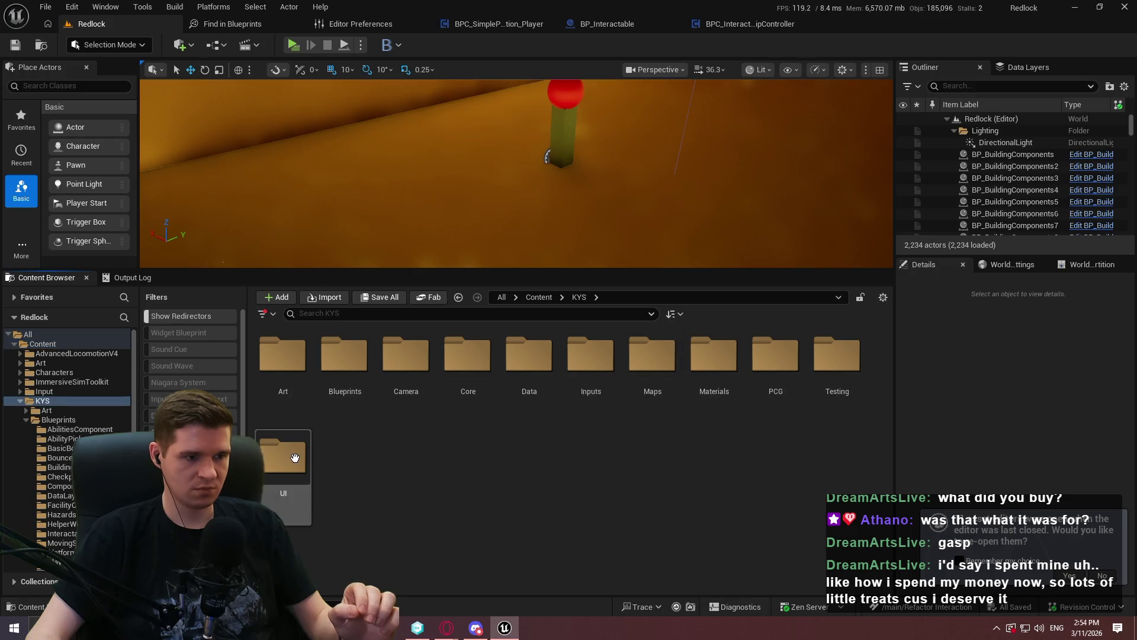
double_click(295, 457)
double_click(590, 355)
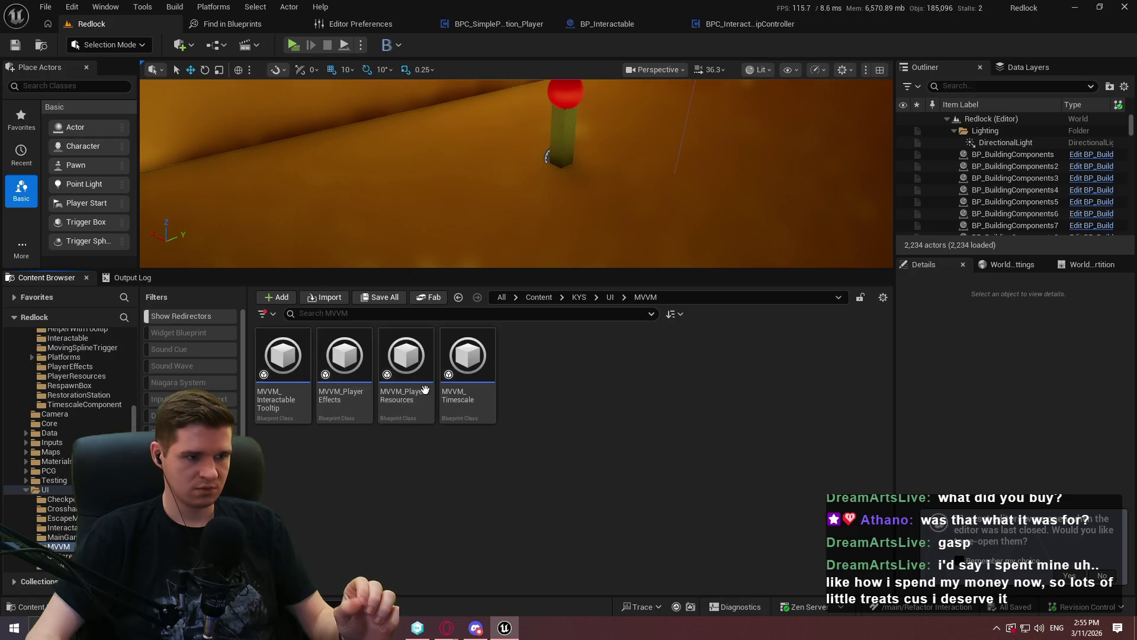
double_click(286, 405)
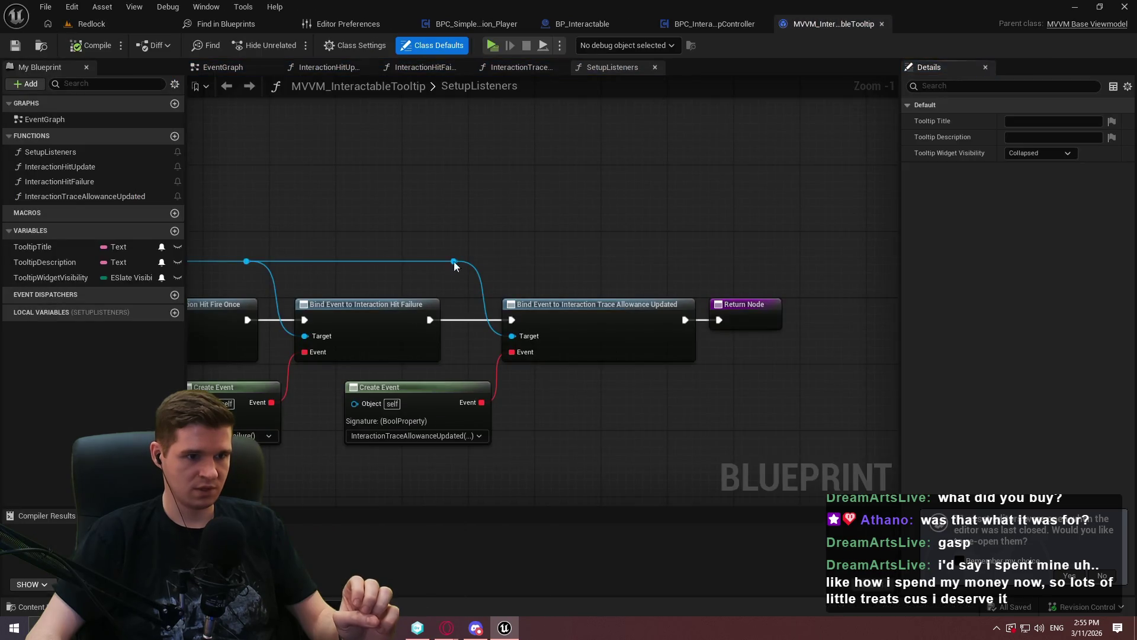
Step: Show the InteractionHitUpdate graph and frame its Break Hit Result, Sequence and Return nodes
left_click(513, 67)
left_click(422, 67)
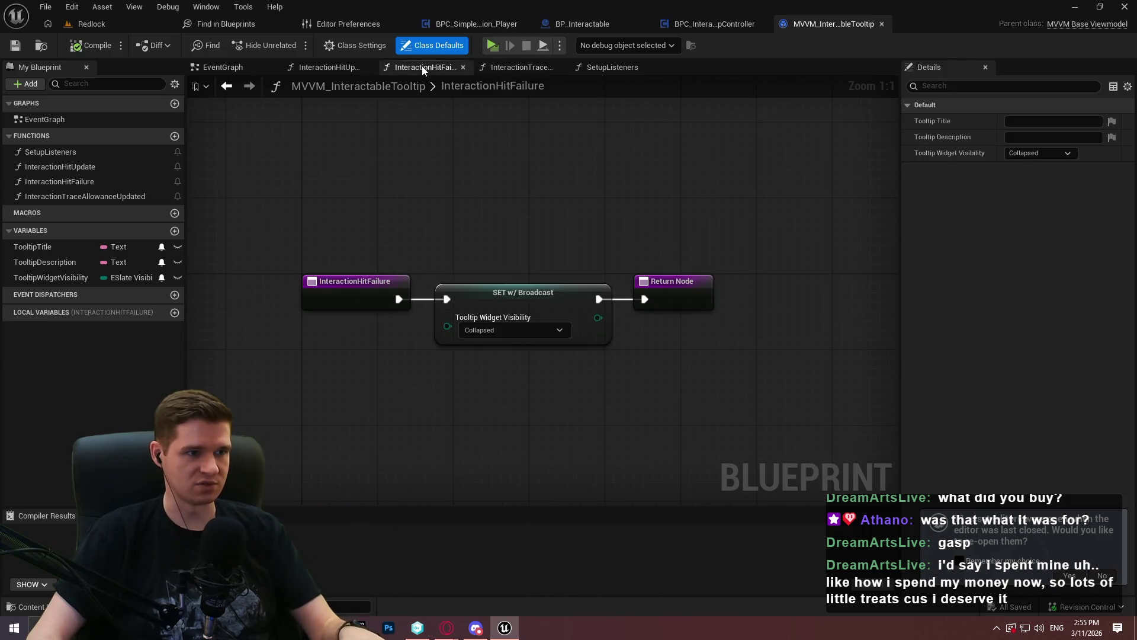
left_click(328, 69)
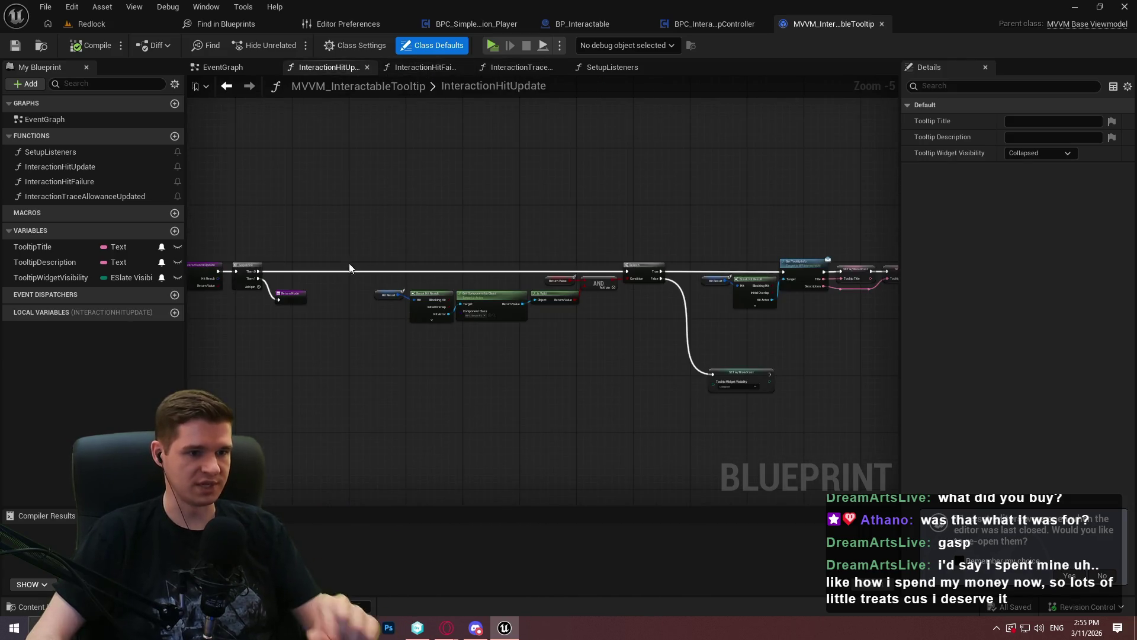
scroll(412, 317, "up", 5)
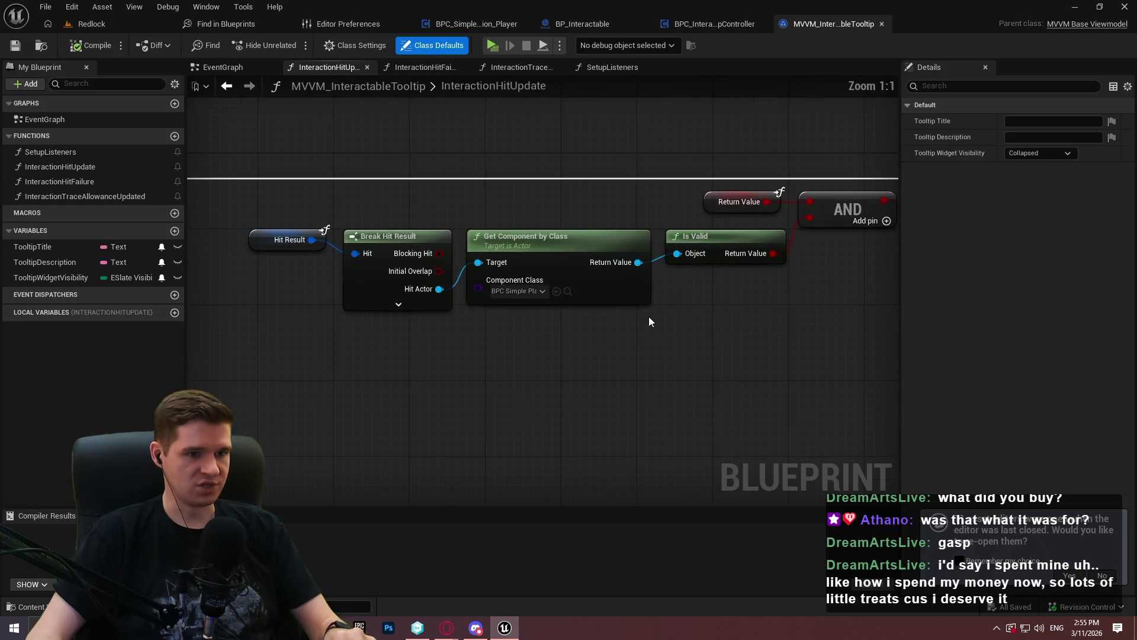
mouse_move(648, 316)
left_mouse_down()
mouse_move(615, 354)
mouse_move(590, 320)
left_mouse_up()
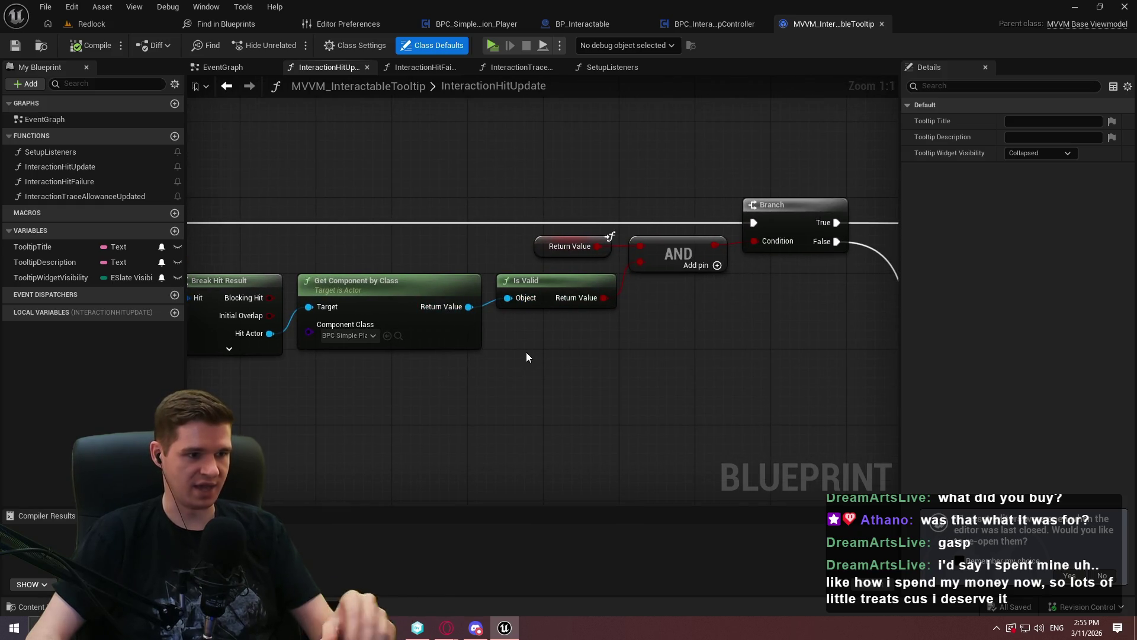
left_click_drag(526, 357, 795, 391)
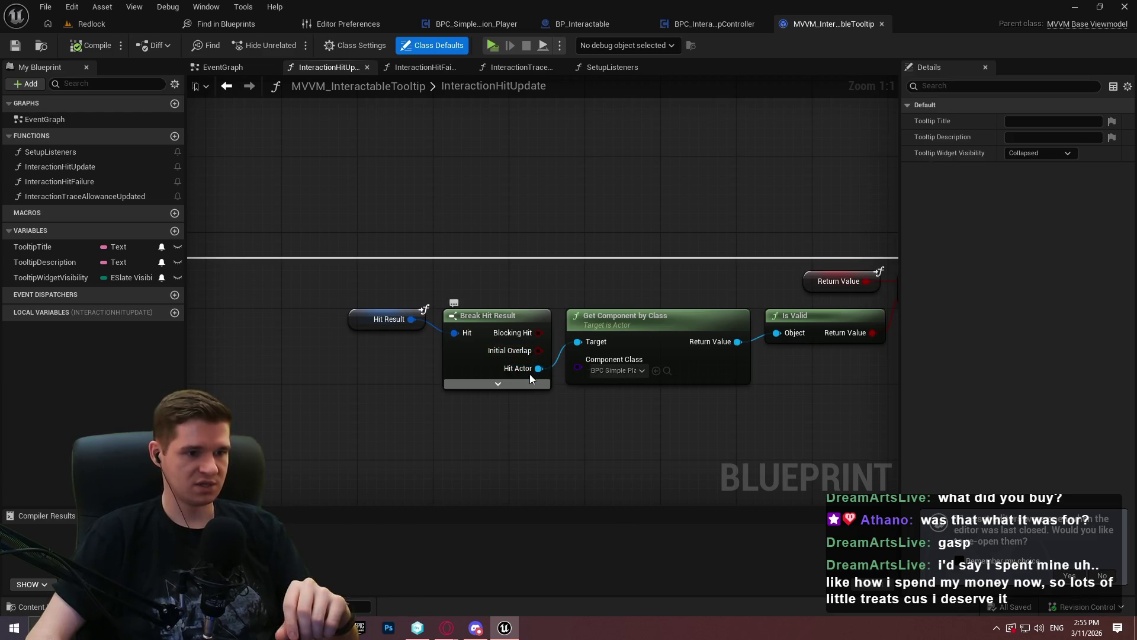
scroll(528, 375, "down", 2)
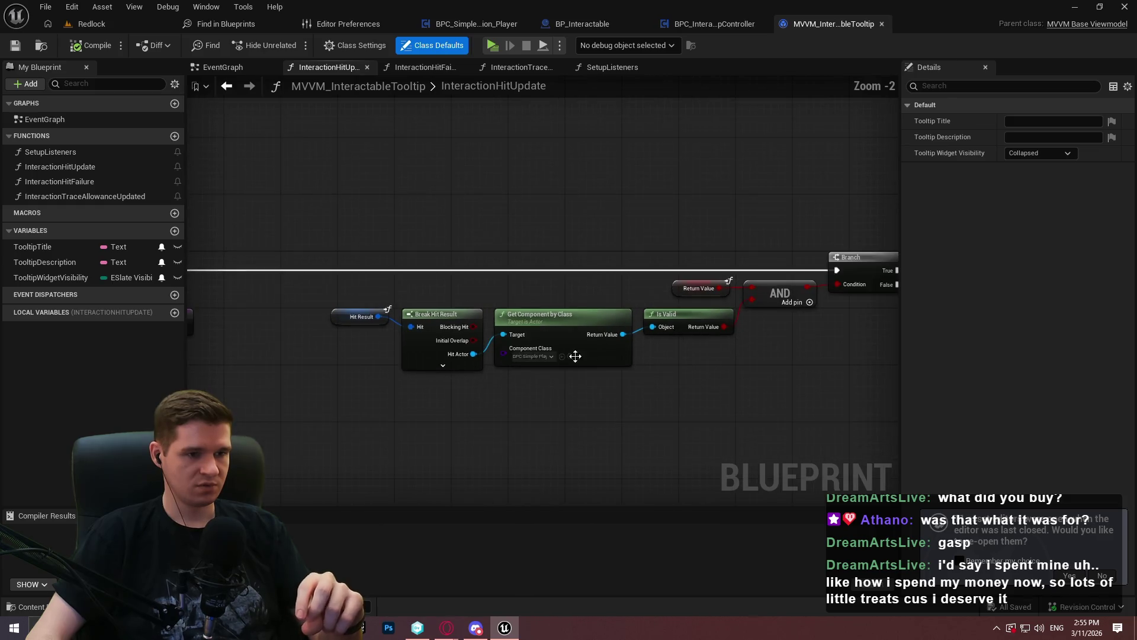
mouse_move(470, 208)
left_mouse_down()
mouse_move(548, 167)
mouse_move(685, 180)
mouse_move(515, 169)
left_mouse_up()
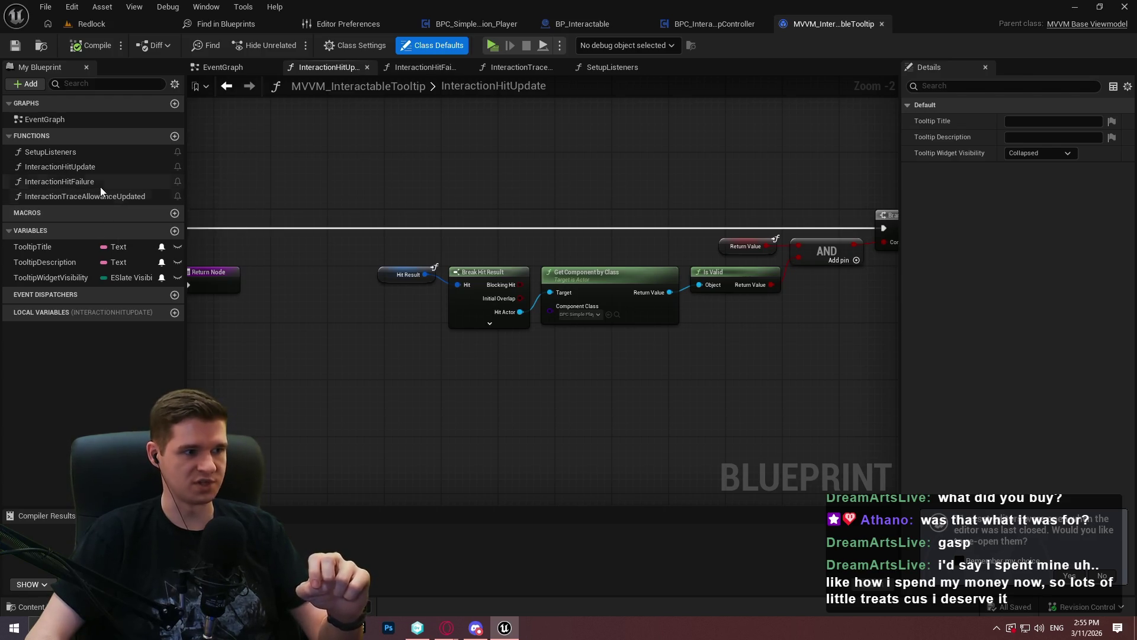
Step: Add a HitActor variable of type Actor object reference to the viewmodel
left_click(175, 230)
type("Hi")
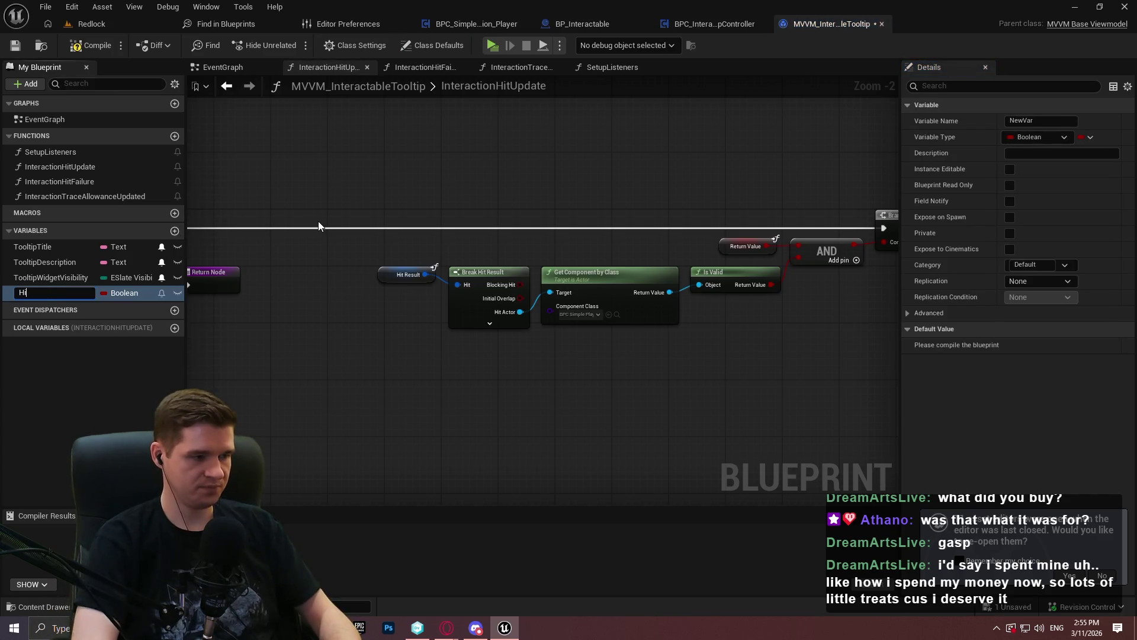
type("tActor")
key("Return")
left_click(116, 294)
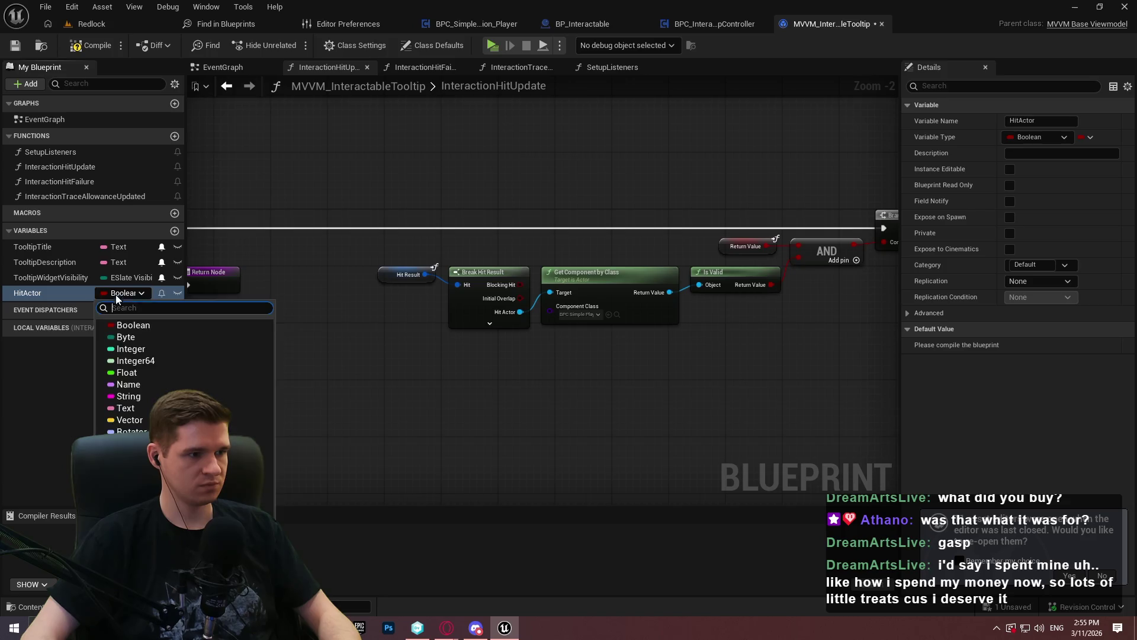
type("actor")
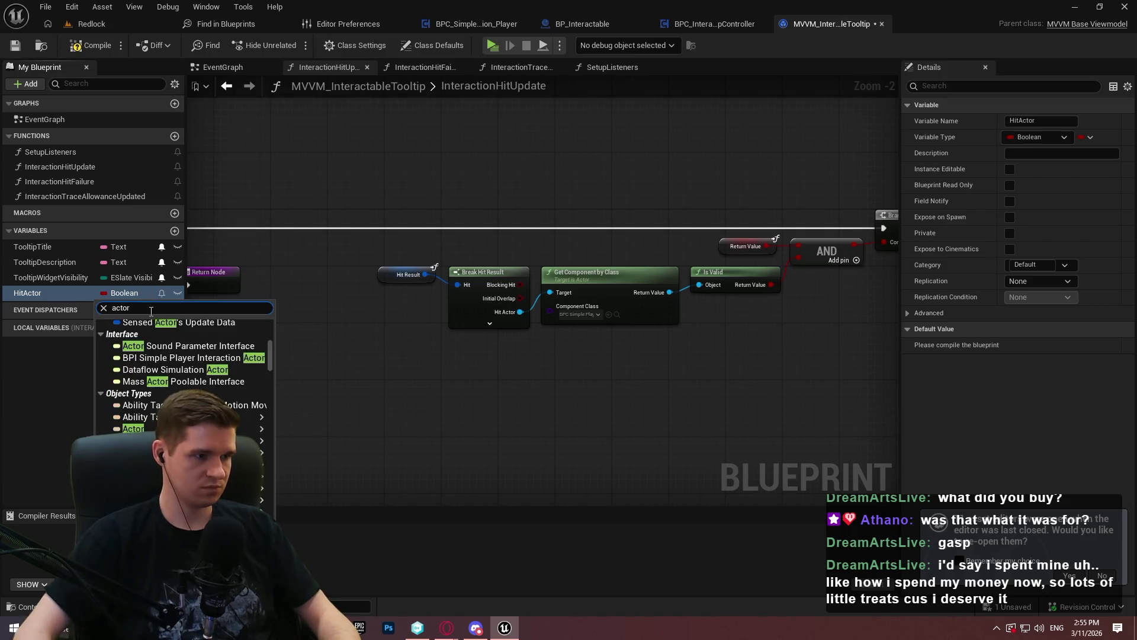
mouse_move(177, 417)
left_click(281, 432)
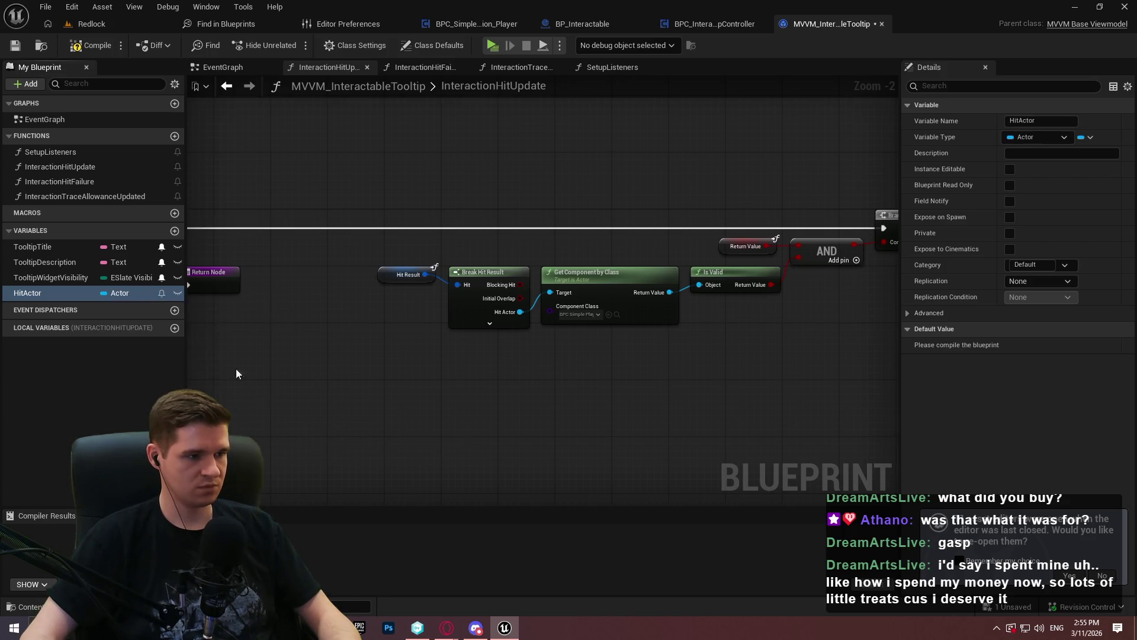
Step: Set HitActor from Break Hit Result's Hit Actor in the execution line
left_click_drag(118, 293, 550, 222)
left_click(550, 222)
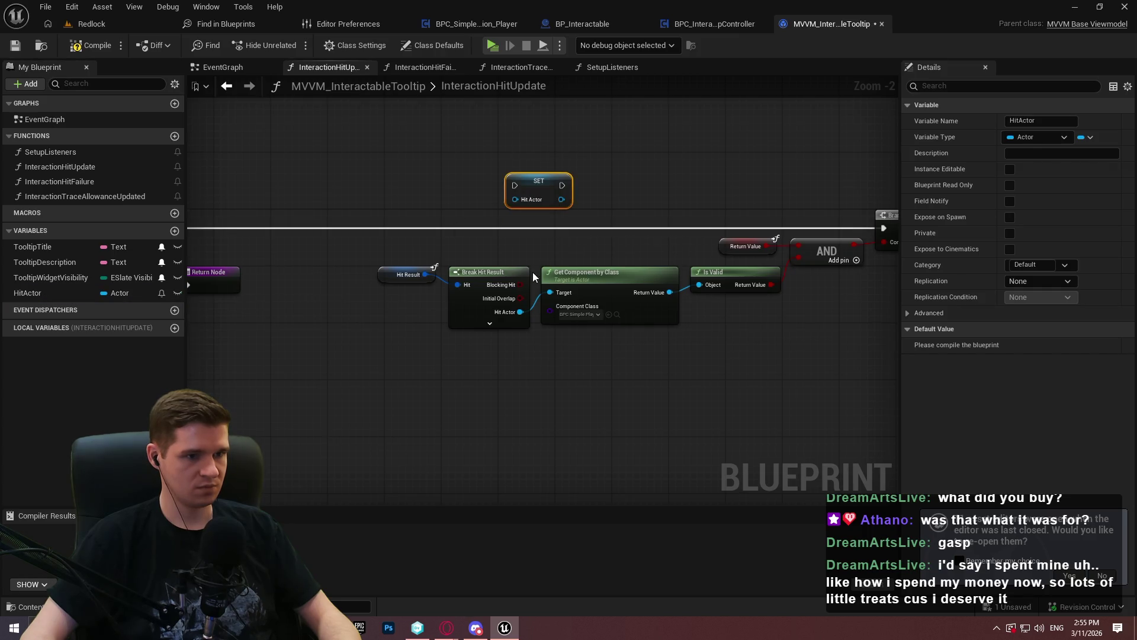
mouse_move(520, 311)
left_mouse_down()
mouse_move(519, 199)
mouse_move(180, 202)
mouse_move(491, 224)
left_mouse_up()
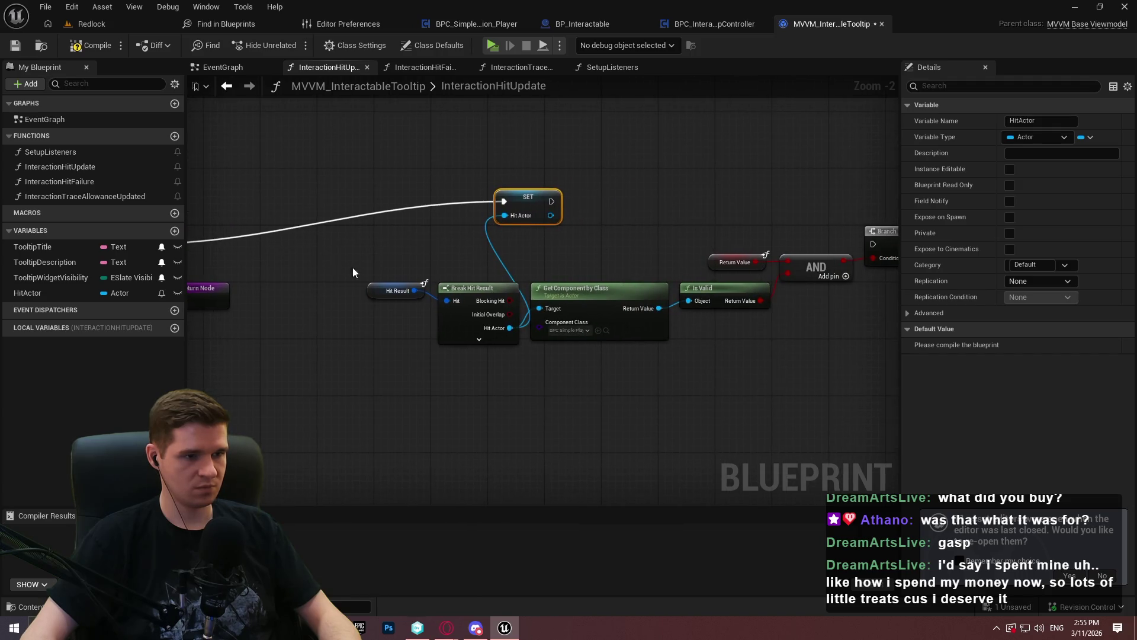
mouse_move(354, 273)
left_mouse_down()
mouse_move(468, 314)
mouse_move(444, 298)
mouse_move(389, 298)
left_mouse_up()
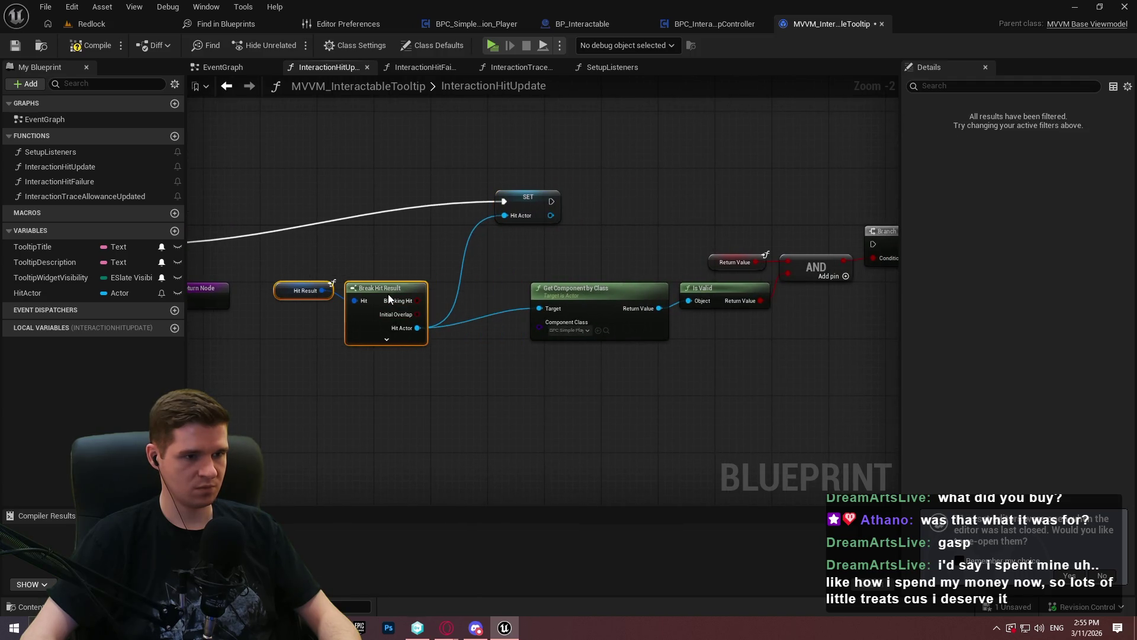
left_click_drag(525, 199, 468, 249)
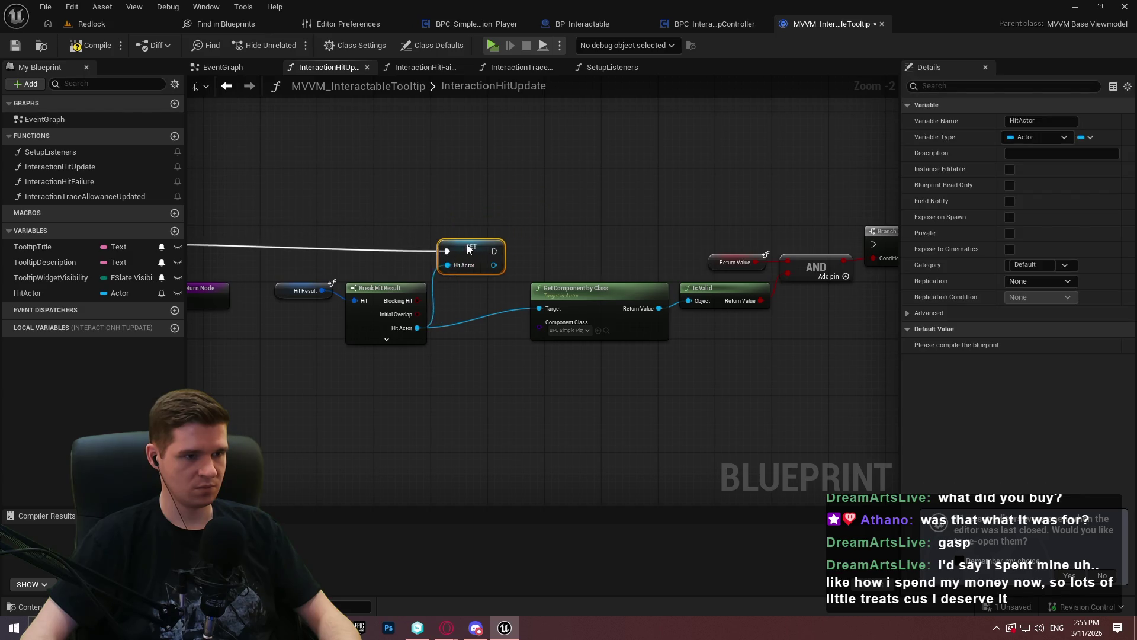
left_click(535, 268)
Step: Set TooltipWidgetVisibility to Collapsed at the function start, before the Sequence
scroll(534, 268, "up", 2)
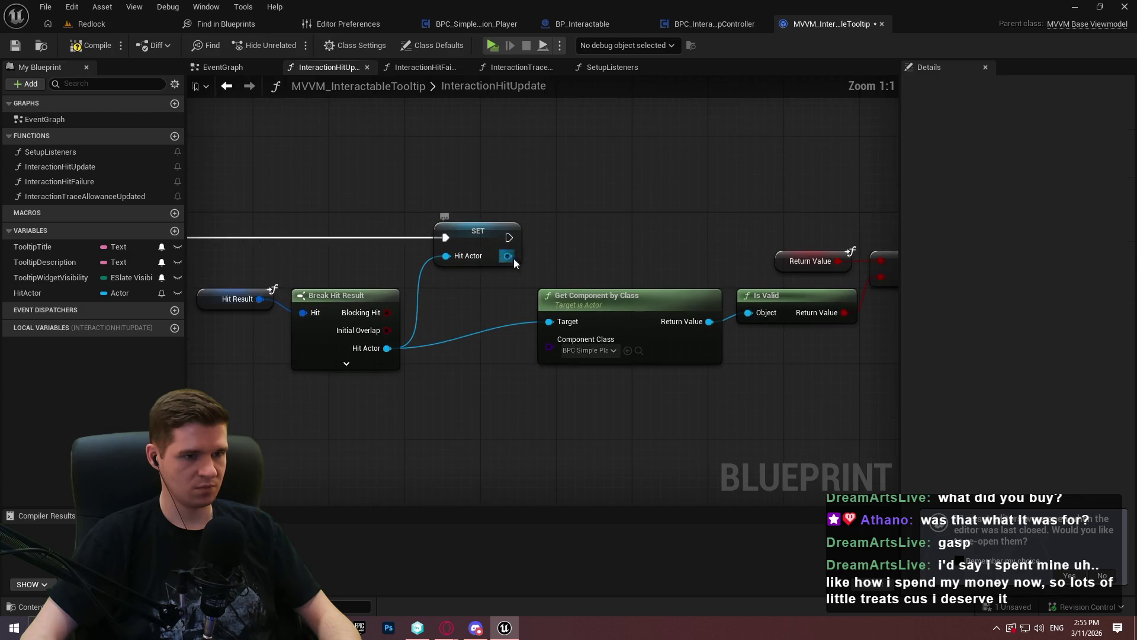
mouse_move(537, 272)
left_mouse_down()
mouse_move(681, 264)
mouse_move(863, 284)
mouse_move(449, 298)
mouse_move(196, 285)
mouse_move(894, 278)
left_mouse_up()
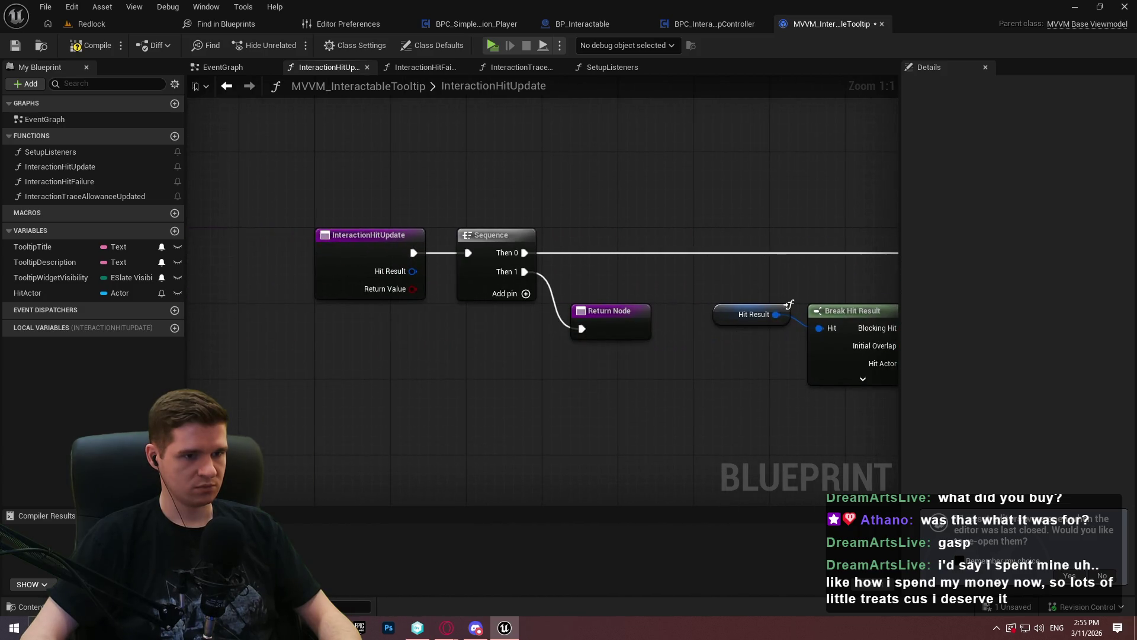
mouse_move(295, 221)
left_mouse_down()
mouse_move(261, 240)
mouse_move(388, 148)
left_mouse_up()
left_click(51, 278)
left_click(441, 173)
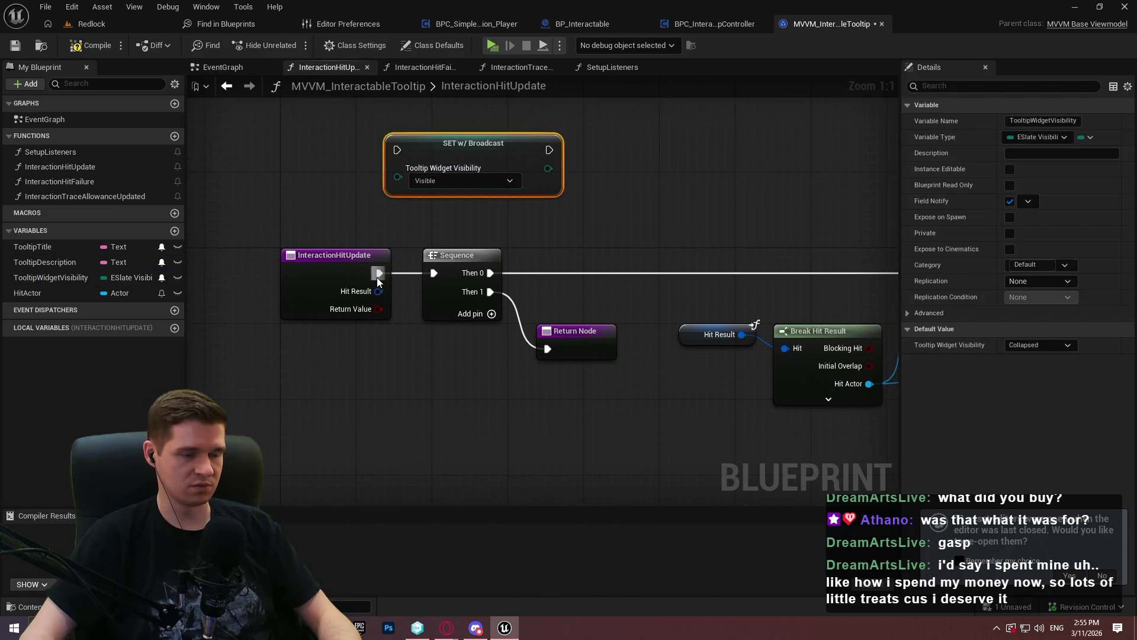
mouse_move(377, 274)
left_mouse_down()
mouse_move(400, 147)
mouse_move(379, 273)
left_mouse_up()
key("Escape")
left_click(433, 181)
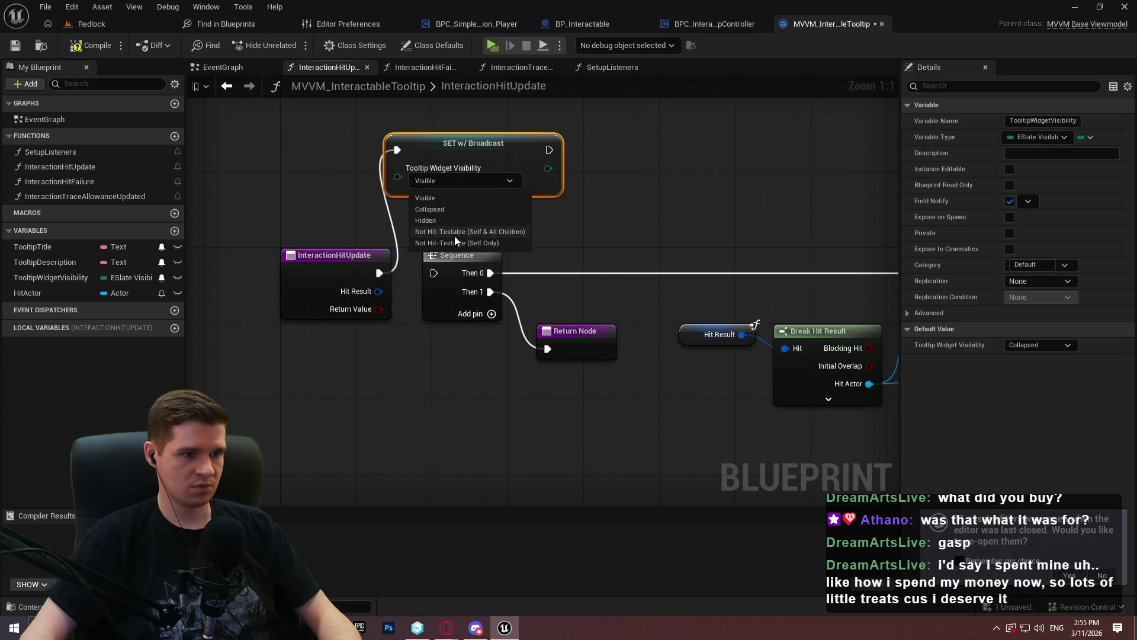
left_click(486, 209)
left_click_drag(434, 273, 545, 149)
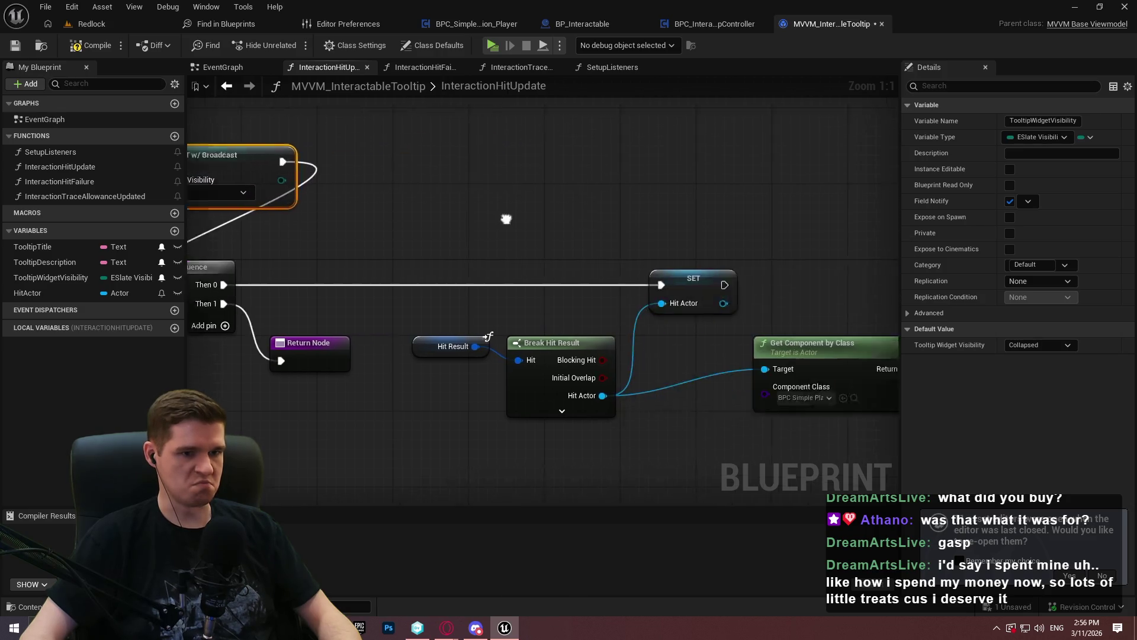
Step: Delete the HitActor set node and return to the Redlock level editor
scroll(398, 286, "down", 2)
left_click(545, 273)
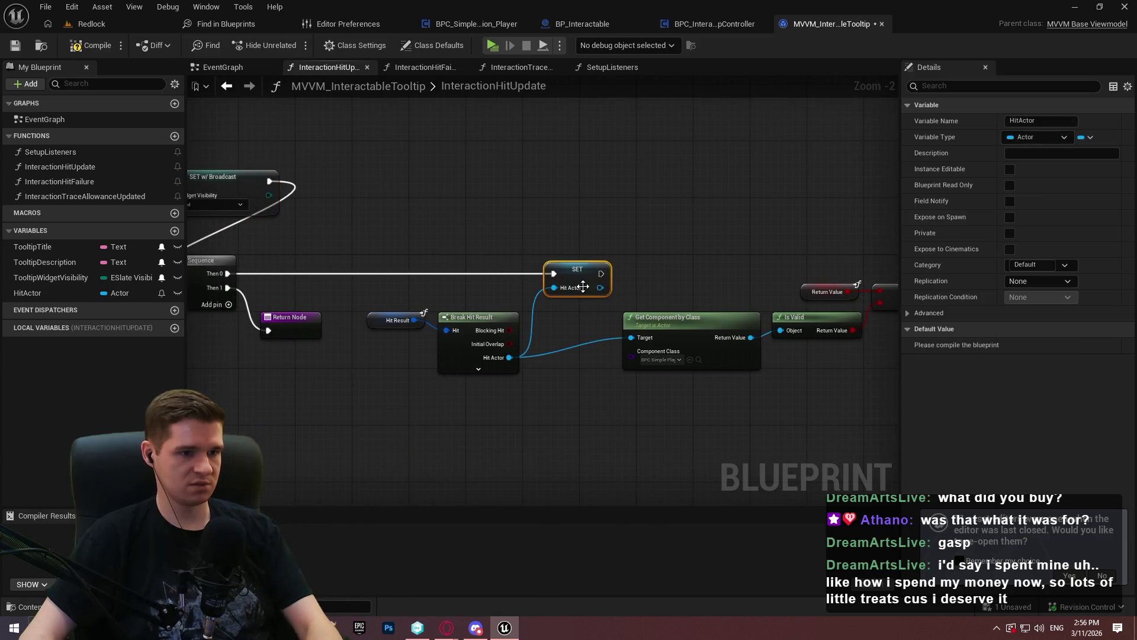
key("Delete")
mouse_move(228, 273)
left_mouse_down()
mouse_move(877, 269)
mouse_move(800, 269)
left_mouse_up()
left_click(94, 25)
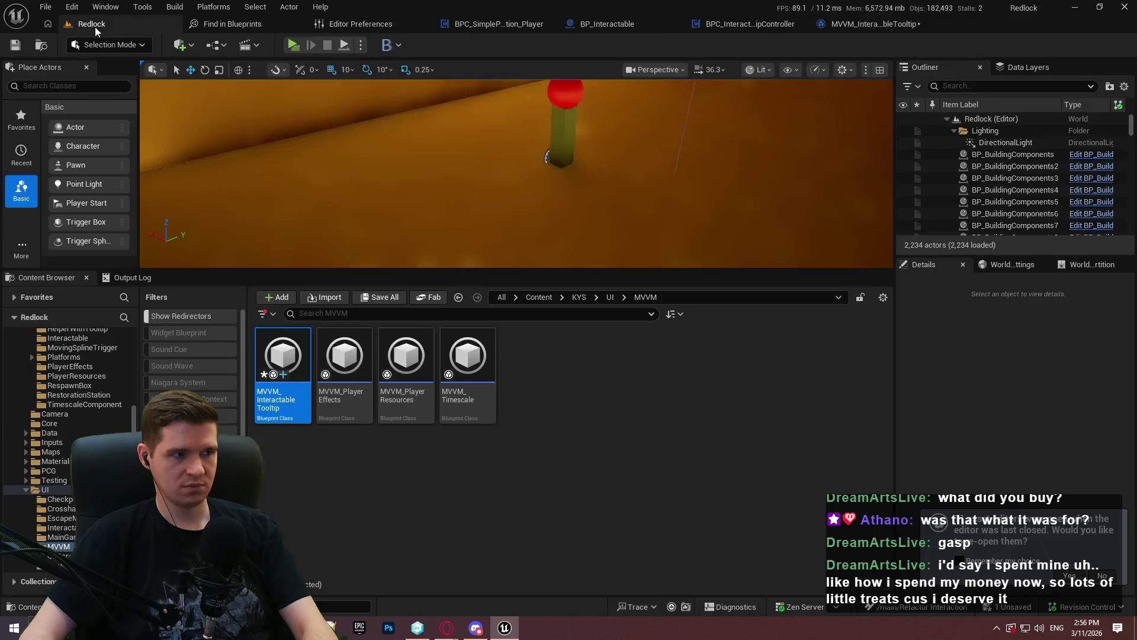
key("alt+p")
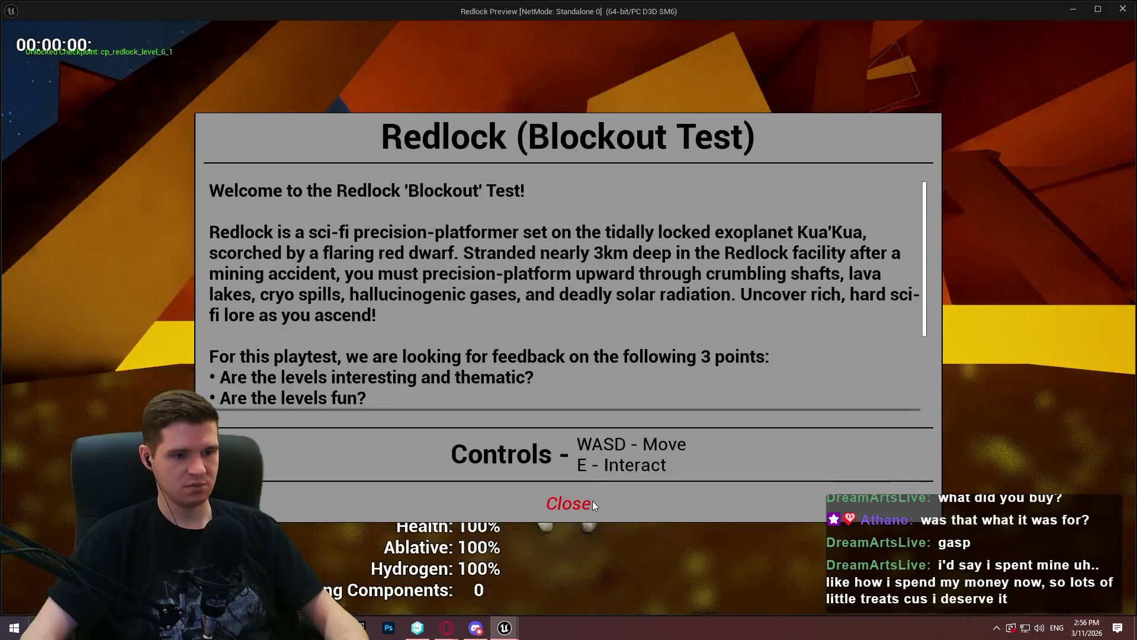
left_click(592, 500)
key("w")
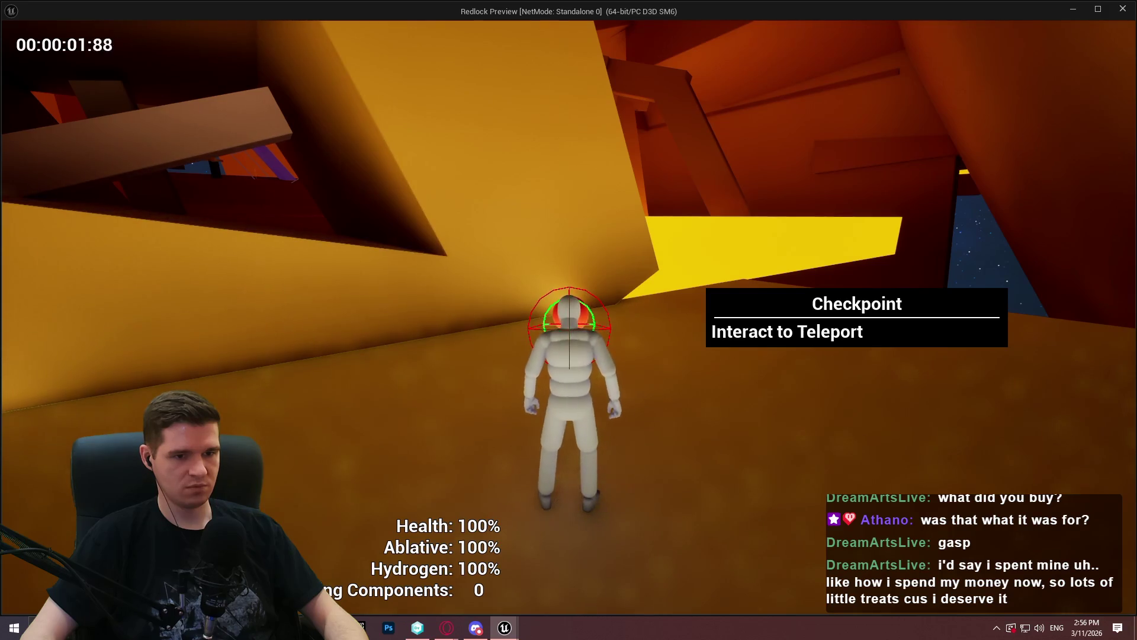
key("Escape")
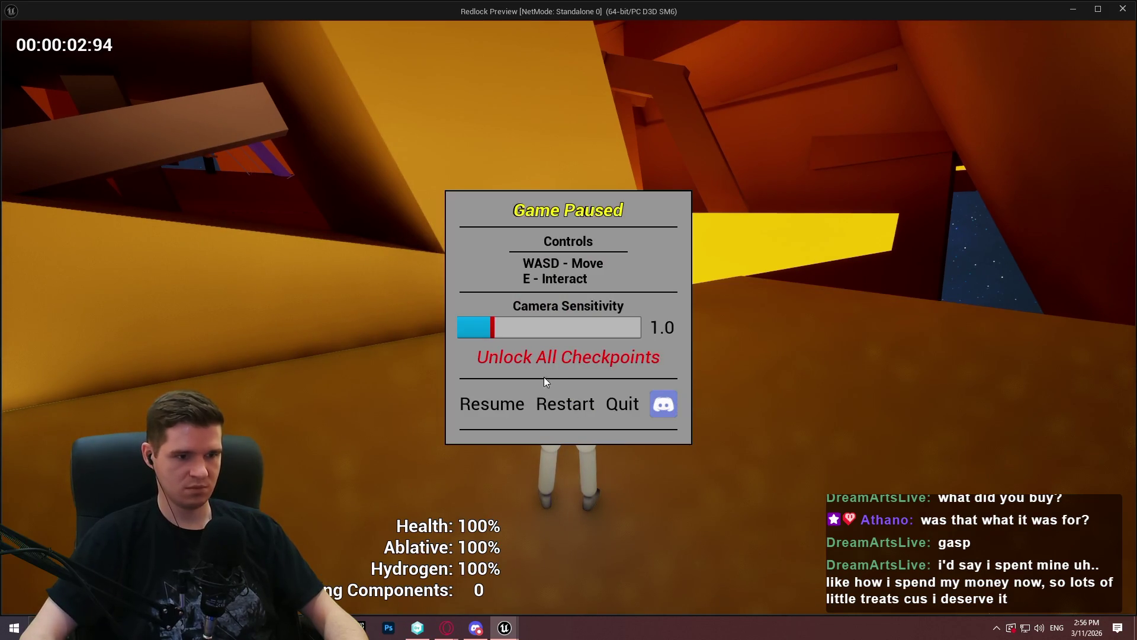
left_click(553, 357)
key("e")
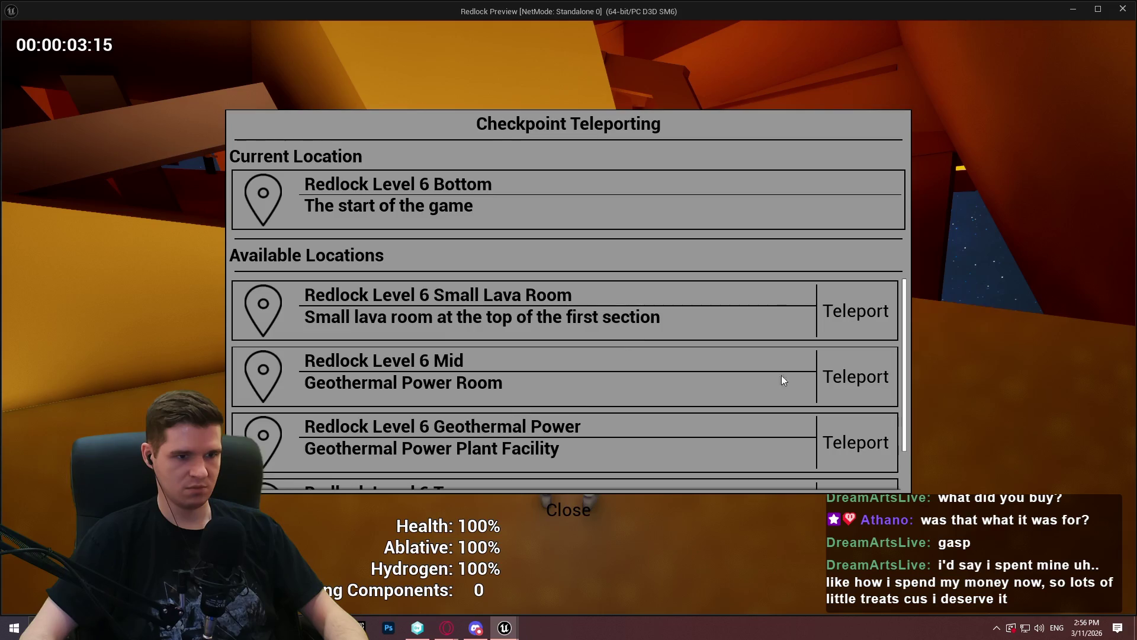
left_click(869, 387)
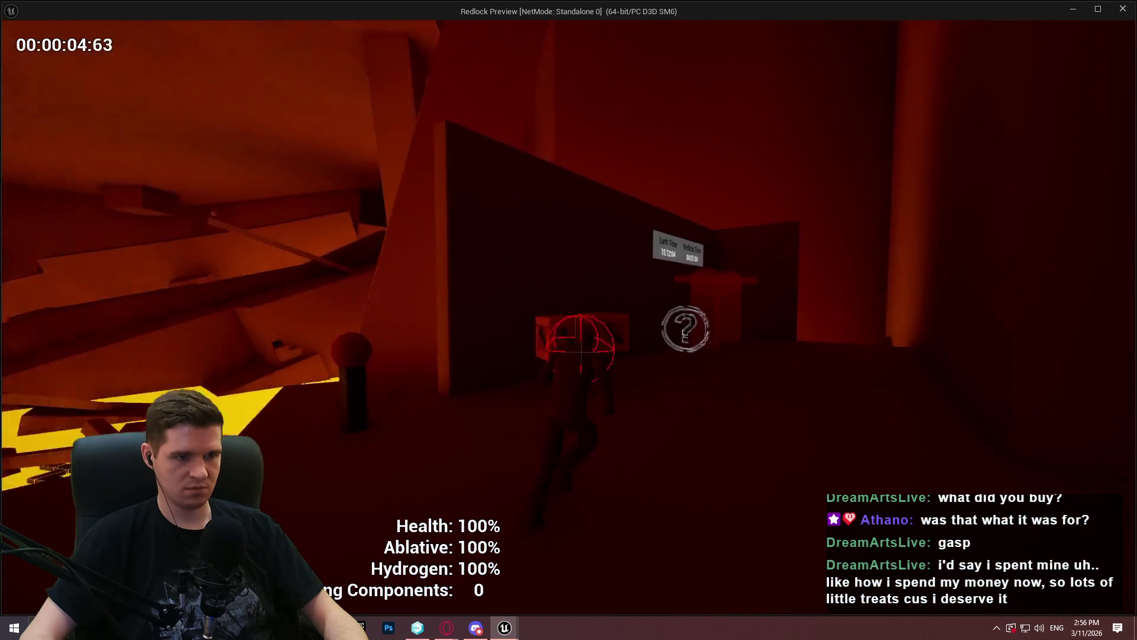
key("w")
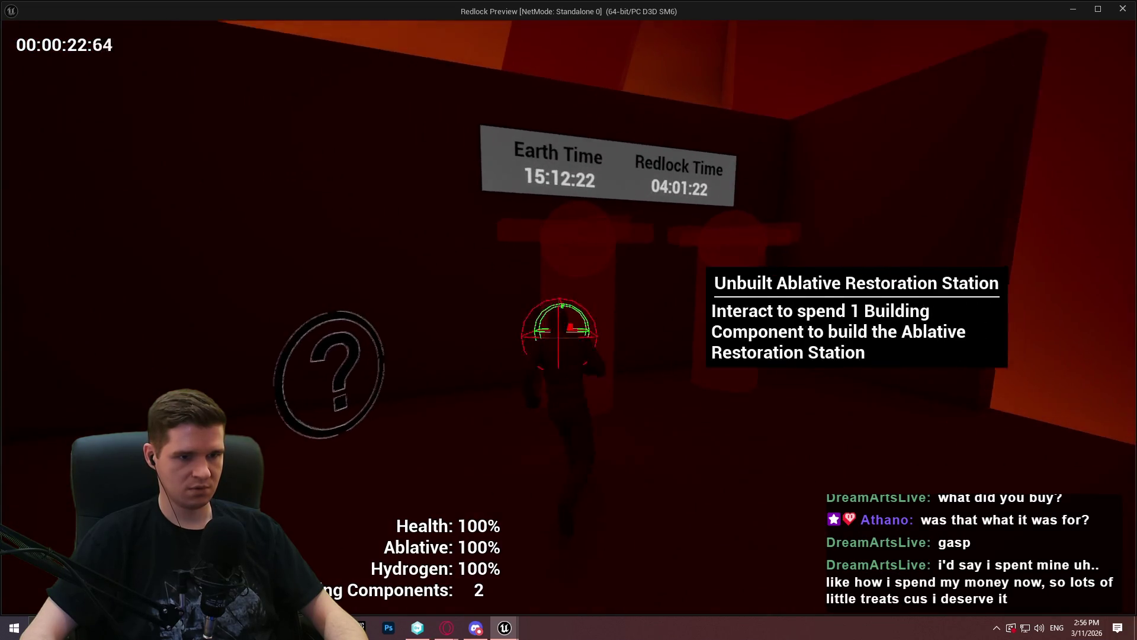
key("e")
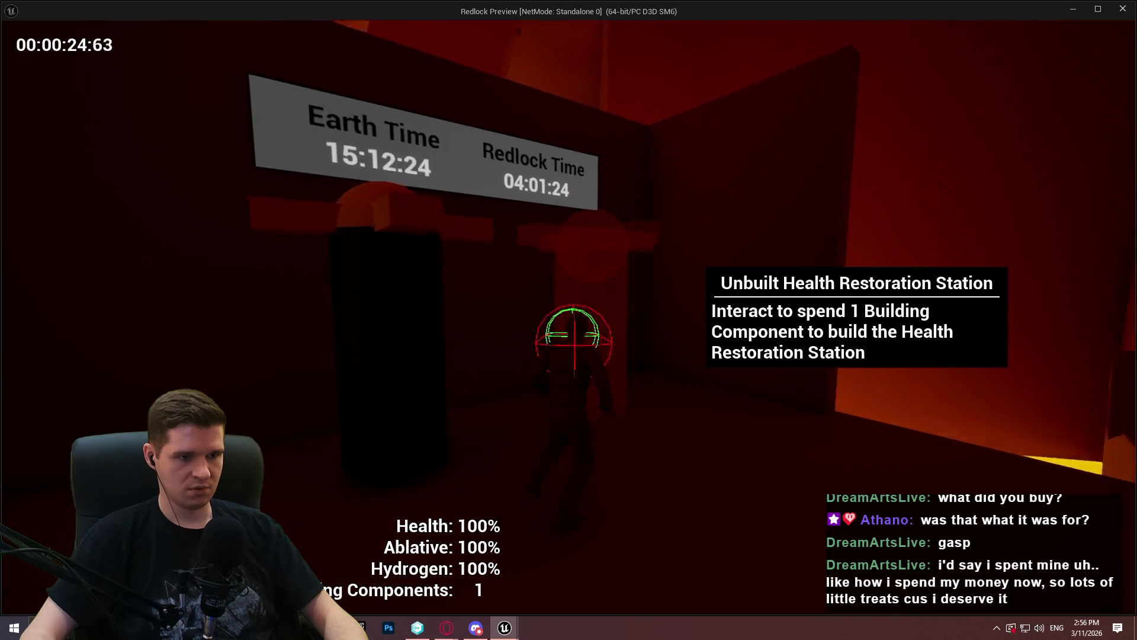
key("e")
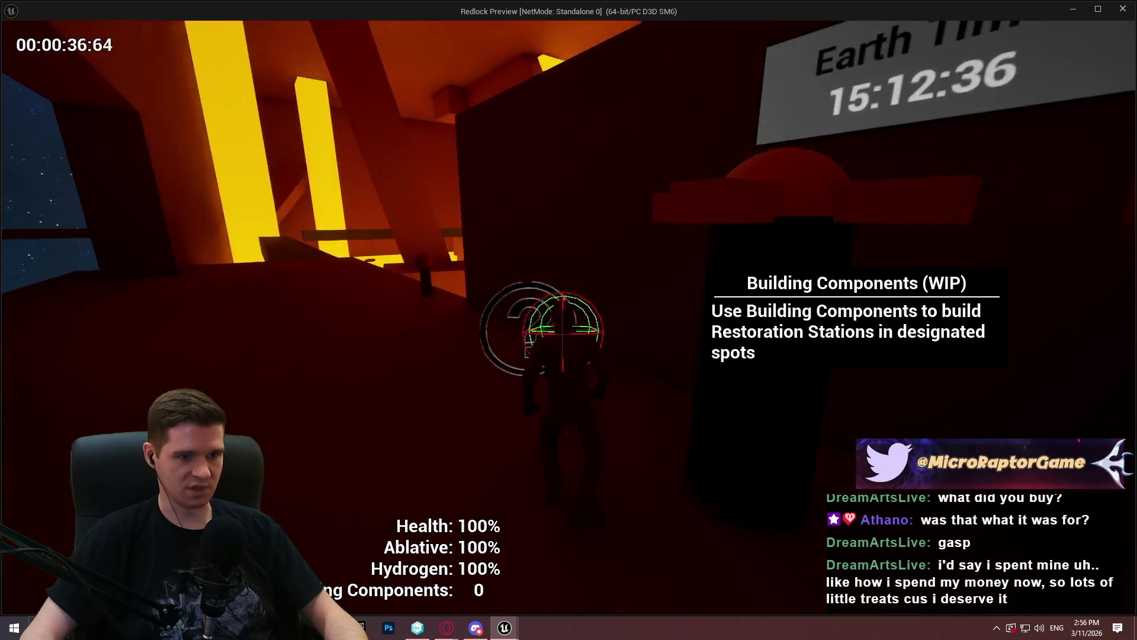
key("Escape")
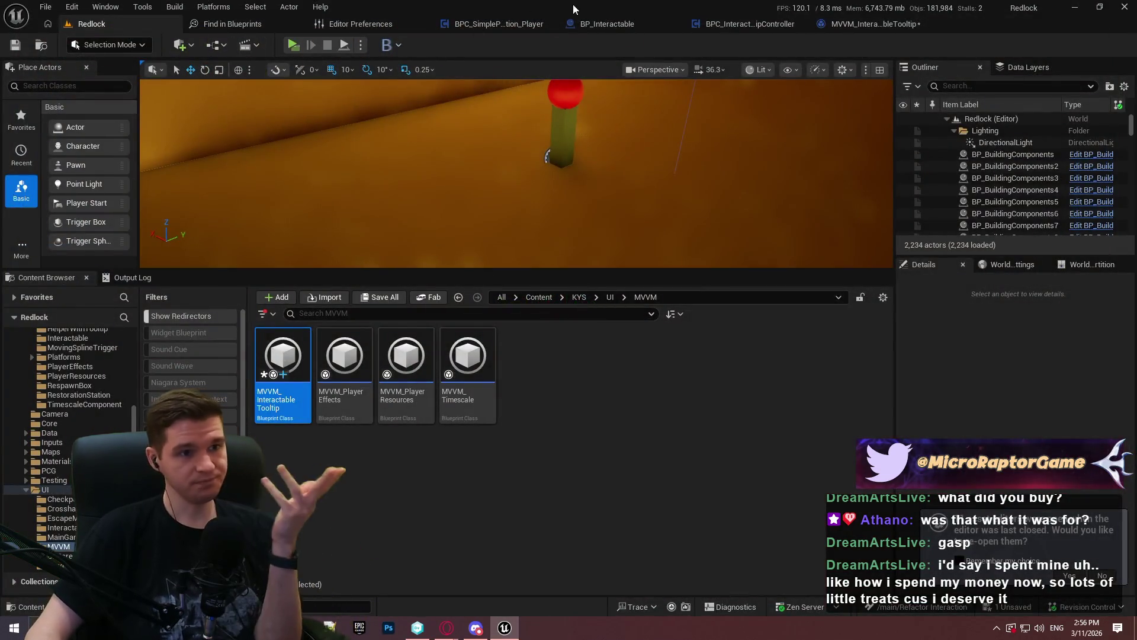
Step: Tidy the InteractionHitUpdate entry and SET node positions, then compile and save the viewmodel
left_click(872, 24)
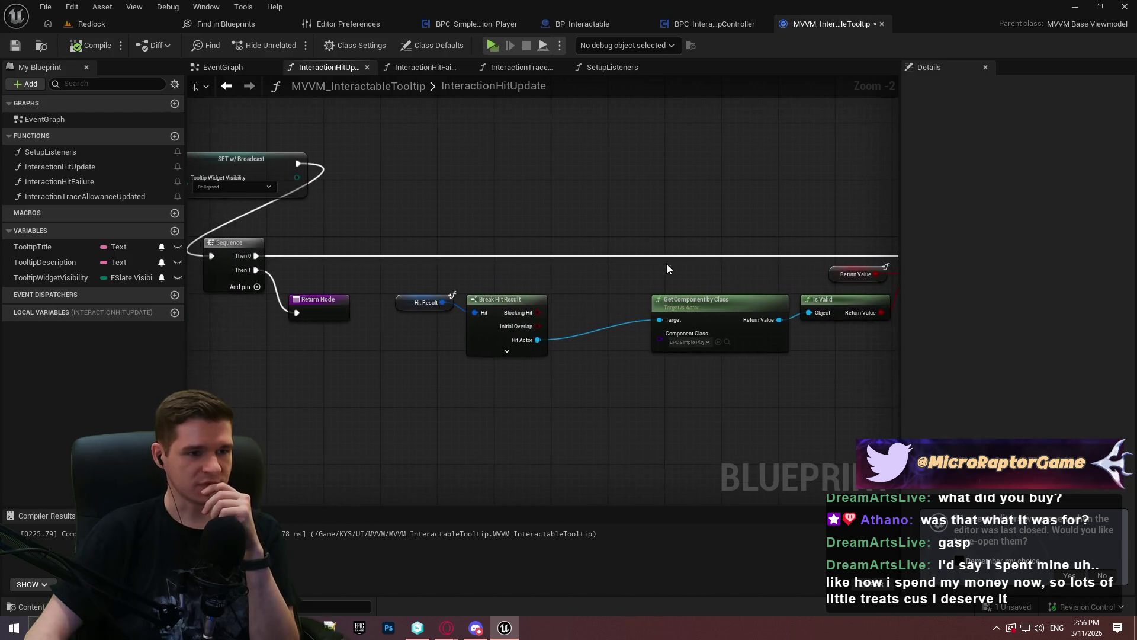
scroll(548, 391, "up", 2)
mouse_move(552, 387)
left_mouse_down()
mouse_move(361, 272)
mouse_move(512, 271)
left_mouse_up()
left_click_drag(872, 336, 904, 342)
left_click_drag(372, 288, 341, 163)
mouse_move(314, 126)
left_mouse_down()
mouse_move(518, 158)
mouse_move(346, 261)
mouse_move(357, 283)
mouse_move(527, 235)
left_mouse_up()
left_click(89, 45)
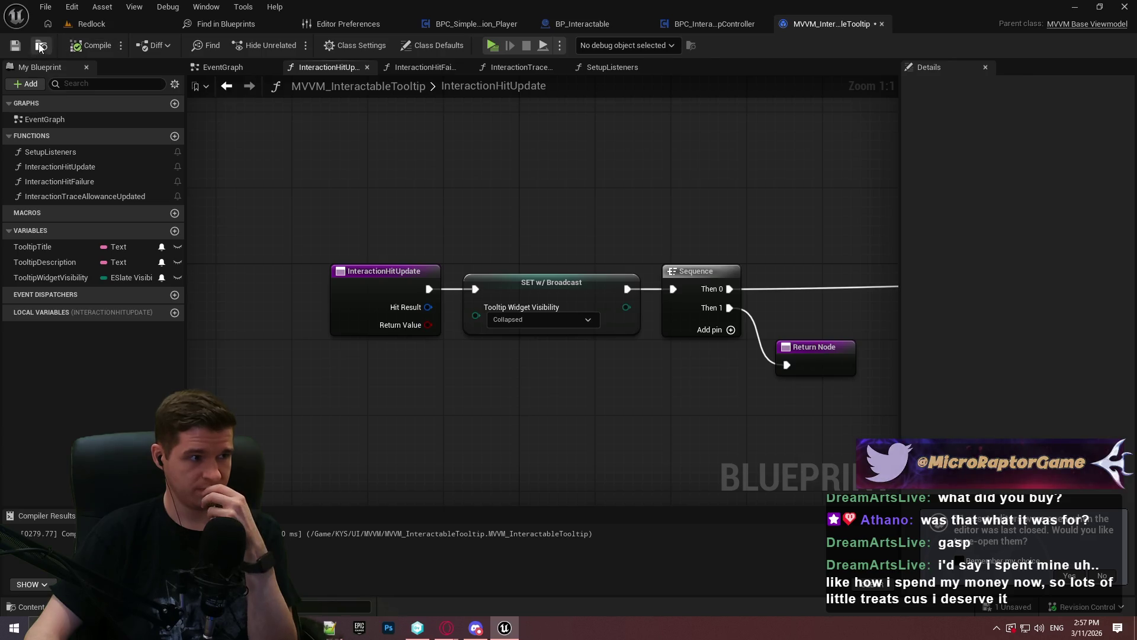
Step: Wire InteractionHitUpdate directly into the Sequence, bypassing the SET node, and recompile
left_click_drag(735, 235, 379, 214)
scroll(378, 214, "down", 1)
mouse_move(508, 172)
left_mouse_down()
mouse_move(799, 128)
mouse_move(521, 142)
mouse_move(362, 101)
left_mouse_up()
left_click_drag(683, 282, 486, 292)
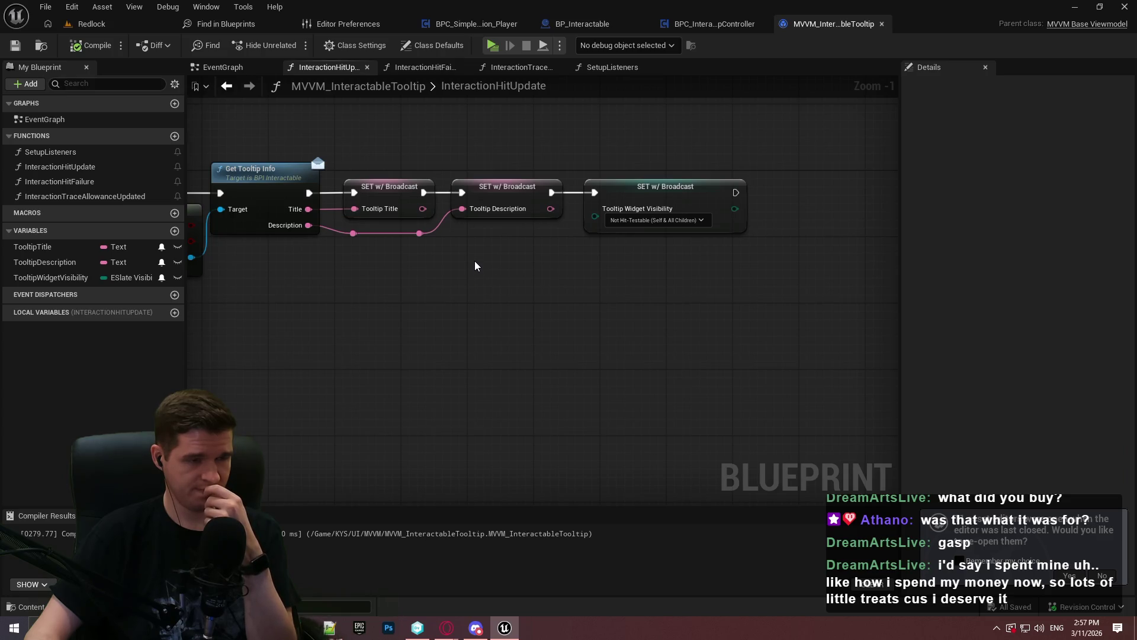
mouse_move(474, 260)
left_mouse_down()
mouse_move(721, 264)
mouse_move(553, 276)
mouse_move(999, 280)
left_mouse_up()
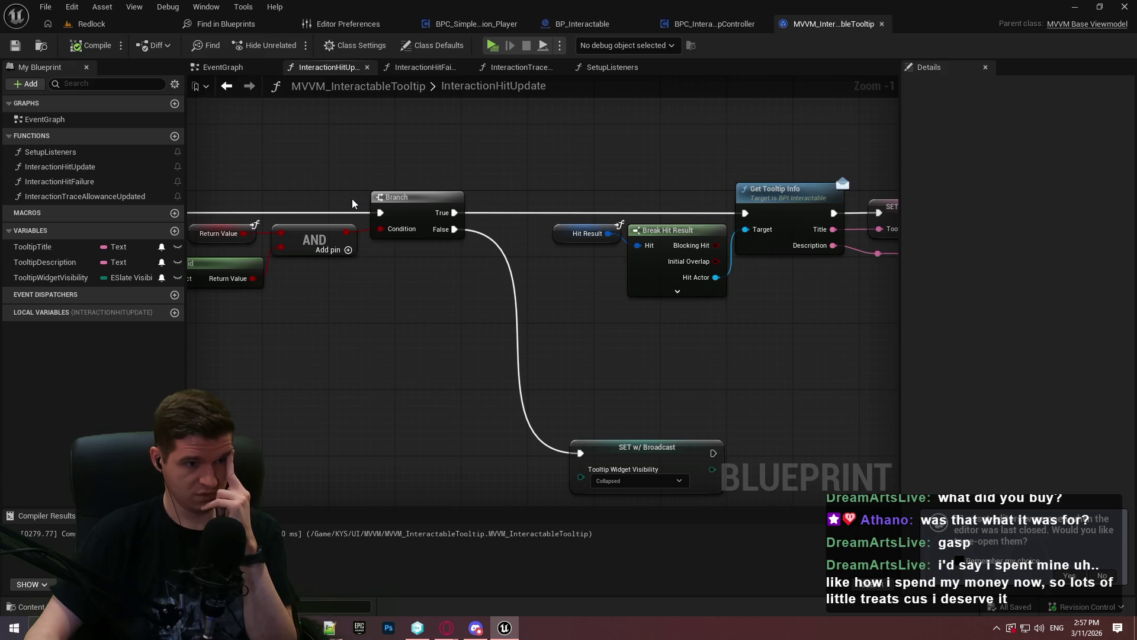
mouse_move(325, 162)
left_mouse_down()
mouse_move(190, 101)
mouse_move(402, 112)
left_mouse_up()
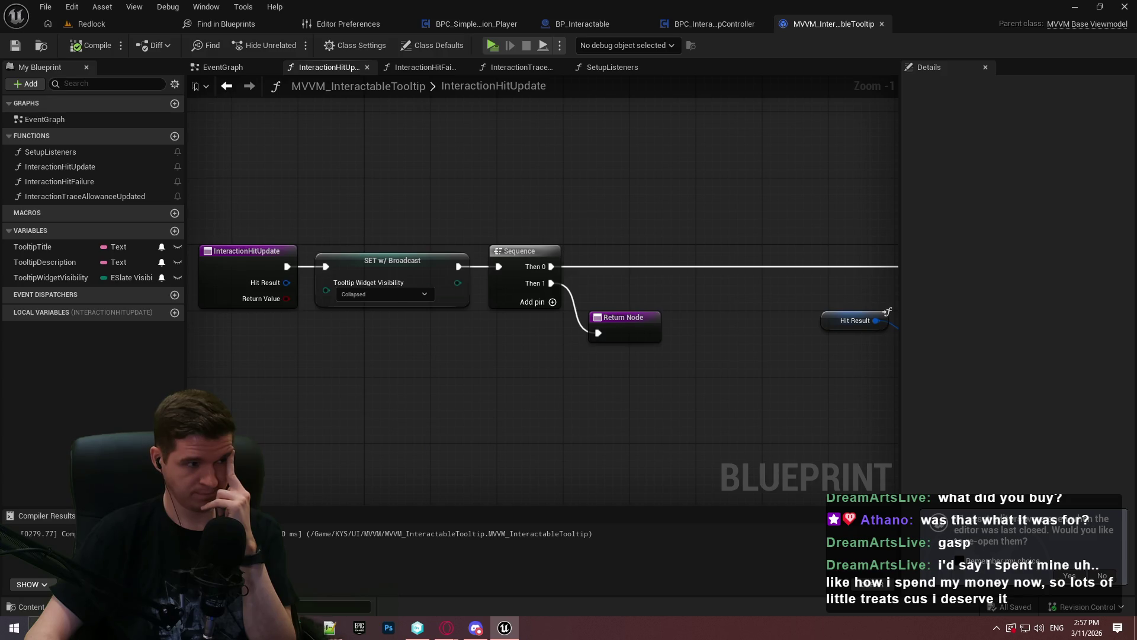
mouse_move(711, 332)
left_mouse_down()
mouse_move(642, 311)
mouse_move(494, 311)
mouse_move(461, 280)
mouse_move(162, 274)
left_mouse_up()
left_click_drag(533, 356, 544, 348)
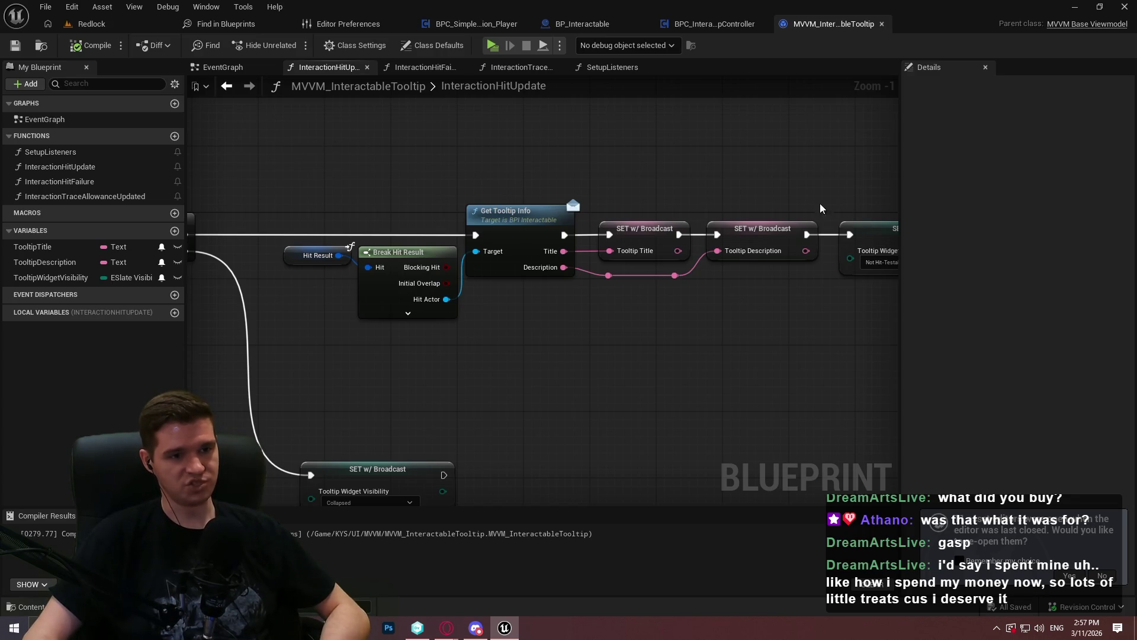
mouse_move(791, 314)
left_mouse_down()
mouse_move(517, 227)
mouse_move(630, 318)
mouse_move(528, 307)
left_mouse_up()
mouse_move(336, 193)
left_mouse_down()
mouse_move(703, 313)
mouse_move(819, 250)
left_mouse_up()
left_click_drag(610, 307, 396, 311)
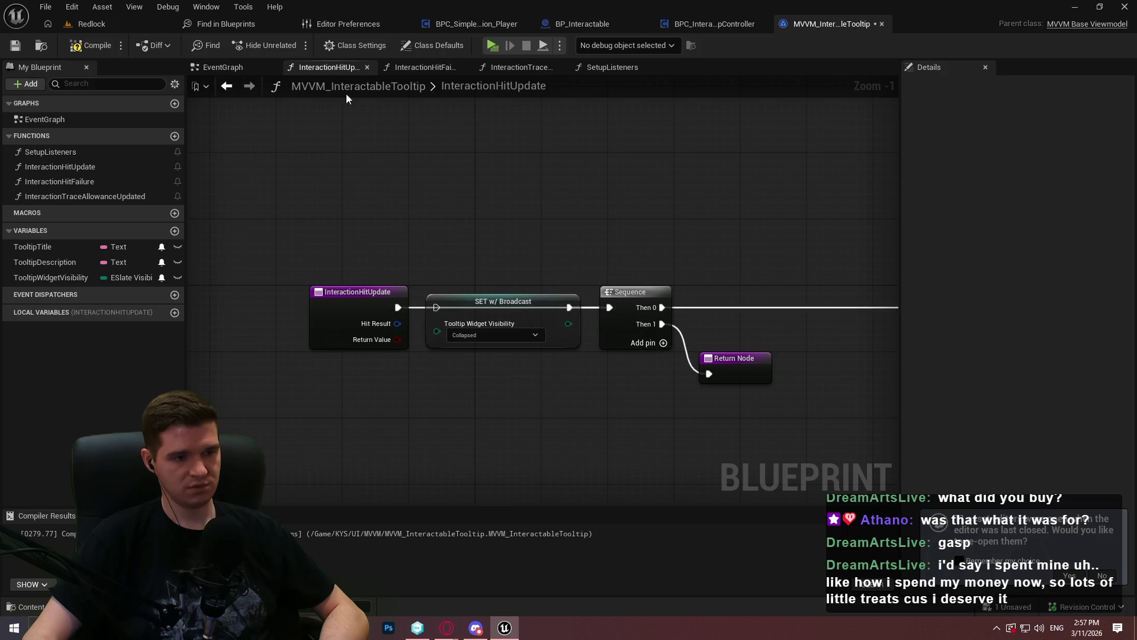
left_click(89, 48)
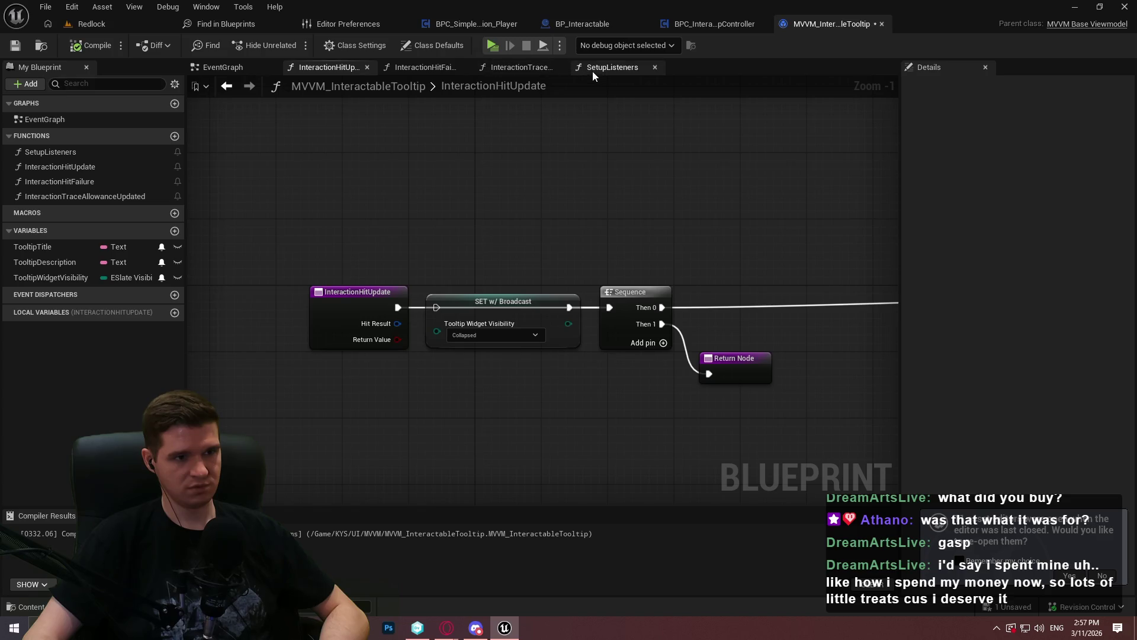
Step: In SetupListeners, bind InteractionHitUpdate to Interaction Hit ahead of Hit Failure, then launch standalone play
left_click(594, 70)
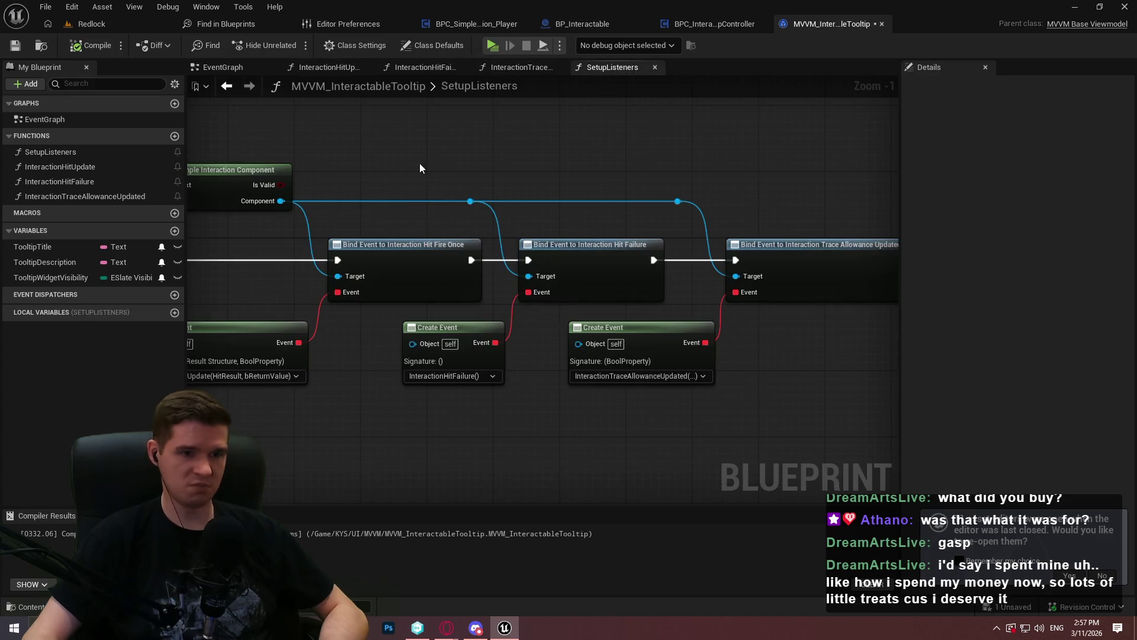
left_click_drag(492, 205, 606, 148)
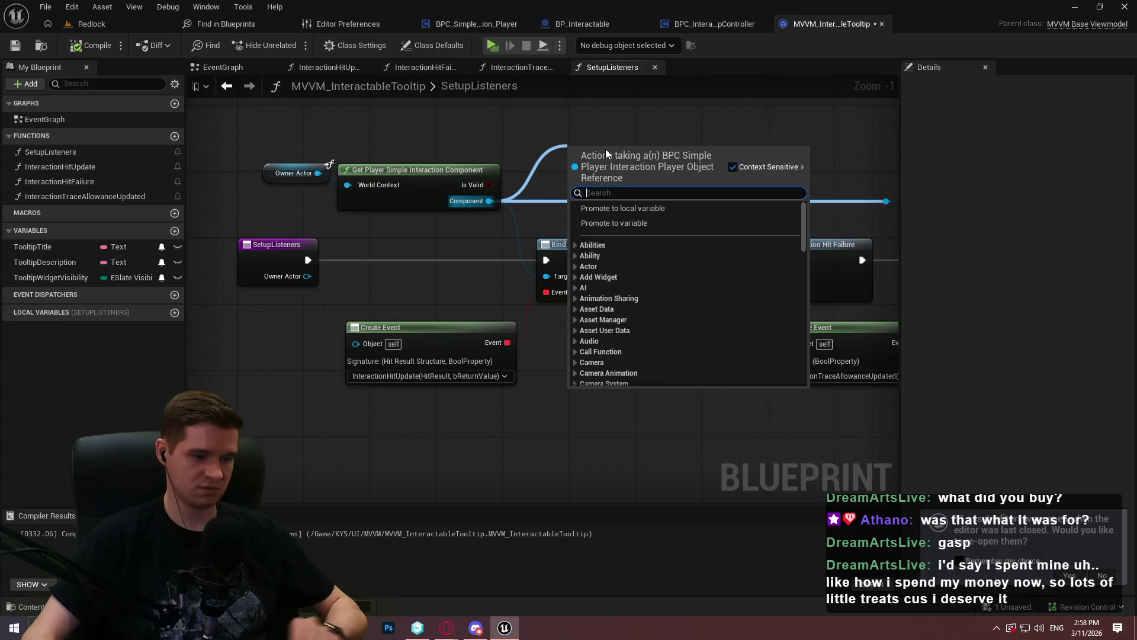
type("bind event to")
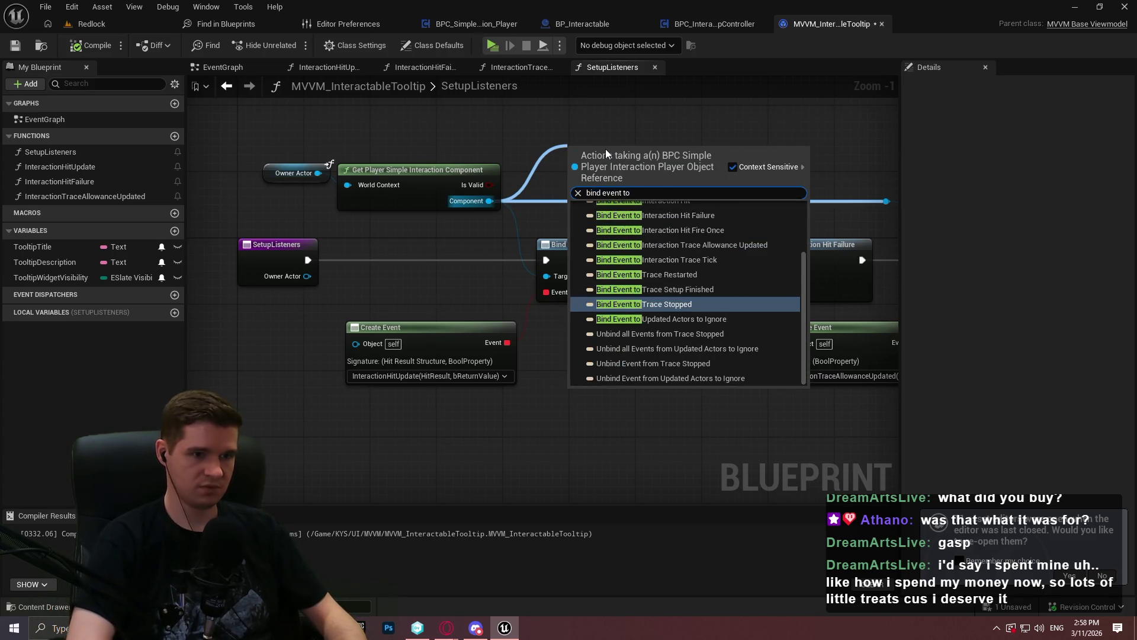
key("Down")
key("Down")
key("Down")
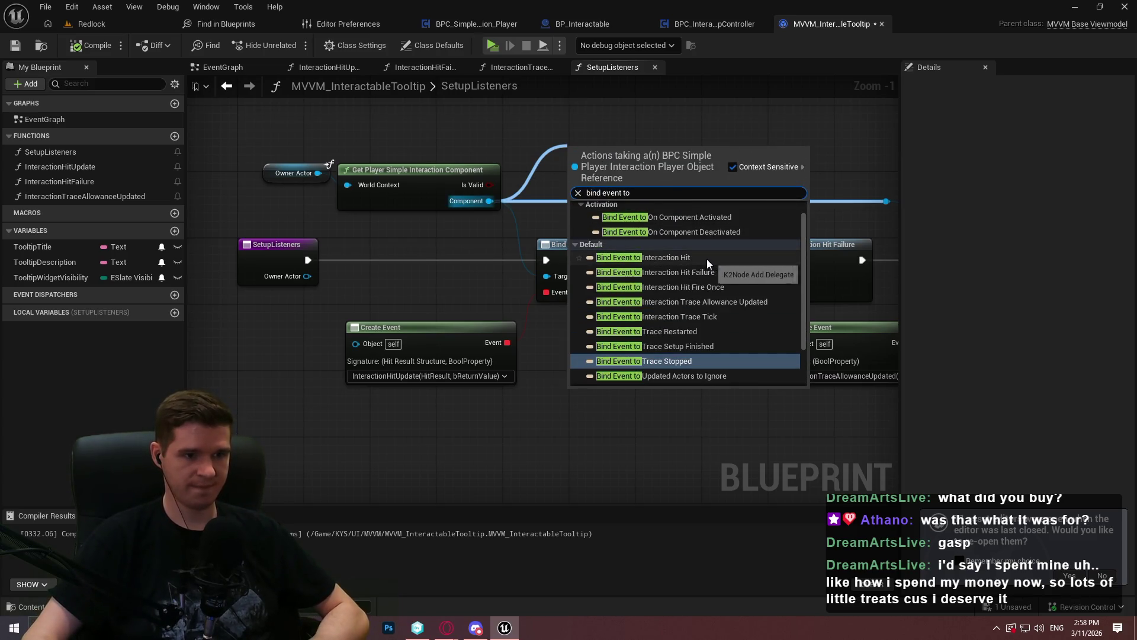
left_click(713, 257)
left_click_drag(626, 154, 610, 121)
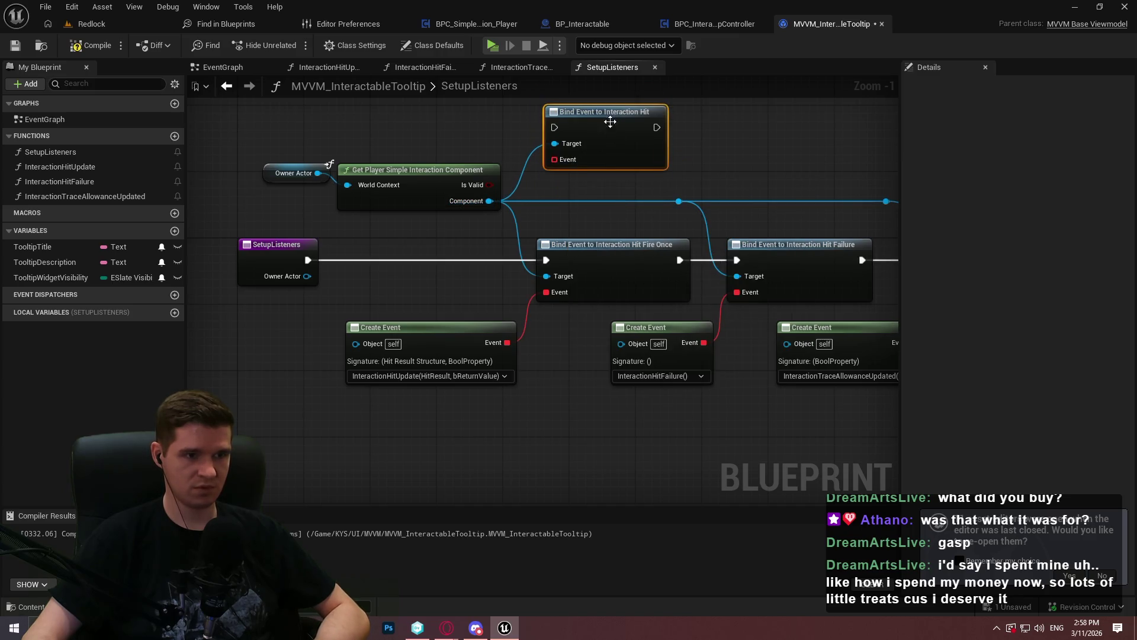
left_click_drag(555, 159, 507, 343)
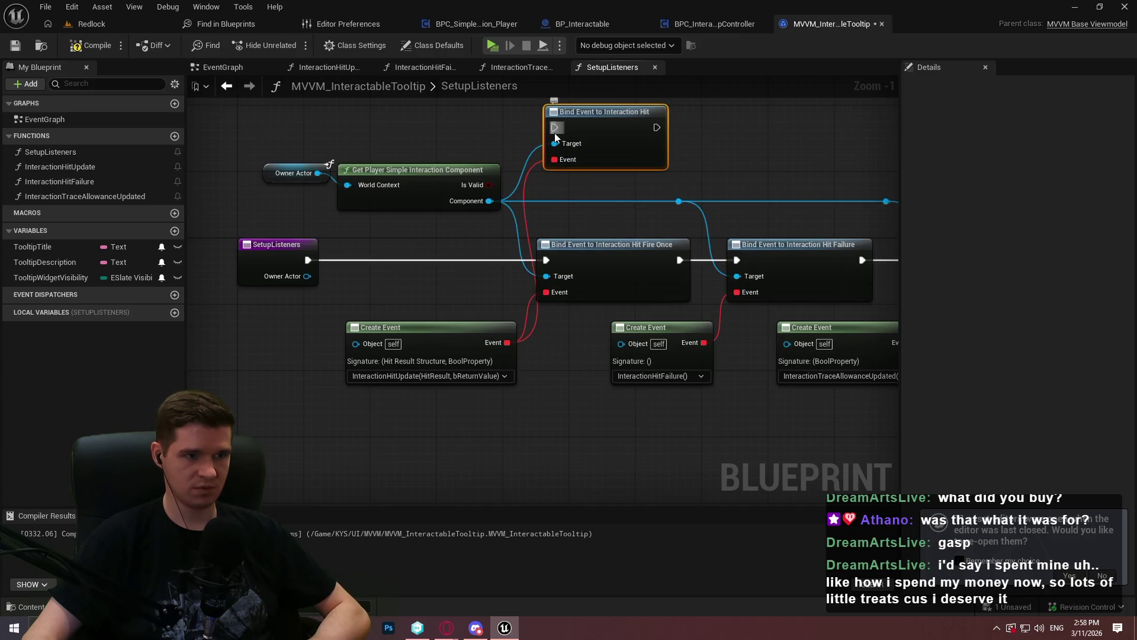
left_click_drag(555, 133, 310, 261)
left_click_drag(654, 128, 737, 261)
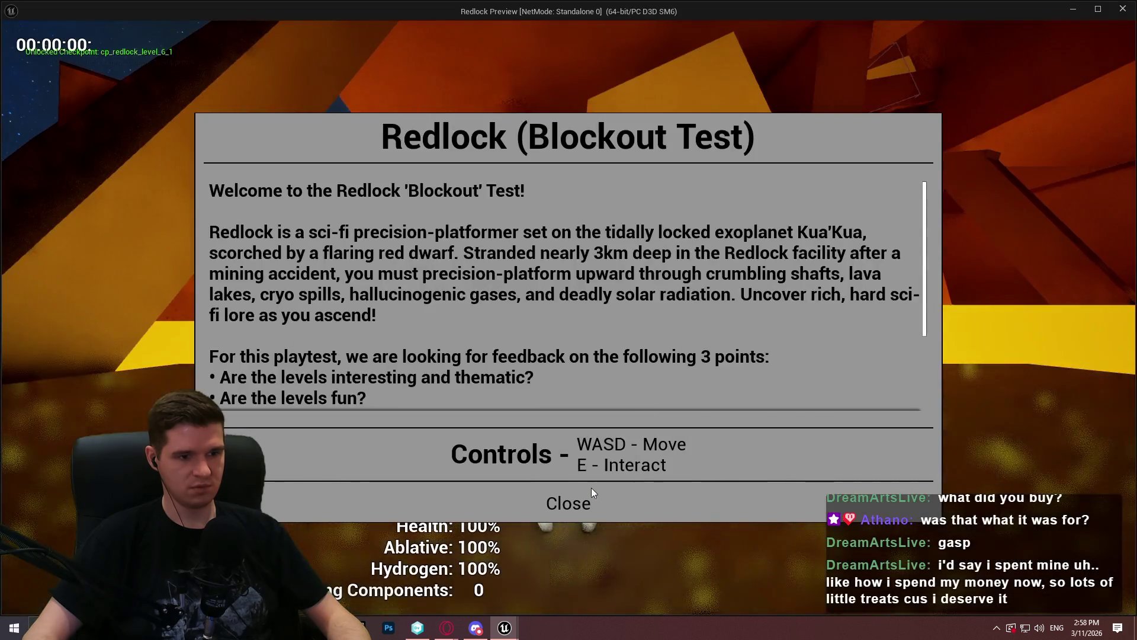
left_click(569, 499)
key("Escape")
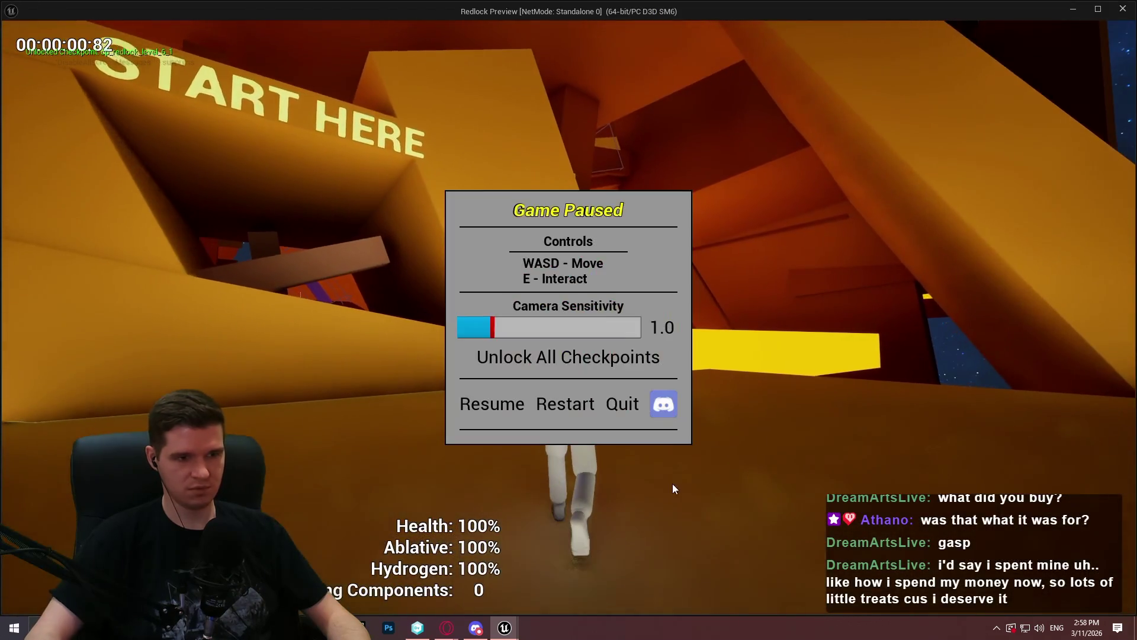
Step: Resume the game and use the checkpoint to teleport to Redlock Level 6 Mid
left_click(504, 403)
key("w")
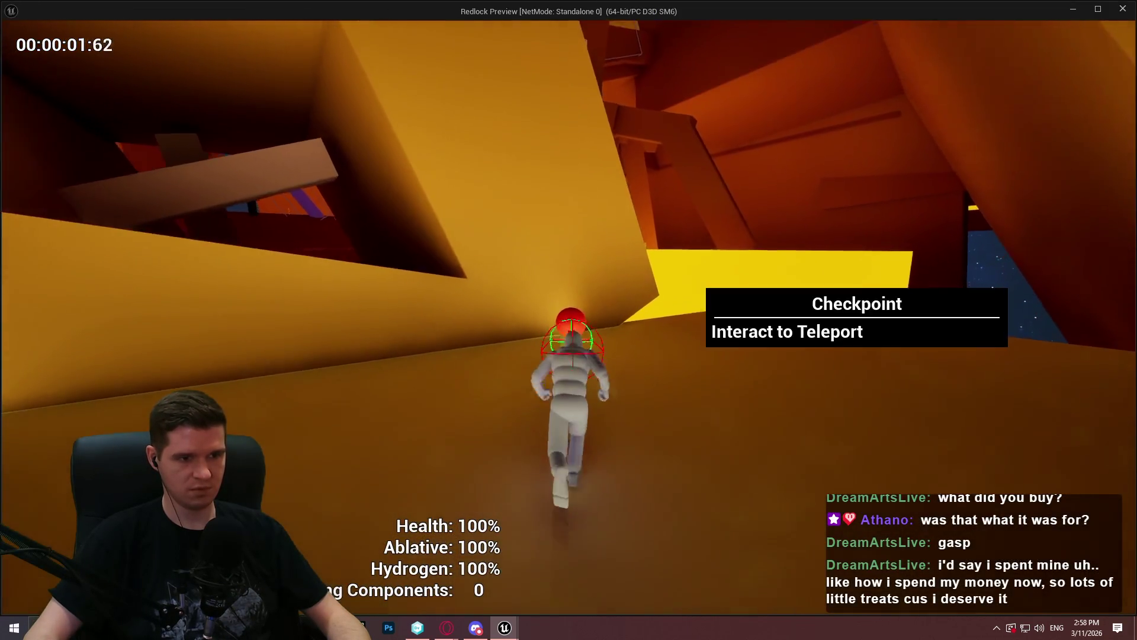
key("e")
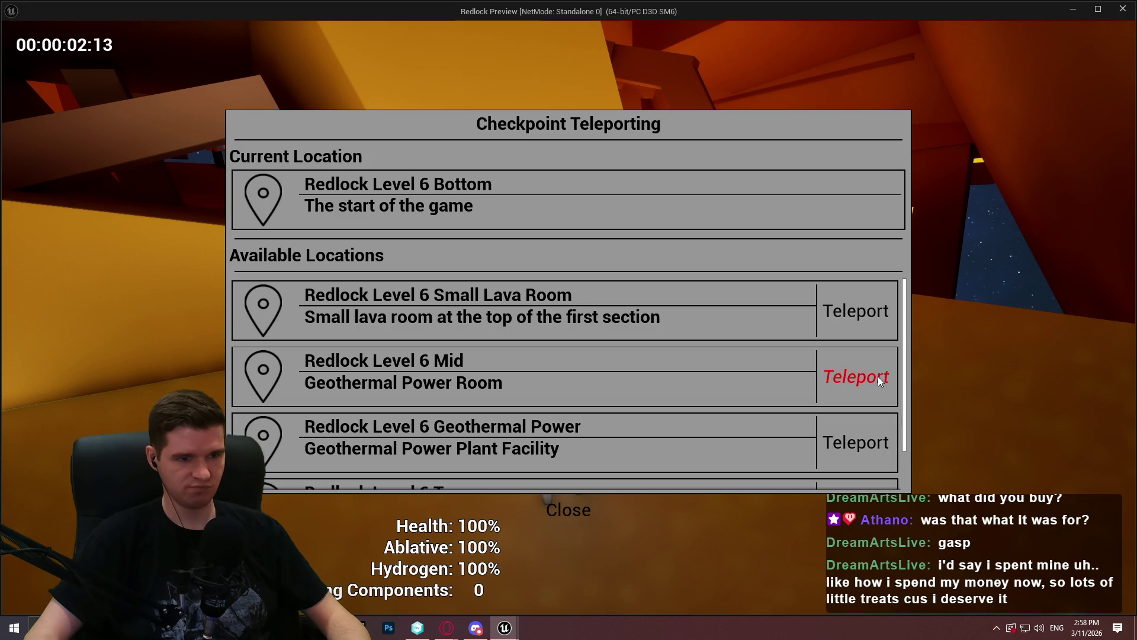
left_click(880, 379)
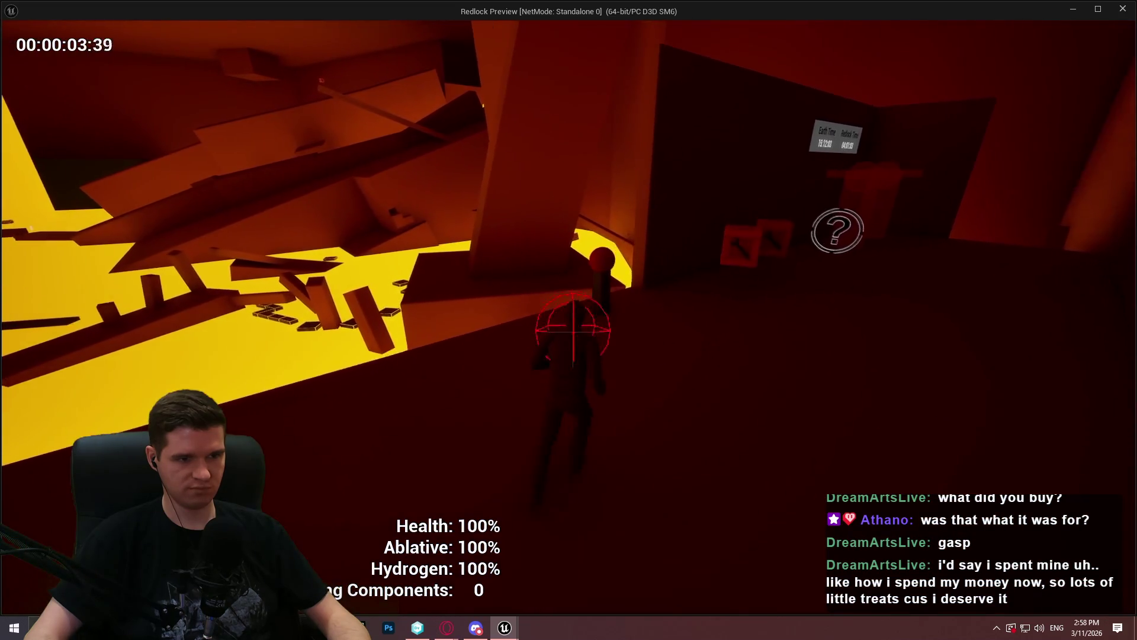
Step: Build the restoration station with a collected component, then switch back to the editor
key("Escape")
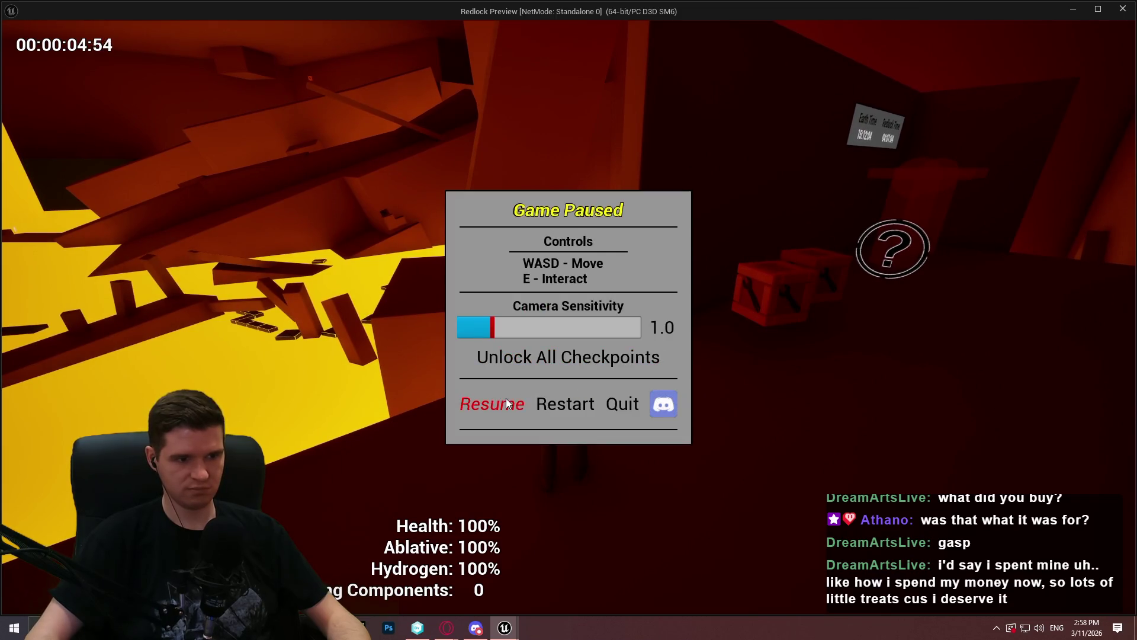
left_click(507, 404)
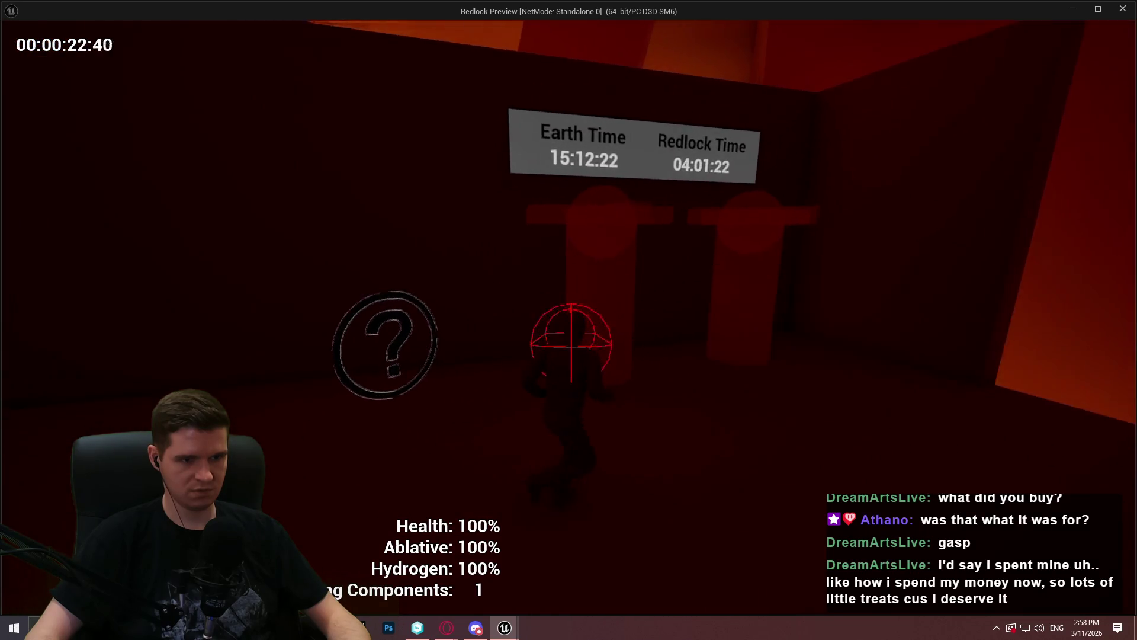
key("e")
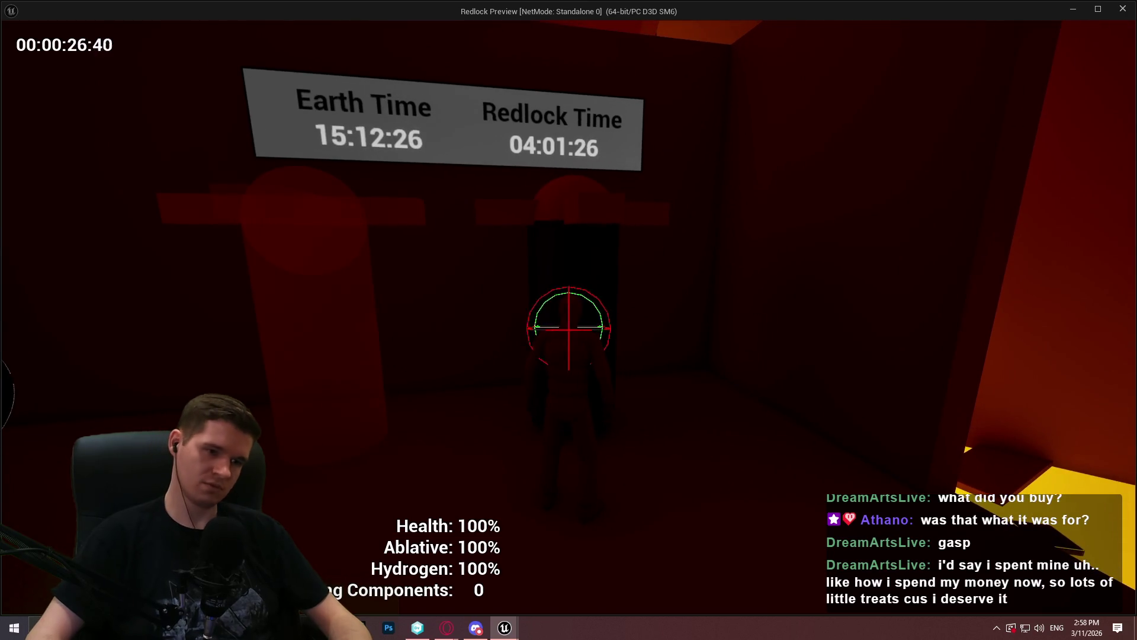
key("super")
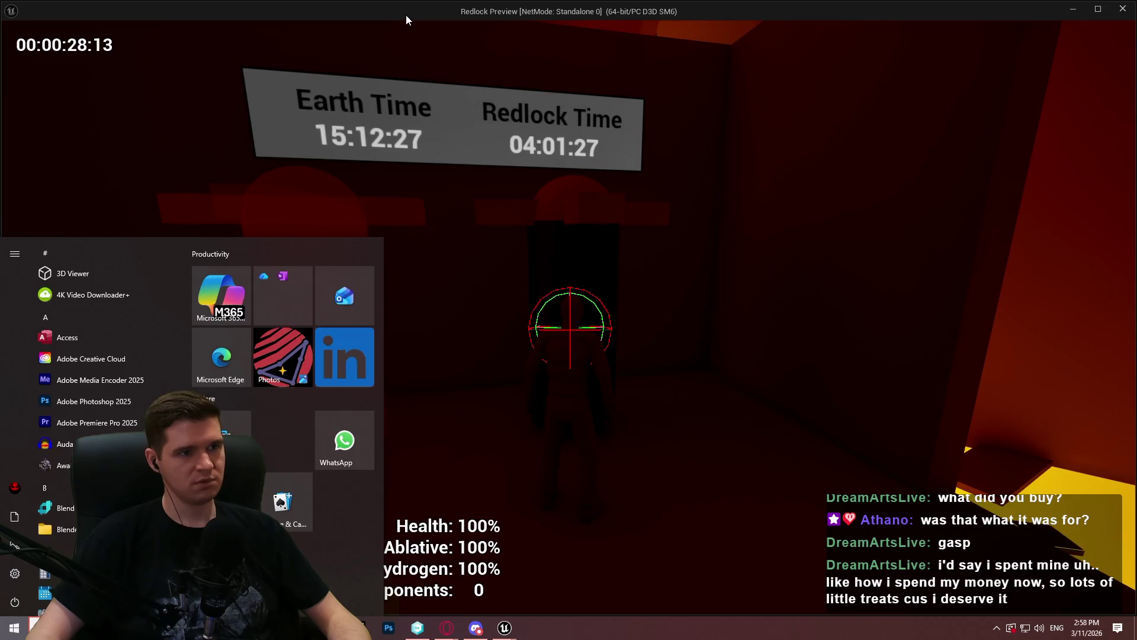
key("alt+Tab")
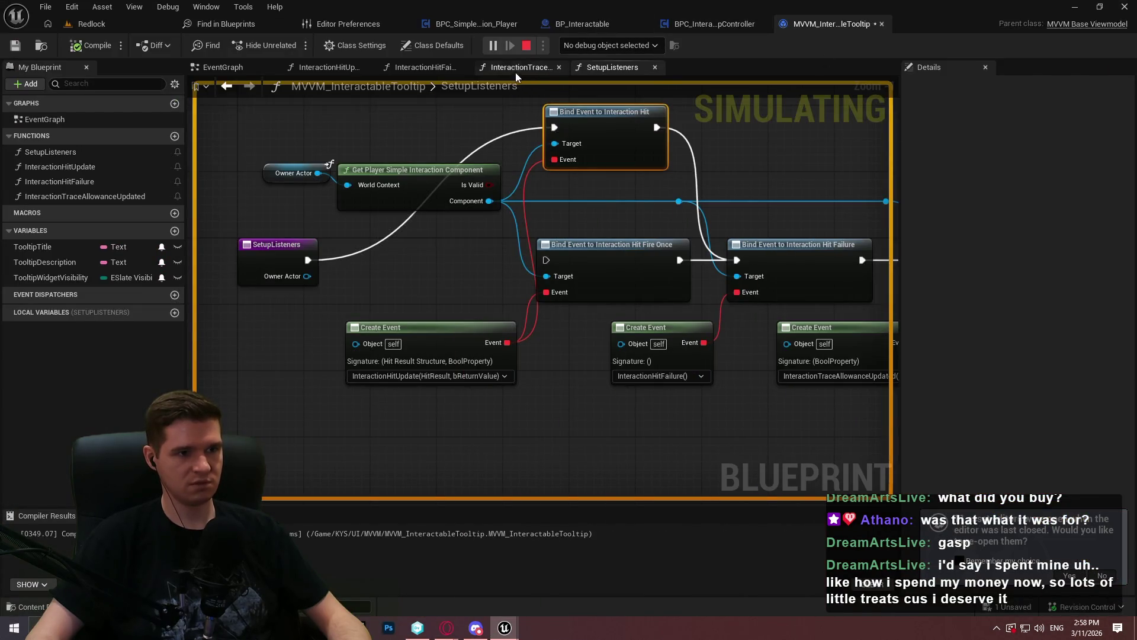
Step: Debug MVVM_InteractableTooltip_C_0 on InteractionHitUpdate and follow its live execution flow
left_click(515, 71)
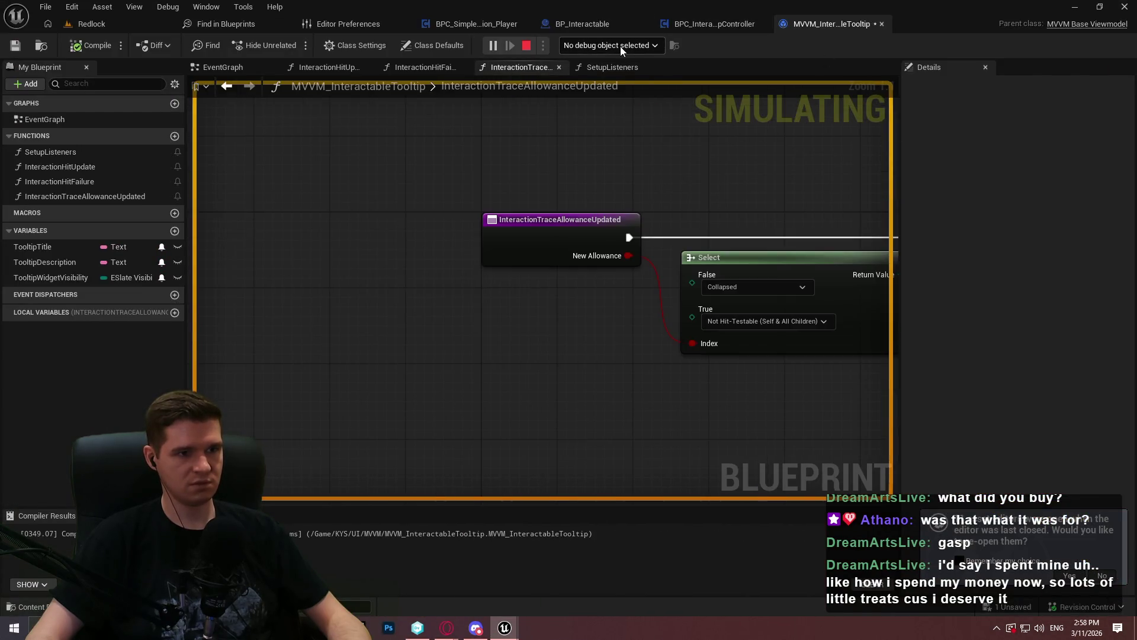
left_click(437, 70)
left_click(337, 69)
left_click(588, 49)
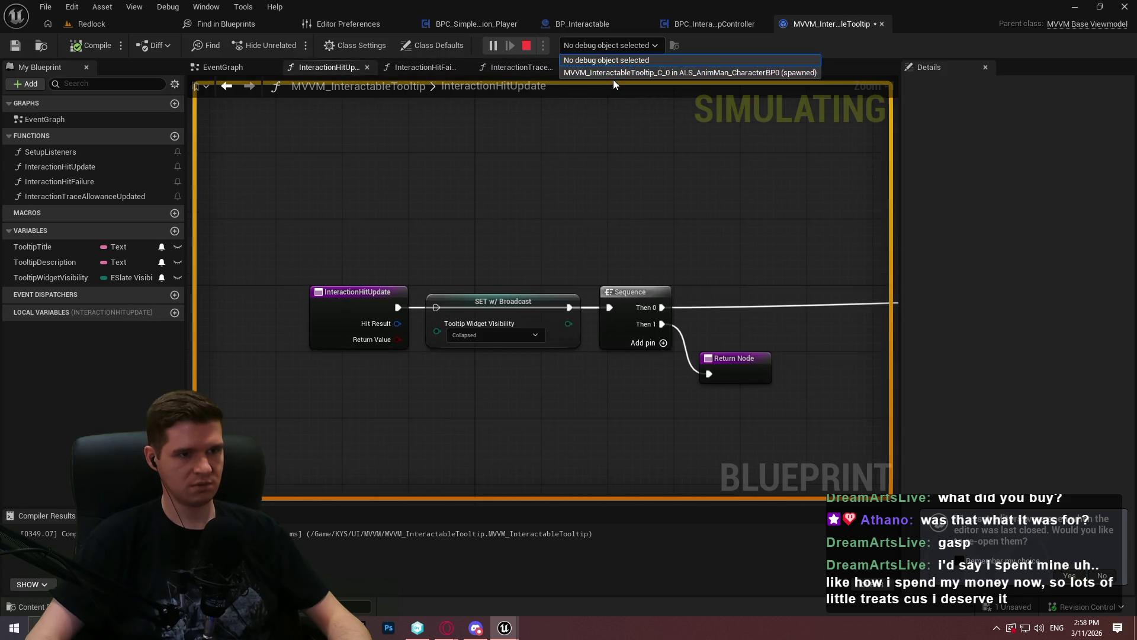
left_click(626, 70)
scroll(776, 238, "down", 3)
left_click_drag(777, 238, 282, 211)
scroll(282, 211, "down", 2)
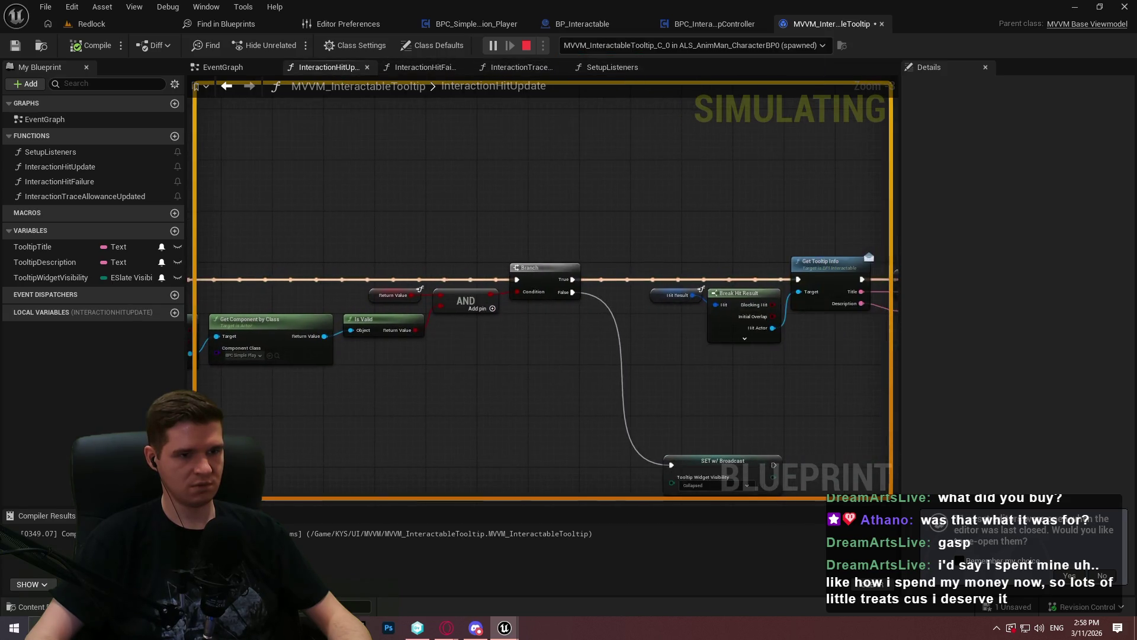
left_click_drag(698, 233, 444, 232)
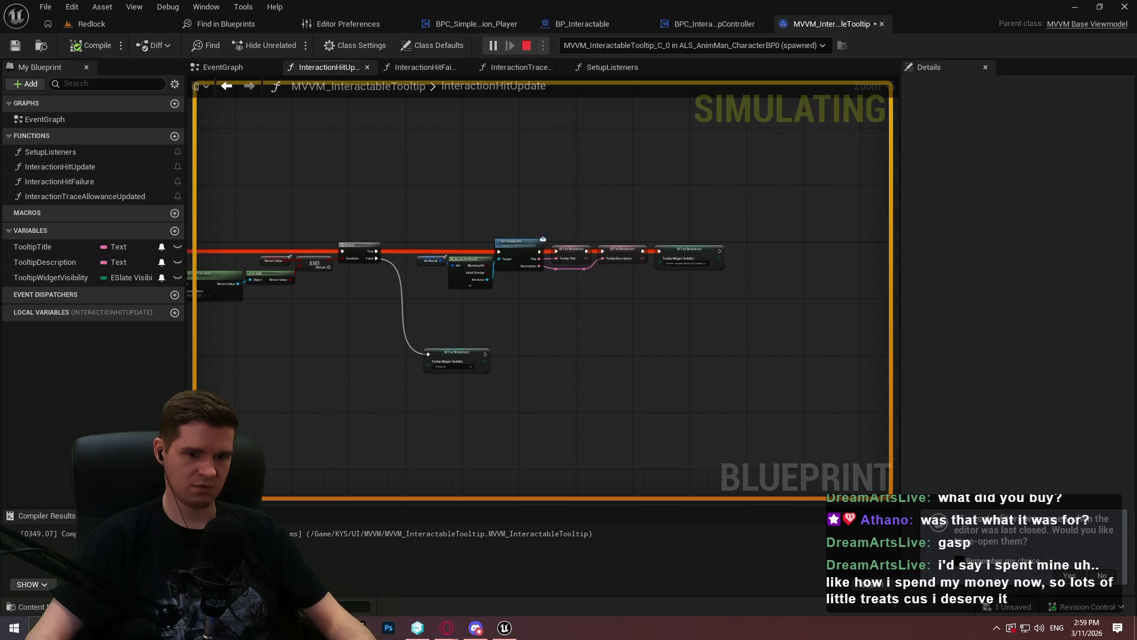
Step: Stop the play session and open BP_Interactable's EventGraph
key("Escape")
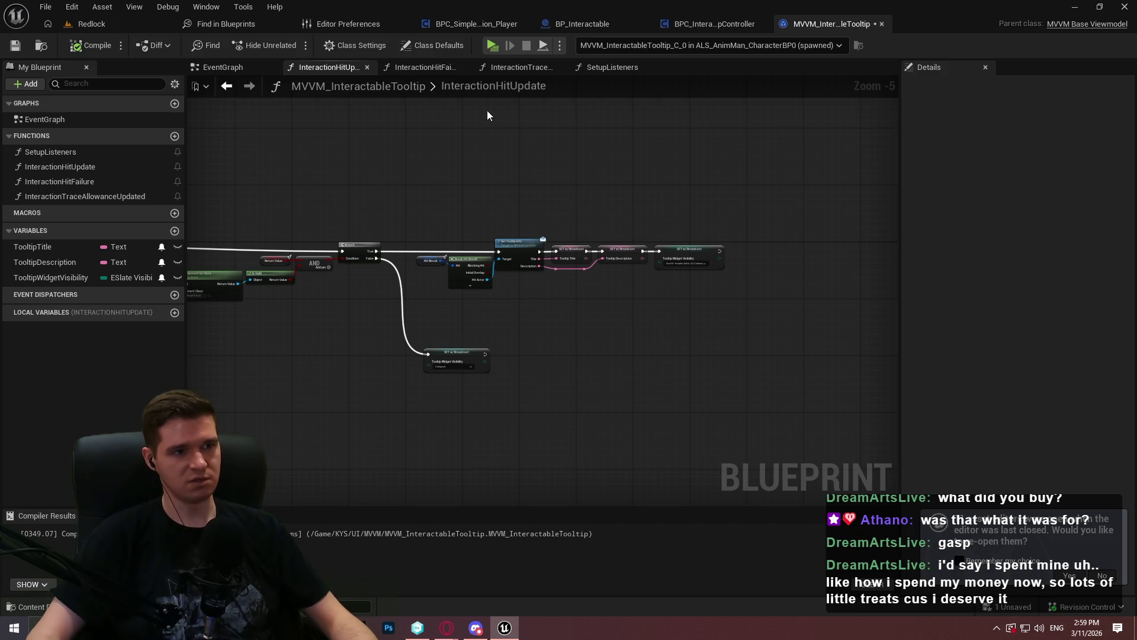
left_click(588, 22)
left_click(502, 65)
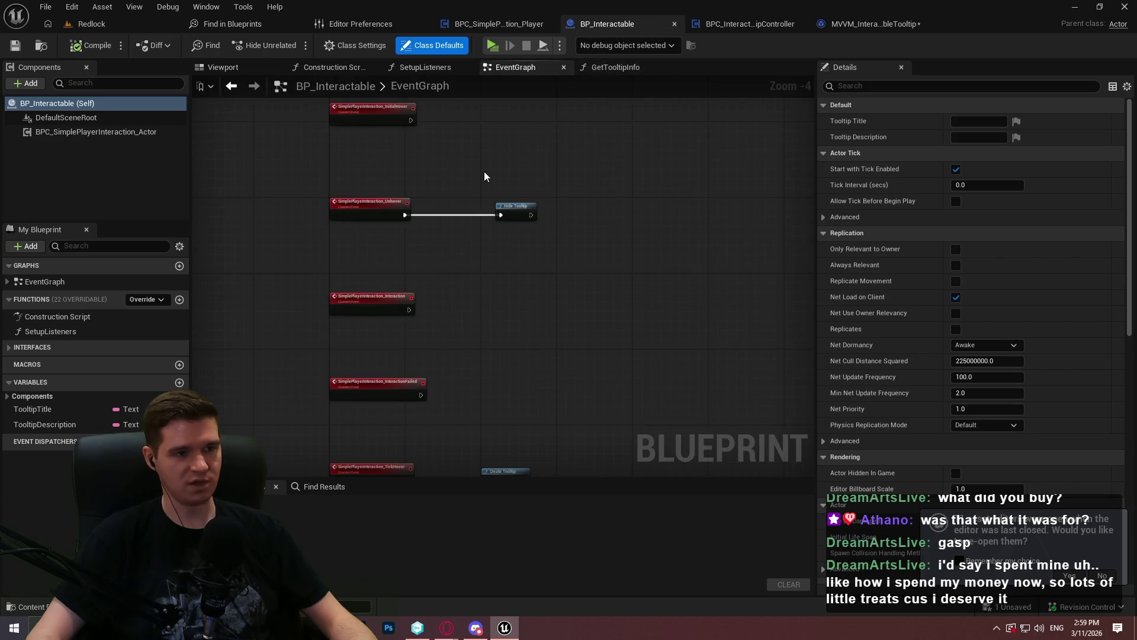
Step: Delete Hide Tooltip and TickHover's Create Tooltip and Self nodes, compile, and start a play test
left_click_drag(583, 289, 461, 139)
key("Delete")
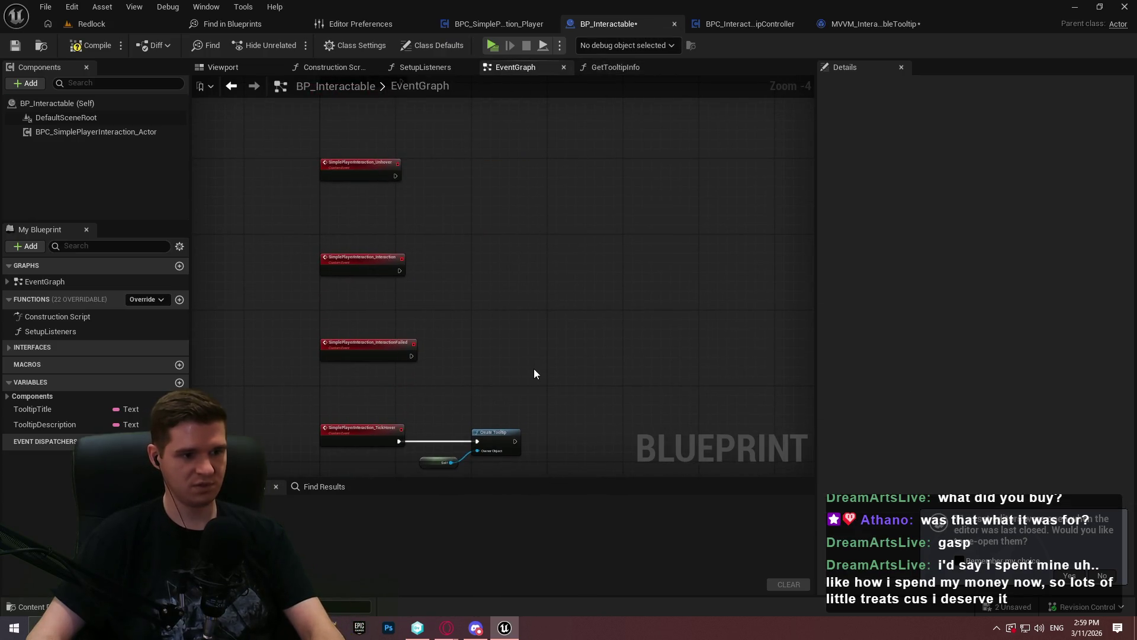
left_click_drag(534, 369, 554, 293)
scroll(504, 400, "up", 2)
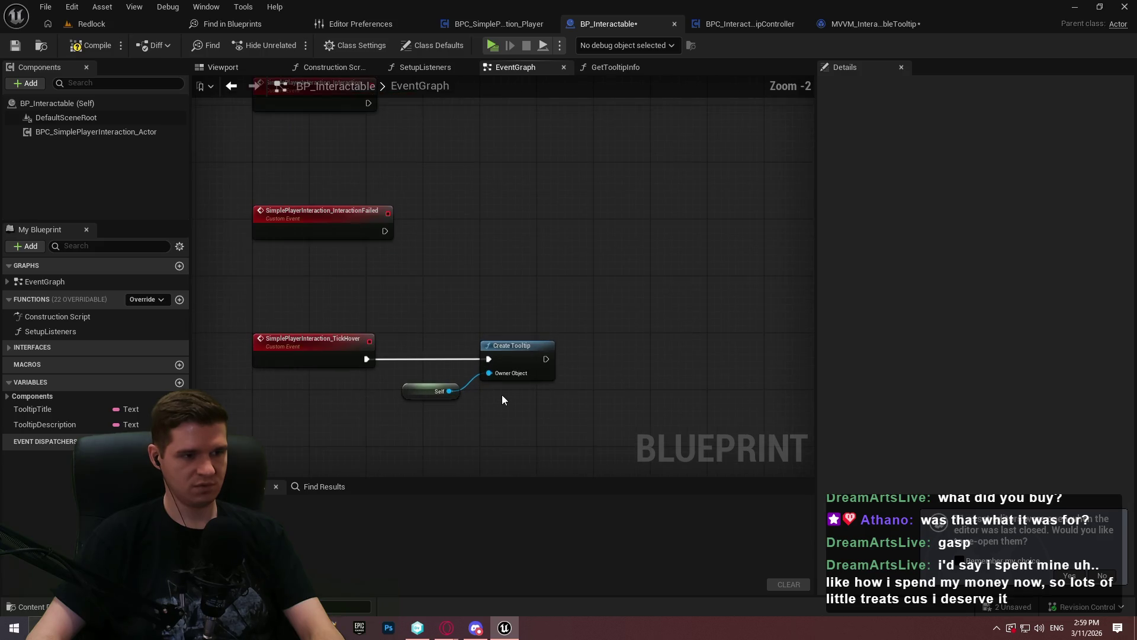
mouse_move(453, 255)
left_mouse_down()
mouse_move(424, 427)
mouse_move(382, 191)
mouse_move(458, 335)
mouse_move(452, 346)
mouse_move(446, 294)
left_mouse_up()
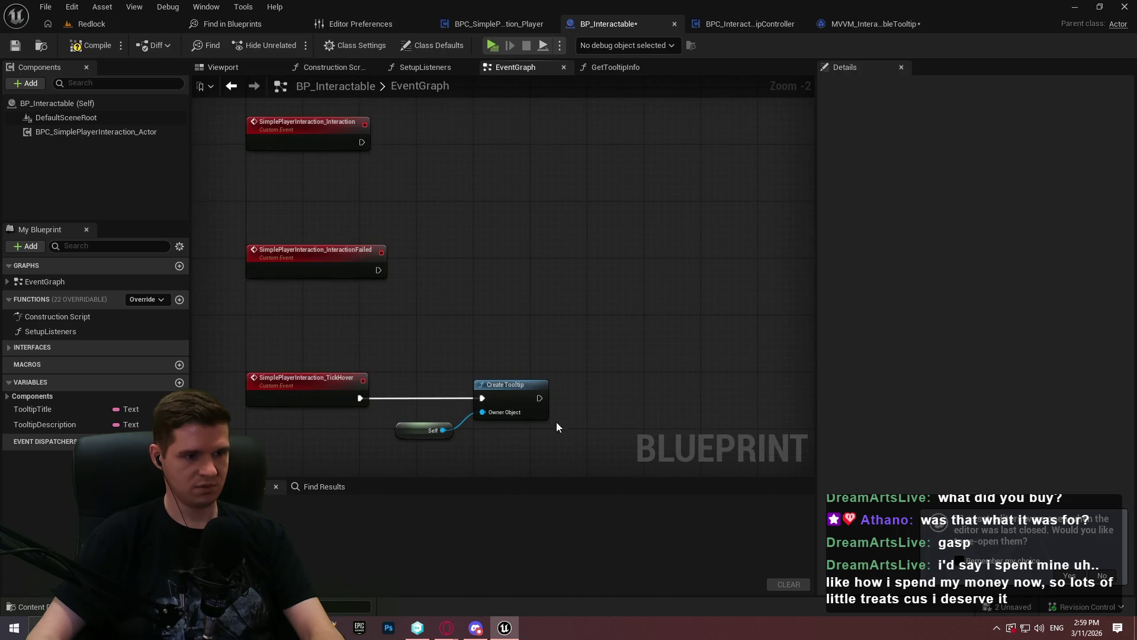
key("Delete")
left_click(83, 47)
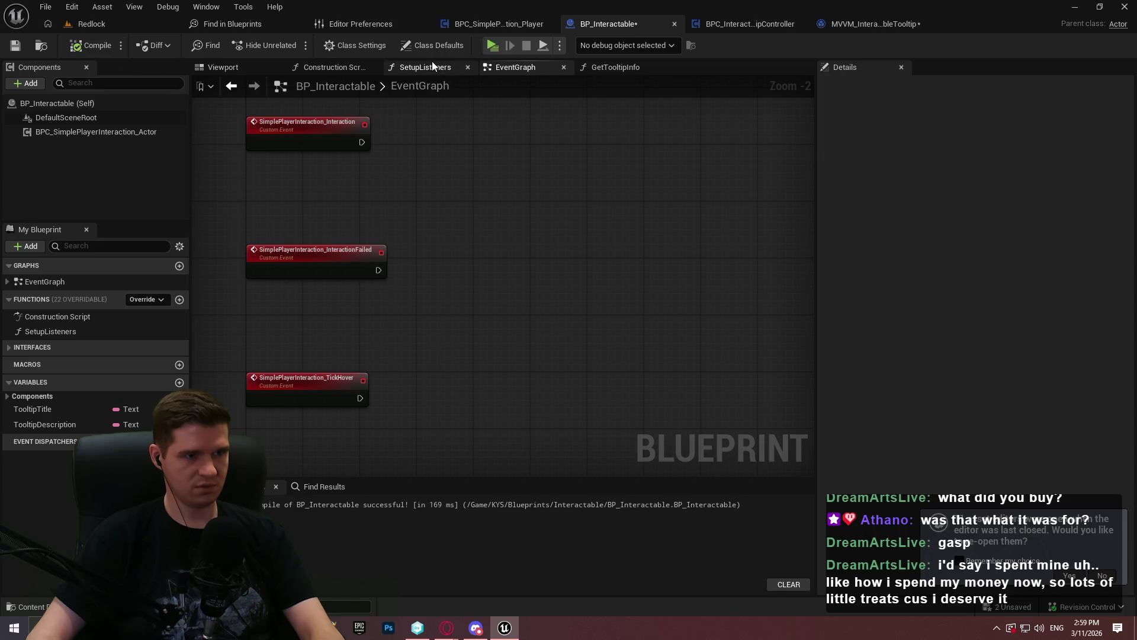
left_click(493, 45)
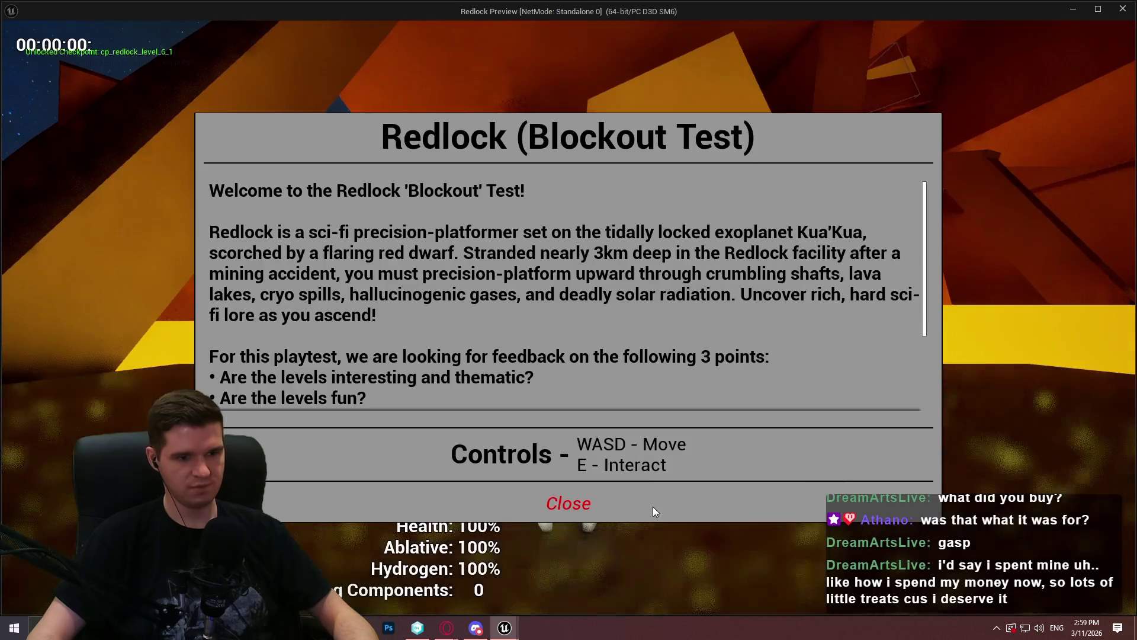
left_click(653, 506)
Step: Pause the game and teleport to the Geothermal Power Room checkpoint
key("w")
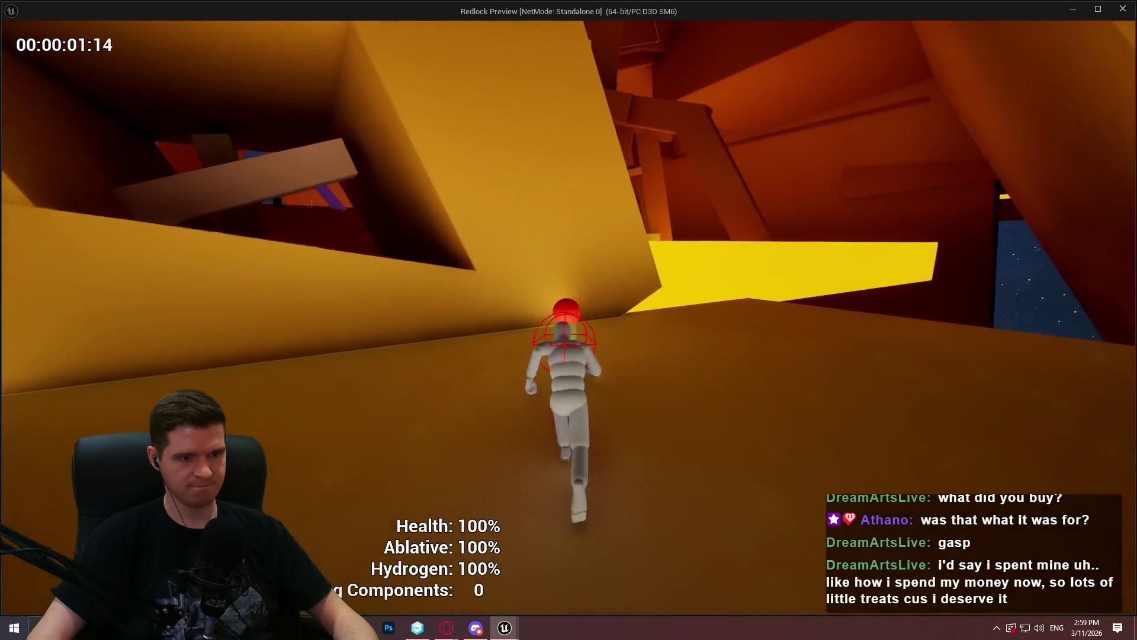
key("Escape")
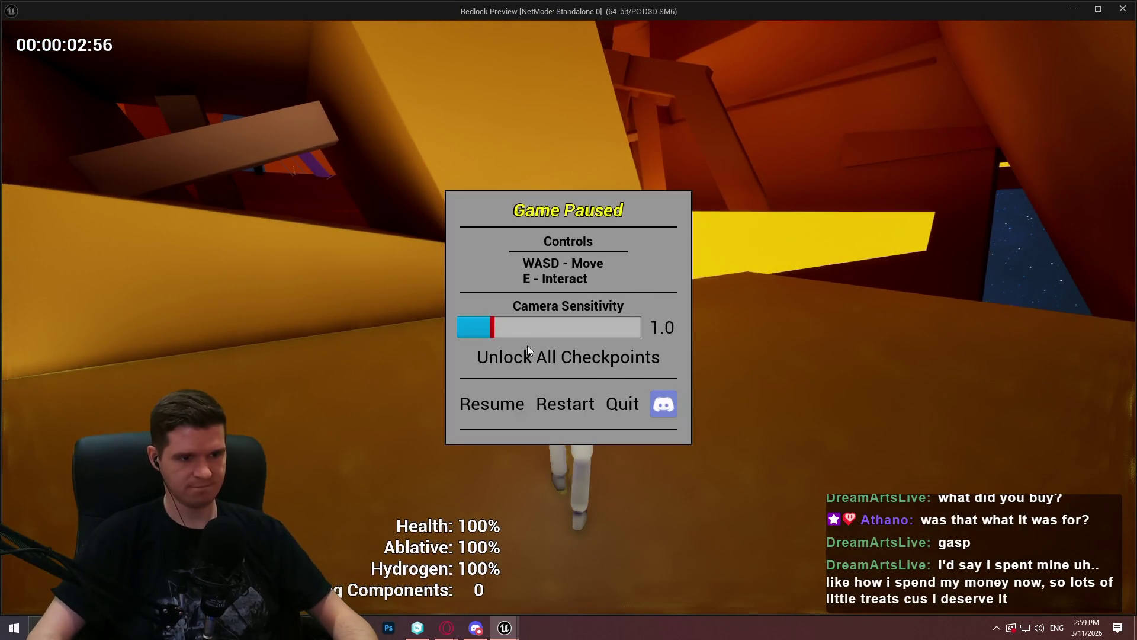
left_click(507, 405)
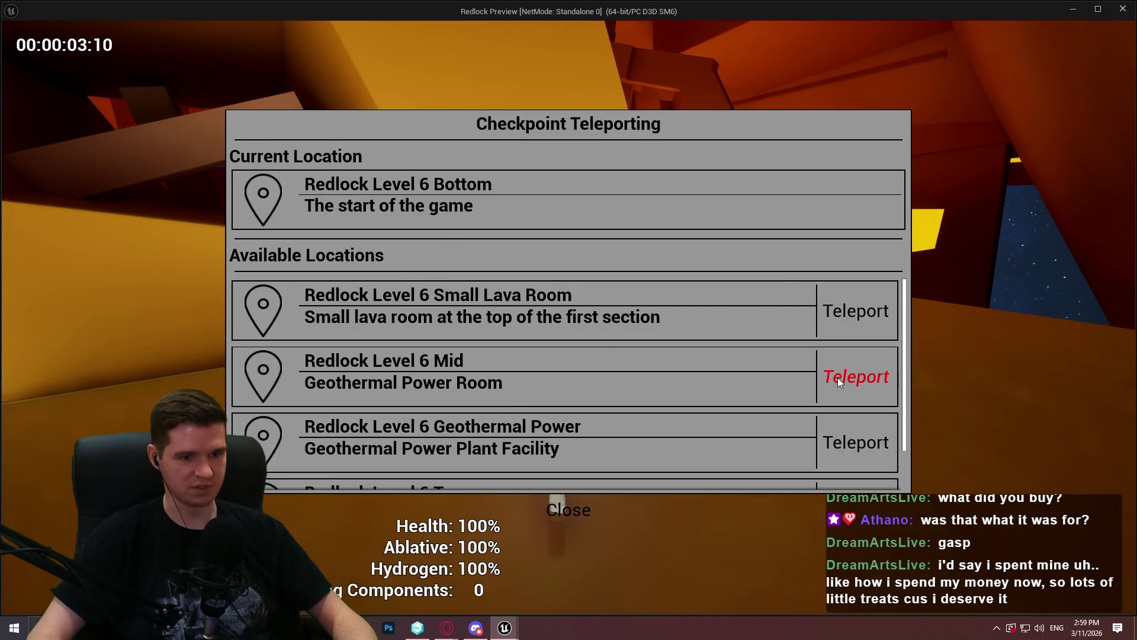
left_click(838, 377)
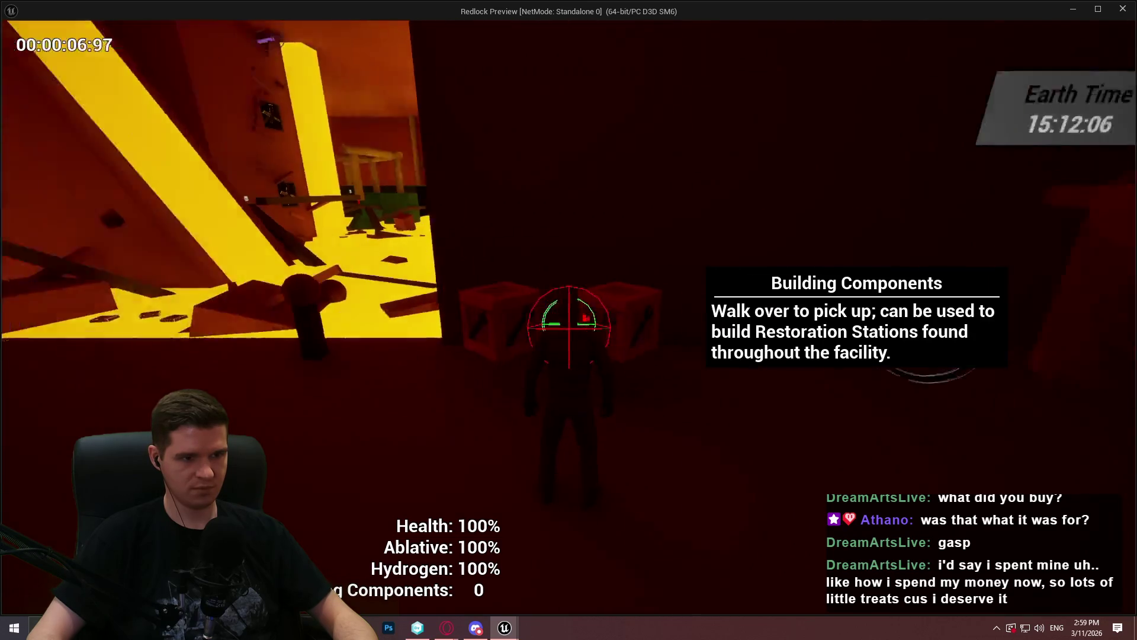
Step: Collect components, build the Health and Ablative Restoration Stations, then stop playing
key("w")
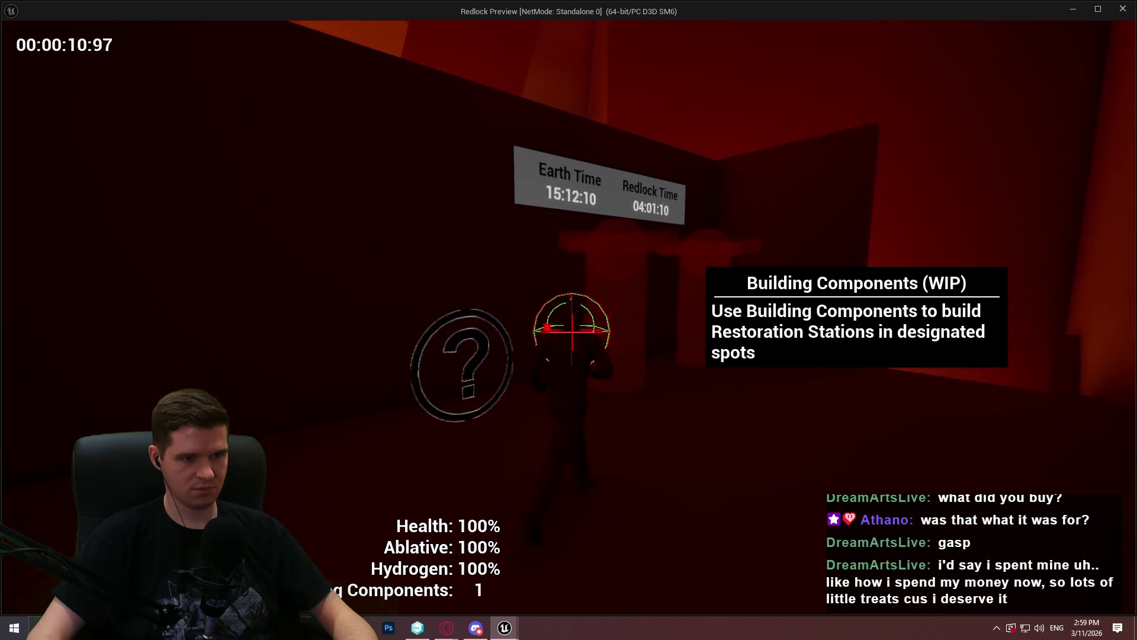
key("w")
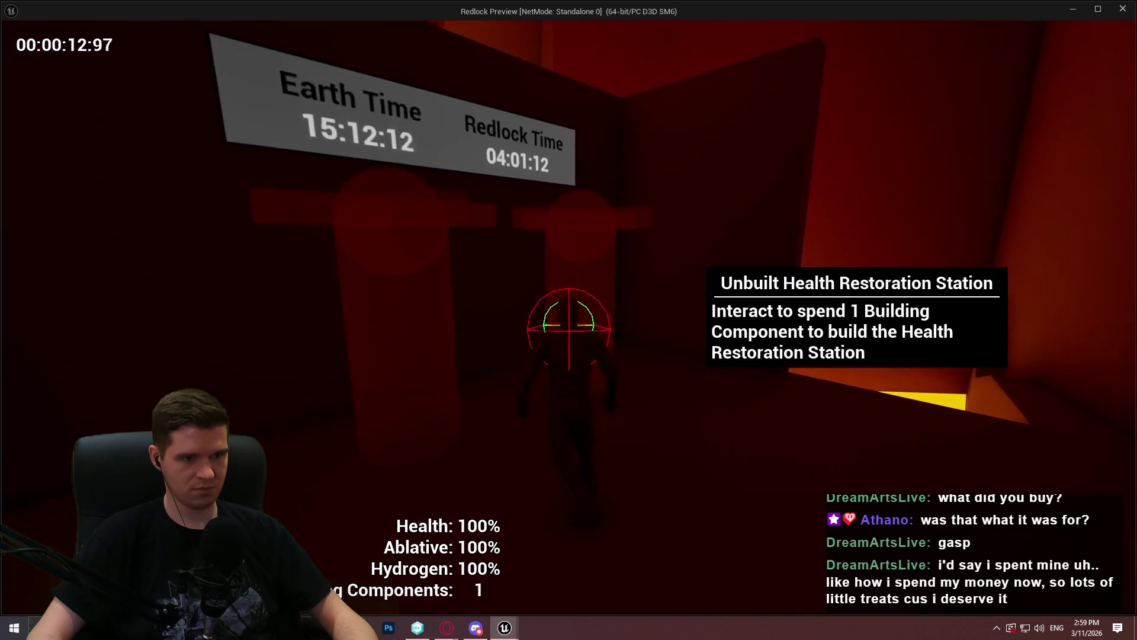
key("e")
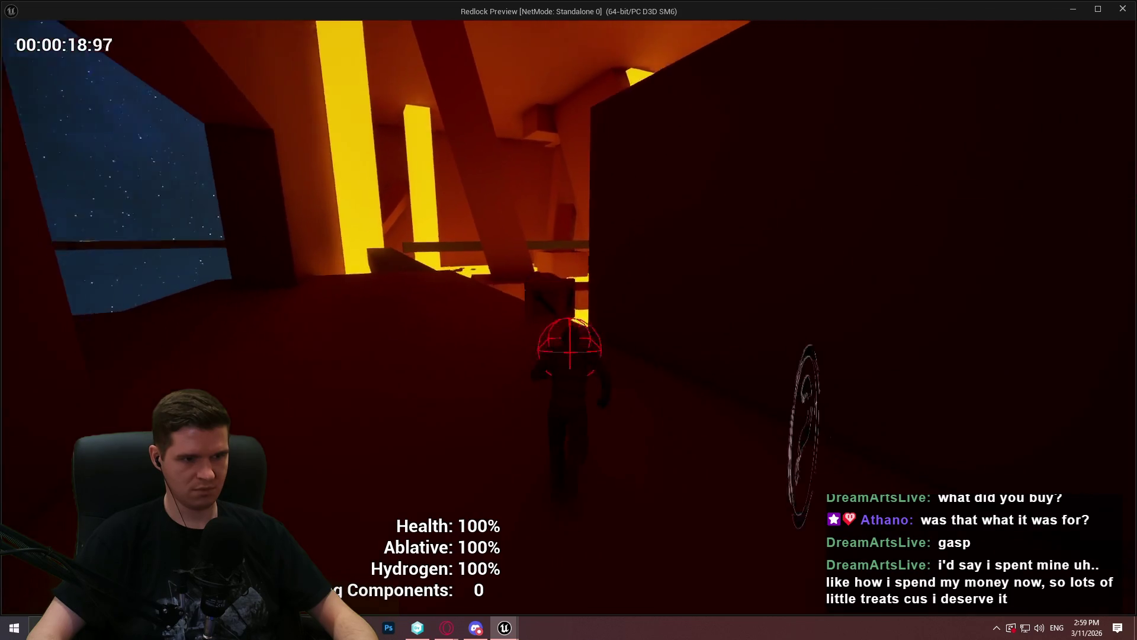
key("e")
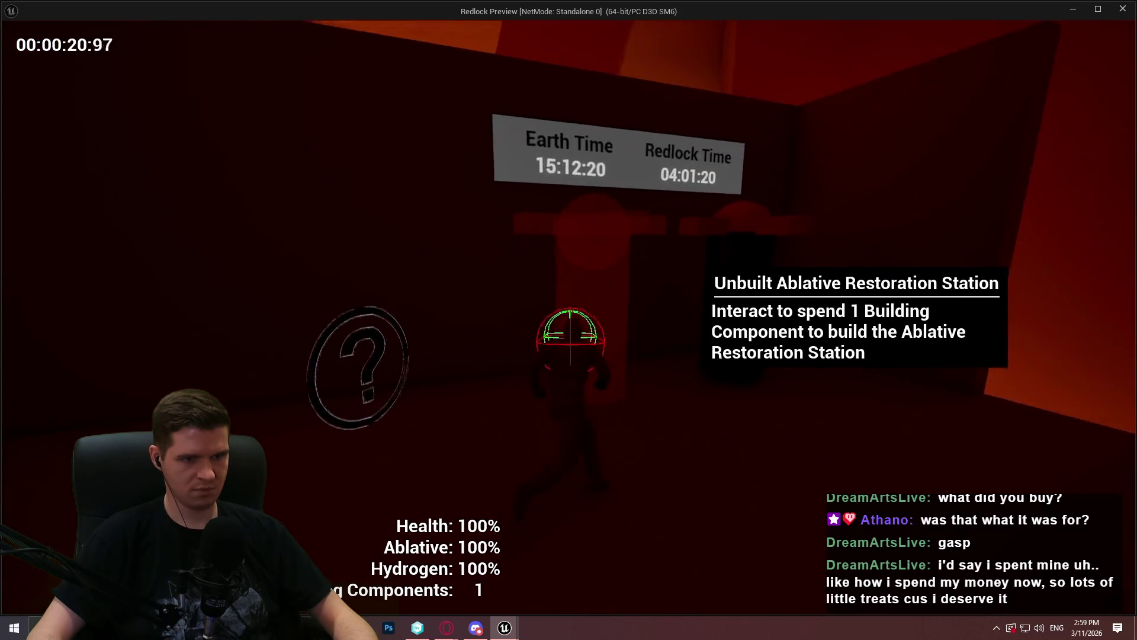
key("e")
key("Escape")
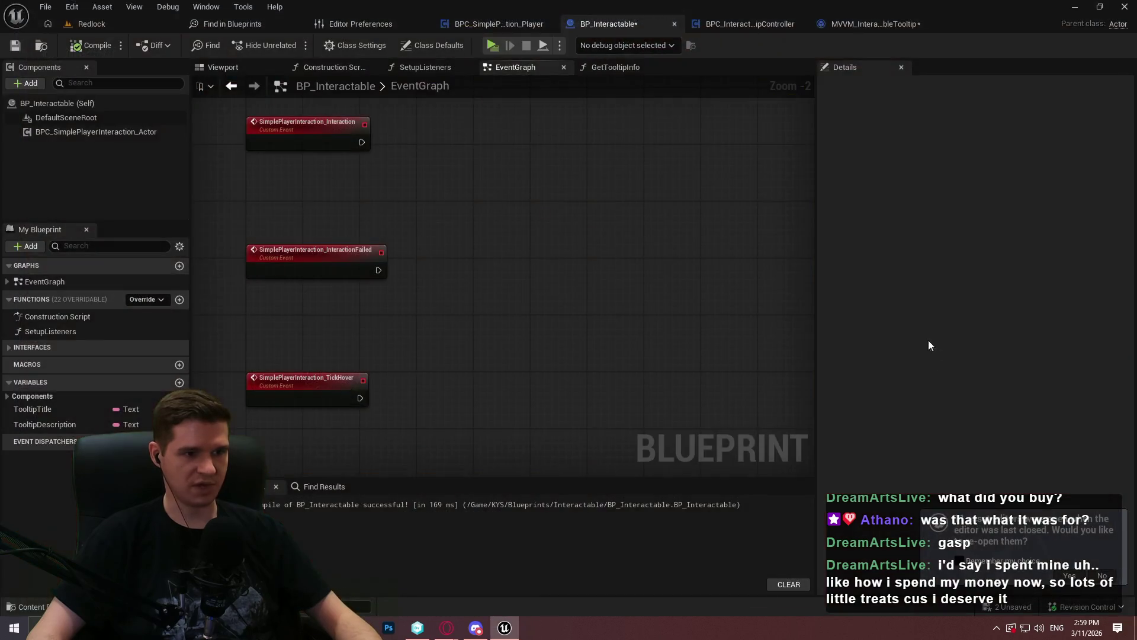
Step: Browse to KYS > Blueprints > RestorationStation and open BP_RestorationStation
scroll(570, 265, "down", 3)
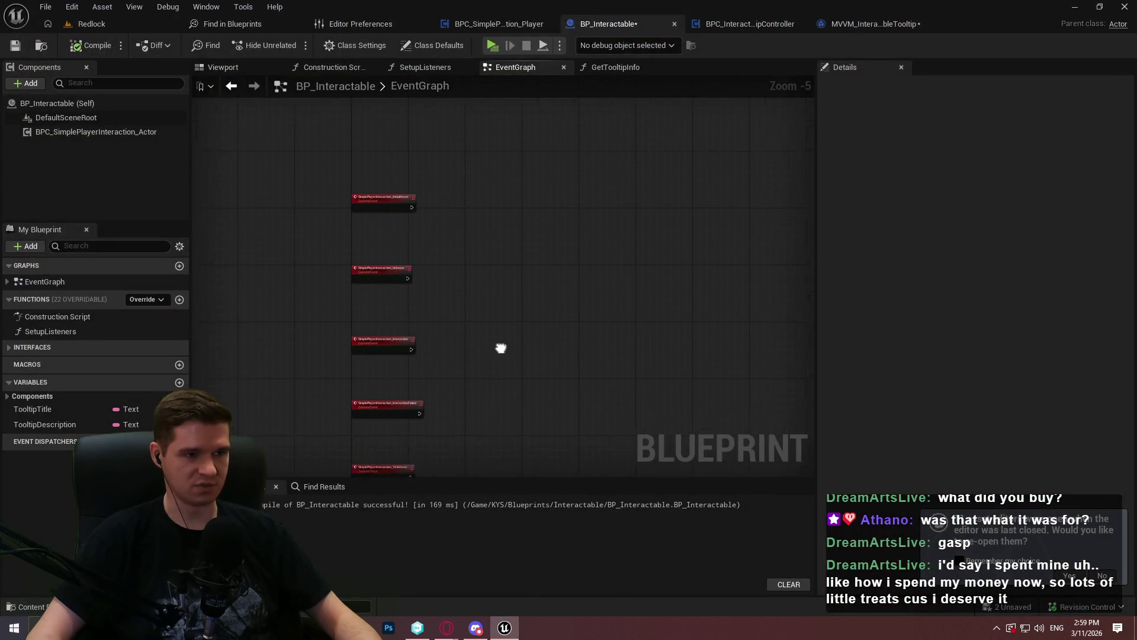
mouse_move(498, 356)
left_mouse_down()
mouse_move(482, 338)
mouse_move(483, 400)
left_mouse_up()
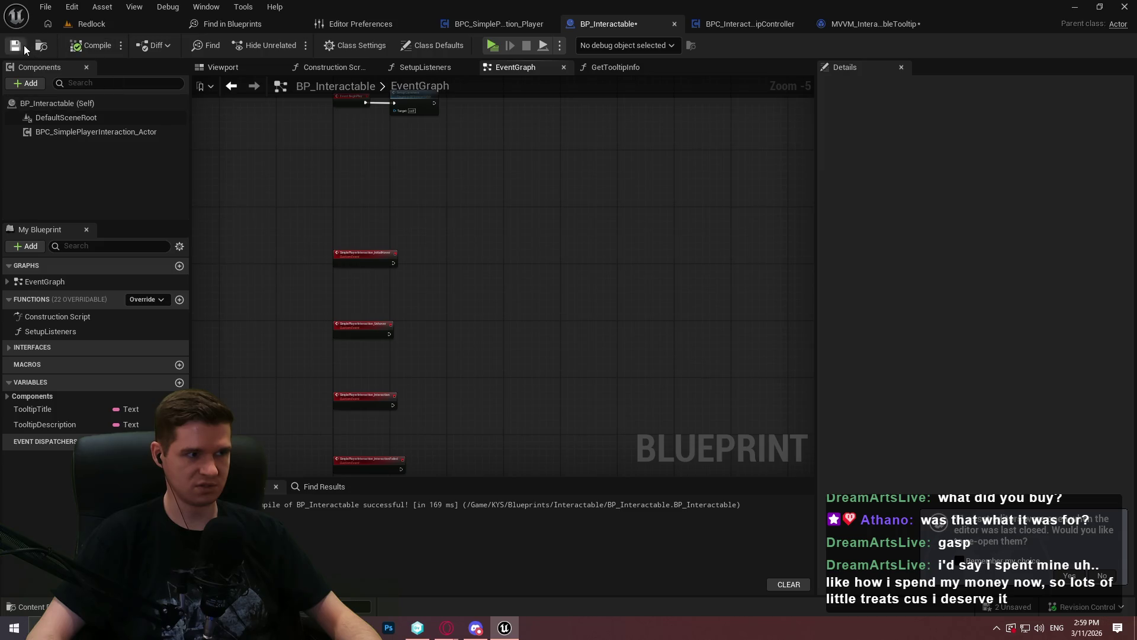
left_click(88, 23)
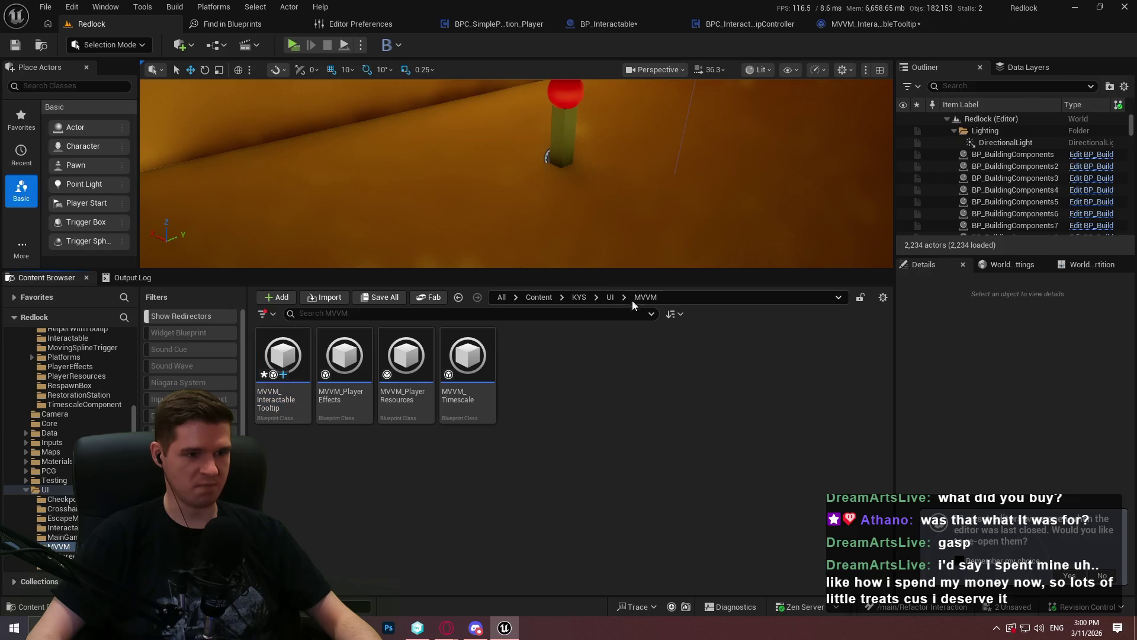
left_click(579, 297)
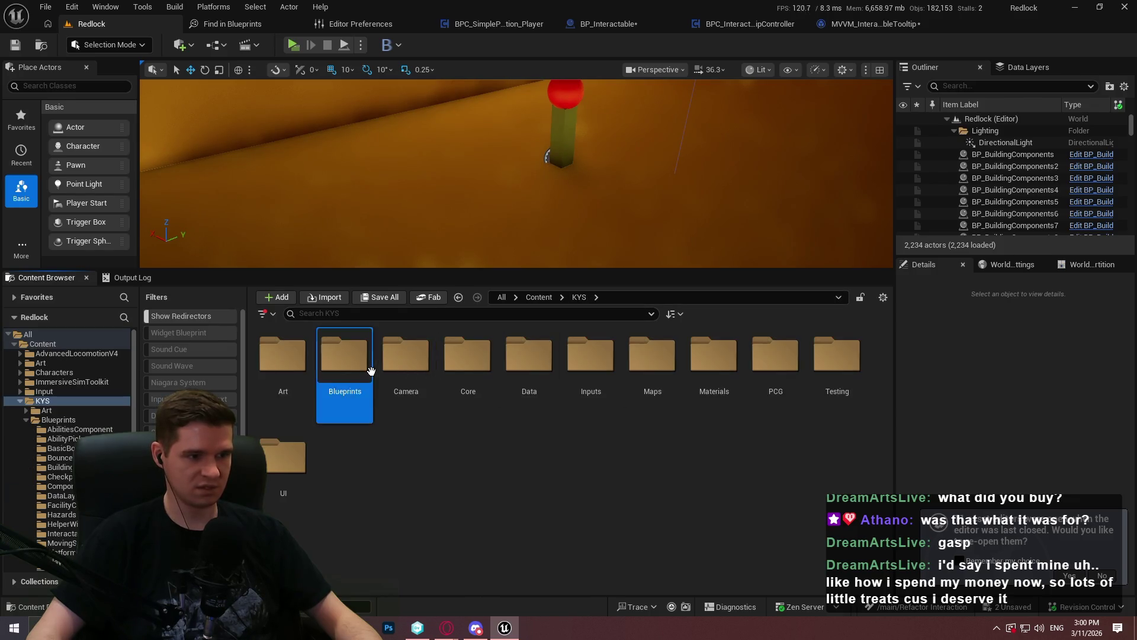
double_click(349, 358)
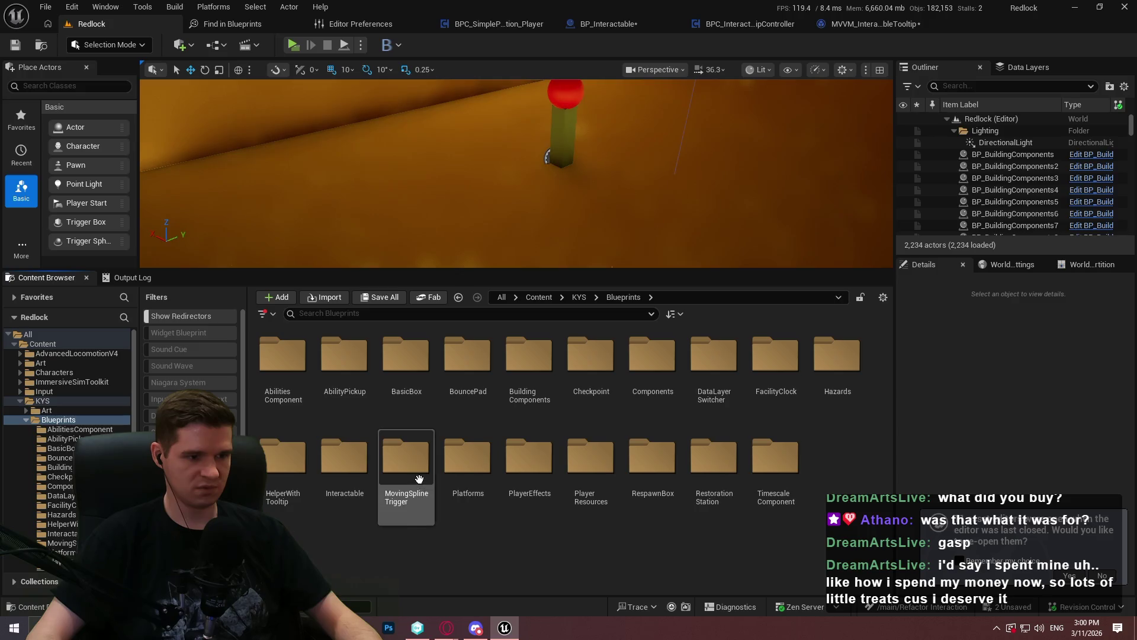
double_click(707, 462)
double_click(283, 380)
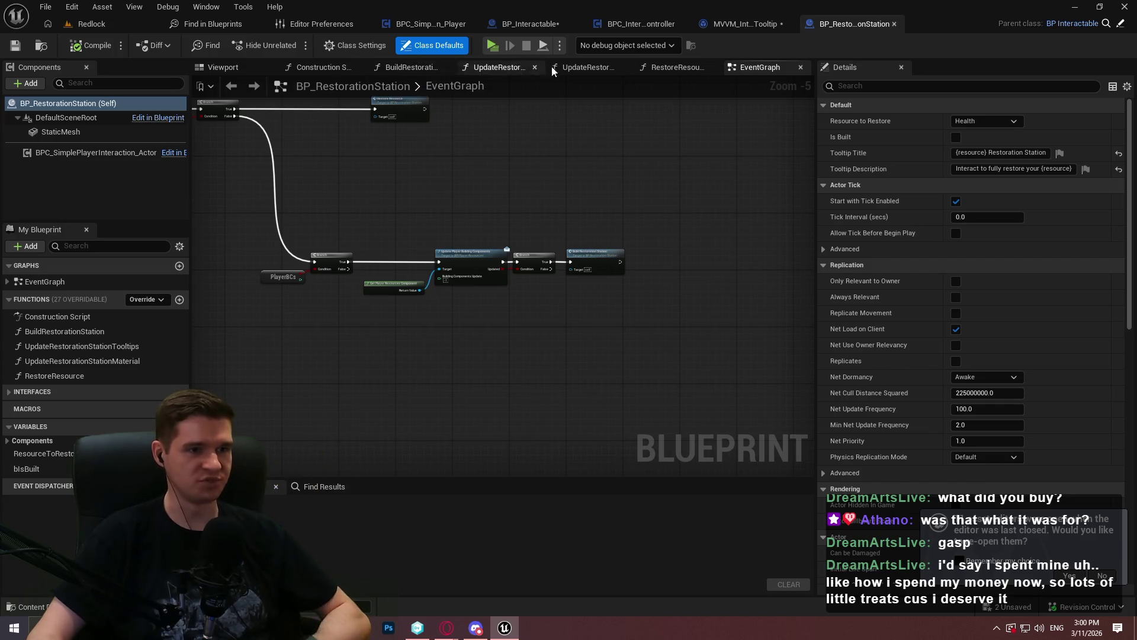
Step: Inspect the Update Restoration Station Tooltips function from the event graph
left_click(60, 282)
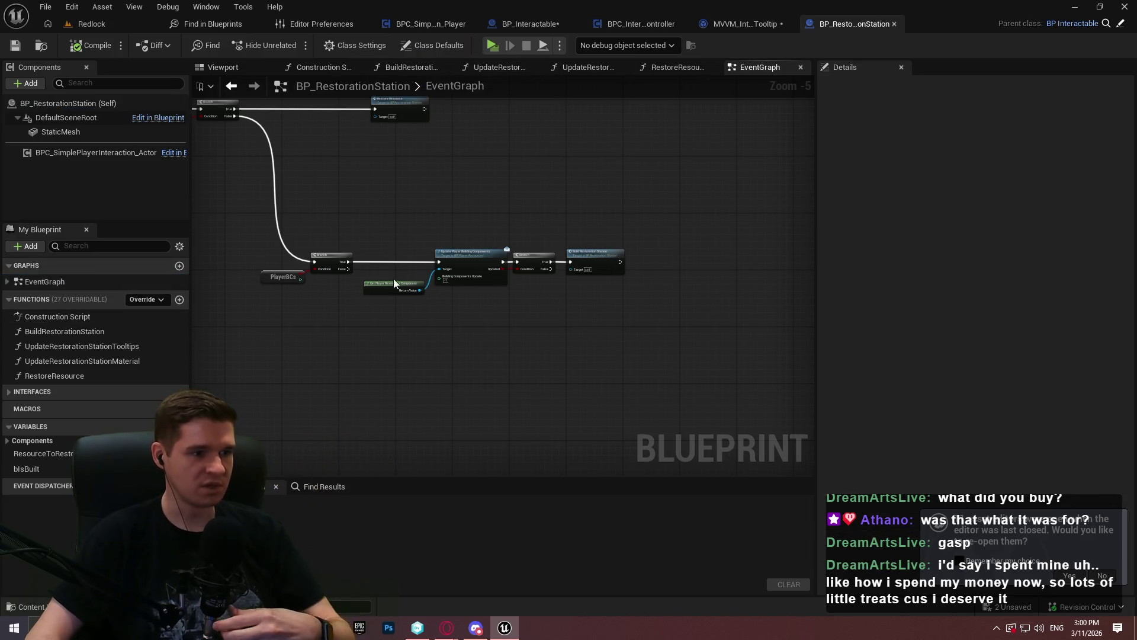
mouse_move(362, 195)
left_mouse_down()
mouse_move(742, 428)
mouse_move(709, 586)
left_mouse_up()
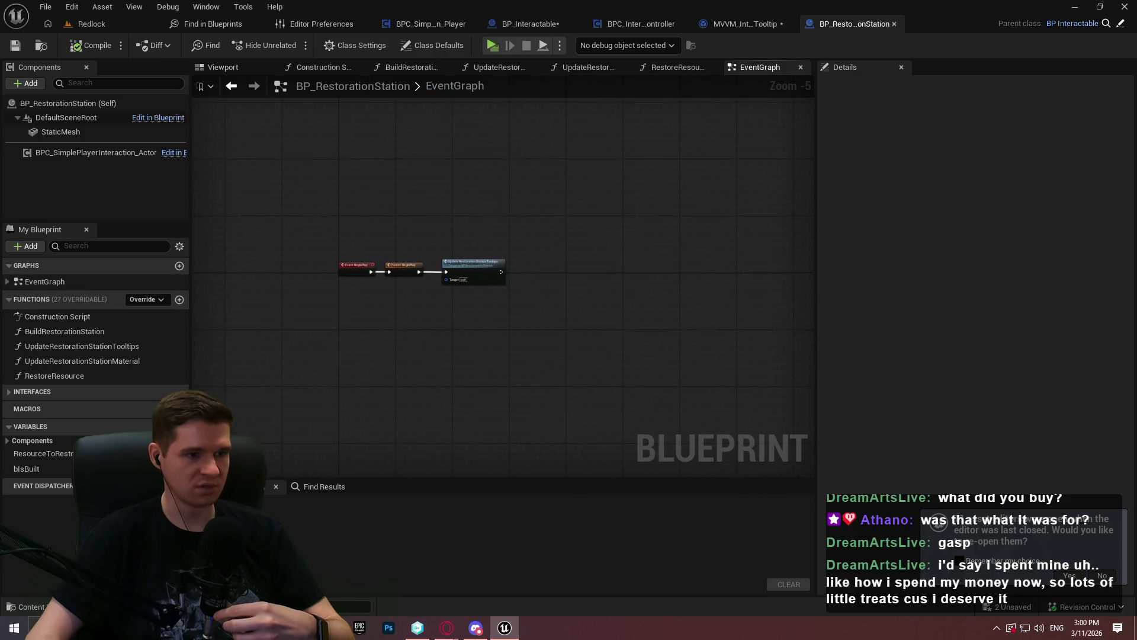
scroll(456, 248, "up", 3)
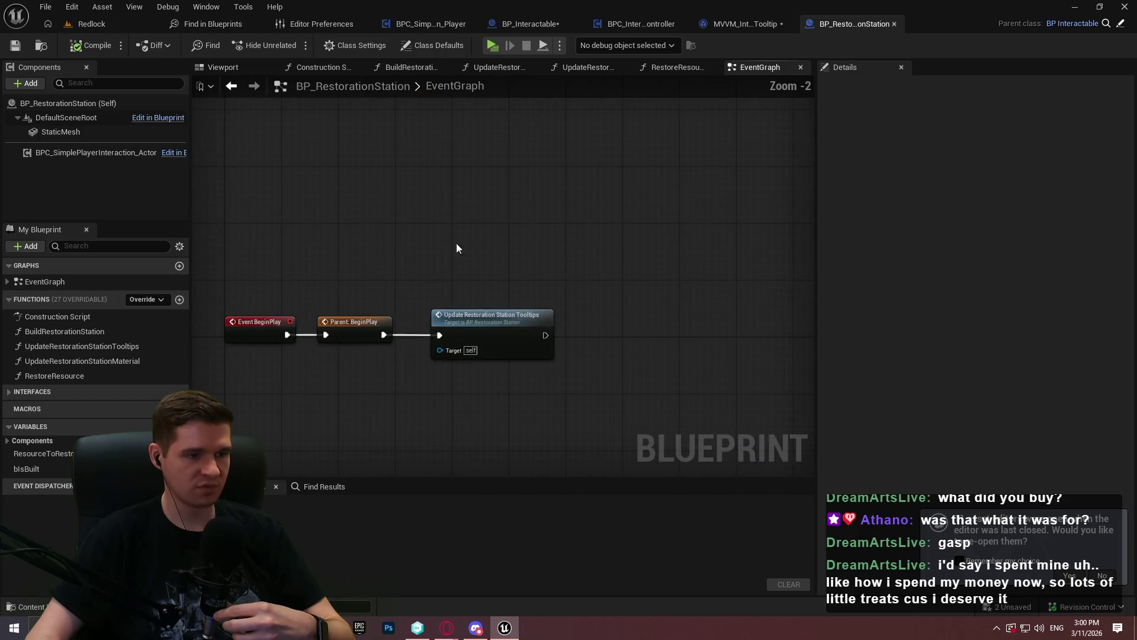
double_click(526, 344)
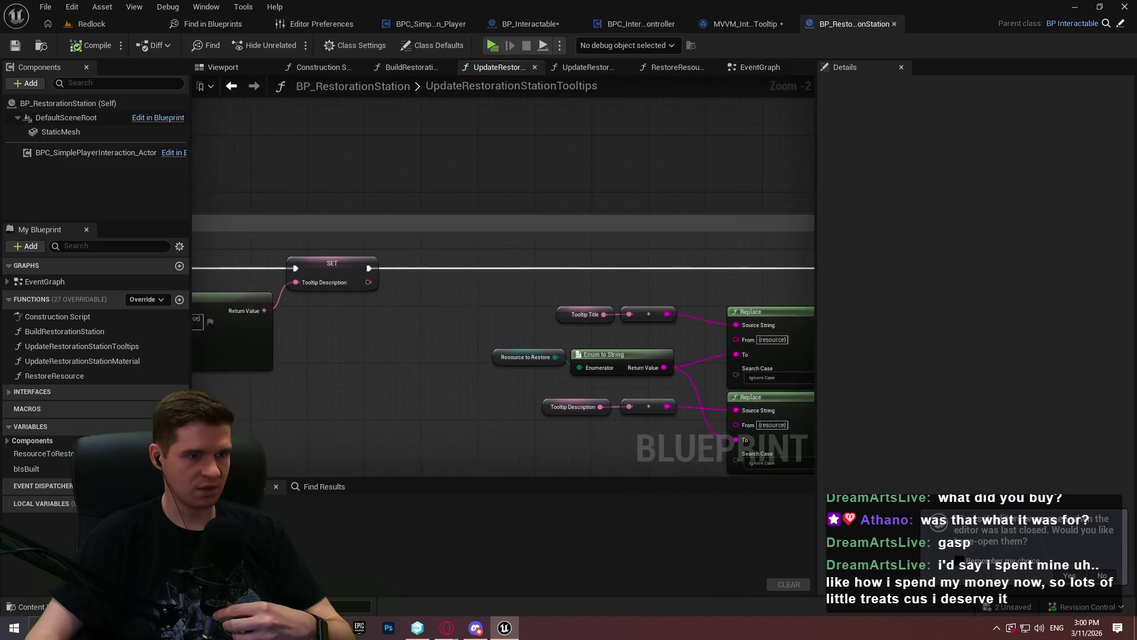
left_click(787, 71)
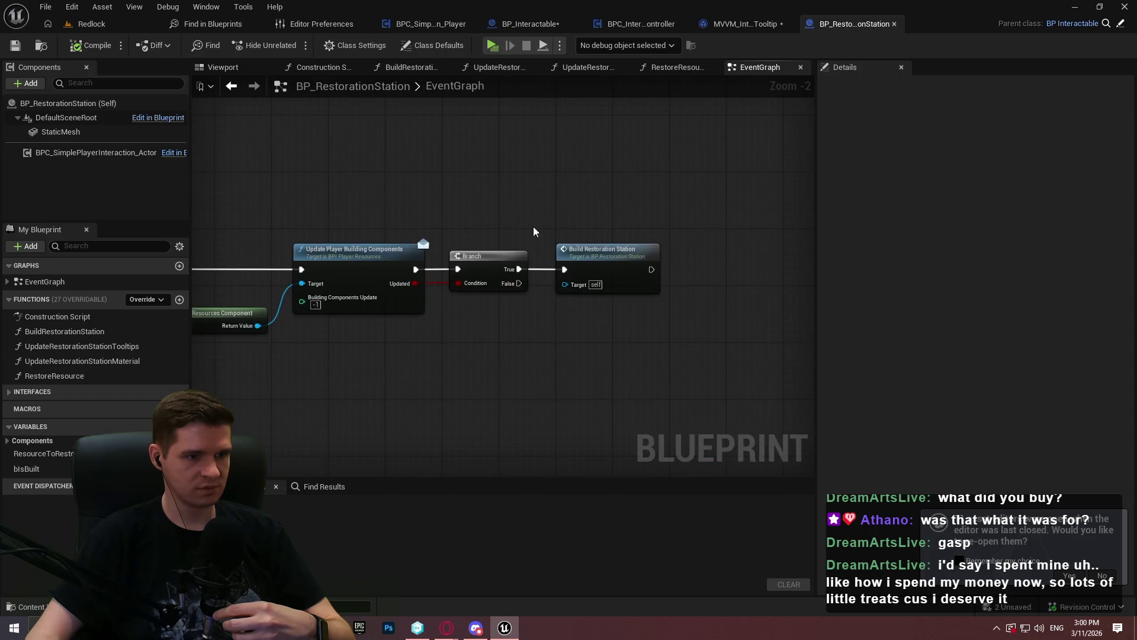
Step: In BuildRestorationStation, delete Hide Tooltip, Self and Create Tooltip, wiring Update Tooltips into Update Material
double_click(600, 253)
scroll(555, 244, "up", 3)
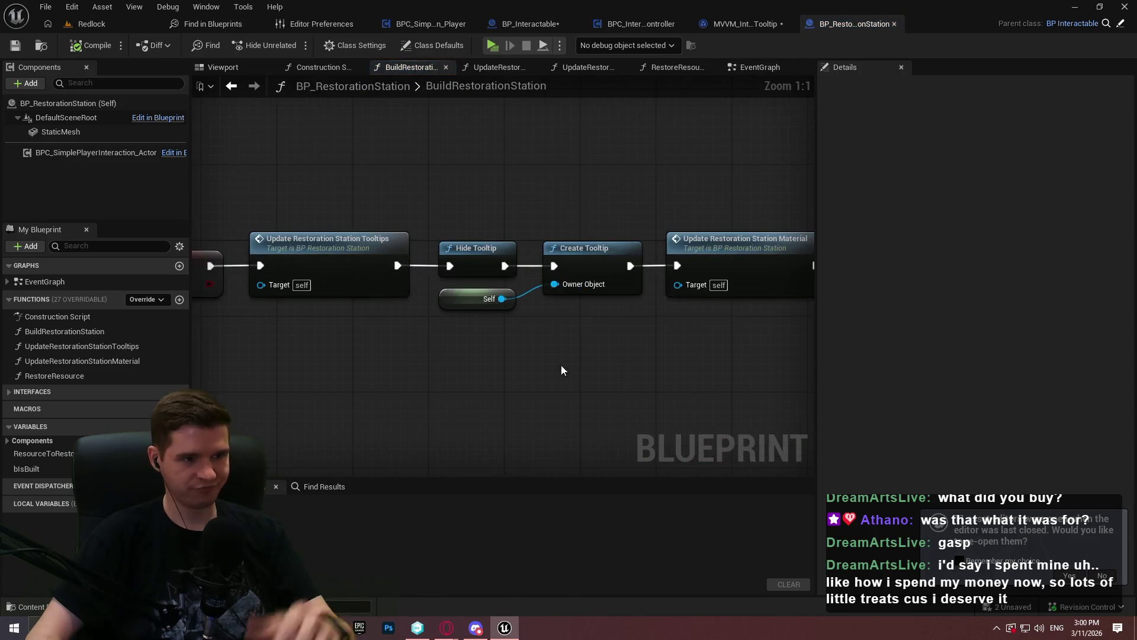
left_click_drag(602, 350, 474, 232)
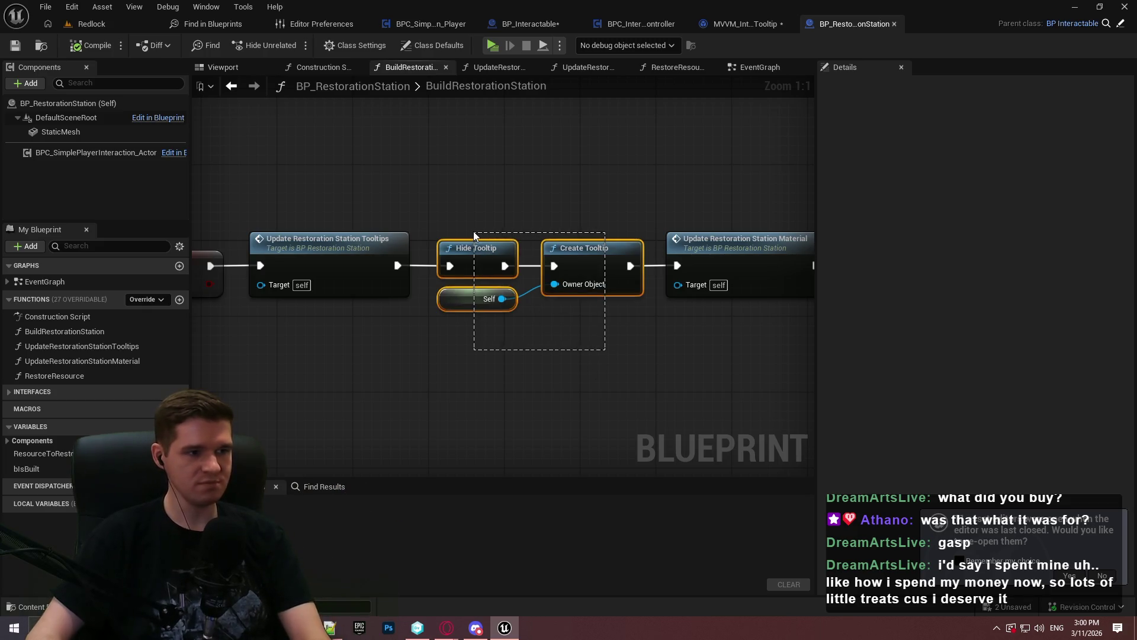
key("Delete")
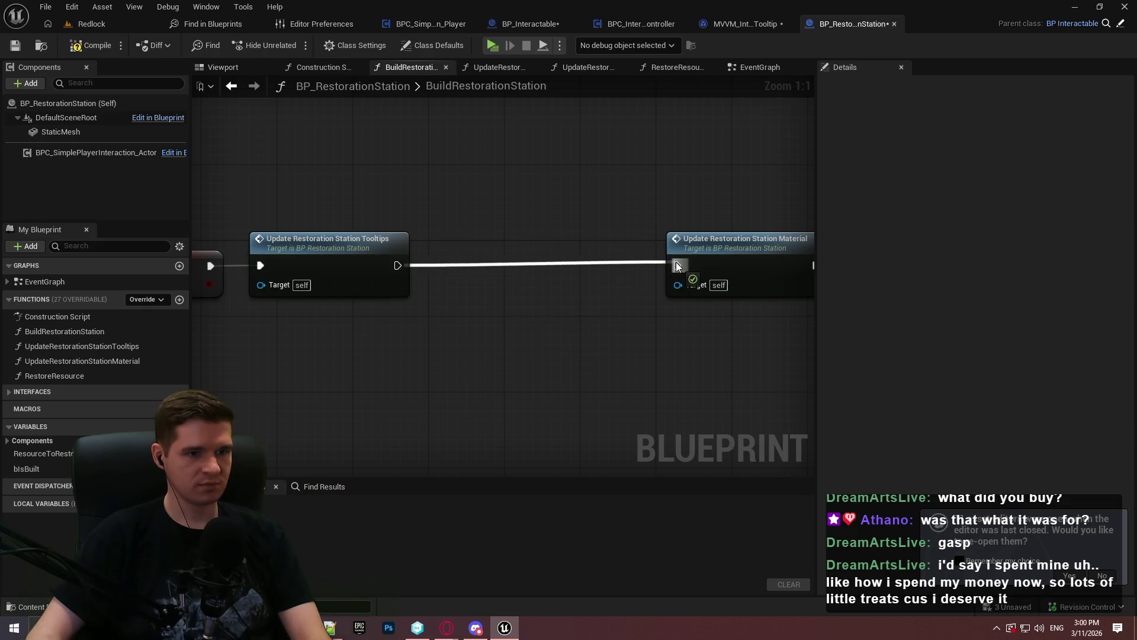
left_click_drag(676, 265, 676, 266)
scroll(682, 296, "down", 1)
mouse_move(584, 243)
left_mouse_down()
mouse_move(386, 204)
mouse_move(272, 212)
left_mouse_up()
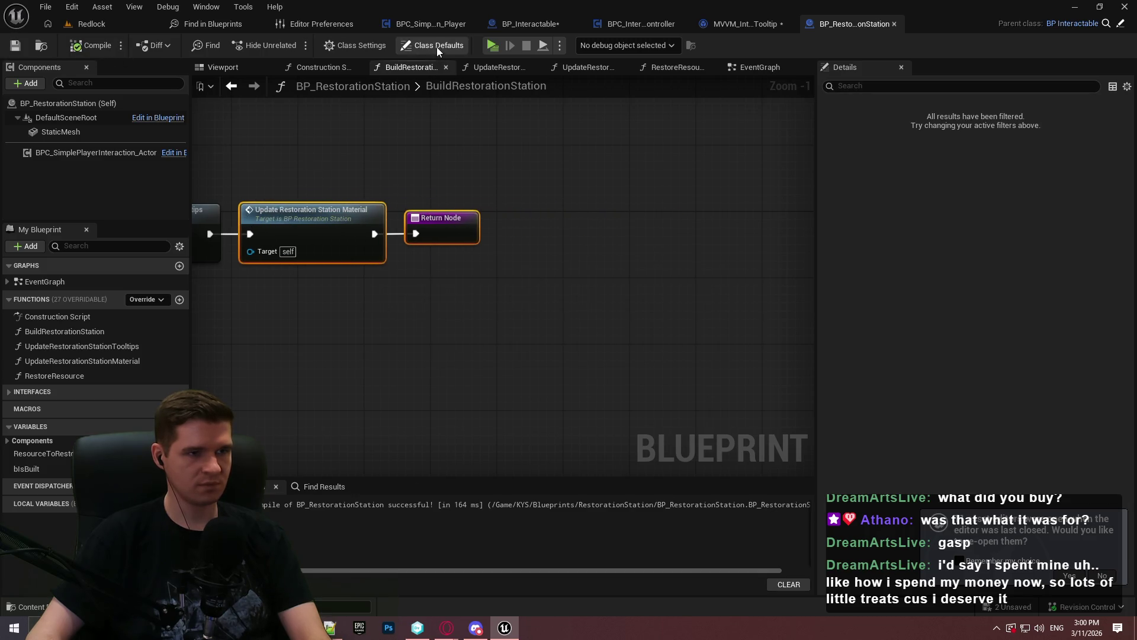
left_click(490, 47)
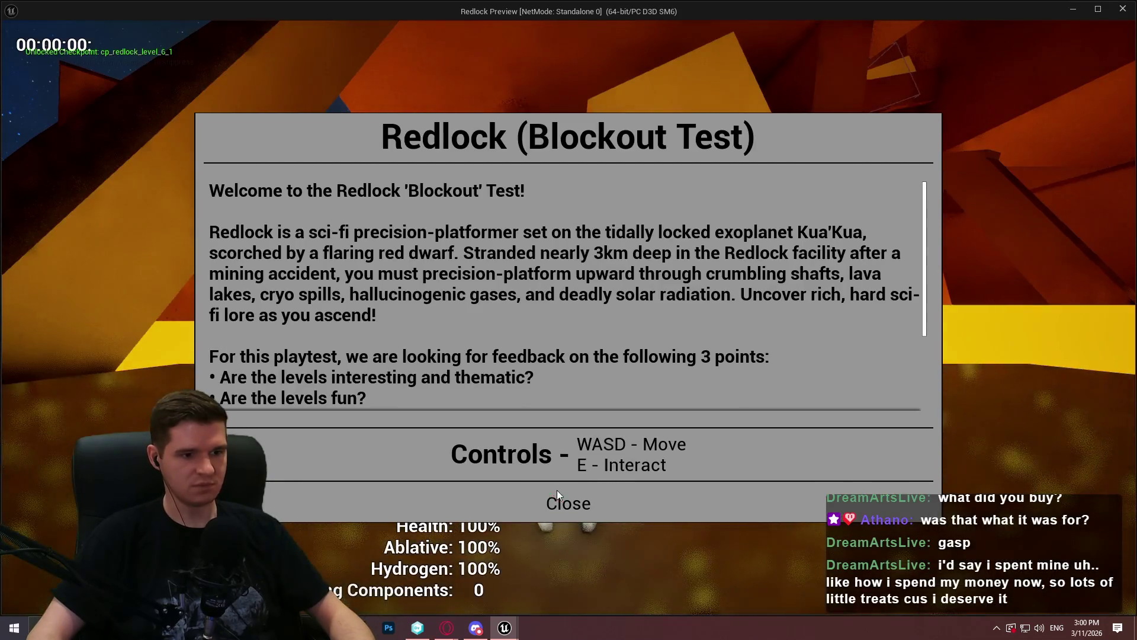
Step: Start playing and teleport from the checkpoint to Redlock Level 6 Mid
left_click(566, 498)
key("Escape")
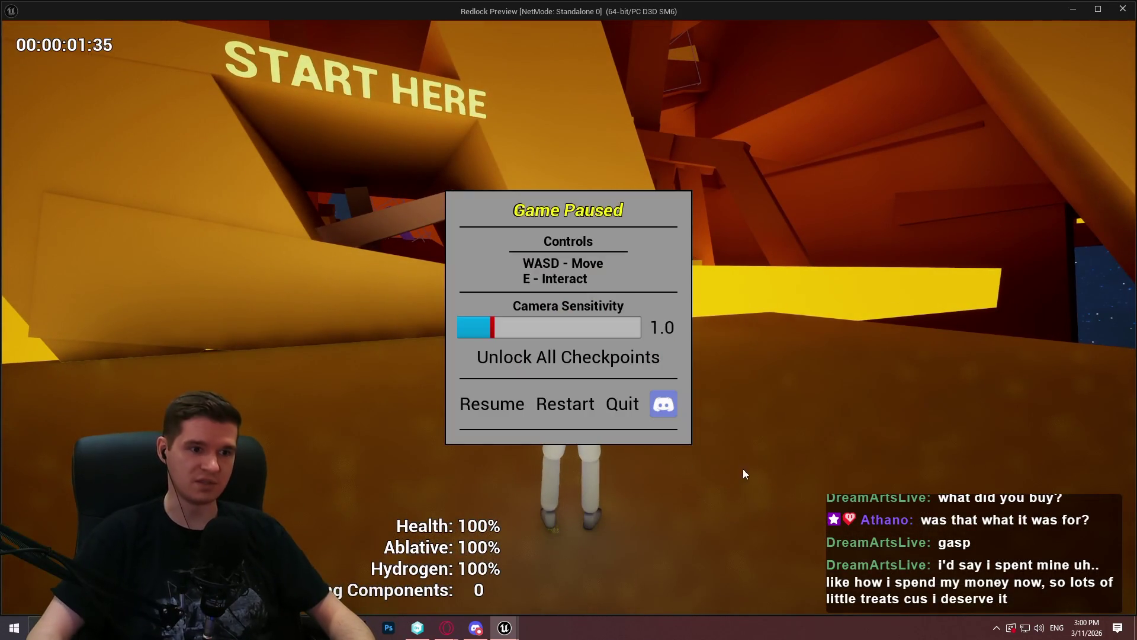
left_click(499, 402)
key("w")
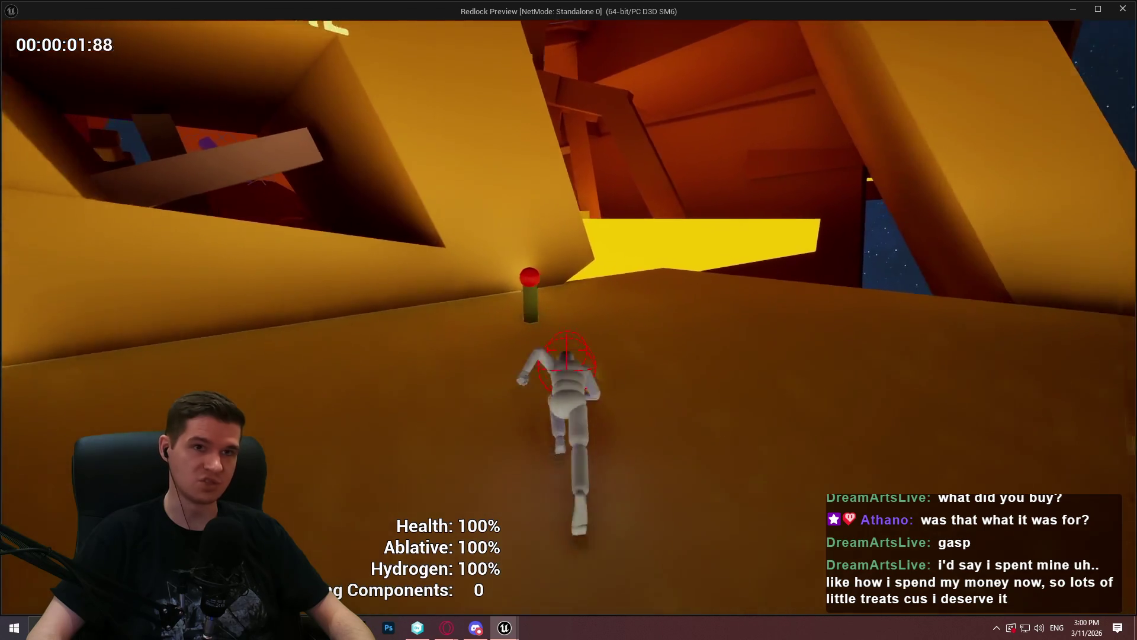
key("e")
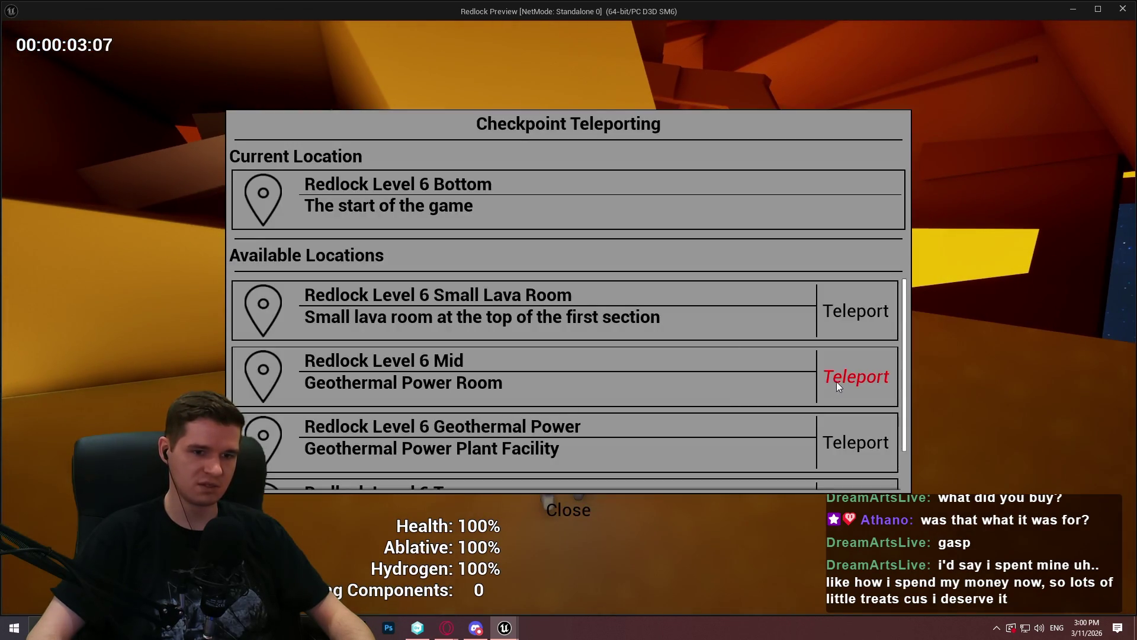
left_click(839, 387)
Step: Collect components, build the Ablative and Health Restoration Stations, then stop playing
key("w")
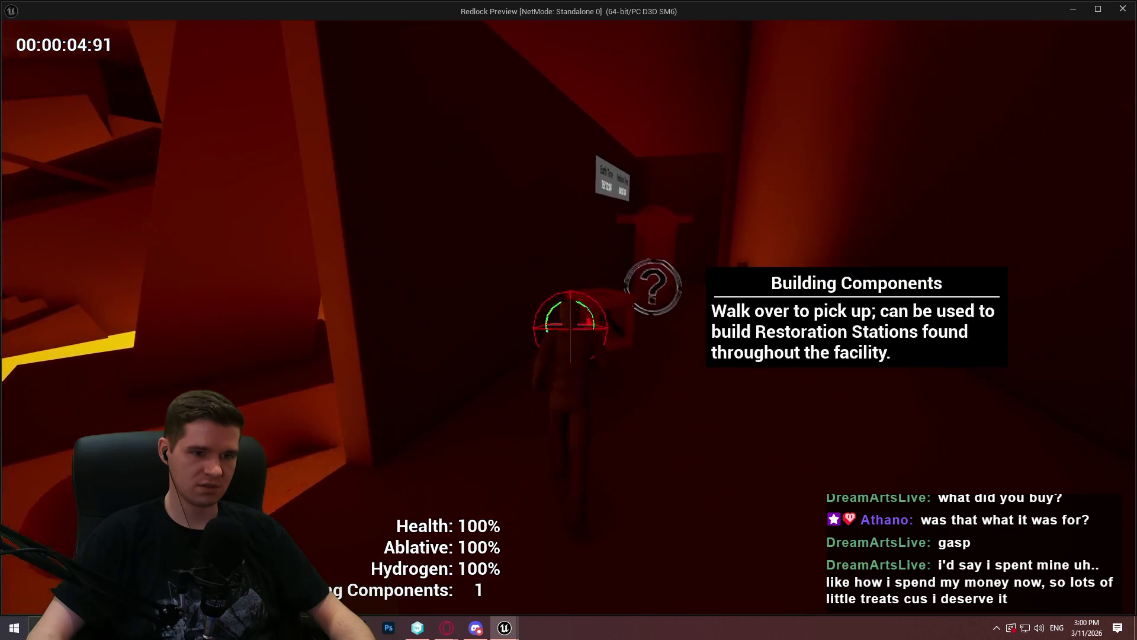
key("w")
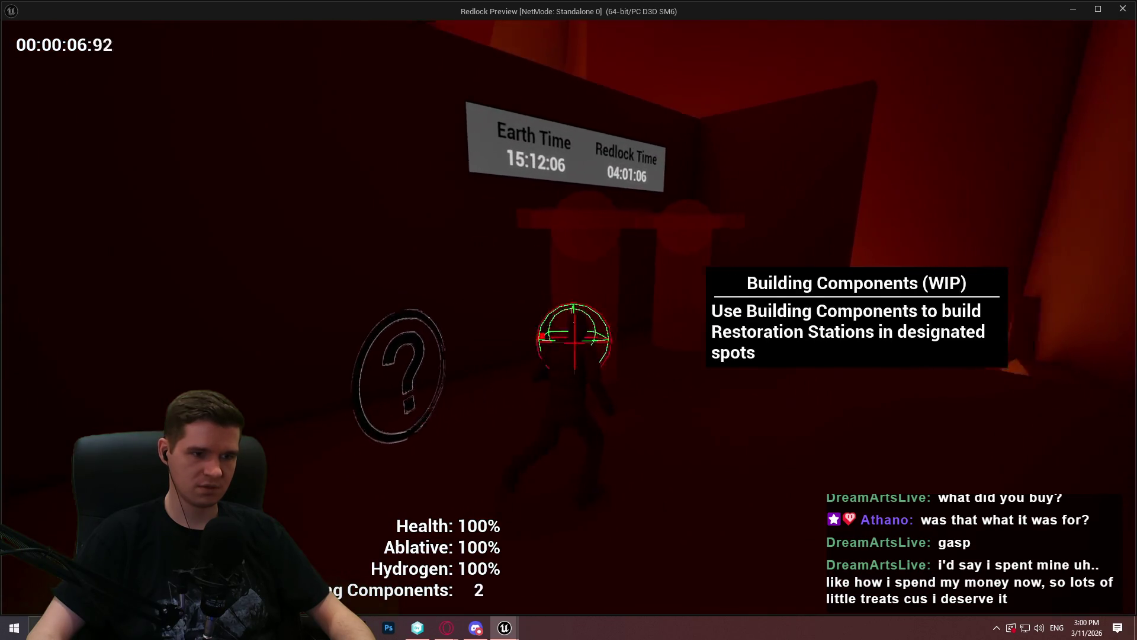
key("e")
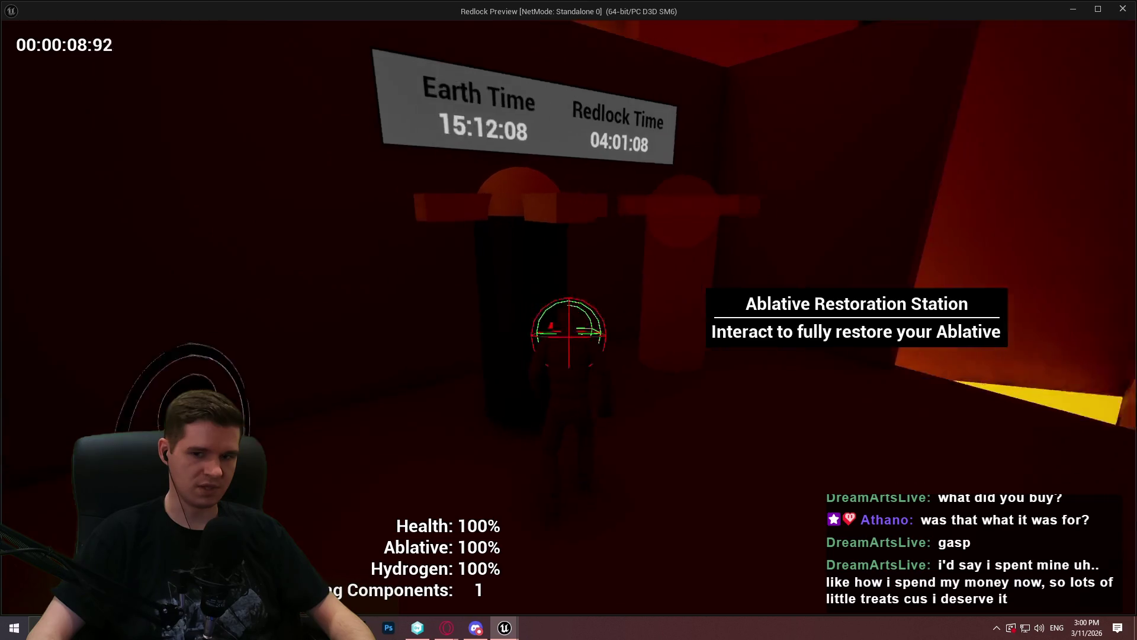
key("e")
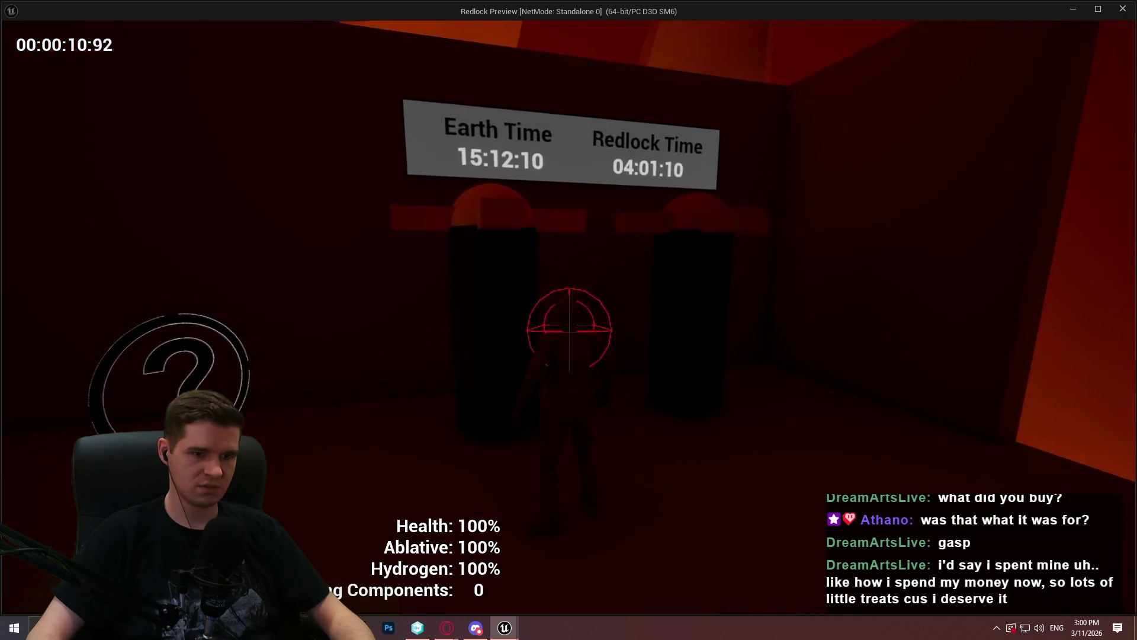
key("e")
key("Escape")
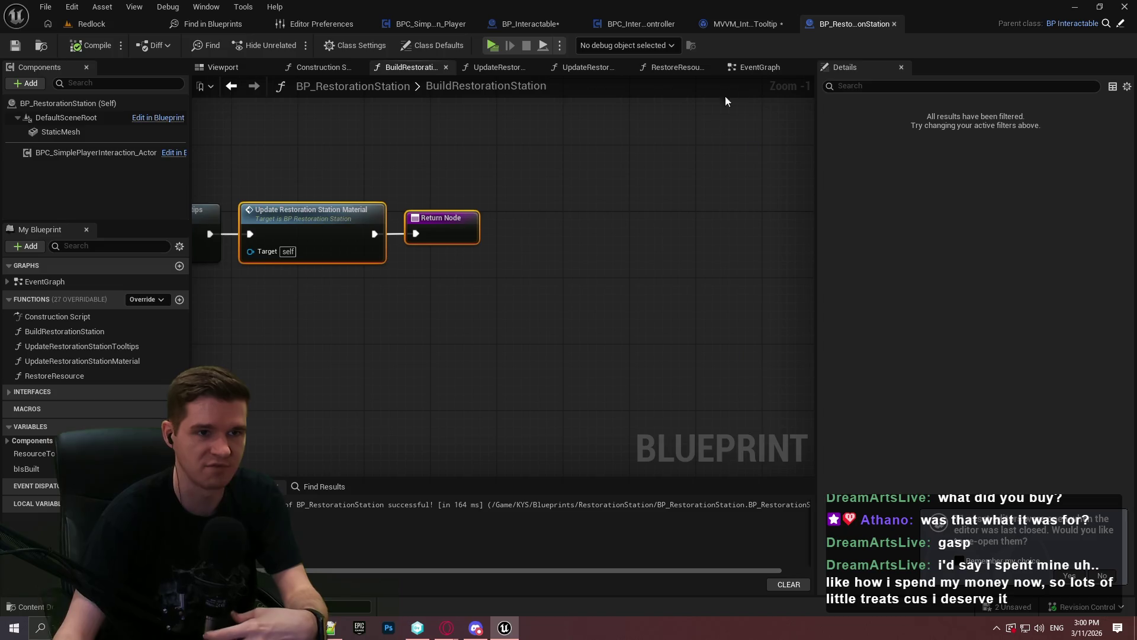
Step: Delete the TooltipWidgetVisibility broadcast node from InteractionHitUpdate, joining it to the Sequence node
left_click(759, 30)
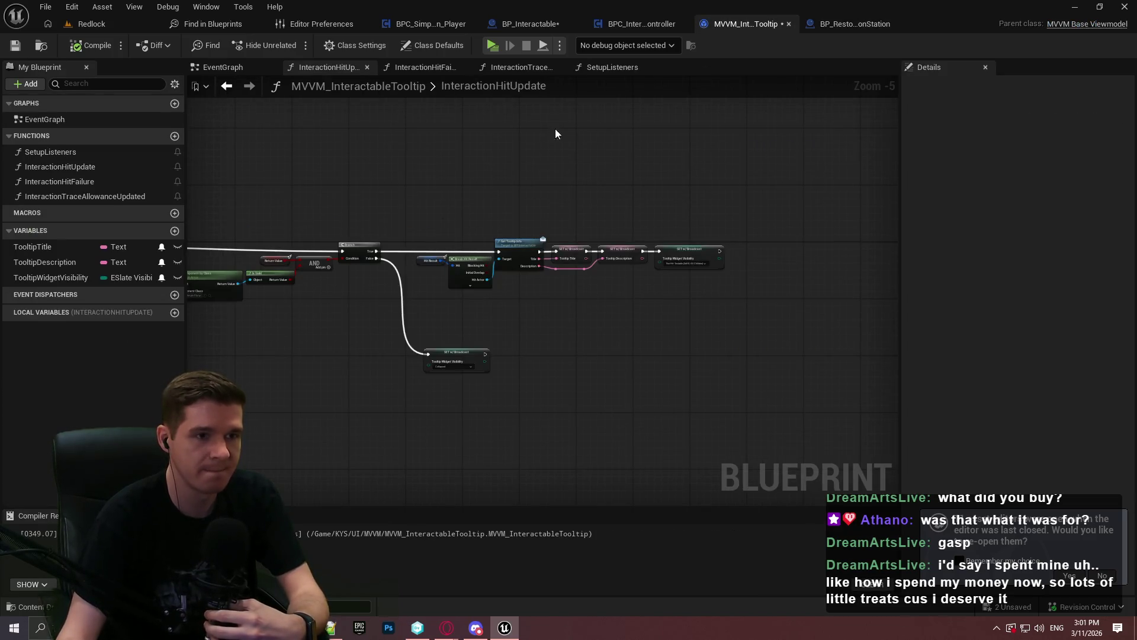
left_click_drag(718, 213, 751, 201)
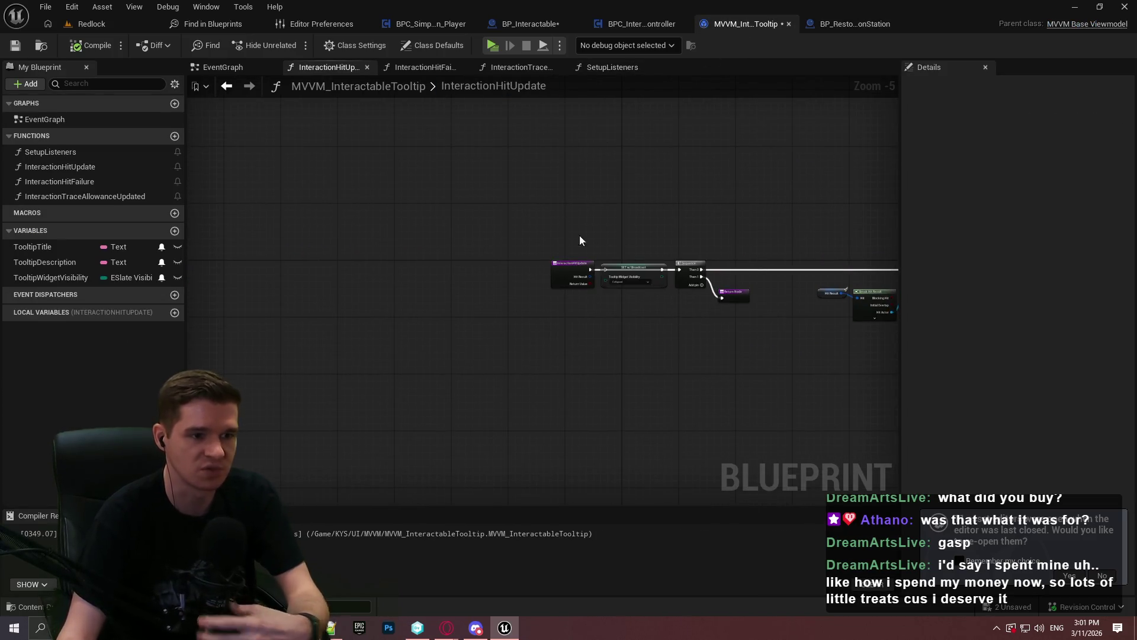
scroll(578, 234, "up", 3)
left_click(550, 261)
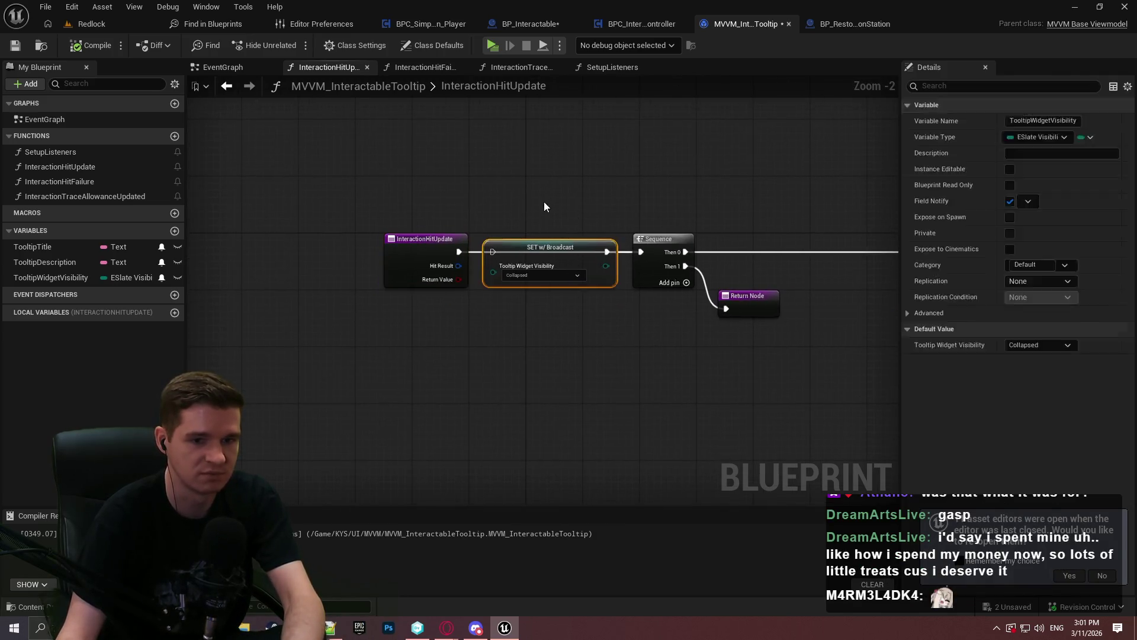
key("Delete")
scroll(514, 257, "up", 1)
mouse_move(450, 252)
left_mouse_down()
mouse_move(551, 243)
mouse_move(530, 253)
left_mouse_up()
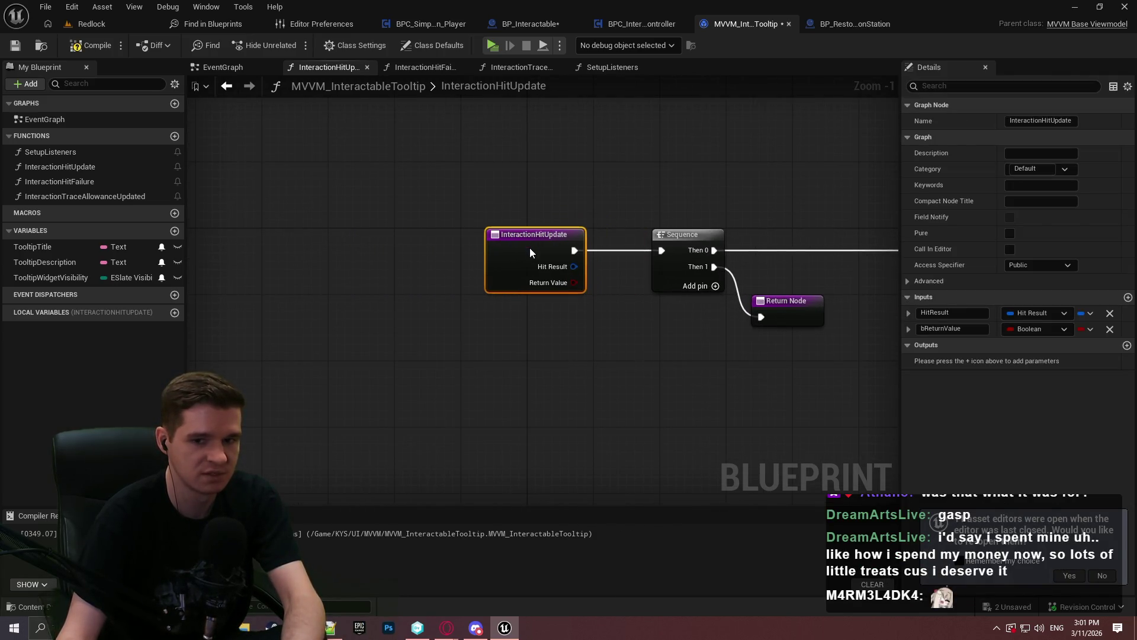
left_click_drag(628, 349, 465, 349)
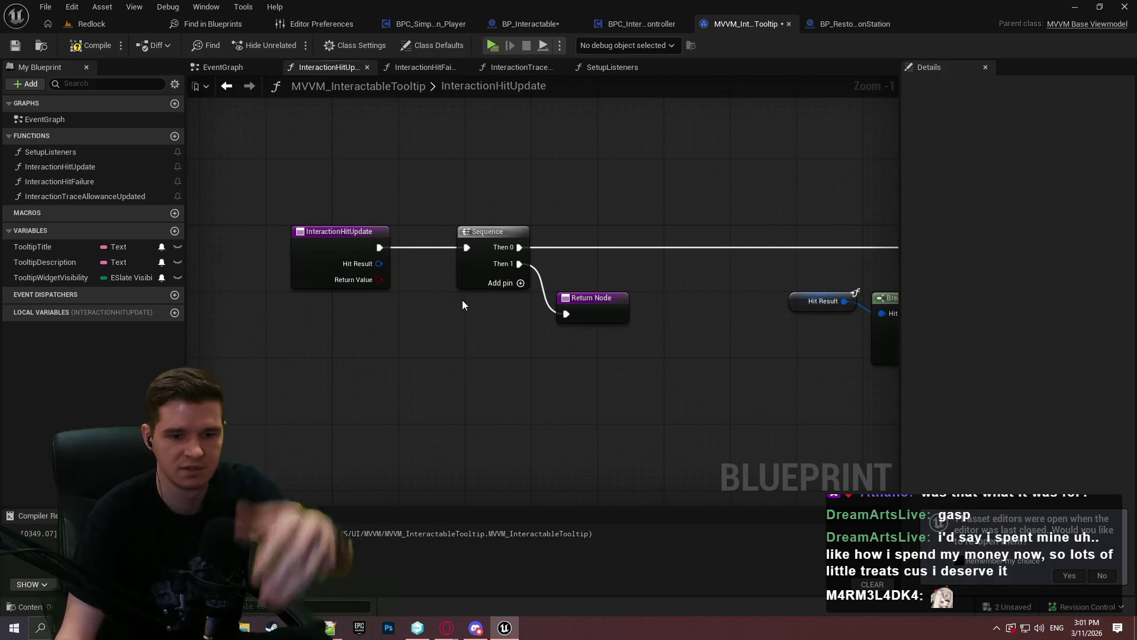
Step: Compile and save the MVVM_InteractableTooltip viewmodel
left_click(89, 45)
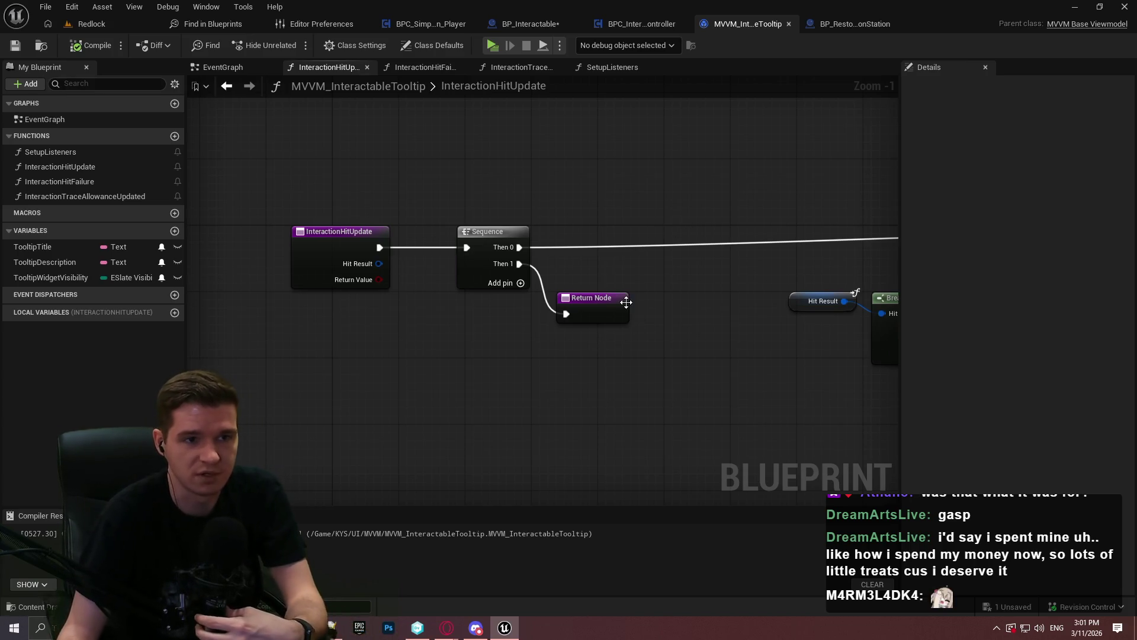
scroll(670, 185, "down", 1)
left_click(511, 25)
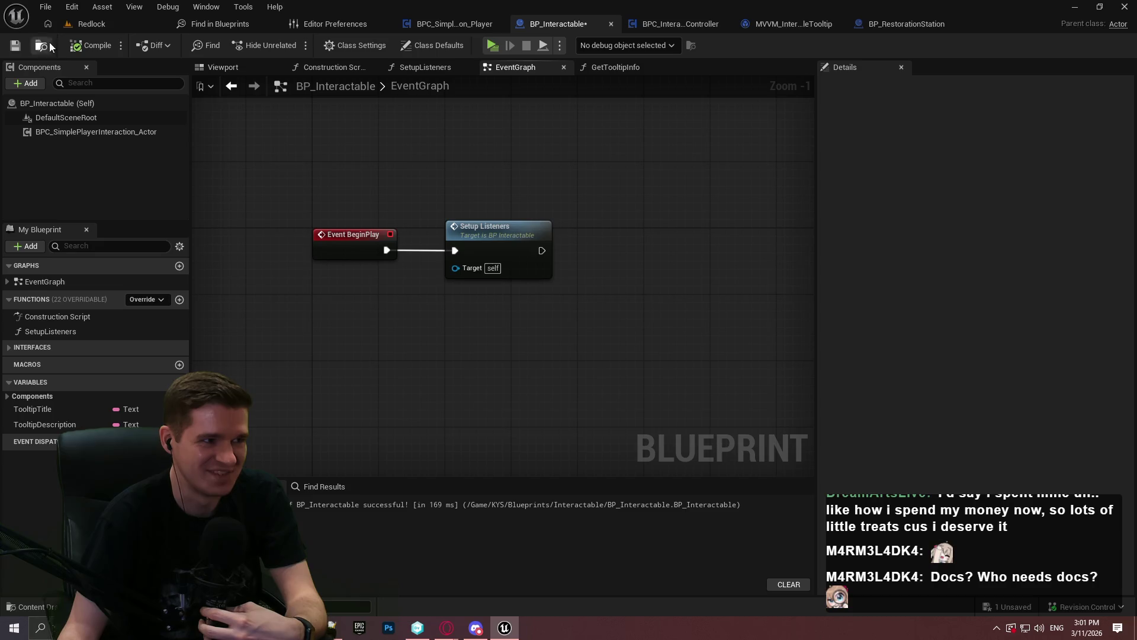
Step: Save BP_Interactable
left_click(15, 45)
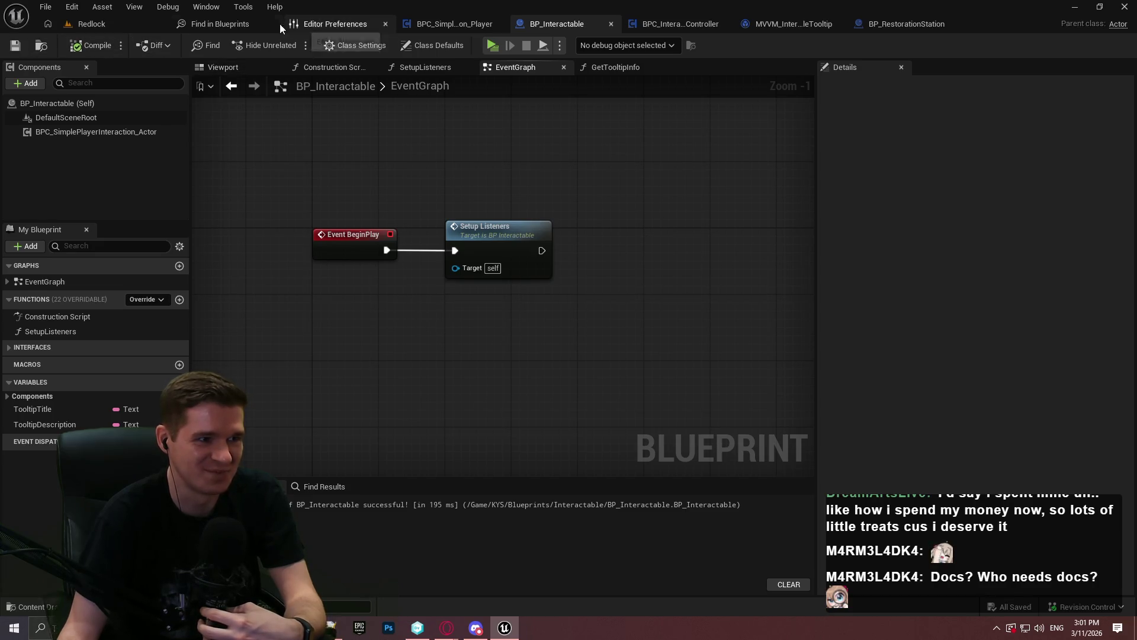
left_click(290, 24)
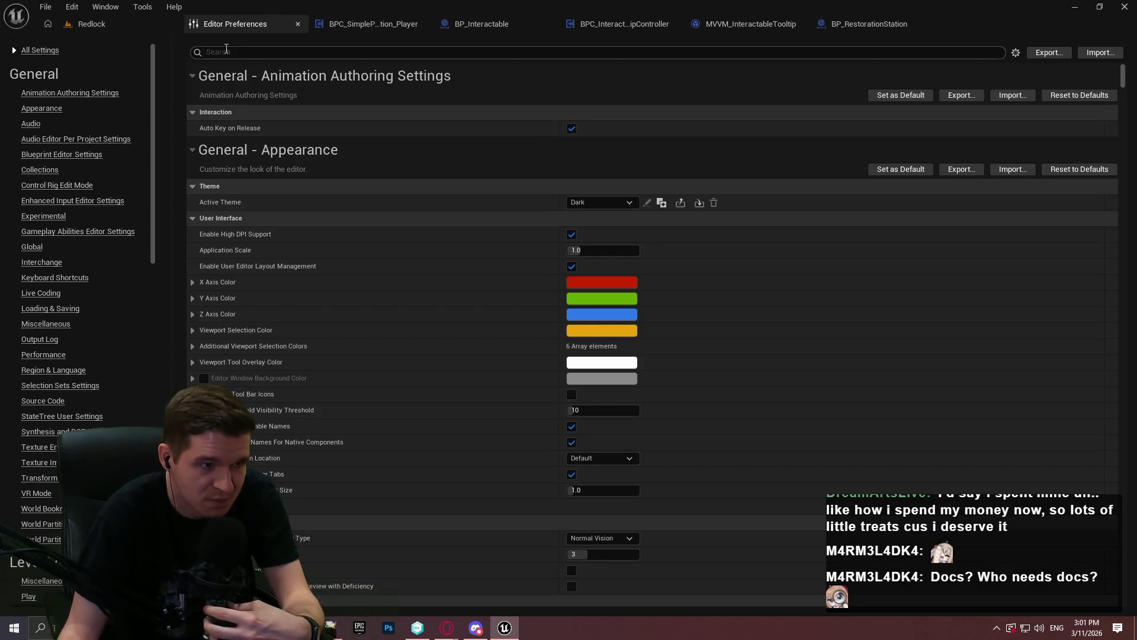
left_click(298, 24)
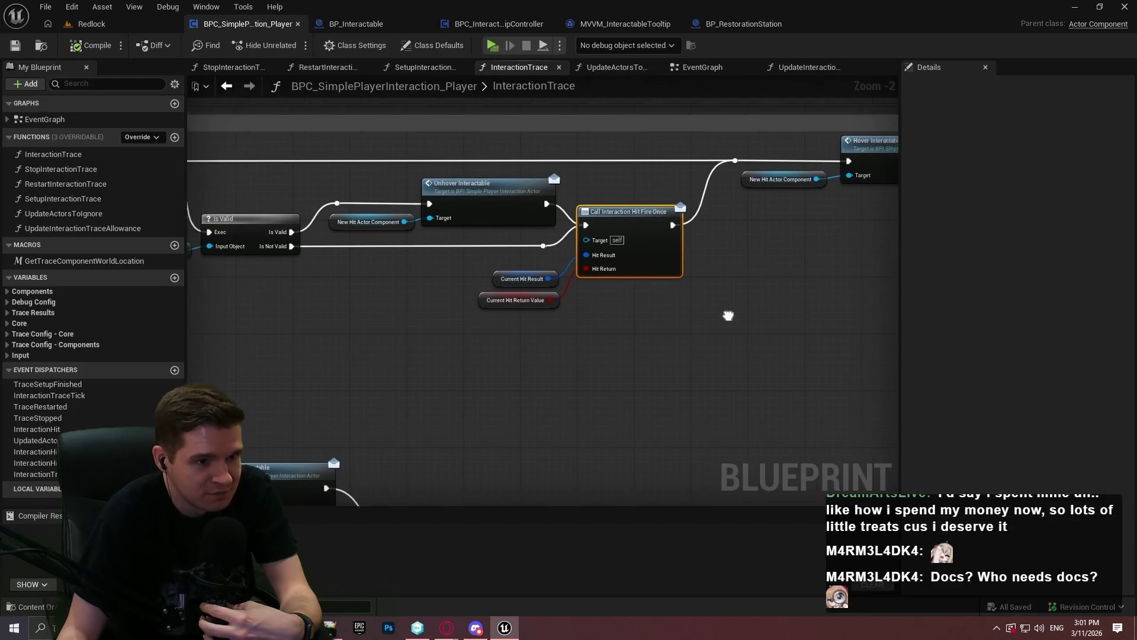
left_click_drag(727, 314, 464, 339)
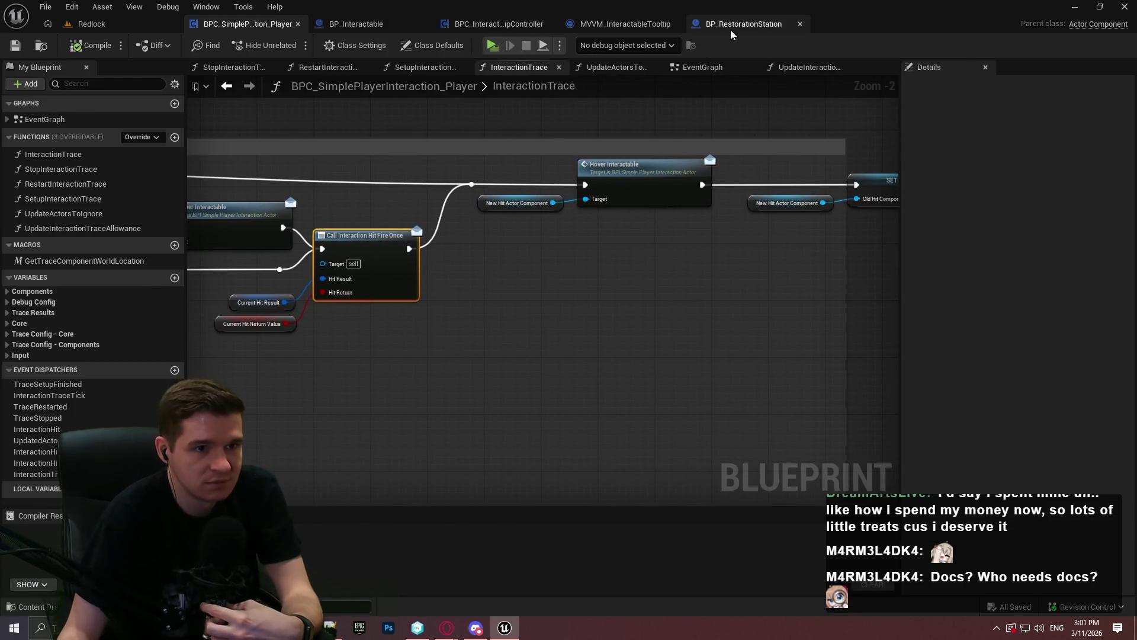
left_click(730, 27)
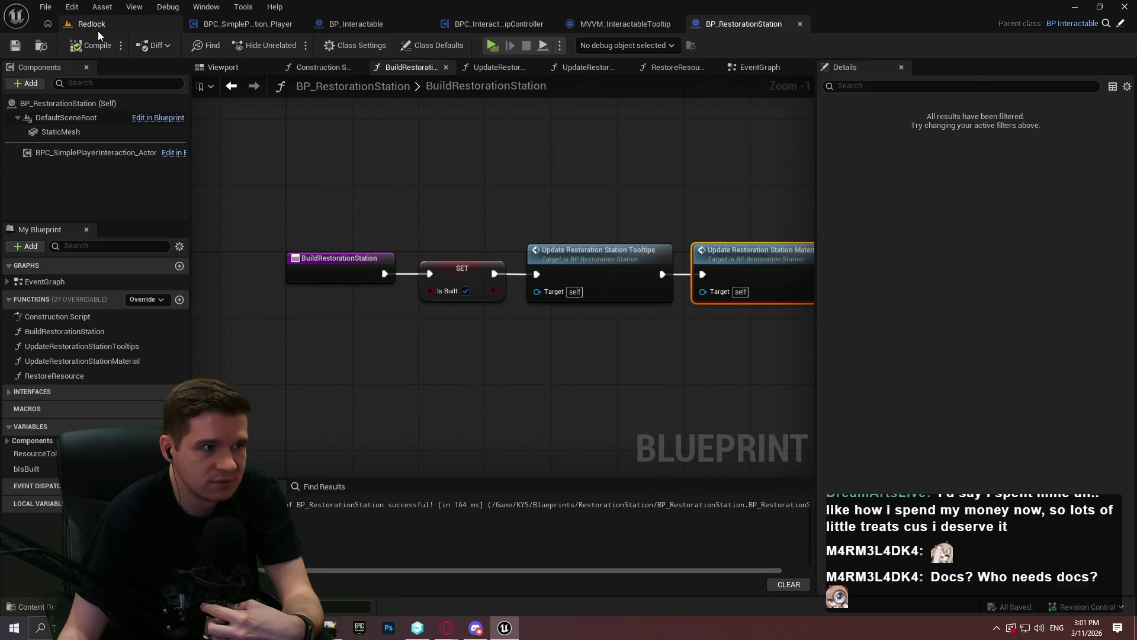
Step: Open BPFL_KYS from KYS > Core and find all CreateTooltip references by name
left_click(98, 29)
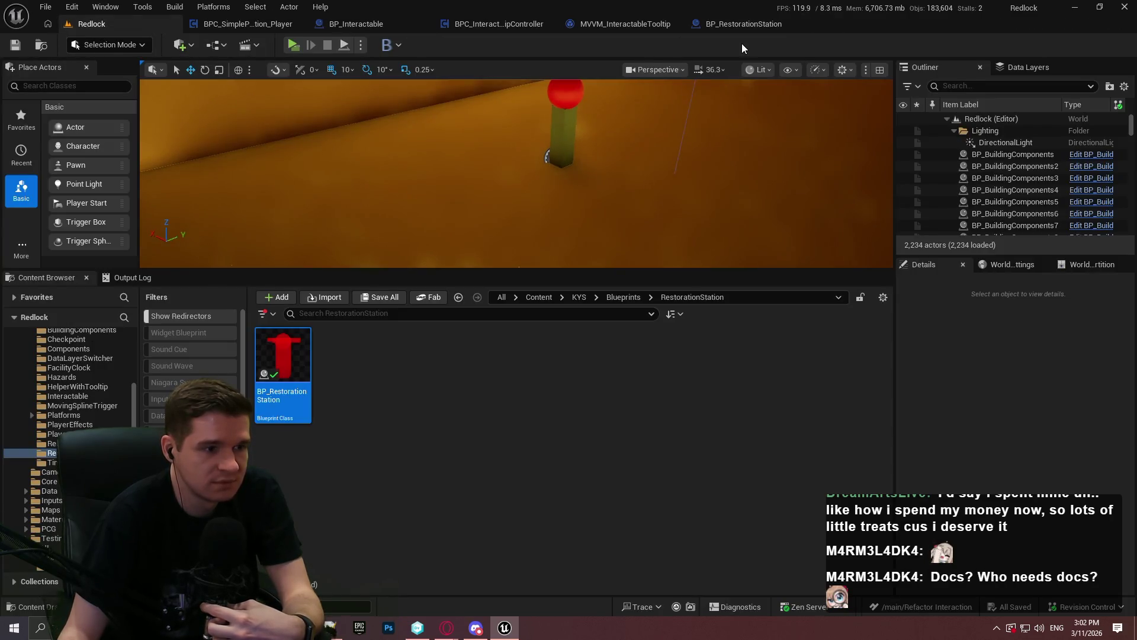
left_click(579, 297)
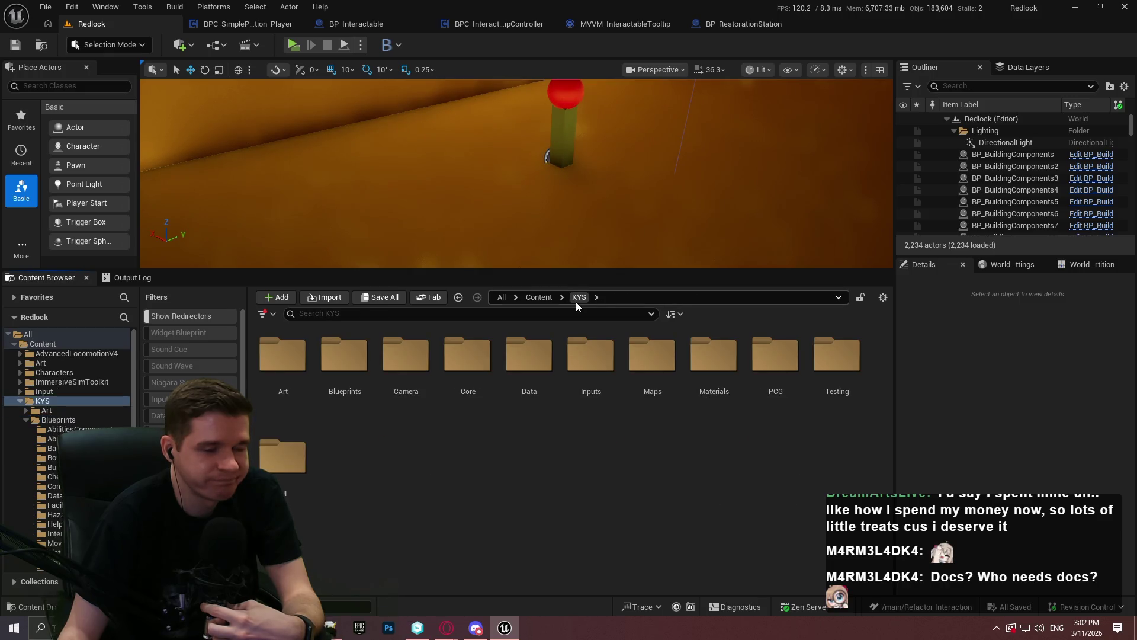
double_click(459, 369)
double_click(272, 347)
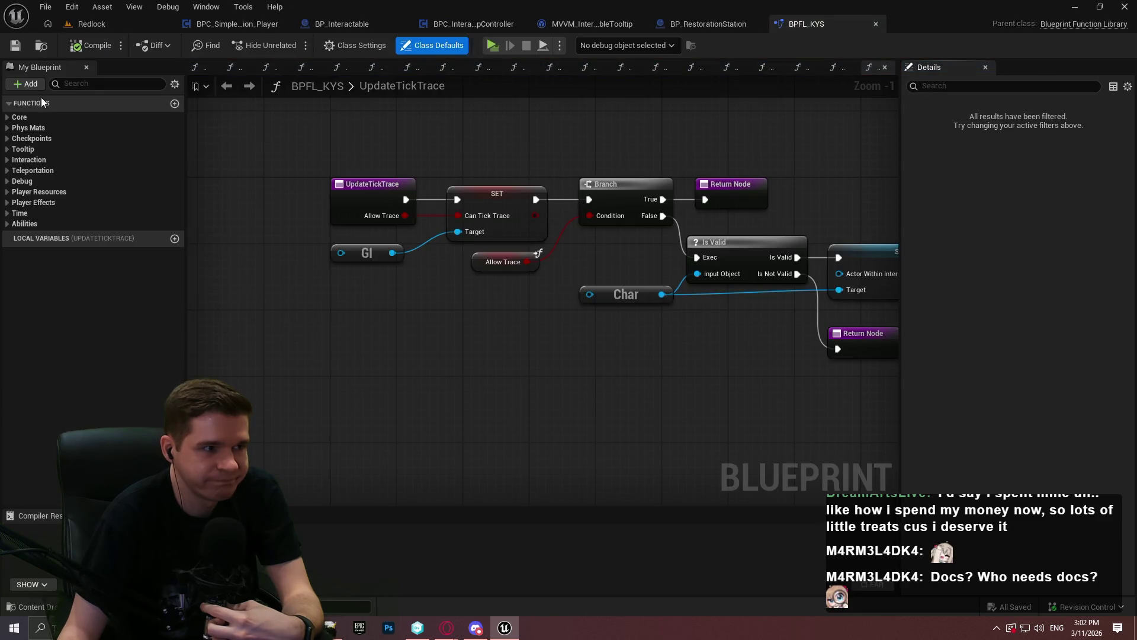
left_click(8, 150)
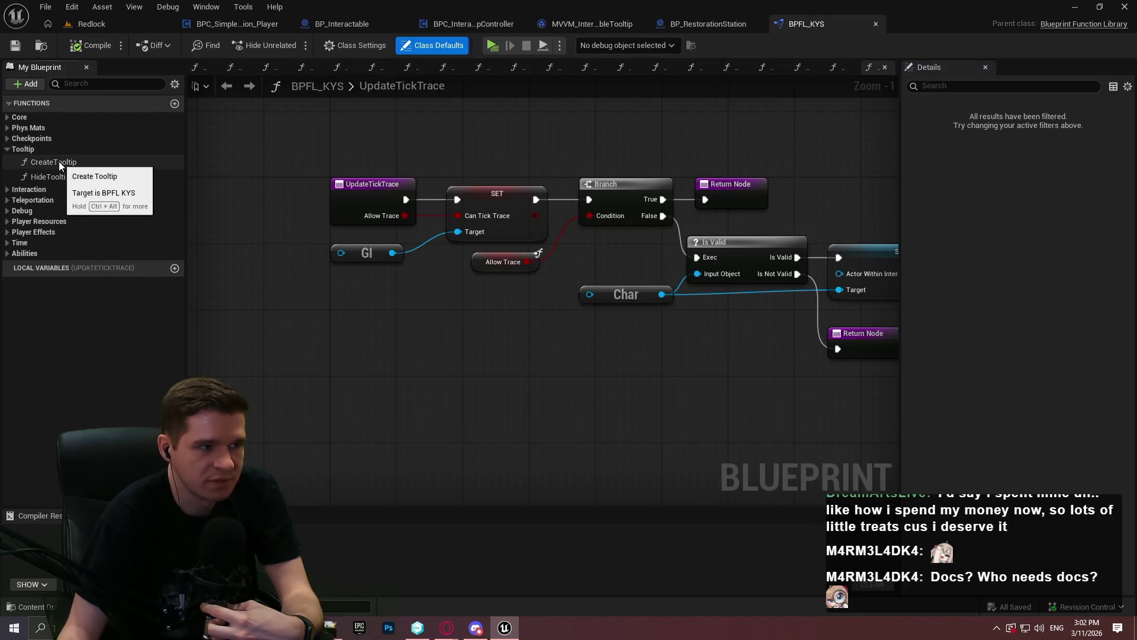
right_click(59, 161)
mouse_move(141, 228)
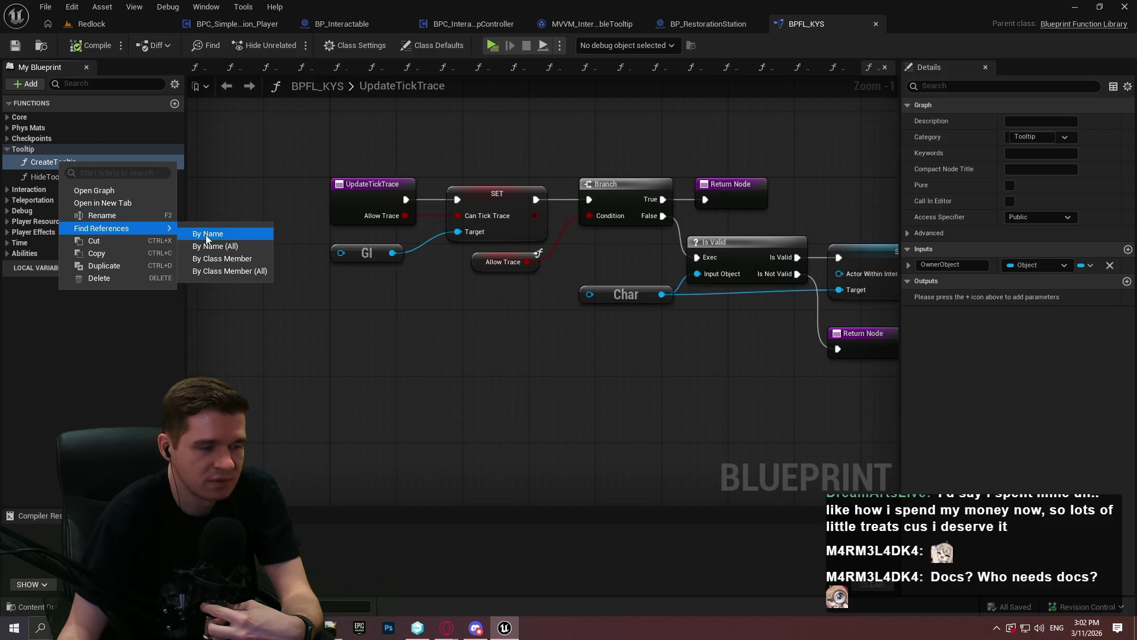
left_click(233, 247)
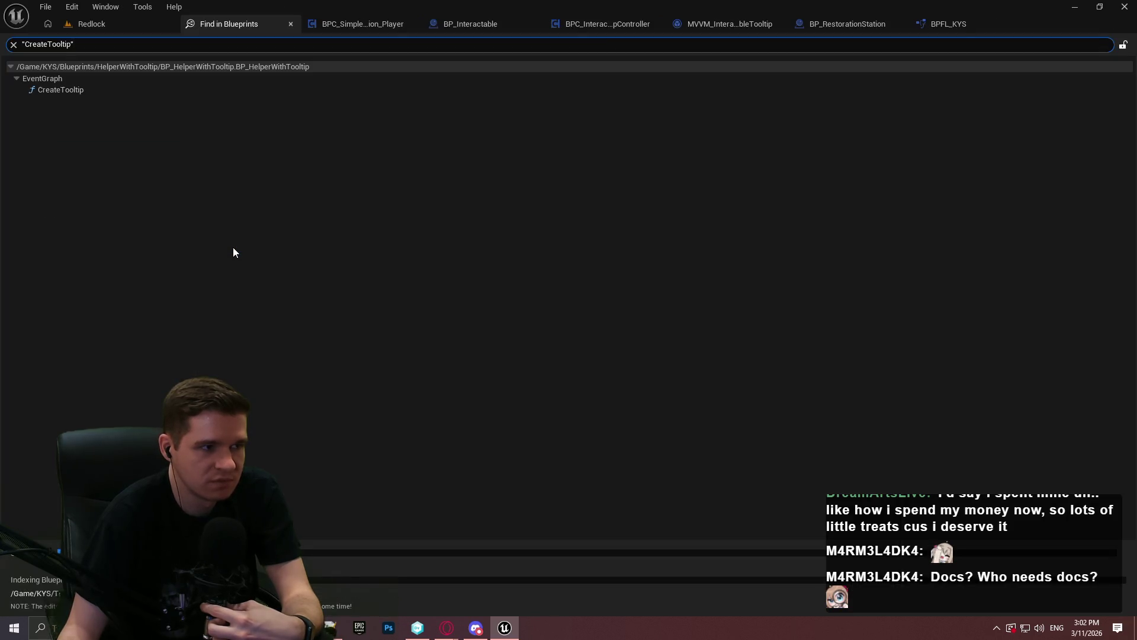
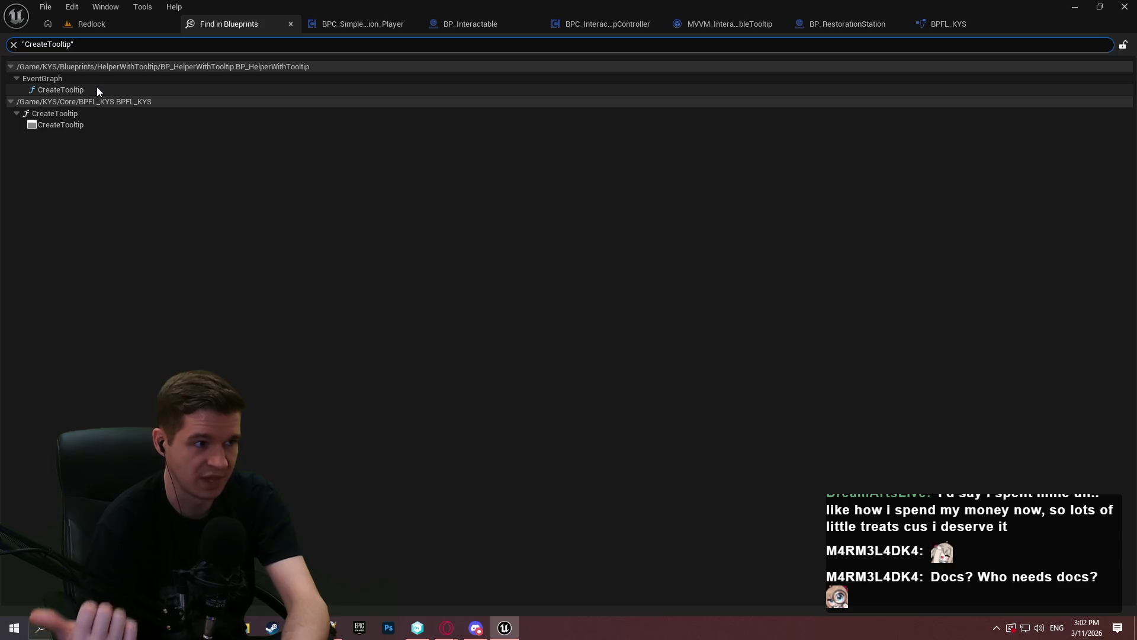
Step: Delete the Create Tooltip call nodes from the helper blueprint's EventGraph
left_click(93, 89)
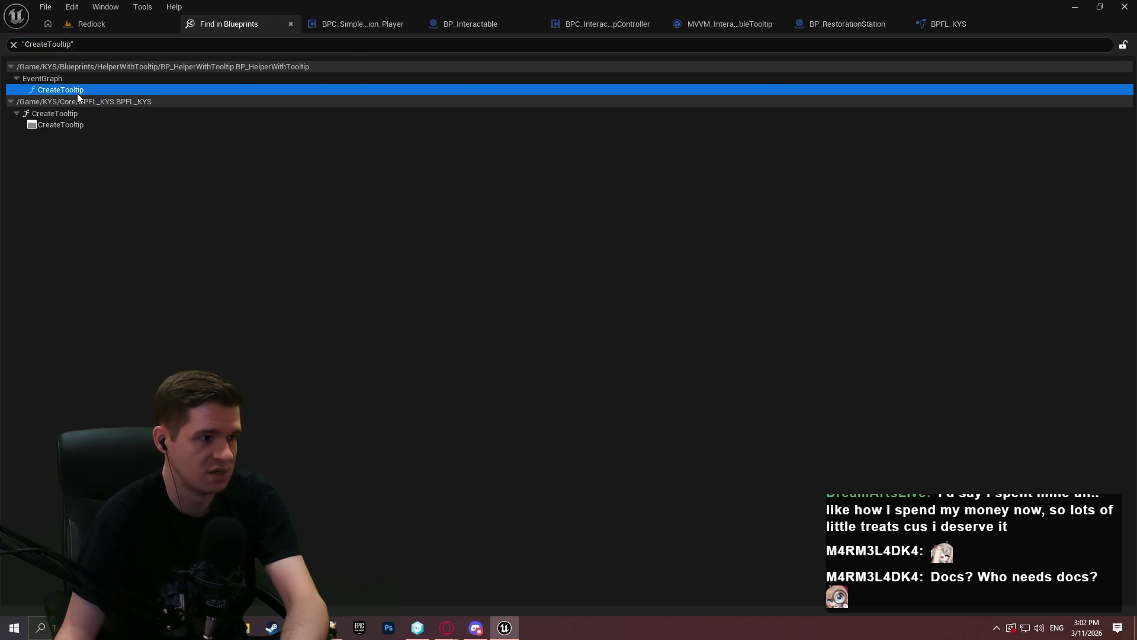
double_click(77, 92)
left_click_drag(636, 362, 414, 192)
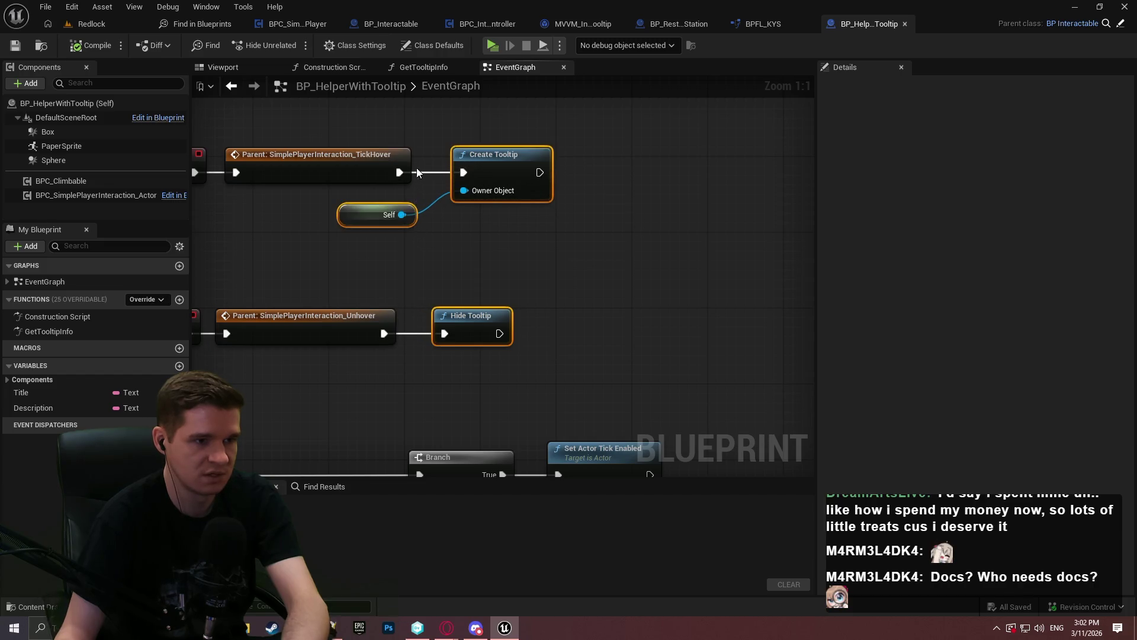
key("Delete")
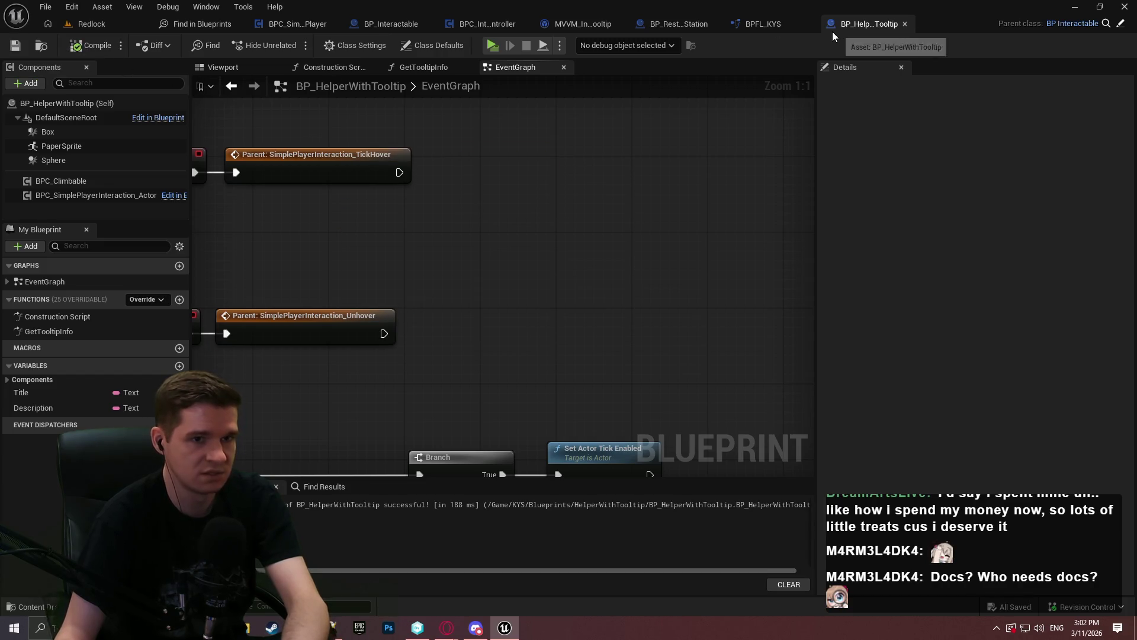
left_click(201, 24)
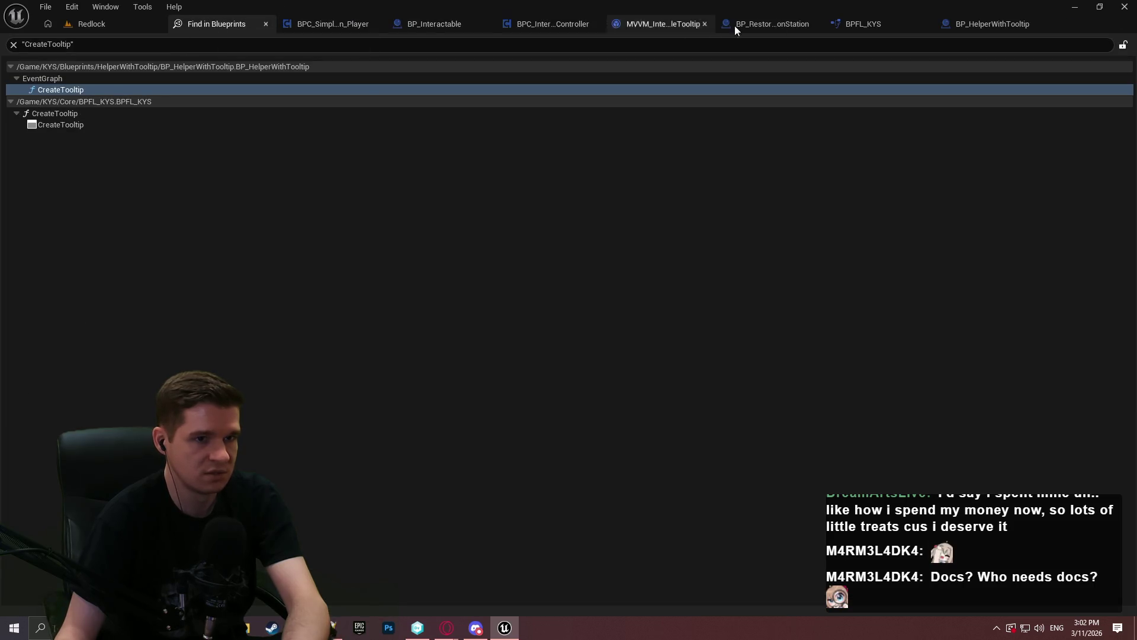
Step: Find all references to the HideTooltip function in the BPFL_KYS library
left_click(863, 25)
left_click(54, 176)
right_click(54, 176)
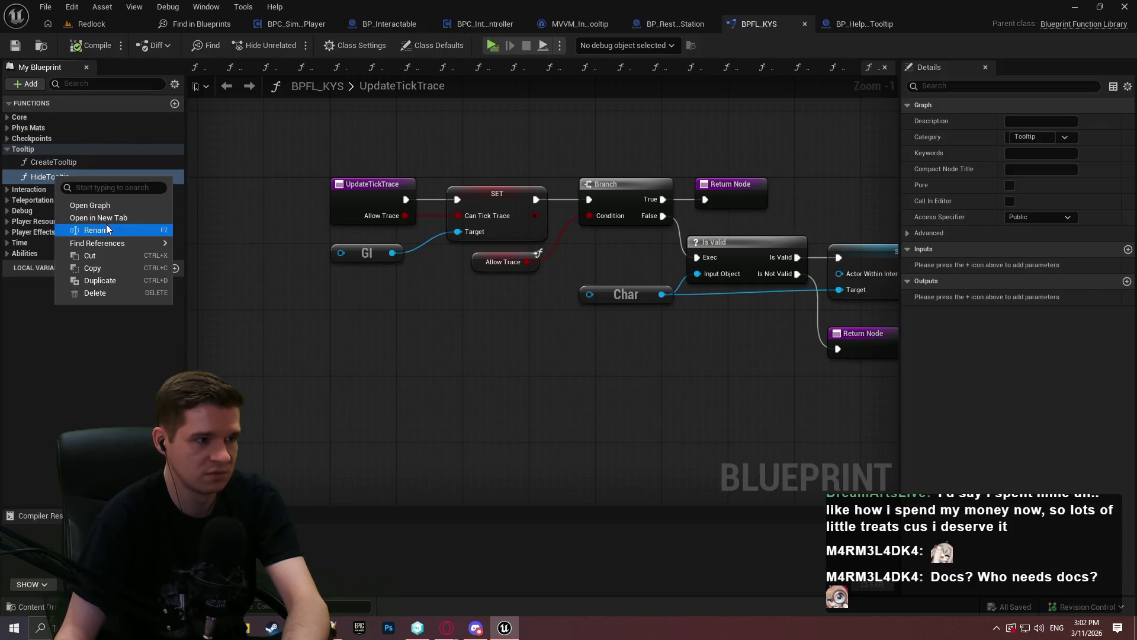
mouse_move(111, 243)
left_click(226, 262)
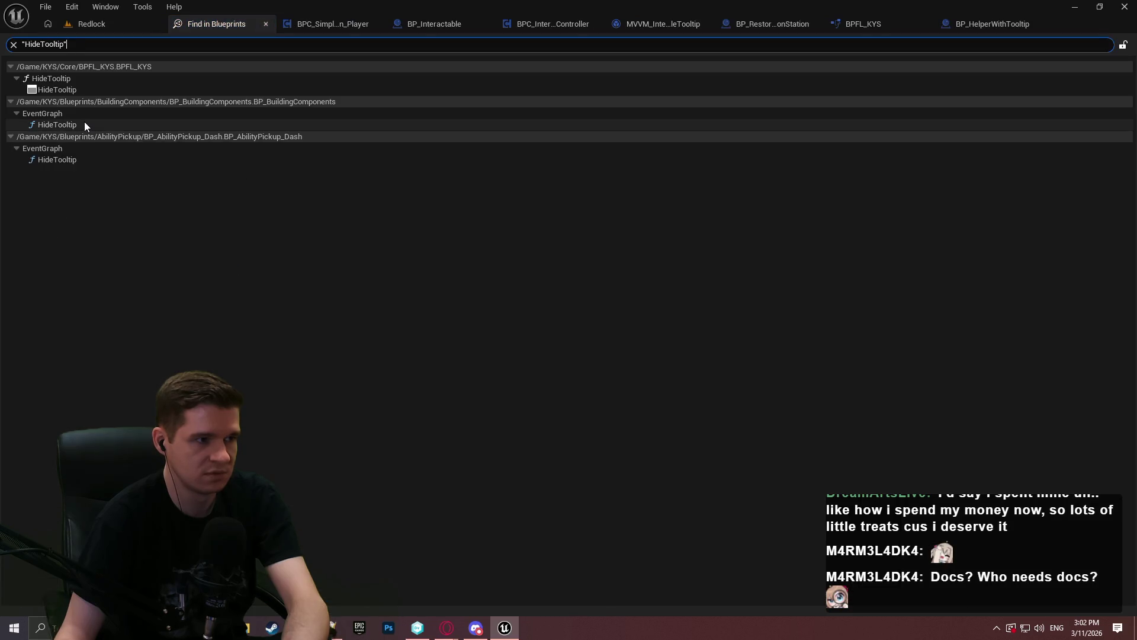
Step: Delete the Hide Tooltip node in BP_BuildingComponents and open BP_AbilityPickup_Dash's HideTooltip call
double_click(84, 122)
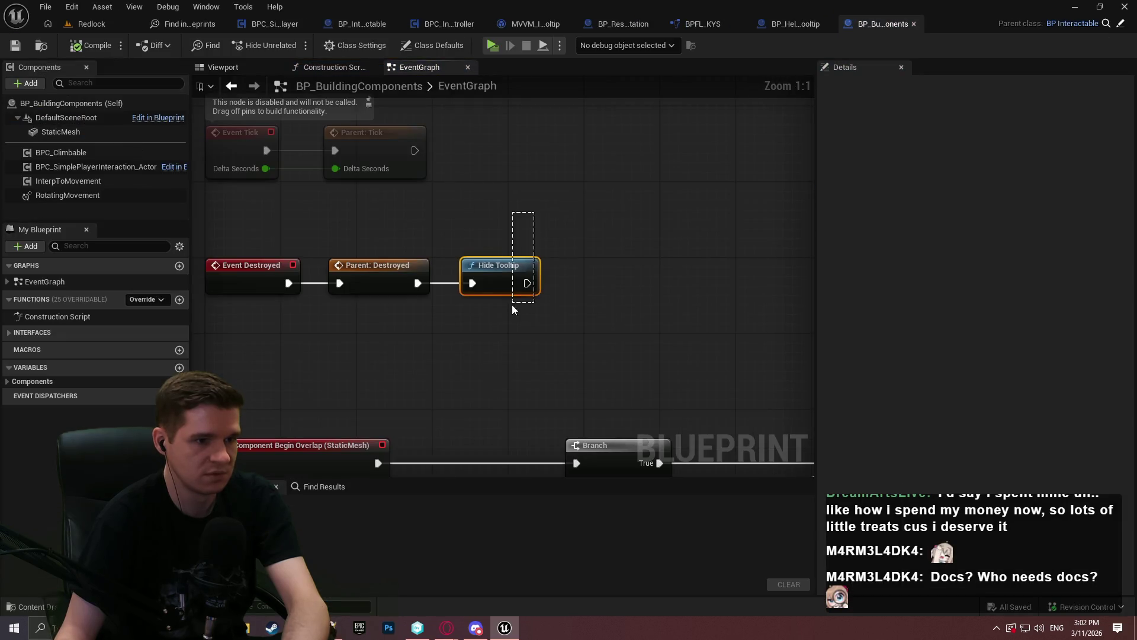
key("Delete")
scroll(481, 137, "down", 4)
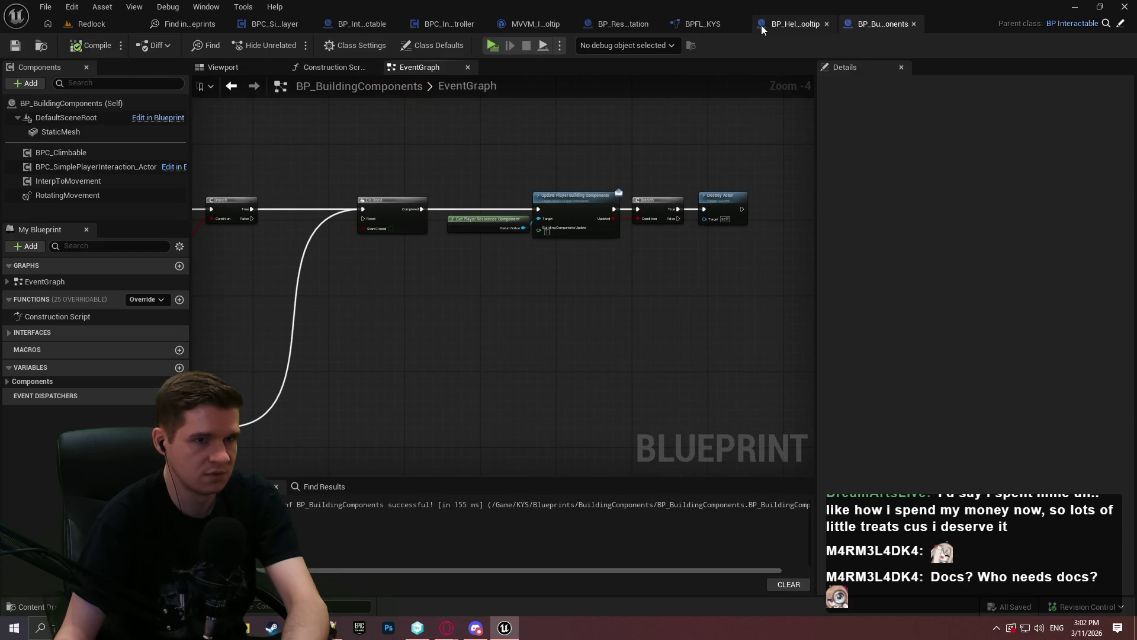
left_click(186, 27)
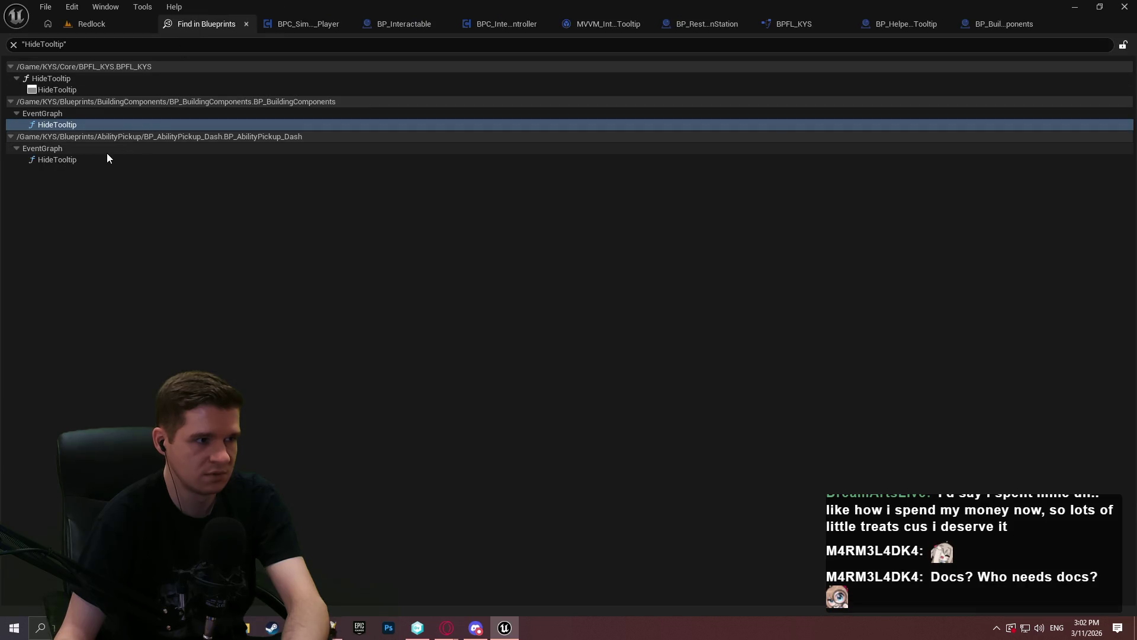
left_click(101, 161)
double_click(102, 162)
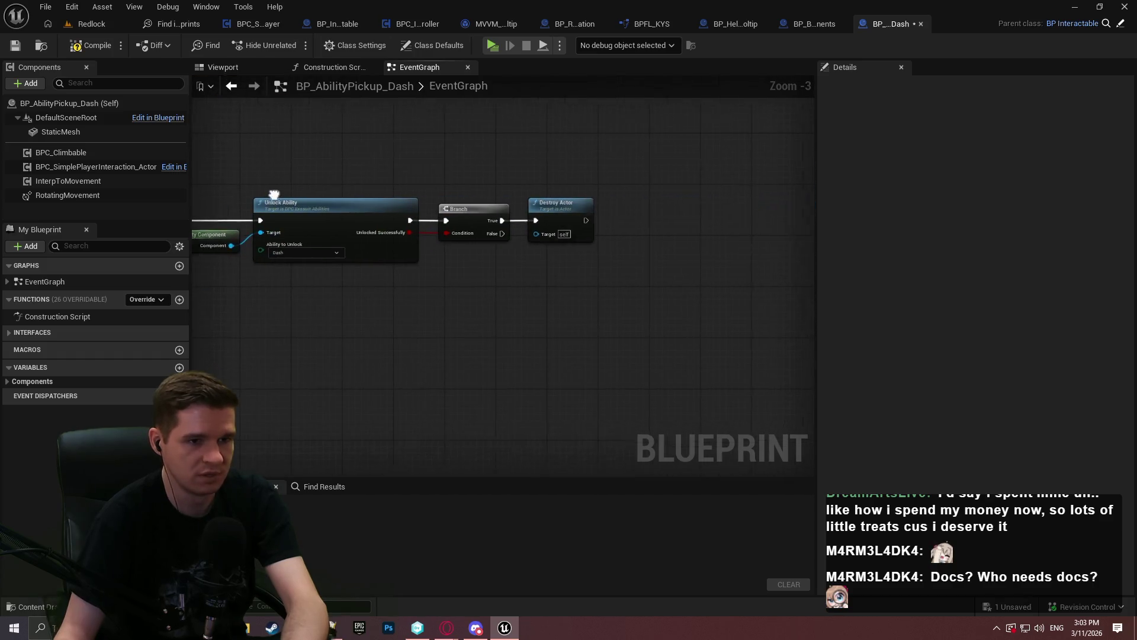
Step: Run Redlock in Standalone and teleport to the Geothermal Power Room checkpoint on Level 6 Mid
left_click(84, 29)
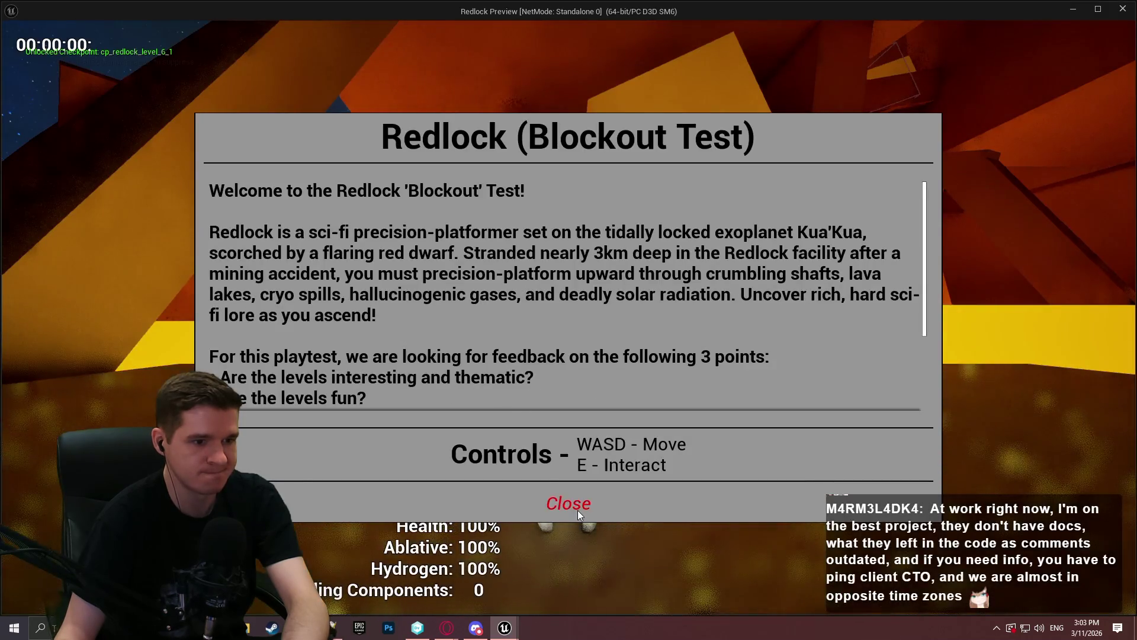
left_click(569, 500)
key("Escape")
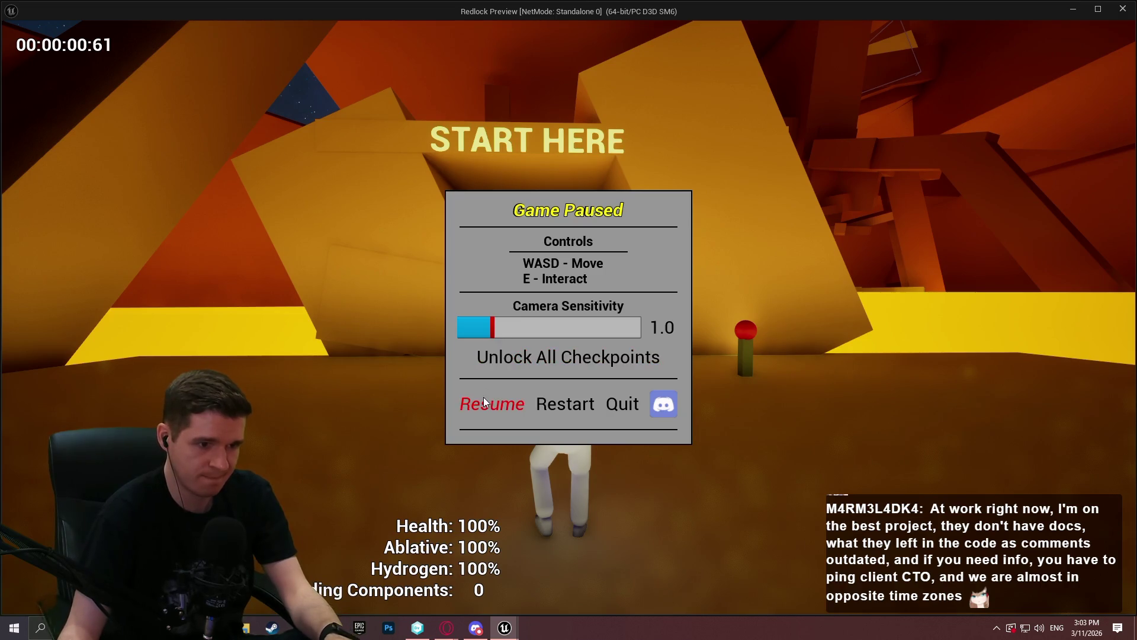
left_click(484, 401)
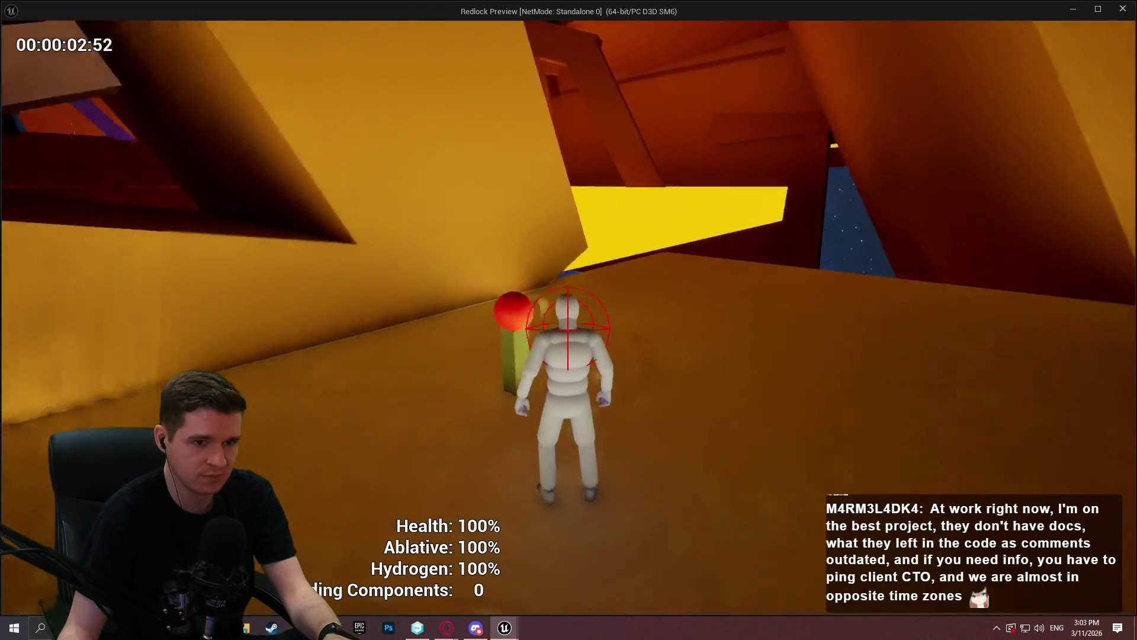
key("e")
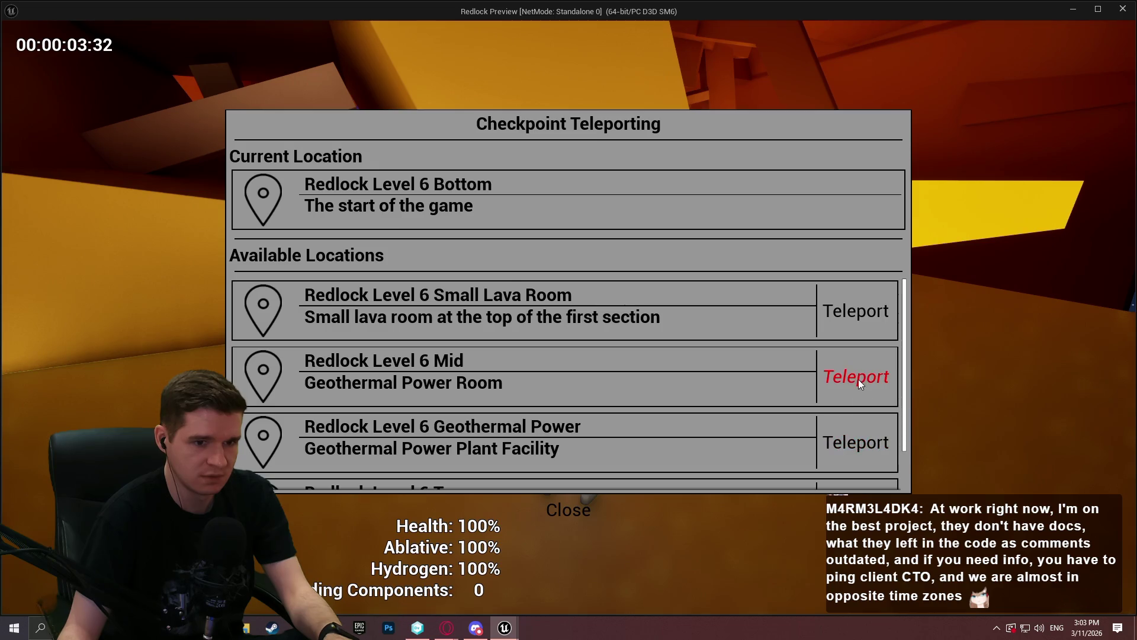
left_click(858, 380)
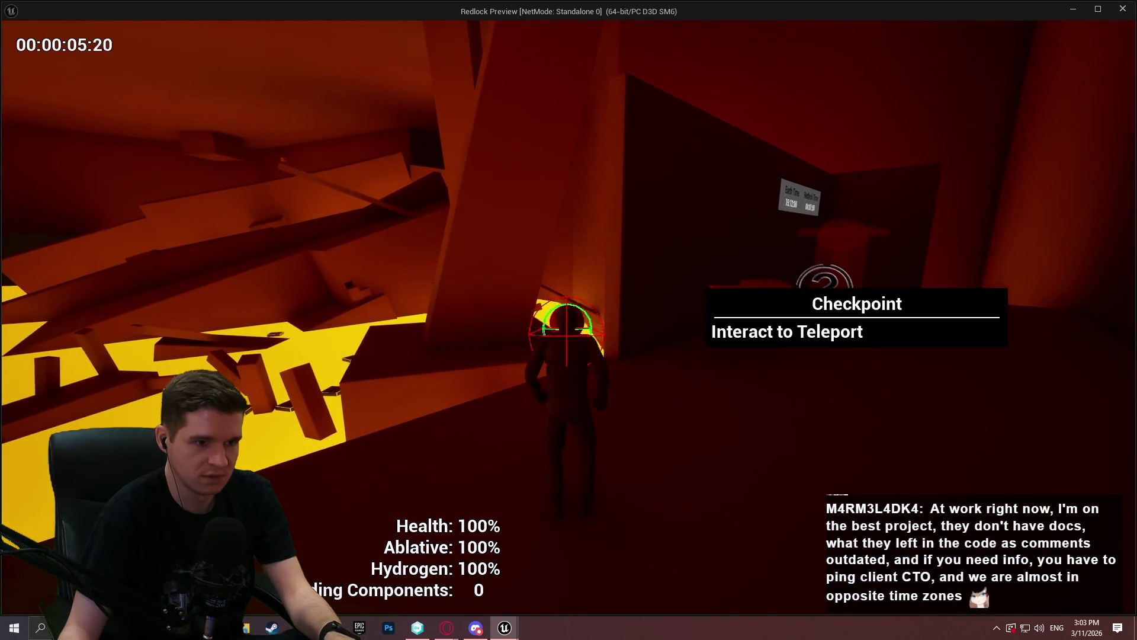
Step: Collect two building components and build the Health and Ablative Restoration Stations
key("w")
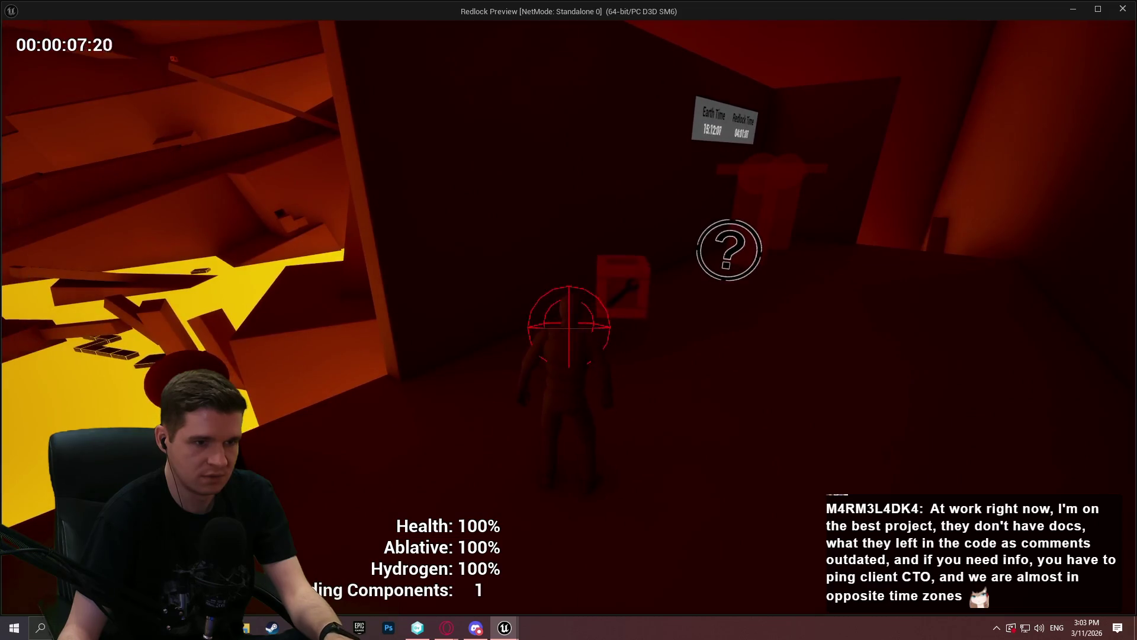
key("w")
key("w")
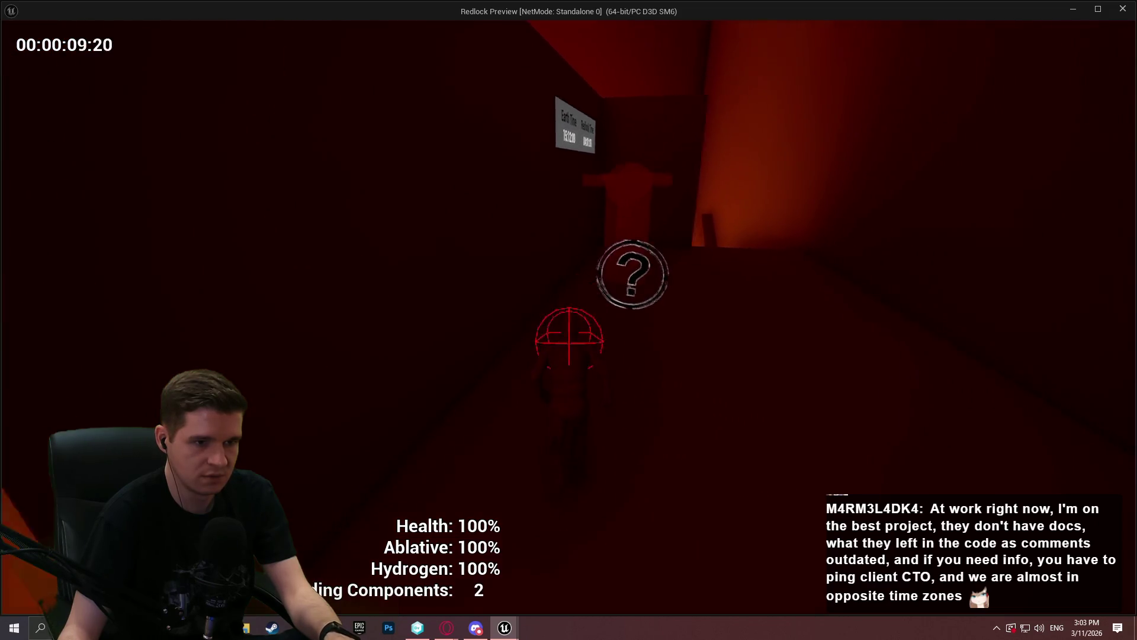
key("w")
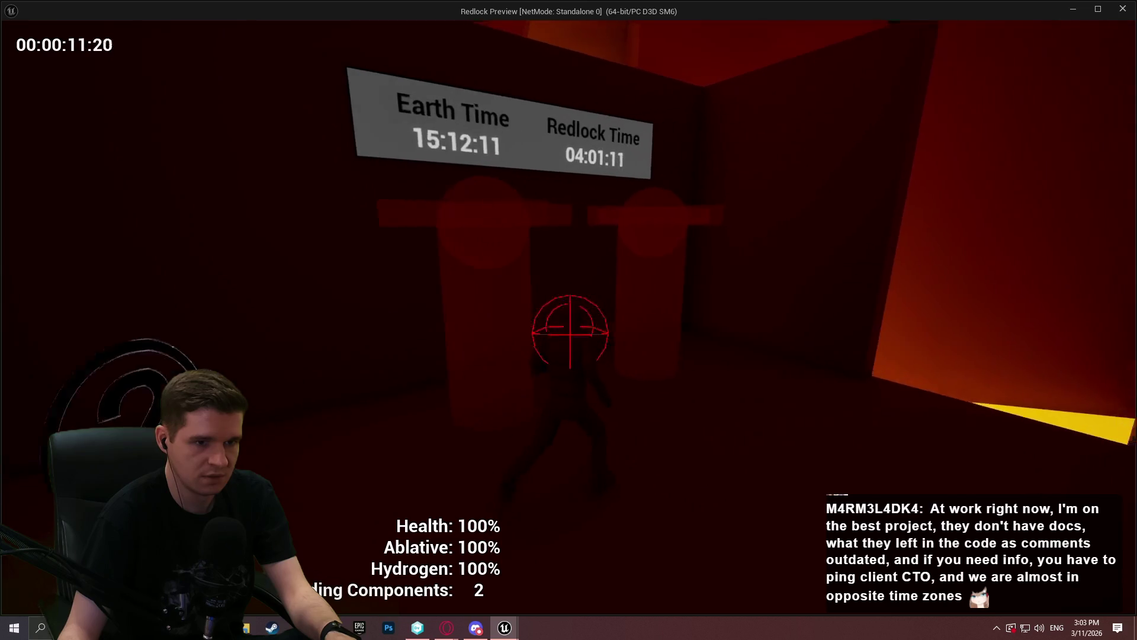
key("e")
key("e")
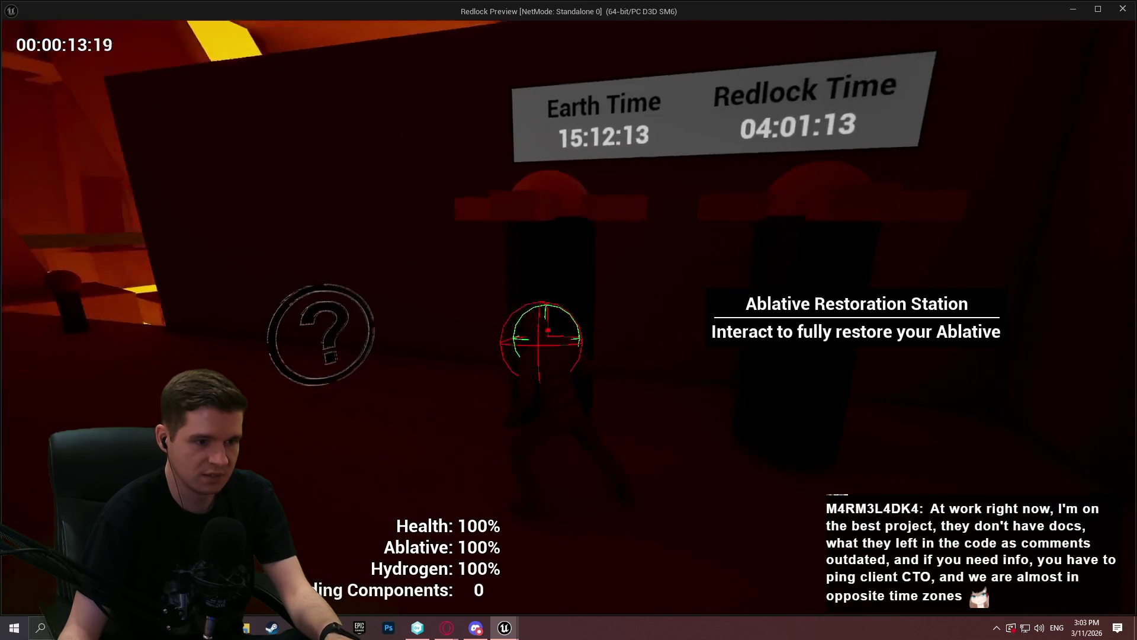
key("w")
Step: Walk past the checkpoint to the lit wall, leap onto the platforms and climb the dark wall
key("w")
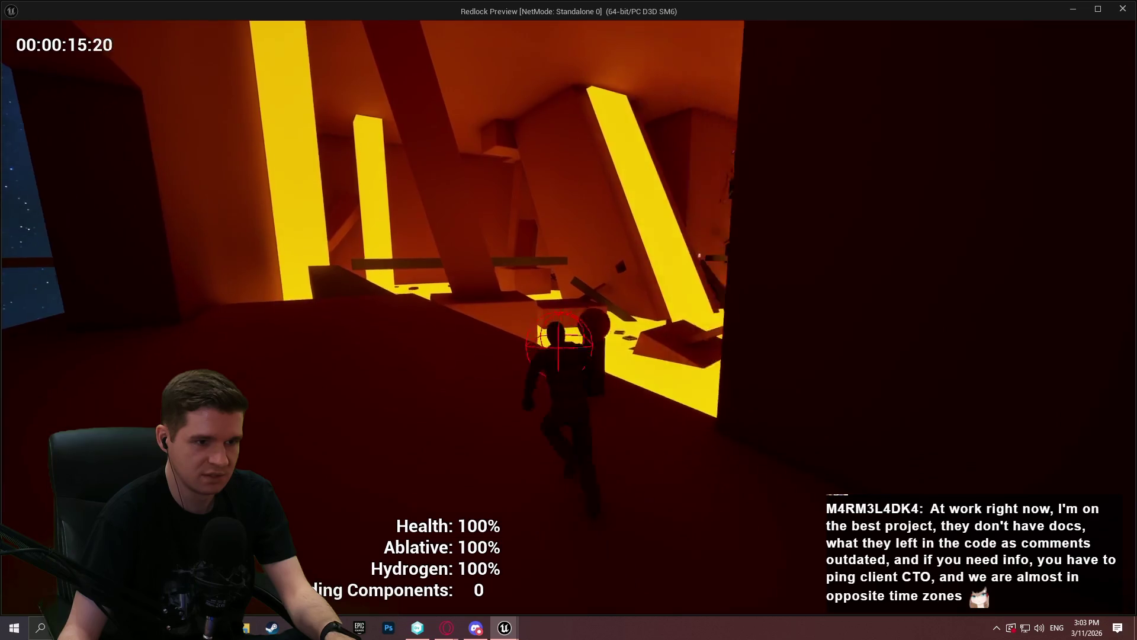
key("w")
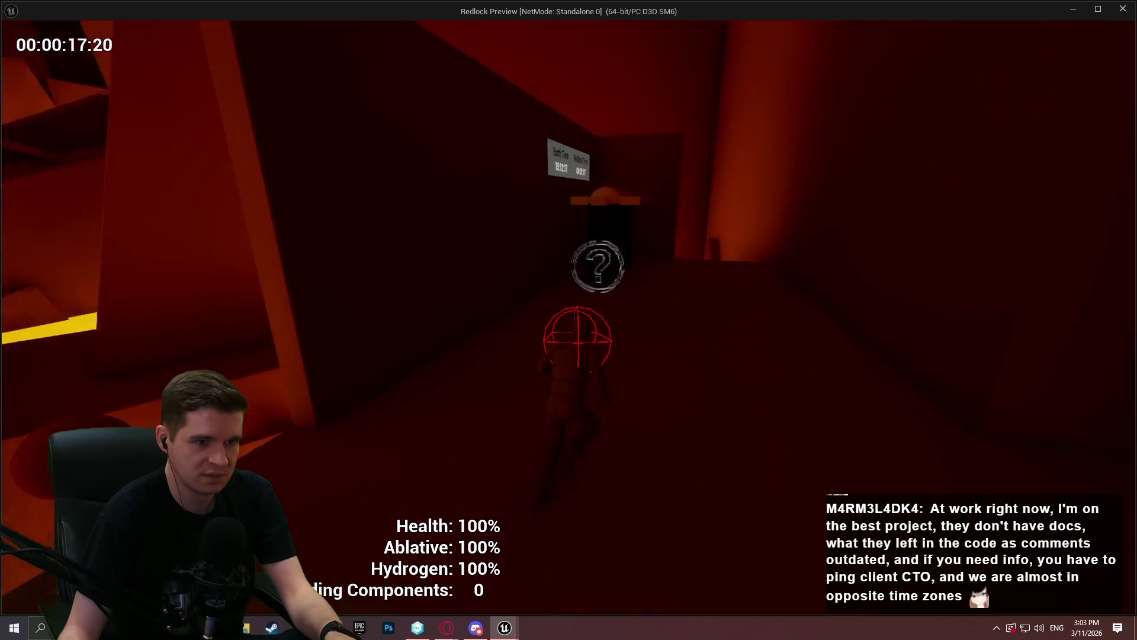
key("w")
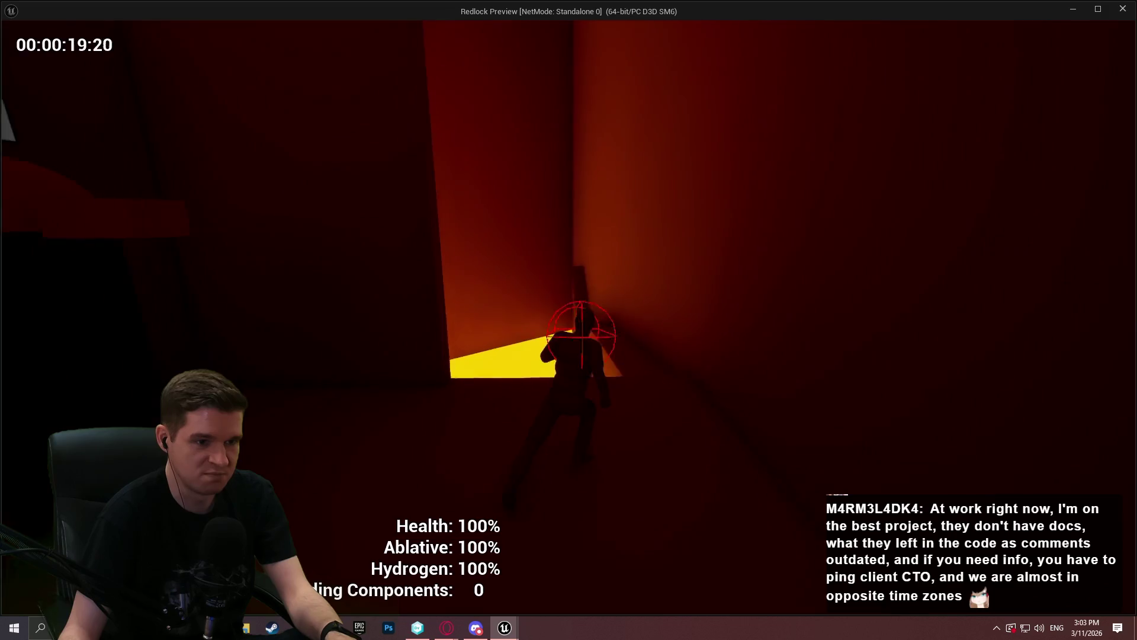
key("w")
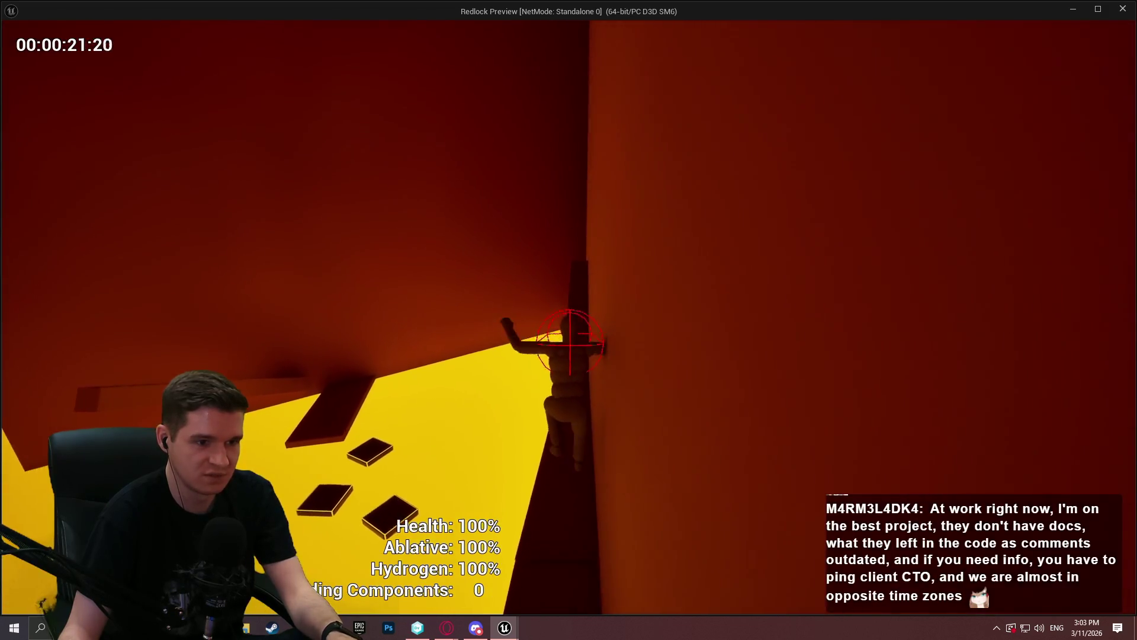
key("space")
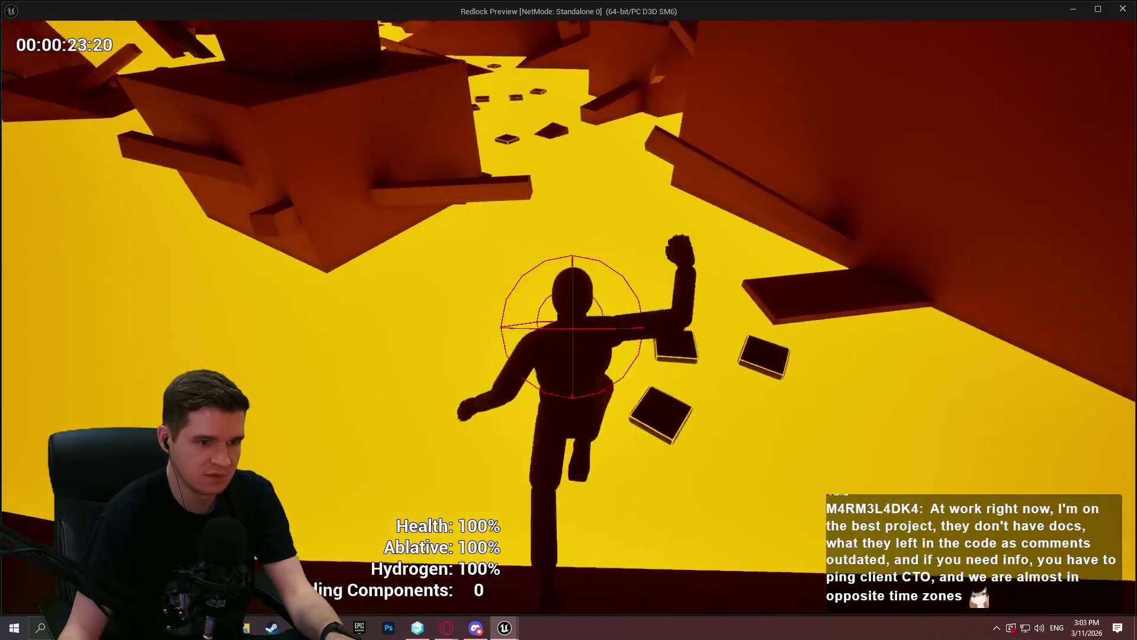
key("w")
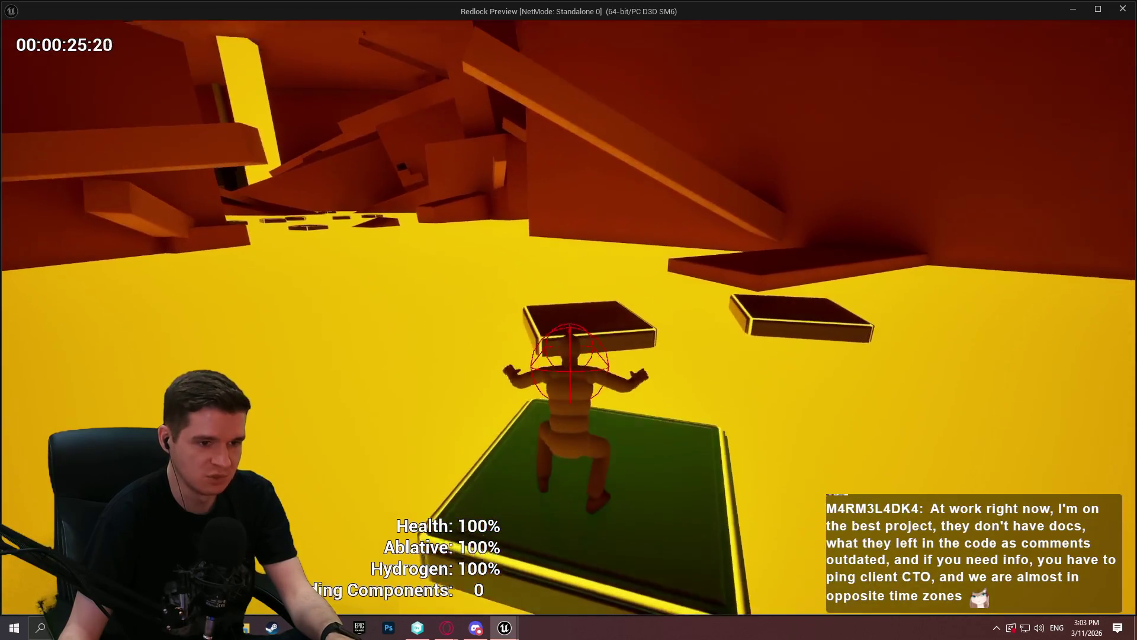
key("space")
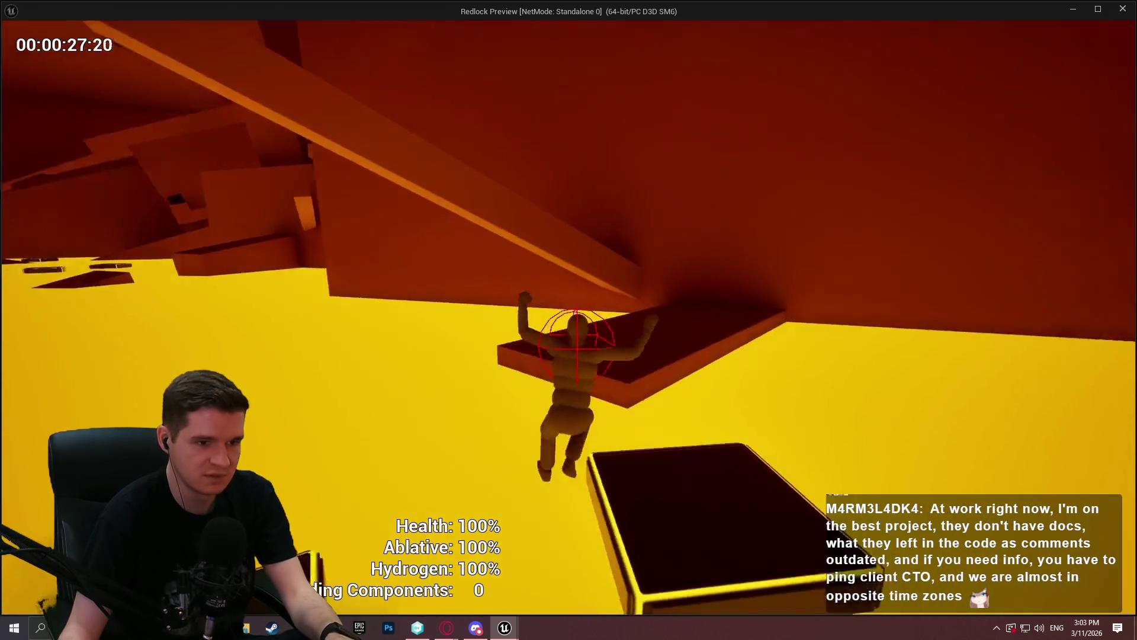
key("space")
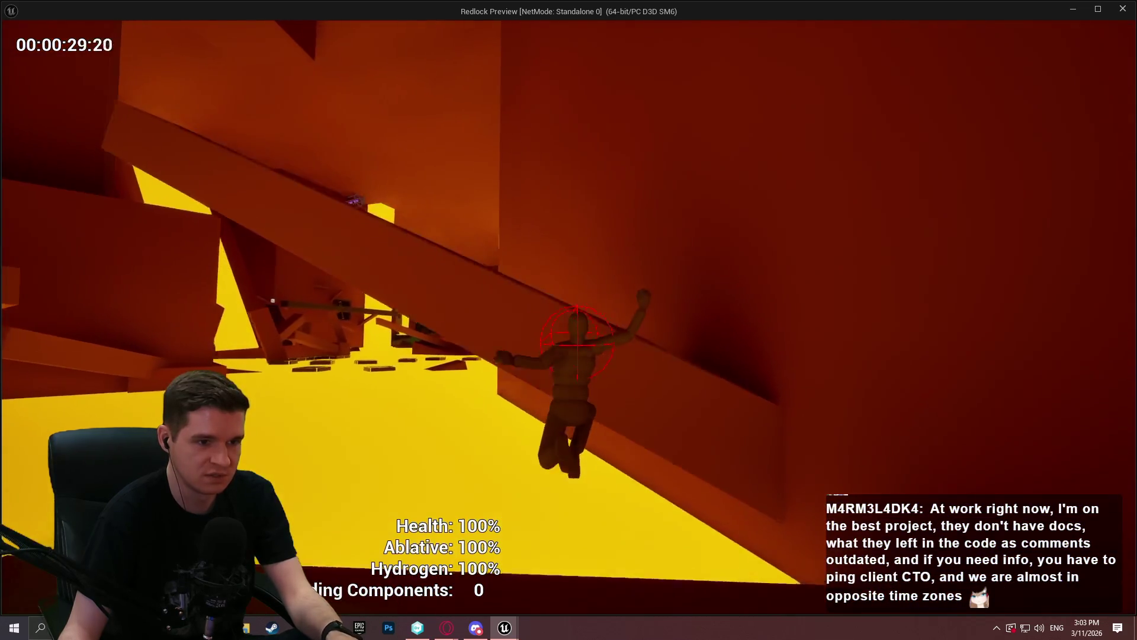
key("w")
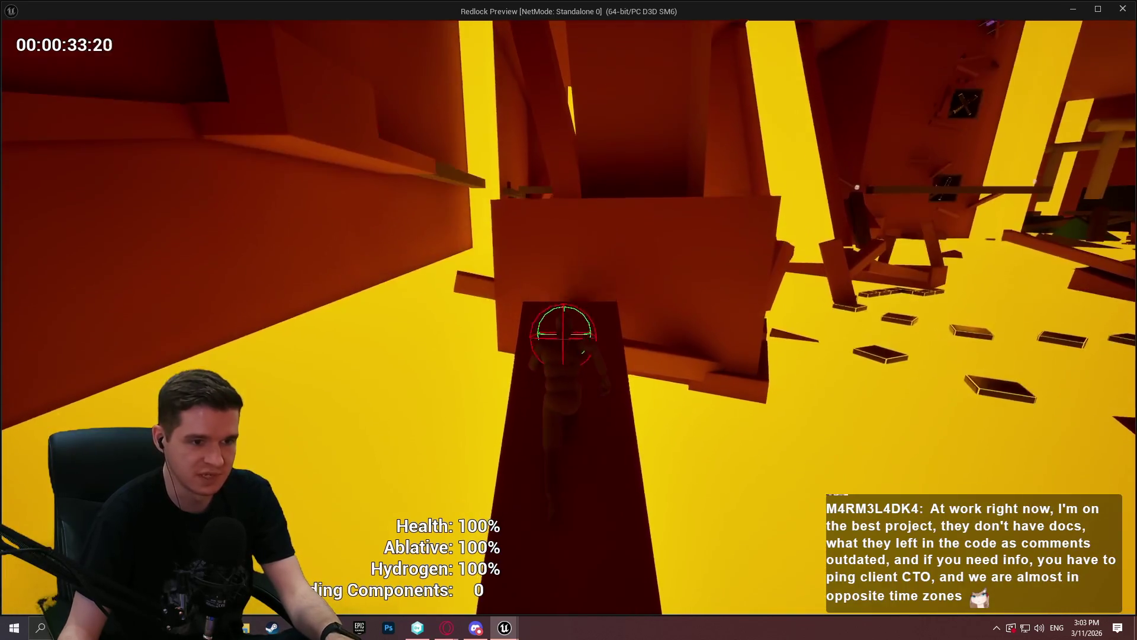
key("space")
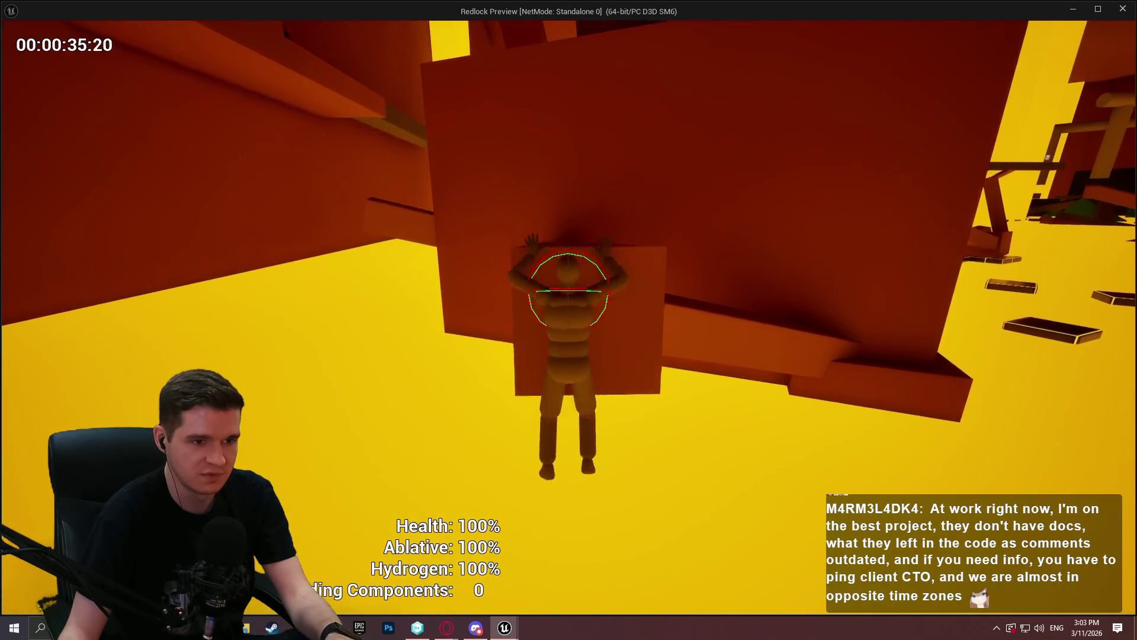
Step: Wall-run along the ledge, jump across platforms and mantle onto the tall block
key("w")
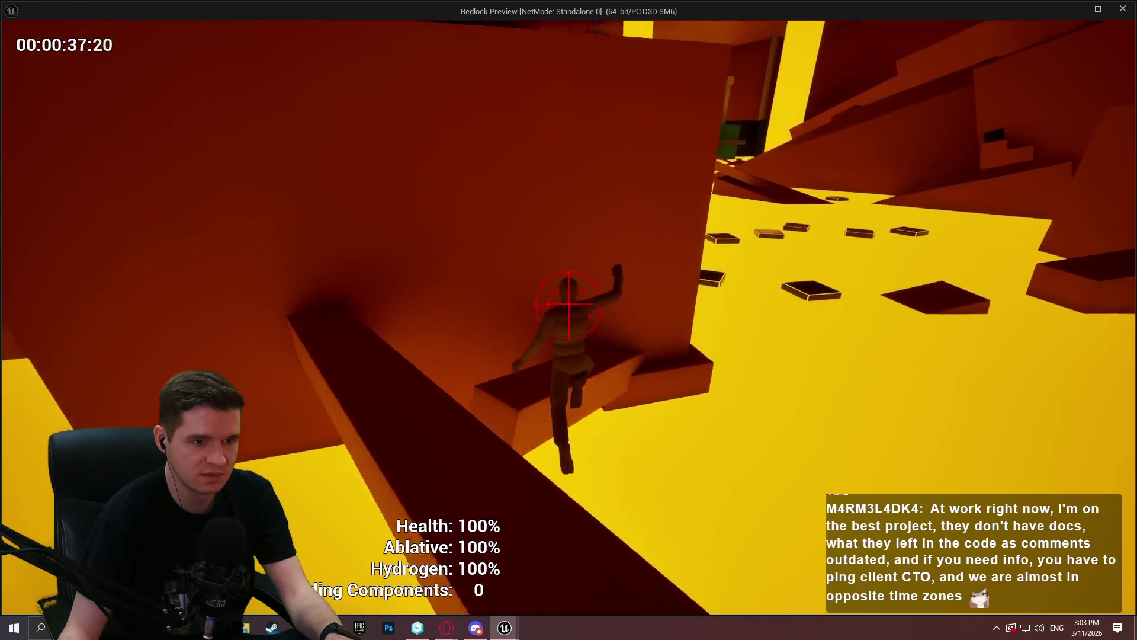
key("w")
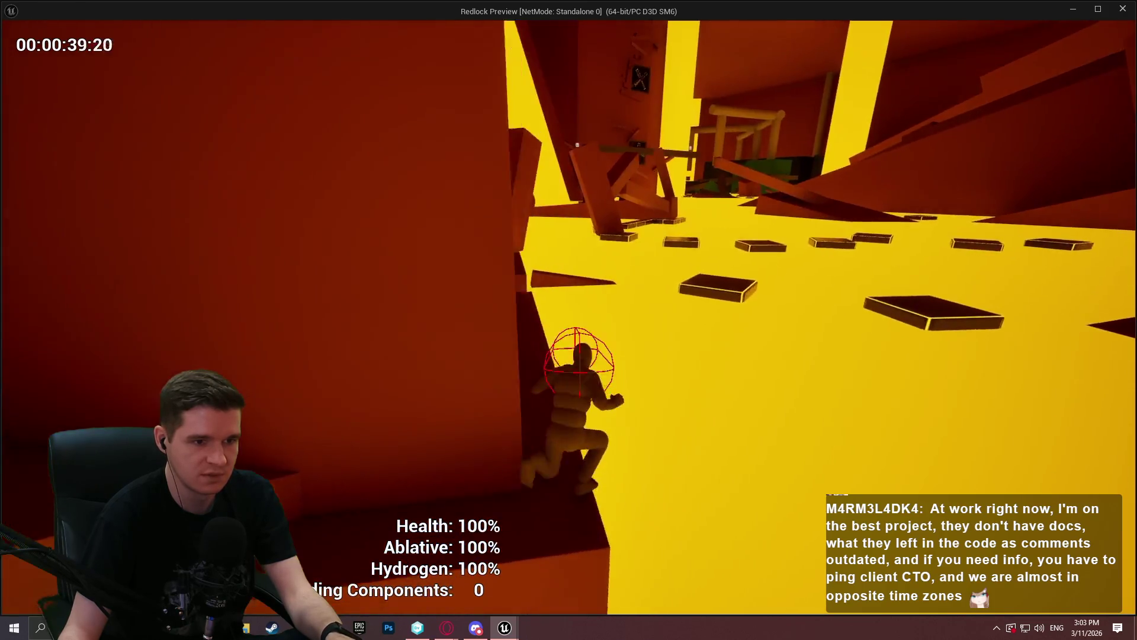
key("w")
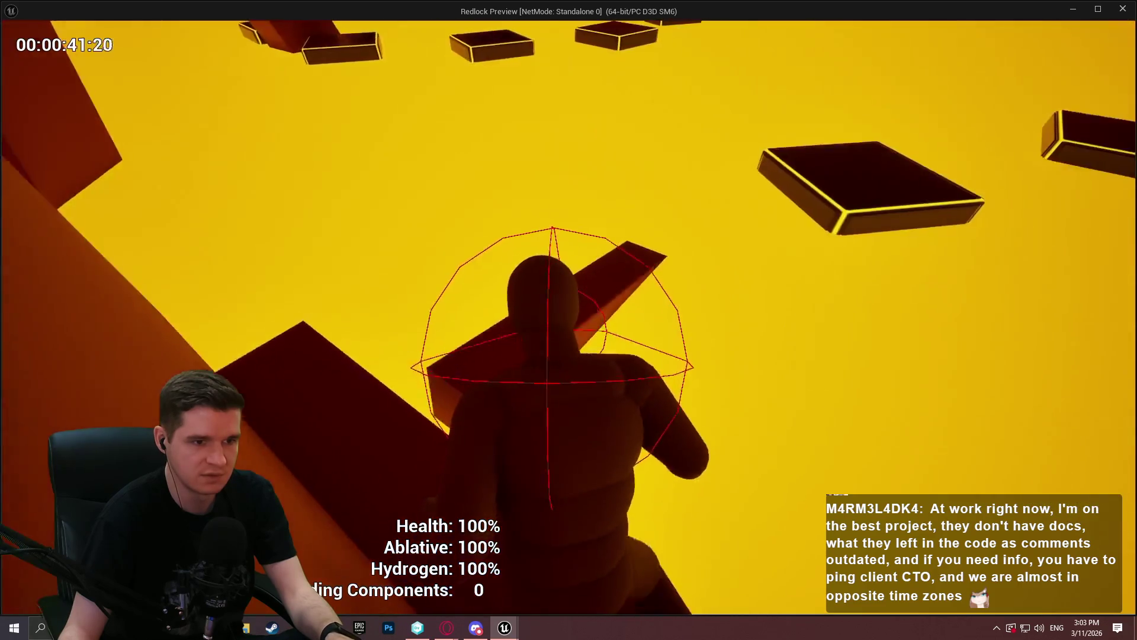
key("space")
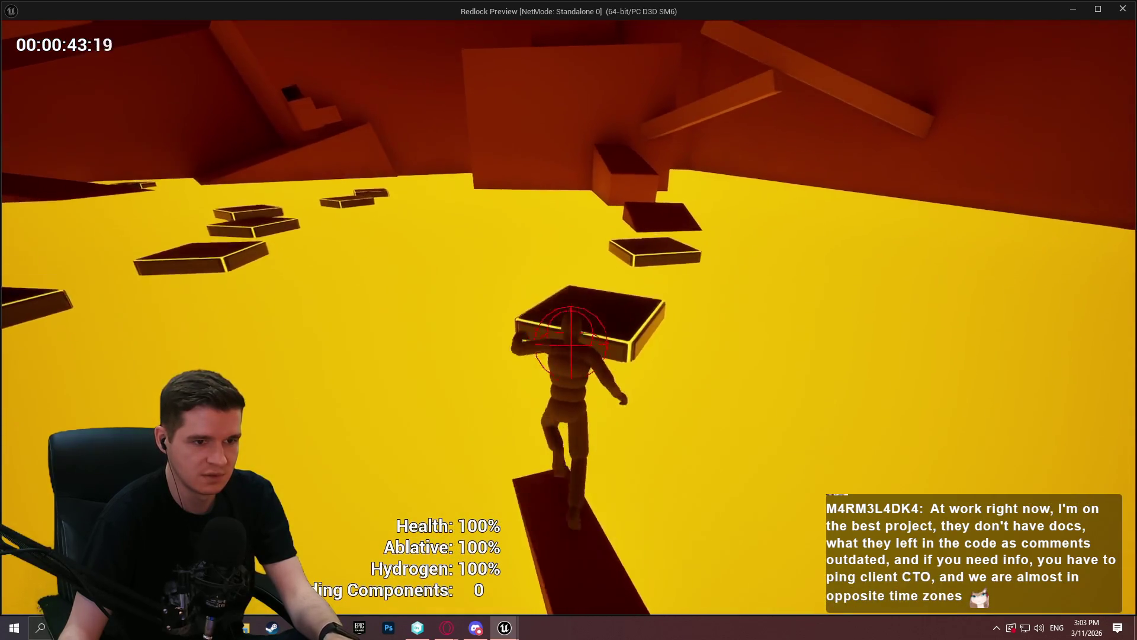
key("space")
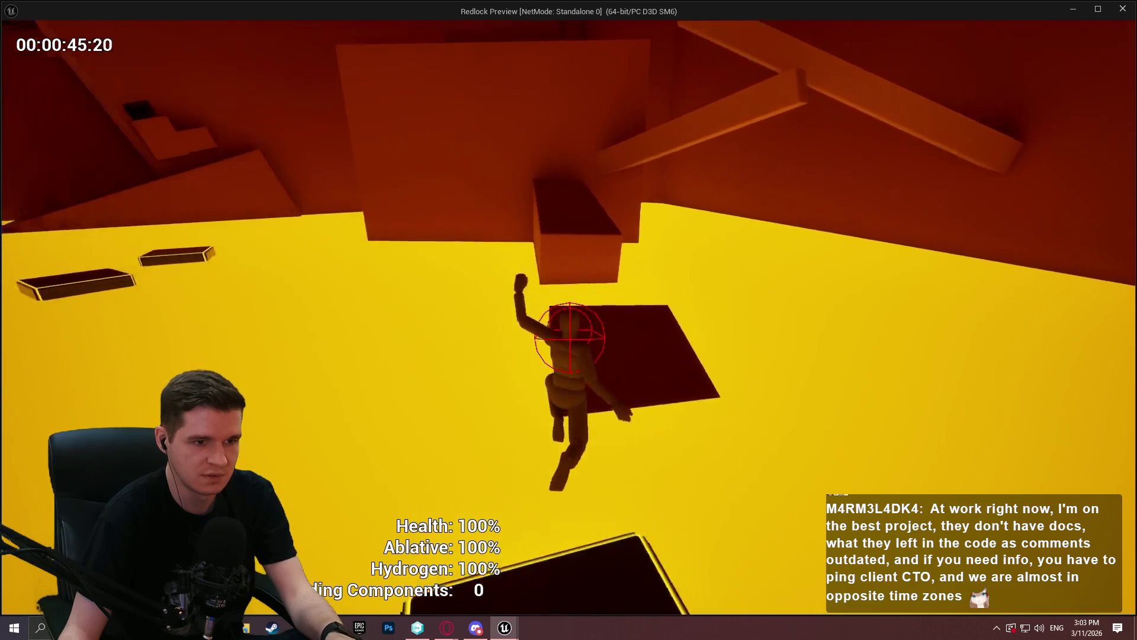
key("space")
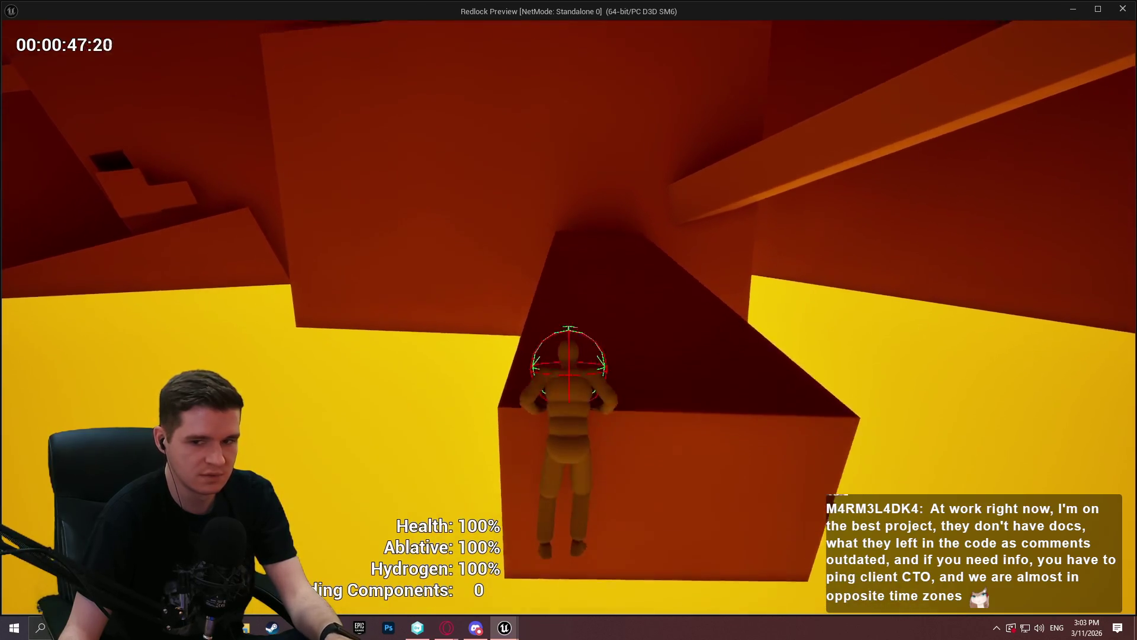
key("w")
key("w")
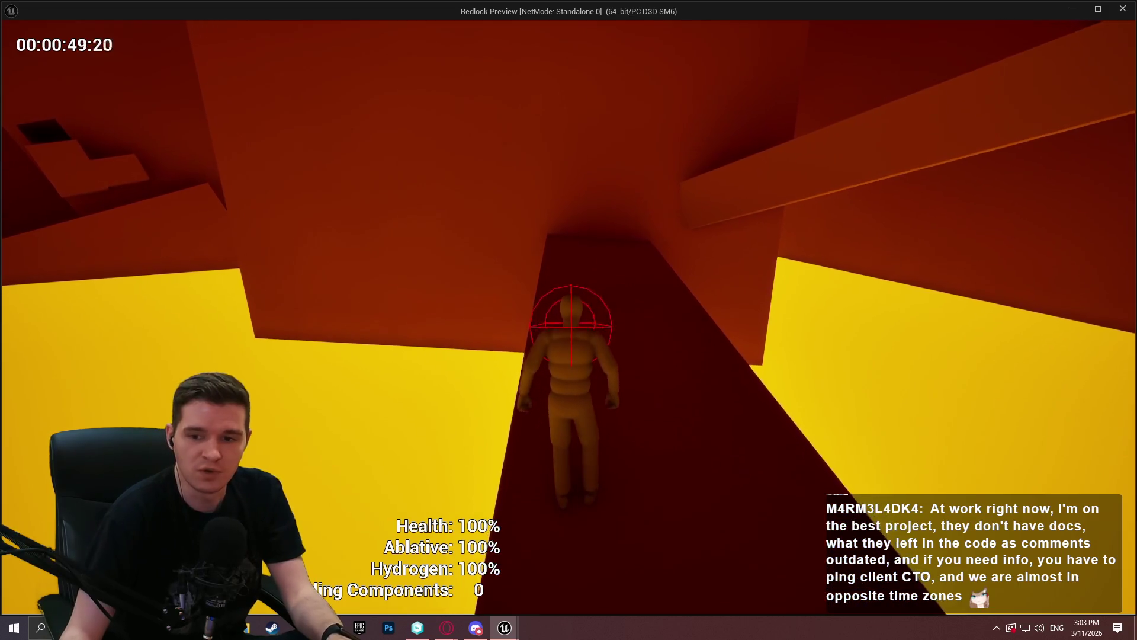
key("w")
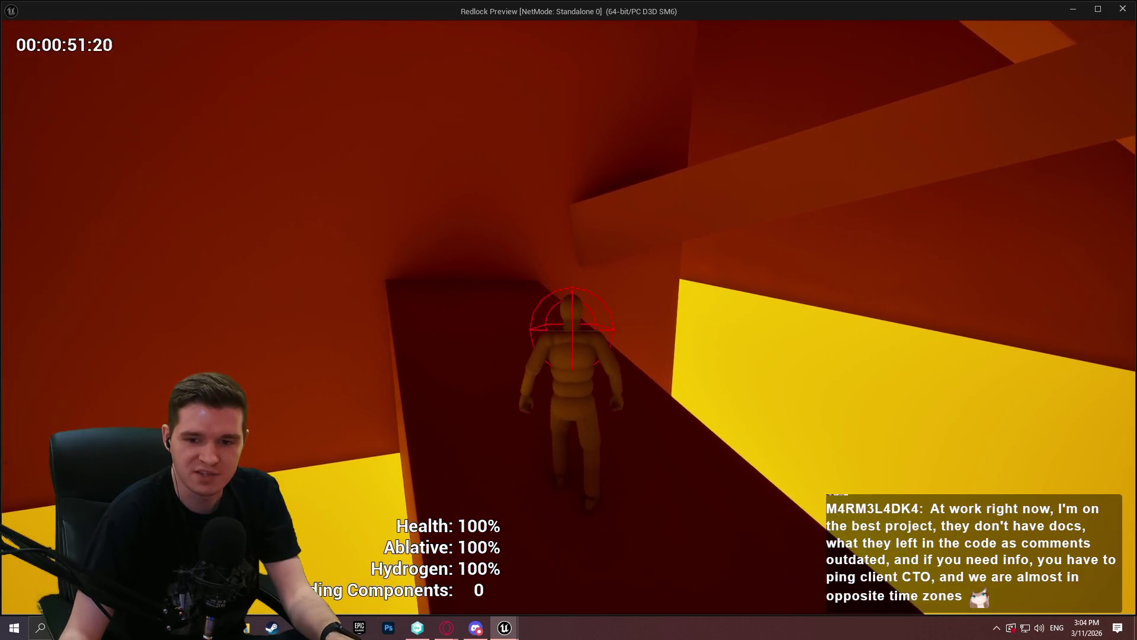
key("w")
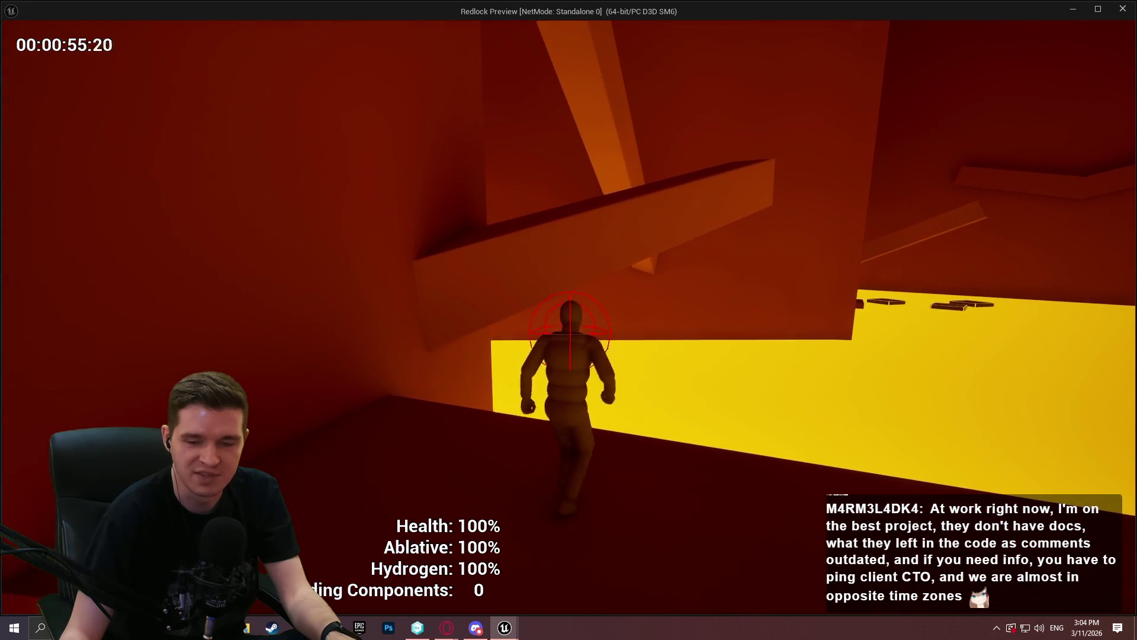
Step: Grab the slanted beams, cling to the tall wall and climb onto the ledge
key("w")
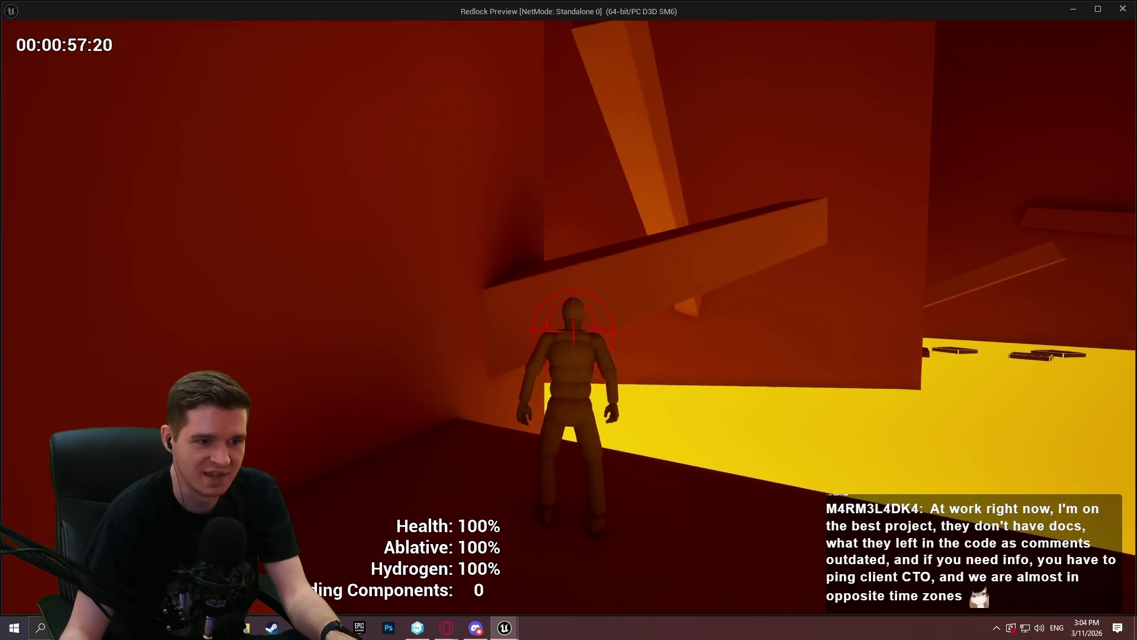
key("space")
key("w")
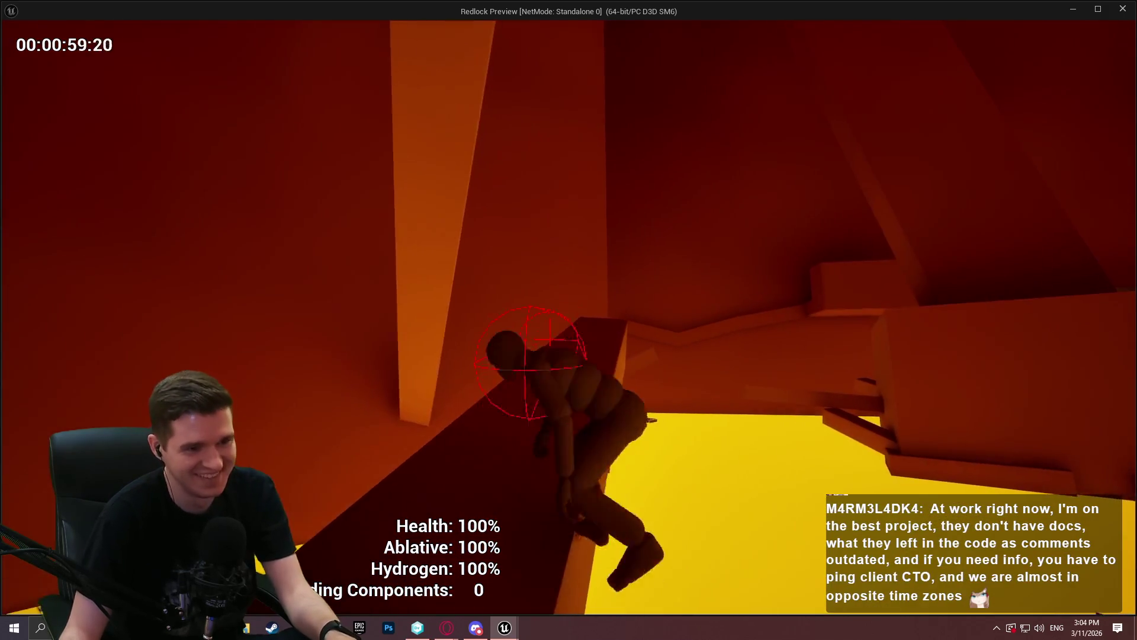
key("space")
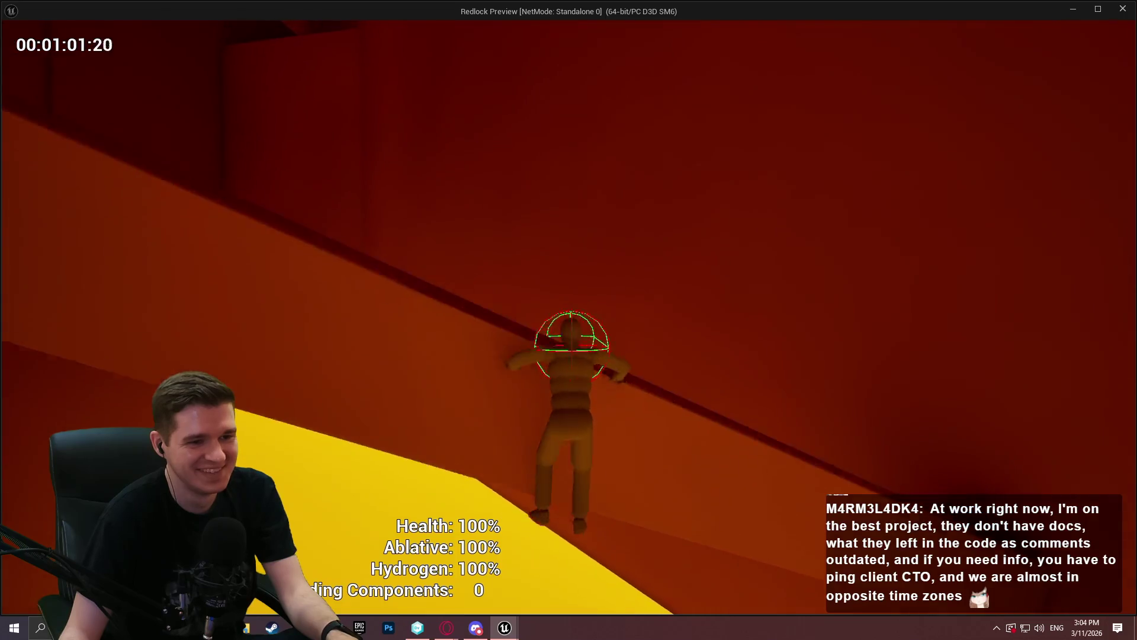
key("w")
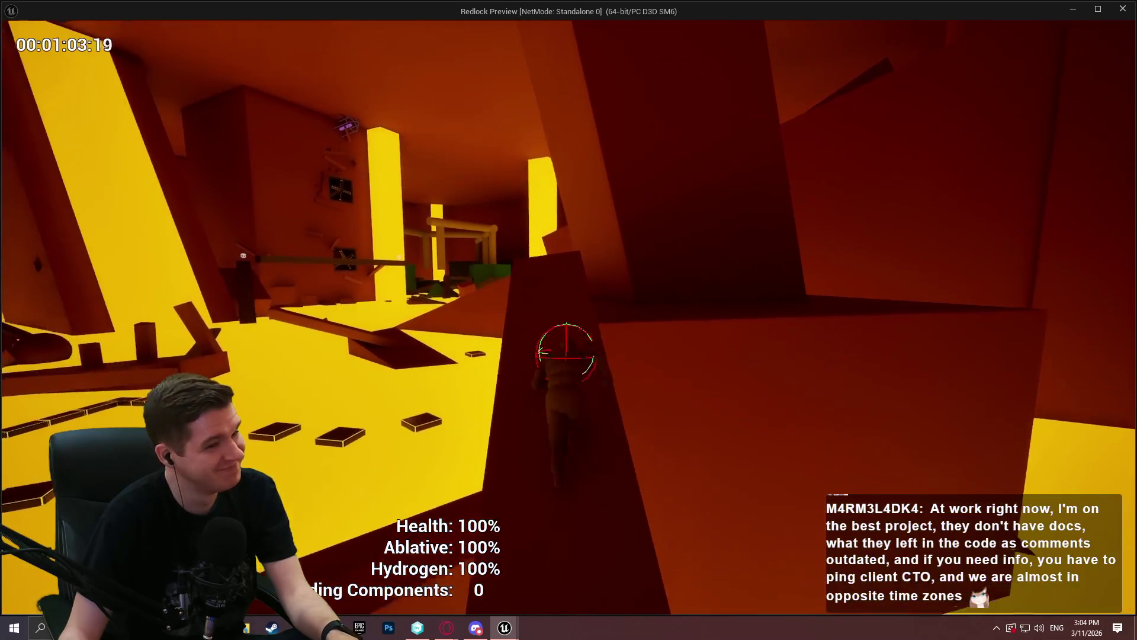
key("w")
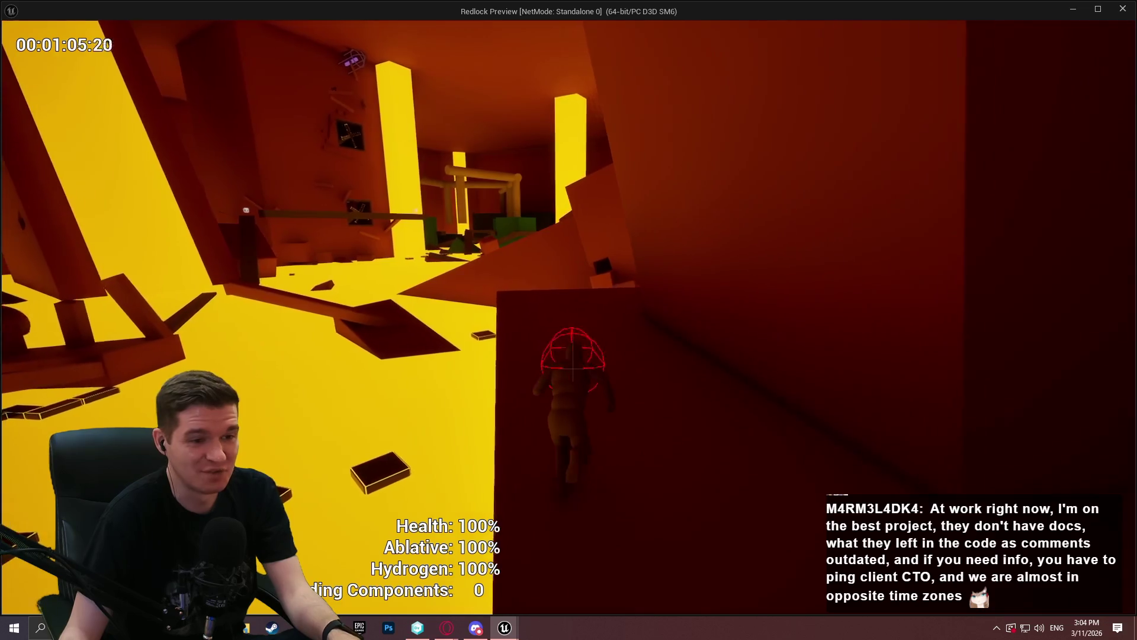
key("space")
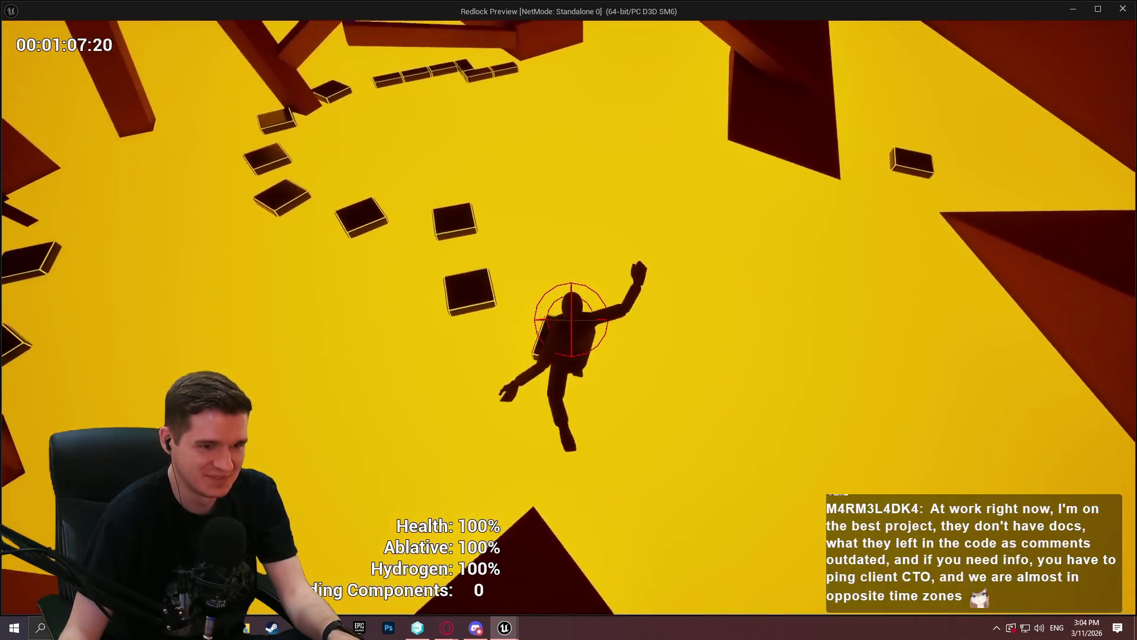
key("space")
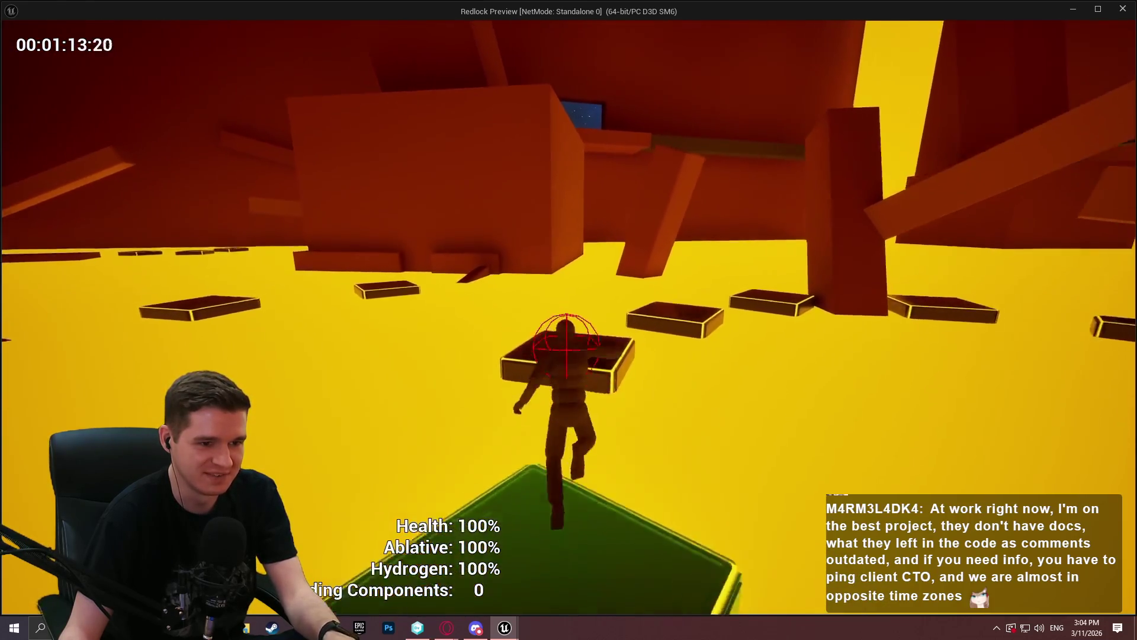
Step: Jump across the floating platforms, climb the dark blocks and pillar, then end the play session
key("space")
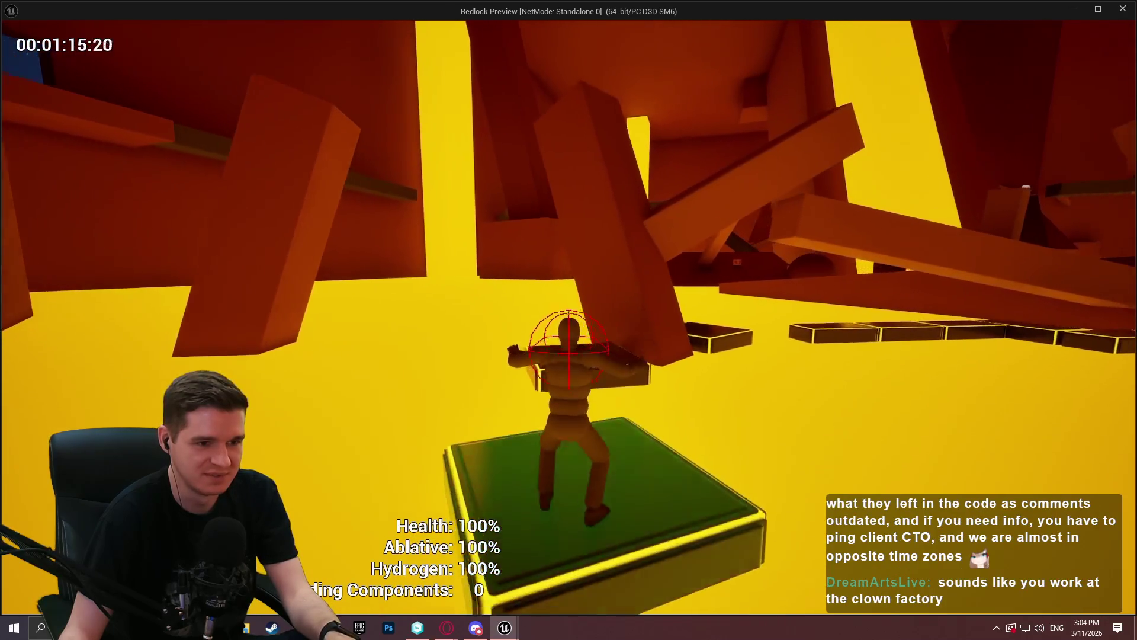
key("space")
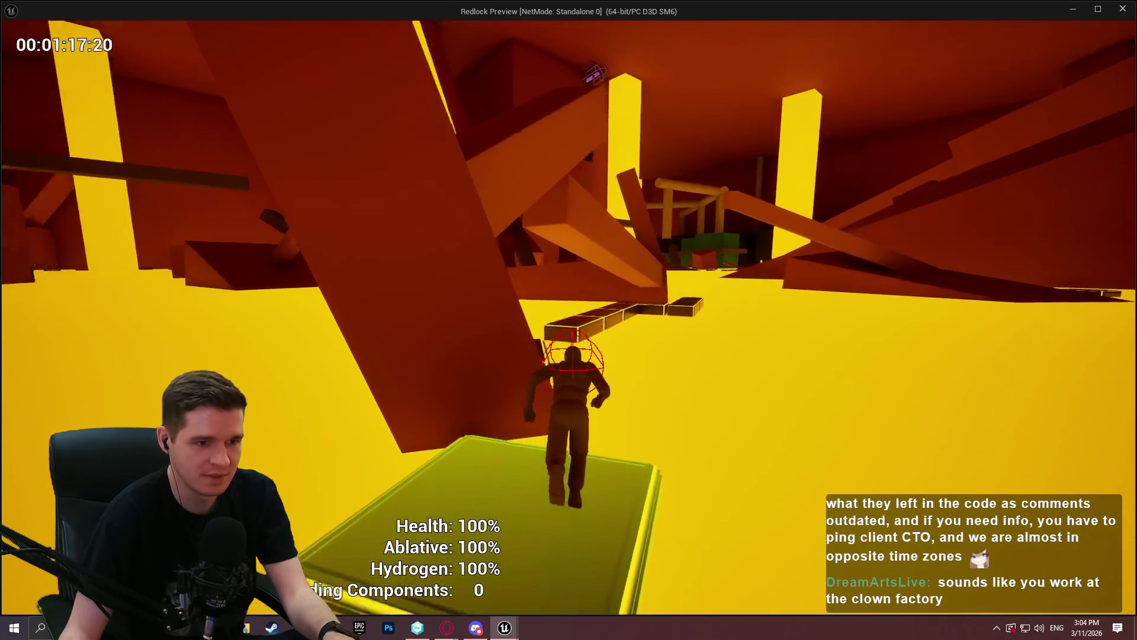
key("space")
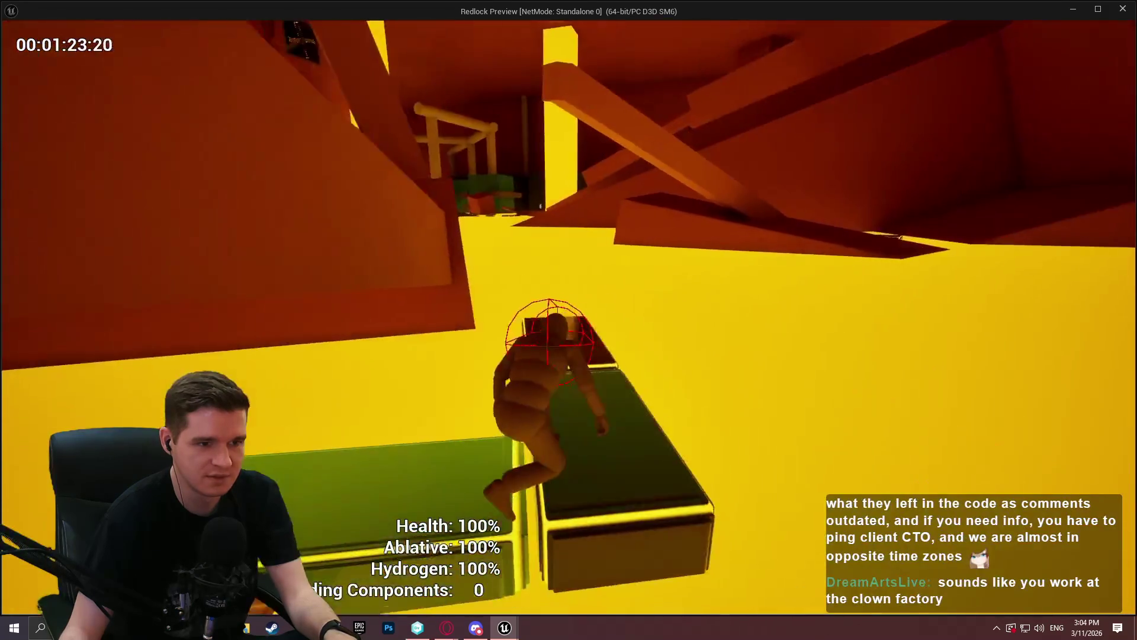
key("space")
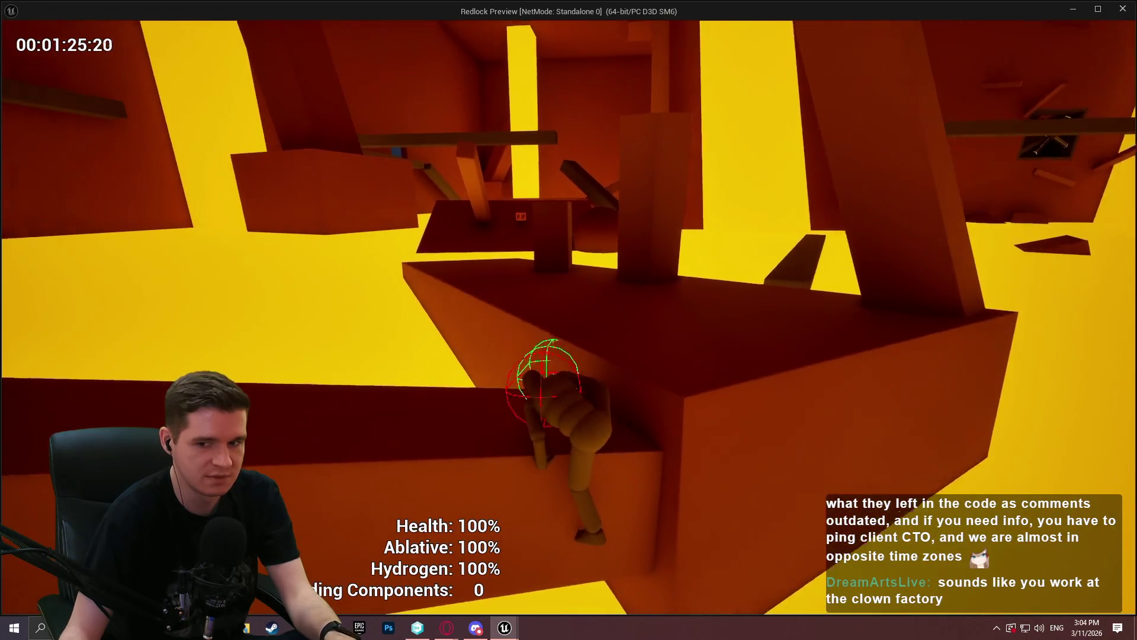
key("space")
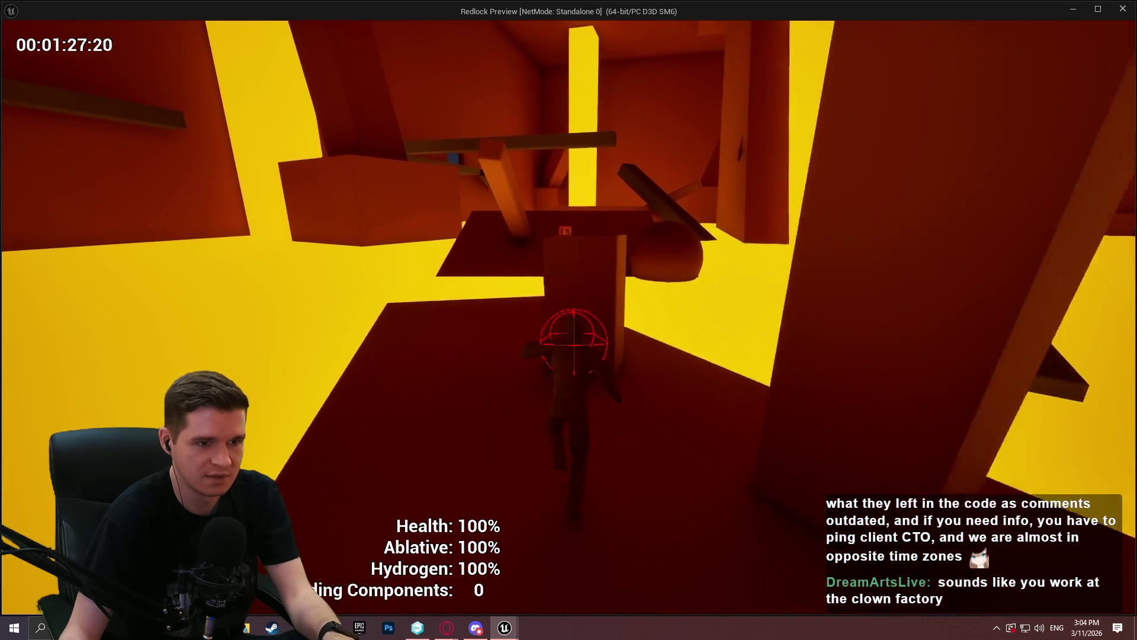
key("w")
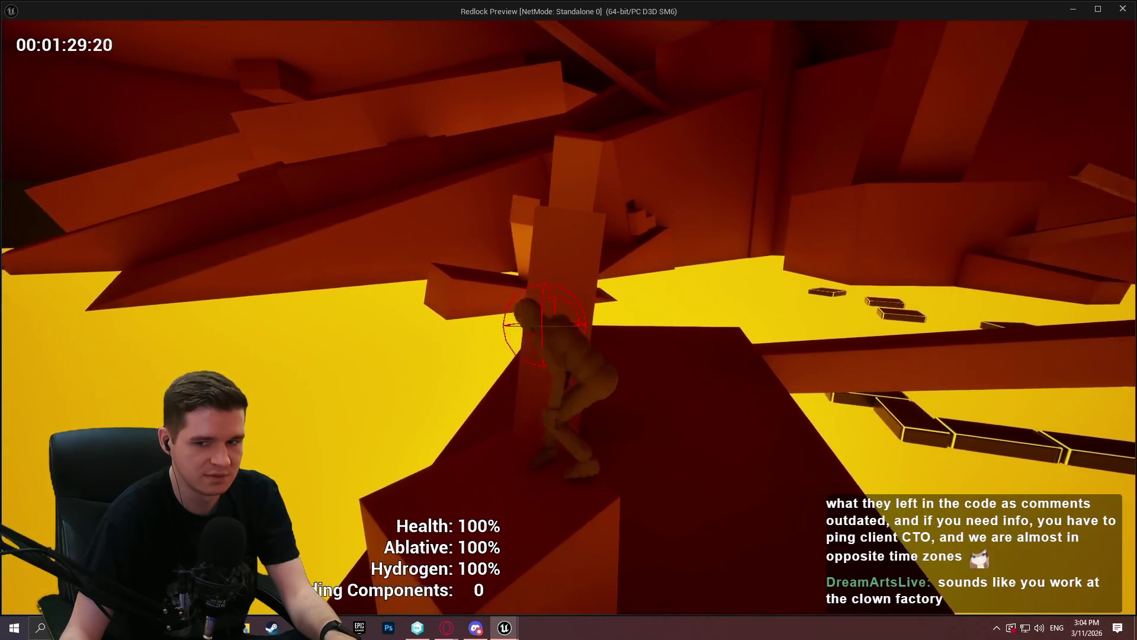
key("space")
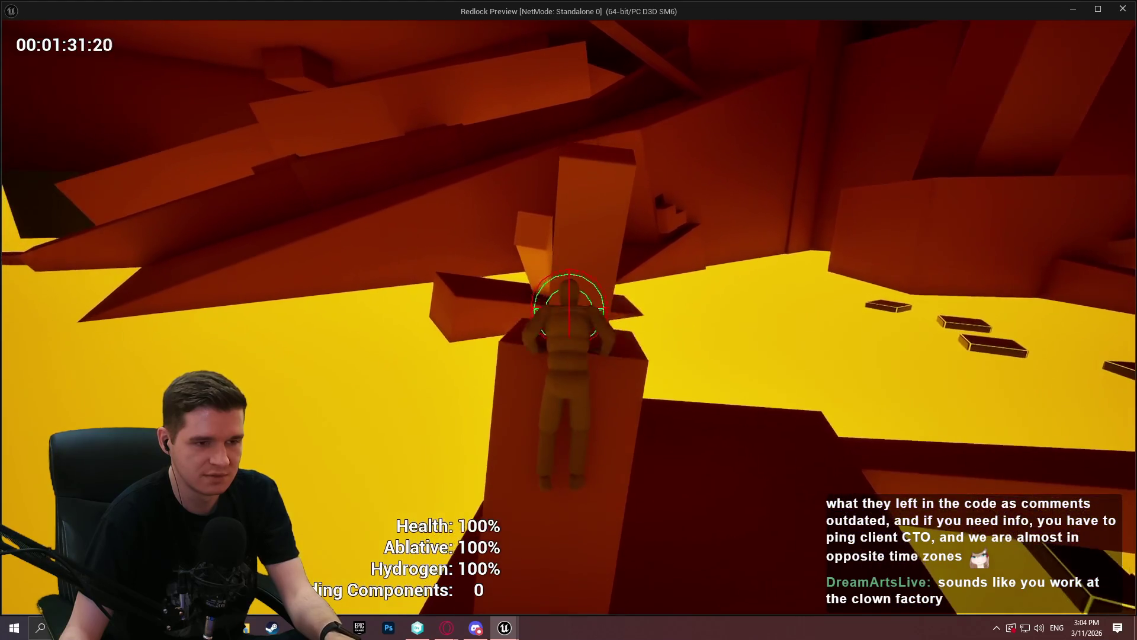
key("space")
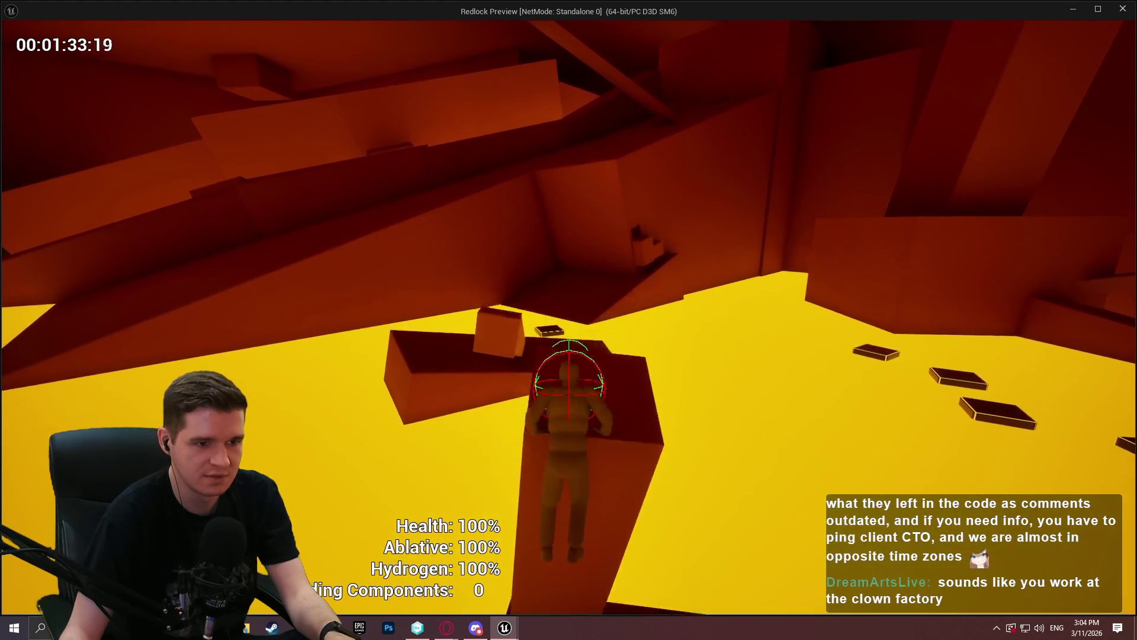
key("space")
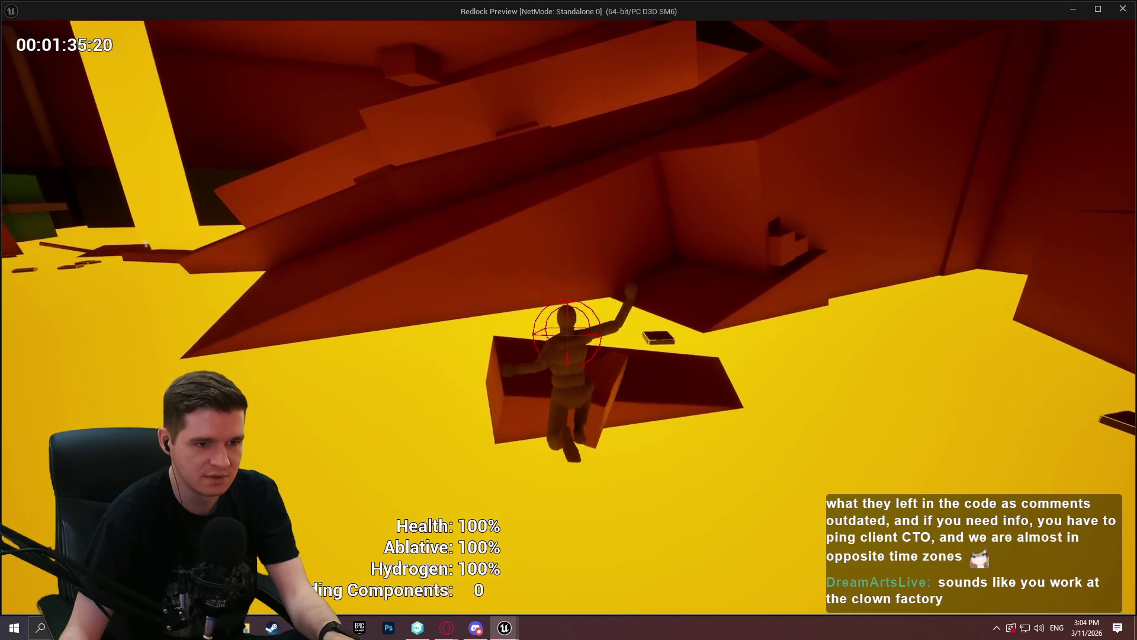
key("Escape")
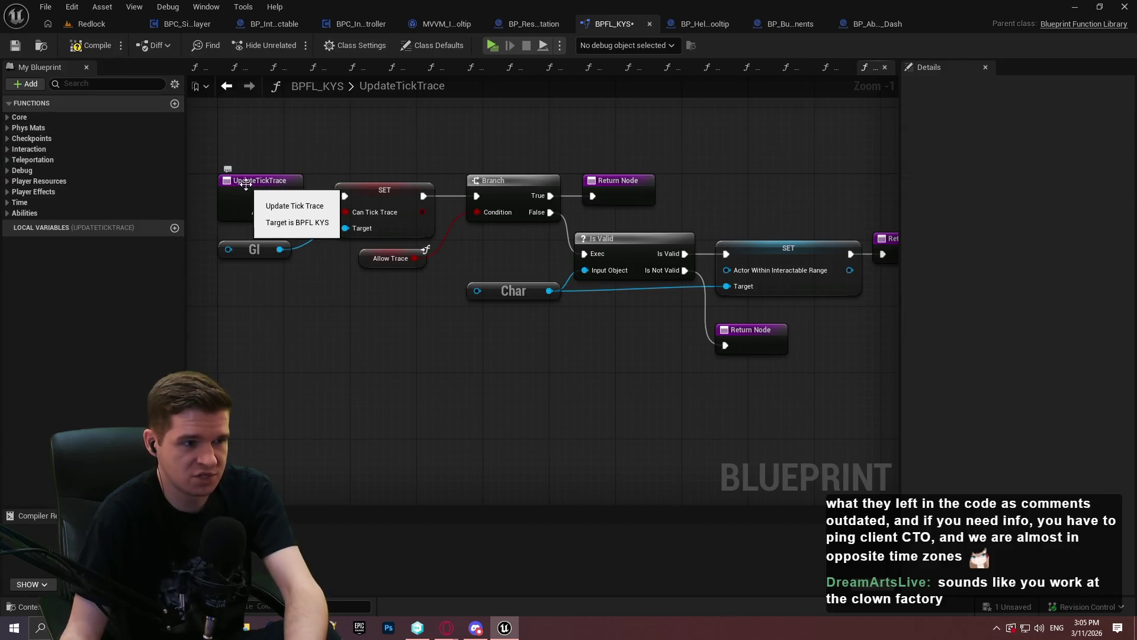
Step: Save and check out BPFL_KYS, then list all blueprint references to UpdateTickTrace
left_click(14, 46)
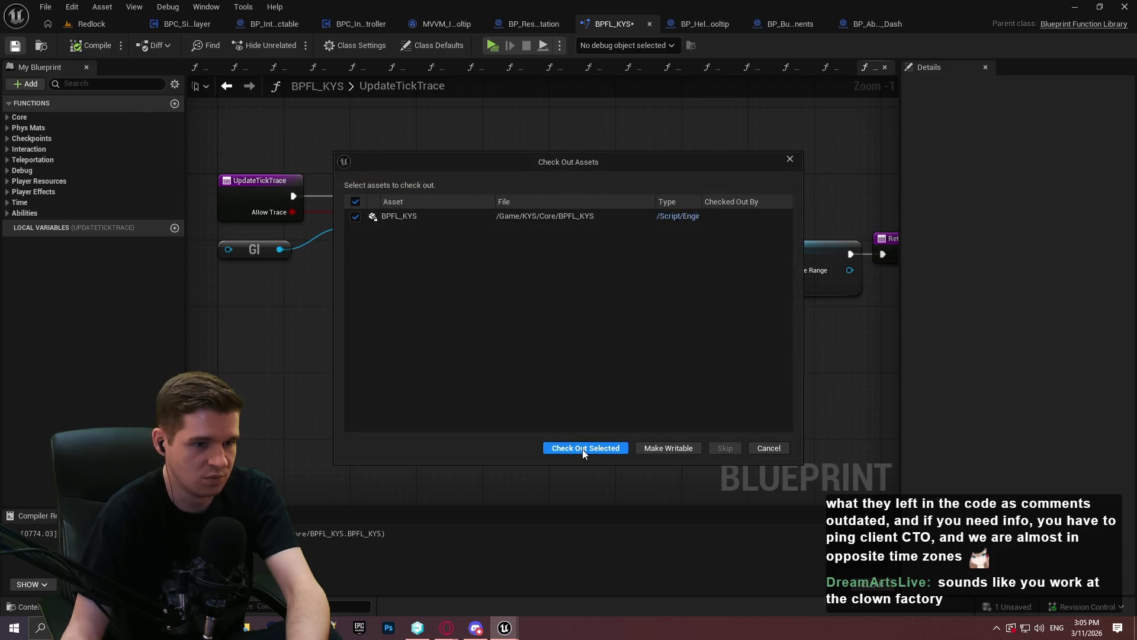
left_click(764, 447)
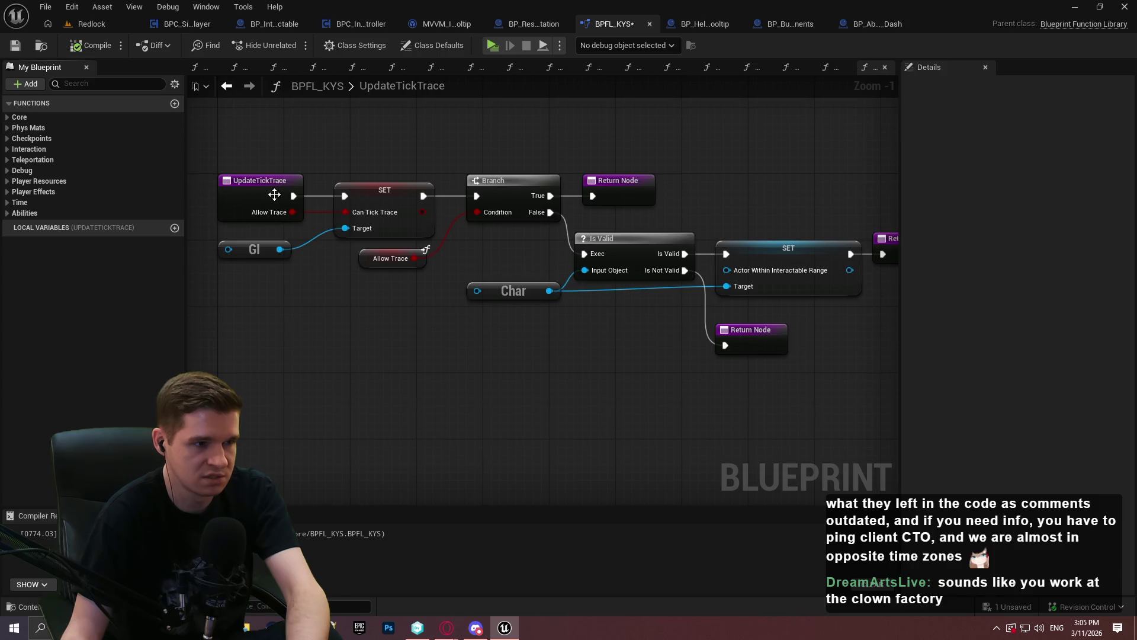
right_click(250, 186)
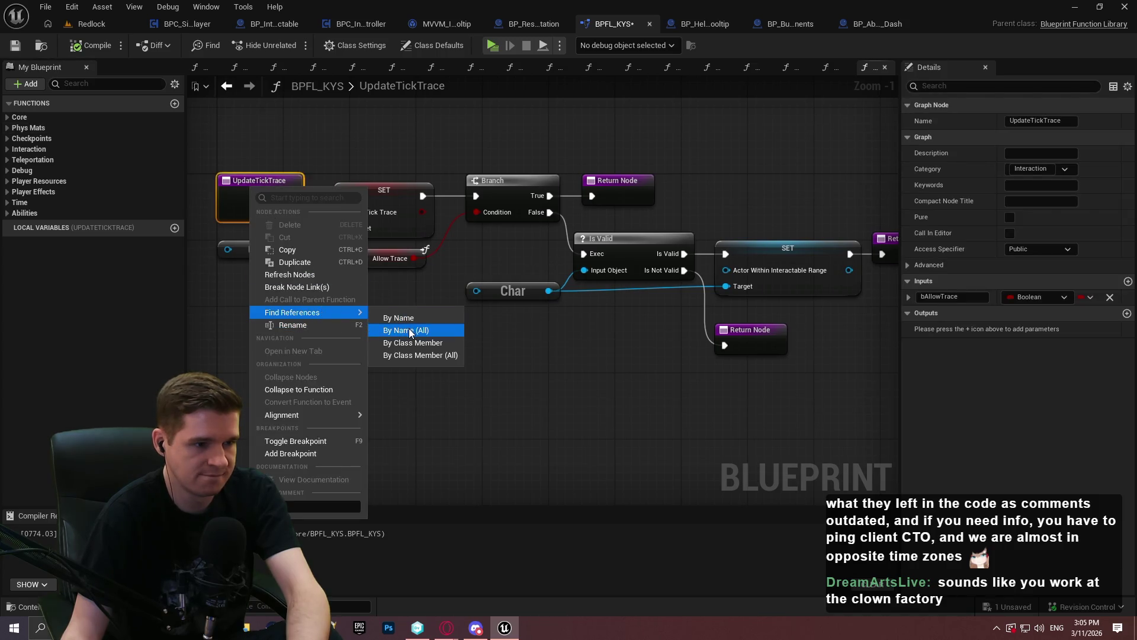
left_click(407, 330)
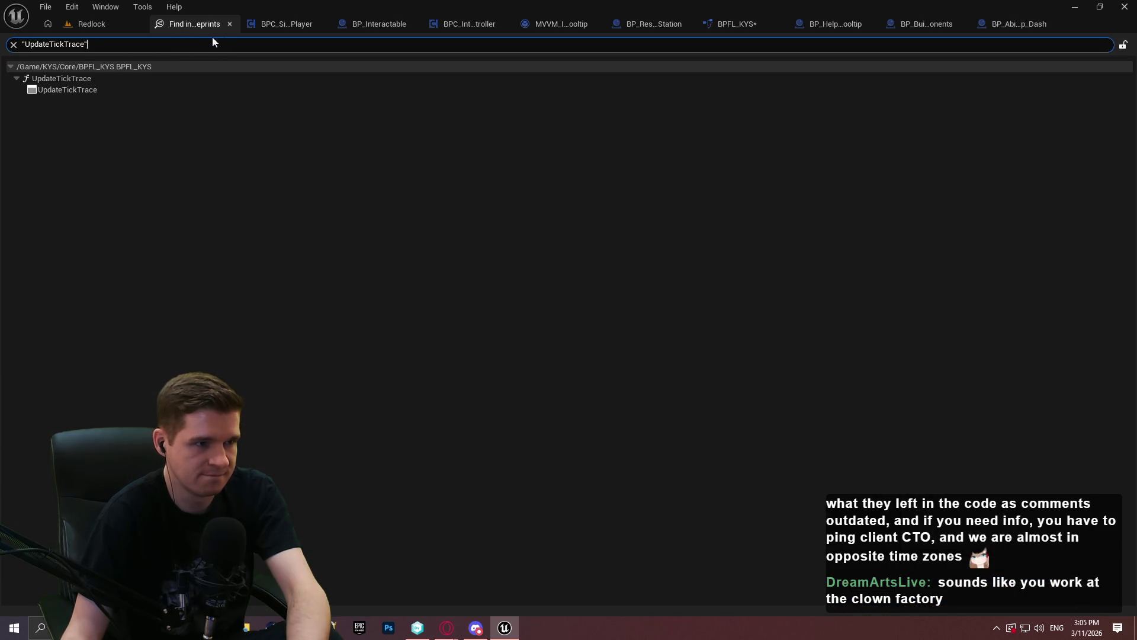
left_click(729, 26)
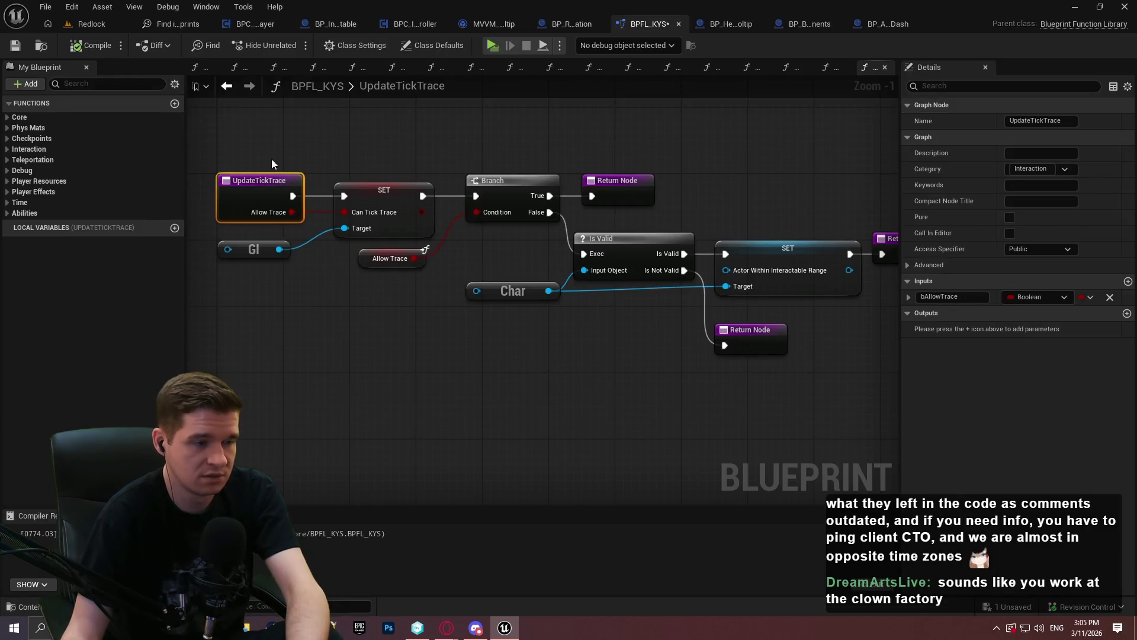
Step: Search all blueprints for GetTickTrace references and check the player interaction component
left_click(6, 118)
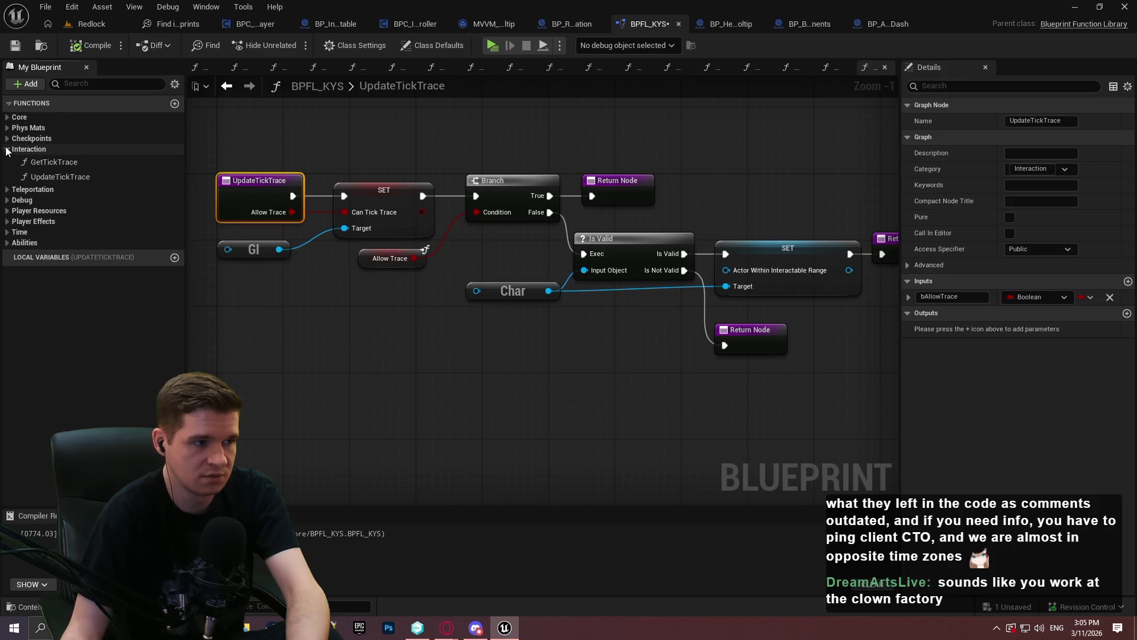
left_click(58, 166)
right_click(58, 165)
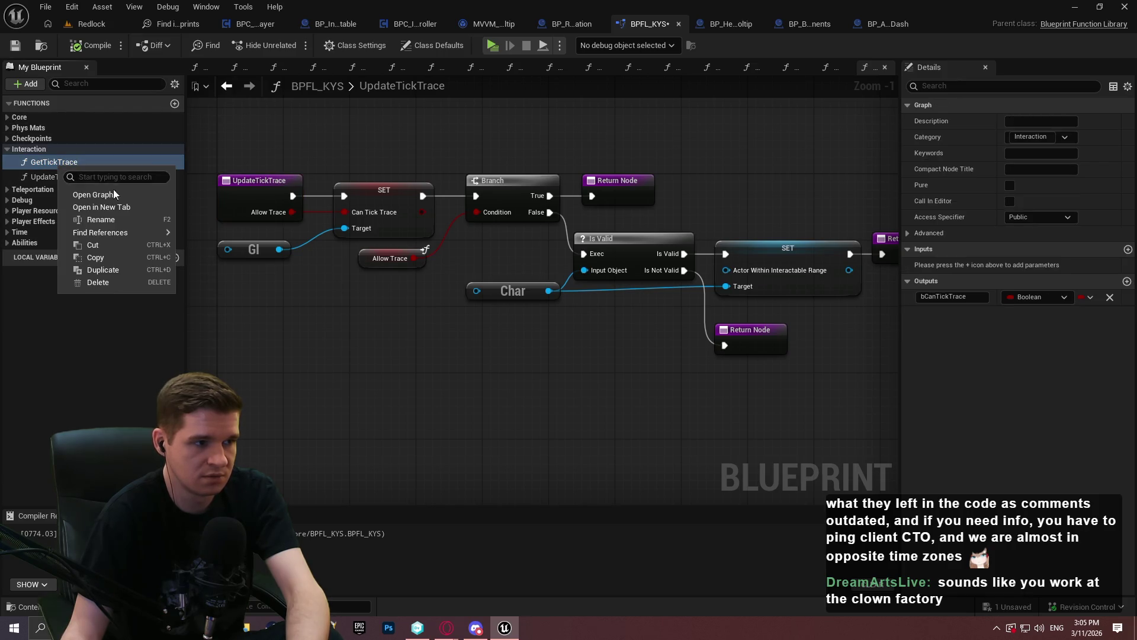
mouse_move(137, 236)
left_click(219, 251)
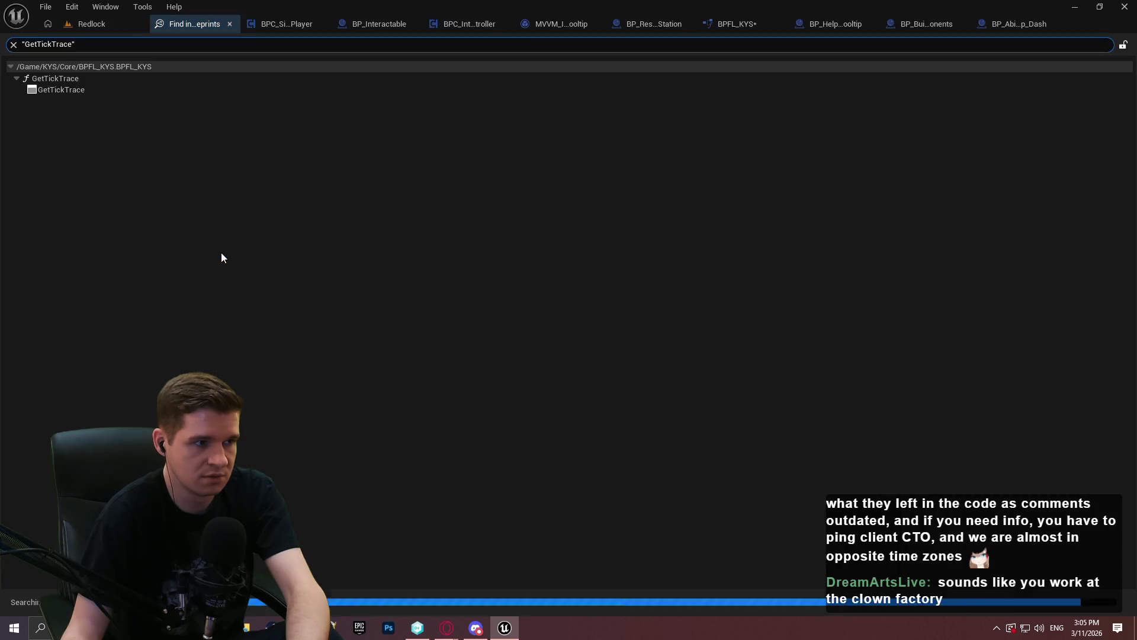
left_click(247, 26)
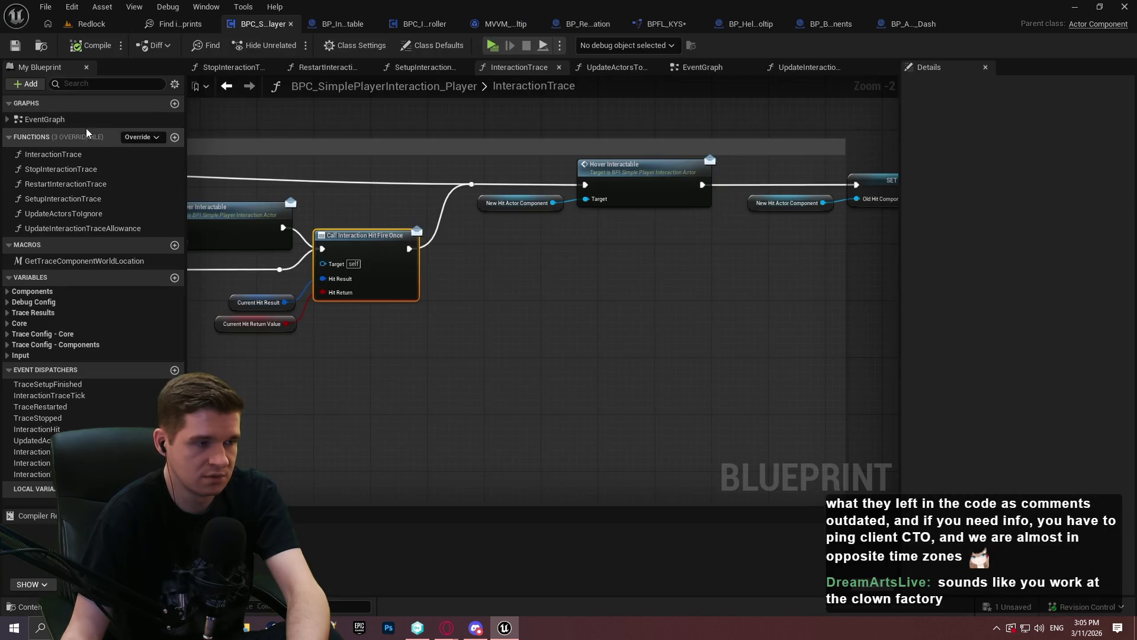
left_click(642, 31)
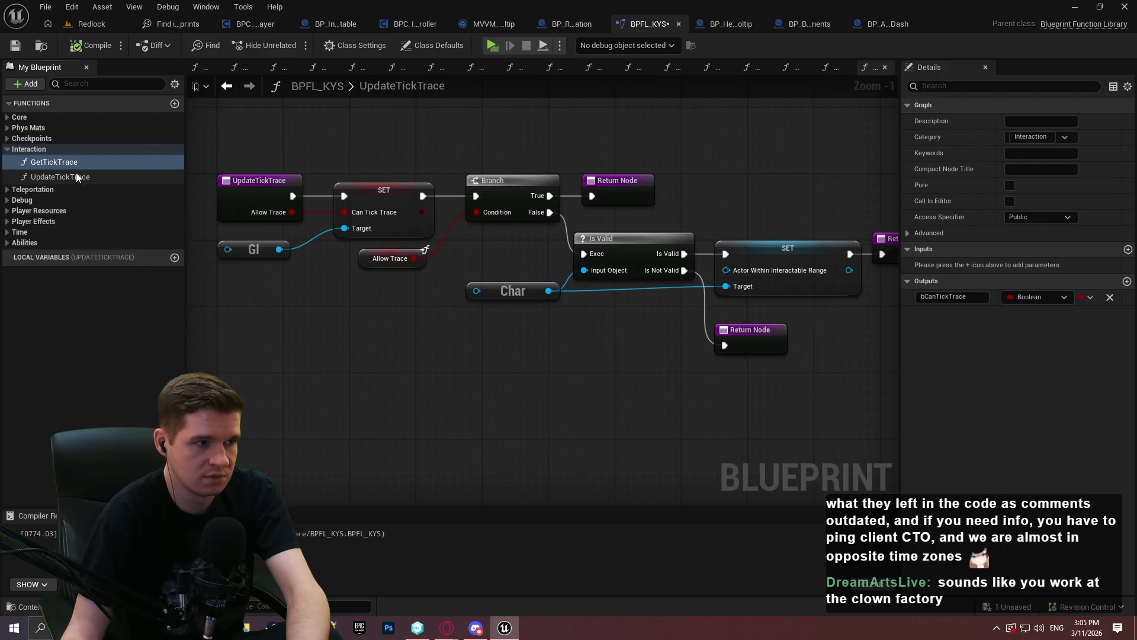
Step: Delete the UpdateTickTrace and GetTickTrace functions, then save and check out BPFL_KYS
left_click(76, 177)
key("Delete")
left_click(60, 162)
key("Delete")
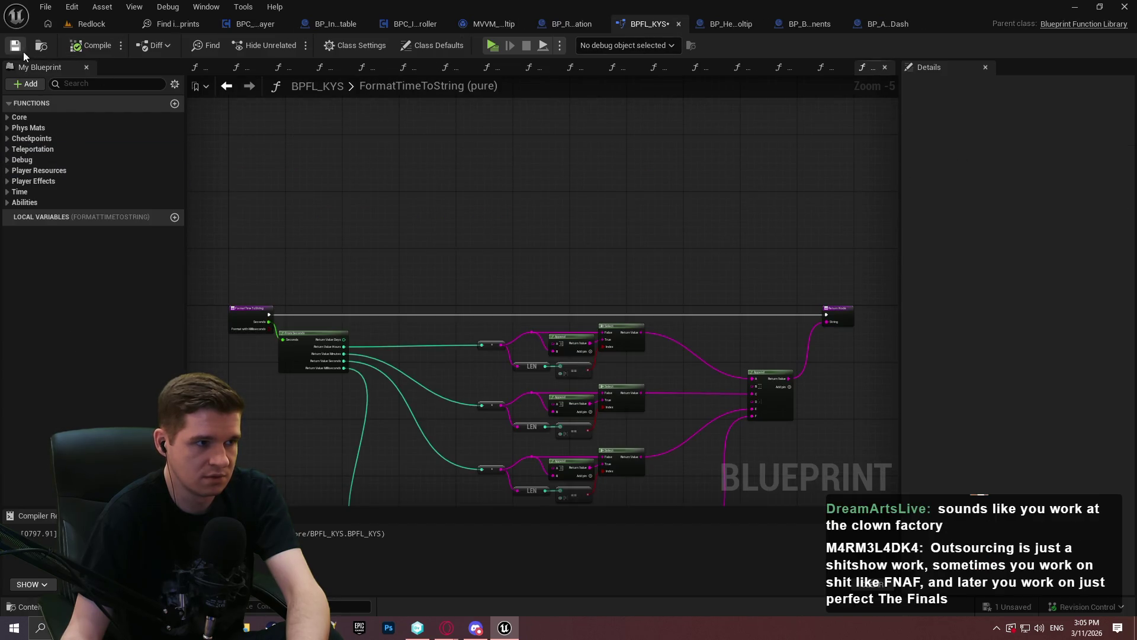
left_click(23, 52)
left_click(598, 447)
left_click(98, 29)
left_click(46, 7)
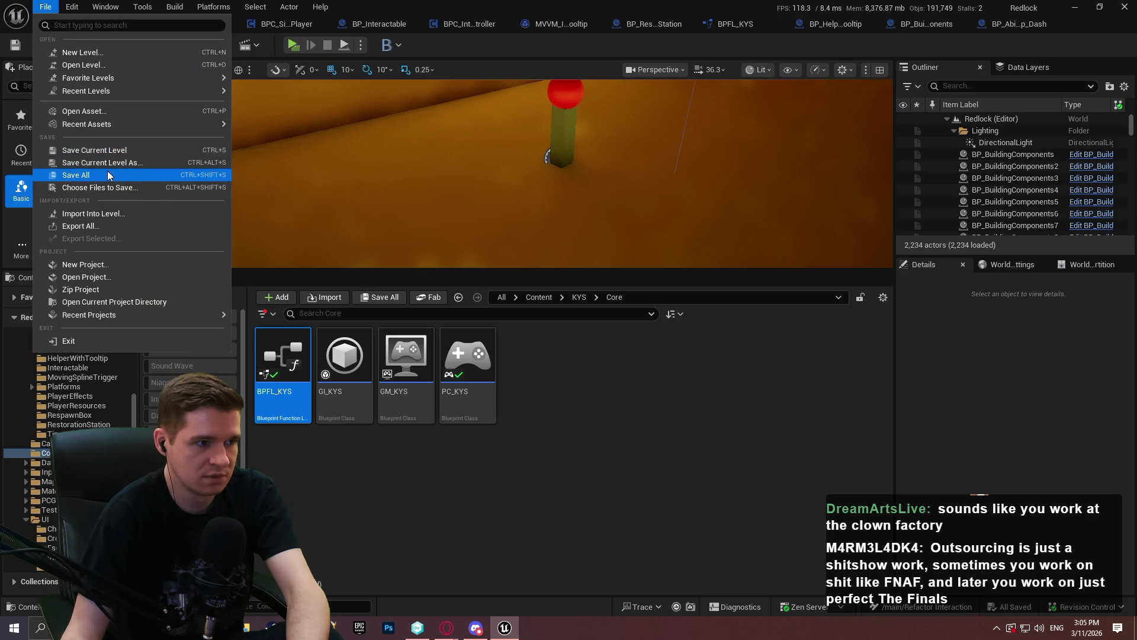
Step: Save all modified assets and enlarge the level viewport
left_click(108, 176)
left_click(591, 394)
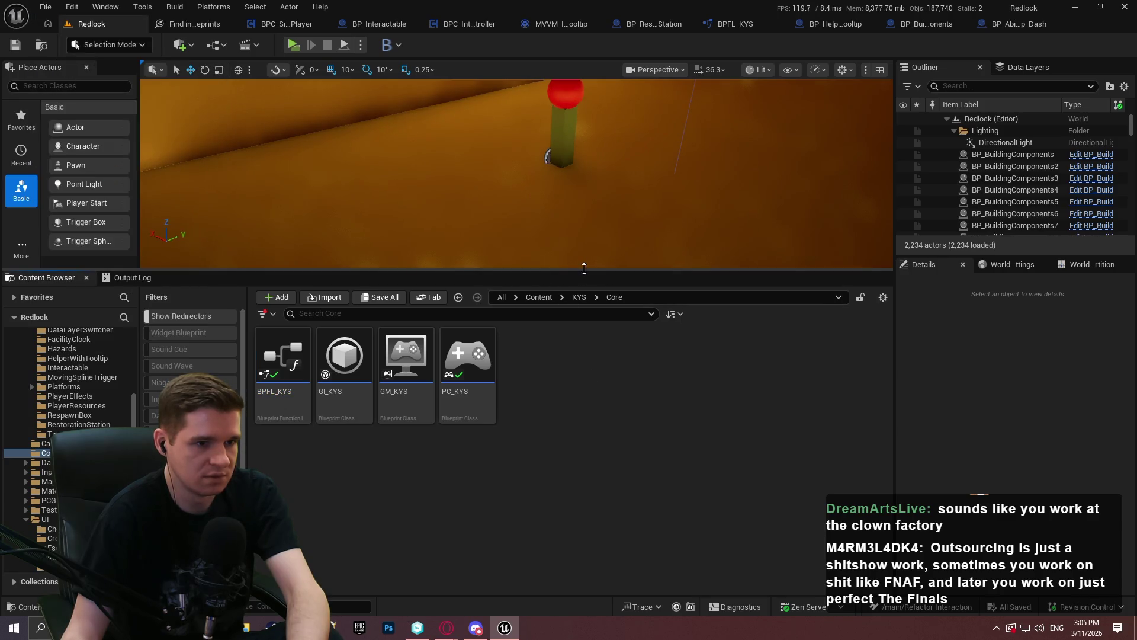
left_click_drag(584, 268, 587, 386)
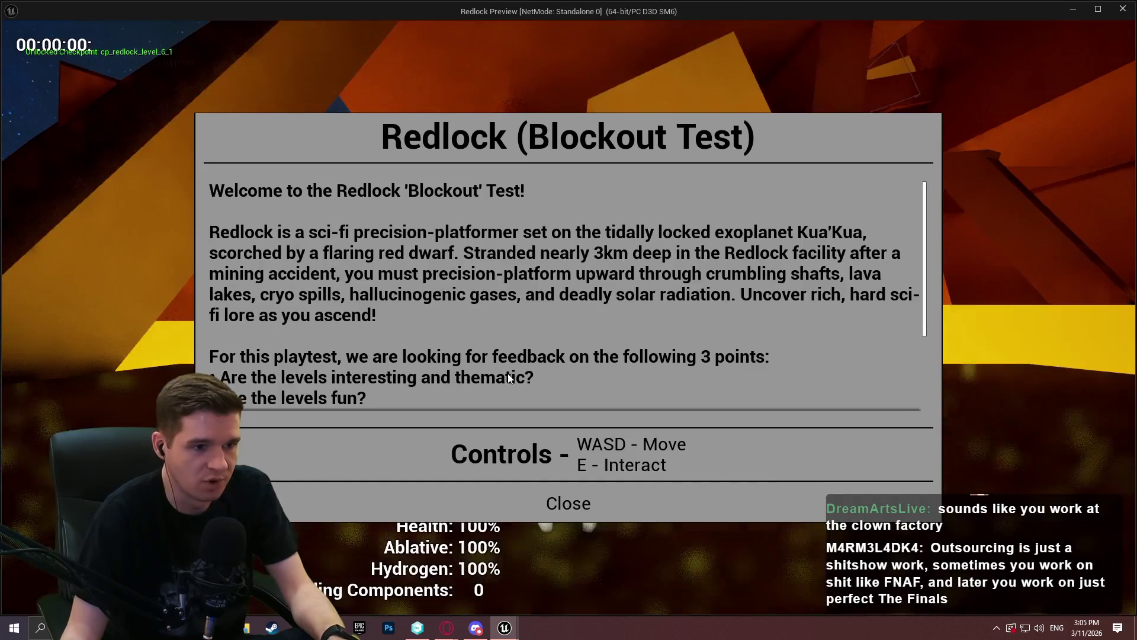
Step: Play Standalone, run to the checkpoint and open its Checkpoint Teleporting window repeatedly
left_click(569, 500)
key("w")
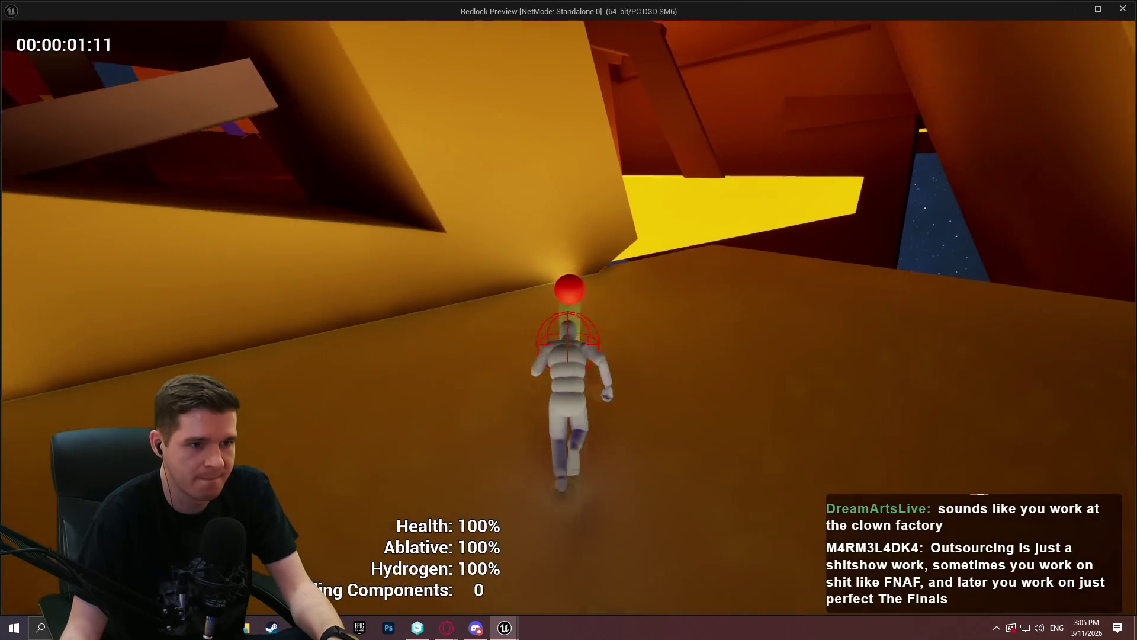
key("e")
left_click(584, 515)
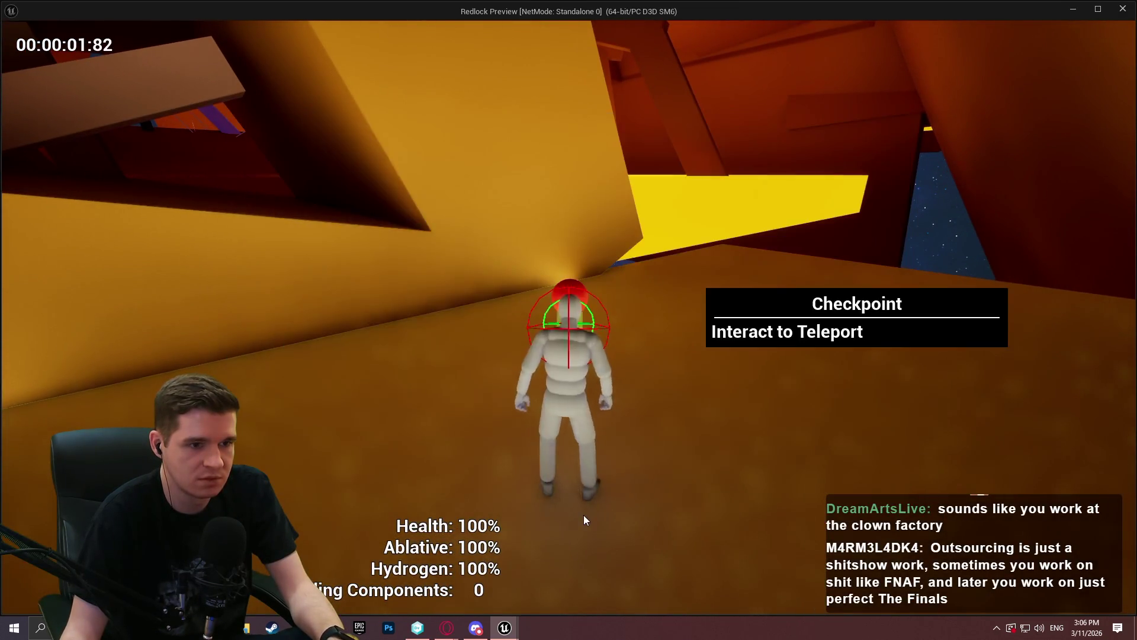
key("e")
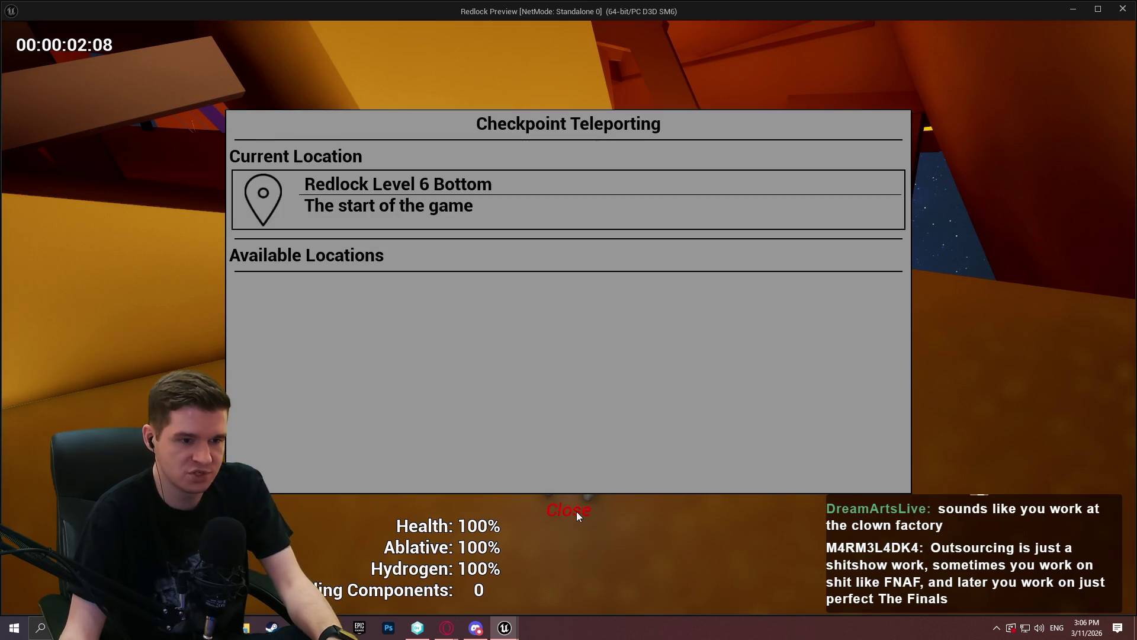
left_click(577, 514)
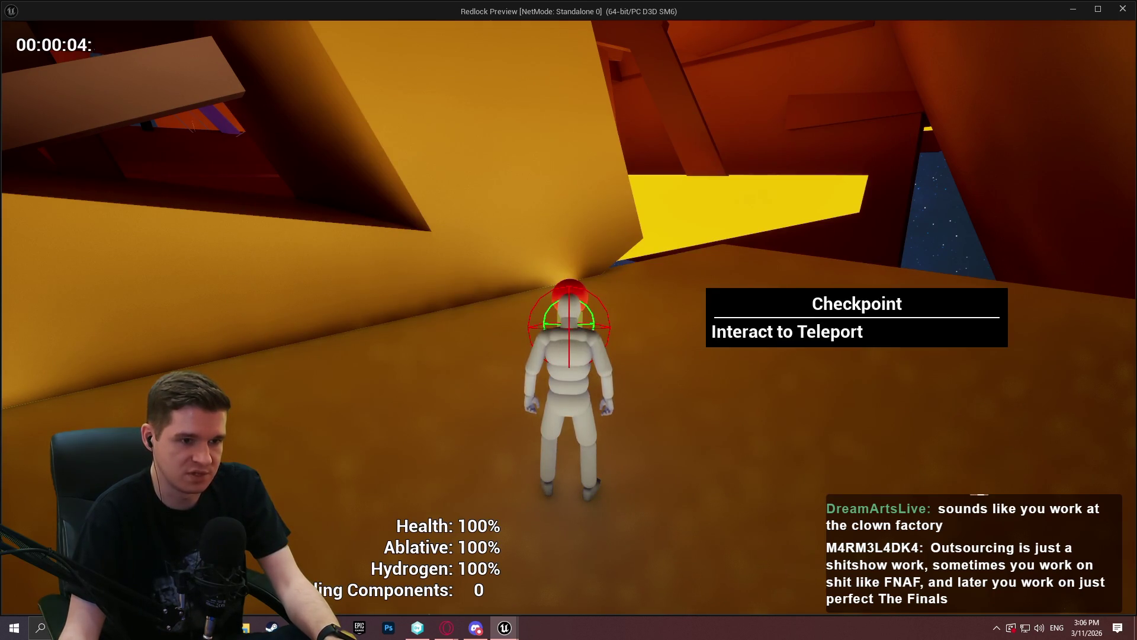
key("e")
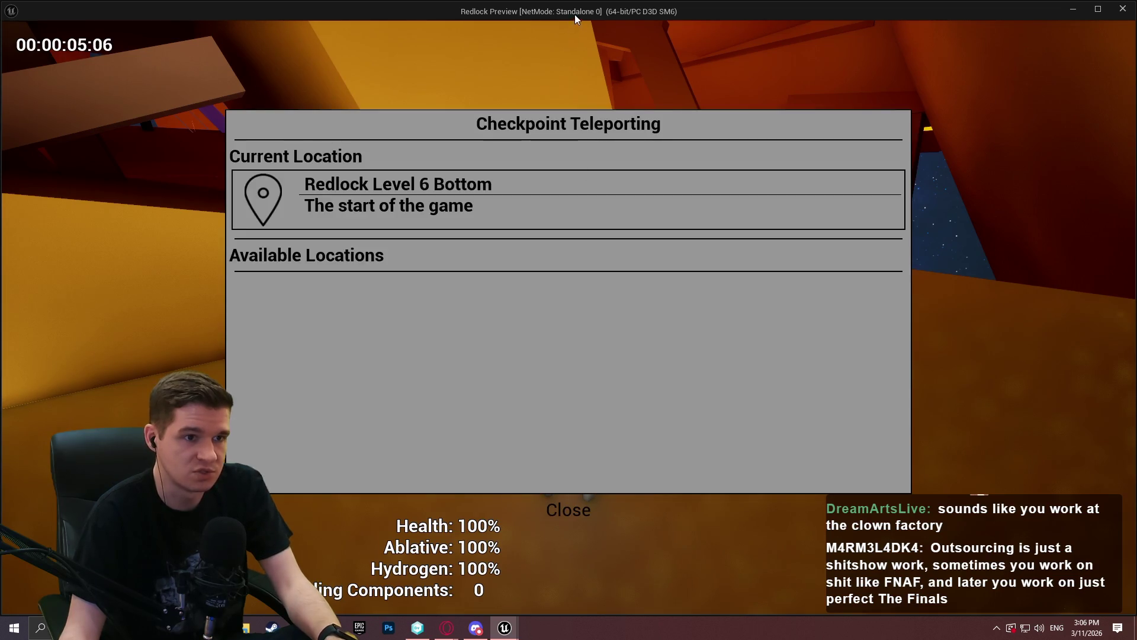
key("Escape")
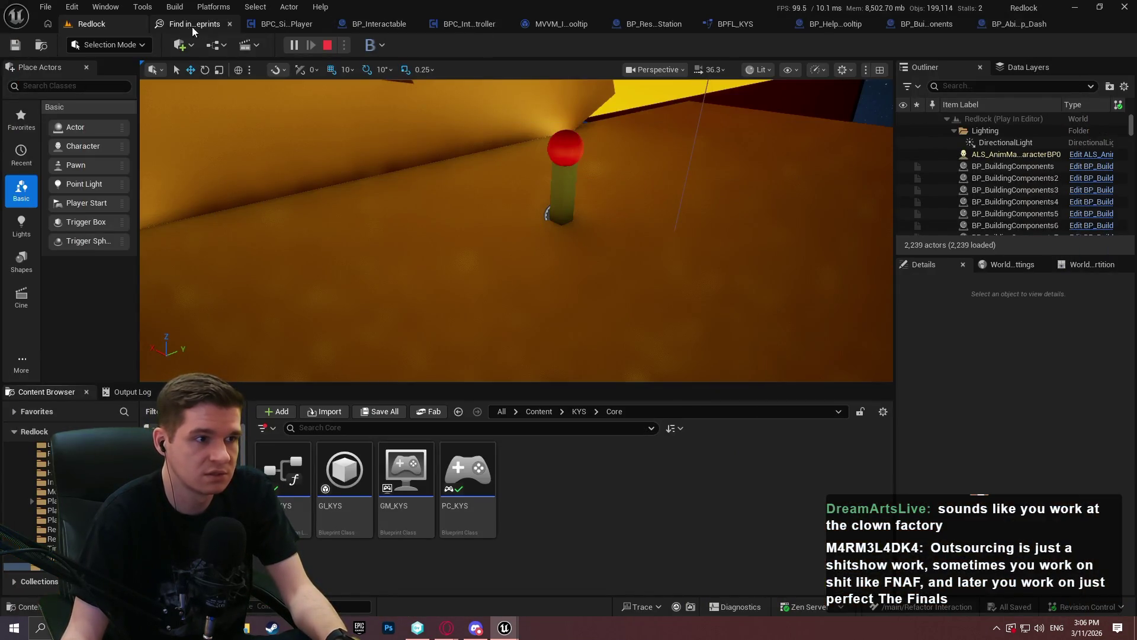
Step: Browse the player interaction component's EventGraph and InteractionTrace graph, including its Branch and Sequence nodes
left_click(306, 29)
scroll(533, 255, "down", 5)
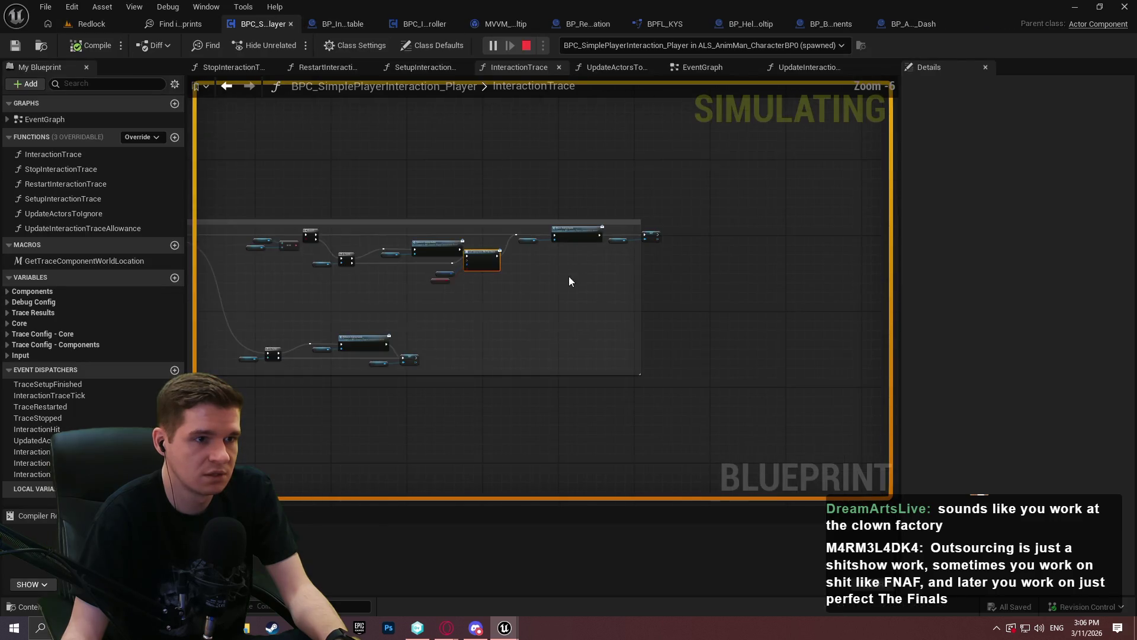
left_click(699, 67)
scroll(674, 117, "down", 2)
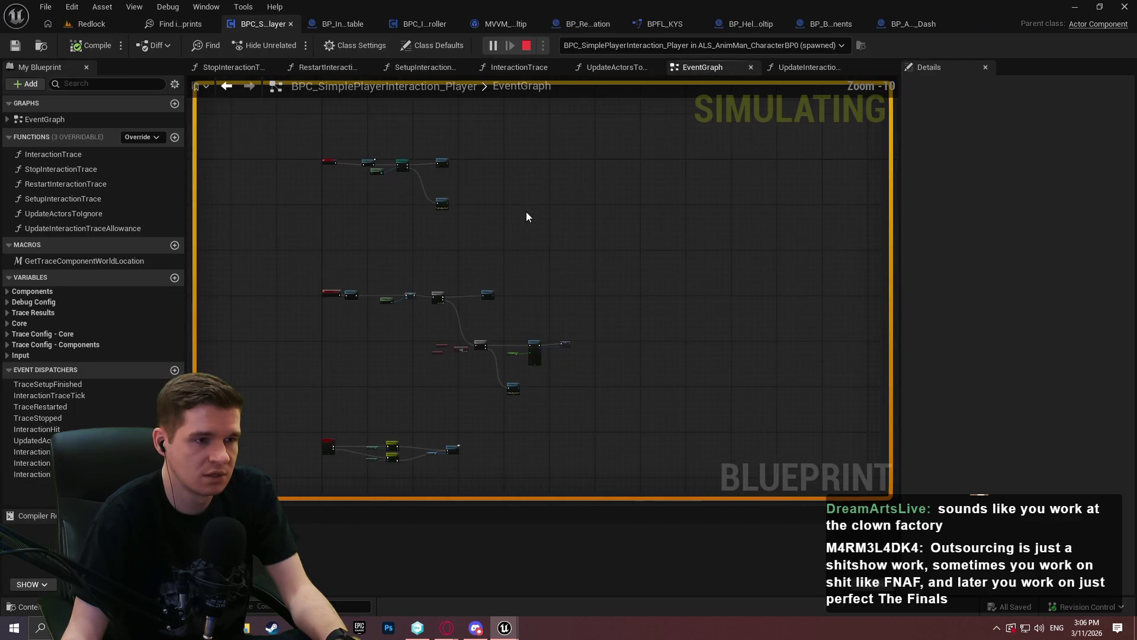
scroll(526, 211, "up", 2)
left_click(520, 67)
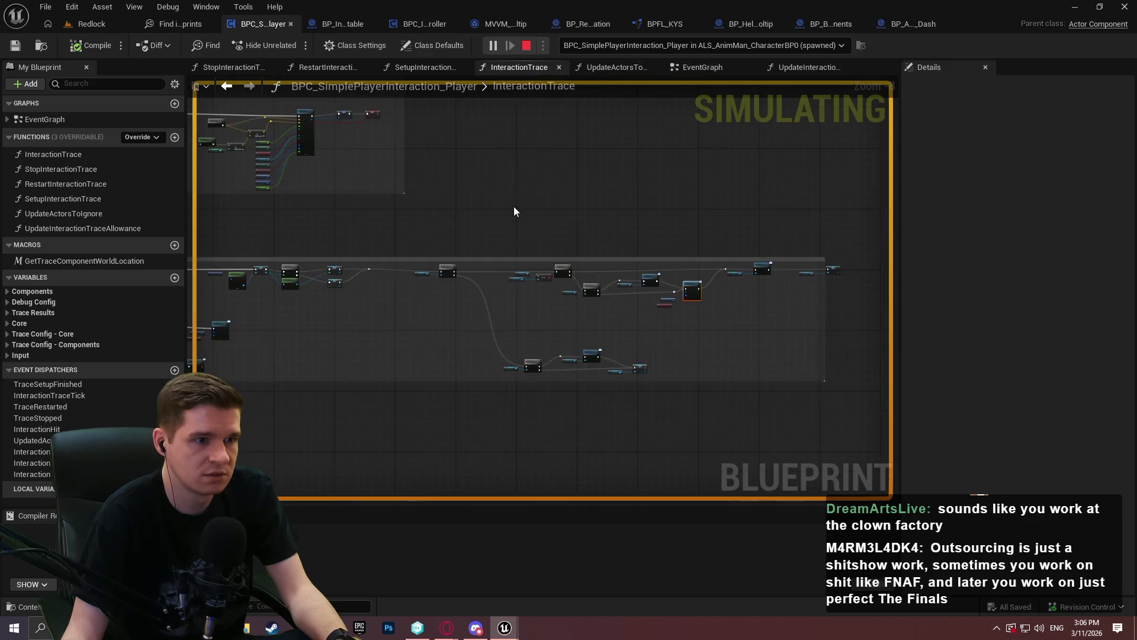
scroll(655, 223, "down", 2)
mouse_move(693, 262)
left_mouse_down()
mouse_move(589, 254)
mouse_move(616, 263)
left_mouse_up()
scroll(855, 325, "up", 2)
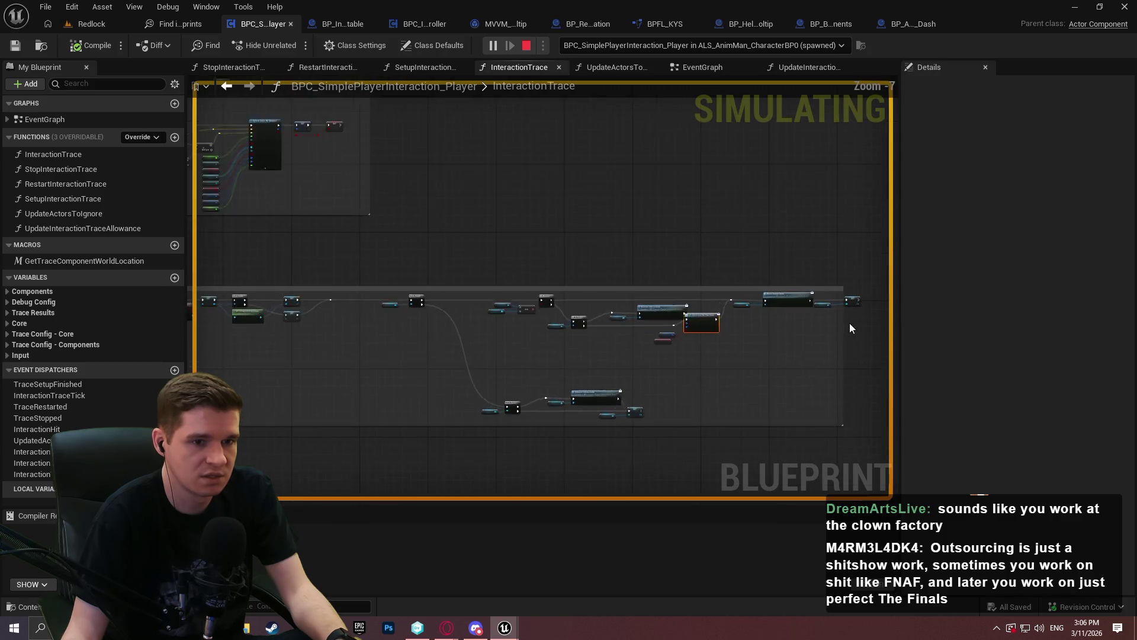
left_click_drag(609, 287, 819, 364)
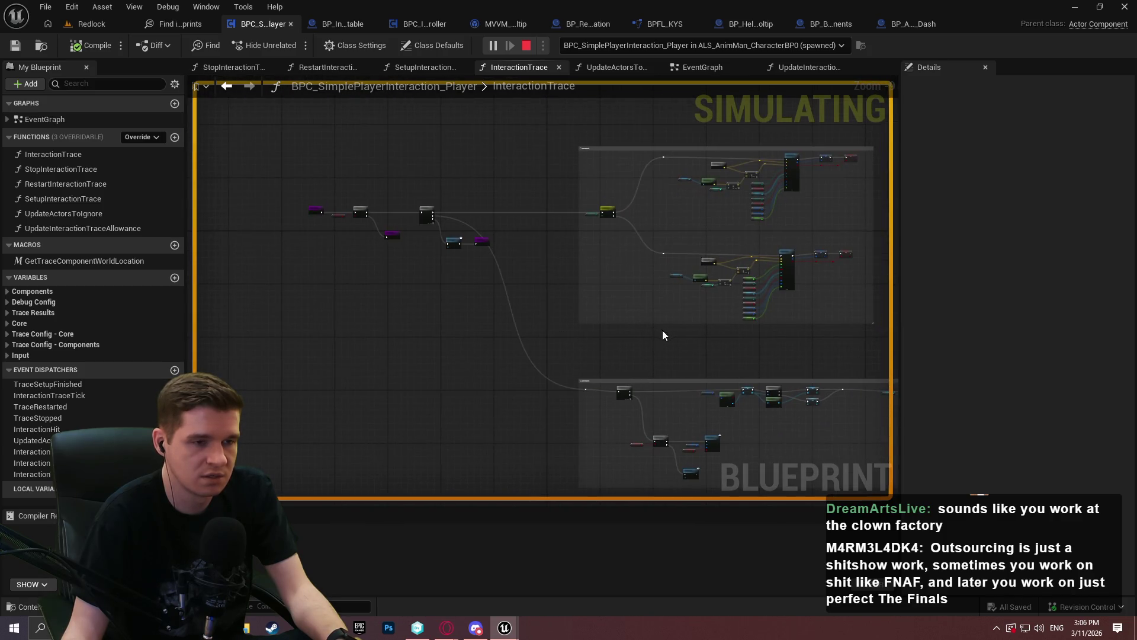
scroll(345, 221, "up", 6)
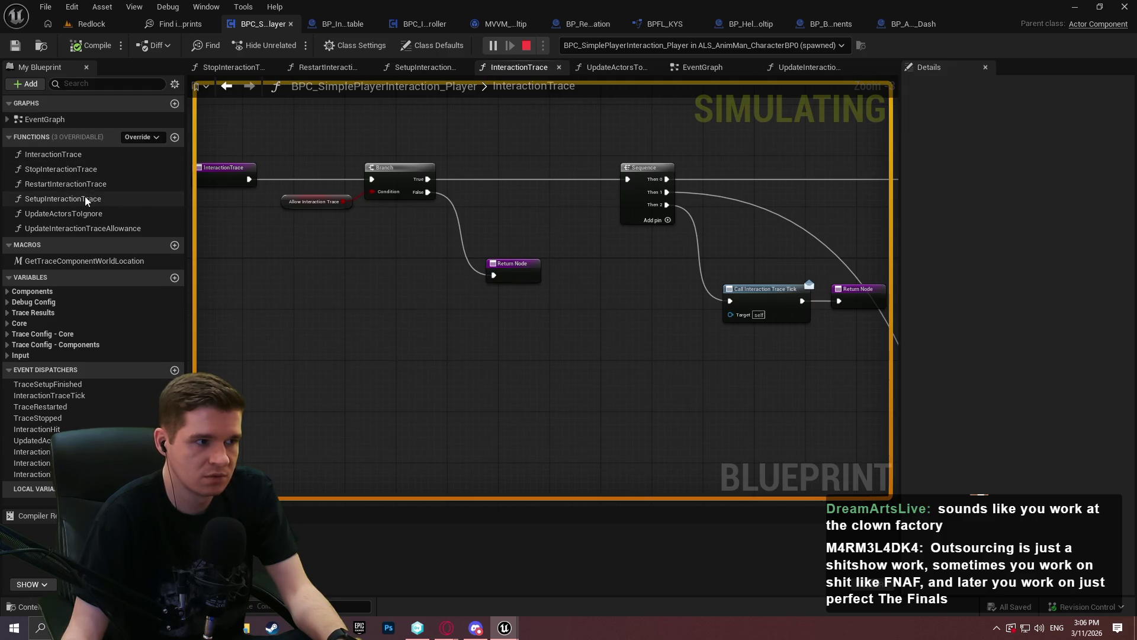
Step: Inspect UpdateInteractionTraceAllowance, stop the play session, close Find in Blueprints and open BP_Interactable
double_click(101, 229)
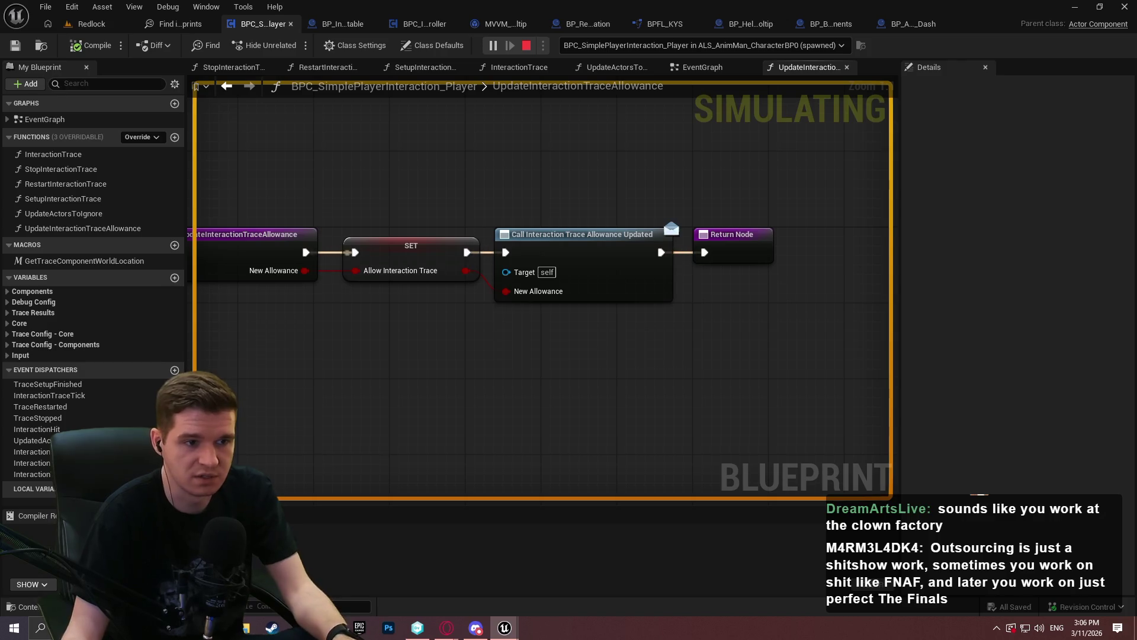
left_click(705, 64)
scroll(589, 176, "down", 4)
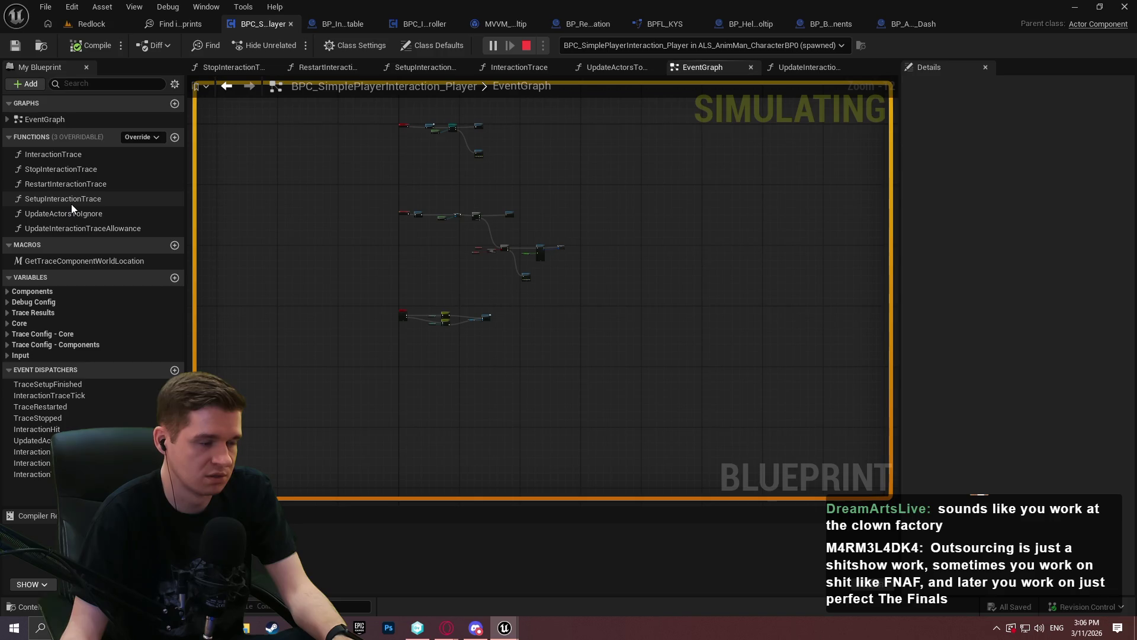
key("Escape")
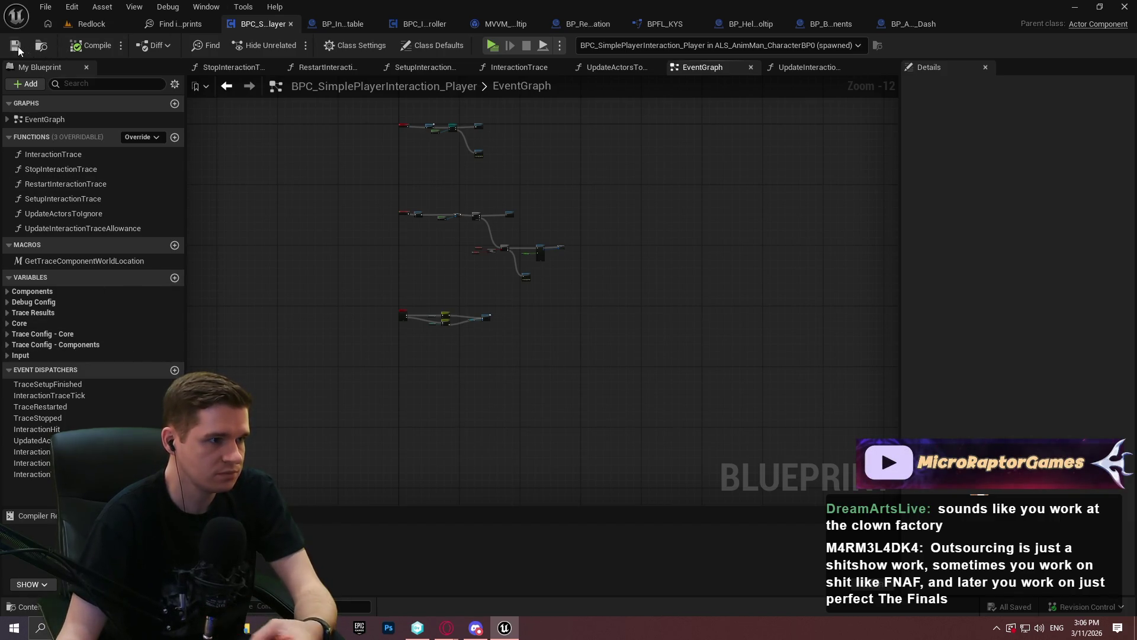
left_click(182, 28)
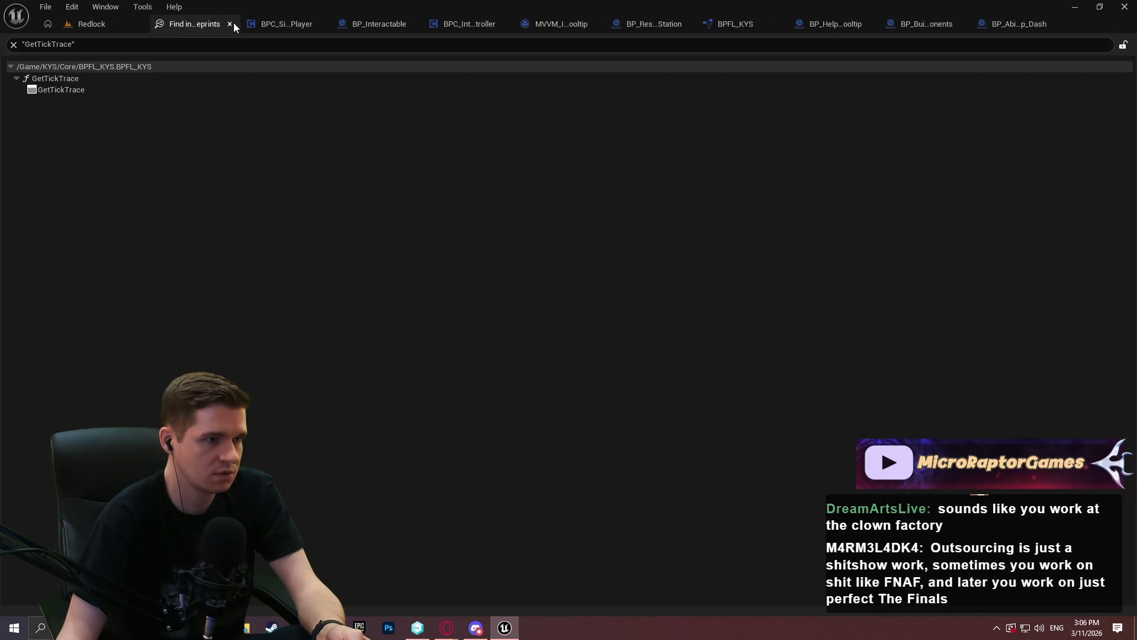
left_click(229, 23)
left_click(258, 22)
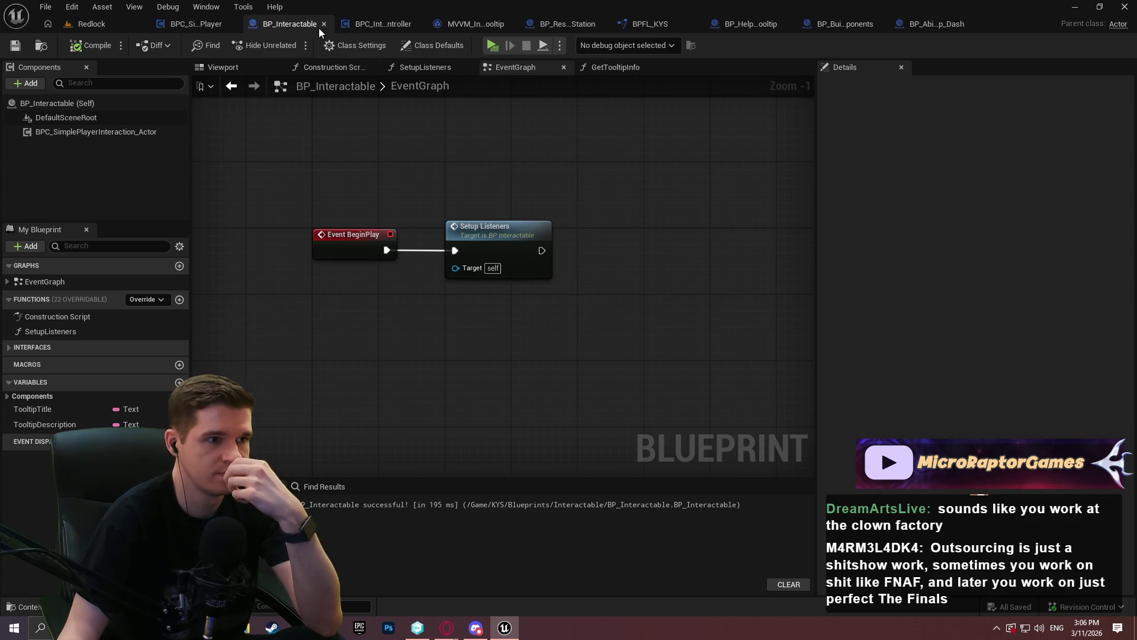
Step: Review BP_Interactable's BeginPlay/SetupListeners and the controller's MVVM uninitialize section, closing both tabs
scroll(592, 256, "down", 4)
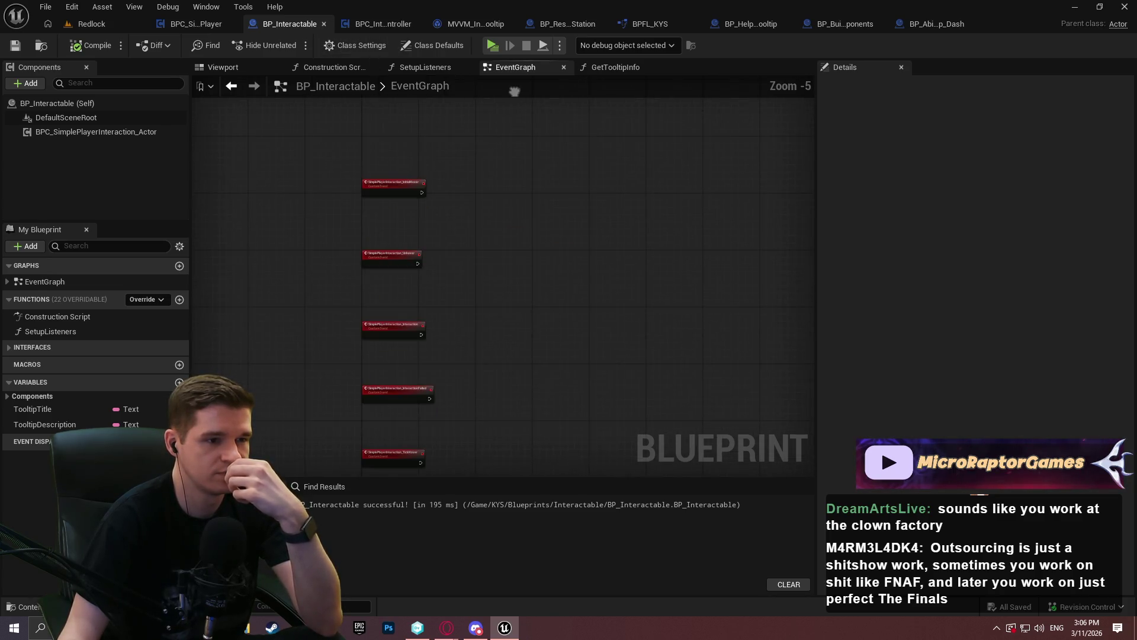
mouse_move(469, 108)
left_mouse_down()
mouse_move(516, 174)
mouse_move(442, 334)
left_mouse_up()
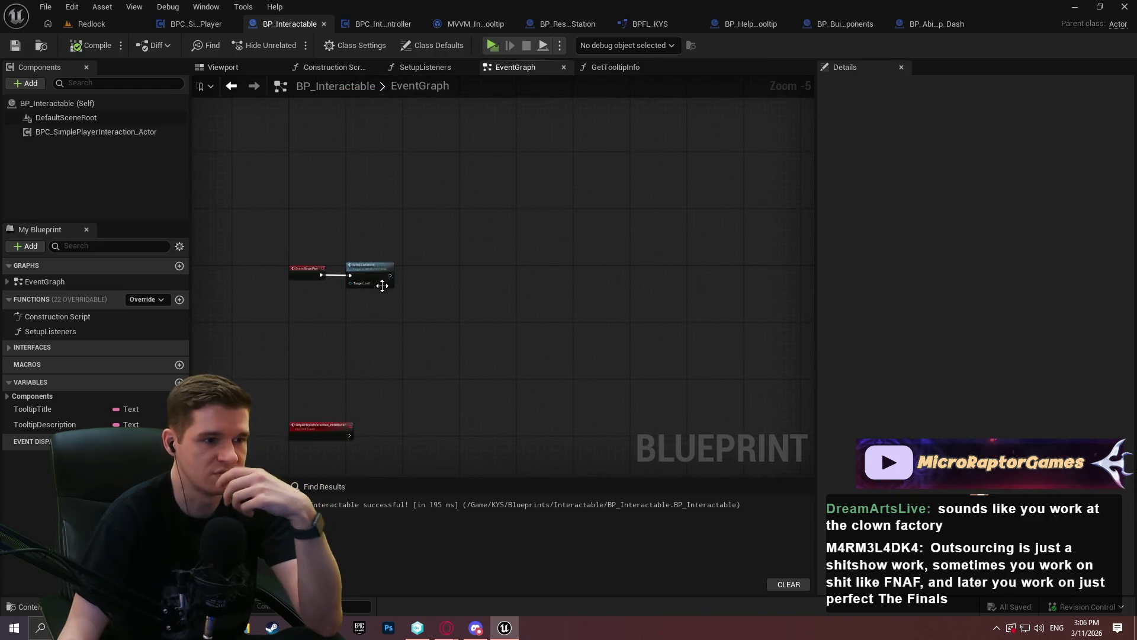
scroll(382, 283, "up", 2)
left_click(324, 24)
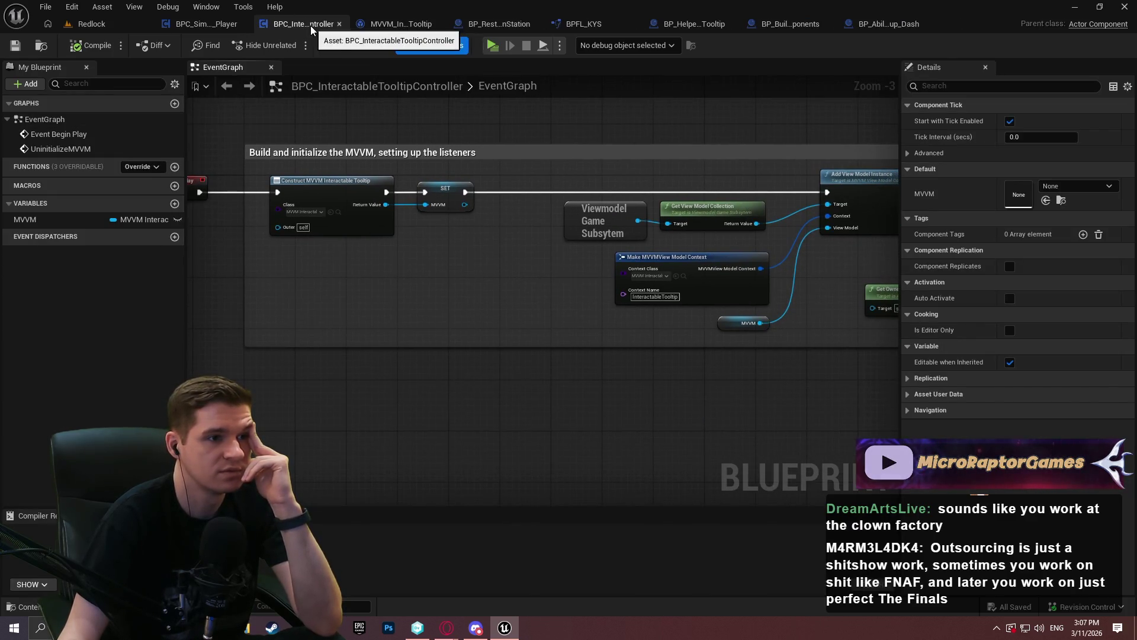
scroll(521, 261, "down", 1)
mouse_move(521, 262)
left_mouse_down()
mouse_move(208, 160)
mouse_move(197, 216)
mouse_move(787, 104)
left_mouse_up()
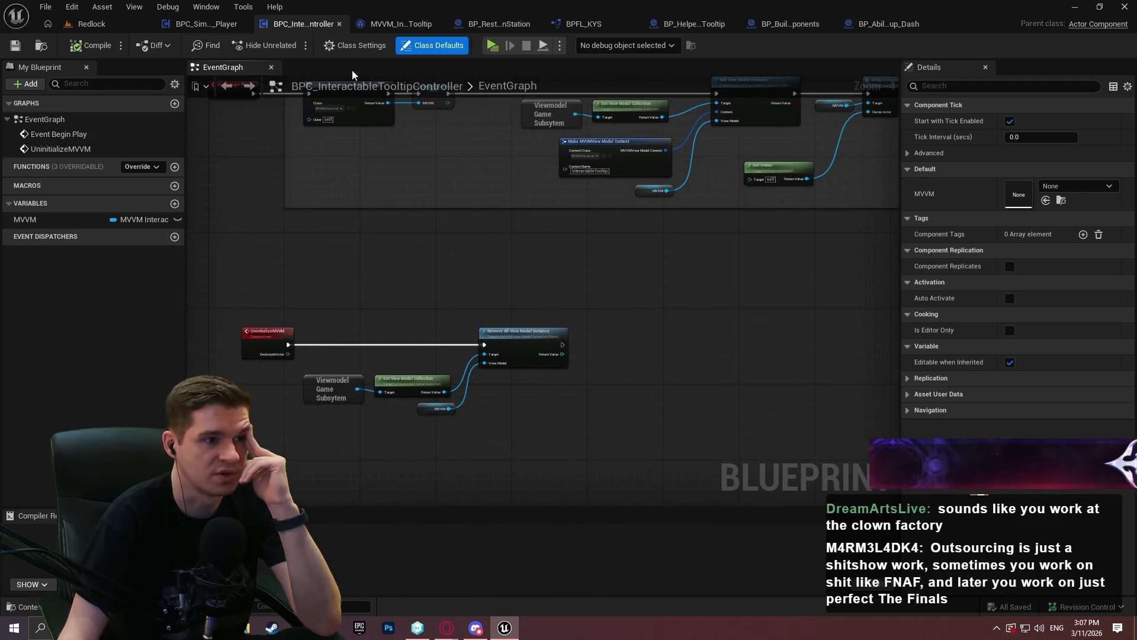
left_click(340, 24)
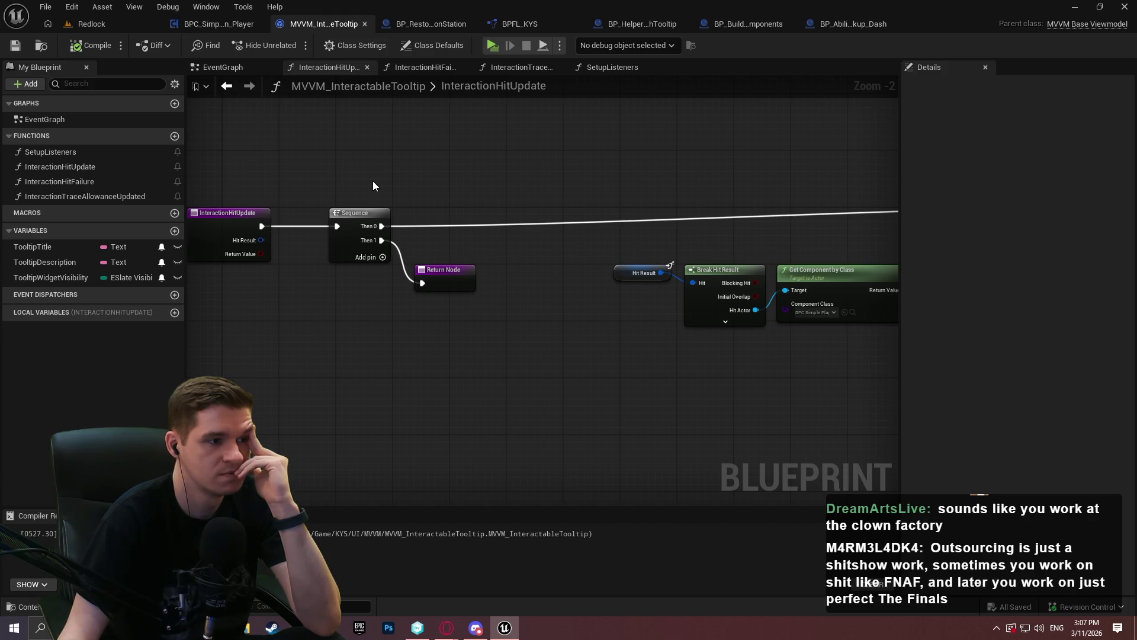
Step: Review the InteractionHitUpdate, InteractionHitFailure and InteractionTraceAllowanceUpdated graphs in the tooltip viewmodel
left_click_drag(634, 198, 353, 180)
scroll(599, 198, "down", 3)
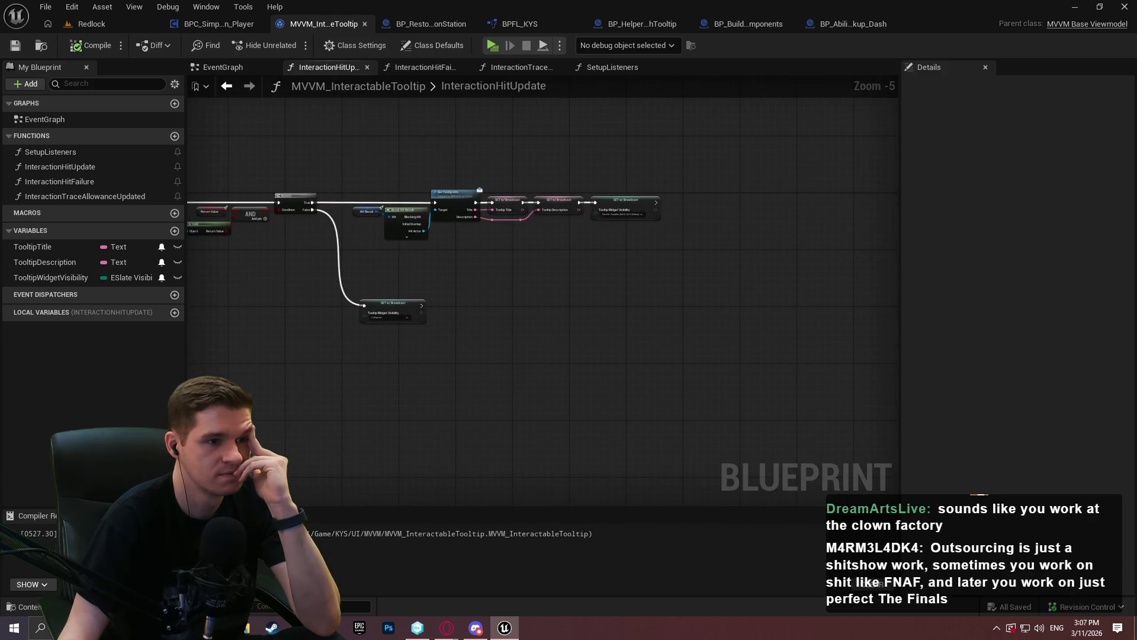
left_click_drag(152, 237, 422, 251)
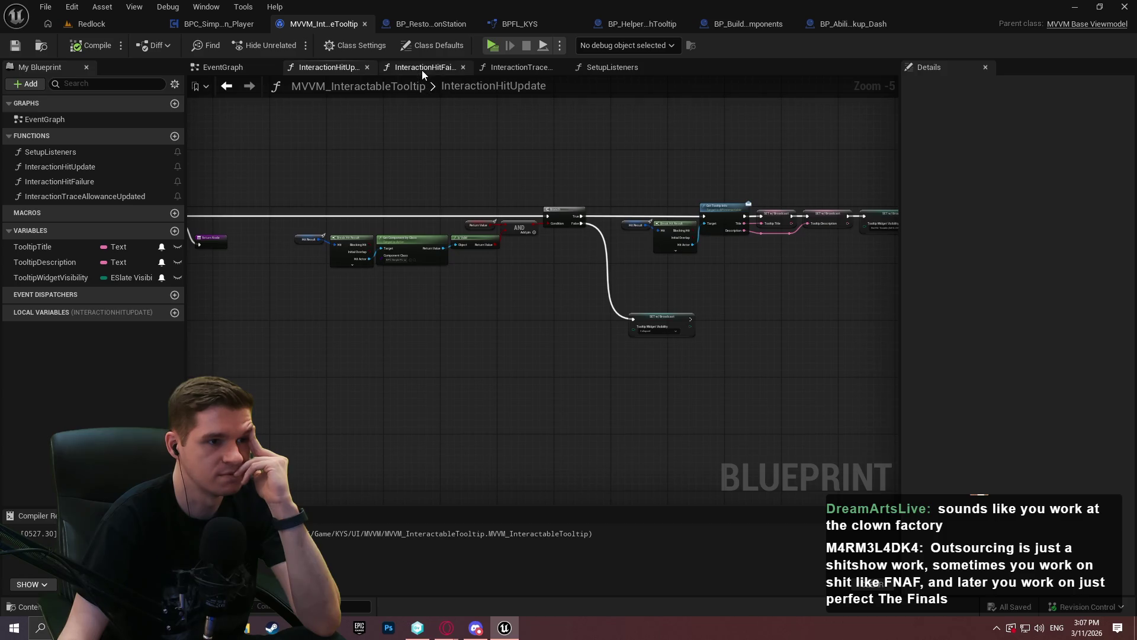
left_click(423, 74)
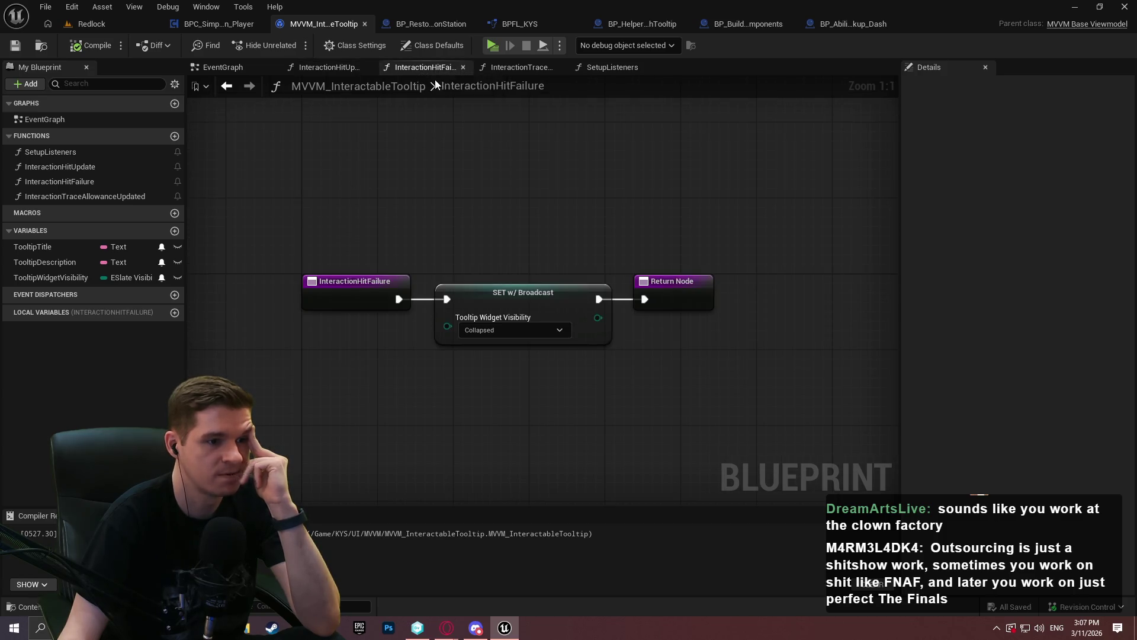
left_click(512, 73)
left_click_drag(691, 137, 332, 147)
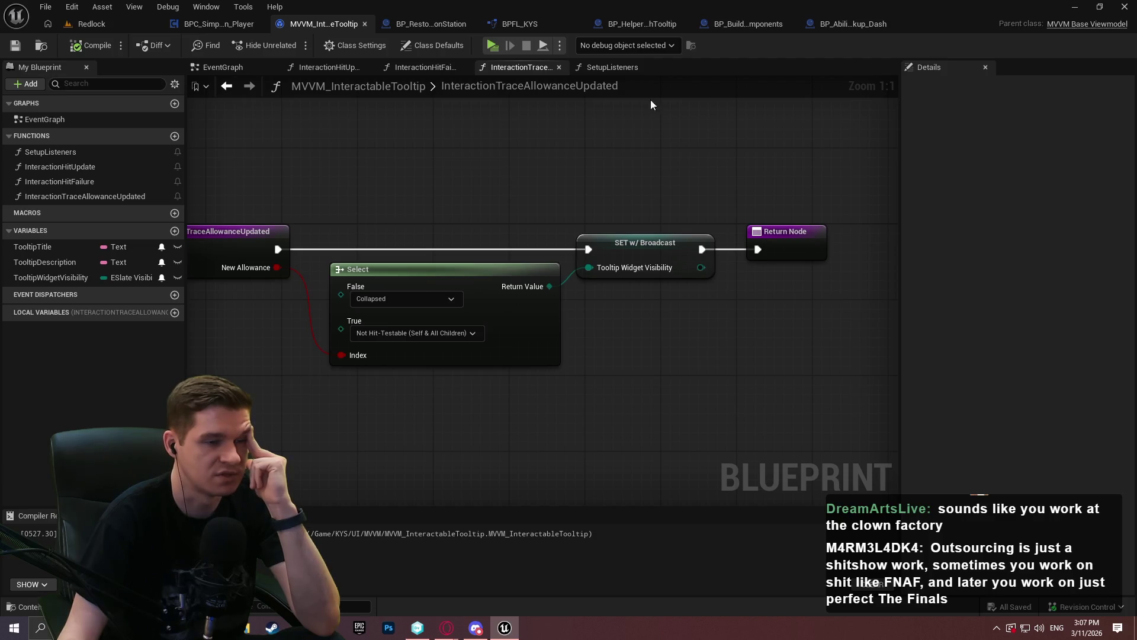
left_click_drag(575, 136, 612, 151)
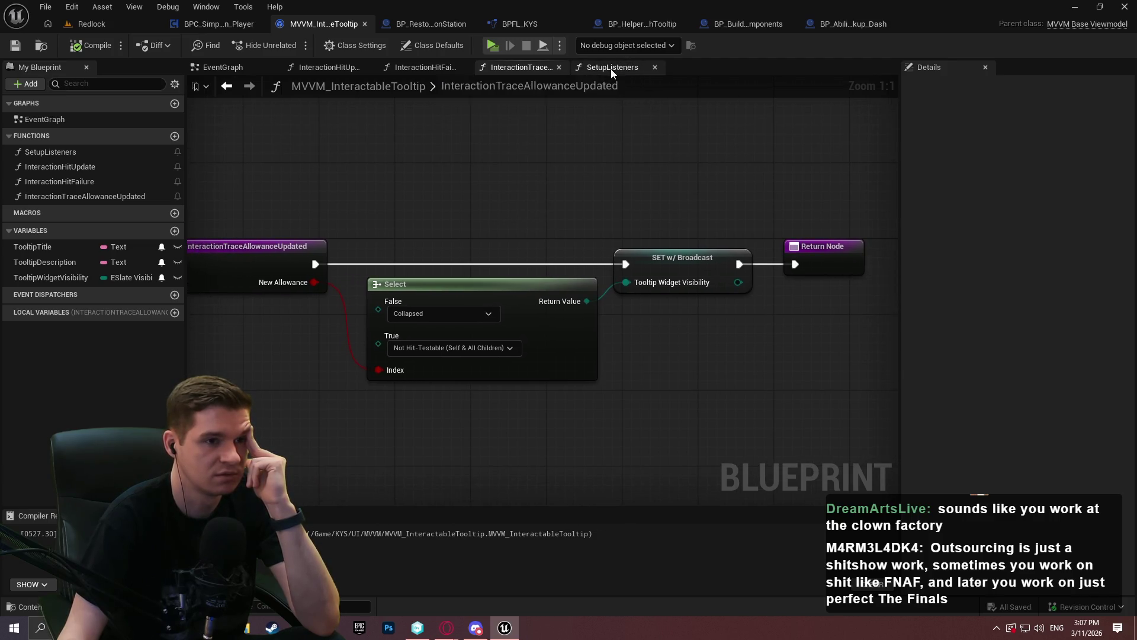
Step: Replace SetupListeners' fire-once hit binding with Bind Event to Interaction Hit and close the viewmodel
left_click(612, 69)
scroll(744, 170, "down", 1)
scroll(680, 169, "up", 1)
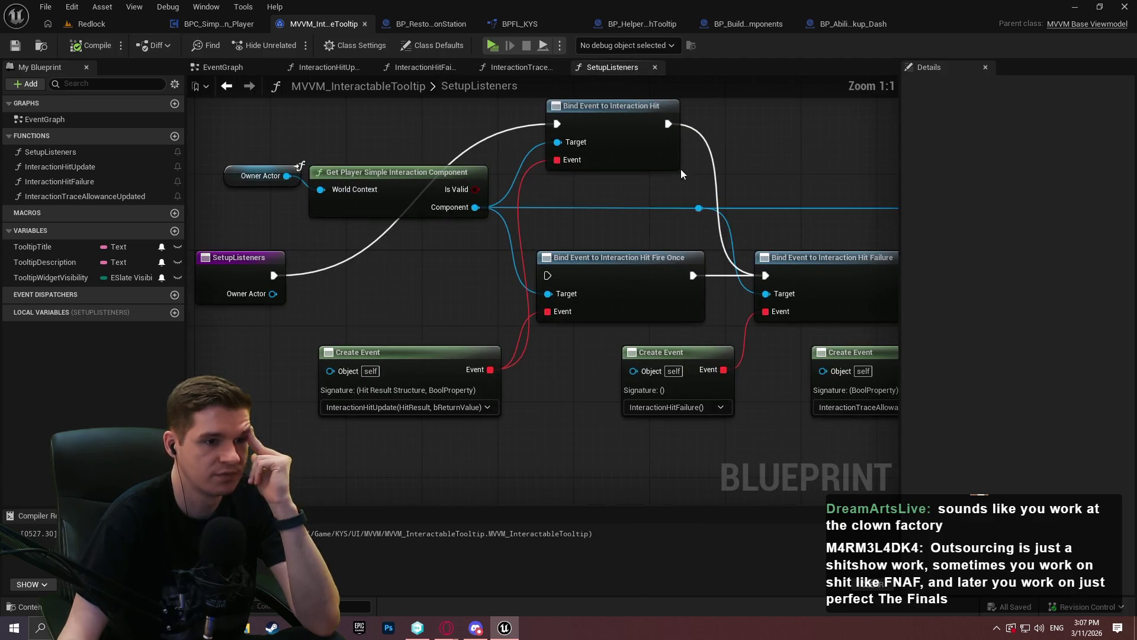
left_click(673, 263)
key("Delete")
mouse_move(622, 113)
left_mouse_down()
mouse_move(640, 262)
mouse_move(619, 265)
left_mouse_up()
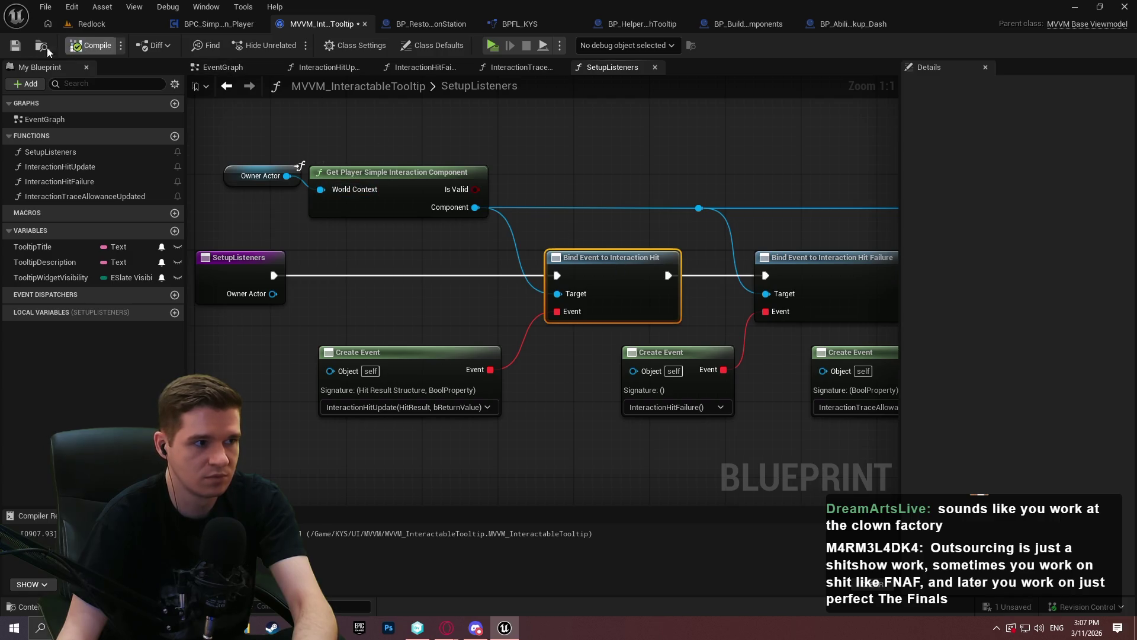
left_click(363, 24)
scroll(564, 190, "down", 4)
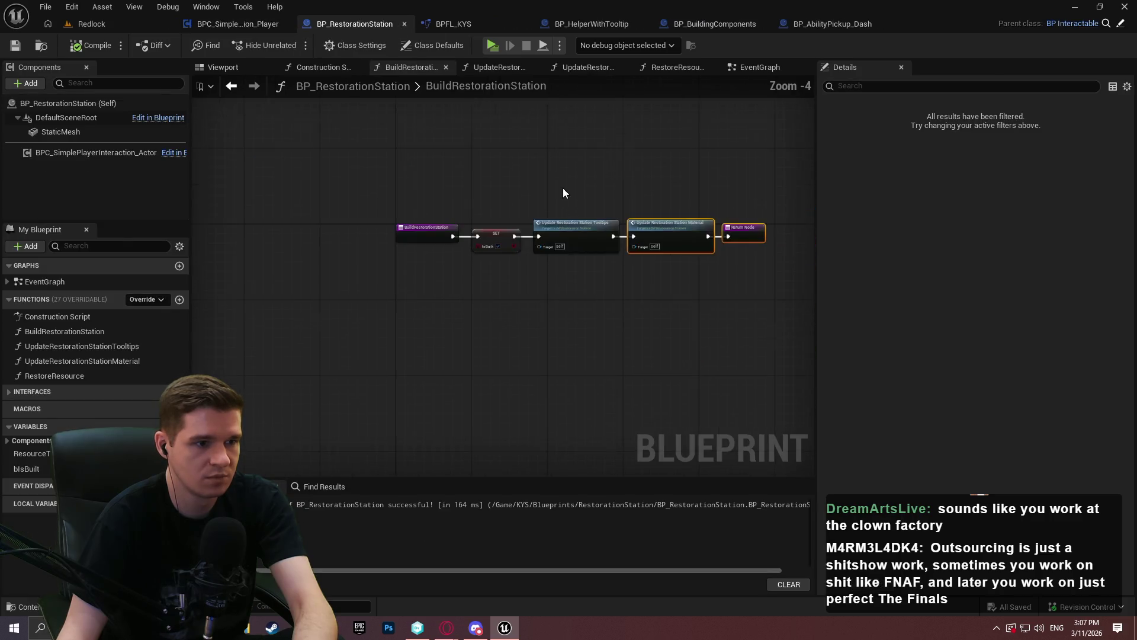
Step: Close the BP_RestorationStation, BPFL_KYS and BP_HelperWithTooltip blueprint tabs
left_click(409, 177)
scroll(310, 202, "up", 5)
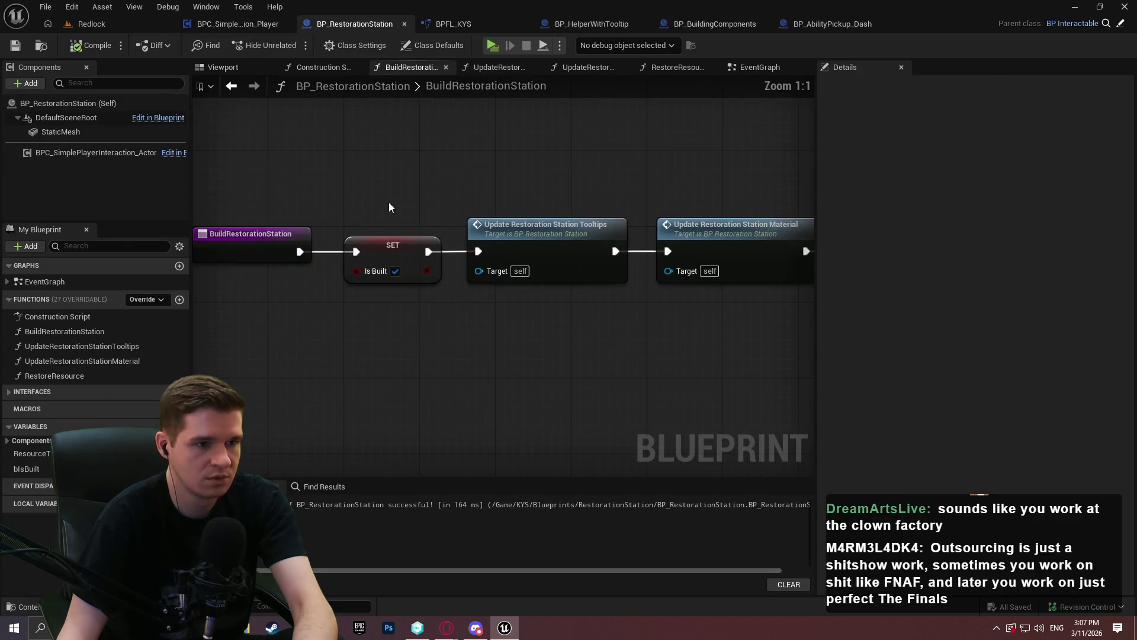
middle_click(397, 28)
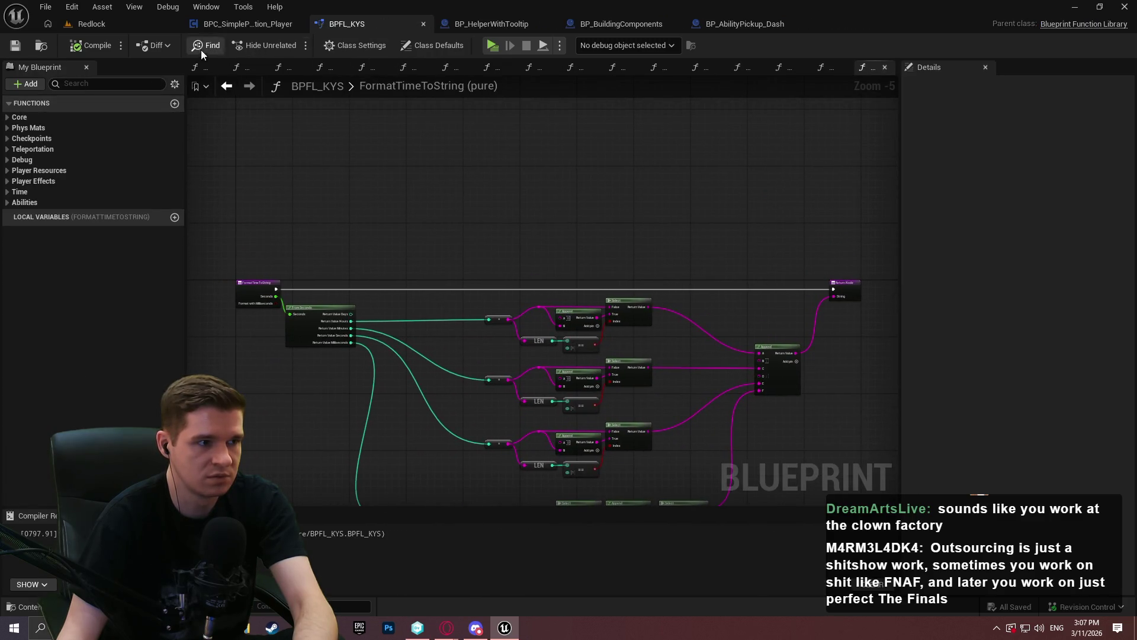
middle_click(418, 24)
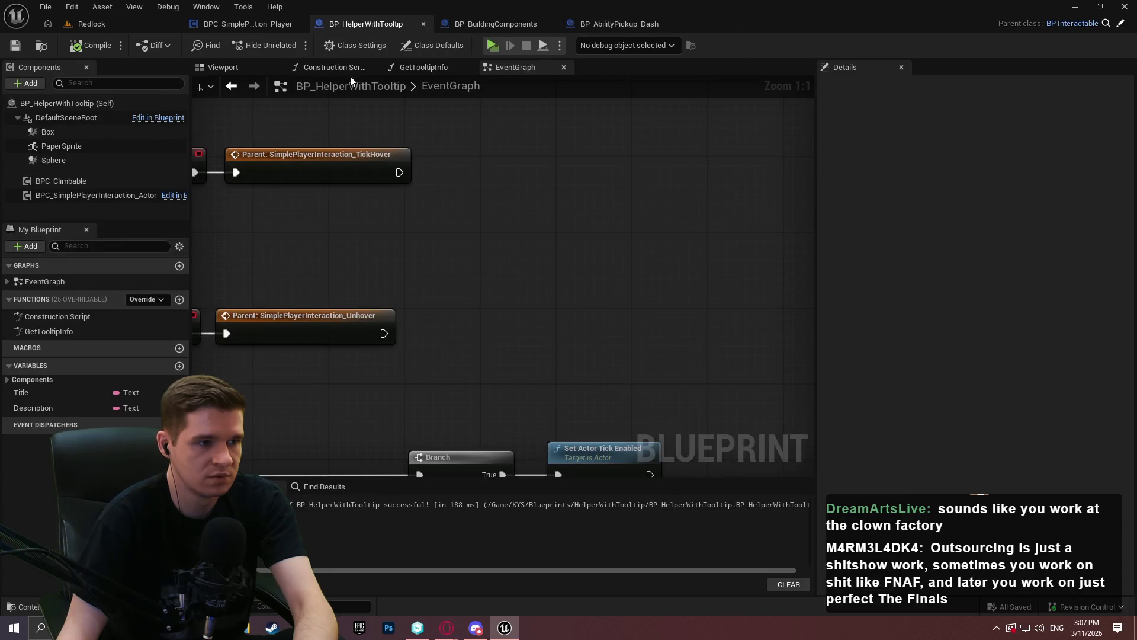
scroll(537, 302, "down", 5)
scroll(563, 201, "up", 3)
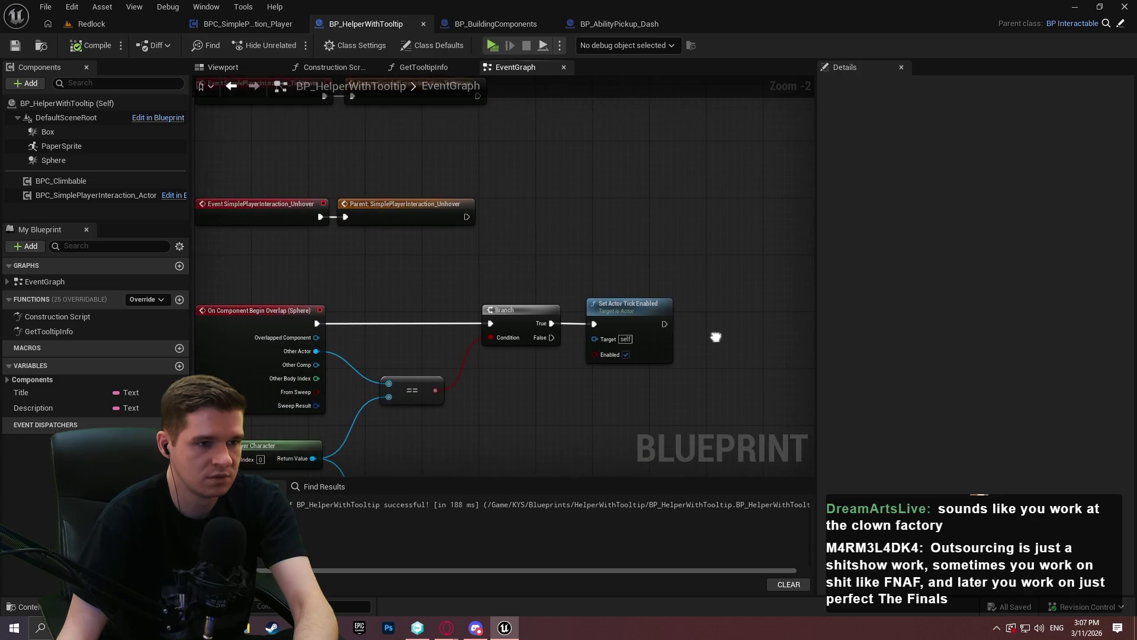
left_click(425, 24)
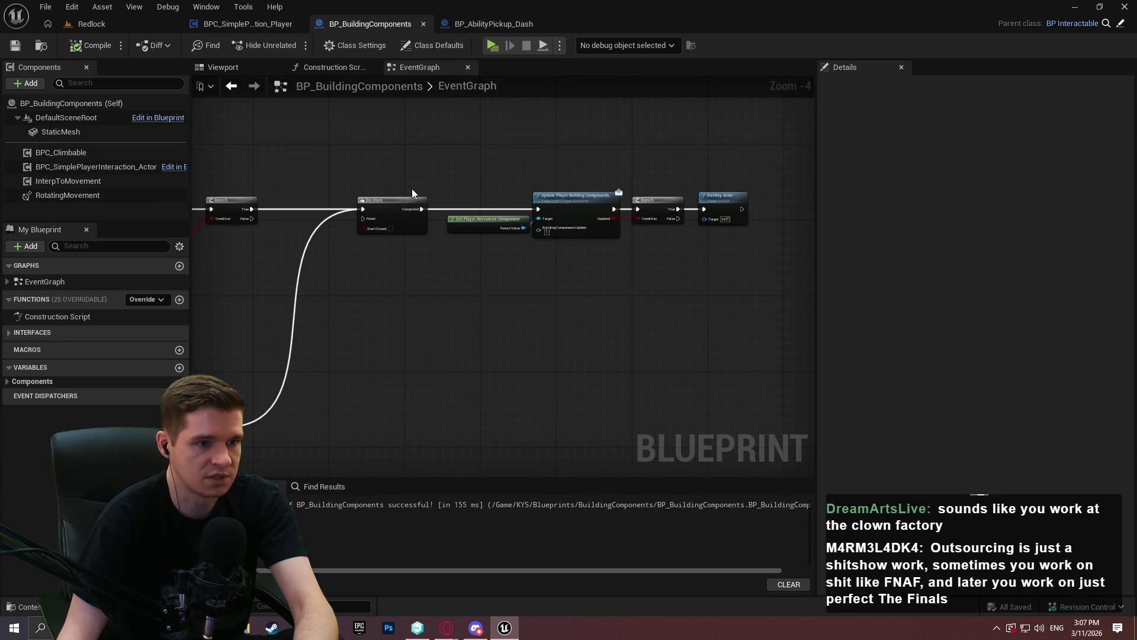
Step: Look over the BP_BuildingComponents graph, then go back to the Redlock level editor
scroll(411, 189, "up", 3)
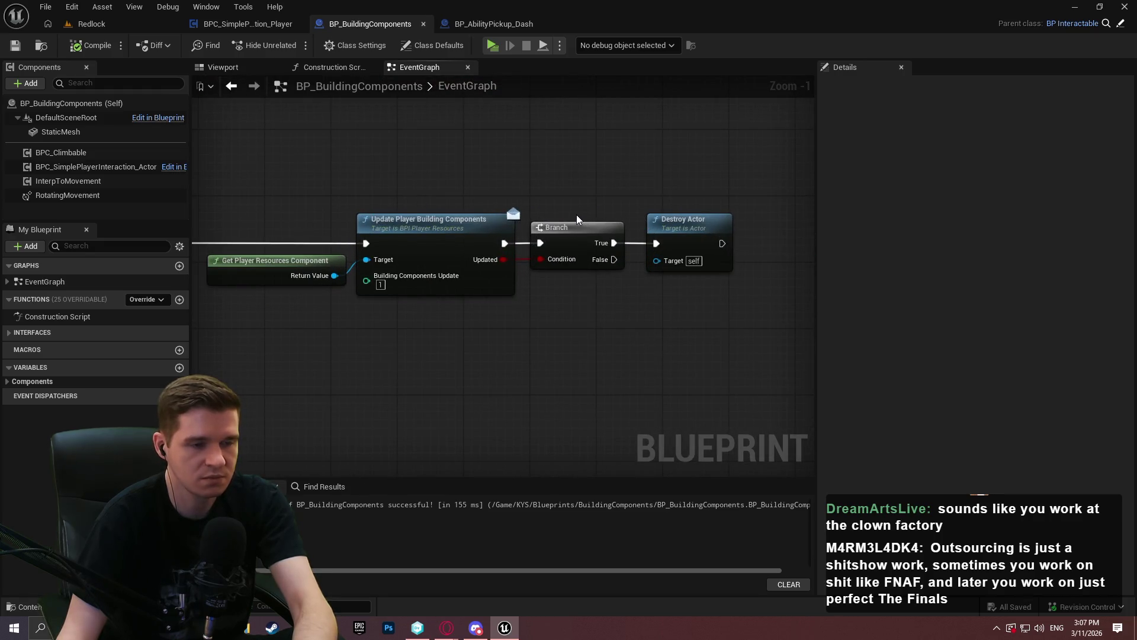
left_click_drag(401, 162, 438, 153)
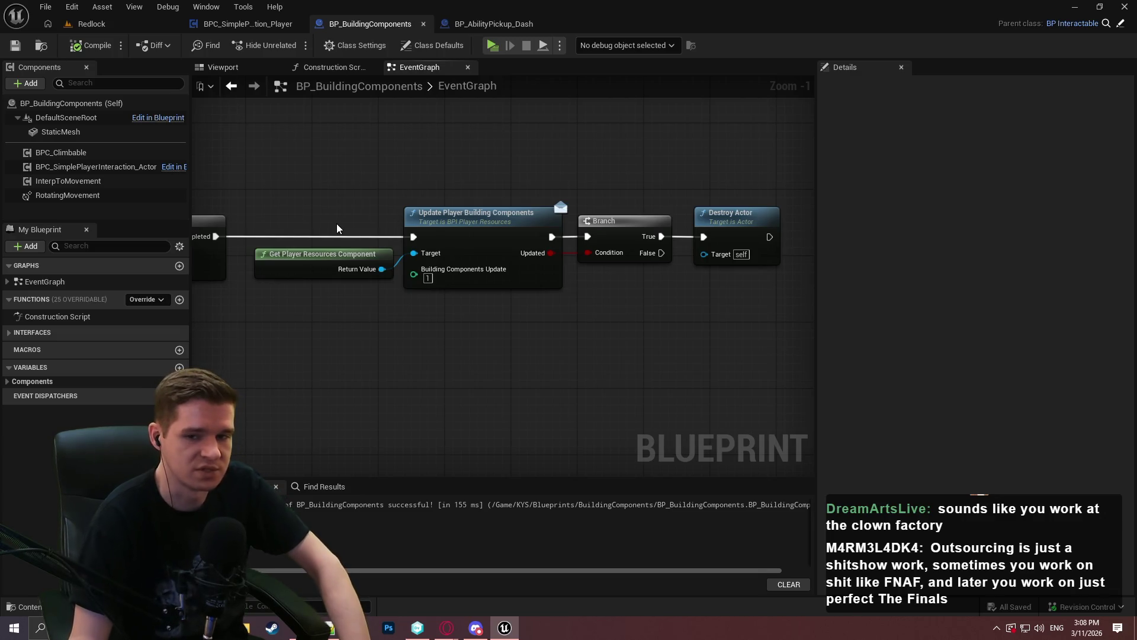
scroll(478, 289, "up", 1)
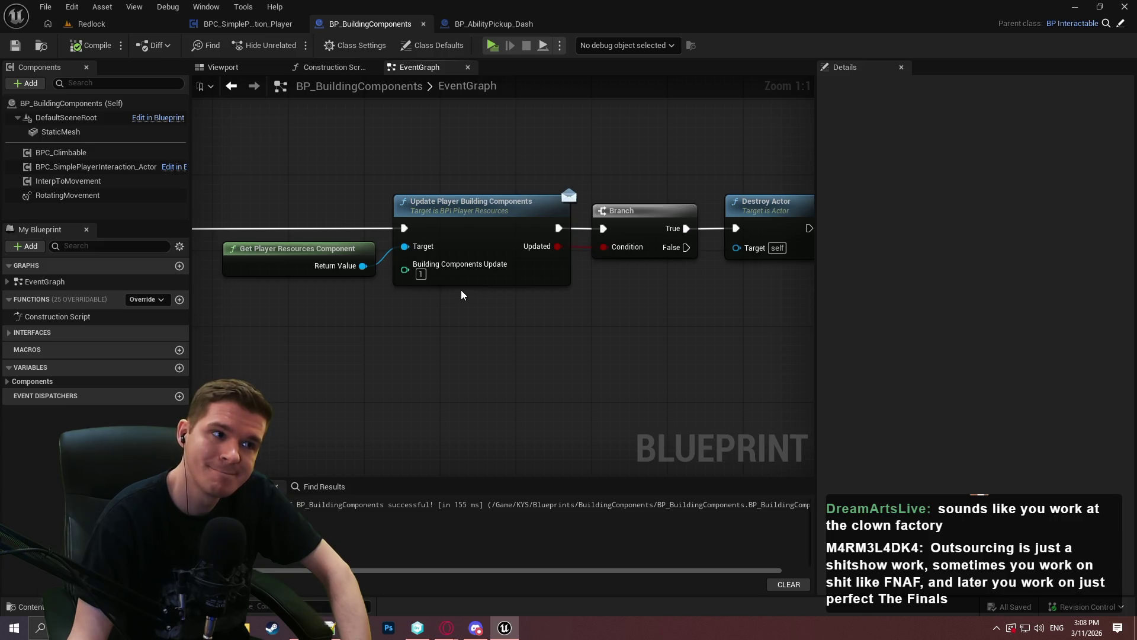
left_click(123, 26)
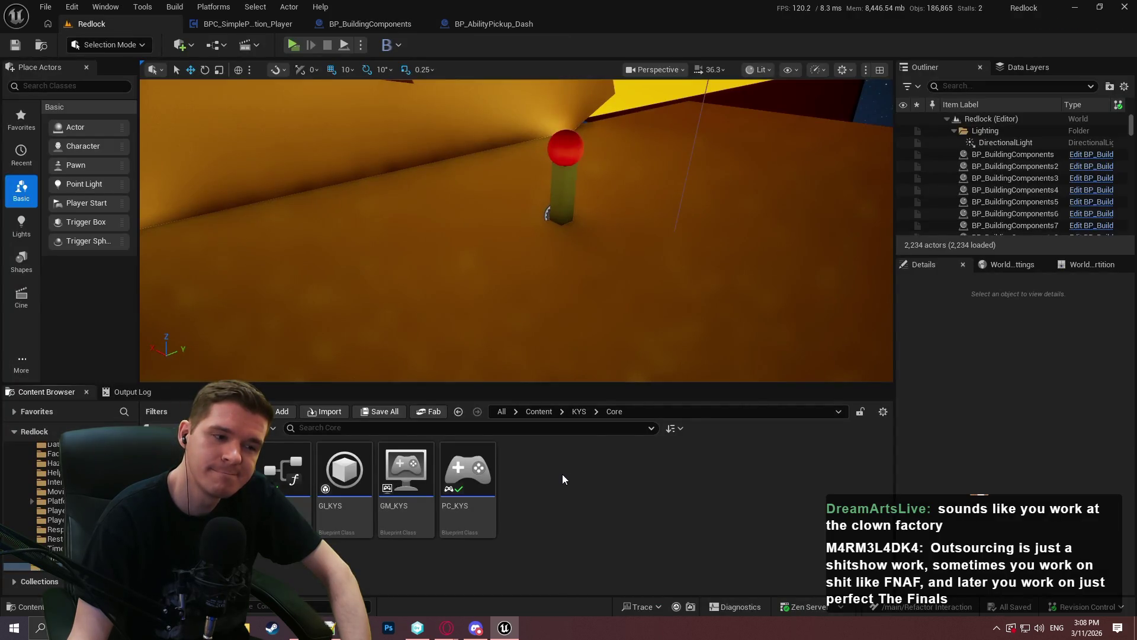
Step: Play Redlock in a standalone preview, run 'stat game' in the console, then stop playing
left_click(532, 412)
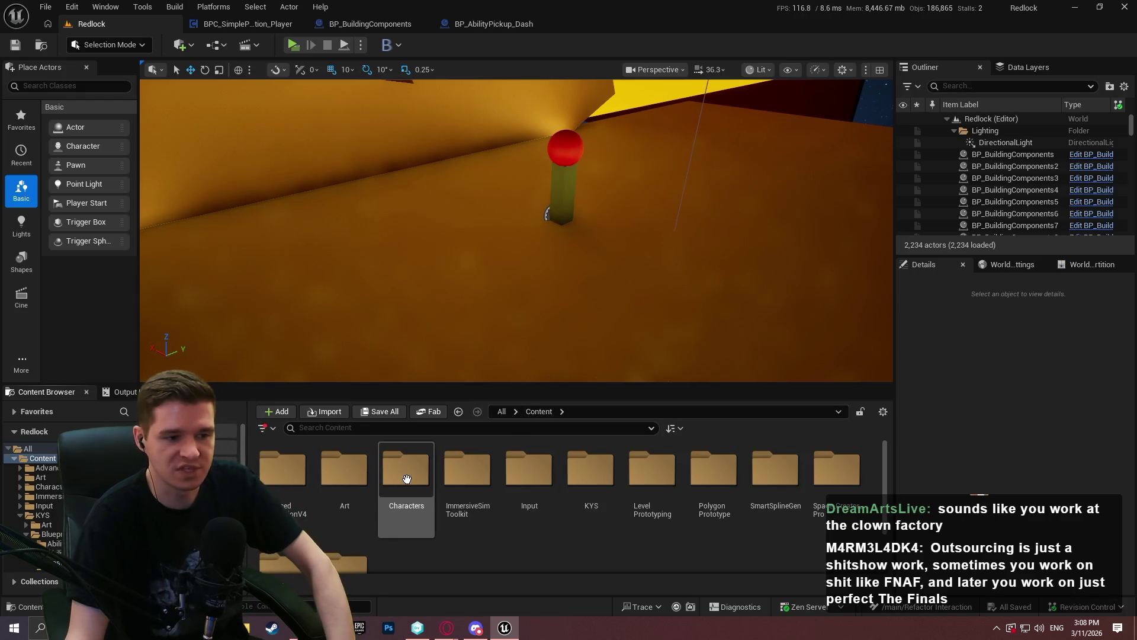
key("alt+p")
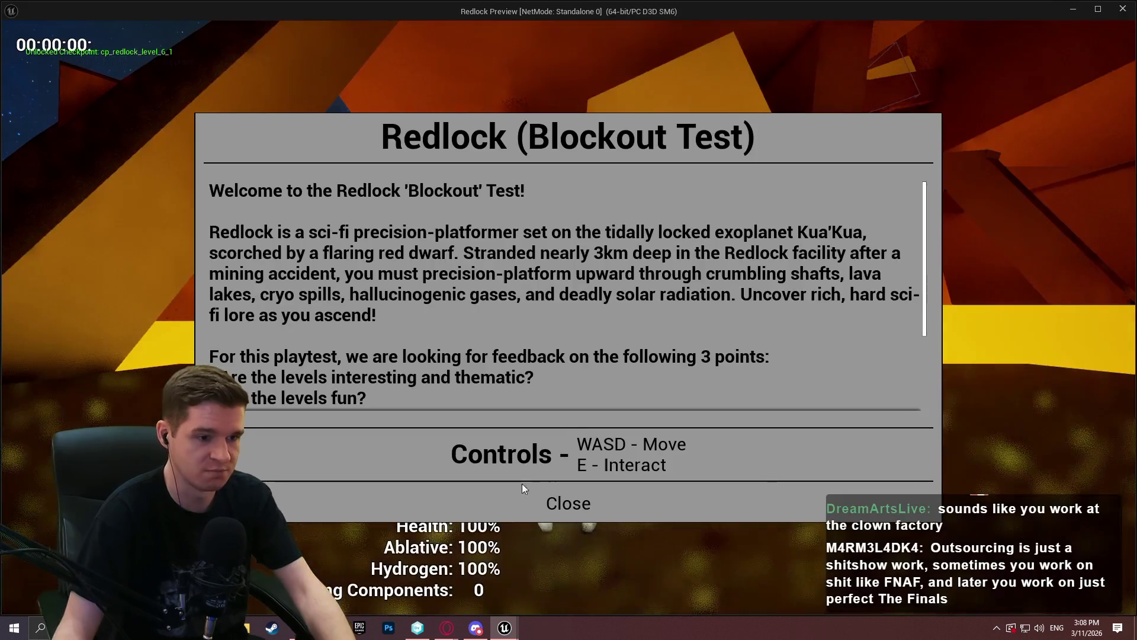
left_click(522, 485)
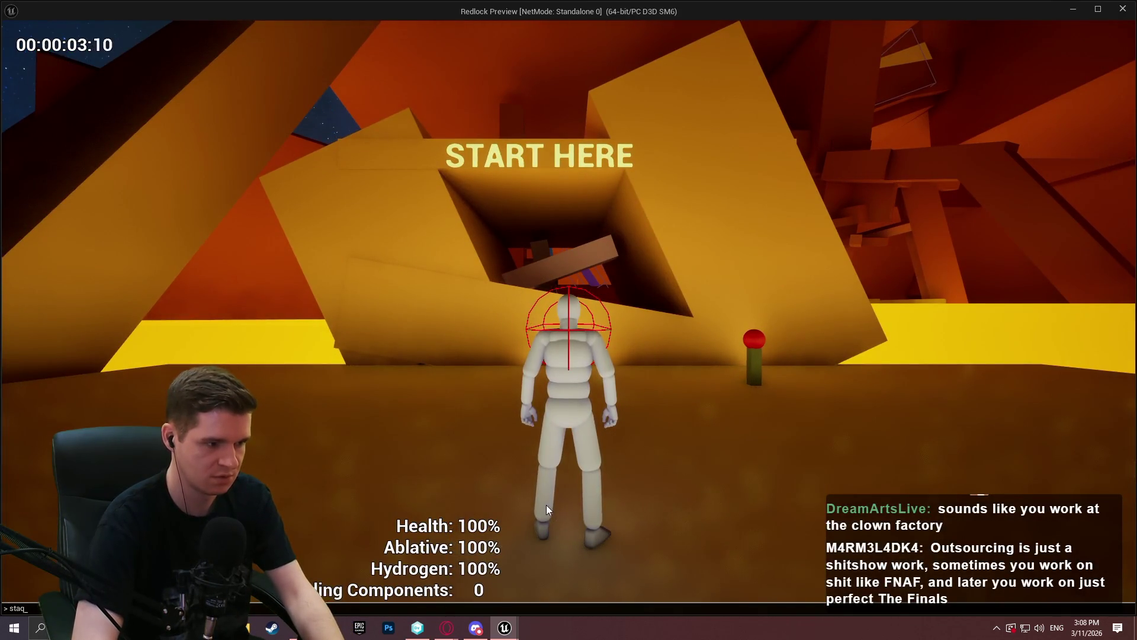
key("grave")
type("stat gam")
key("Return")
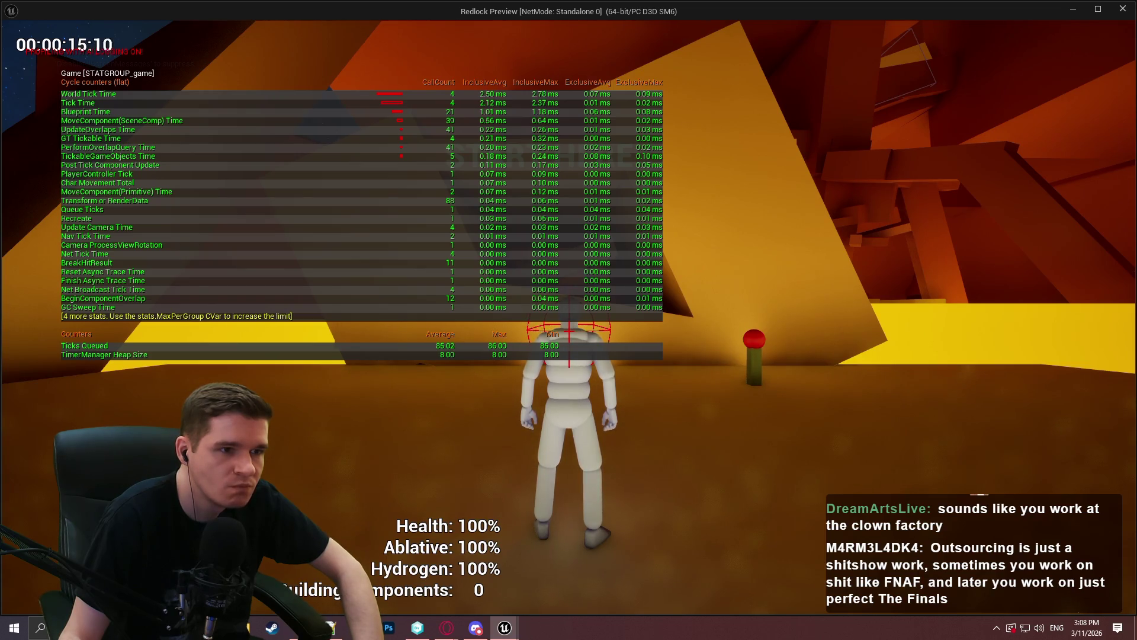
key("Escape")
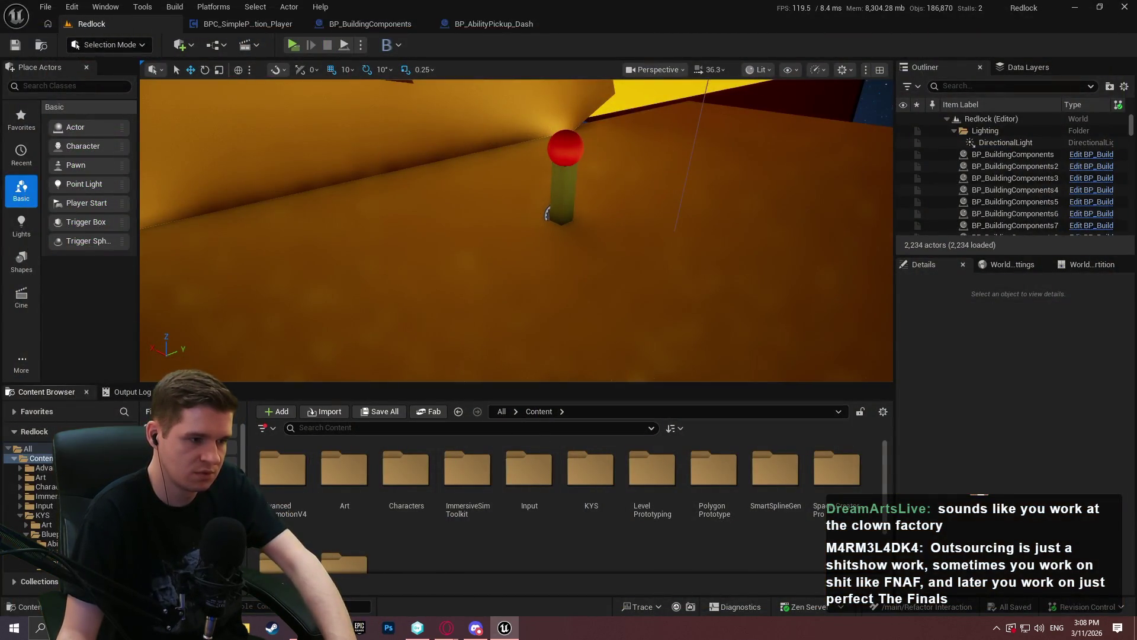
Step: Open BPC_SimplePlayerInteraction_Actor from the plugin's Blueprints > ActorComponent folder
scroll(35, 504, "down", 5)
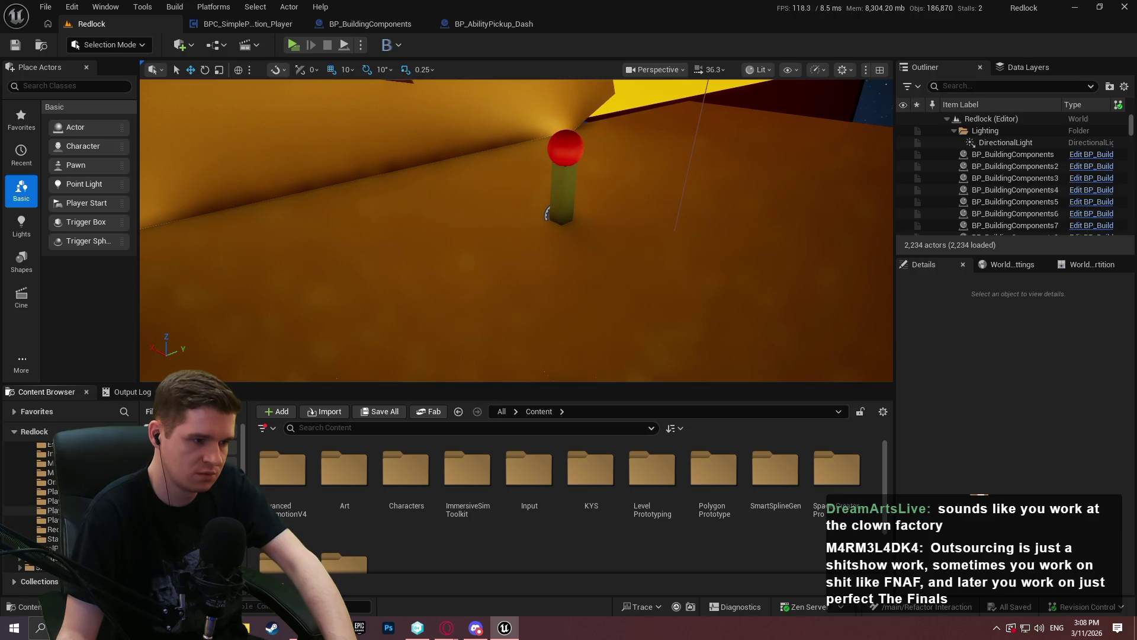
scroll(36, 503, "down", 1)
scroll(36, 504, "up", 3)
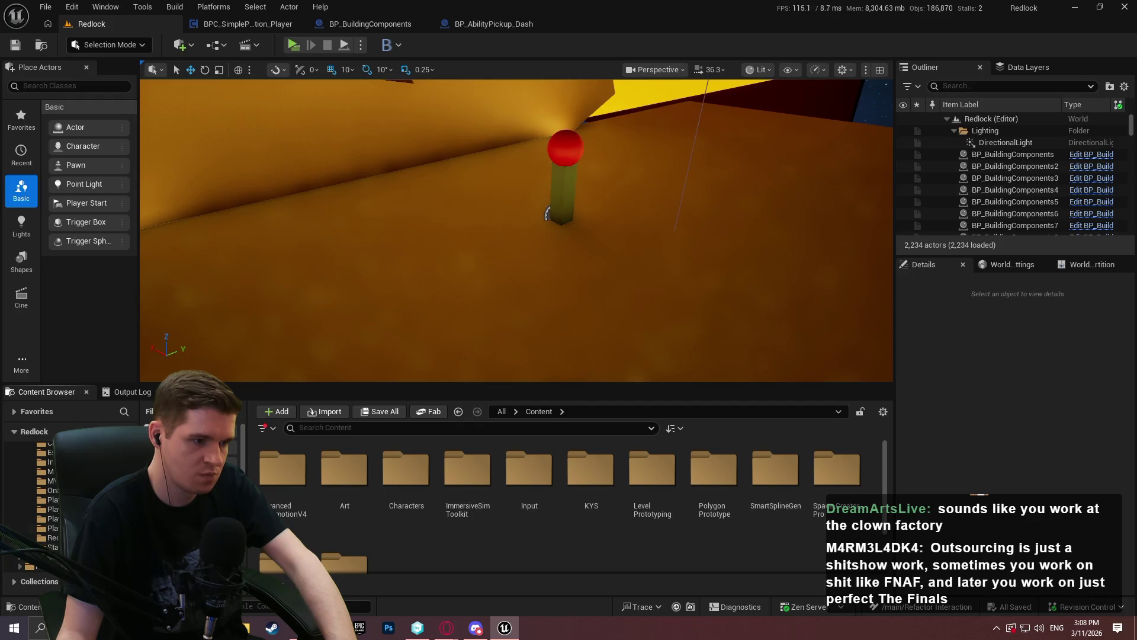
scroll(35, 503, "down", 3)
left_click(29, 560)
left_click(579, 494)
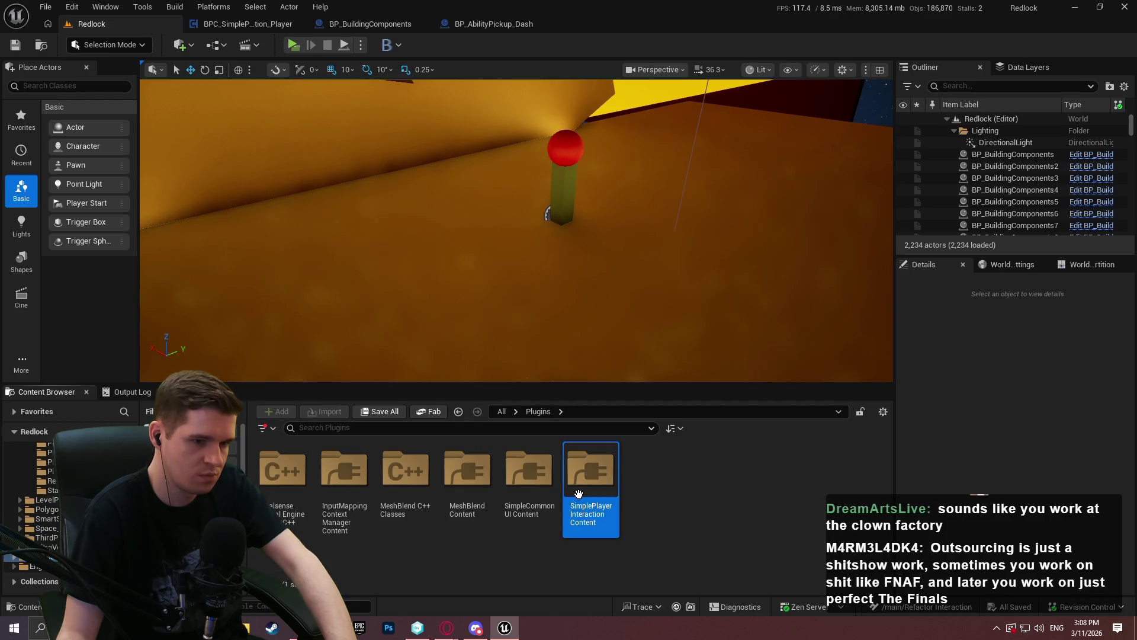
double_click(579, 474)
double_click(282, 474)
double_click(281, 473)
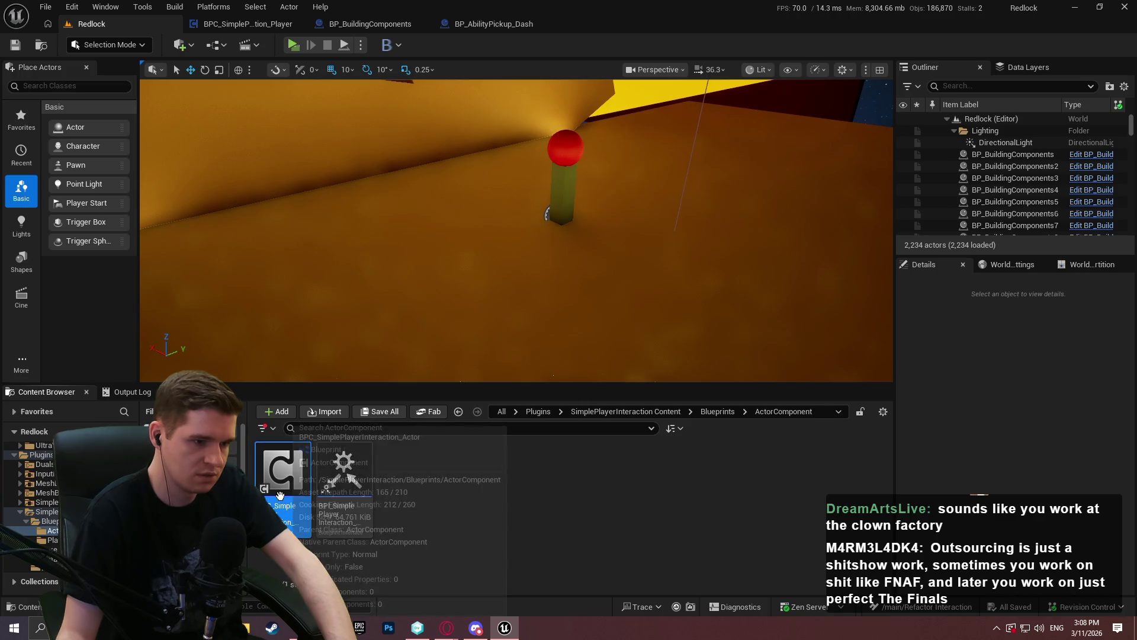
double_click(280, 494)
Step: Add an enabled Set Component Tick Enabled node before Call Initial Hover
scroll(633, 187, "down", 1)
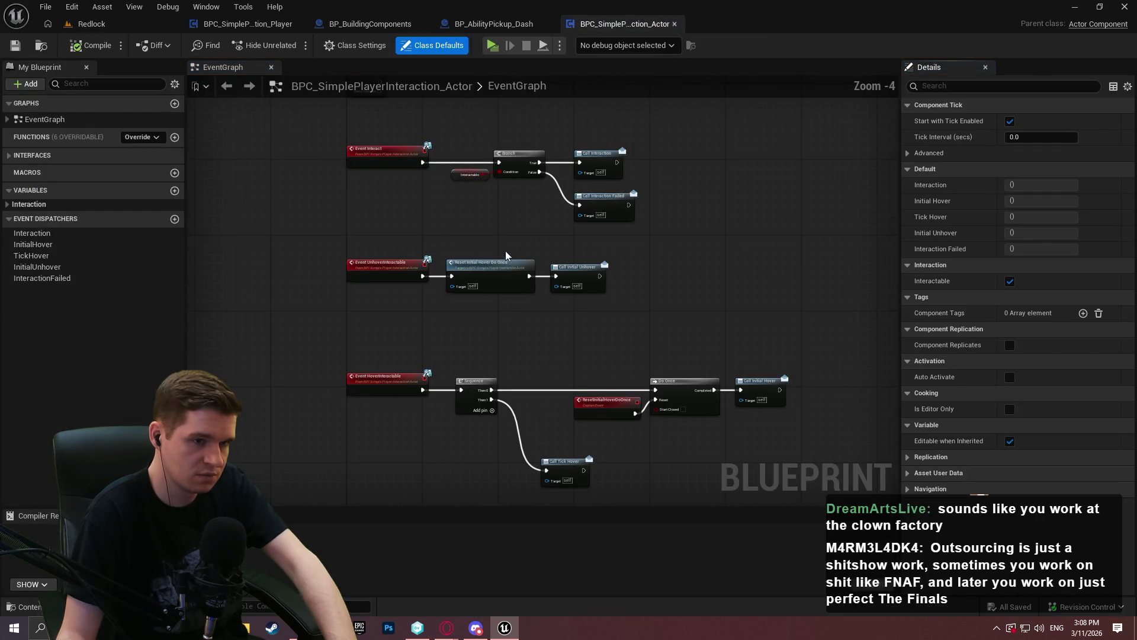
right_click(671, 223)
type("set component")
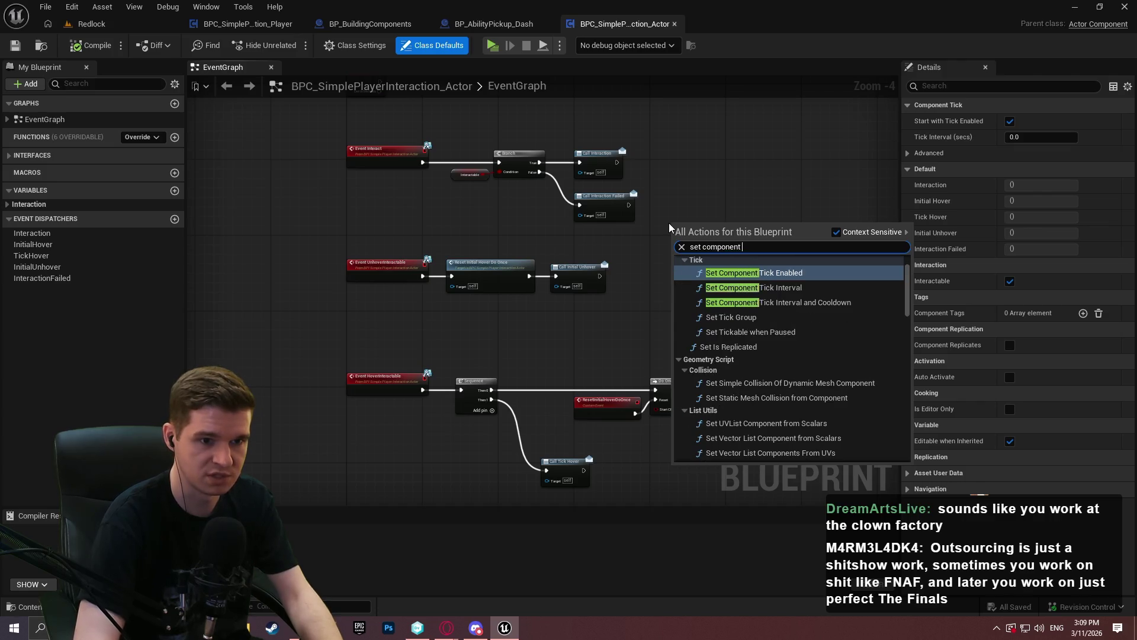
key("Return")
scroll(756, 248, "up", 4)
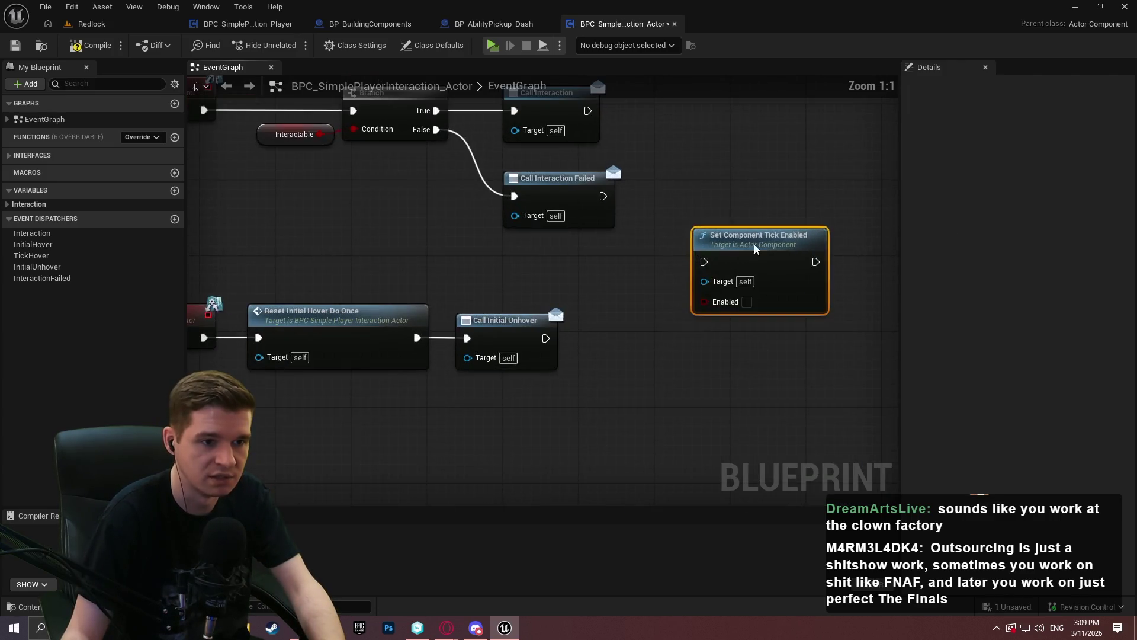
mouse_move(756, 249)
left_mouse_down()
mouse_move(311, 210)
mouse_move(202, 283)
mouse_move(464, 327)
mouse_move(815, 345)
mouse_move(847, 319)
mouse_move(690, 325)
mouse_move(611, 384)
mouse_move(507, 321)
left_mouse_up()
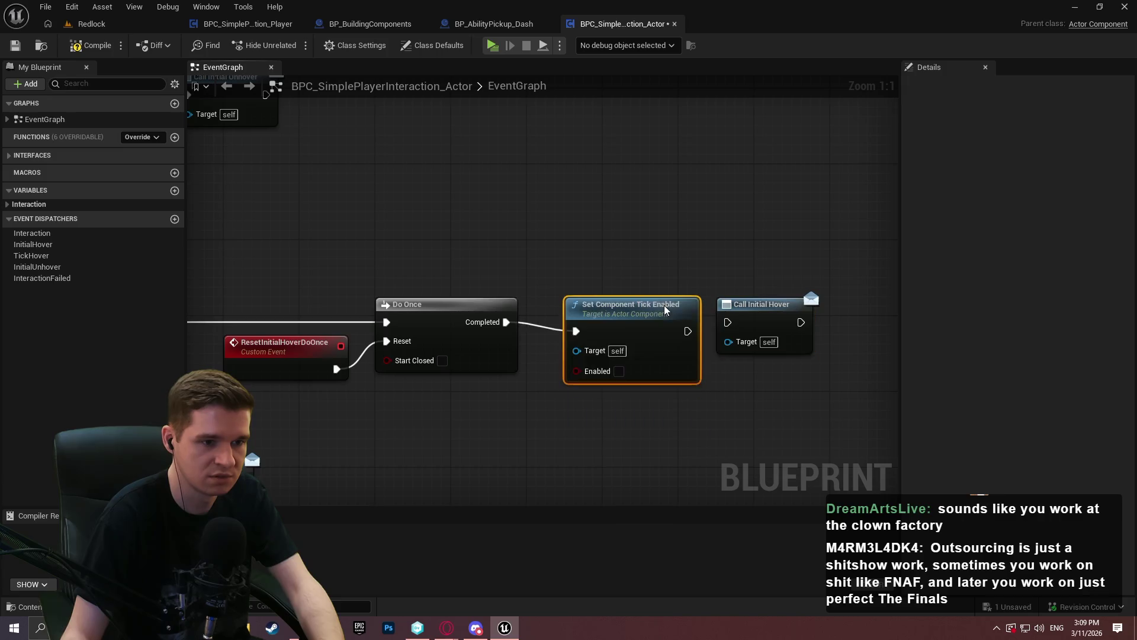
mouse_move(664, 309)
left_mouse_down()
mouse_move(652, 306)
mouse_move(727, 322)
left_mouse_up()
left_click(611, 371)
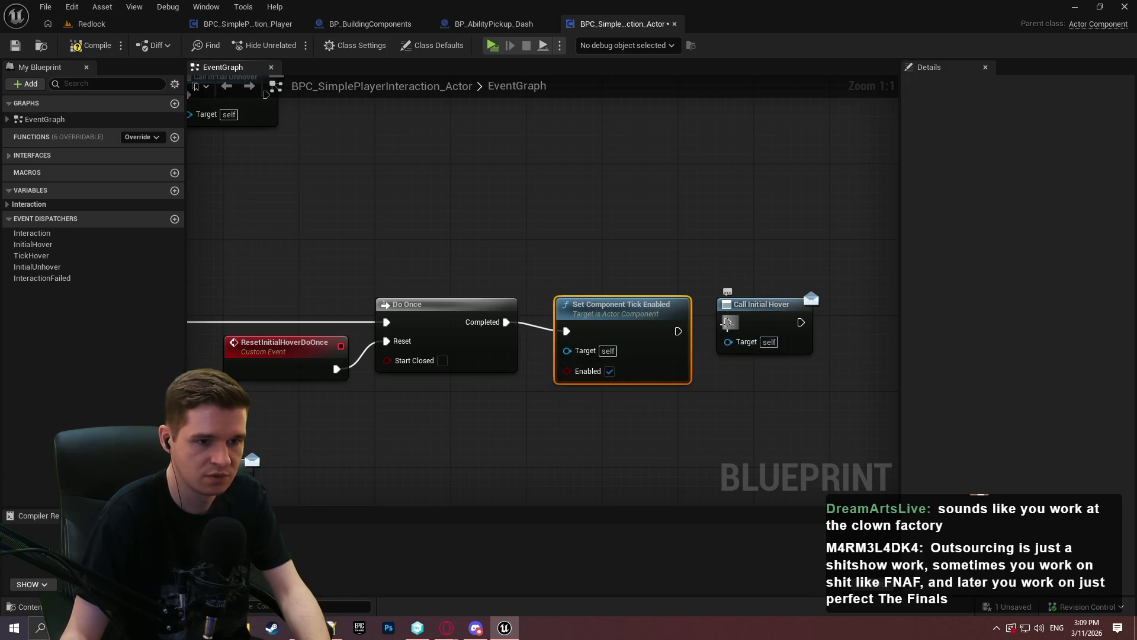
mouse_move(636, 315)
left_mouse_down()
mouse_move(627, 305)
mouse_move(636, 306)
left_mouse_up()
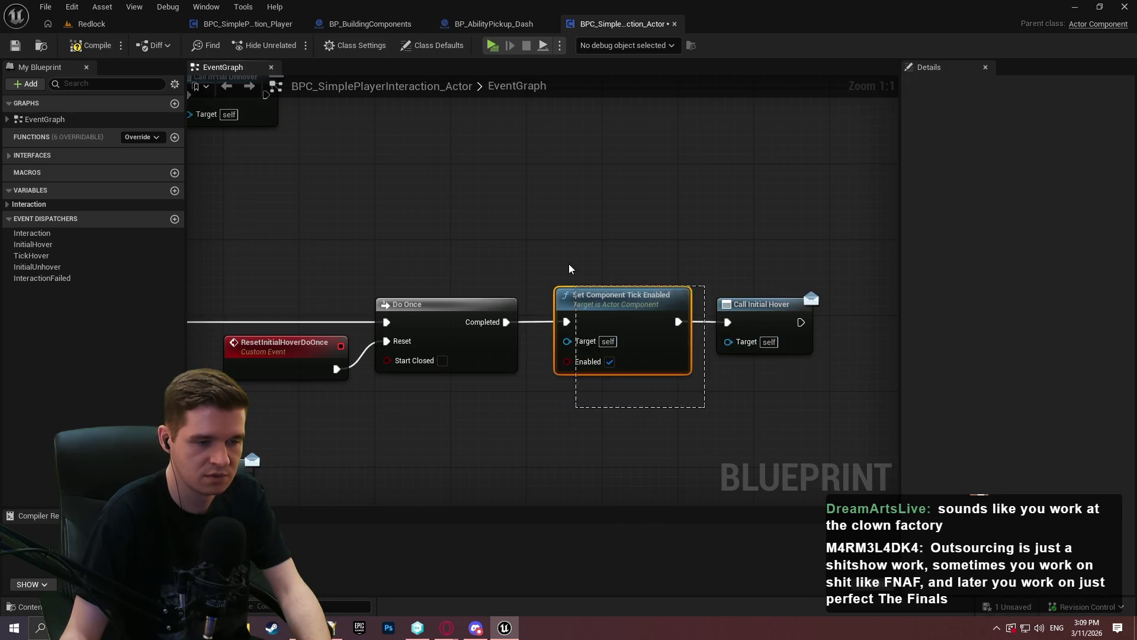
Step: Wire a disabling Set Component Tick Enabled node between Reset Initial Hover Do Once and Call Initial Unhover
scroll(592, 279, "down", 5)
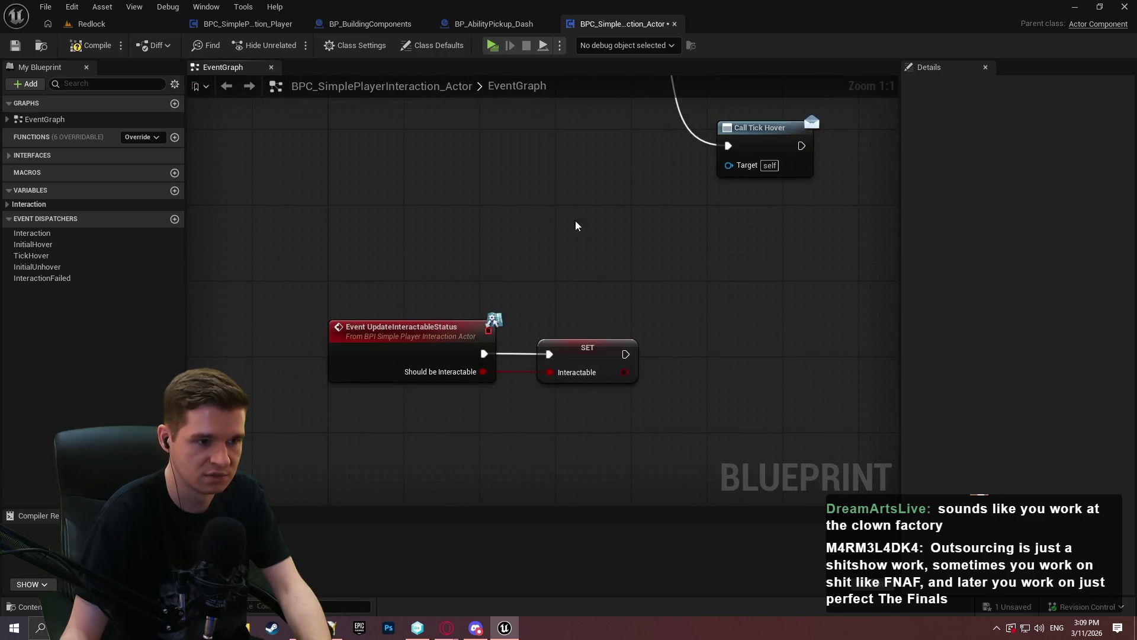
scroll(616, 367, "up", 5)
left_click(619, 362)
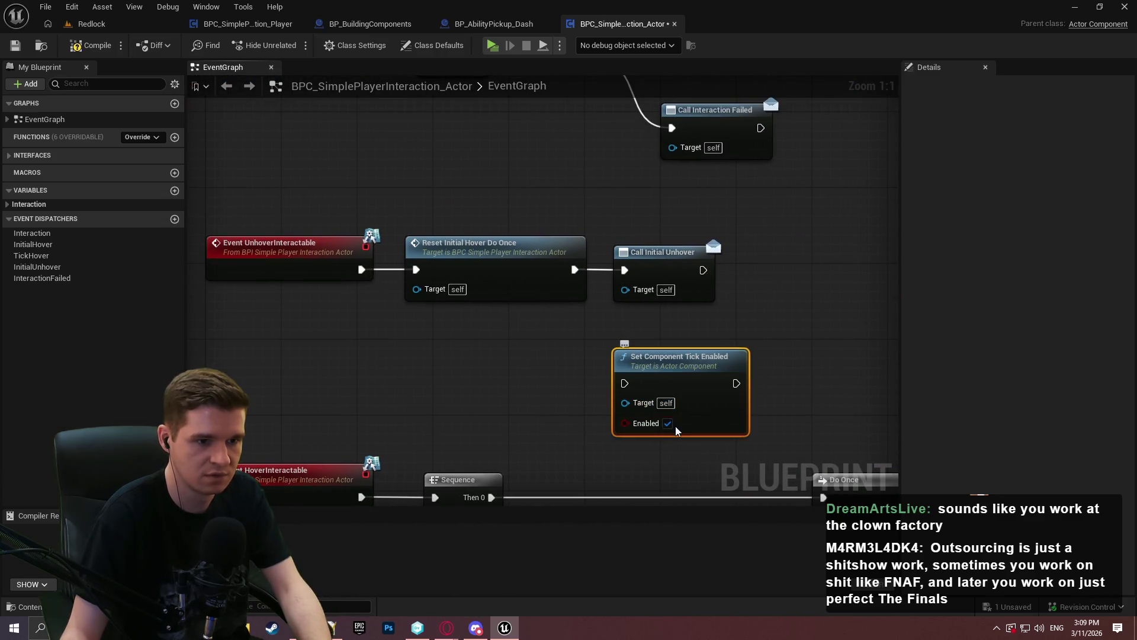
left_click_drag(625, 384, 576, 271)
left_click_drag(660, 253, 802, 252)
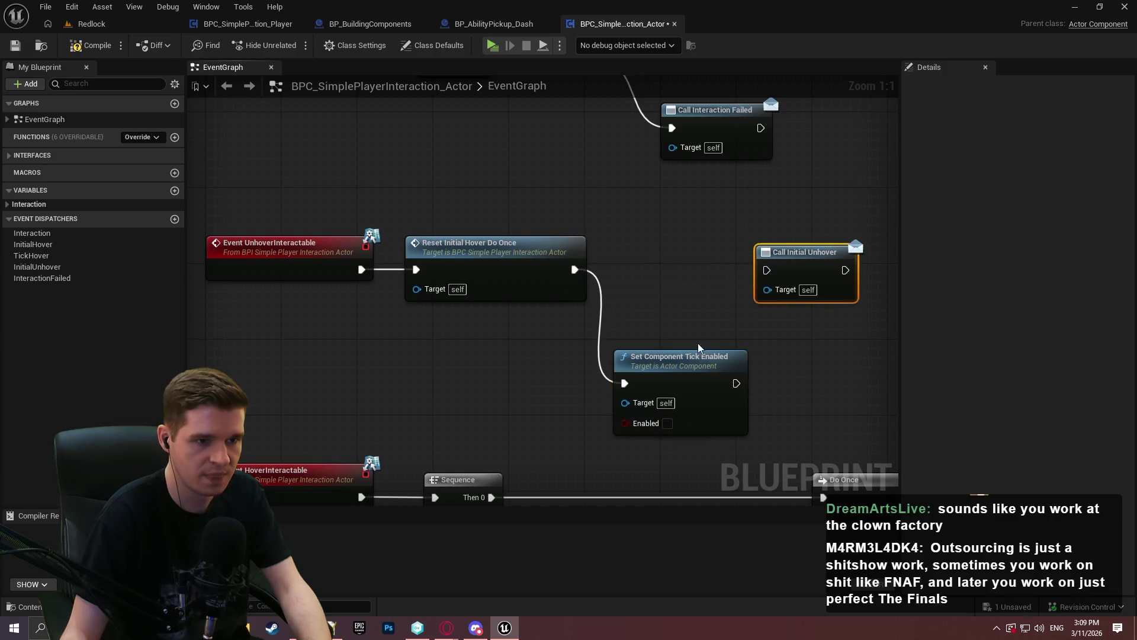
left_click_drag(664, 366, 656, 251)
left_click_drag(727, 270, 766, 270)
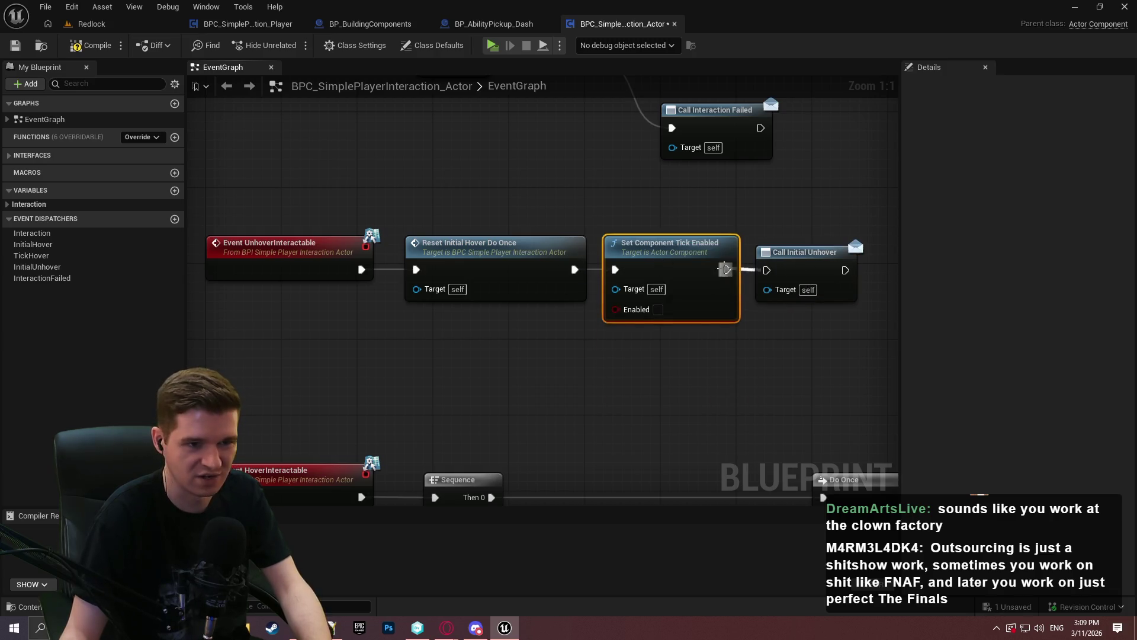
Step: Compile the component and check the disabled Begin Play and Event Tick nodes
left_click(108, 53)
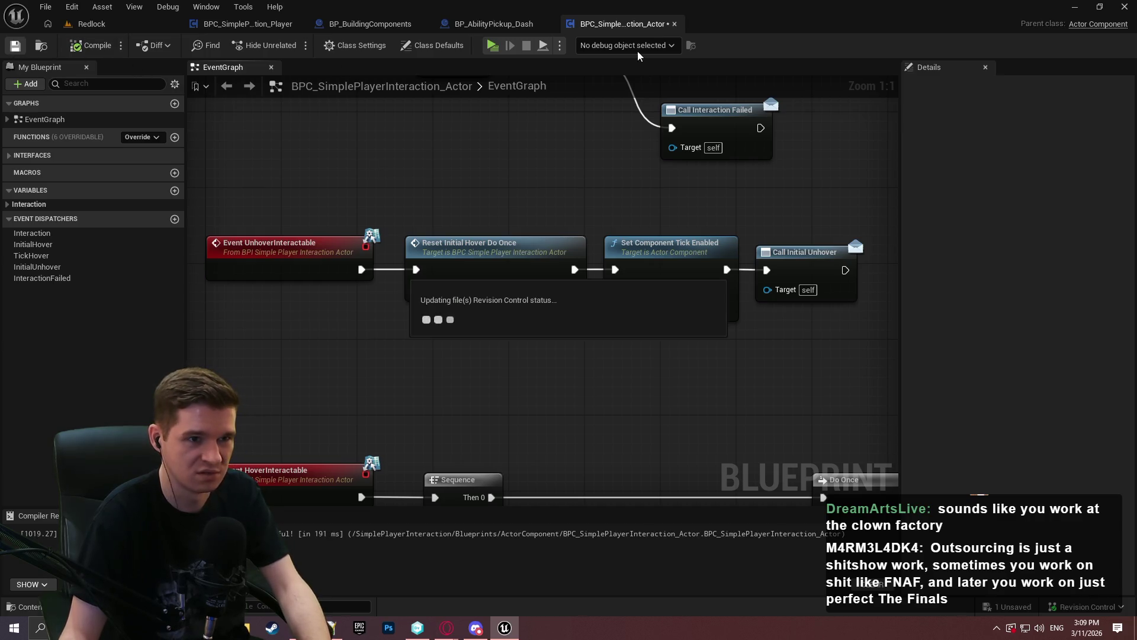
scroll(558, 218, "down", 2)
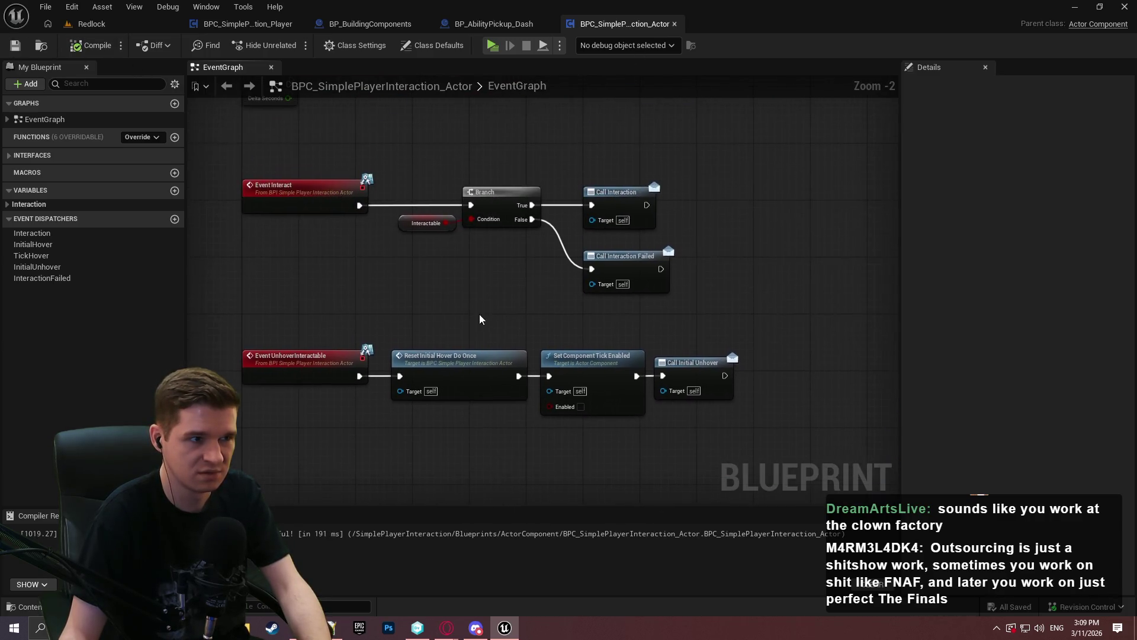
left_click_drag(477, 140, 492, 322)
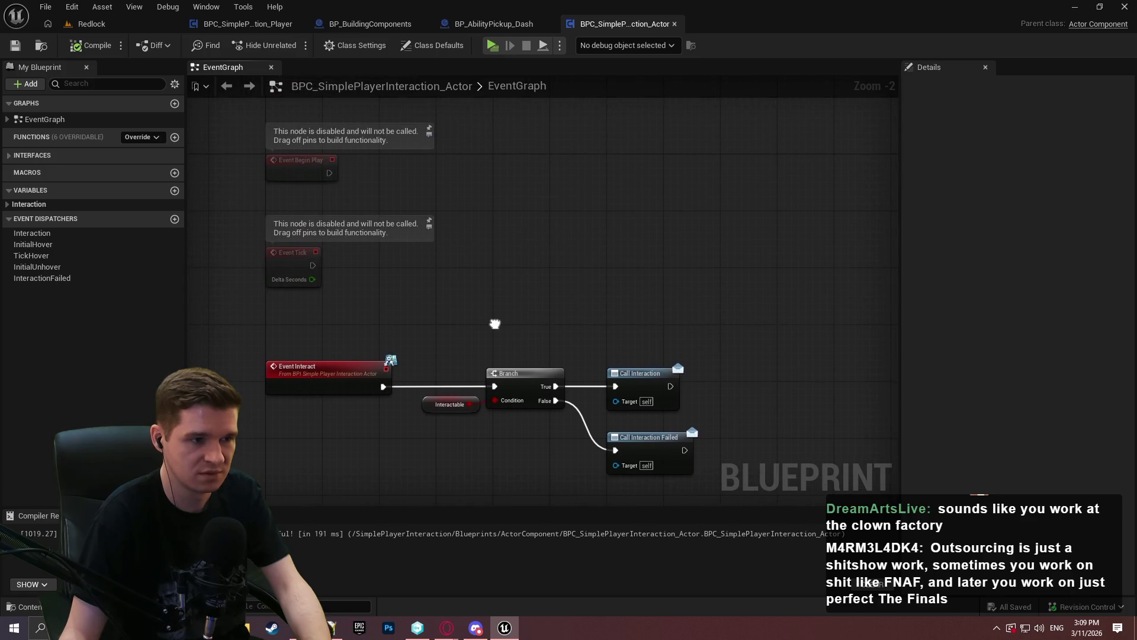
mouse_move(422, 324)
left_mouse_down()
mouse_move(254, 247)
mouse_move(435, 281)
left_mouse_up()
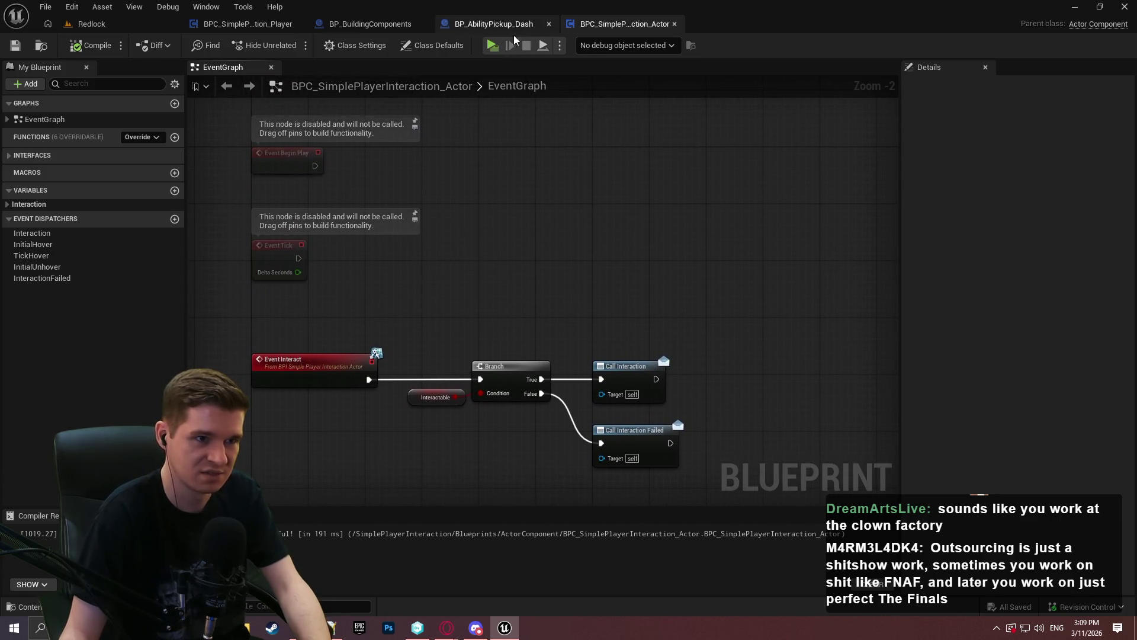
left_click(493, 47)
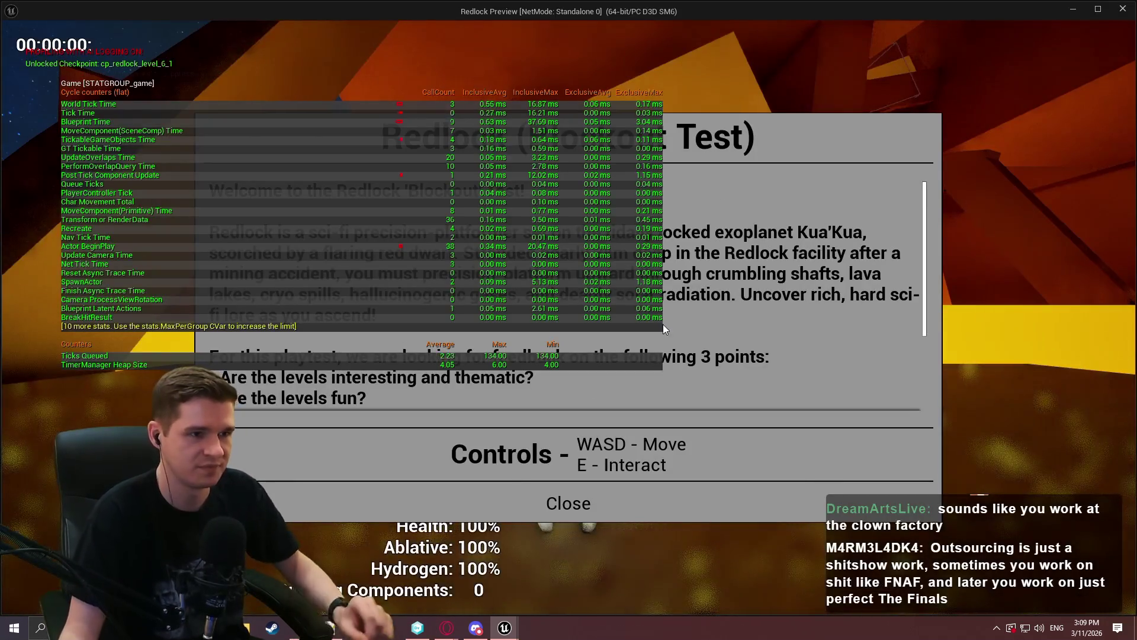
Step: Run the playtest briefly past the welcome dialog, then stop it
left_click(551, 500)
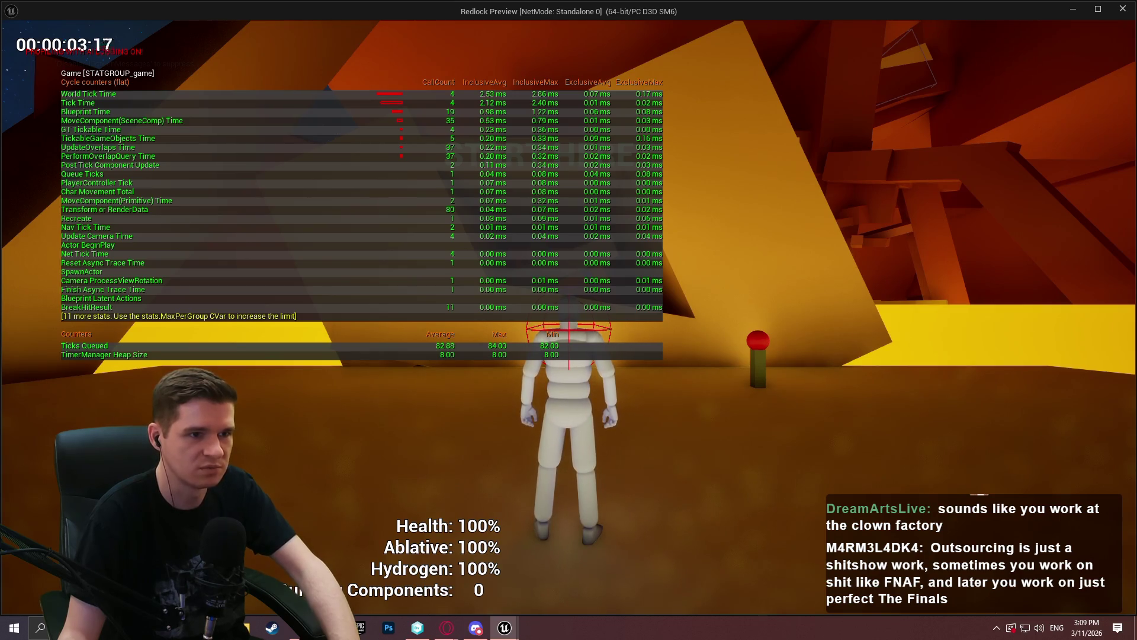
key("Escape")
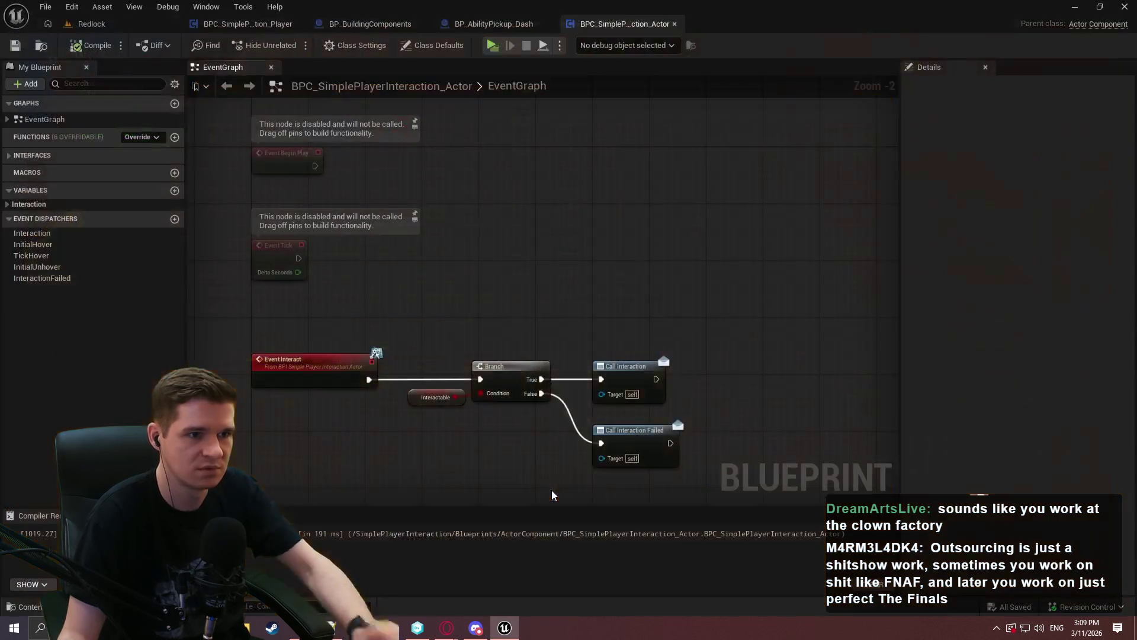
scroll(624, 281, "down", 4)
left_click_drag(568, 100, 564, 457)
scroll(476, 273, "up", 5)
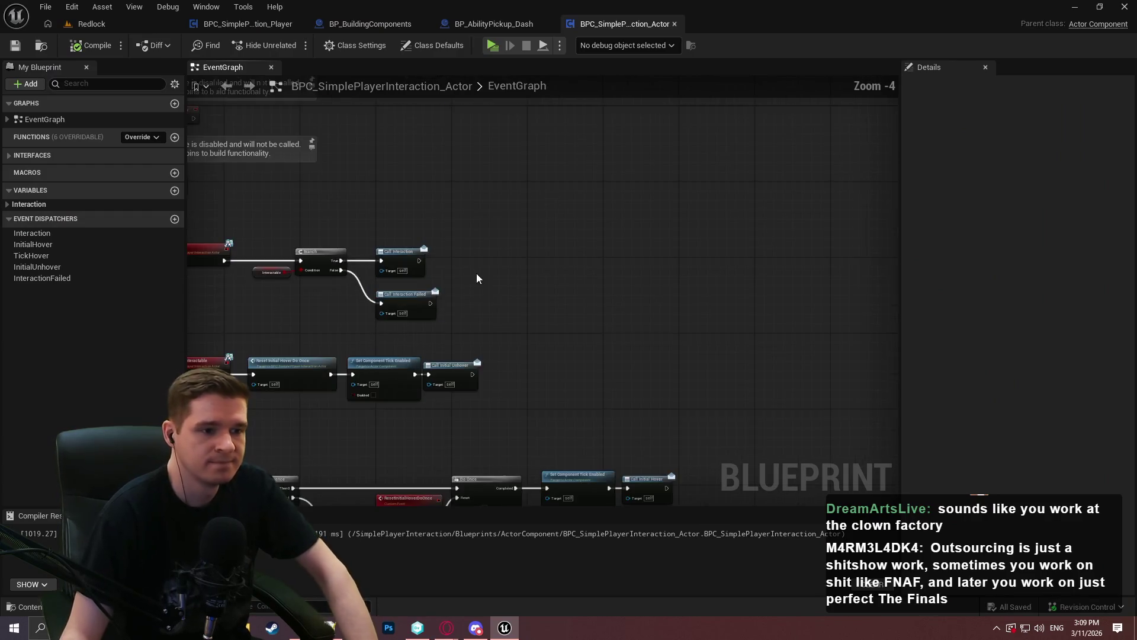
Step: Shift the unhover tick nodes and Call Initial Hover slightly right
left_click(464, 158)
left_click(305, 155, "ctrl")
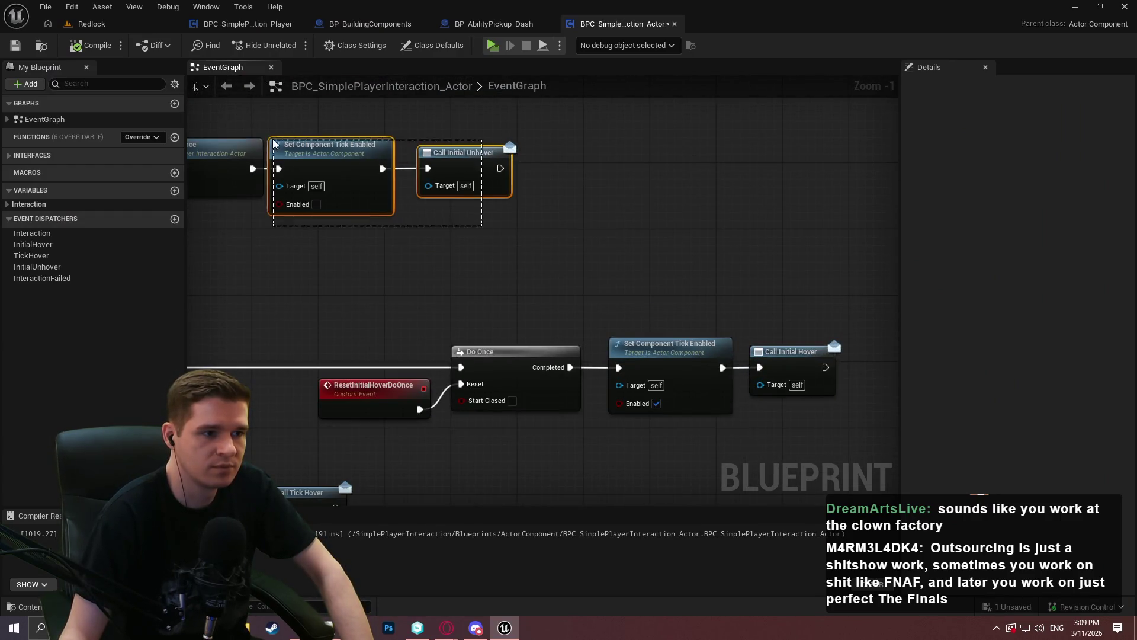
left_click_drag(305, 155, 322, 155)
left_click(597, 262)
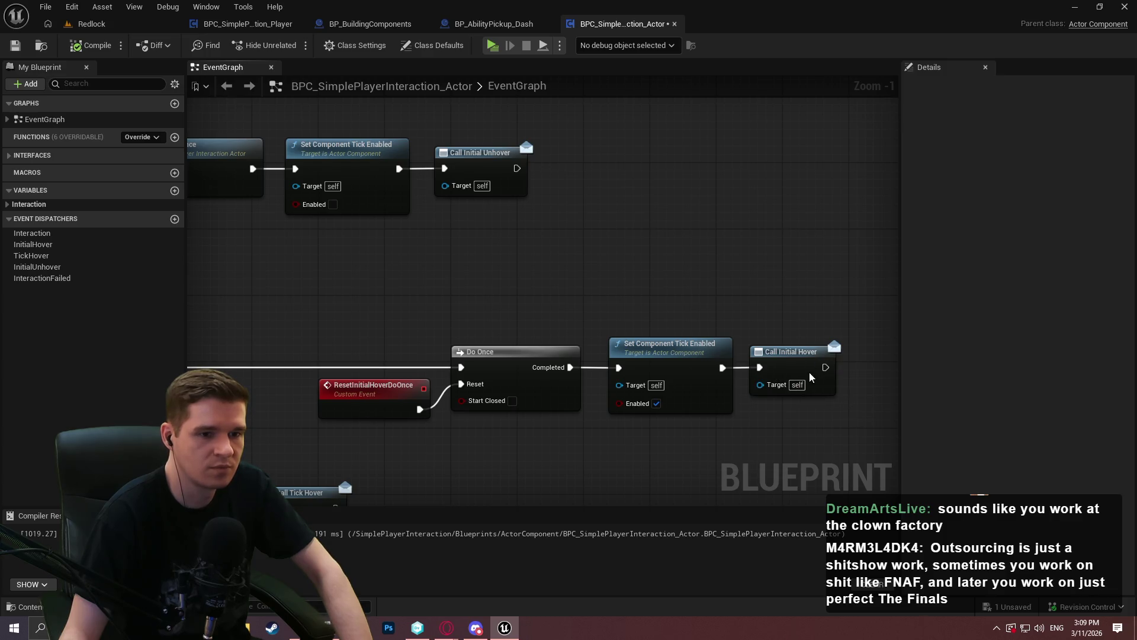
left_click_drag(810, 377, 820, 377)
Step: Recompile and save BPC_SimplePlayerInteraction_Actor, then close its tab
left_click(90, 45)
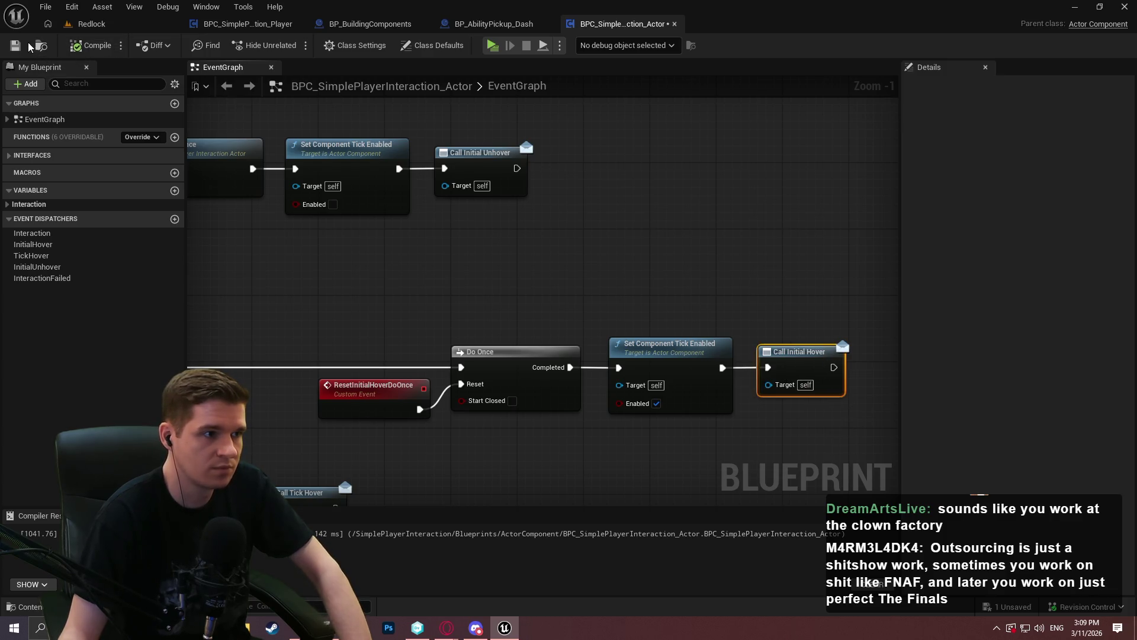
left_click(17, 47)
left_click(668, 216)
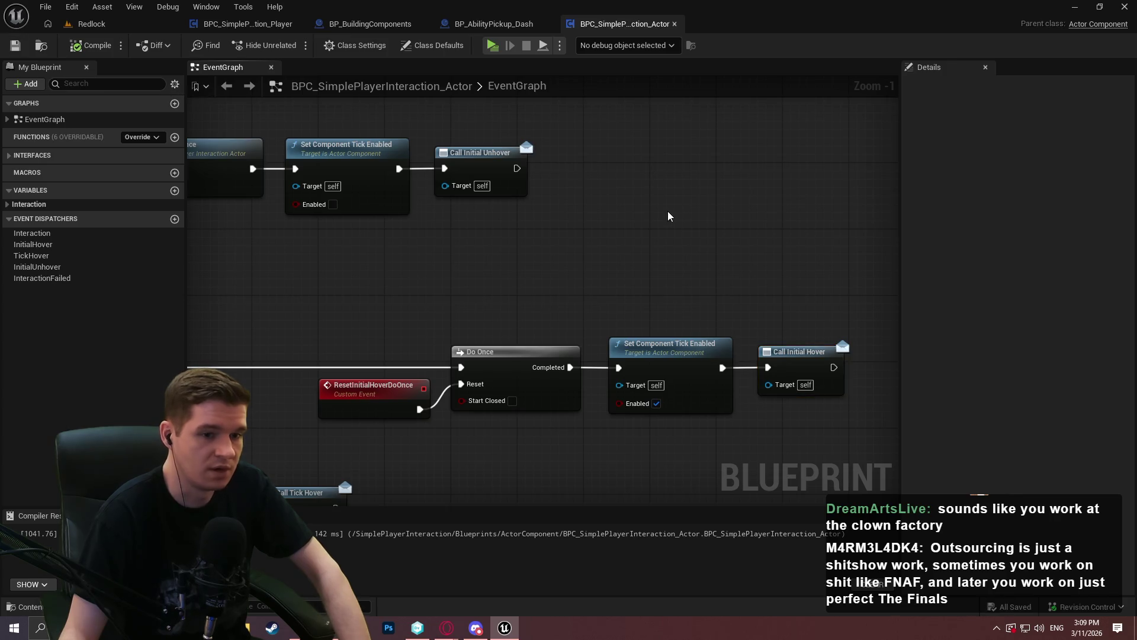
left_click_drag(638, 215, 795, 246)
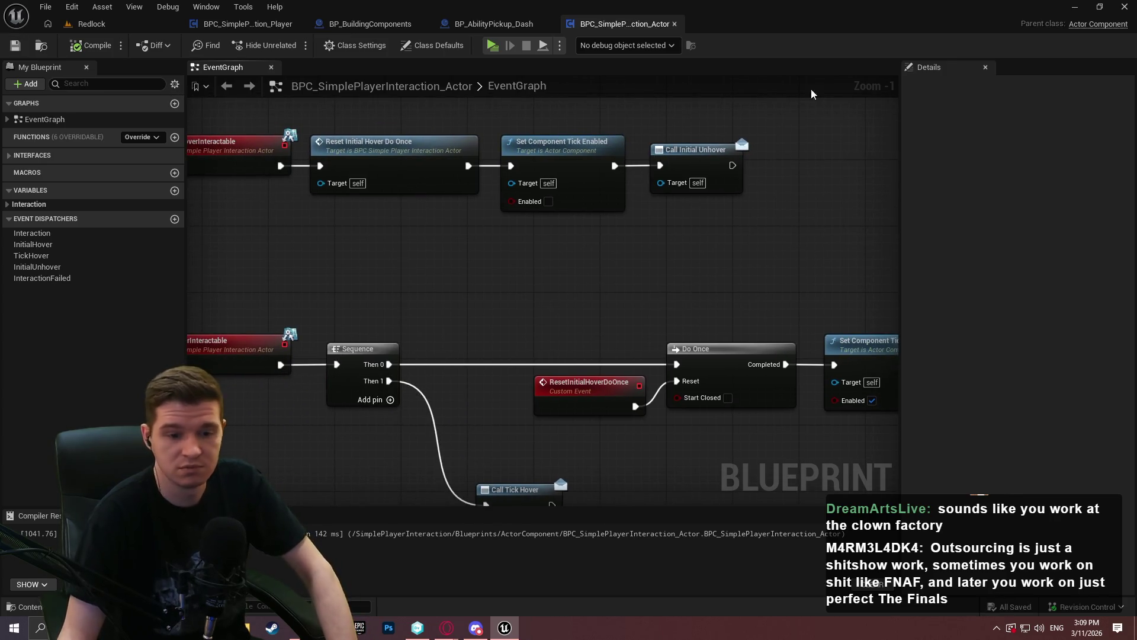
left_click(675, 24)
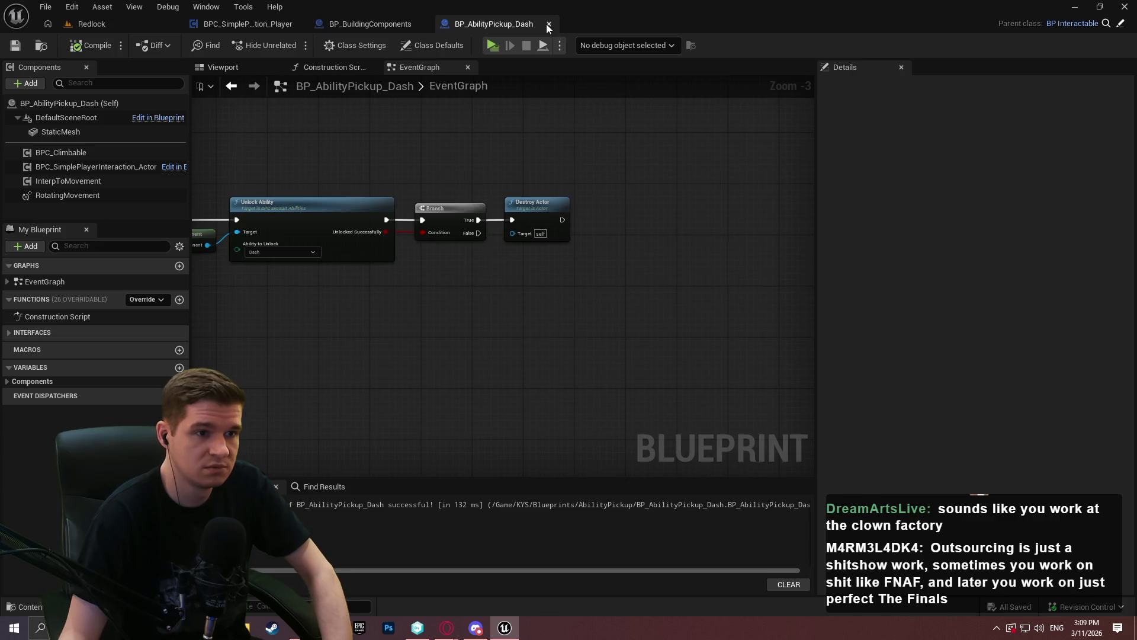
Step: Close BP_AbilityPickup_Dash and BP_BuildingComponents and go back to the Redlock level
left_click(549, 24)
left_click(424, 24)
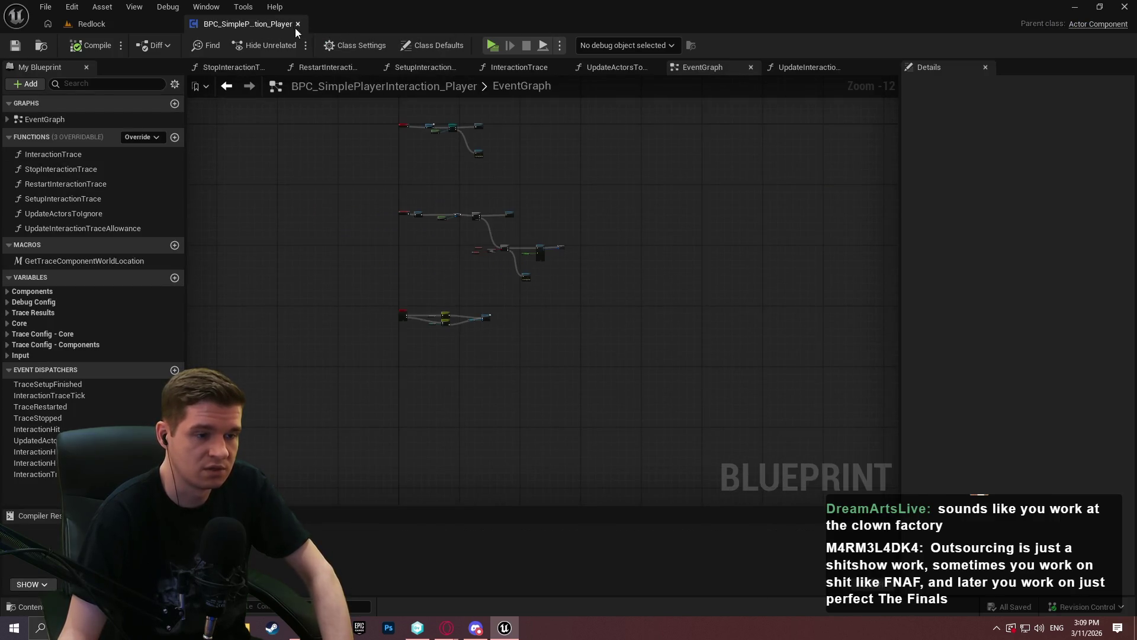
scroll(408, 261, "up", 7)
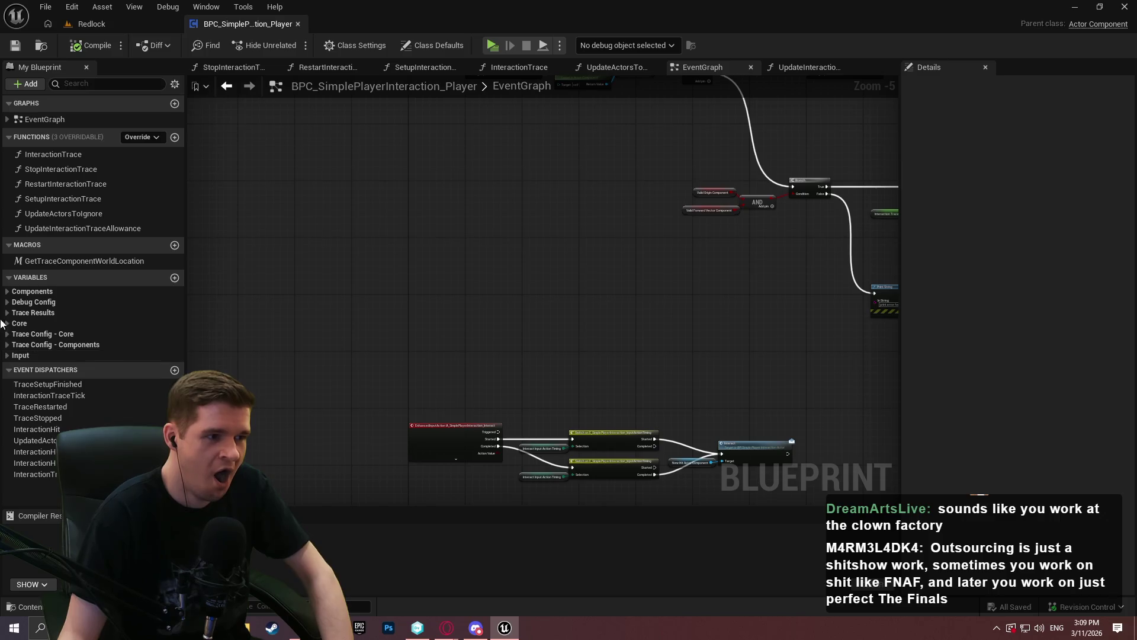
left_click(139, 30)
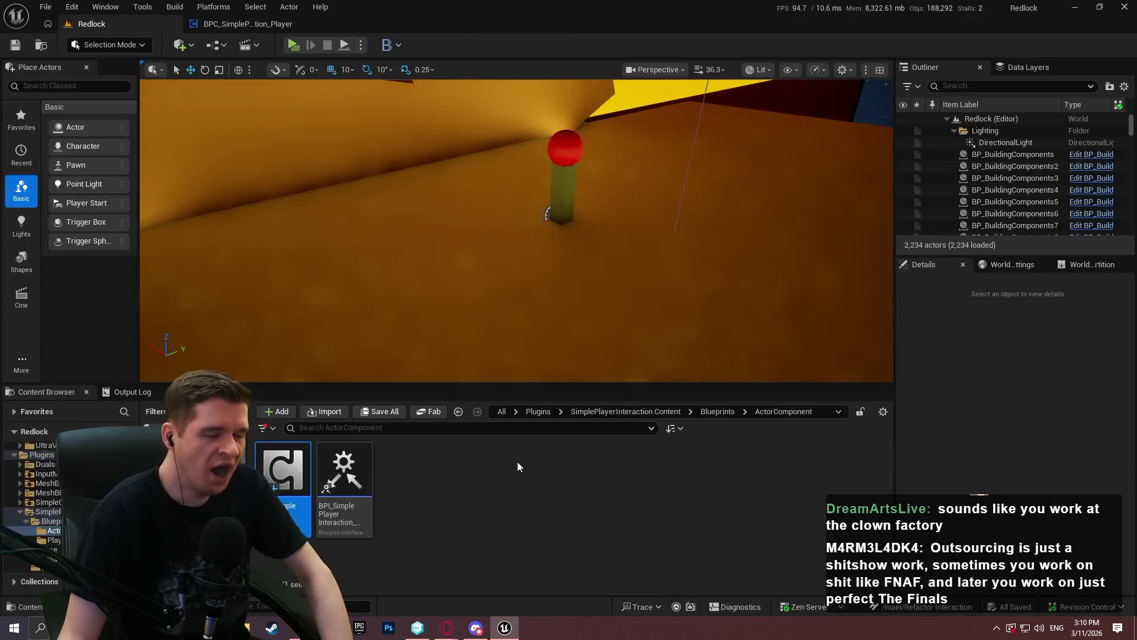
Step: Open ALS_AnimMan_CharacterBP from AdvancedLocomotionV4 > Blueprints > CharacterLogic
scroll(35, 504, "up", 2)
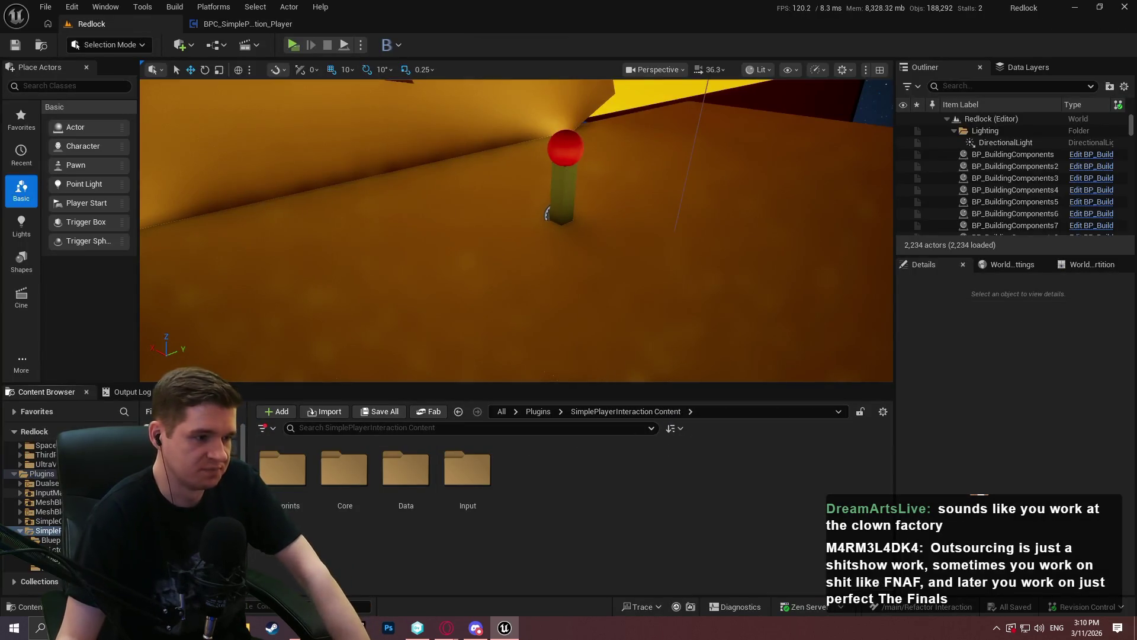
scroll(35, 504, "up", 5)
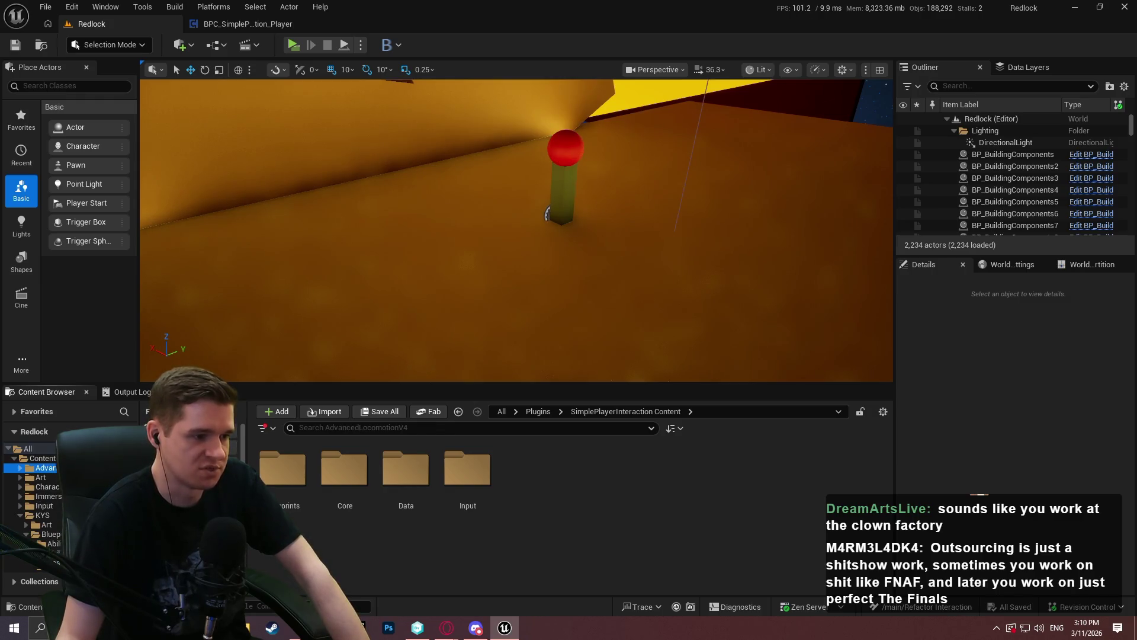
double_click(320, 468)
double_click(441, 468)
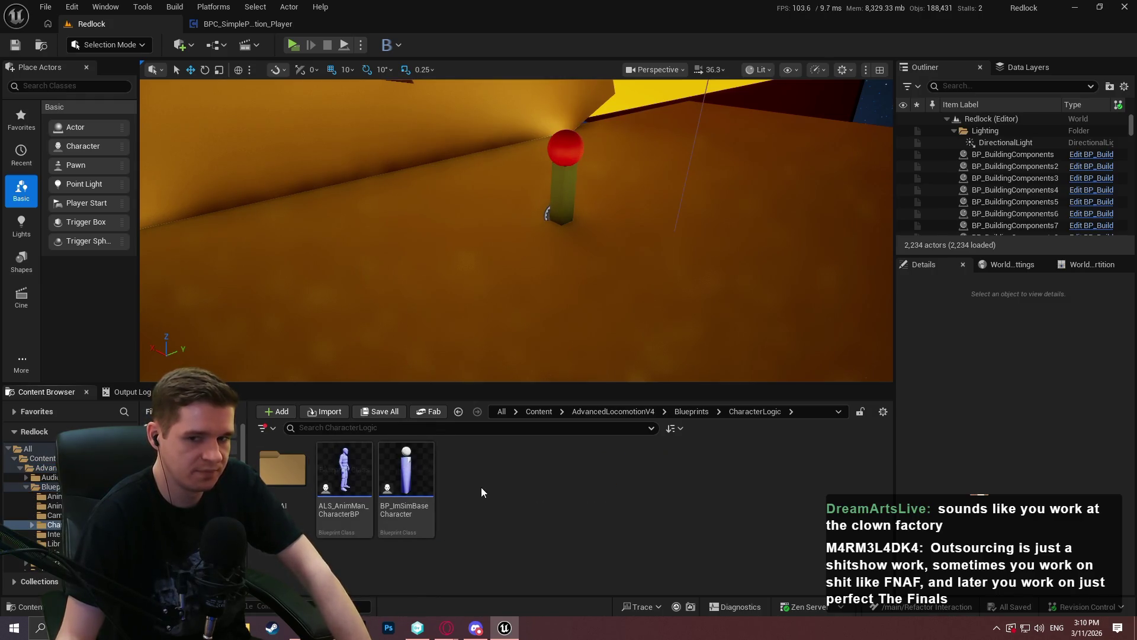
left_click(353, 518)
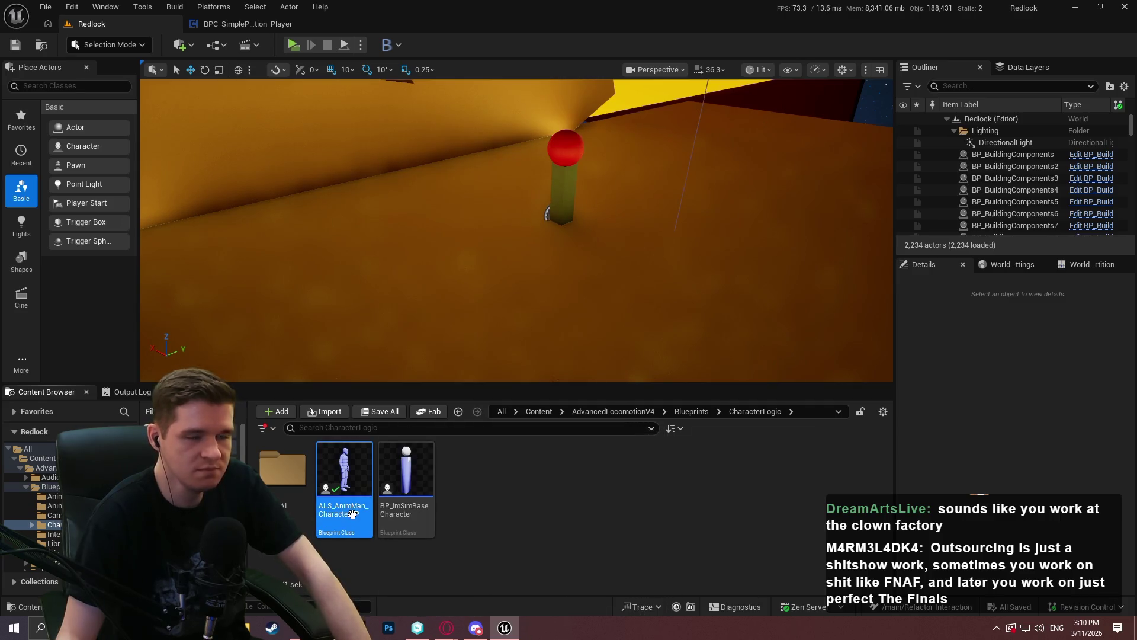
double_click(353, 515)
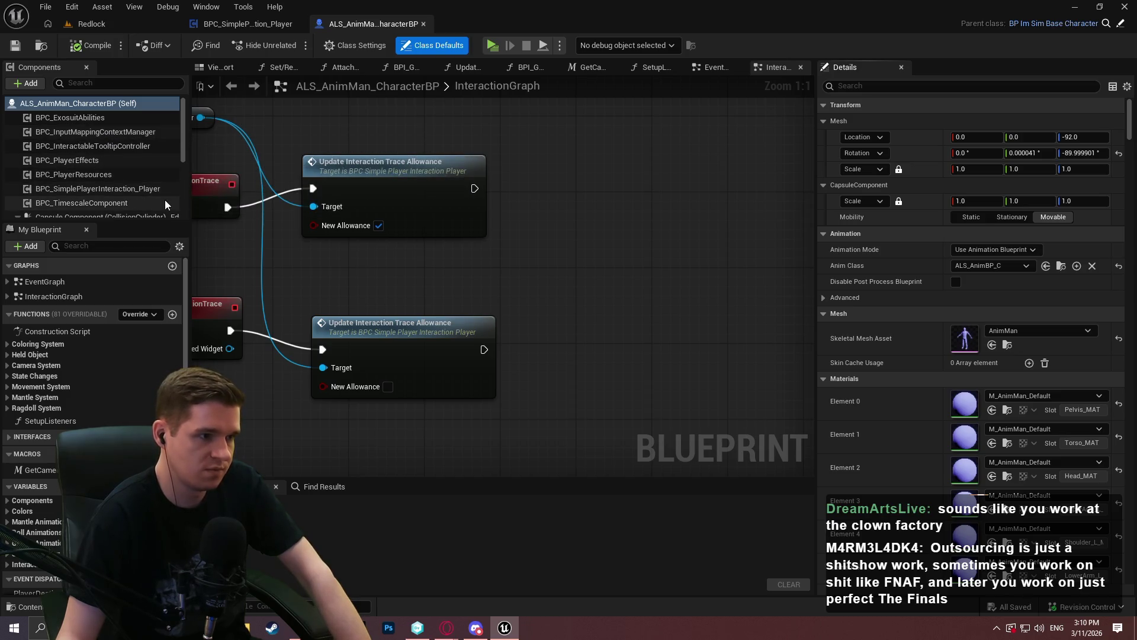
Step: Check the input mapping and tooltip components, then select BPC_SimplePlayerInteraction_Player
left_click(122, 131)
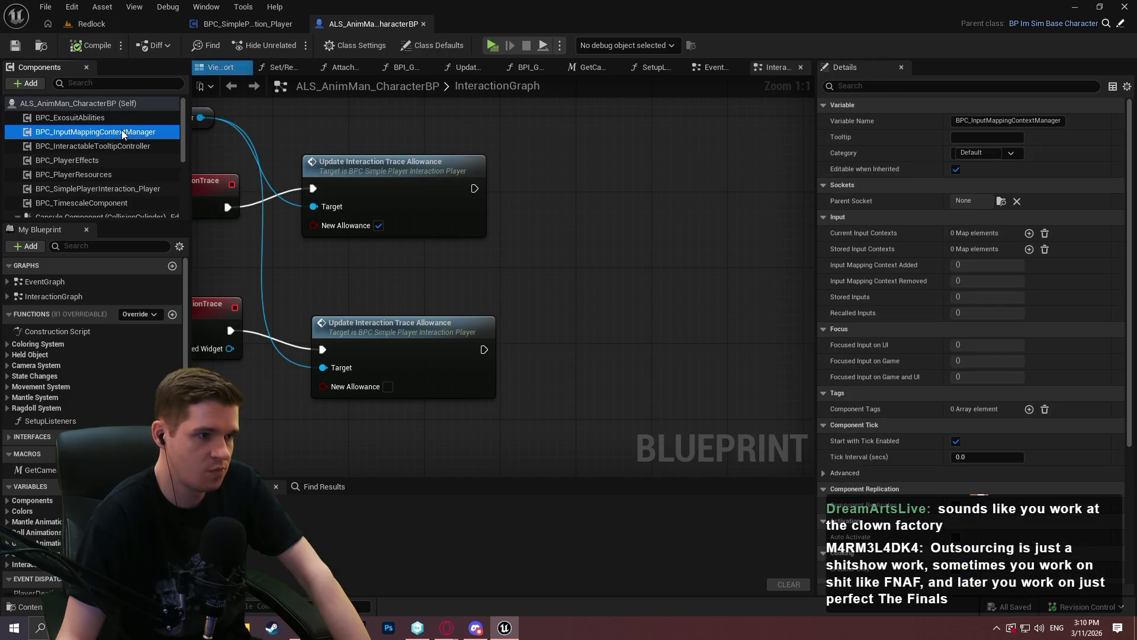
scroll(918, 281, "down", 2)
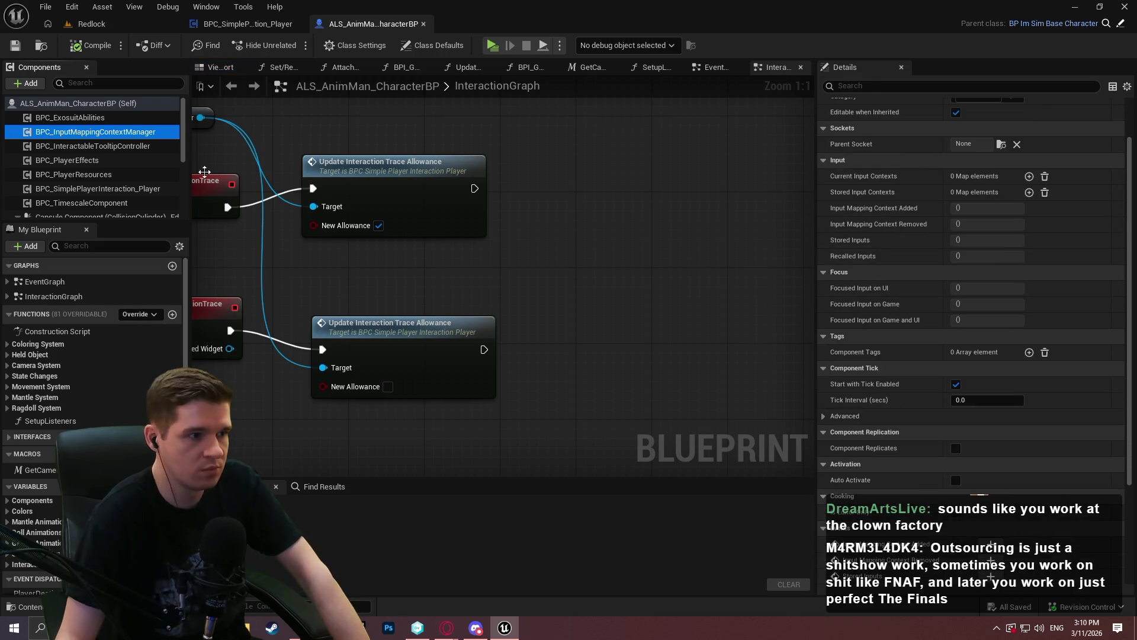
left_click(115, 145)
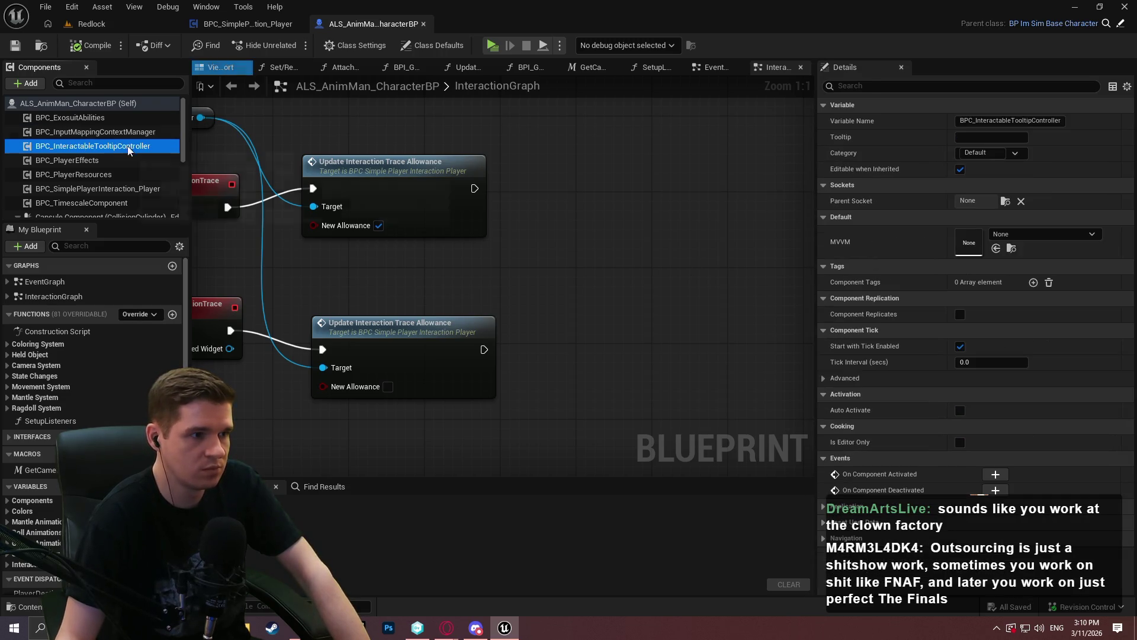
left_click(120, 189)
scroll(891, 260, "down", 5)
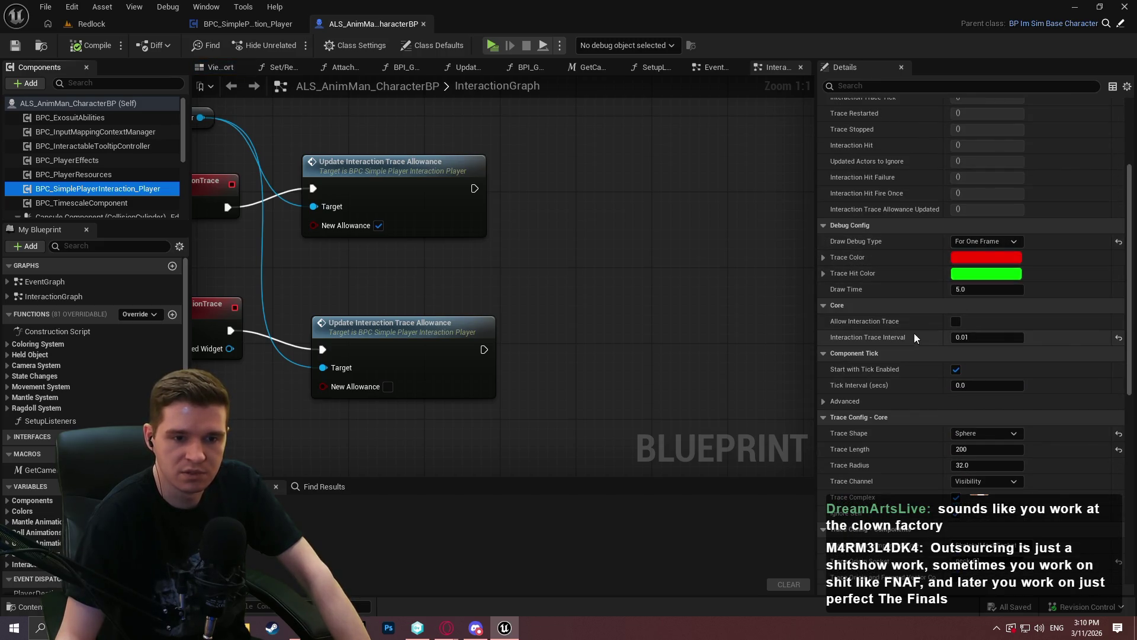
Step: Set Interaction Trace Interval to 0.2 and compile the character blueprint
left_click(993, 338)
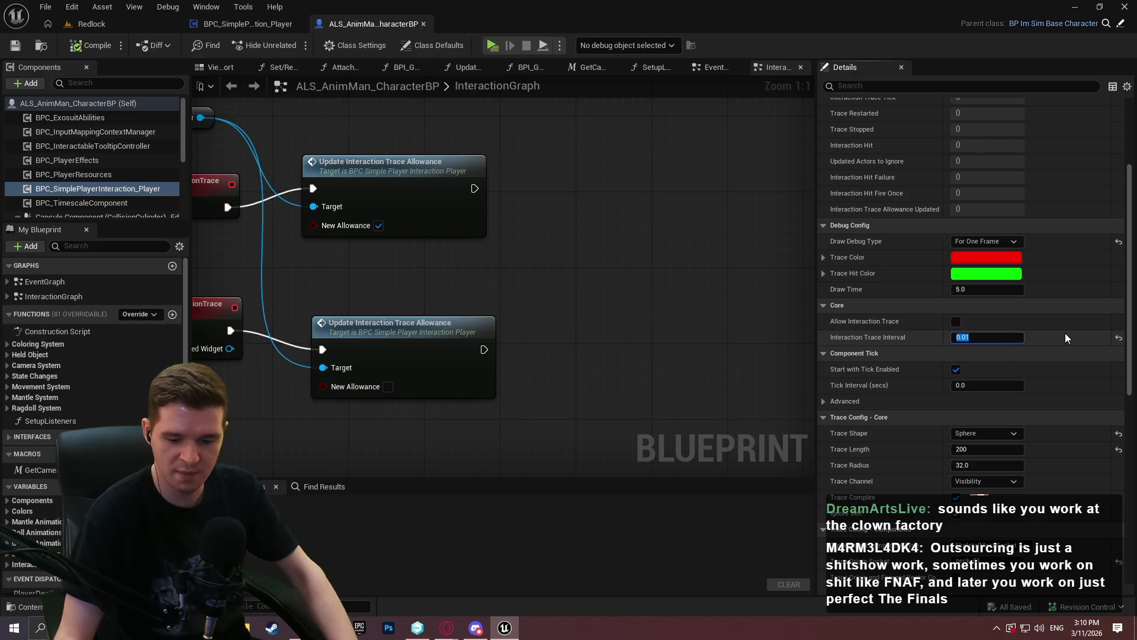
type("0.2")
key("Return")
left_click(98, 45)
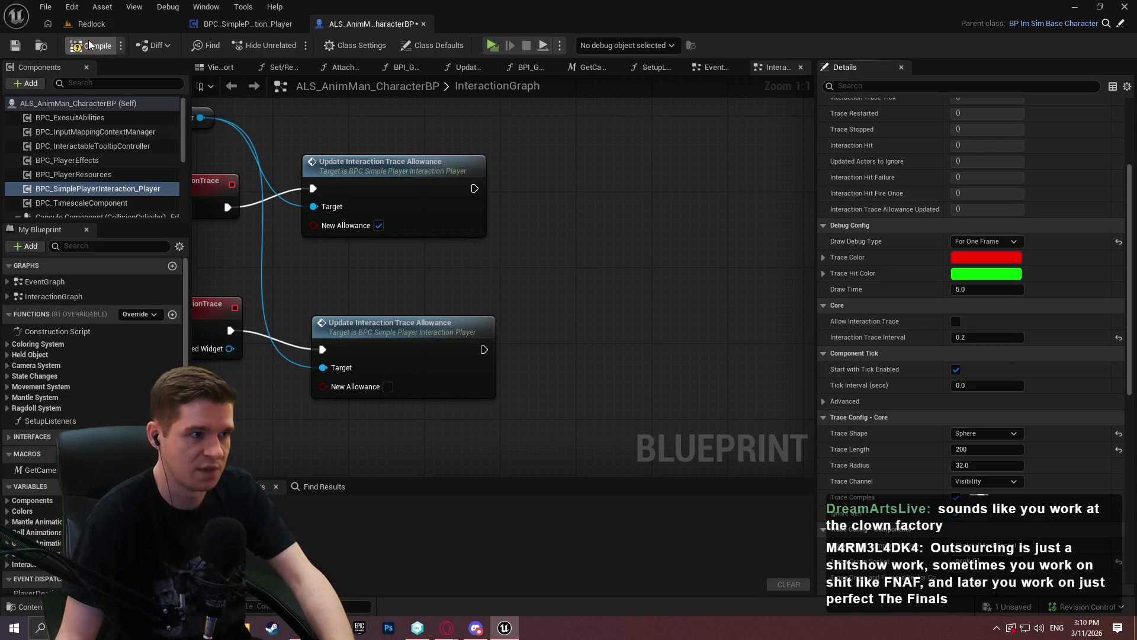
left_click(169, 24)
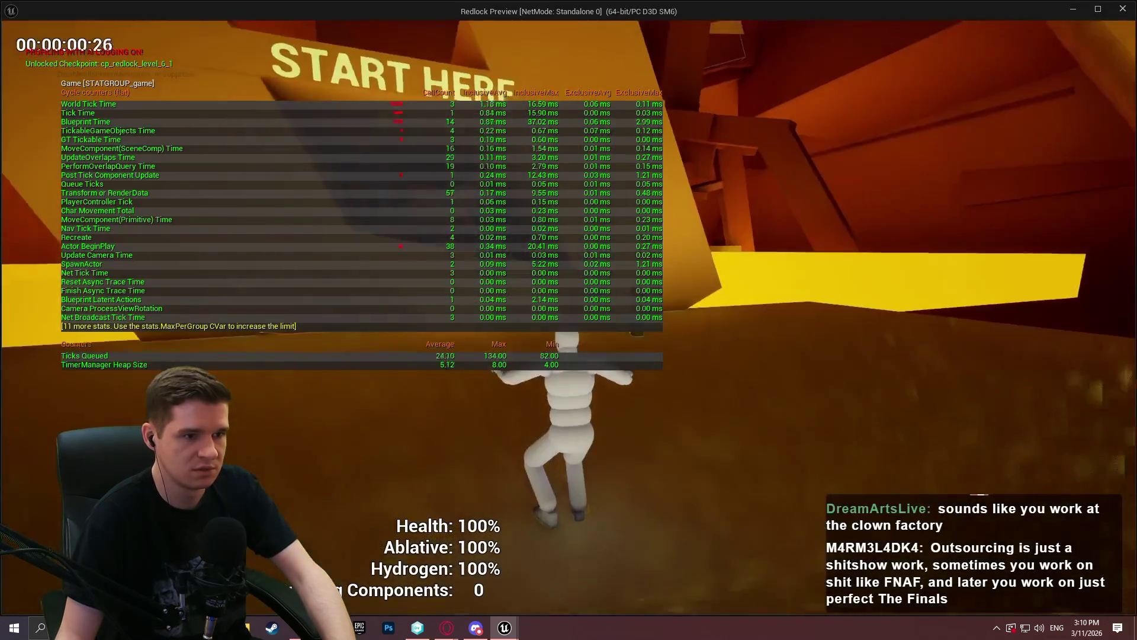
key("grave")
type("stat gam")
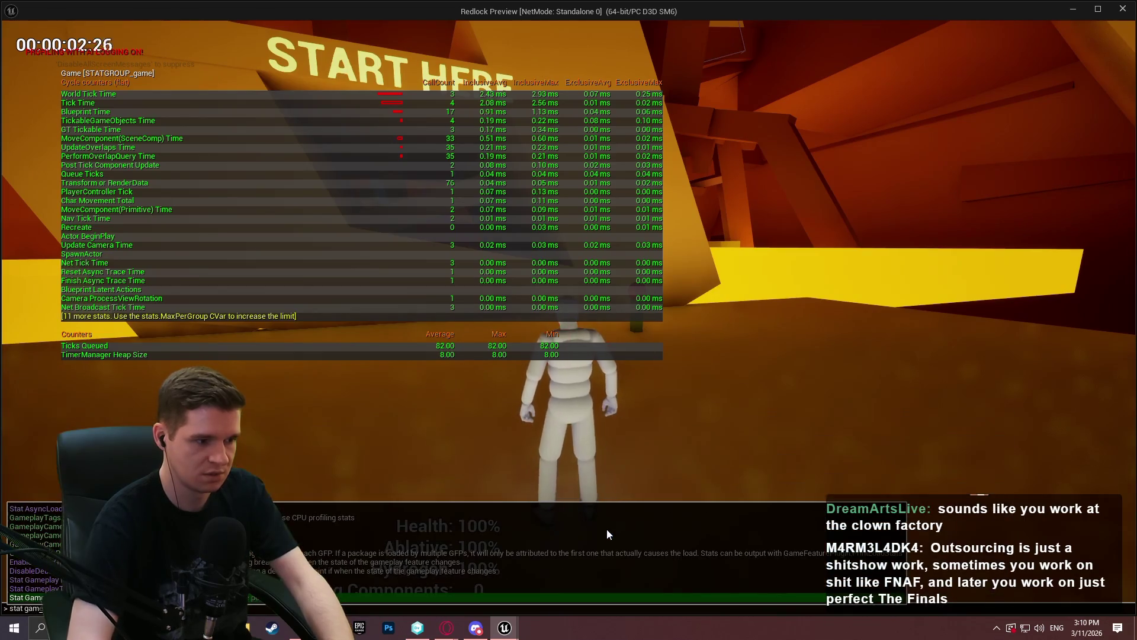
key("Return")
key("w")
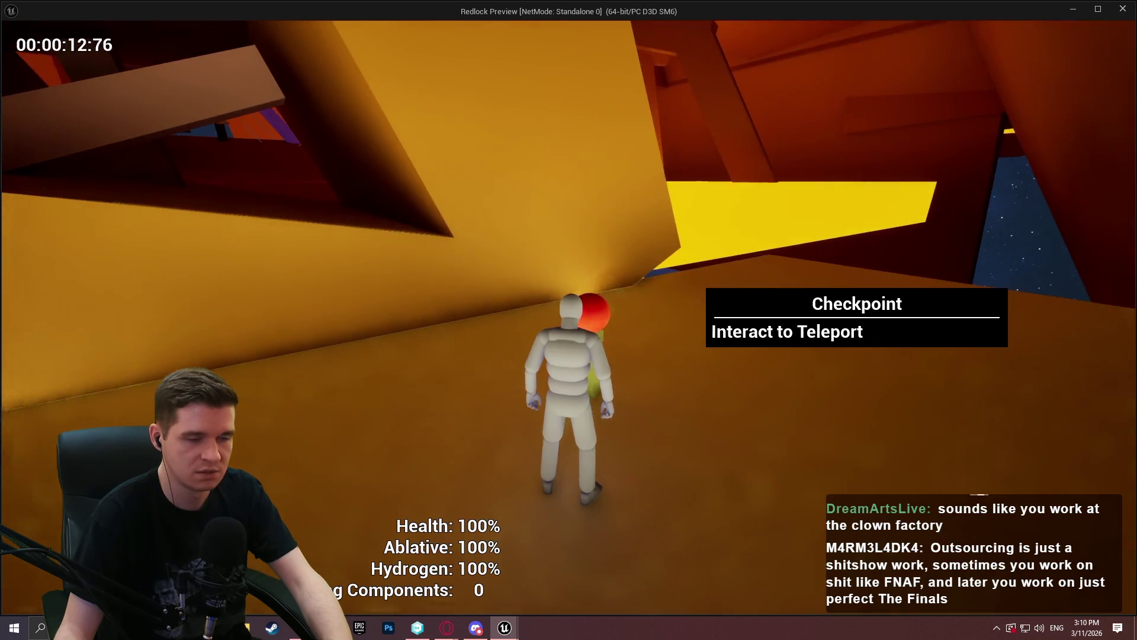
key("e")
key("w")
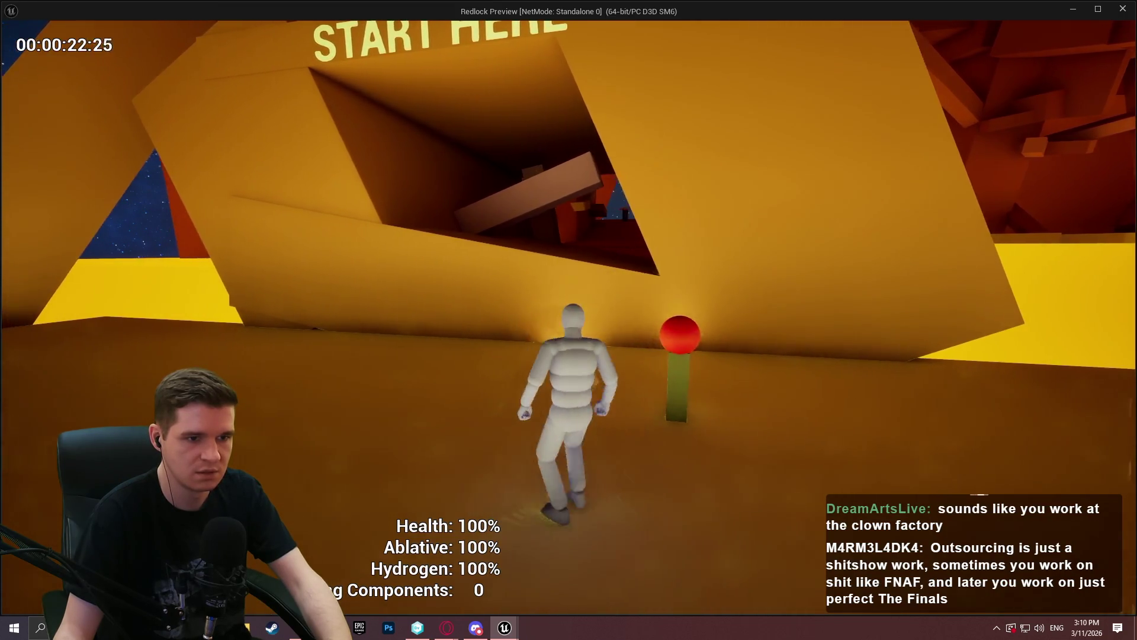
key("Escape")
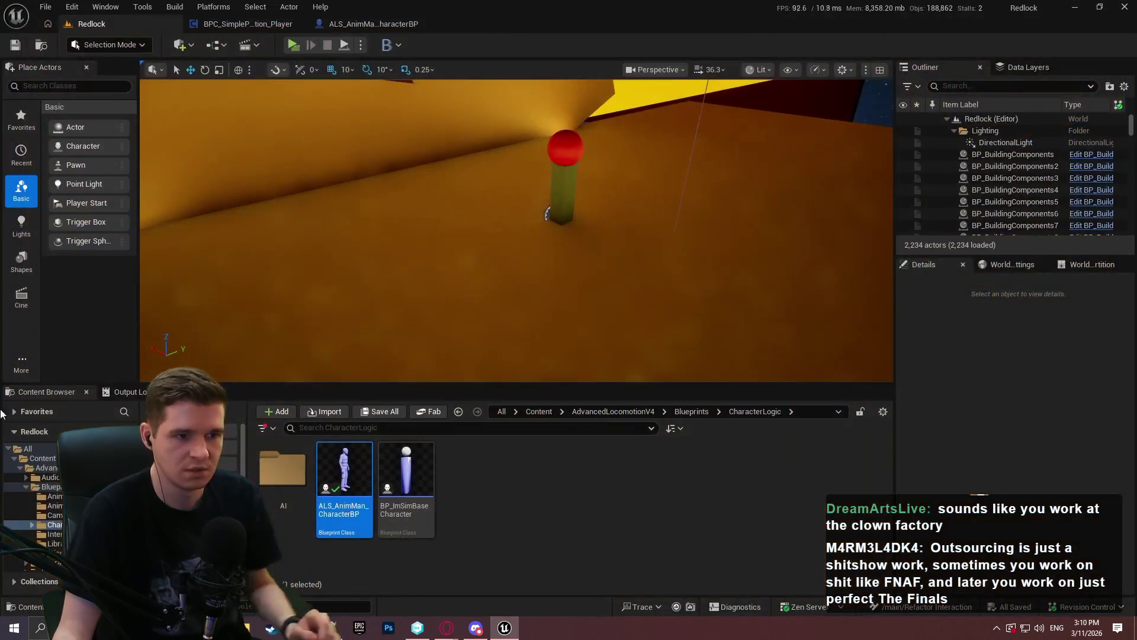
Step: In the Content Browser, browse Content > KYS > UI > MVVM and open MVVM_InteractableTooltip
left_click(254, 22)
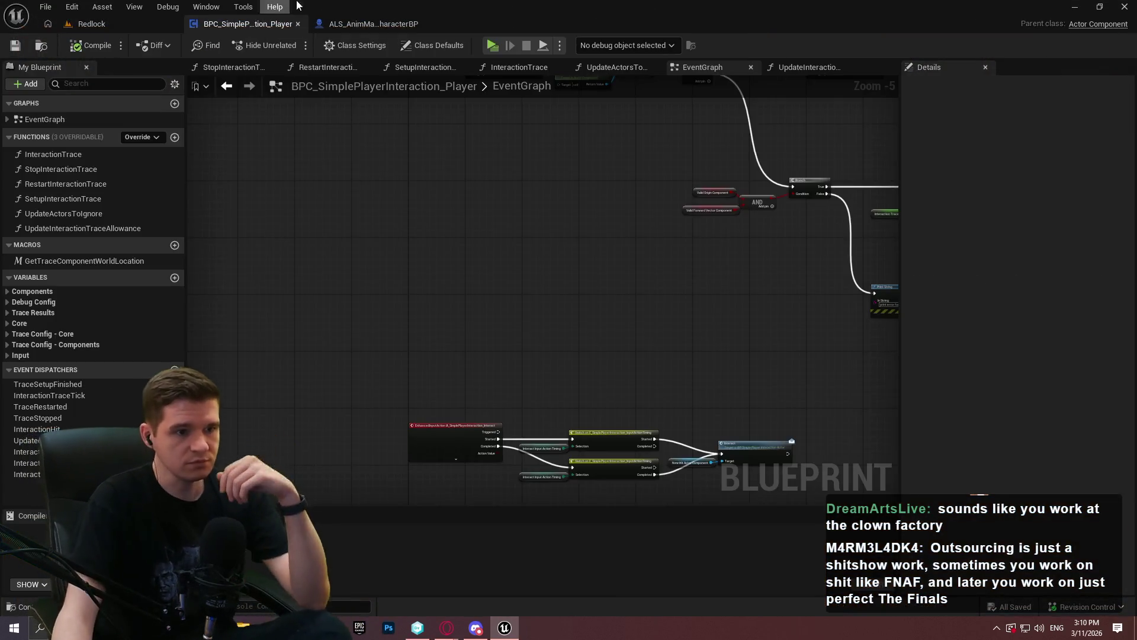
scroll(746, 202, "up", 3)
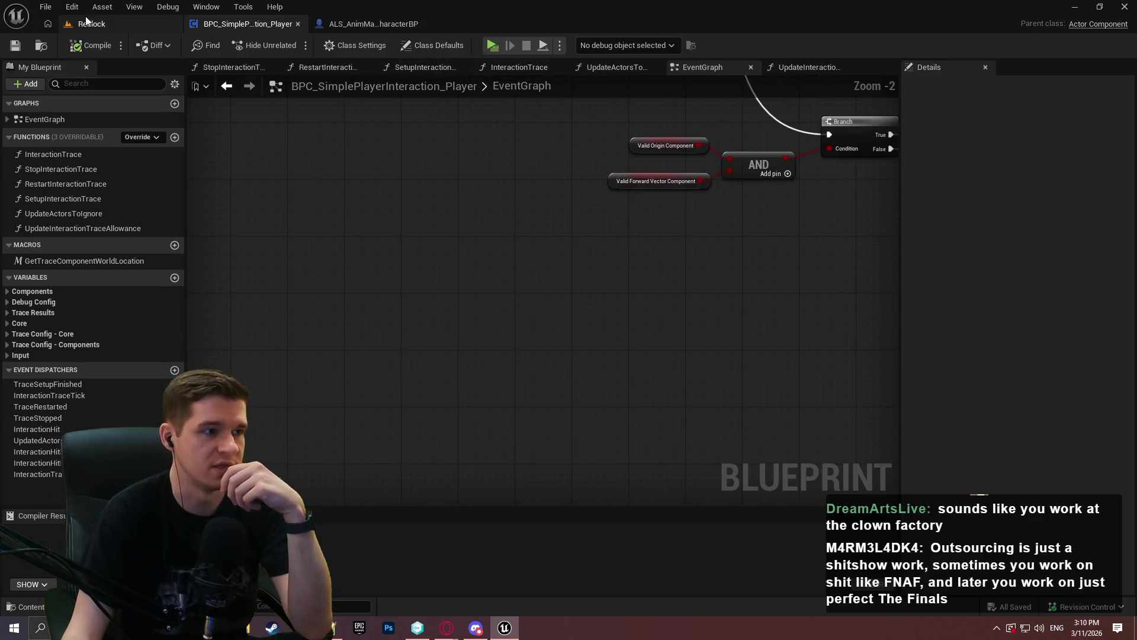
left_click(87, 22)
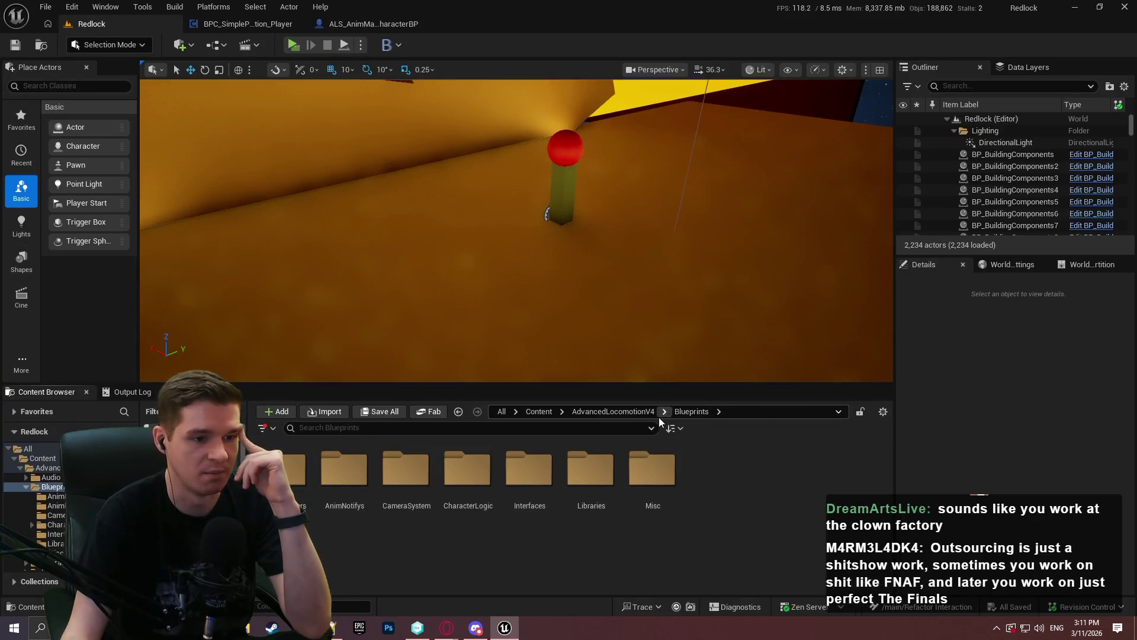
left_click(613, 411)
left_click(539, 412)
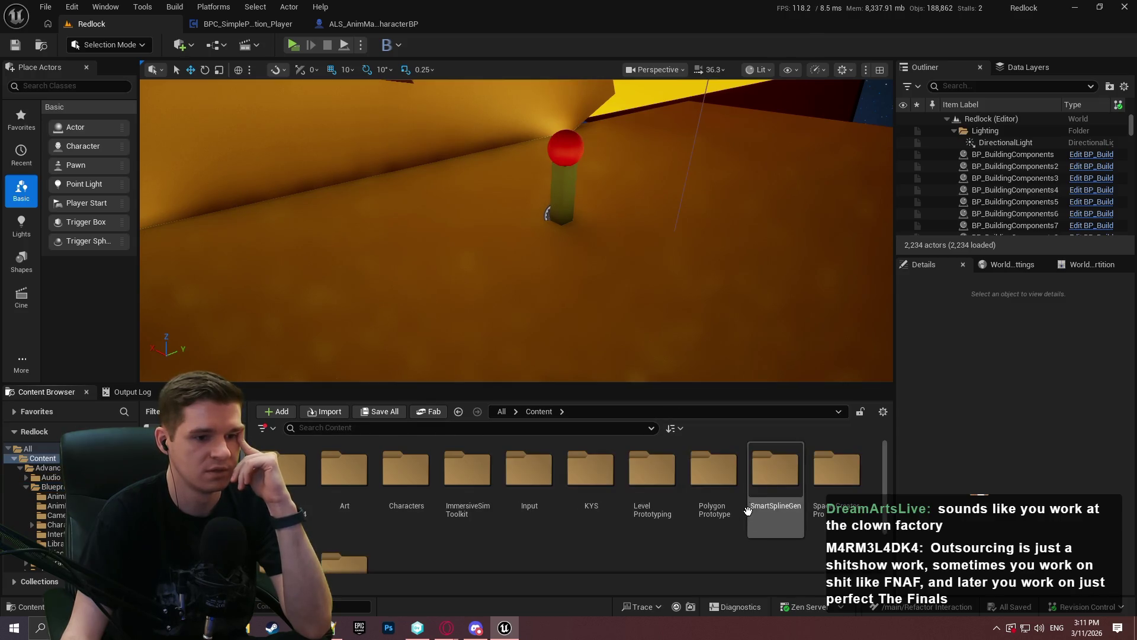
double_click(591, 470)
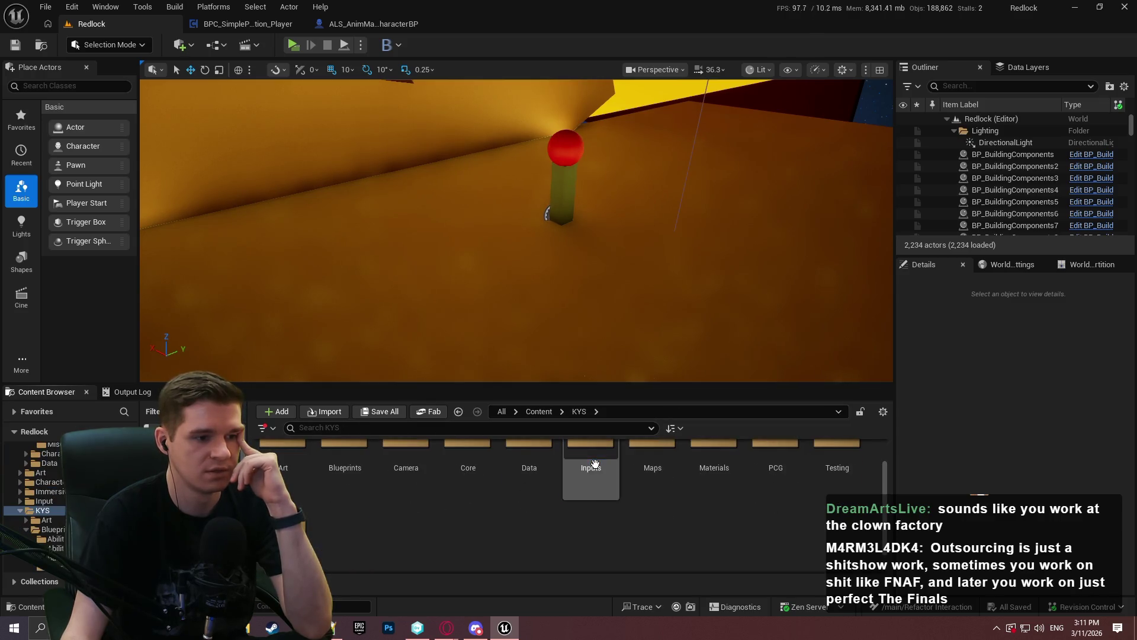
double_click(303, 525)
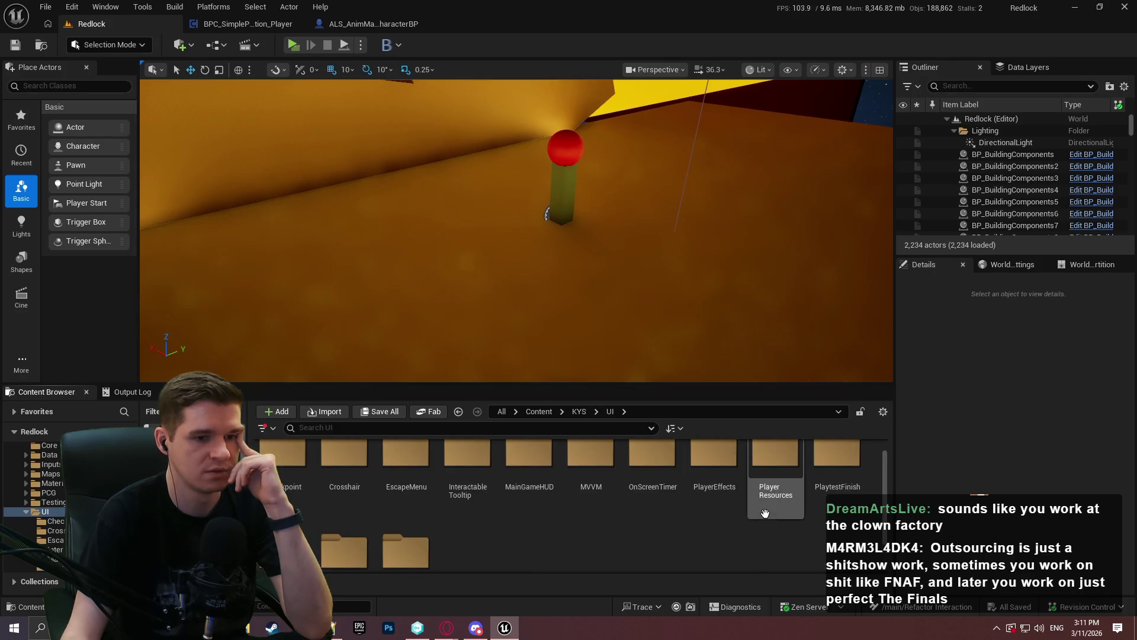
double_click(591, 492)
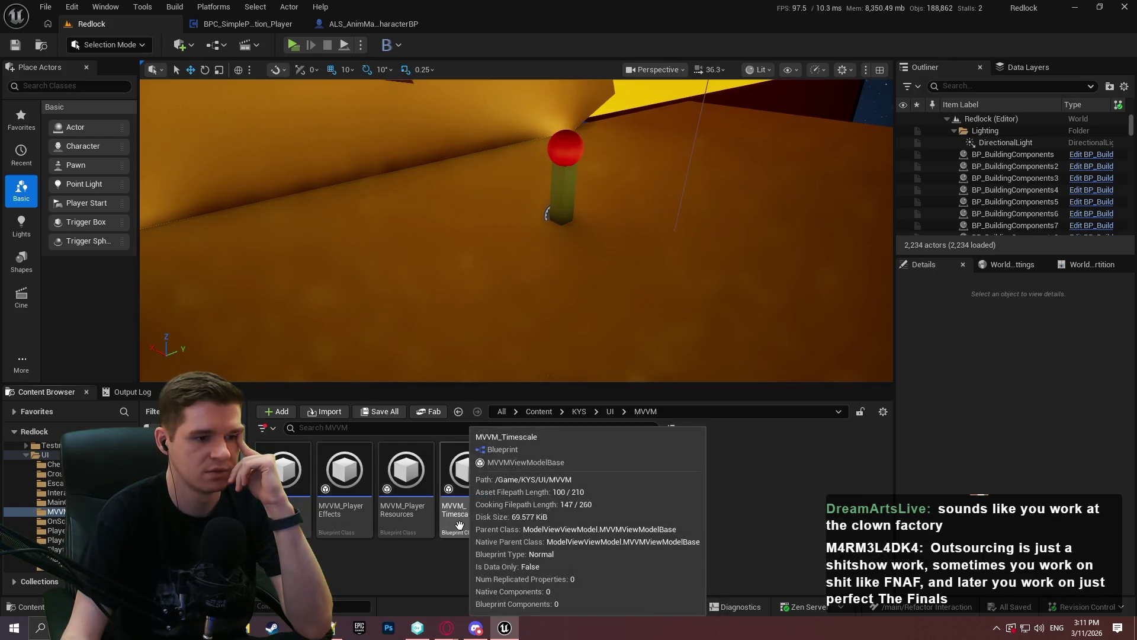
double_click(296, 474)
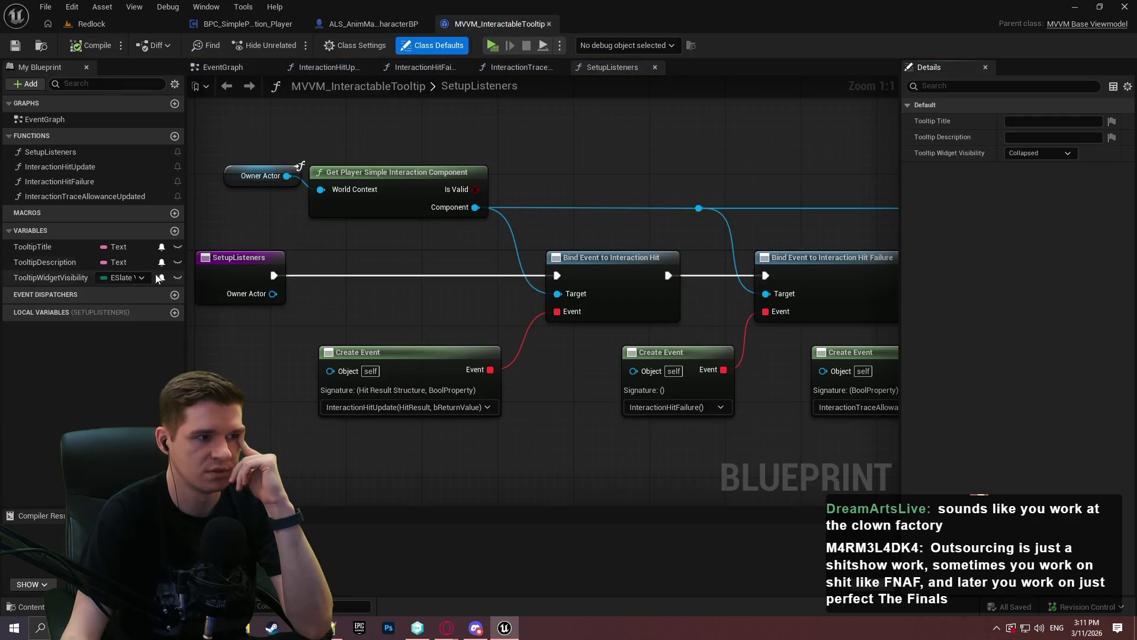
Step: Open the InteractionTraceAllowanceUpdated graph, then add and remove an Interaction Hit Update call
double_click(101, 197)
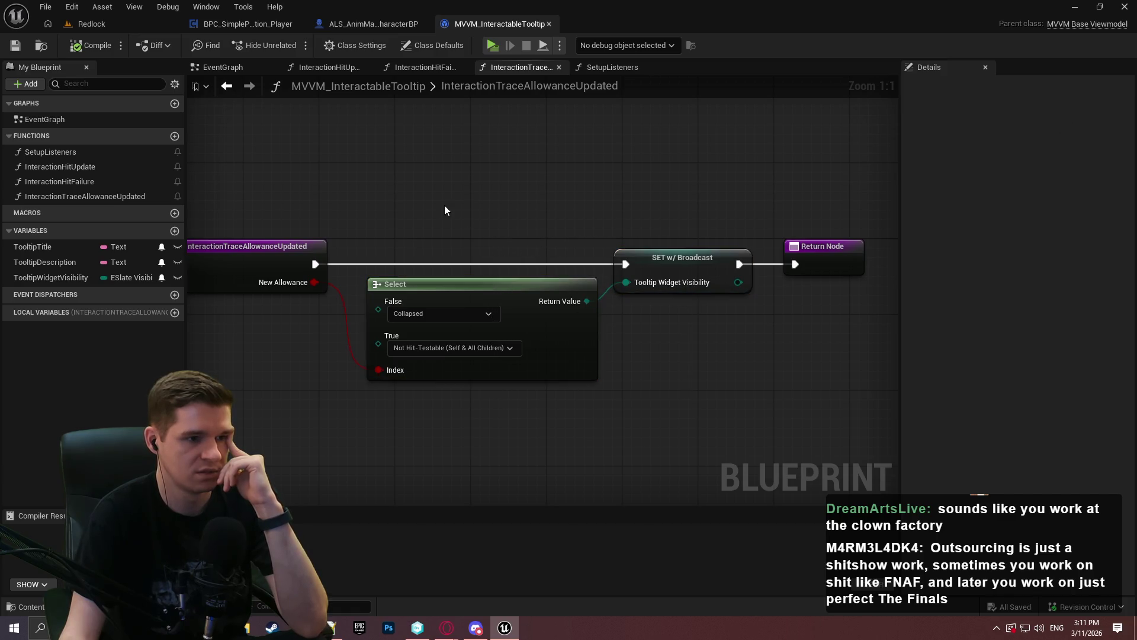
left_click_drag(436, 201, 545, 208)
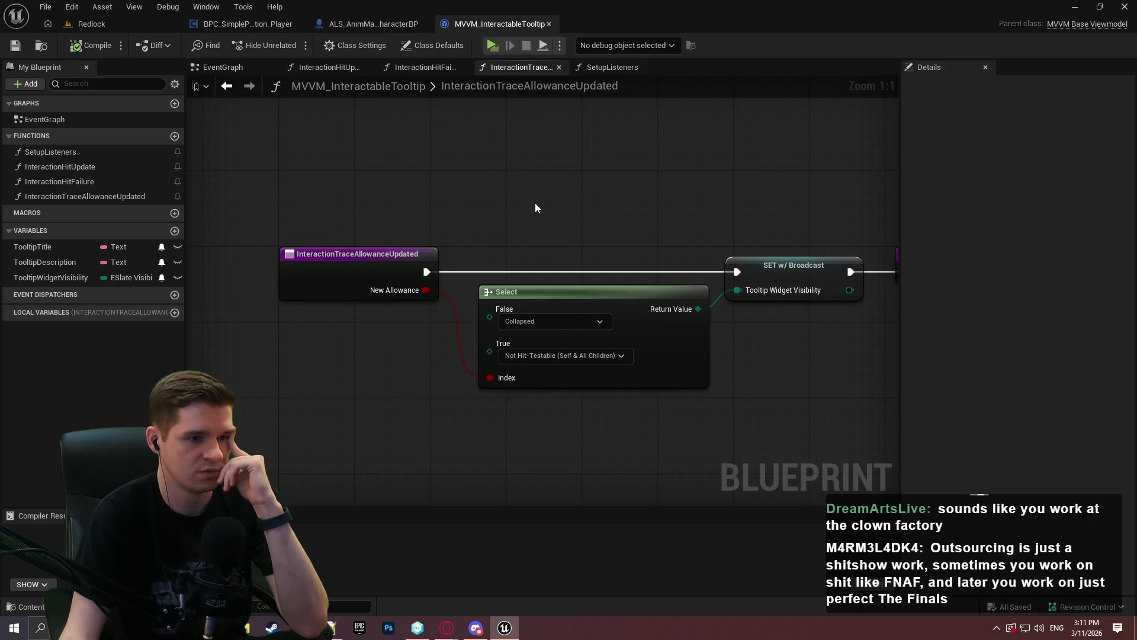
left_click_drag(535, 203, 490, 192)
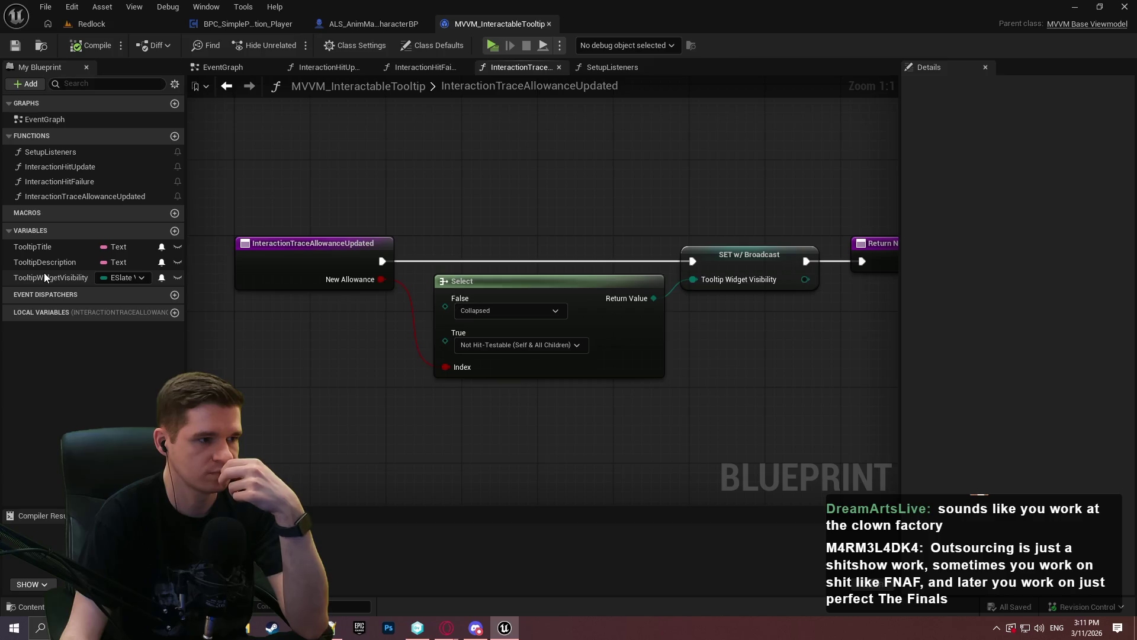
mouse_move(51, 166)
left_mouse_down()
mouse_move(381, 369)
mouse_move(280, 370)
left_mouse_up()
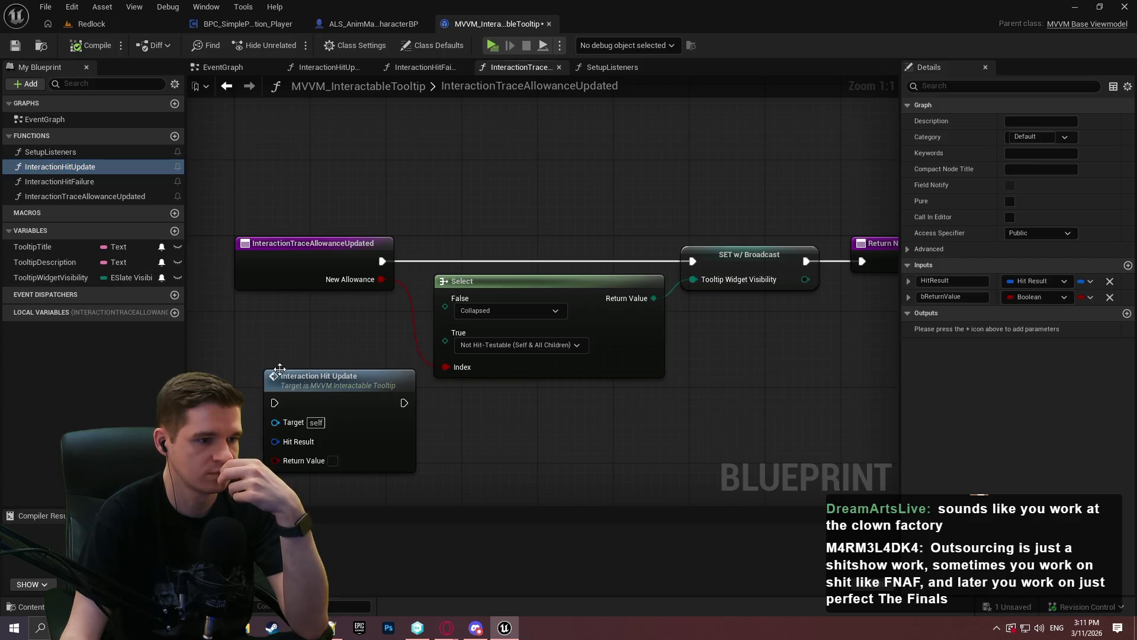
left_click(326, 422)
key("Delete")
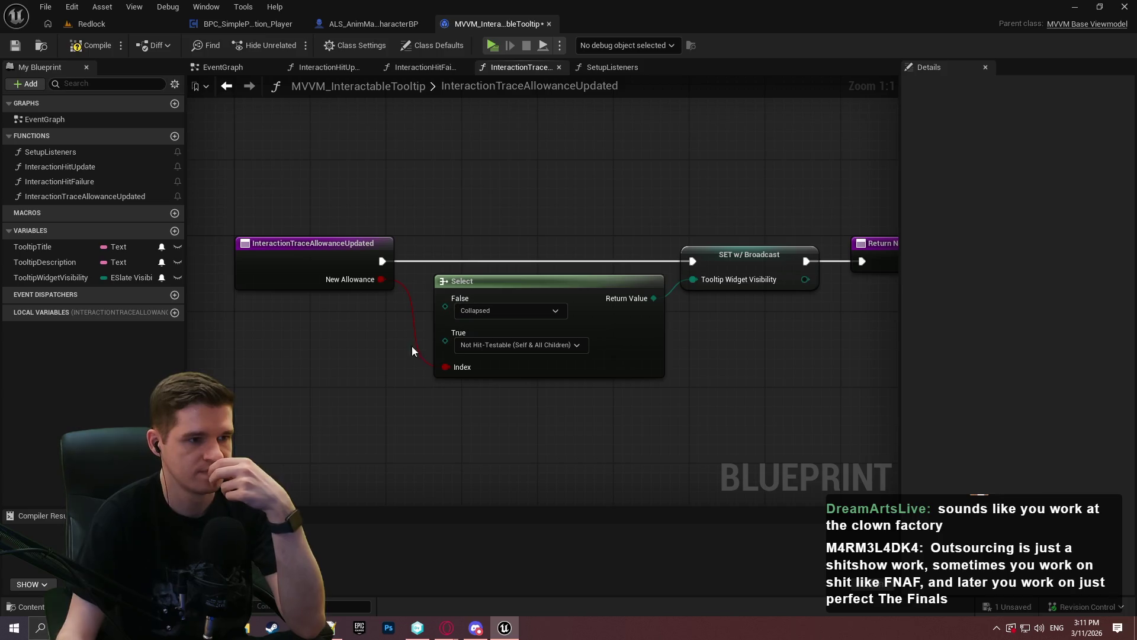
Step: Compile the tooltip viewmodel, briefly run the Redlock preview, then stop it
left_click(97, 47)
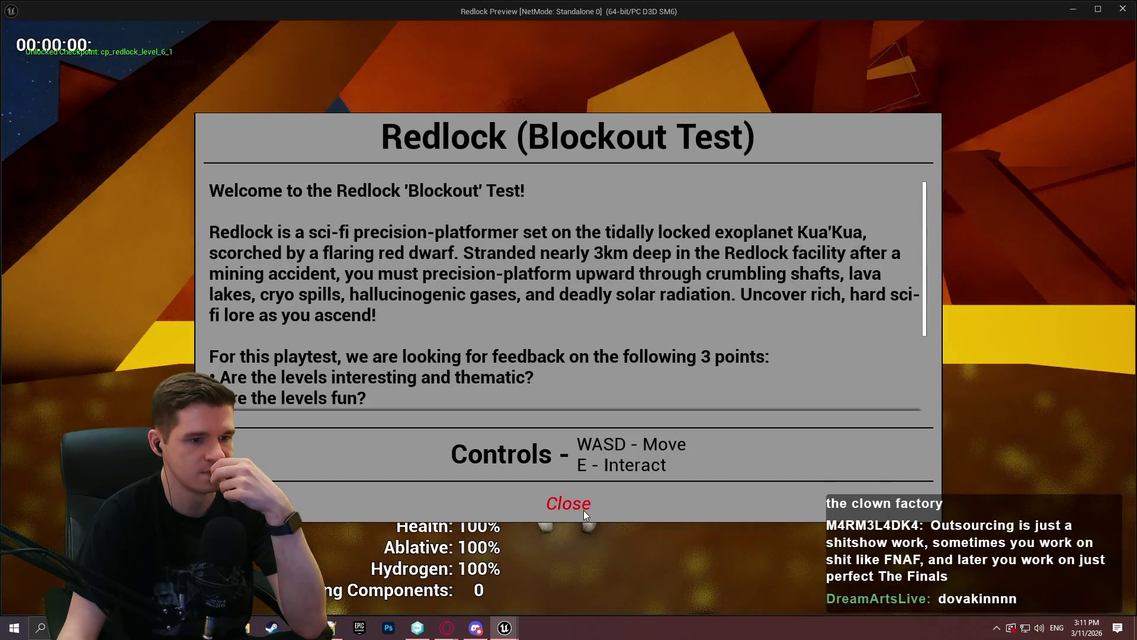
left_click(581, 508)
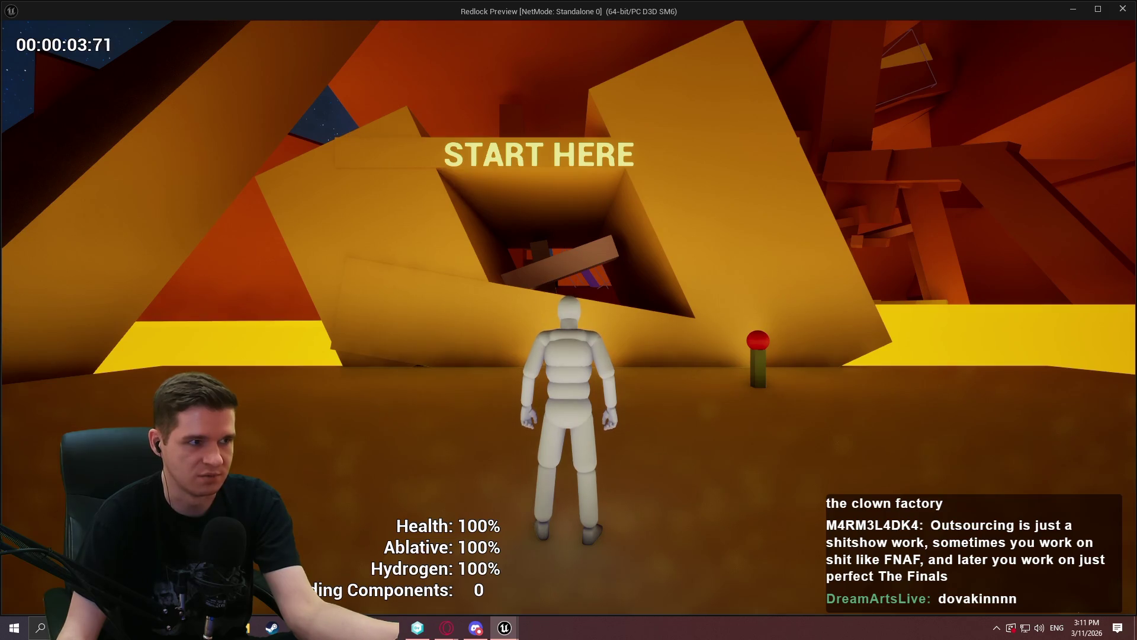
key("Escape")
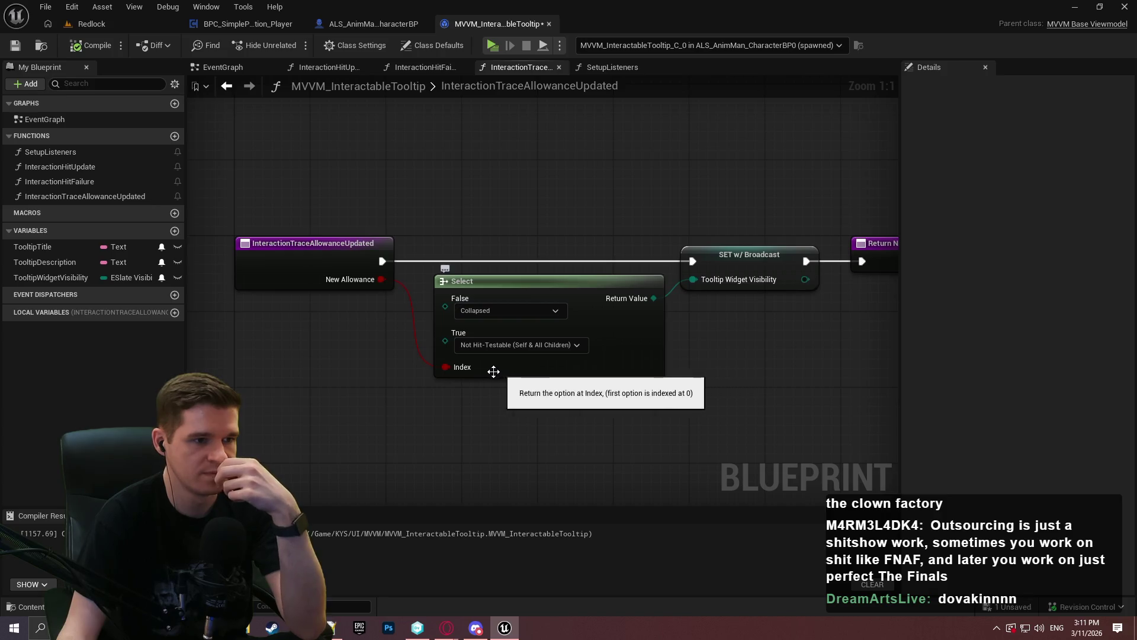
Step: Break the InteractionTraceAllowanceUpdated entry's exec link to SET w/ Broadcast
right_click(313, 267)
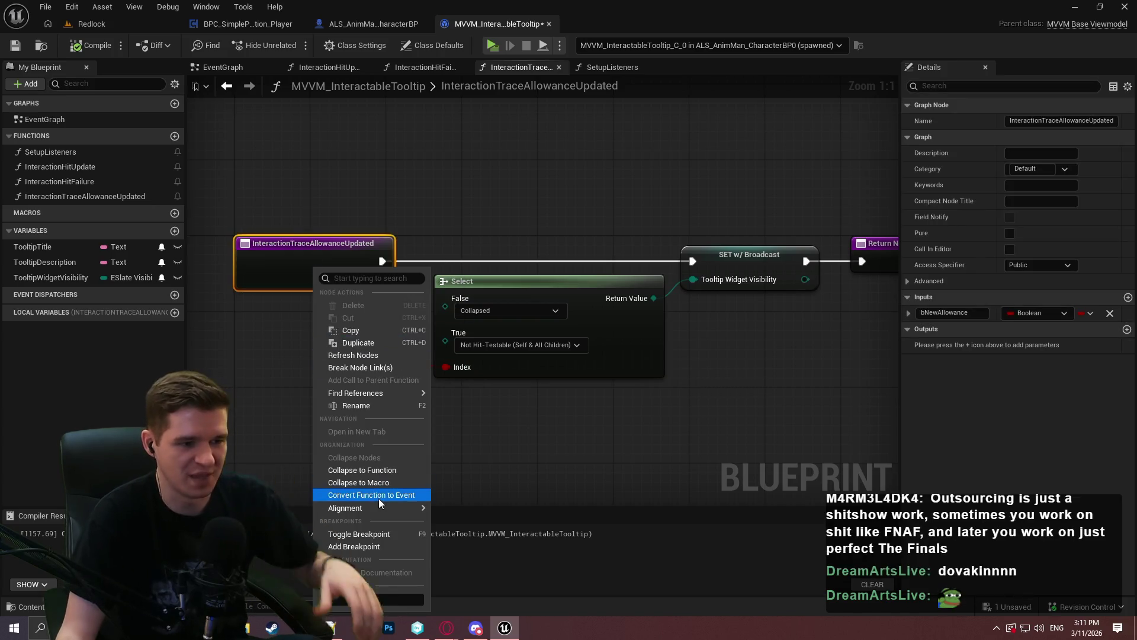
mouse_move(379, 508)
left_click(664, 444)
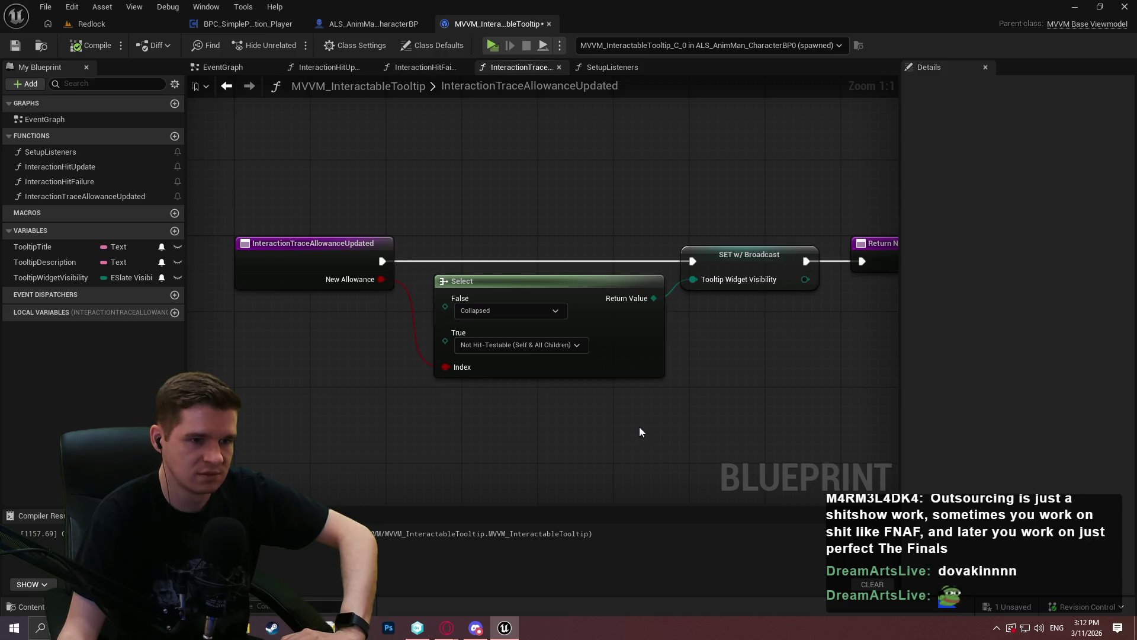
left_click(382, 261, "alt")
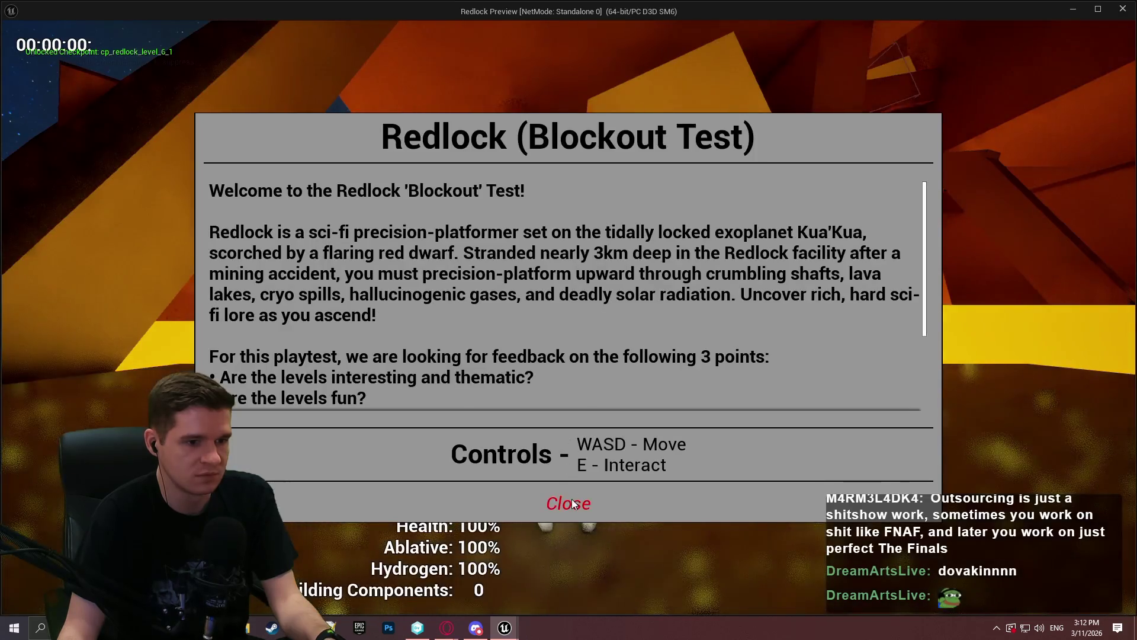
Step: Unlock all checkpoints from the pause menu and teleport to a geothermal checkpoint
left_click(569, 503)
key("w")
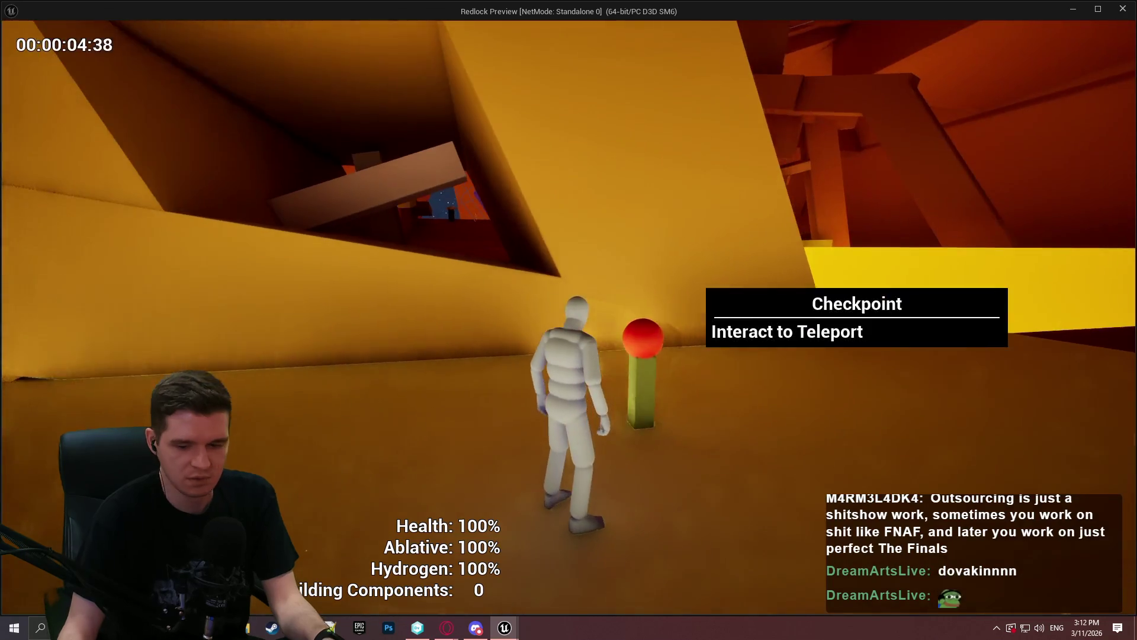
key("Escape")
left_click(551, 358)
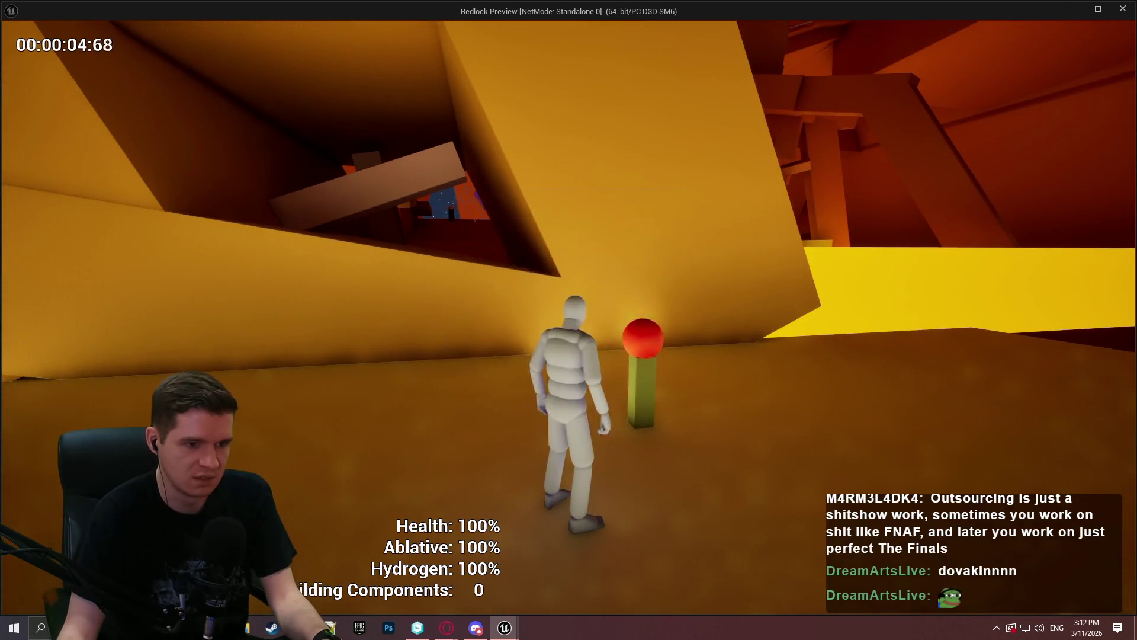
key("e")
left_click(870, 368)
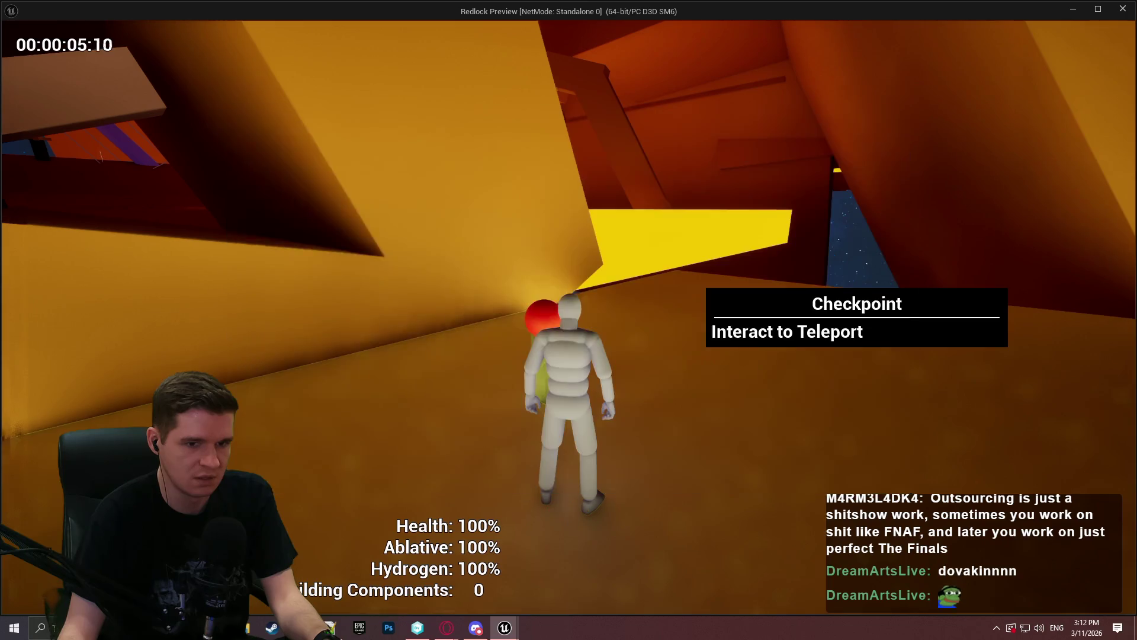
key("e")
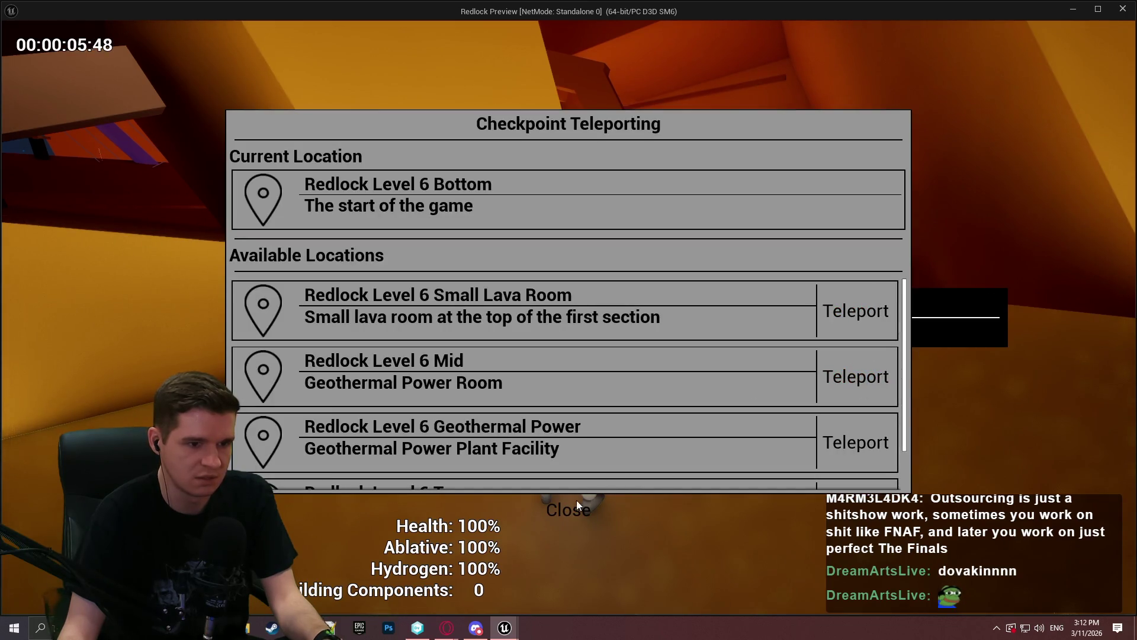
left_click(577, 506)
key("e")
left_click(569, 510)
key("e")
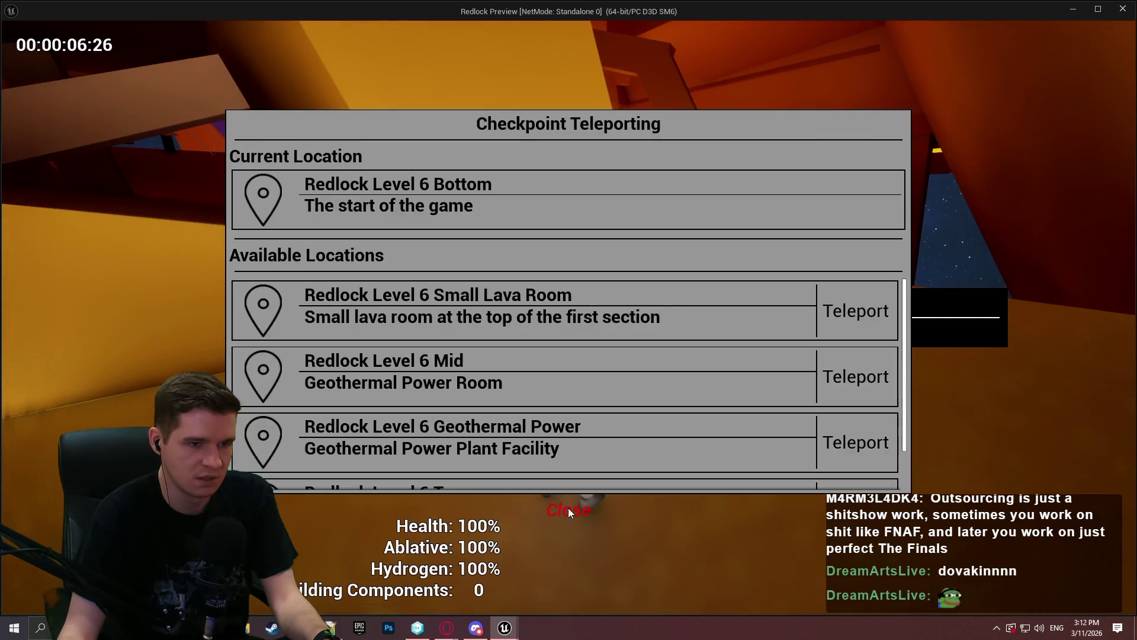
left_click(567, 508)
key("e")
left_click(820, 402)
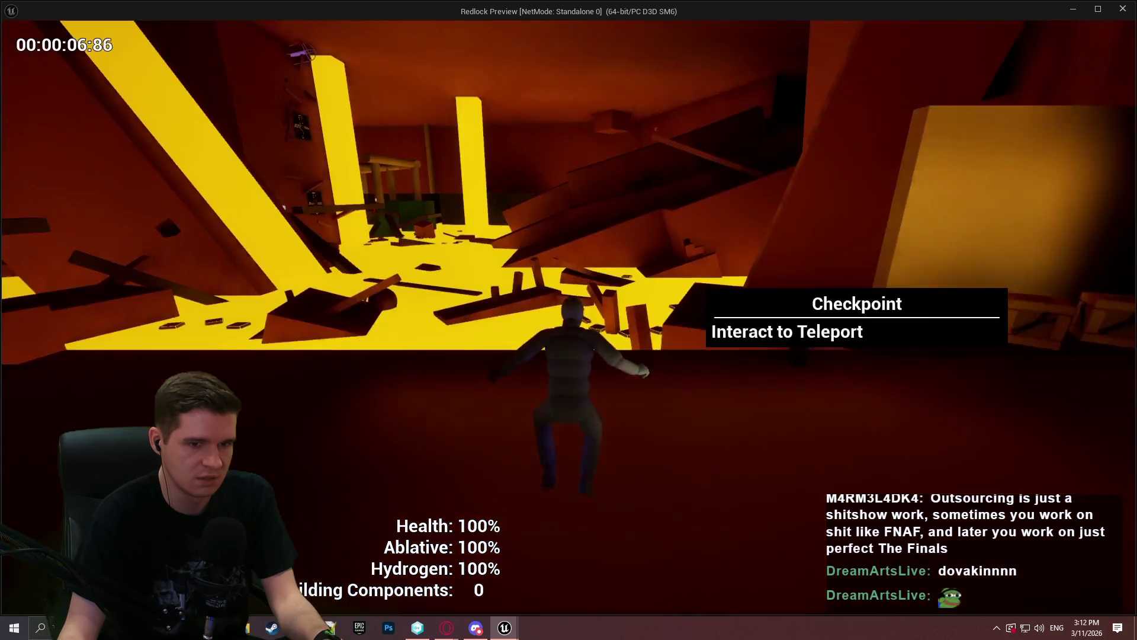
Step: Collect building components, build the ablative and health restoration stations, then exit
key("w")
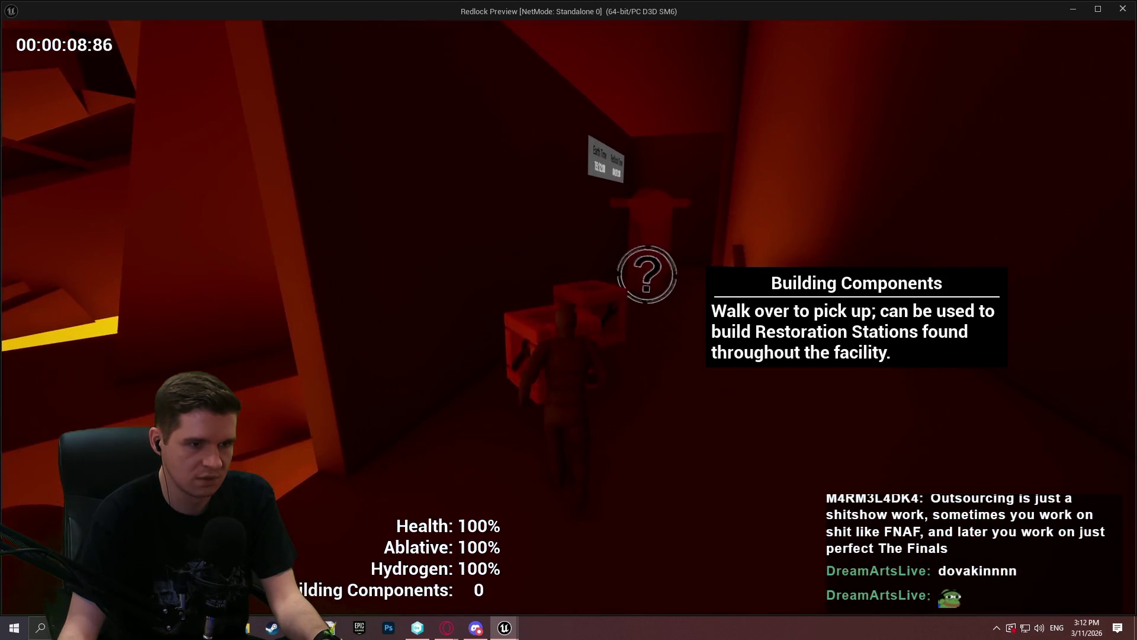
key("w")
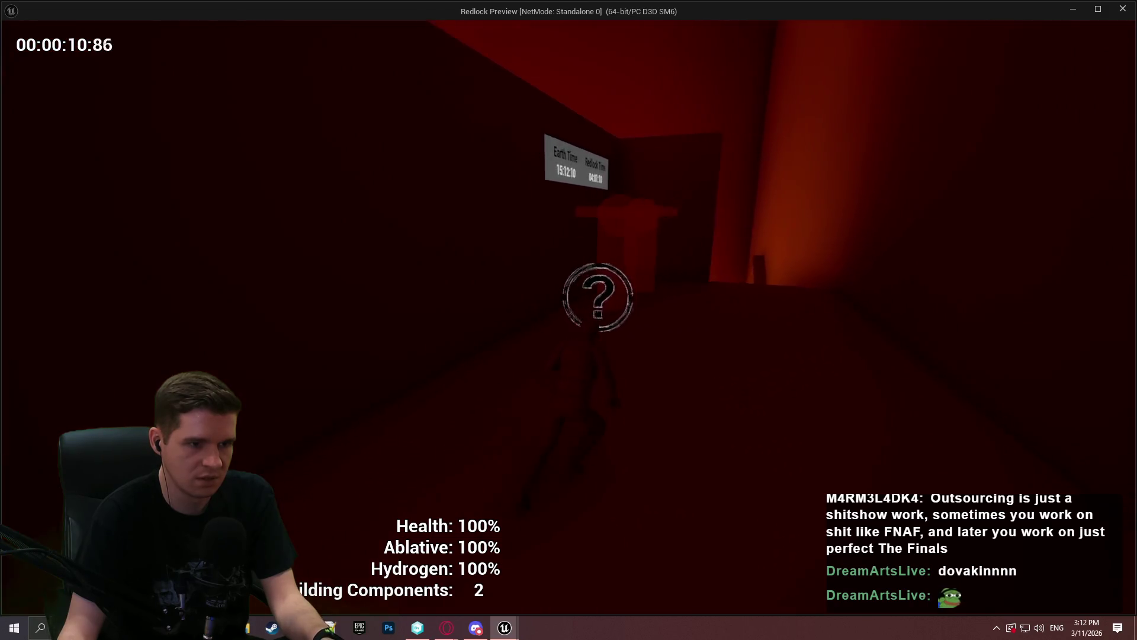
key("w")
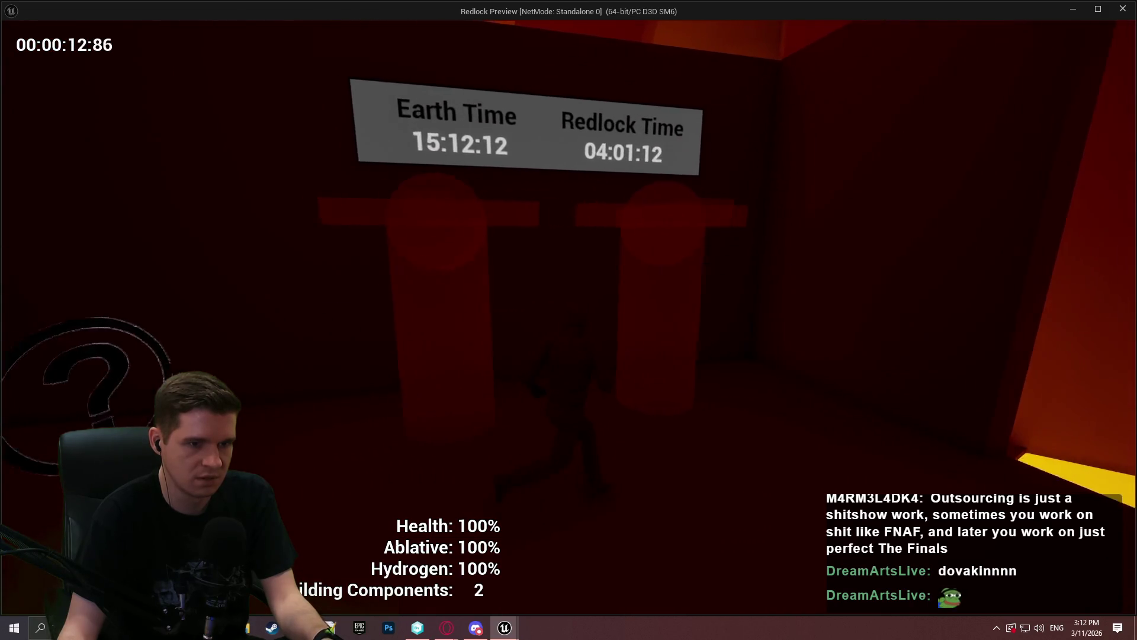
key("w")
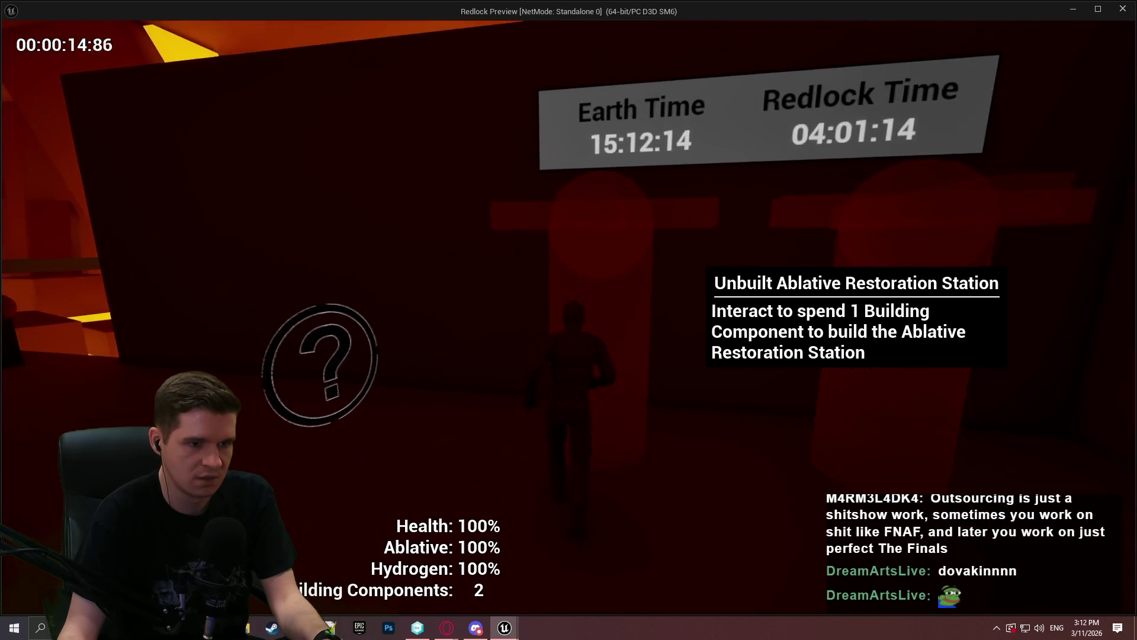
key("e")
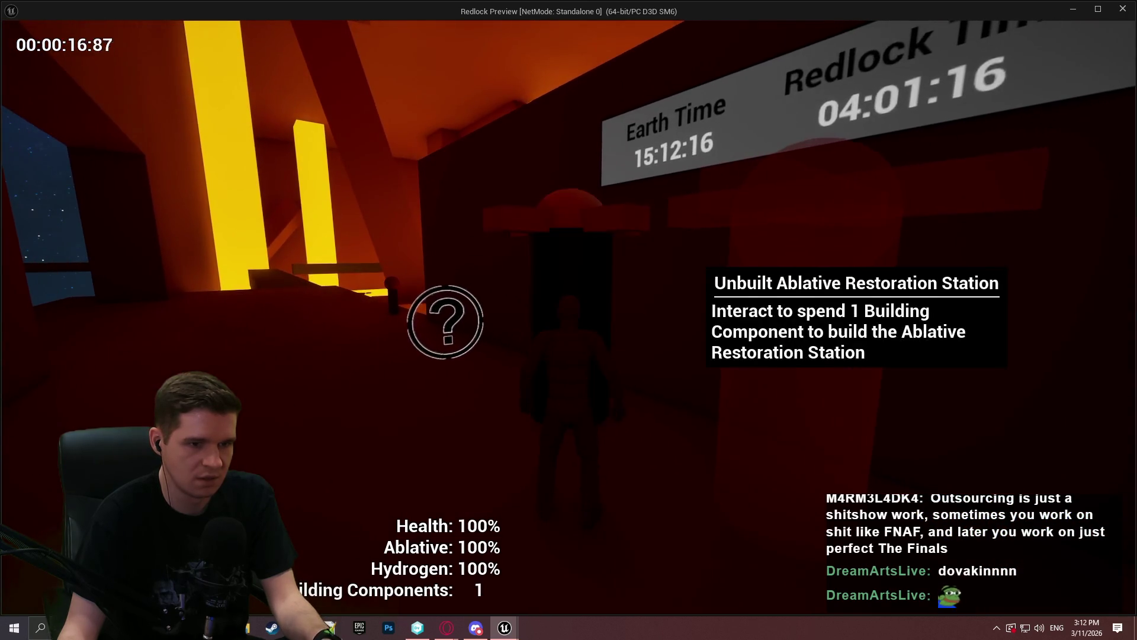
key("e")
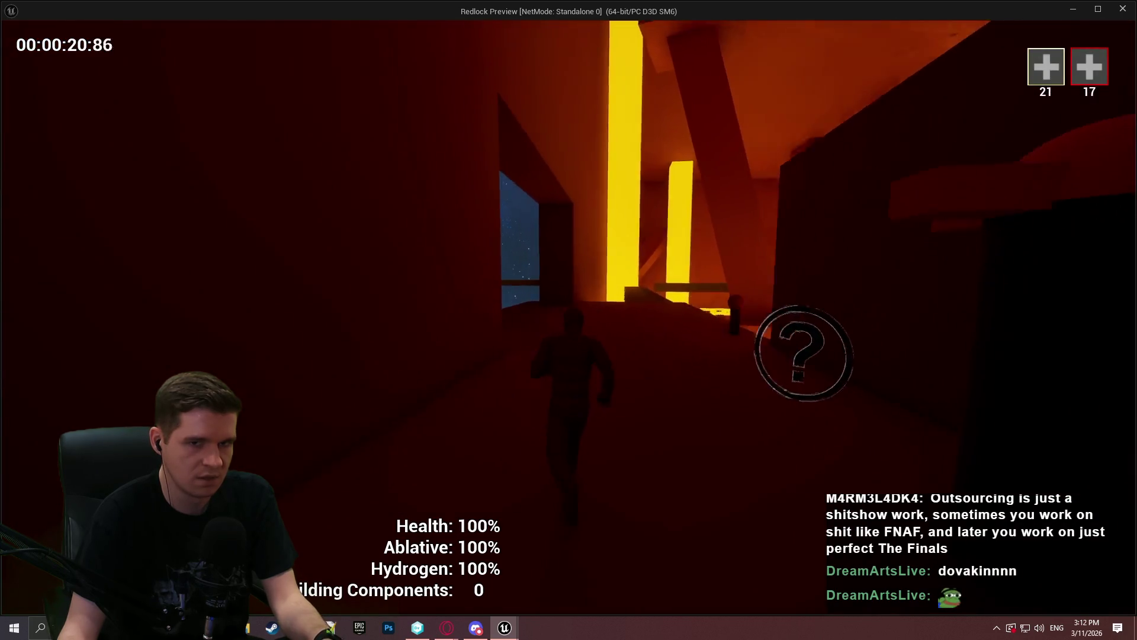
key("Escape")
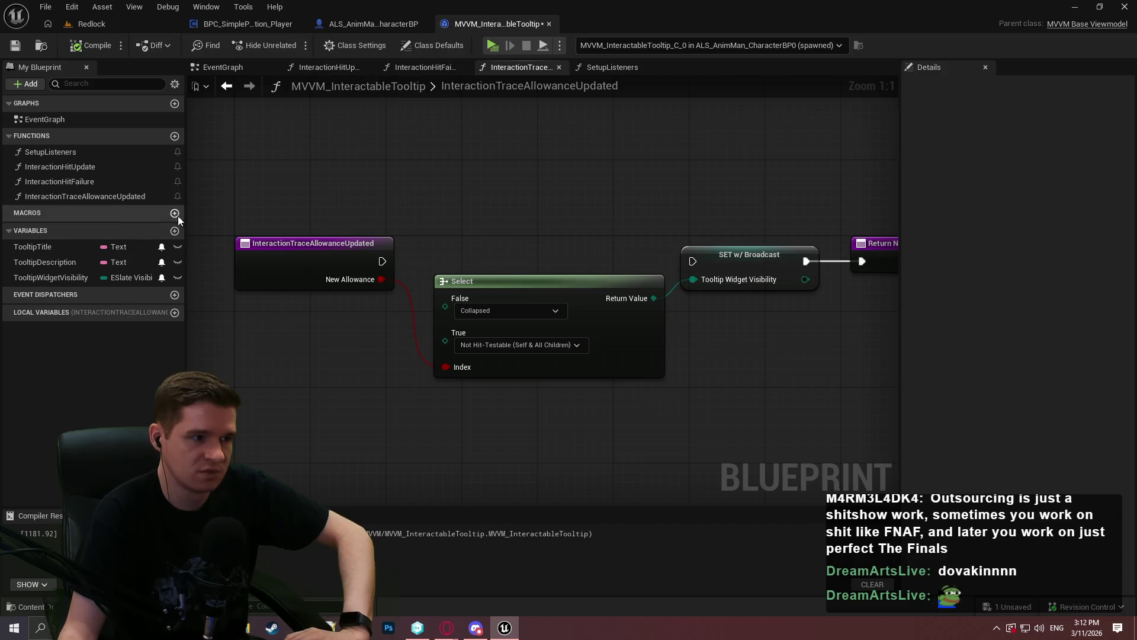
Step: Add a HitActor variable to the viewmodel as an Actor object reference
left_click(175, 231)
type("Hit")
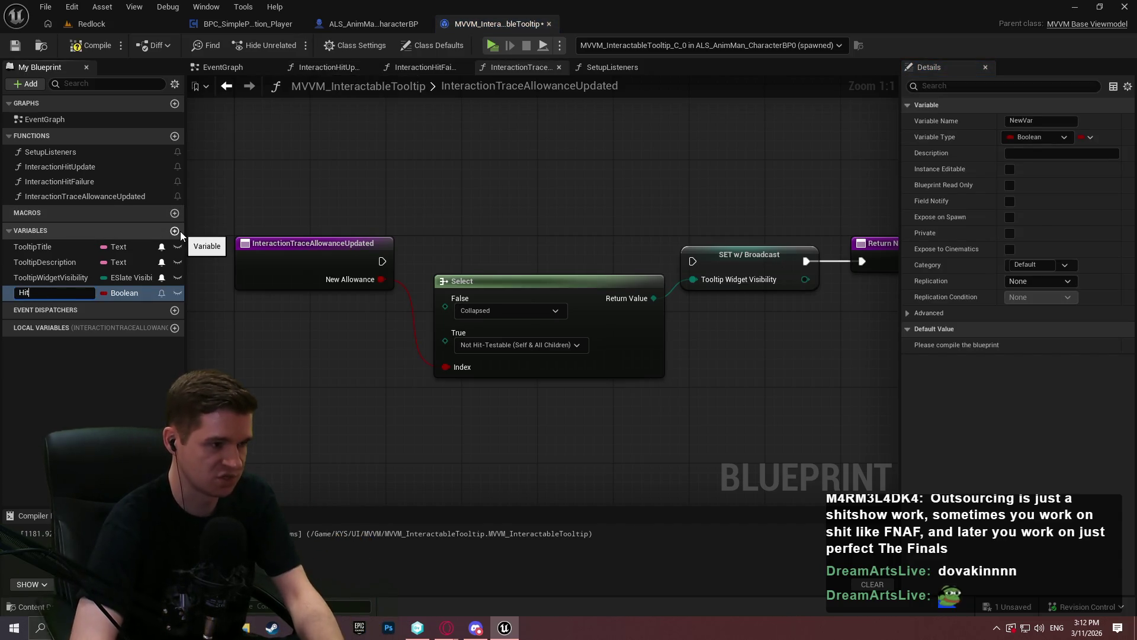
type("Actor")
key("Return")
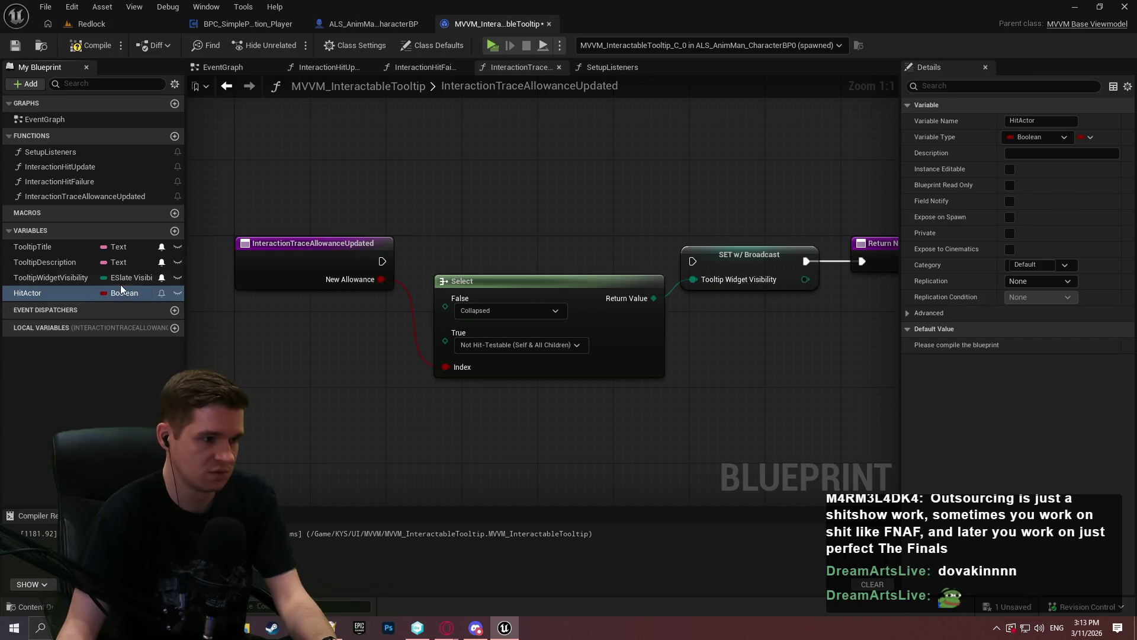
left_click(109, 293)
type("act")
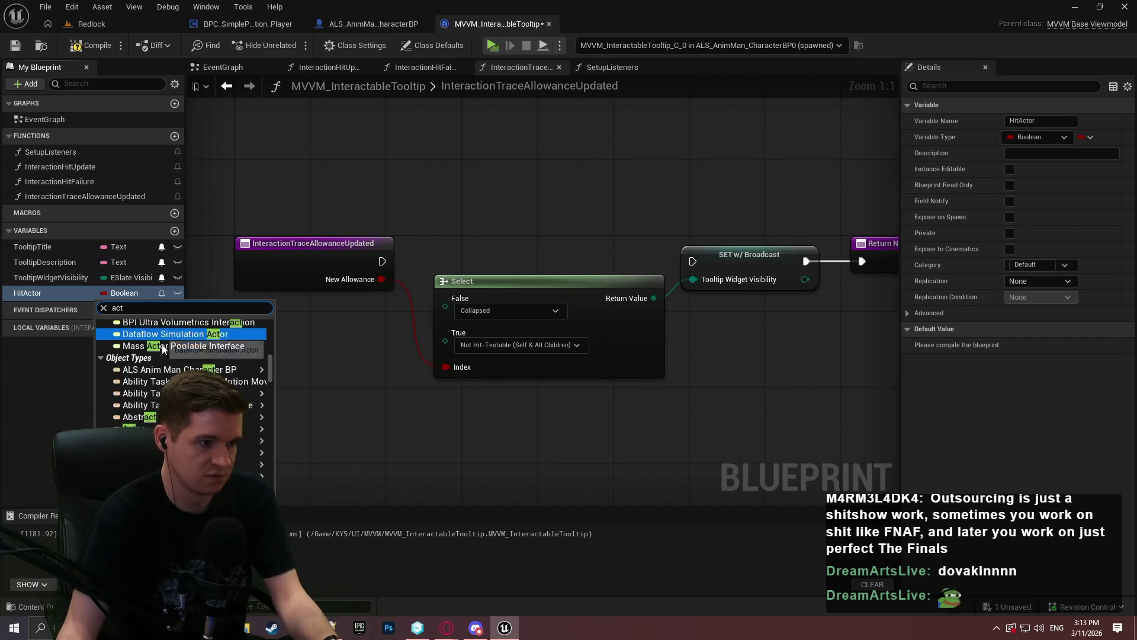
mouse_move(177, 427)
left_click(311, 432)
Step: Check HitActor with Is Valid after the entry node, continuing to SET w/ Broadcast when valid
mouse_move(41, 300)
left_mouse_down()
mouse_move(414, 411)
mouse_move(296, 435)
mouse_move(441, 445)
left_mouse_up()
left_click(299, 446)
type("valid")
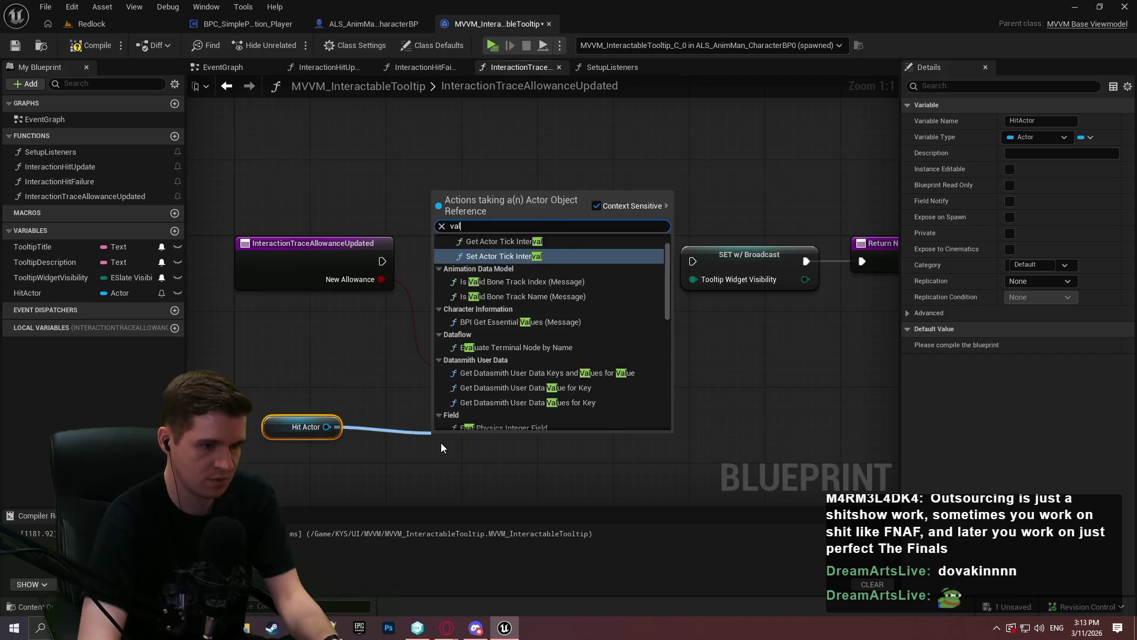
key("Down")
key("Return")
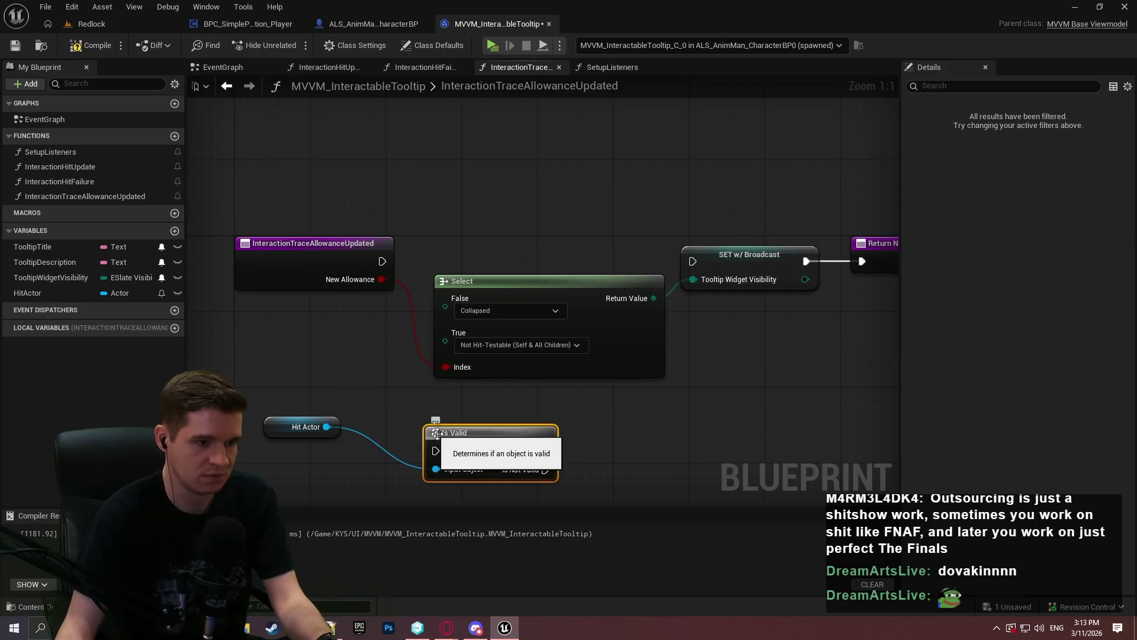
left_click_drag(433, 450, 384, 261)
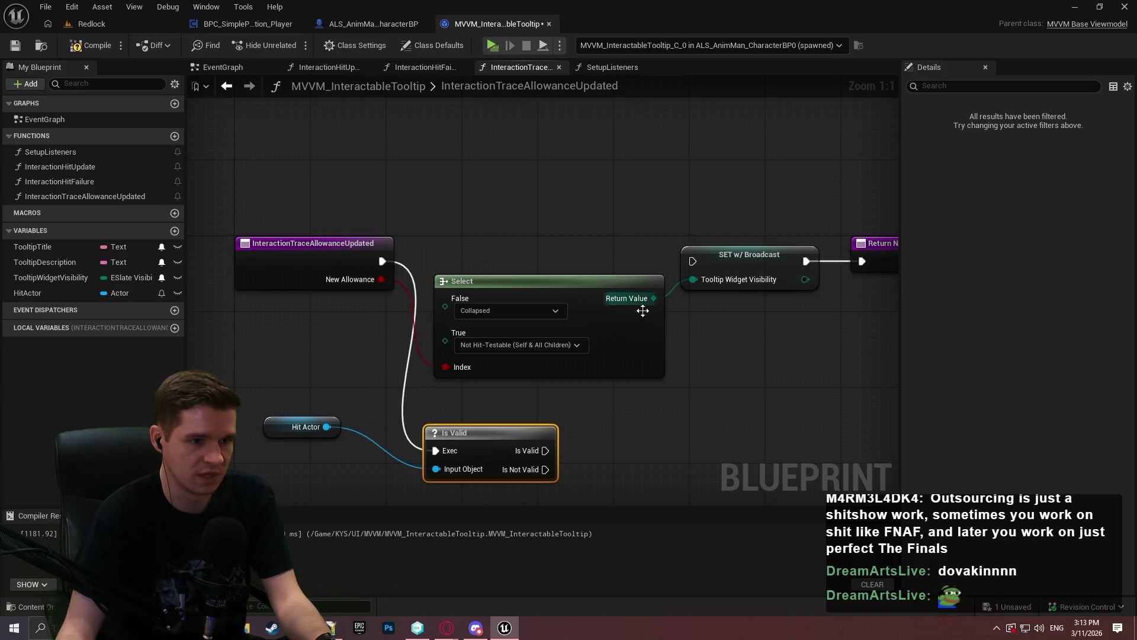
mouse_move(523, 452)
left_mouse_down()
mouse_move(715, 284)
mouse_move(692, 261)
left_mouse_up()
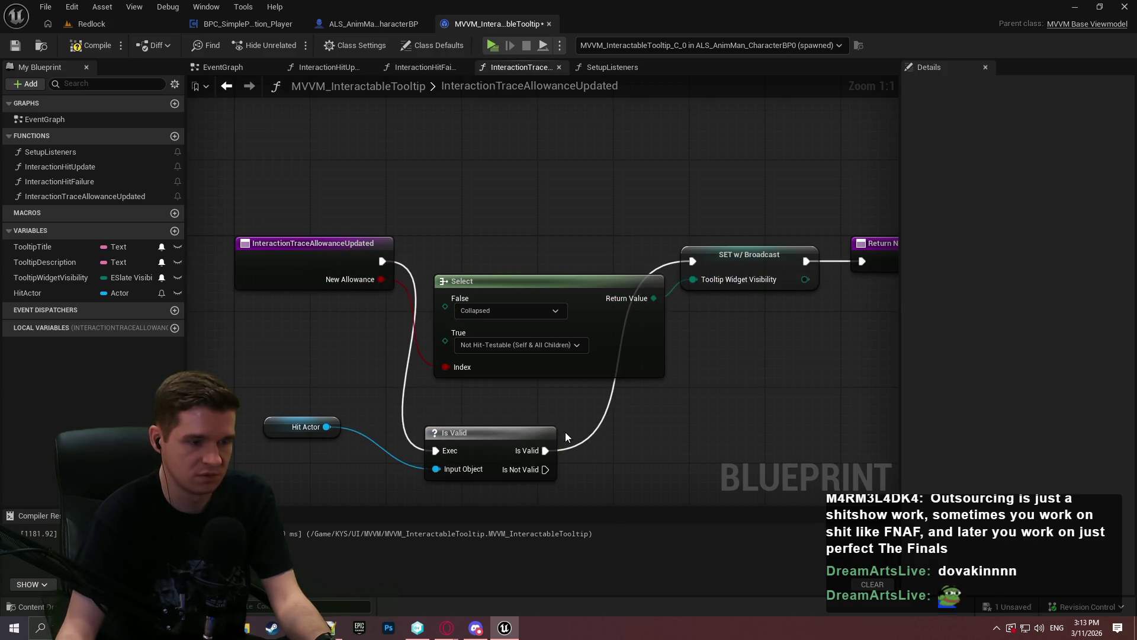
Step: Rearrange the Hit Actor getter, Is Valid, Select, entry and Return nodes for readability
left_click_drag(484, 445, 549, 198)
mouse_move(341, 427)
left_mouse_down()
mouse_move(415, 257)
mouse_move(473, 226)
left_mouse_up()
left_click(566, 197, "ctrl")
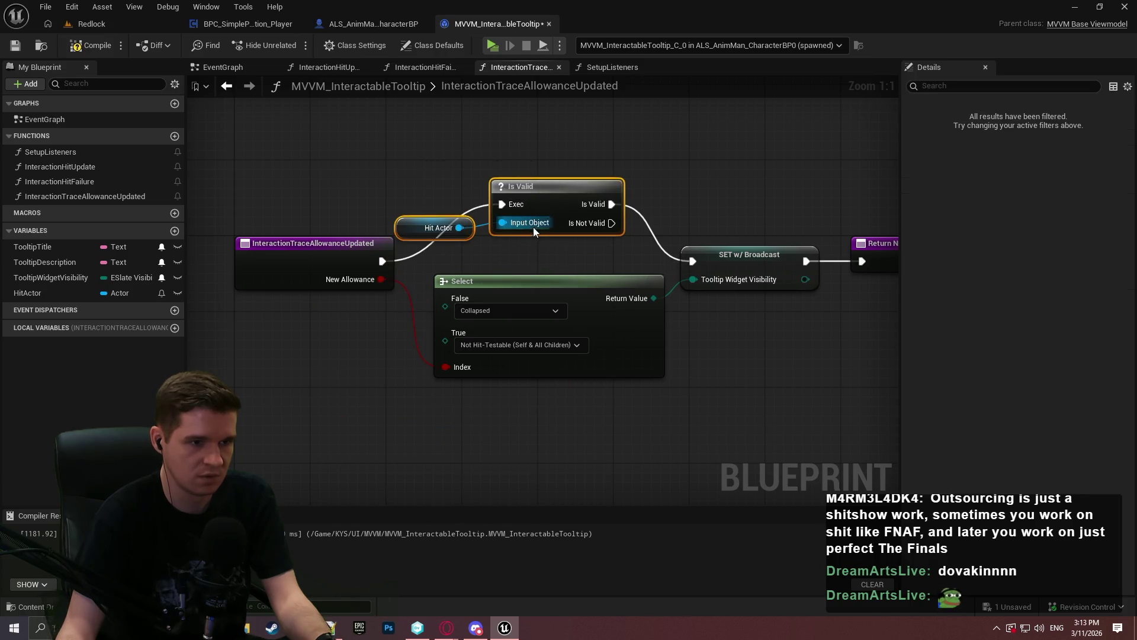
left_click_drag(566, 197, 575, 254)
mouse_move(623, 341)
left_mouse_down()
mouse_move(616, 381)
mouse_move(590, 387)
left_mouse_up()
left_click_drag(290, 263, 244, 257)
left_click(652, 268)
mouse_move(653, 274)
left_mouse_down()
mouse_move(631, 223)
mouse_move(690, 280)
left_mouse_up()
Step: Duplicate the SET w/ Broadcast node, set visibility to Collapsed, and run it on Is Not Valid
left_click(705, 228)
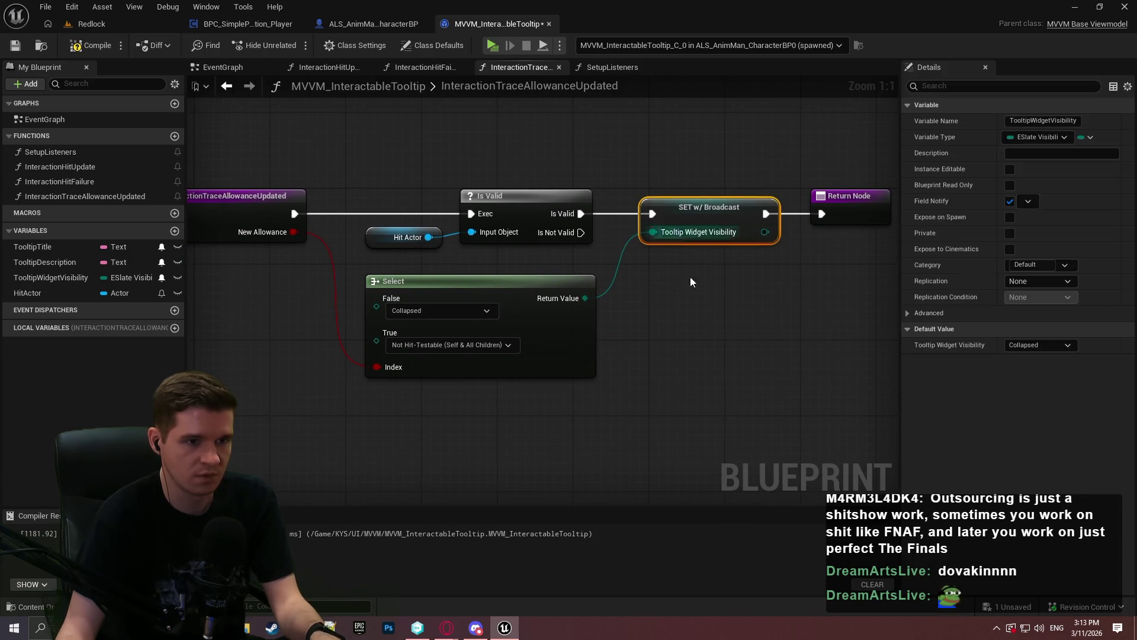
key("ctrl+c")
key("ctrl+v")
left_click(730, 363)
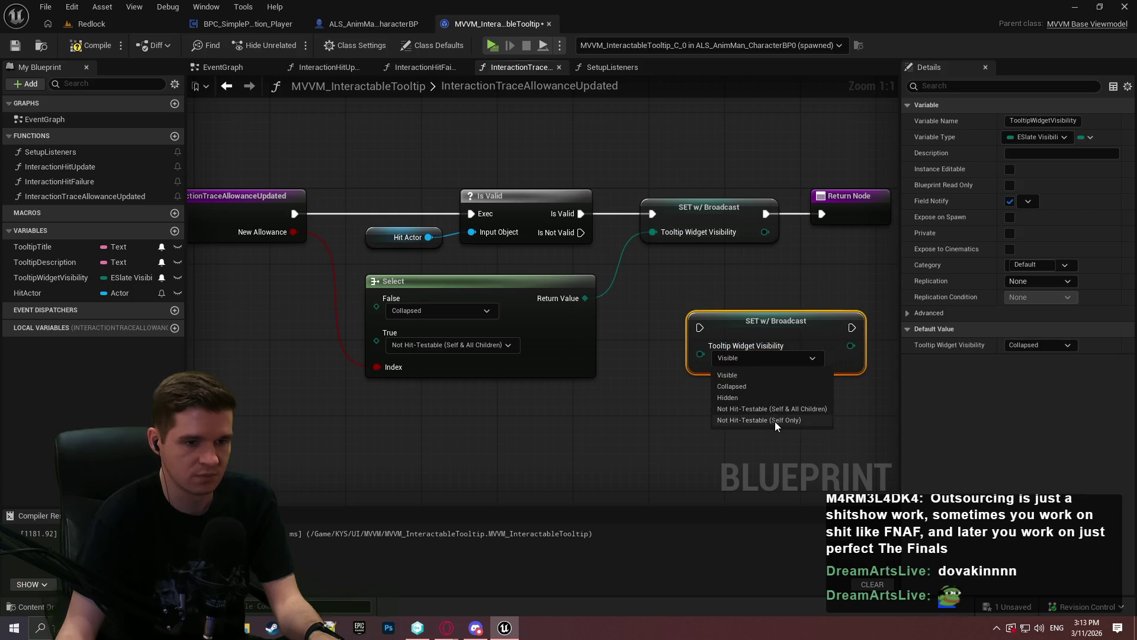
left_click(734, 386)
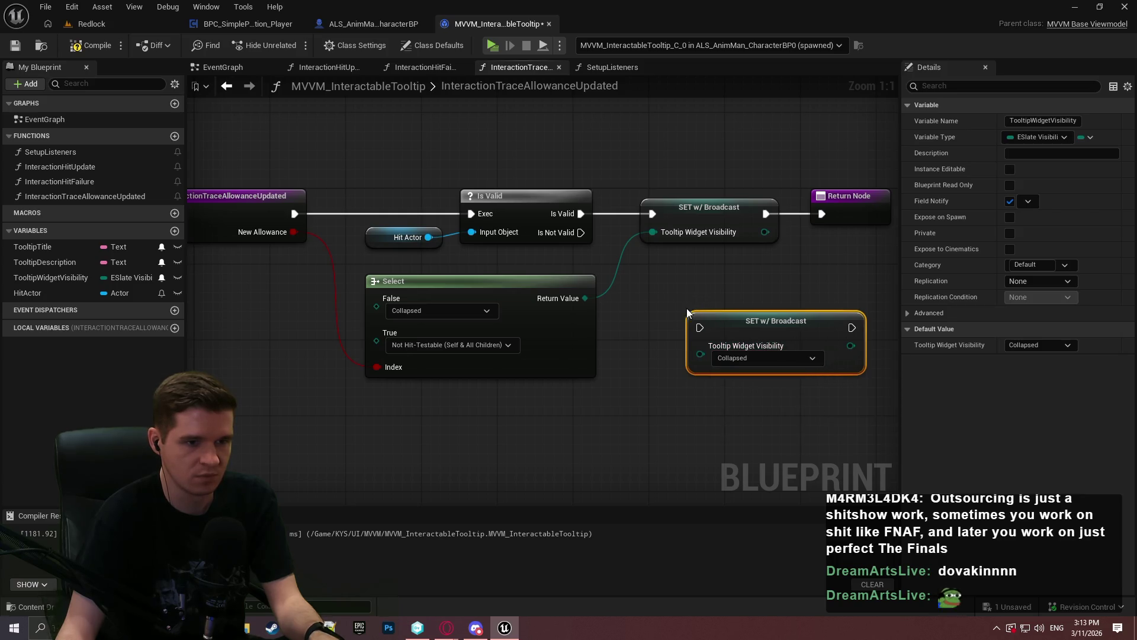
left_click_drag(700, 327, 581, 234)
mouse_move(764, 320)
left_mouse_down()
mouse_move(702, 321)
mouse_move(727, 320)
left_mouse_up()
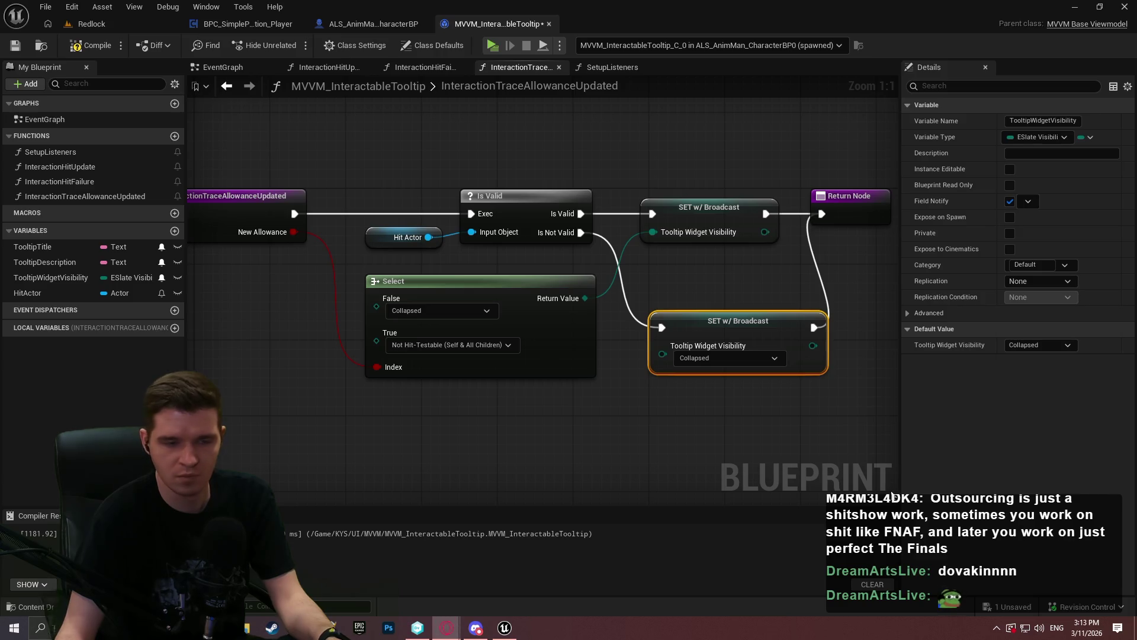
Step: Tidy the Collapsed setter and Return Node positions, then save the viewmodel
left_click_drag(662, 326, 656, 322)
mouse_move(834, 217)
left_mouse_down()
mouse_move(865, 219)
mouse_move(760, 211)
left_mouse_up()
left_click(435, 264)
key("Home")
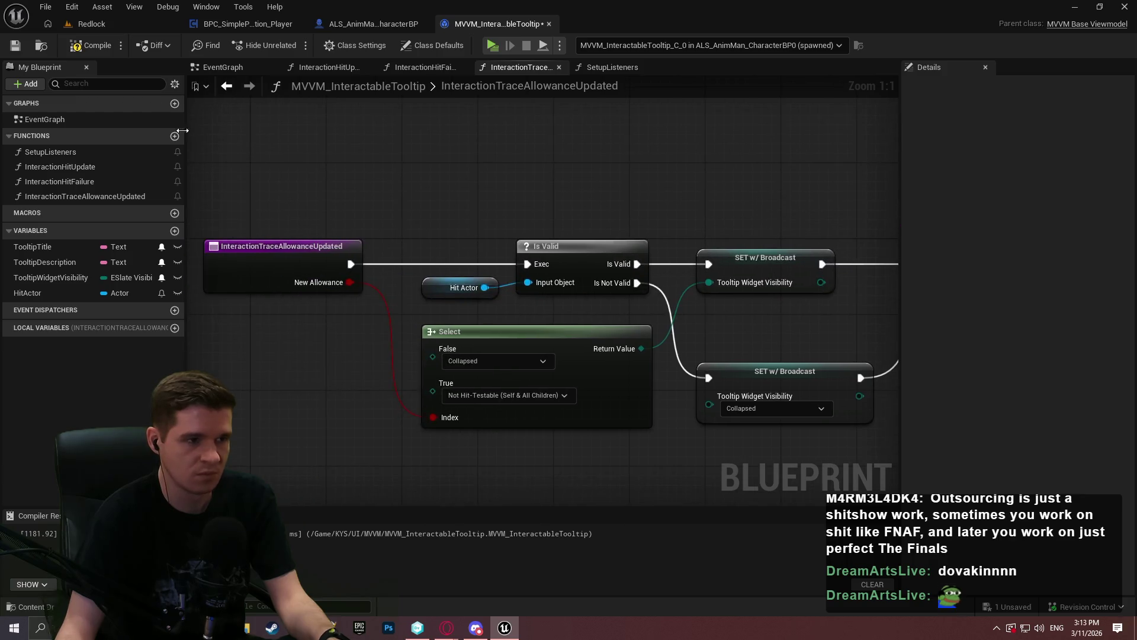
key("ctrl+s")
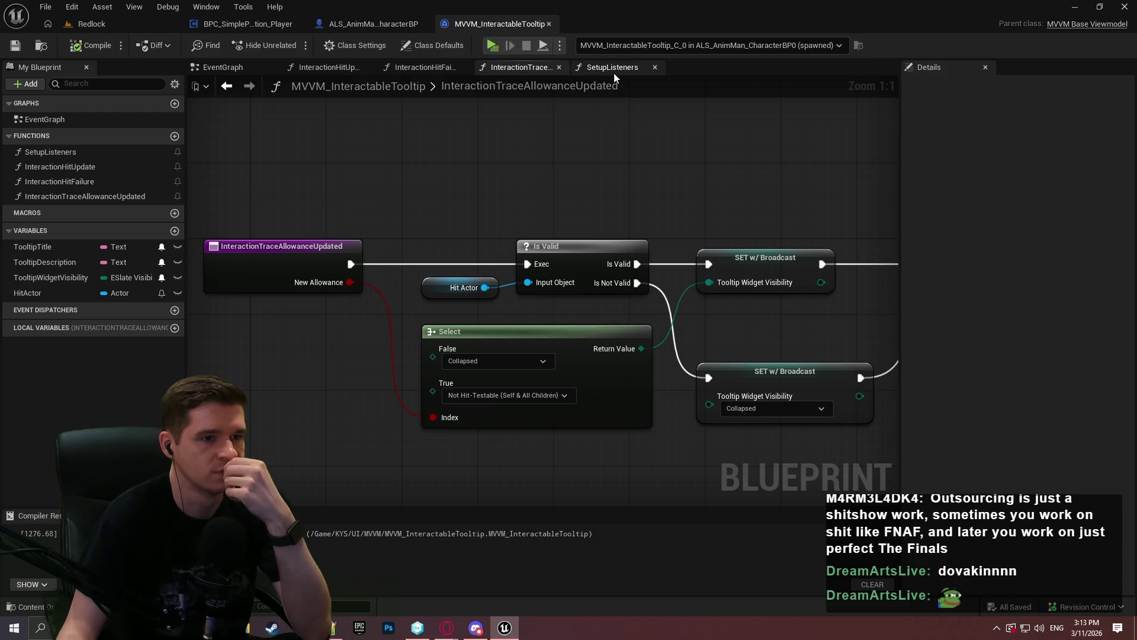
Step: In InteractionHitUpdate, set HitActor from Break Hit Result's Hit Actor between Then 0 and the Branch
left_click(324, 70)
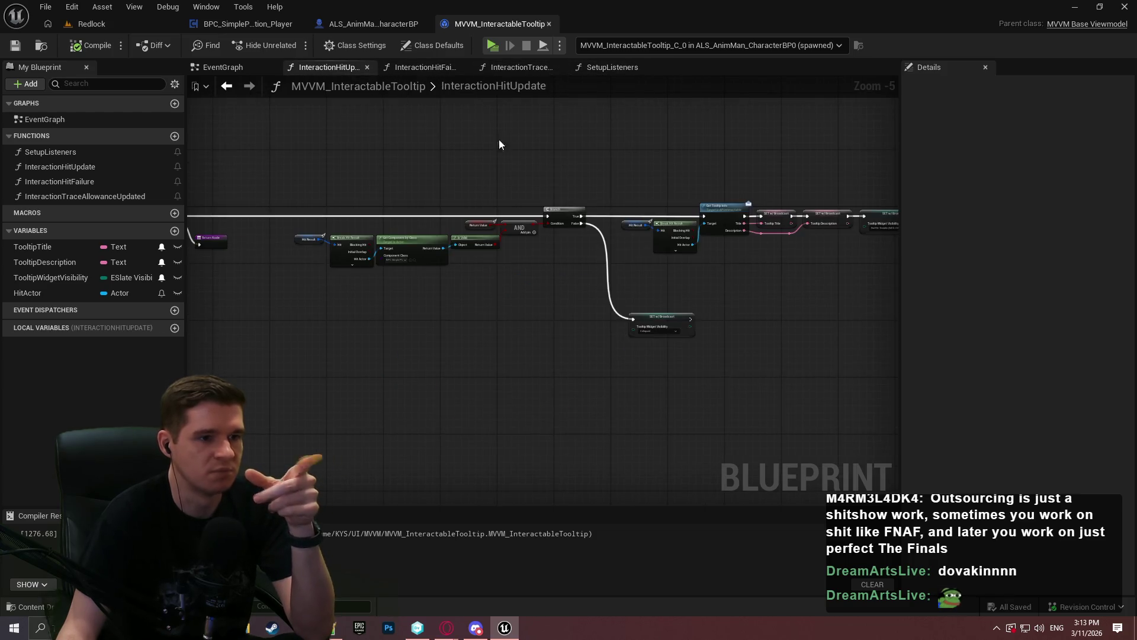
left_click_drag(308, 214, 493, 314)
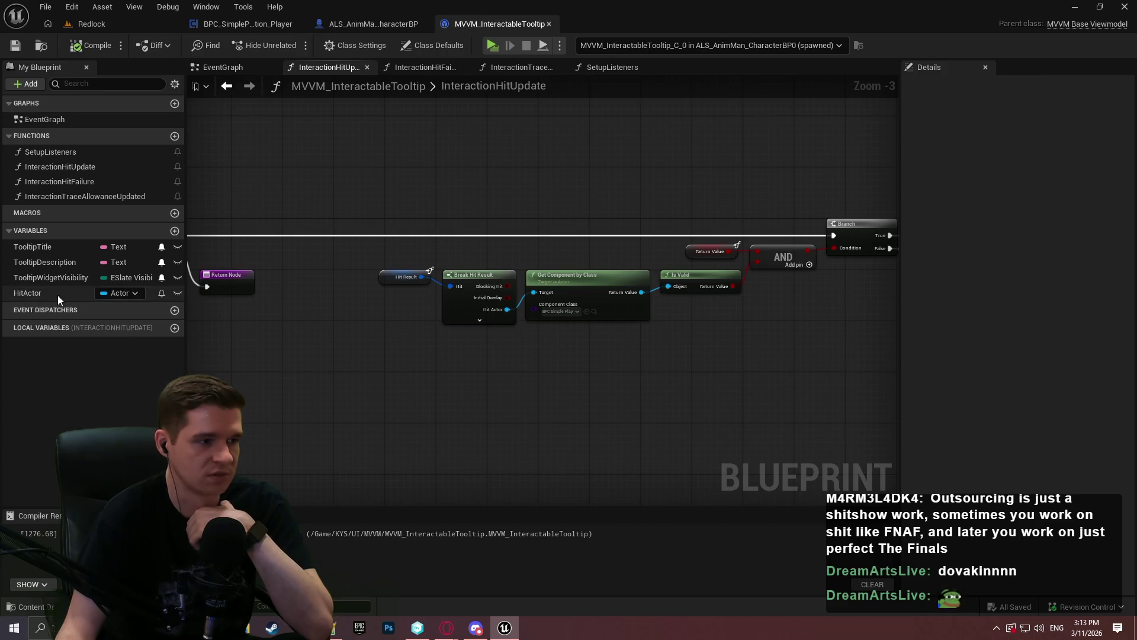
mouse_move(58, 294)
left_mouse_down()
mouse_move(445, 175)
mouse_move(518, 299)
left_mouse_up()
left_click(480, 211)
mouse_move(458, 198)
left_mouse_down()
mouse_move(517, 306)
mouse_move(507, 309)
left_mouse_up()
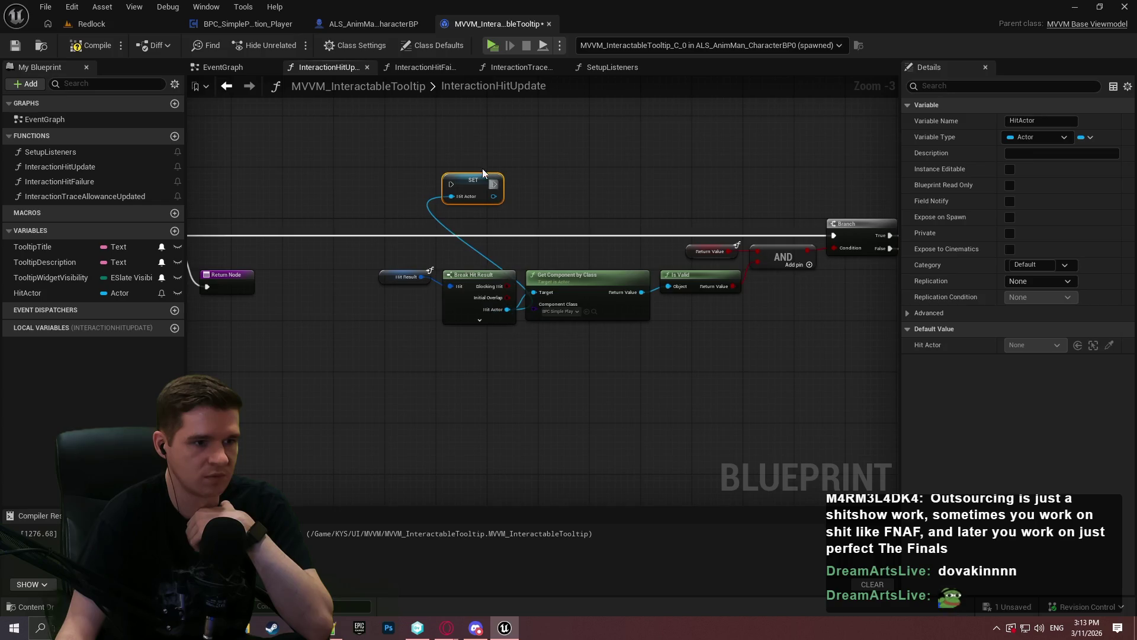
left_click_drag(585, 229, 838, 233)
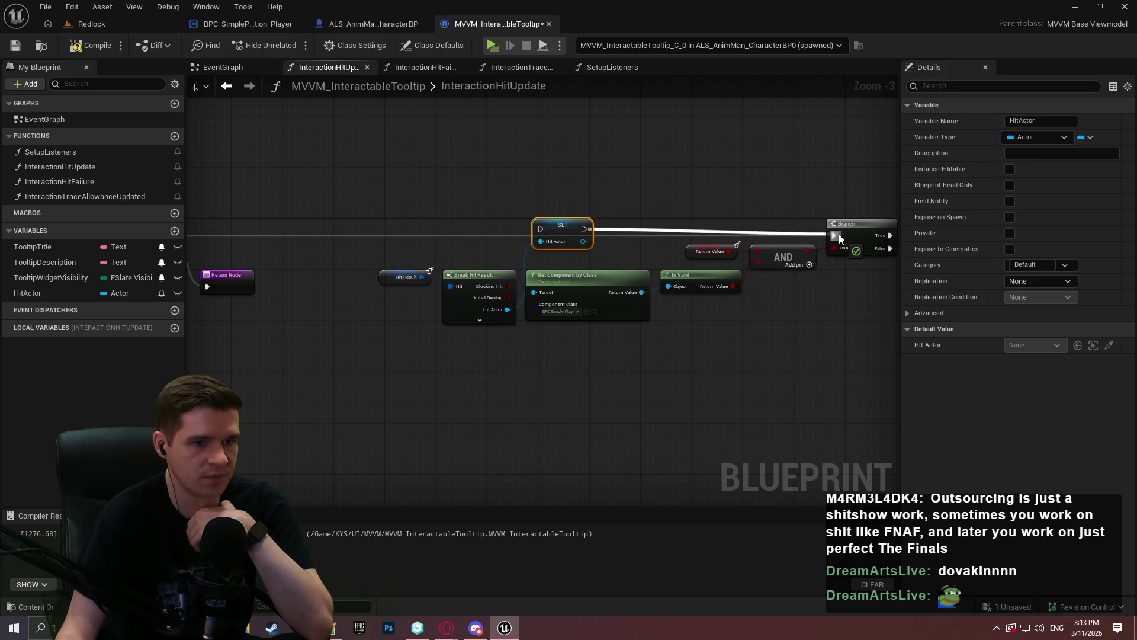
left_click_drag(315, 243, 687, 237)
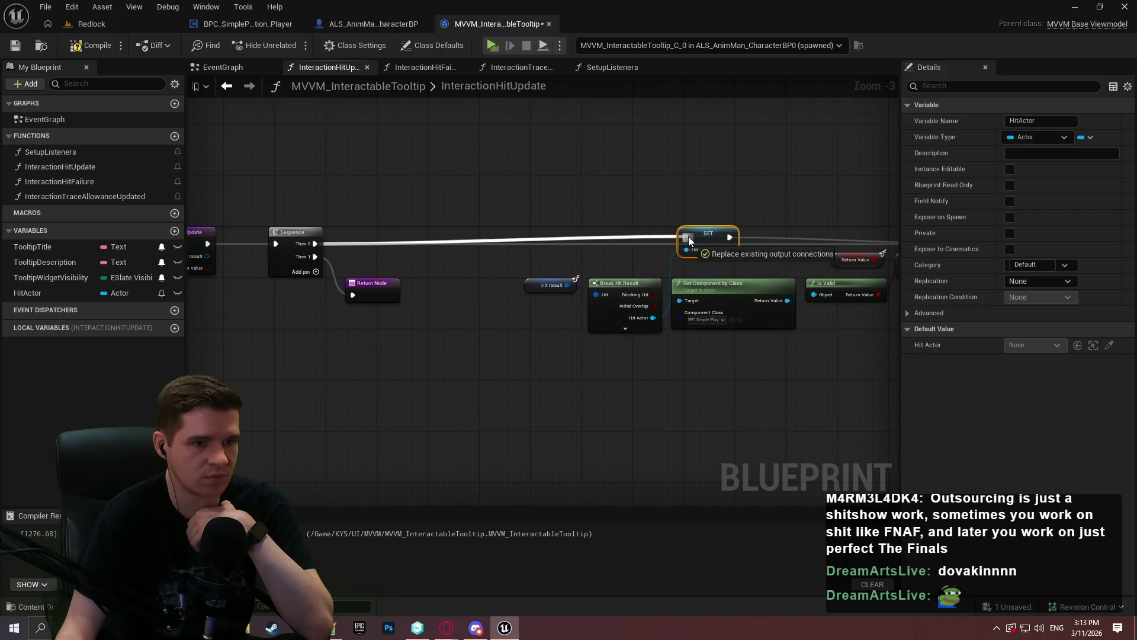
key("q")
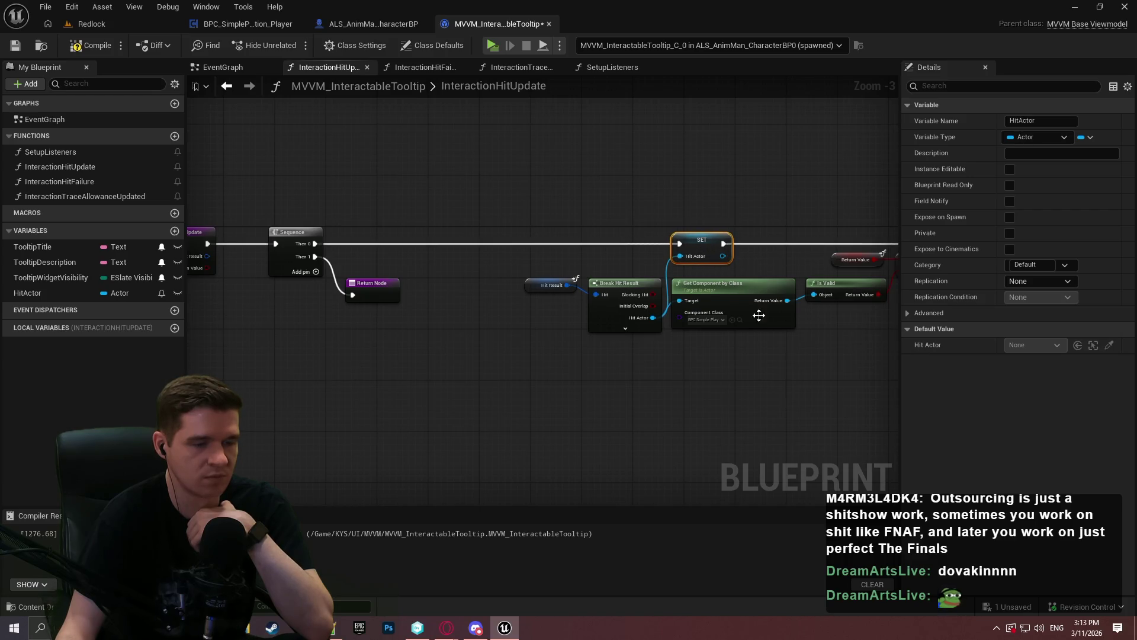
Step: Reset HitActor on the Branch False path, chained into the visibility setter
left_click(763, 373)
left_click_drag(763, 373, 552, 371)
mouse_move(561, 310)
left_mouse_down()
mouse_move(404, 305)
mouse_move(379, 292)
left_mouse_up()
mouse_move(42, 294)
left_mouse_down()
mouse_move(674, 380)
mouse_move(523, 397)
mouse_move(557, 398)
left_mouse_up()
left_click(702, 413)
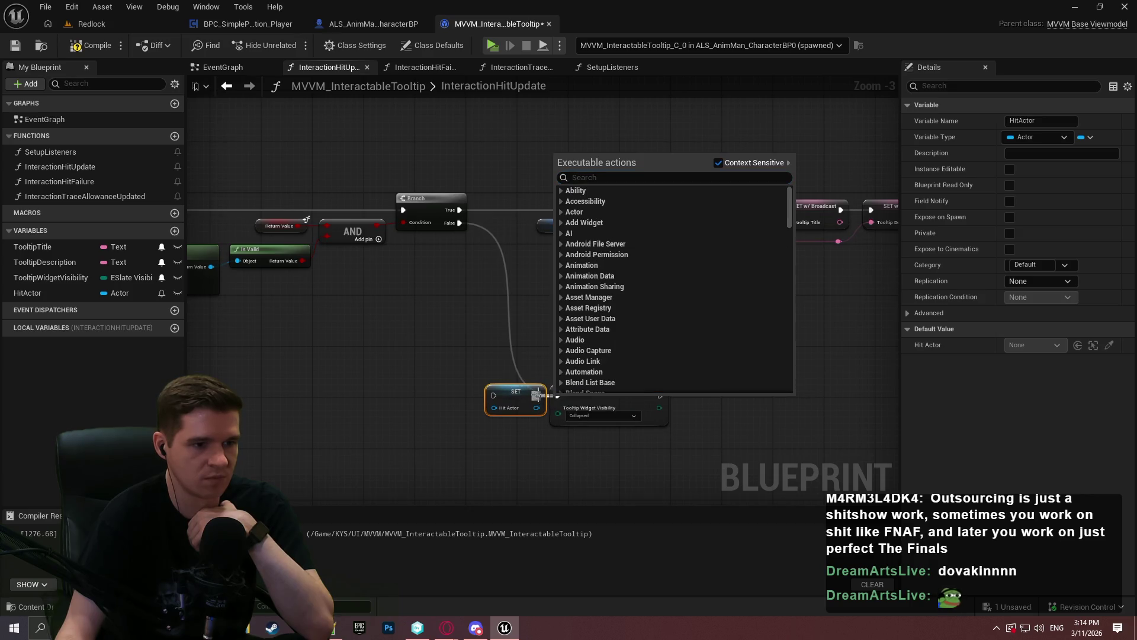
left_click(486, 370)
left_click_drag(456, 223, 457, 224)
left_click_drag(538, 397, 627, 390)
Step: Shift the HitActor reset and visibility setter right together and save the viewmodel
left_click(577, 371)
left_click_drag(520, 390, 597, 381)
left_click(406, 275)
scroll(406, 275, "up", 2)
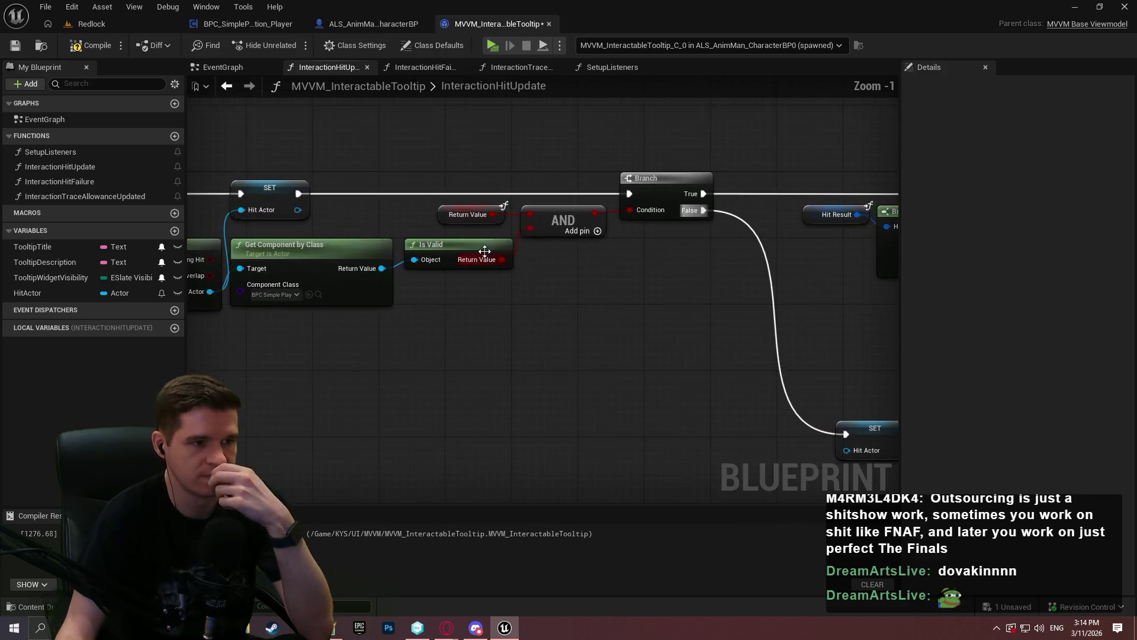
left_click(15, 45)
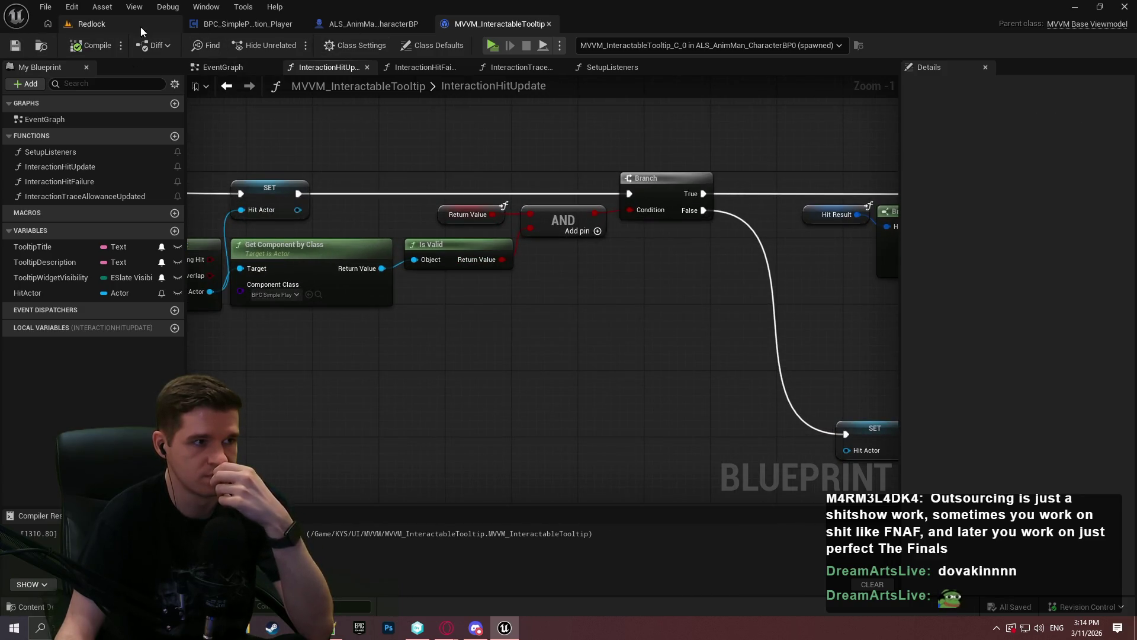
Step: Play the Redlock level, walk to the checkpoint post, interact with E, then stop playing
left_click(89, 24)
left_click(294, 46)
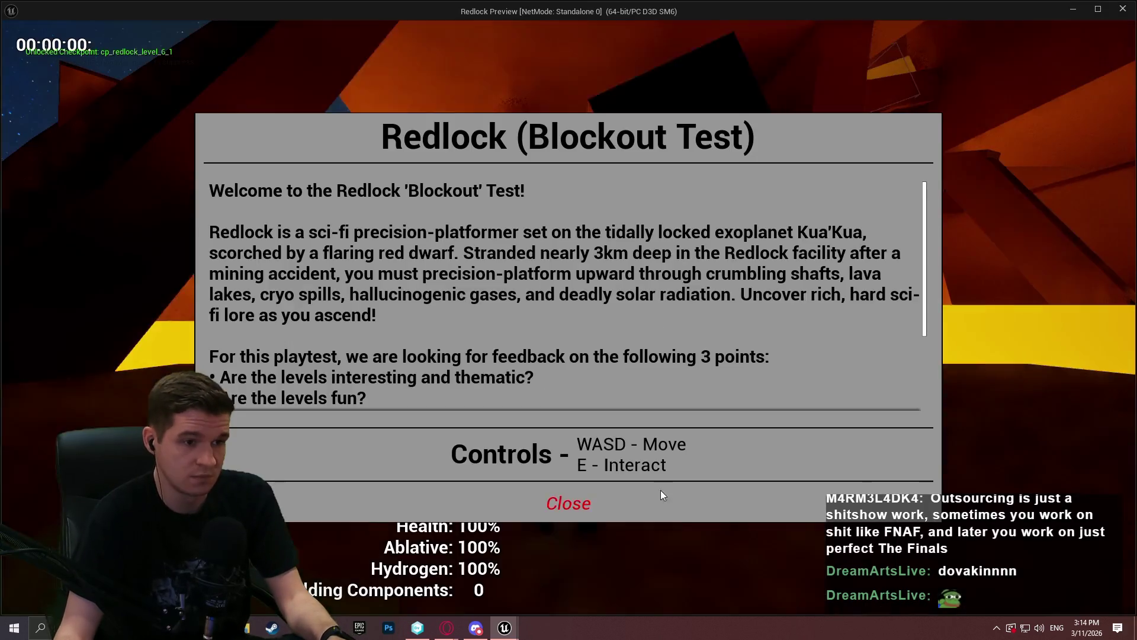
left_click(569, 501)
key("w")
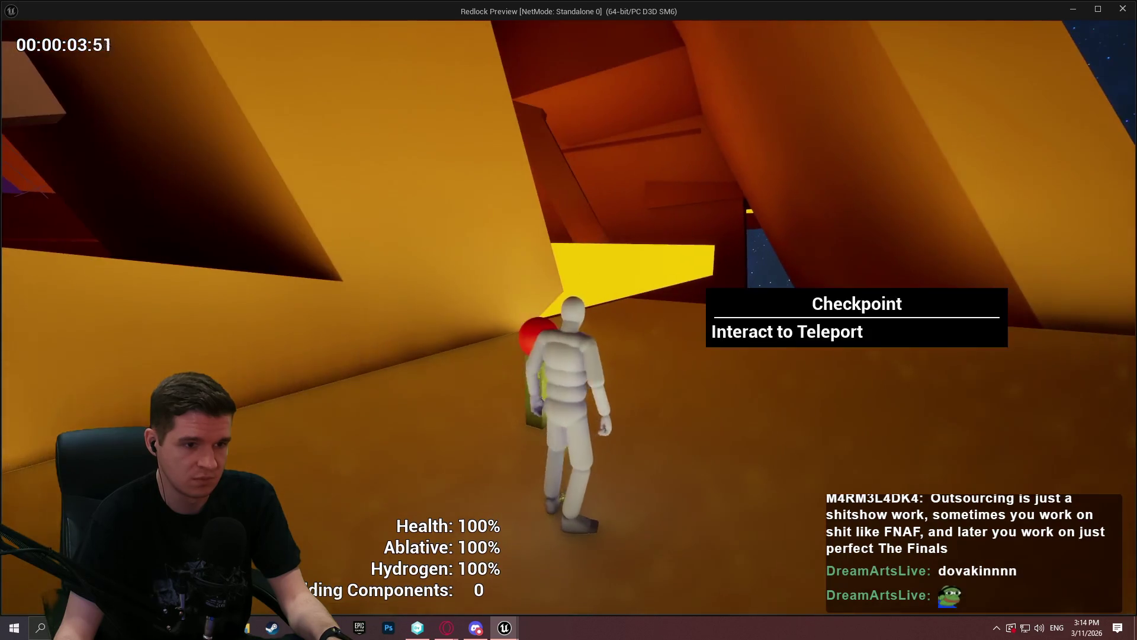
key("e")
key("Escape")
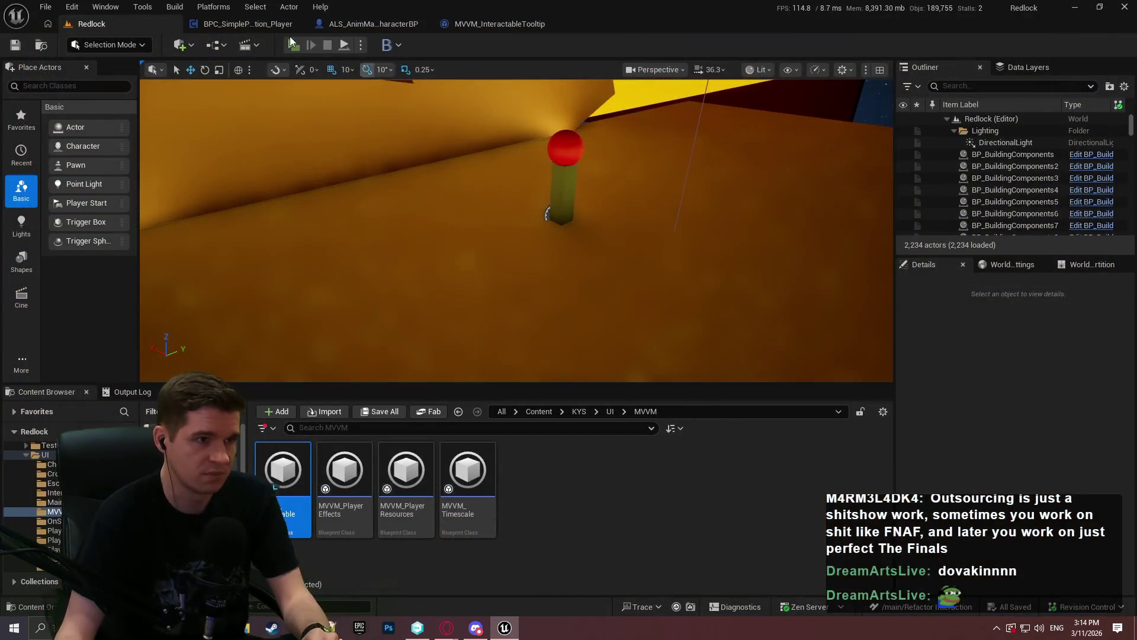
Step: Set ALS_AnimMan_CharacterBP's Interaction Trace Interval to 0.1 and compile
left_click(248, 24)
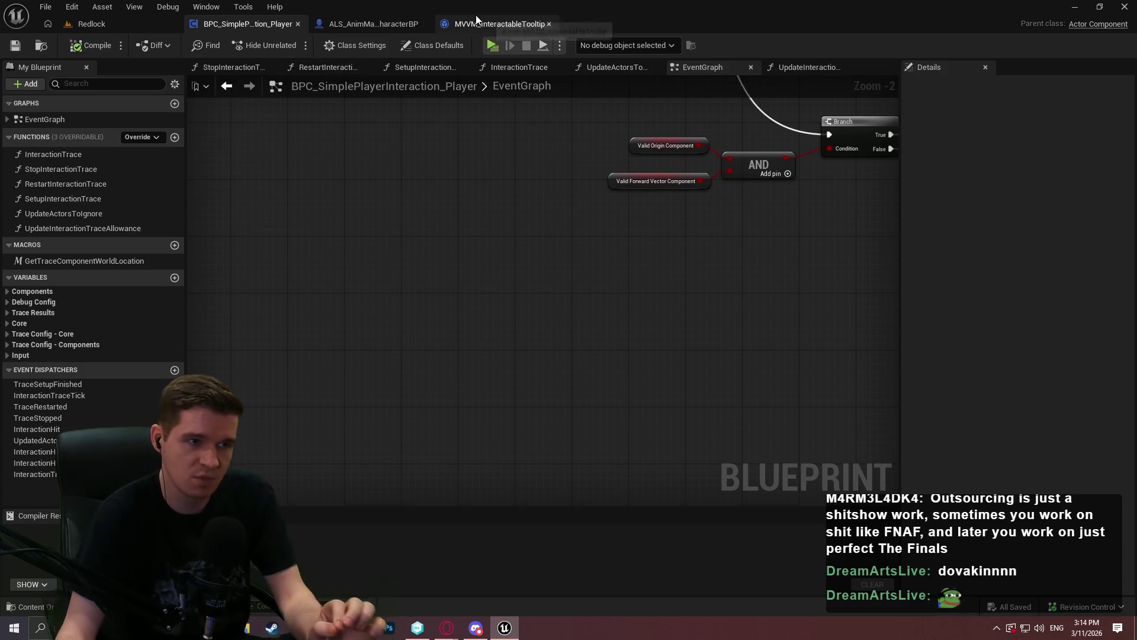
left_click(345, 25)
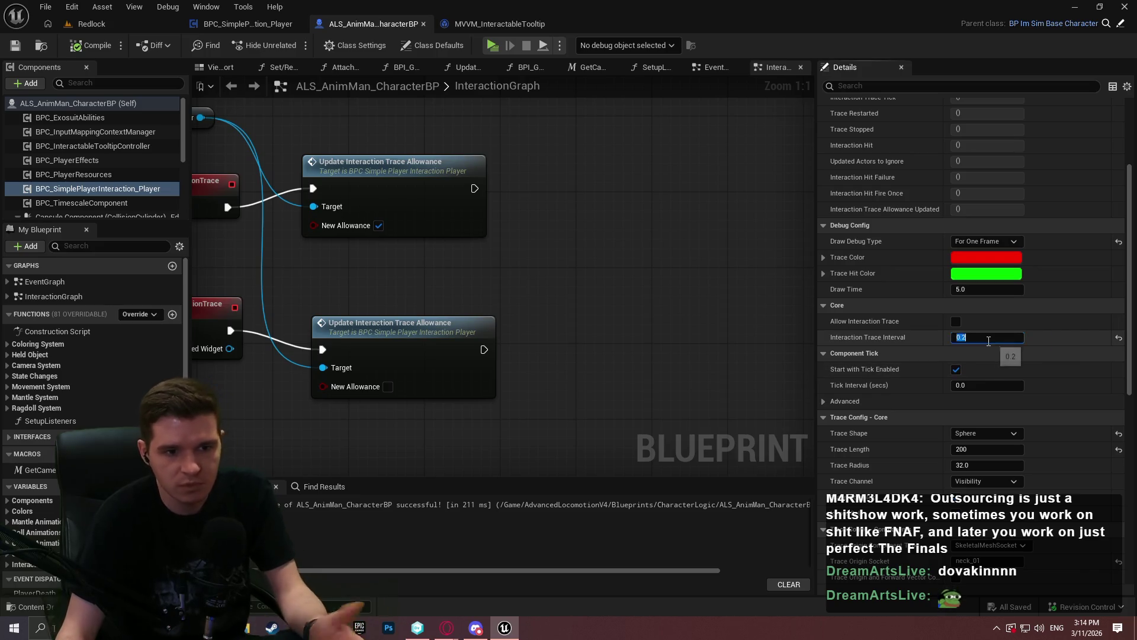
type("0.")
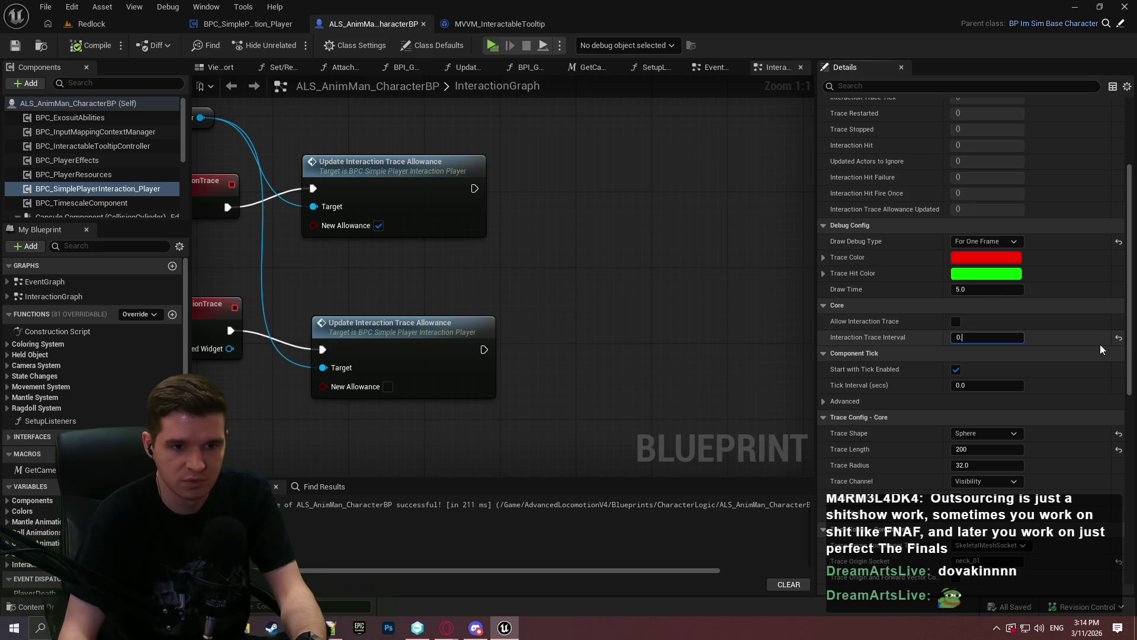
type("01")
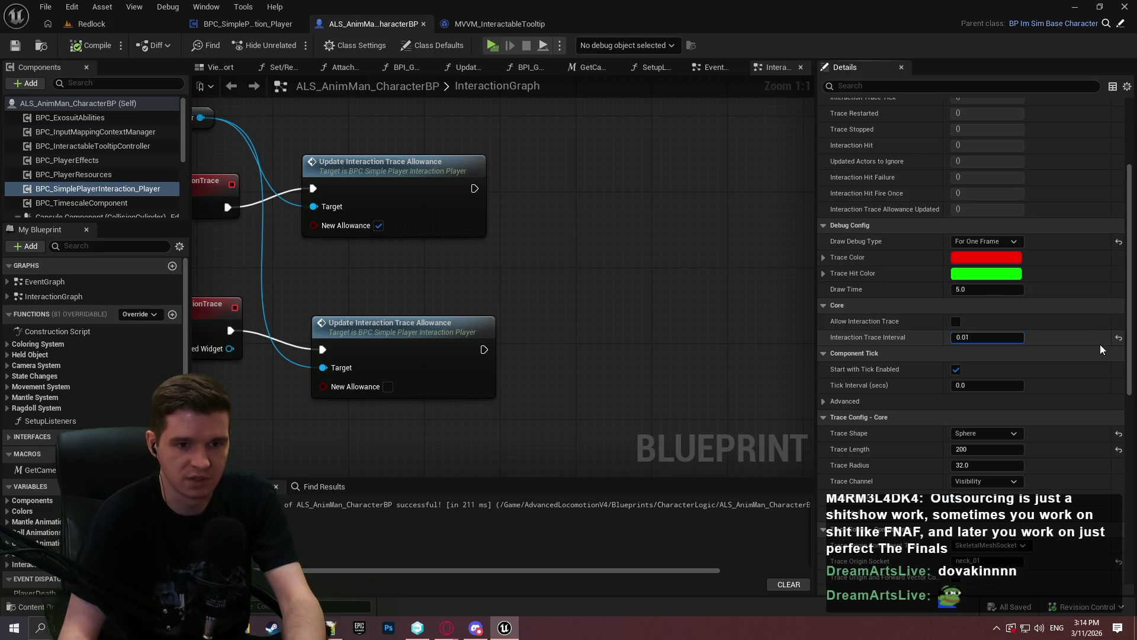
key("BackSpace")
key("BackSpace")
type("1")
key("Return")
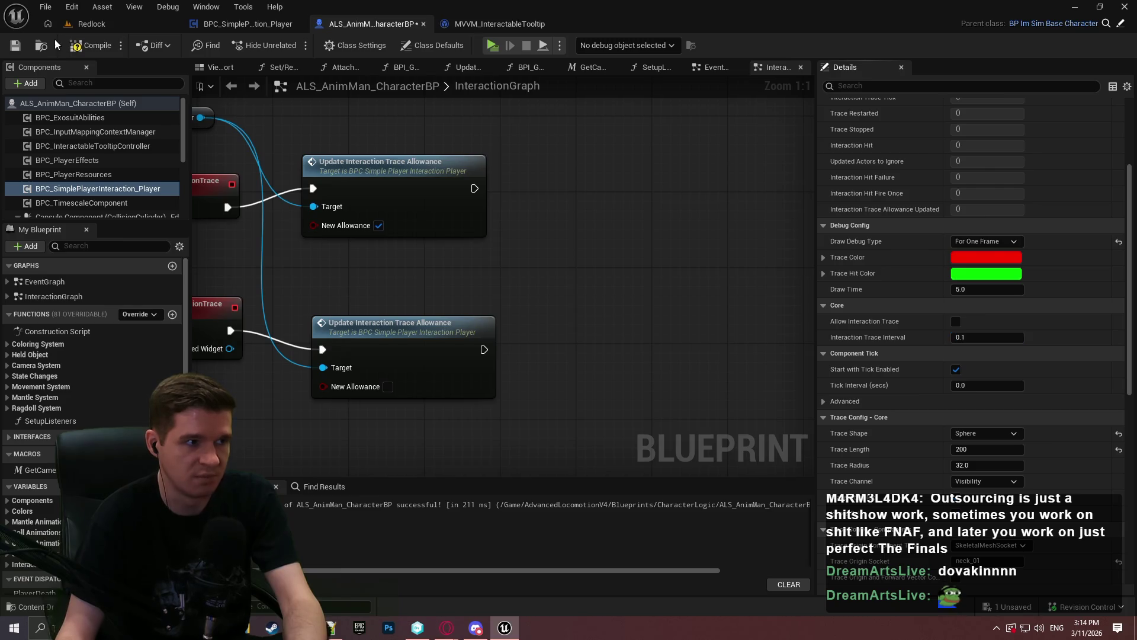
left_click(85, 51)
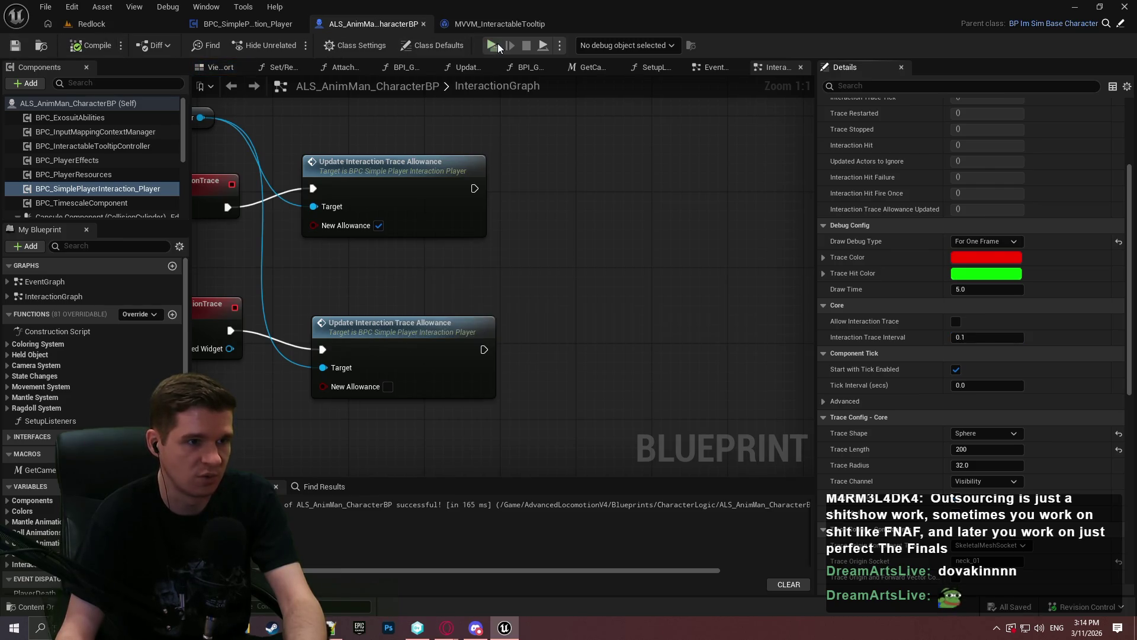
key("alt+p")
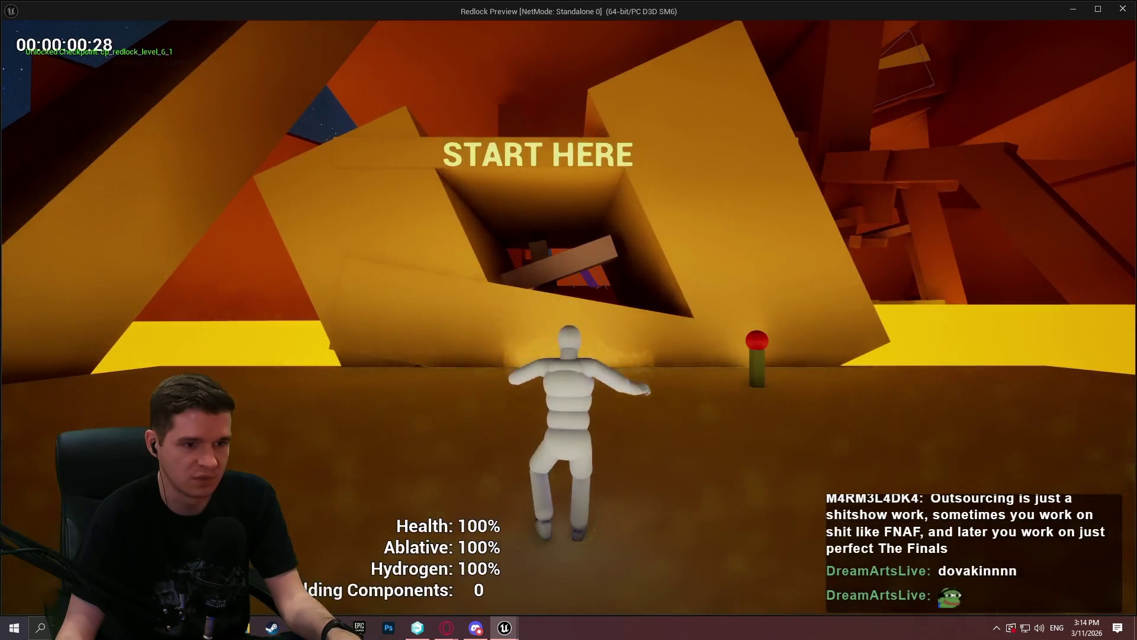
key("w")
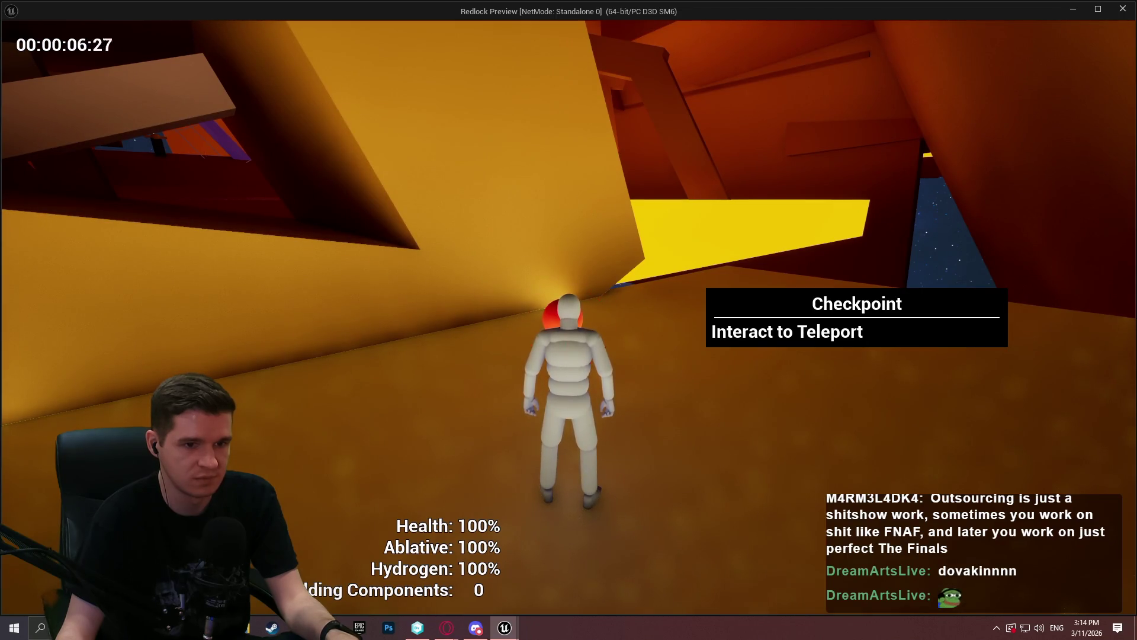
key("e")
key("Escape")
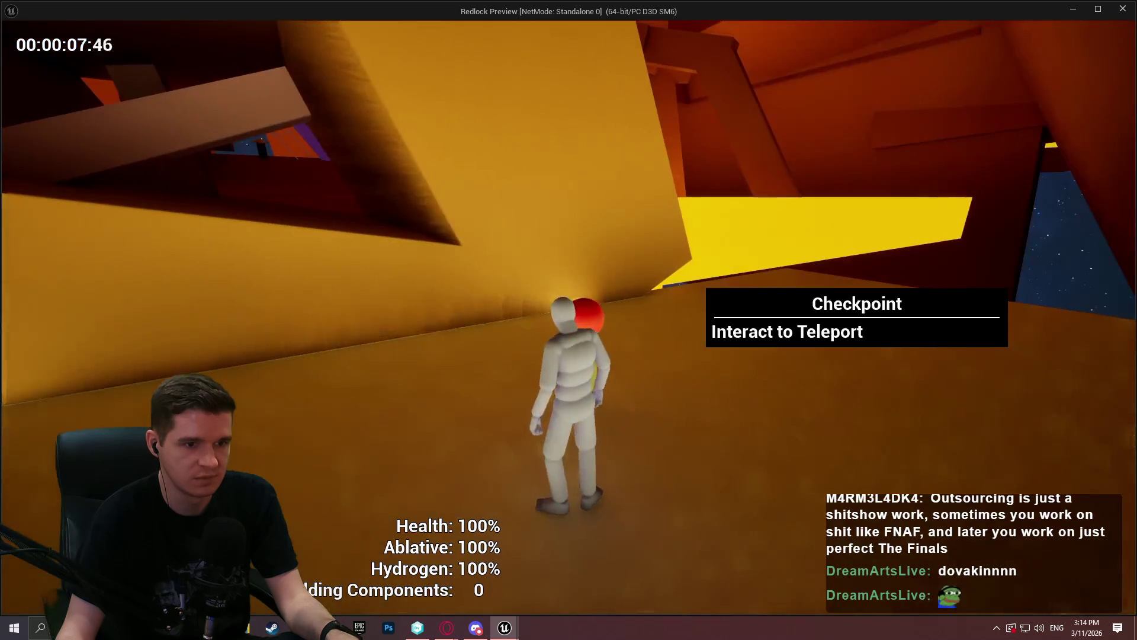
key("w")
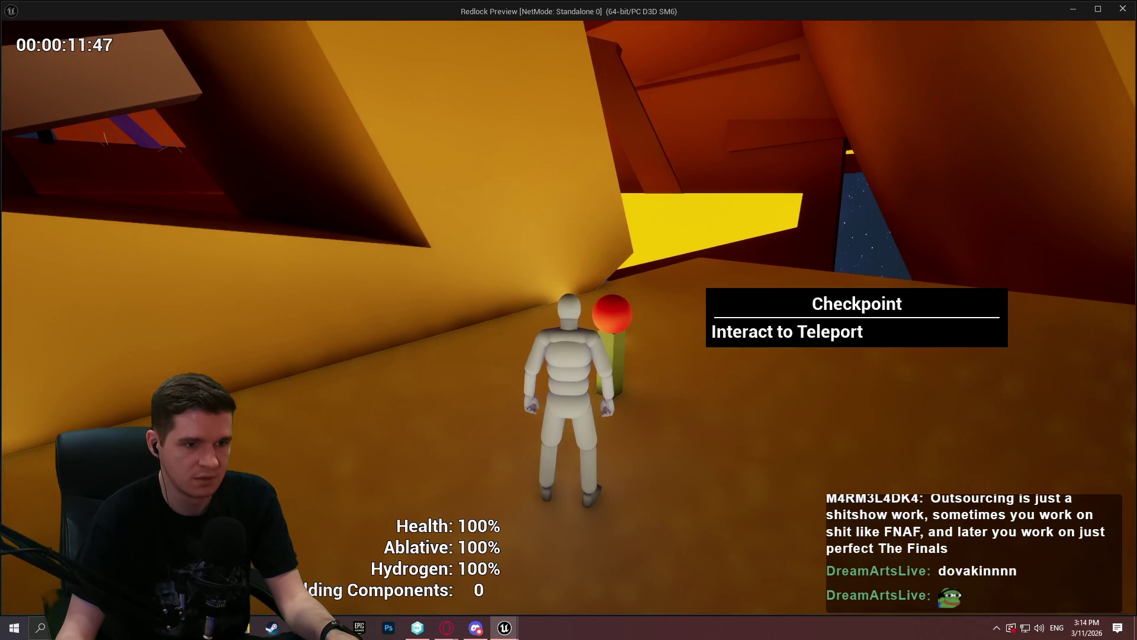
key("Escape")
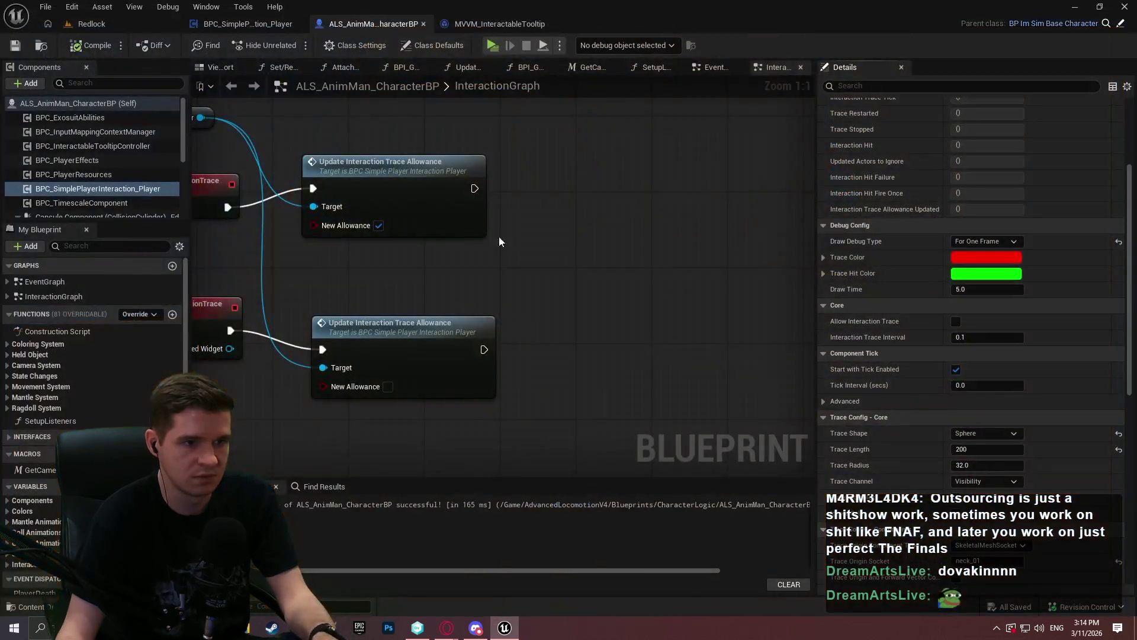
Step: Move the EnableInteractionTrace event and place the component getter between the events, then compile and save
scroll(649, 307, "down", 2)
scroll(357, 253, "up", 2)
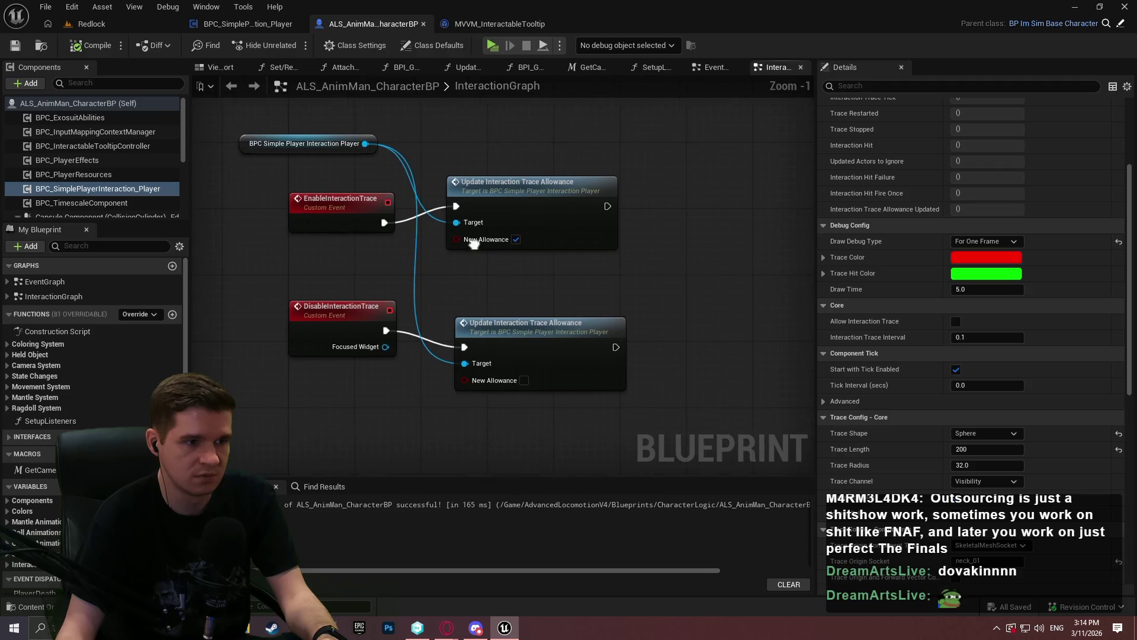
left_click_drag(335, 199, 337, 179)
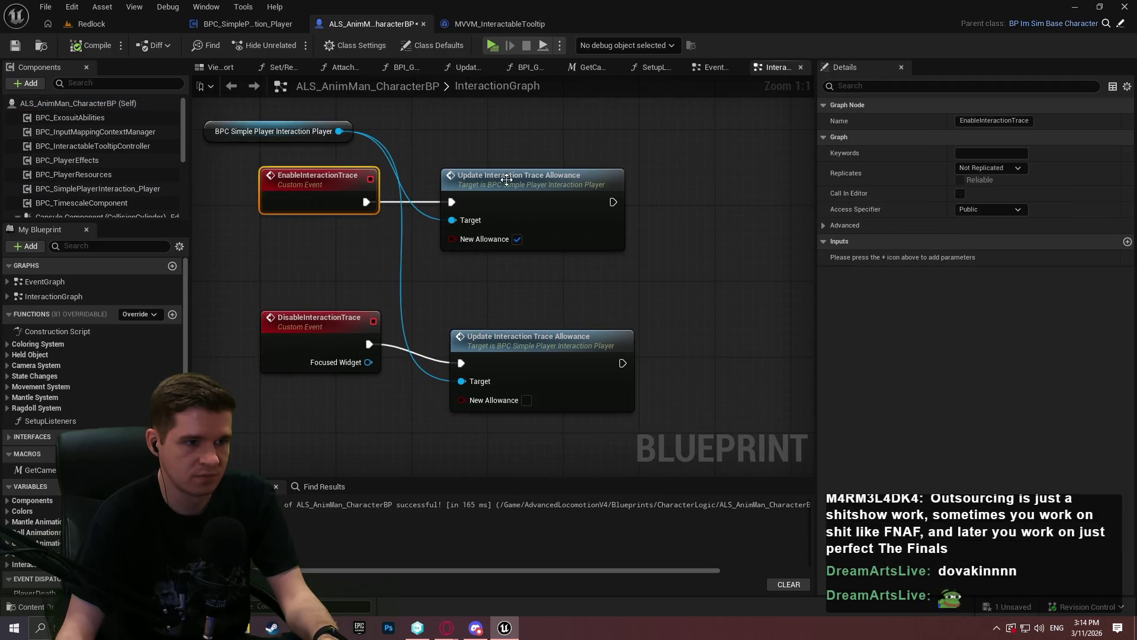
left_click_drag(517, 375, 508, 355)
left_click(429, 261)
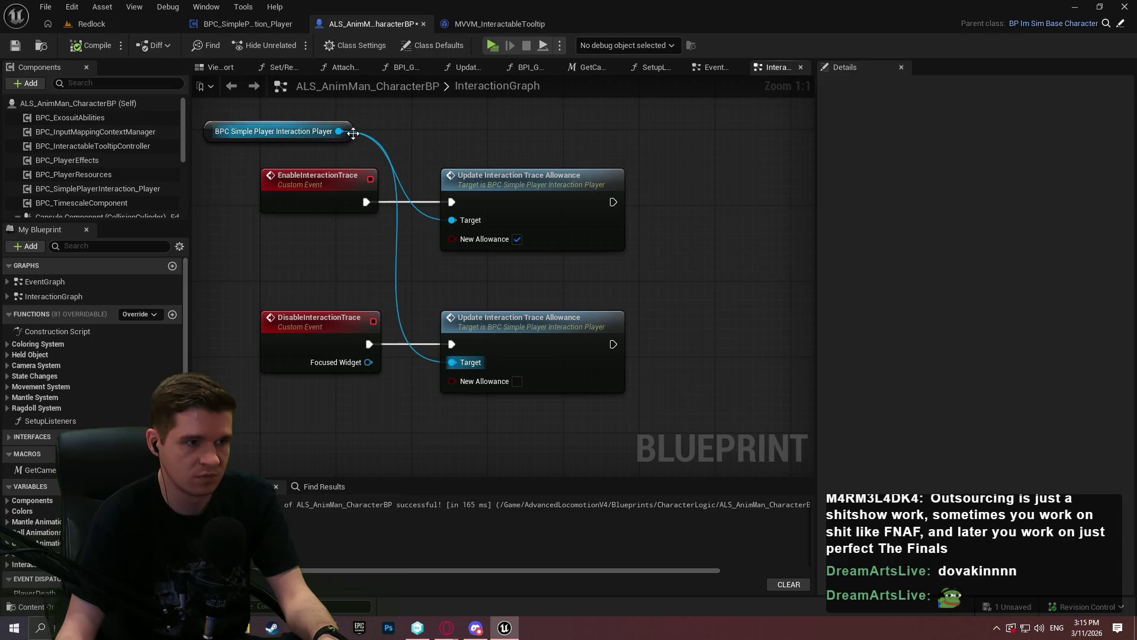
left_click_drag(353, 132, 372, 265)
left_click(377, 305)
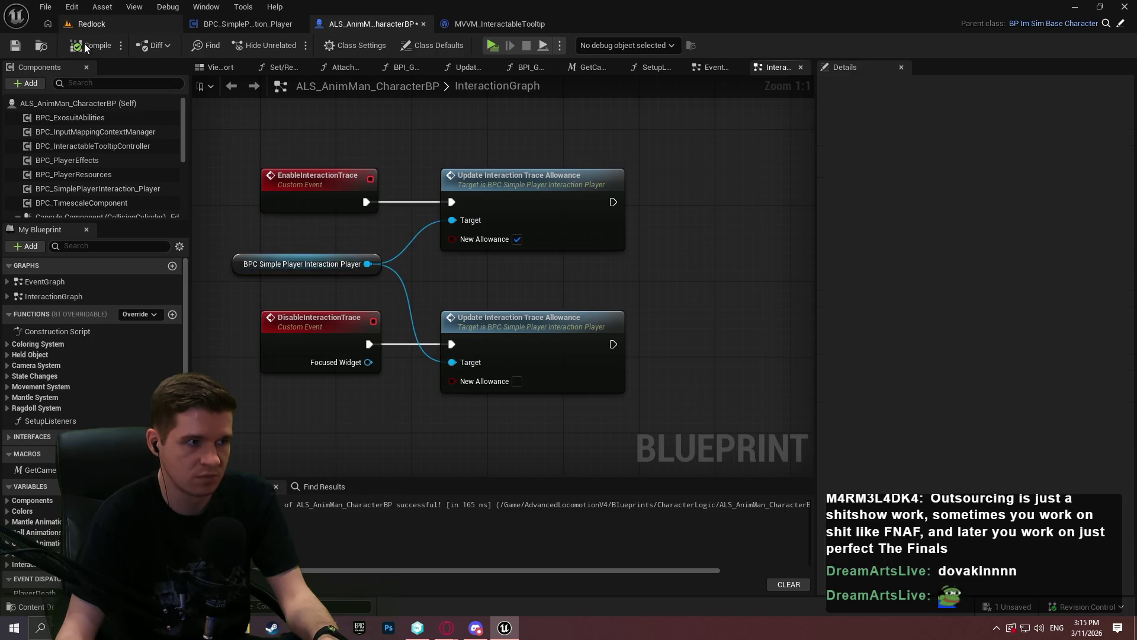
left_click(90, 46)
left_click(14, 46)
Step: Shift all InteractionGraph nodes upward, save, and return to MVVM_InteractableTooltip
scroll(630, 169, "down", 1)
scroll(630, 170, "down", 8)
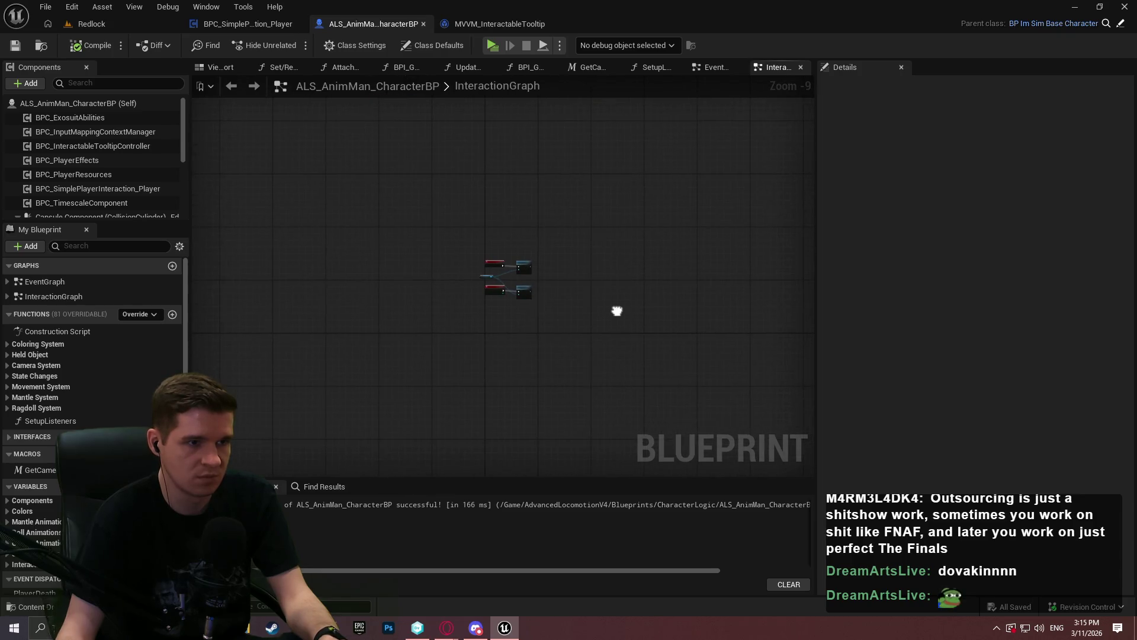
left_click_drag(390, 210, 391, 211)
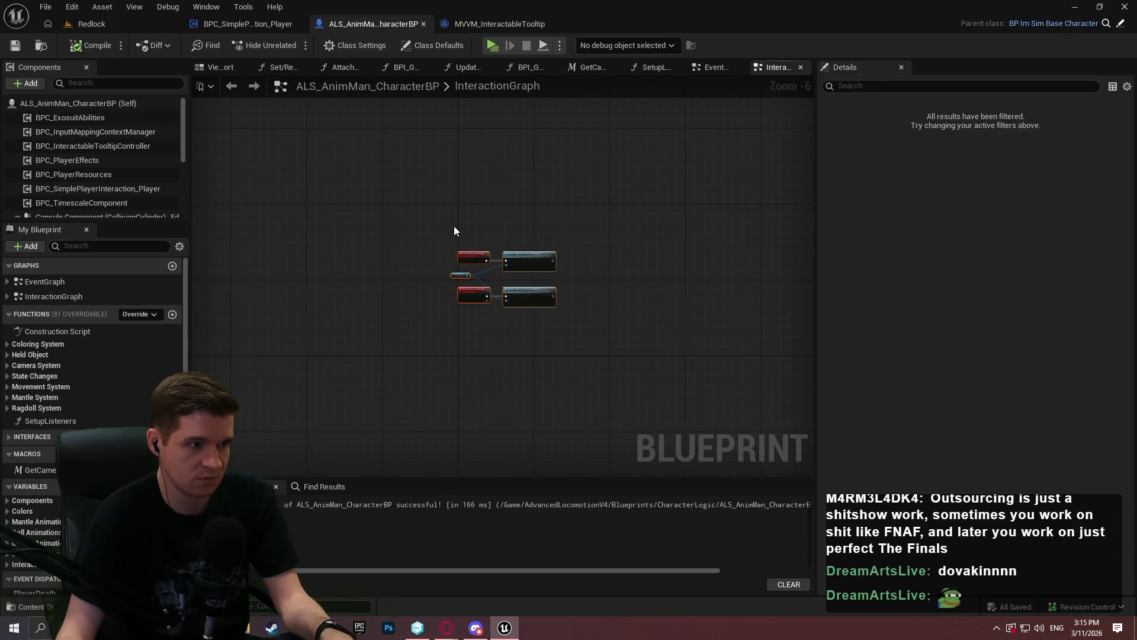
scroll(360, 255, "up", 2)
left_click(427, 216)
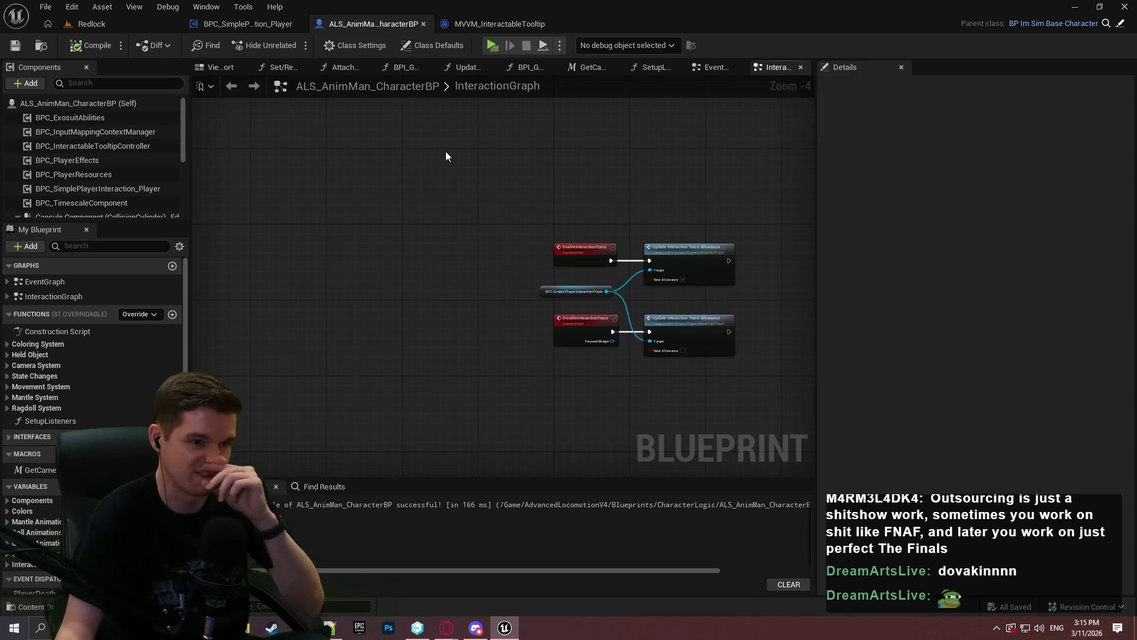
left_click_drag(785, 392, 502, 236)
left_click(592, 208)
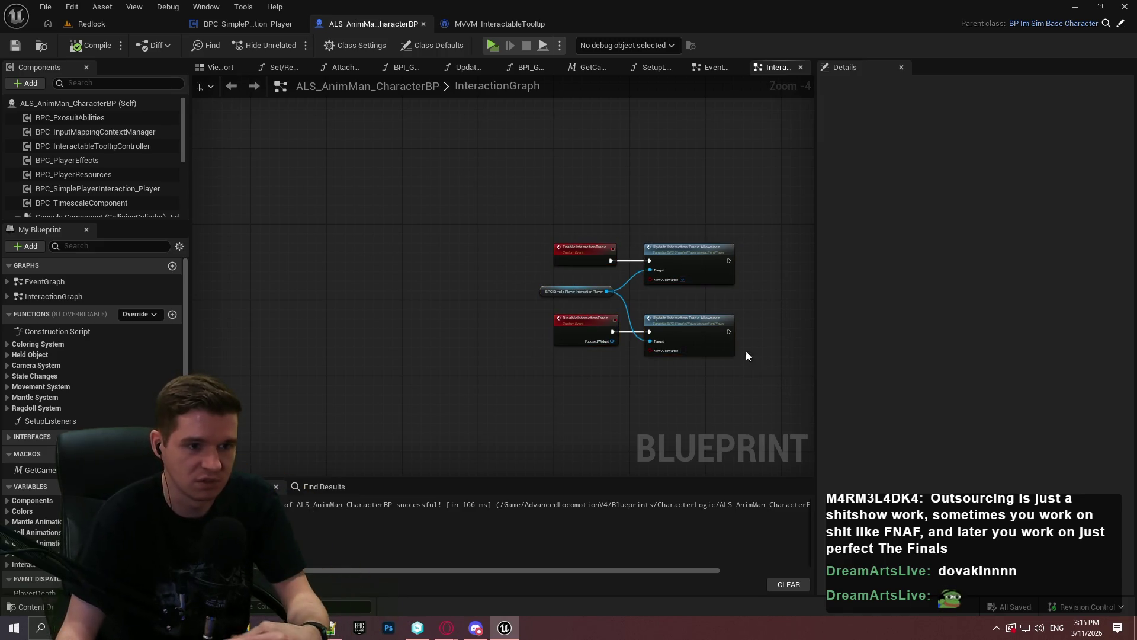
key("ctrl+a")
mouse_move(579, 246)
left_mouse_down()
mouse_move(579, 332)
mouse_move(574, 133)
left_mouse_up()
left_click(585, 331)
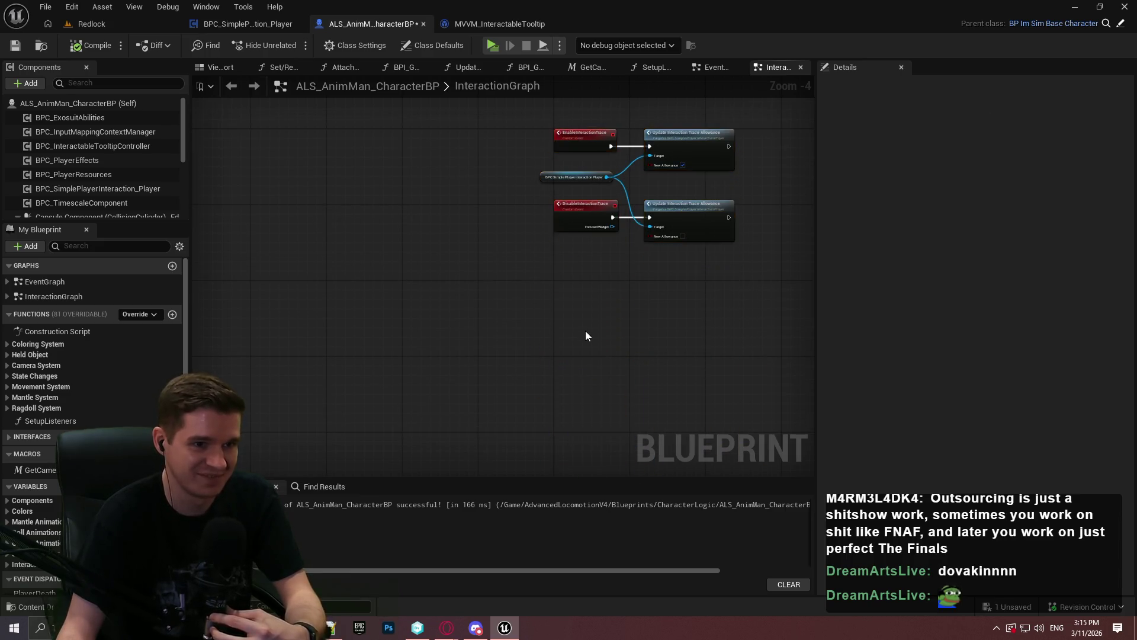
left_click(14, 45)
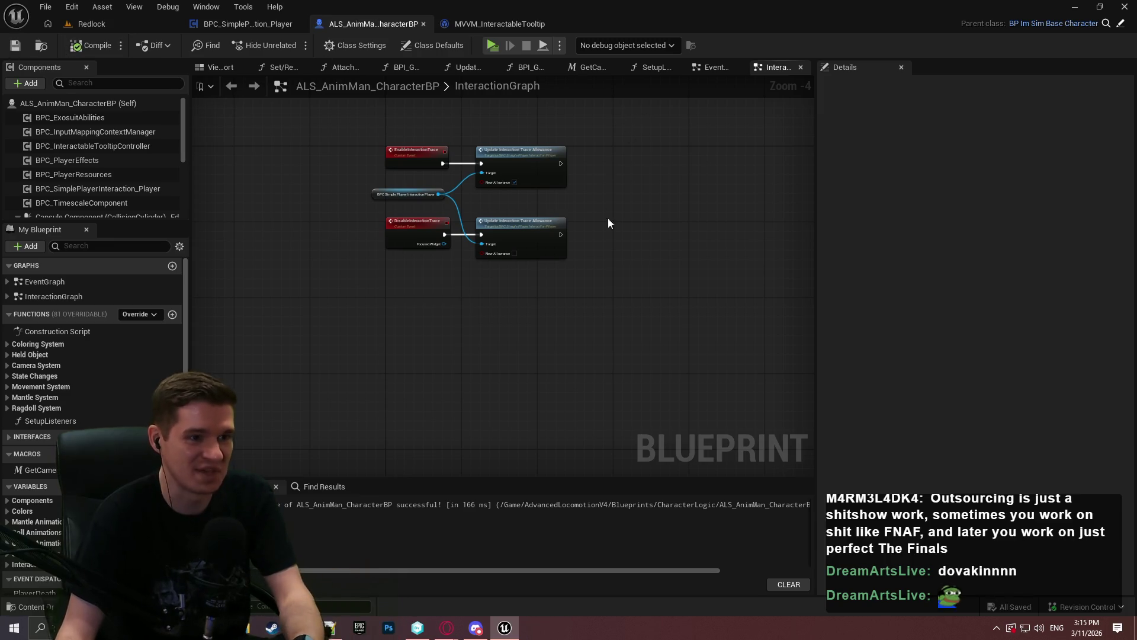
left_click(520, 22)
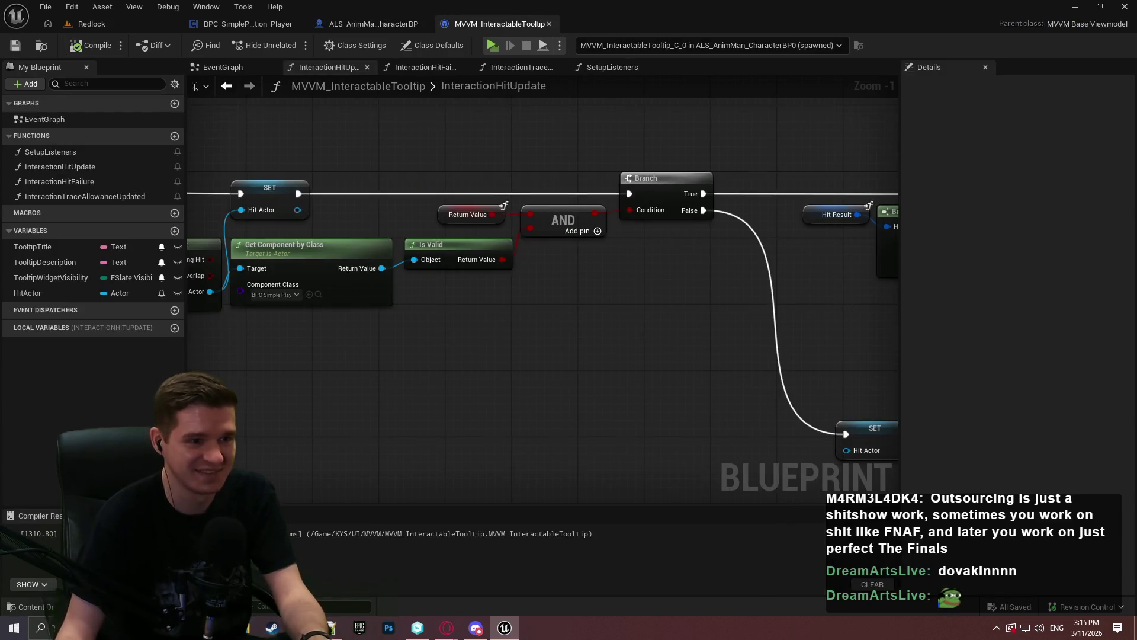
Step: Set BPC_SimplePlayerInteraction_Player's Trace Shape to Line, compile, and start a play test
left_click(248, 24)
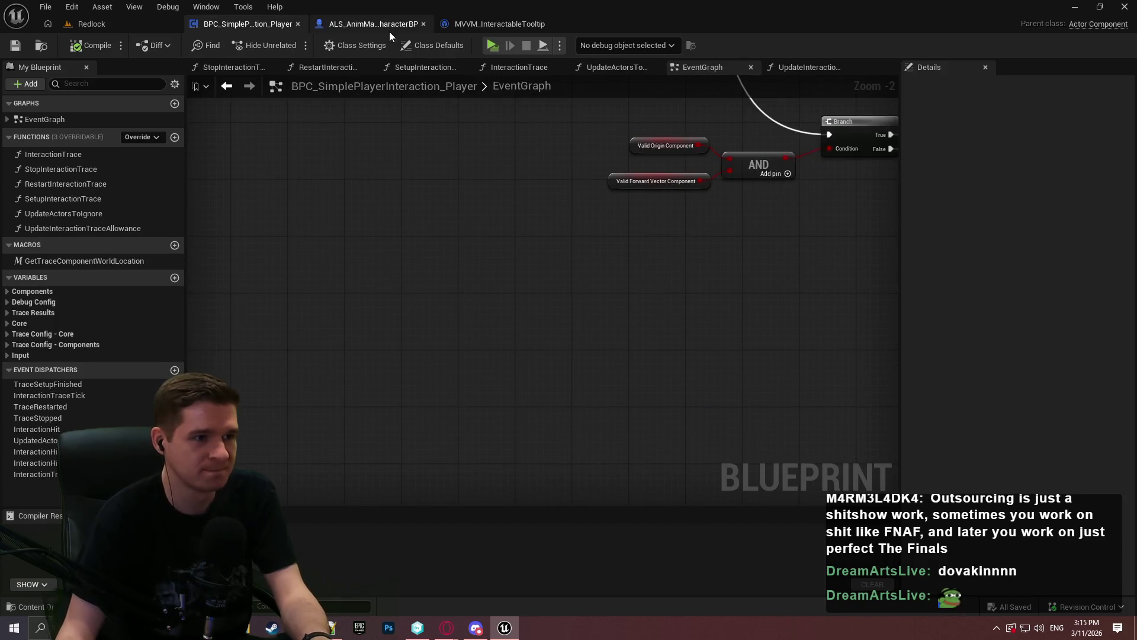
left_click(390, 28)
left_click(171, 188)
scroll(913, 350, "down", 3)
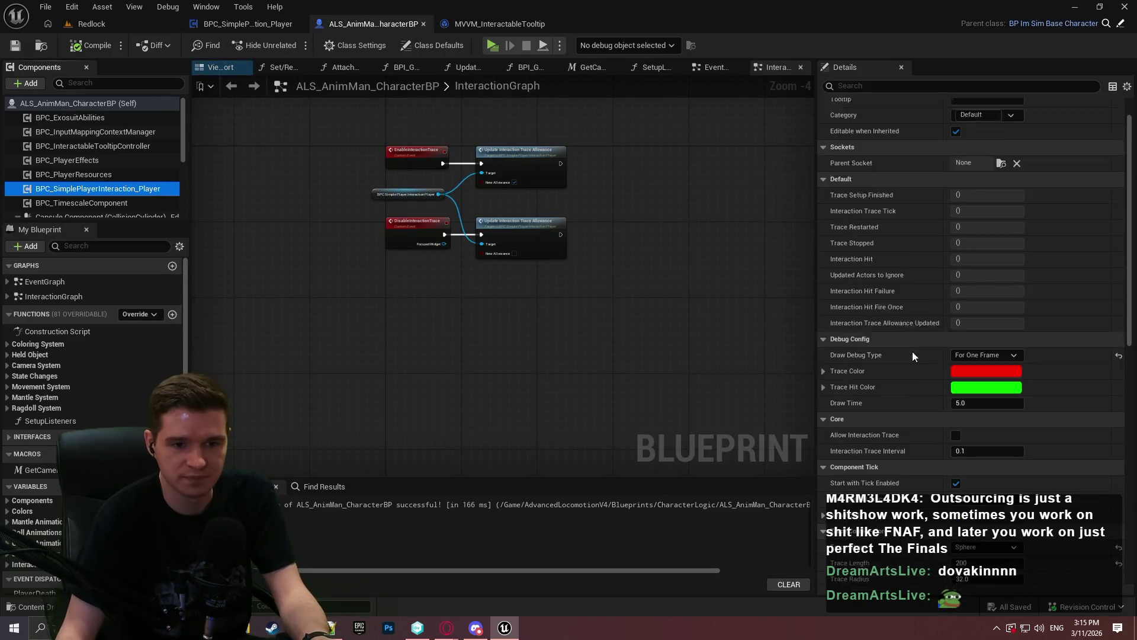
scroll(890, 241, "down", 3)
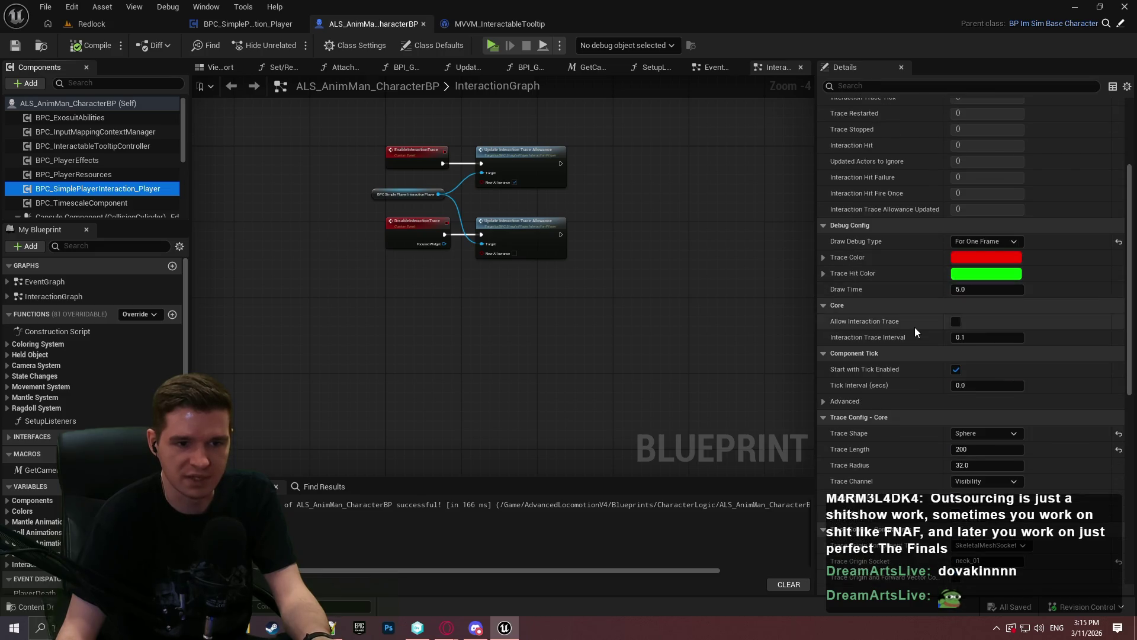
scroll(914, 327, "down", 4)
left_click(982, 341)
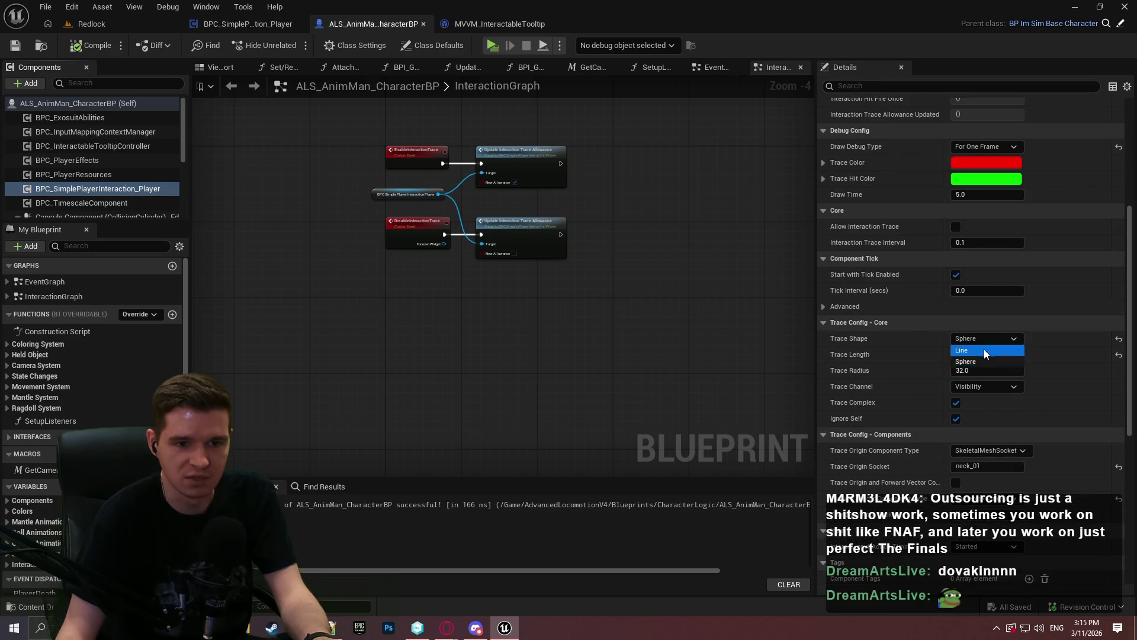
left_click(984, 349)
key("F7")
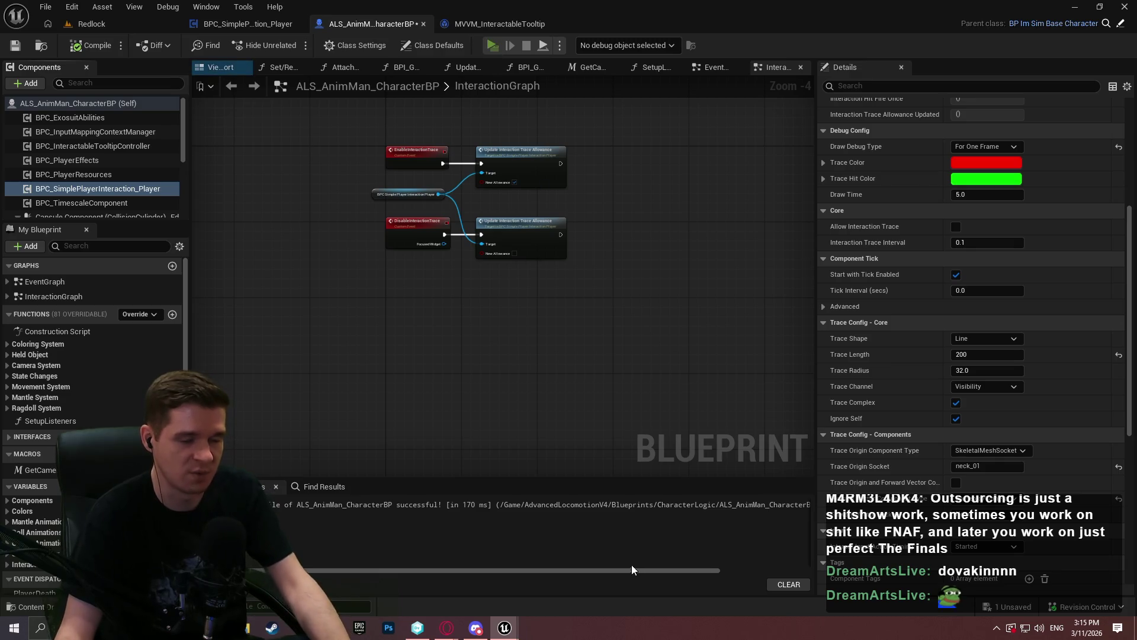
key("alt+p")
left_click(596, 500)
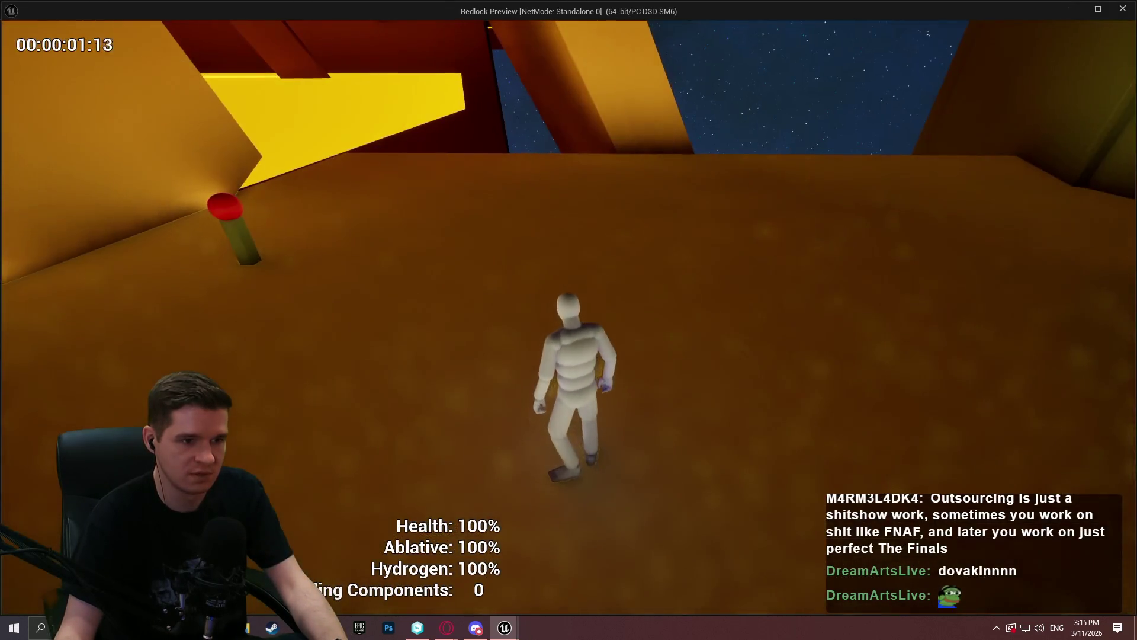
key("w")
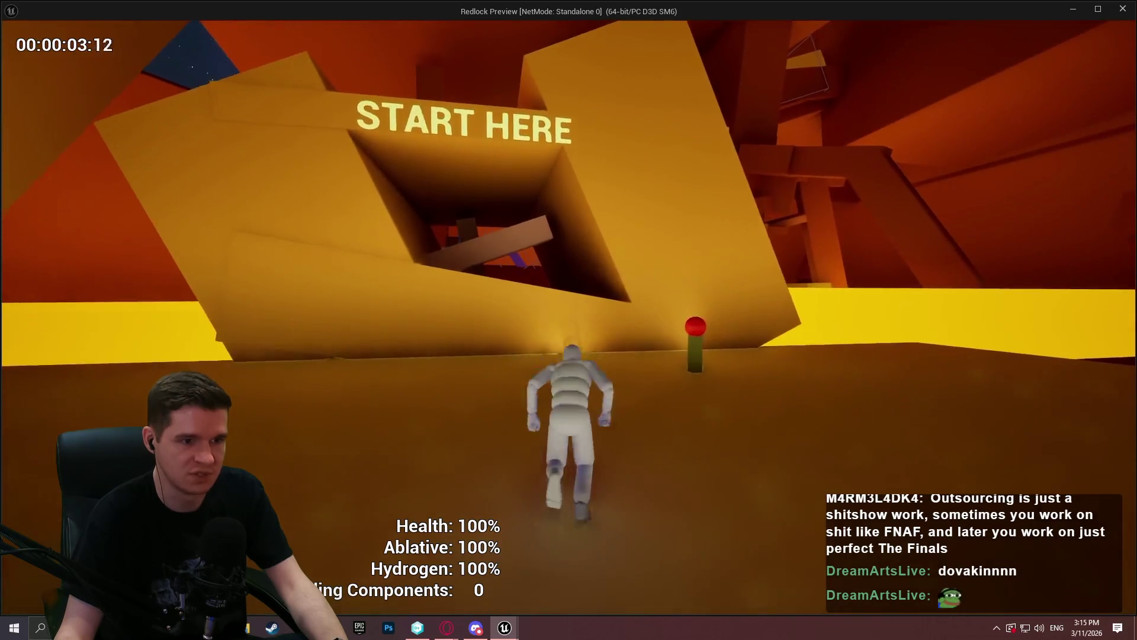
key("w")
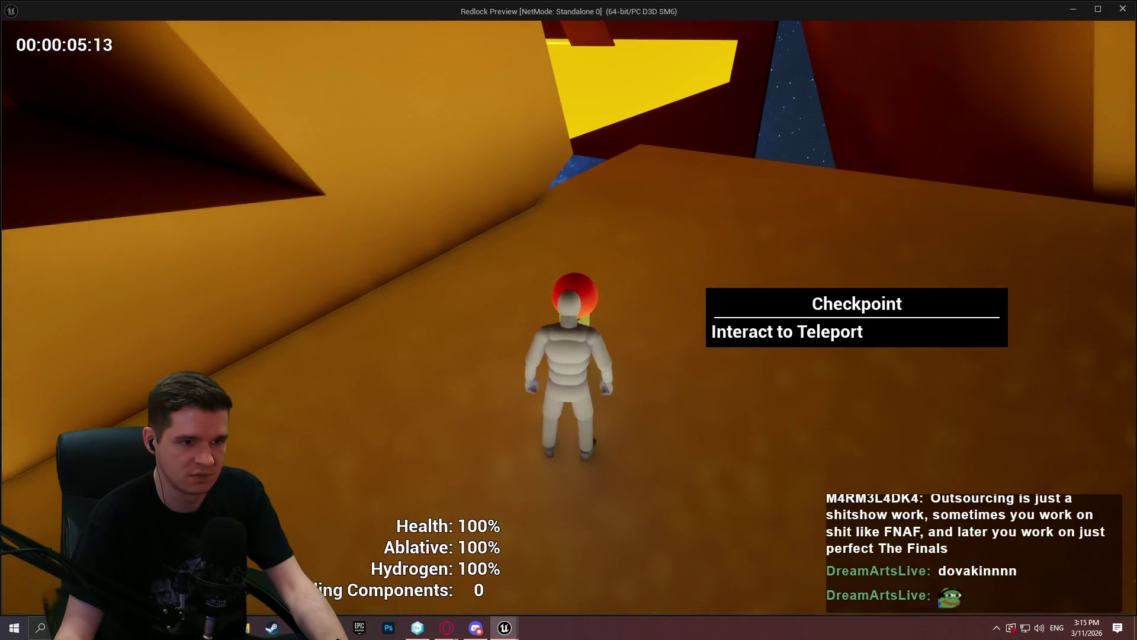
key("w")
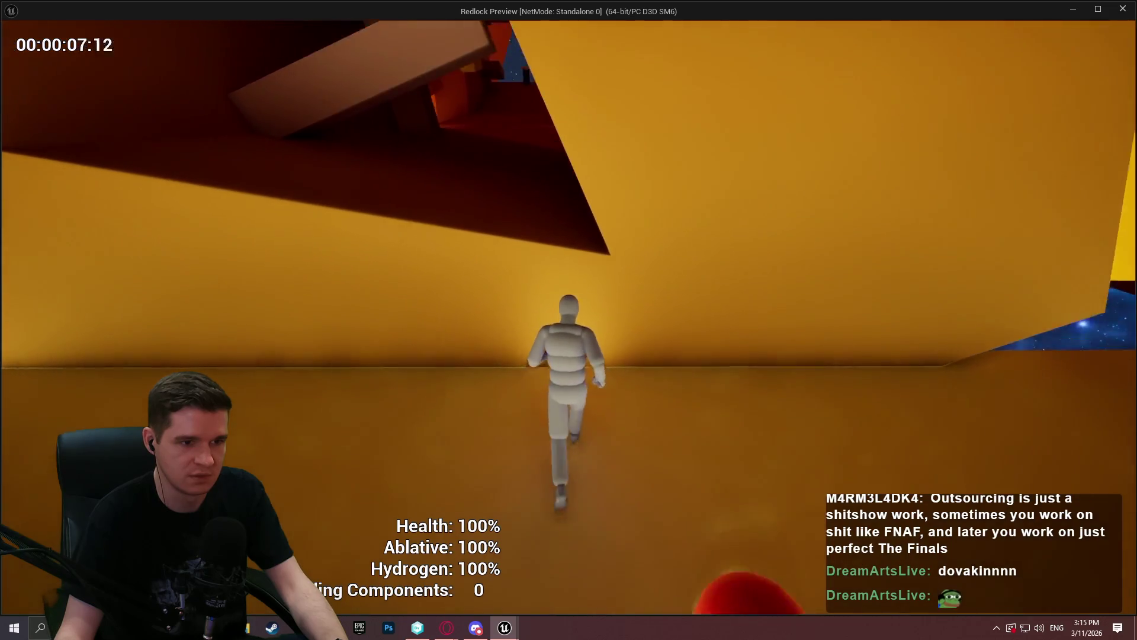
key("w")
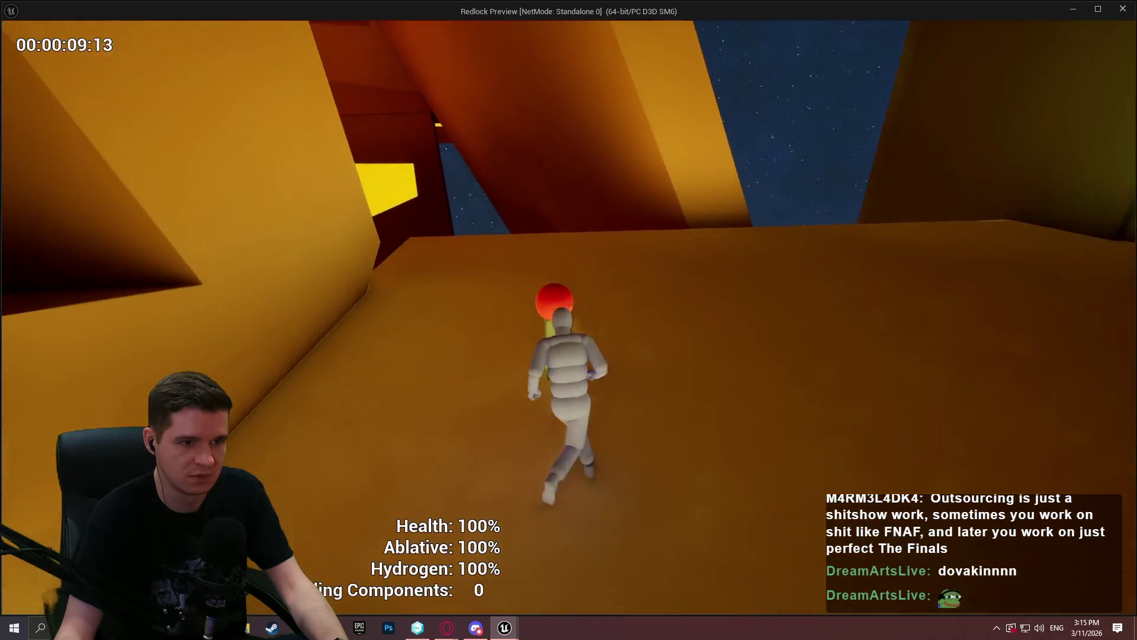
key("w")
key("Escape")
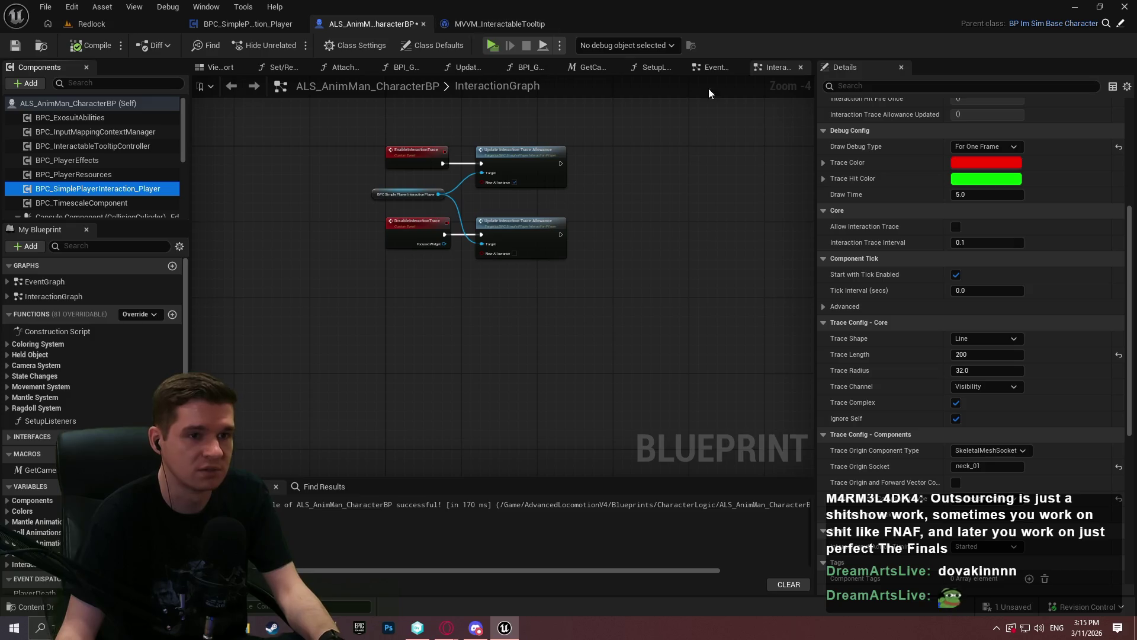
left_click(252, 27)
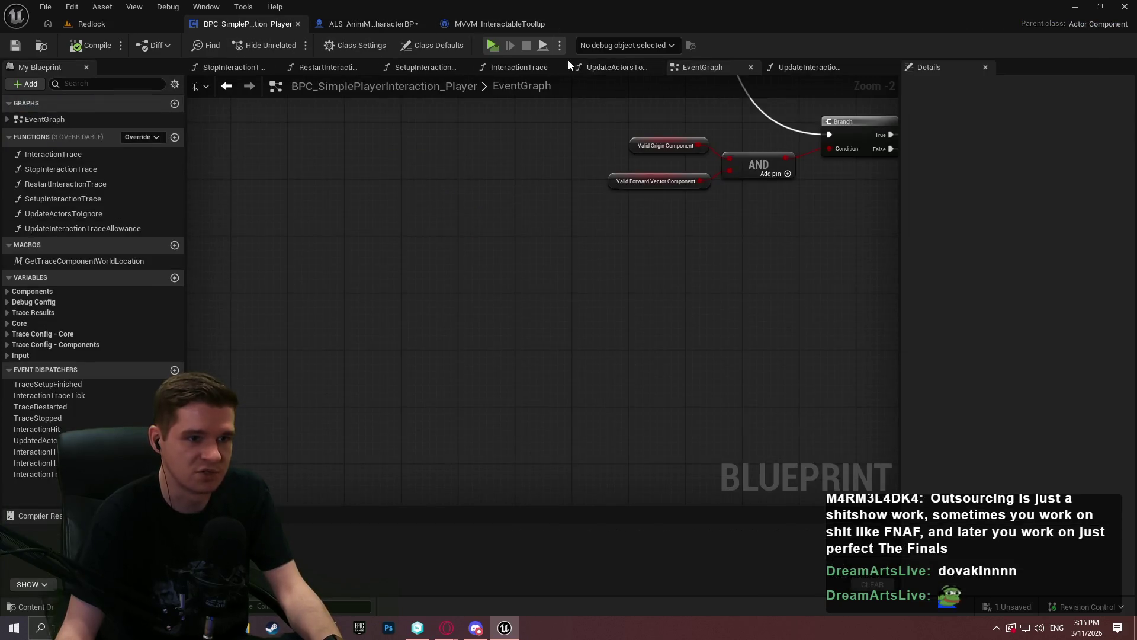
left_click(541, 73)
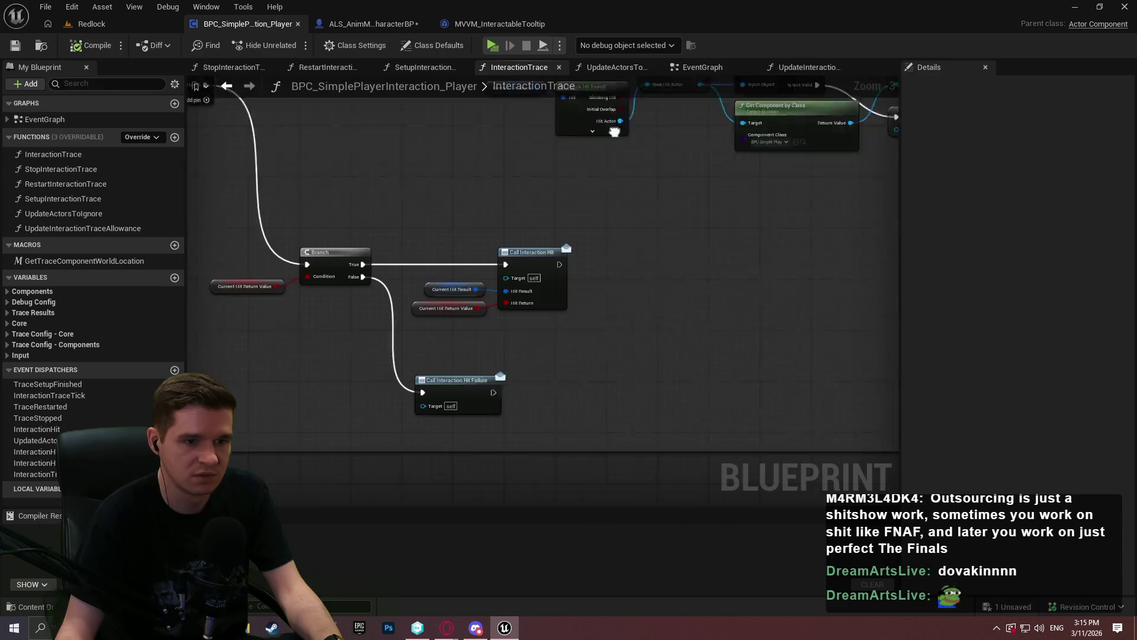
mouse_move(615, 132)
left_mouse_down()
mouse_move(693, 195)
mouse_move(701, 347)
mouse_move(634, 162)
mouse_move(722, 310)
left_mouse_up()
scroll(701, 348, "up", 1)
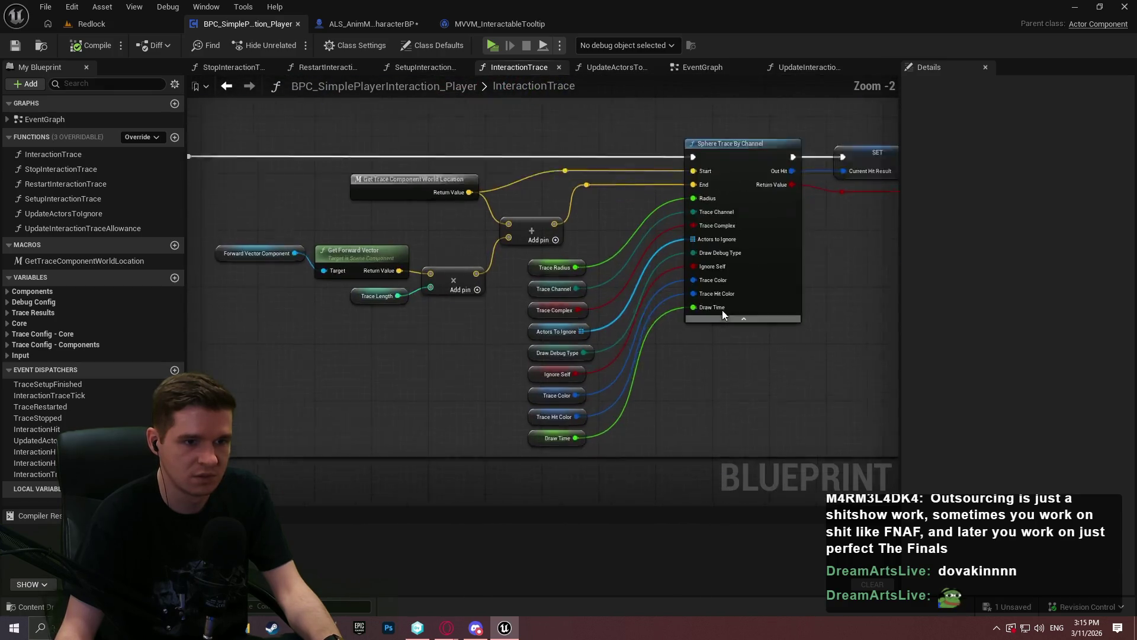
scroll(723, 310, "up", 2)
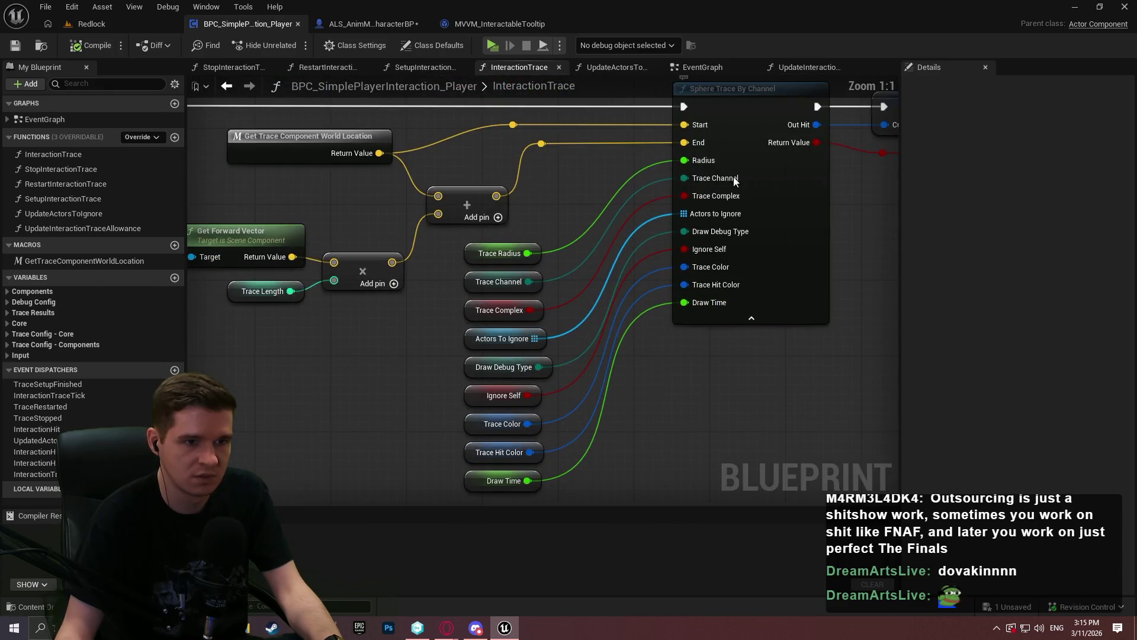
left_click(544, 368)
left_click(694, 407)
left_click(371, 25)
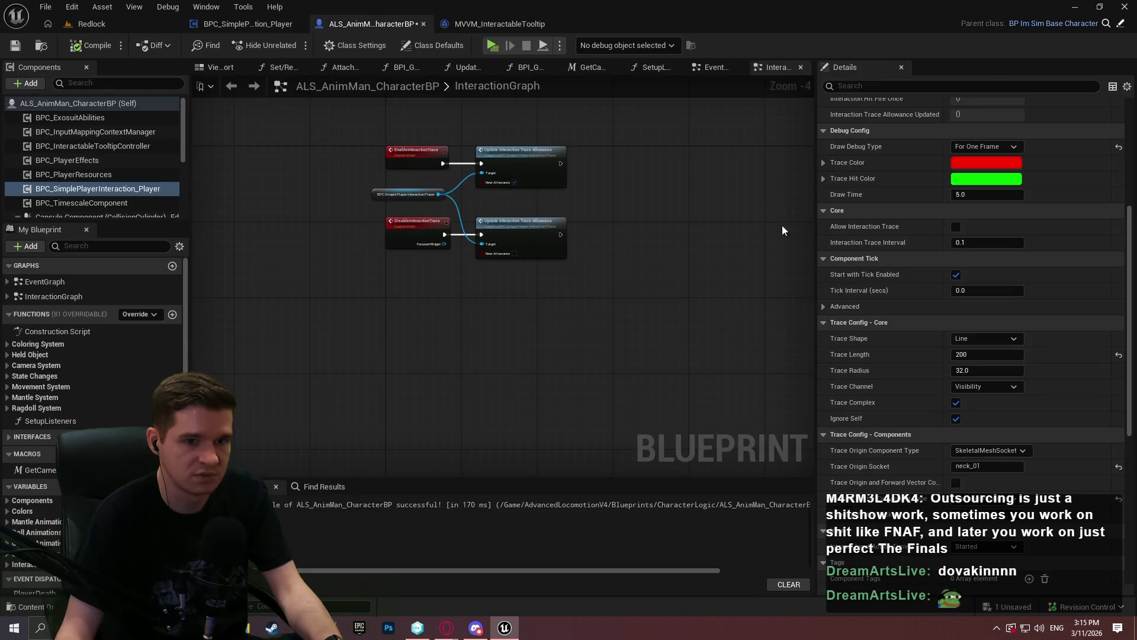
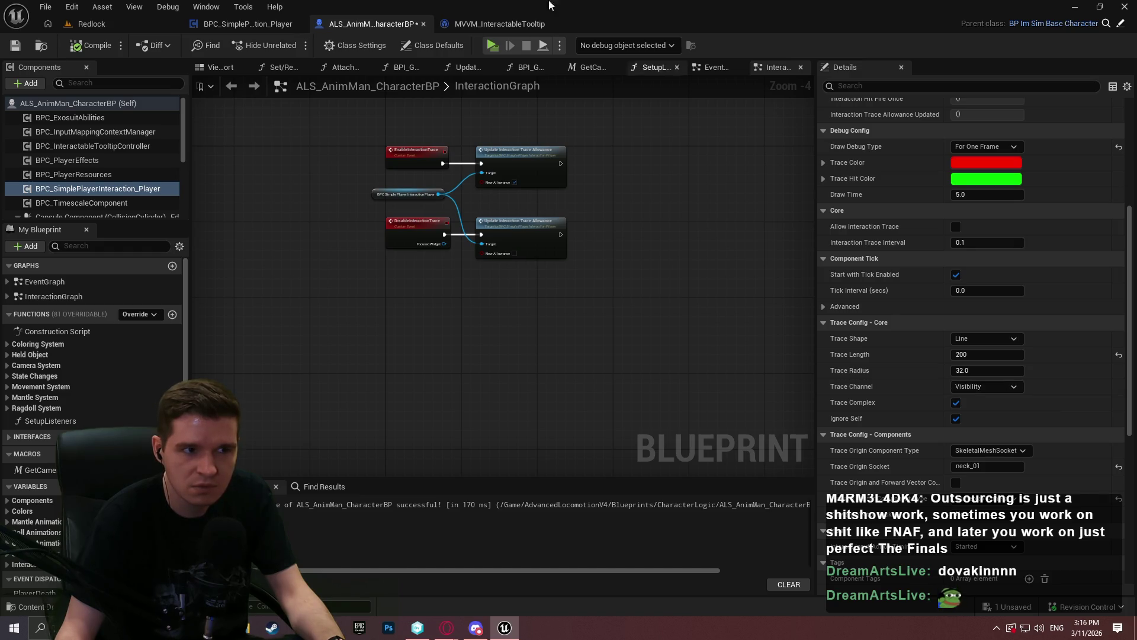
Step: Switch to BPC_SimplePlayerInteraction_Player and bring the Line Trace By Channel node's inputs into view
left_click(521, 24)
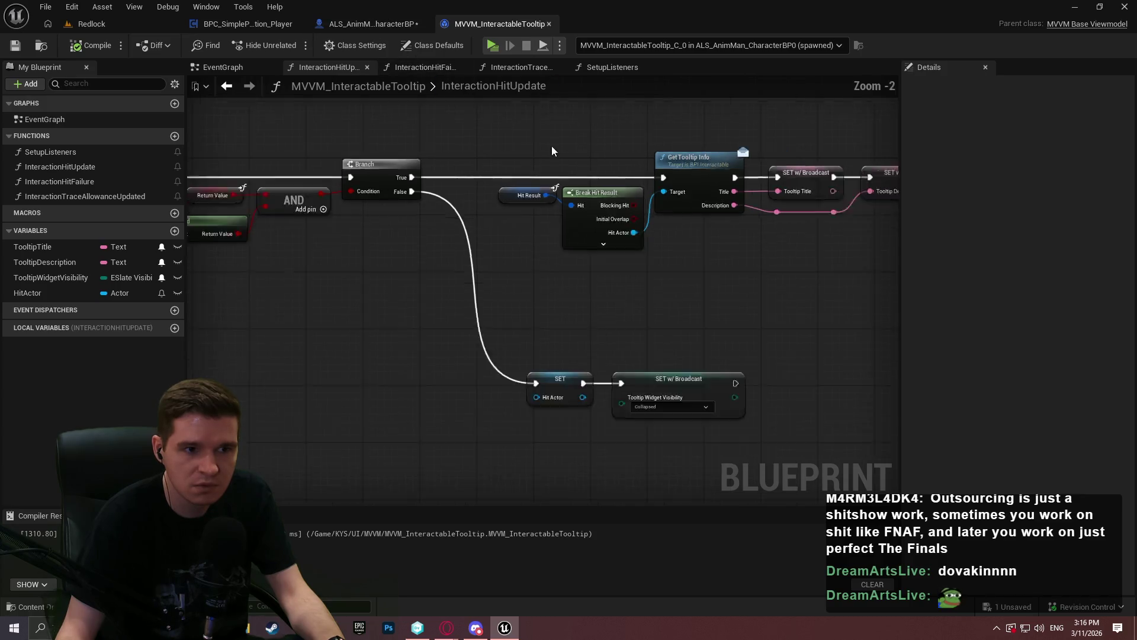
scroll(552, 147, "down", 5)
left_click(258, 13)
left_click(207, 24)
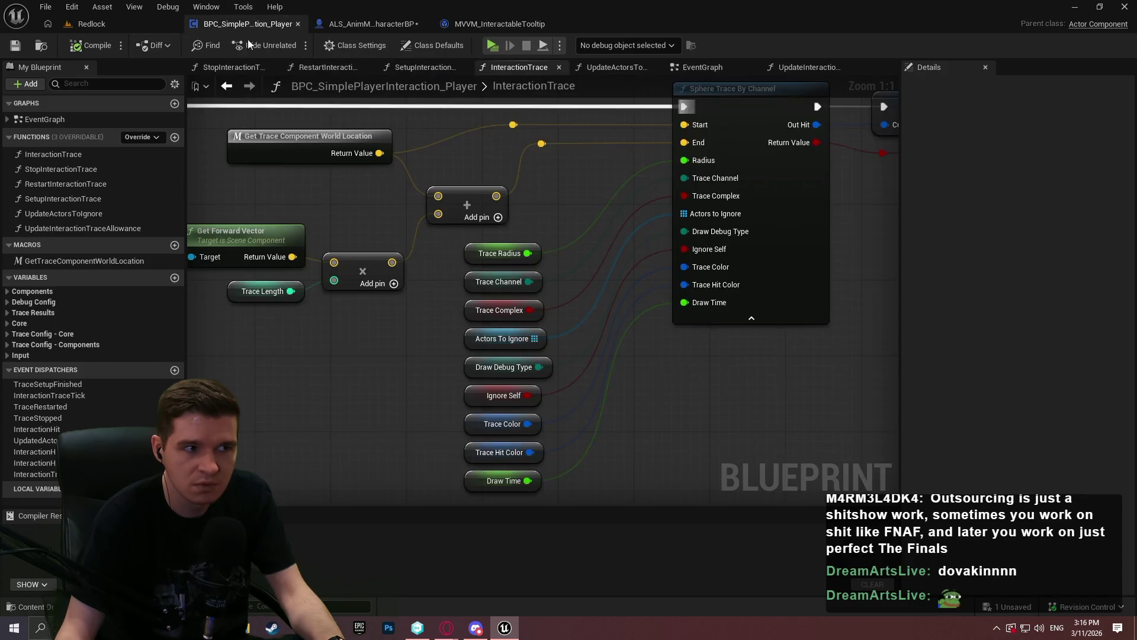
mouse_move(574, 142)
left_mouse_down()
mouse_move(565, 429)
mouse_move(478, 540)
left_mouse_up()
scroll(595, 452, "up", 1)
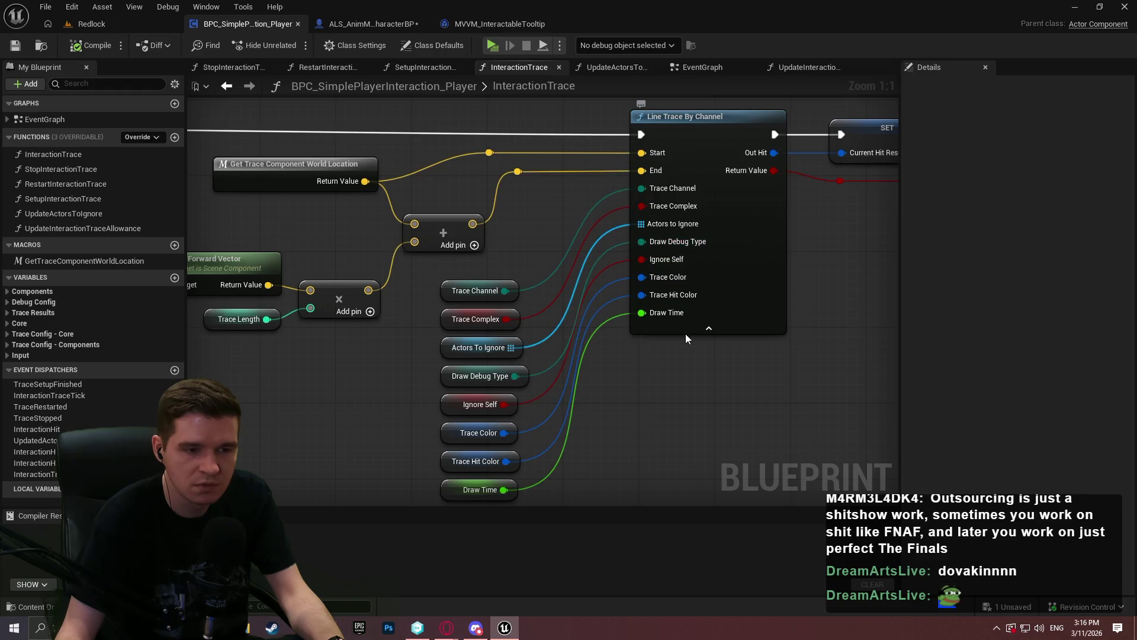
mouse_move(716, 371)
left_mouse_down()
mouse_move(711, 307)
mouse_move(704, 369)
left_mouse_up()
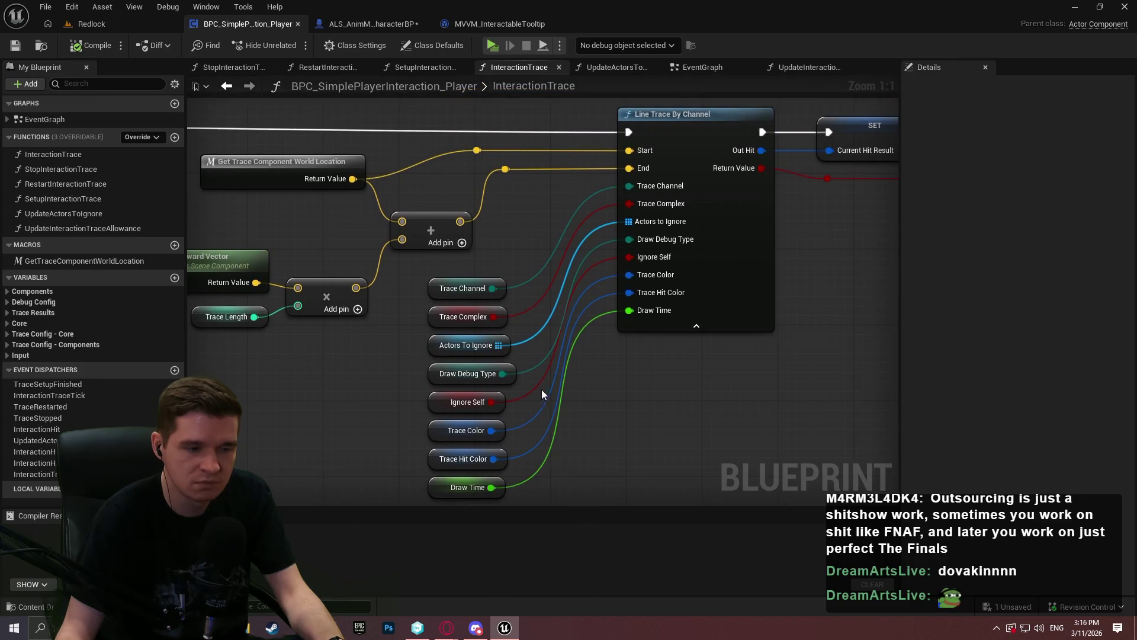
Step: Inspect the Ignore Self, Draw Debug Type, Actors To Ignore and Trace Complex variables in Details
left_click(500, 396)
left_click(516, 375)
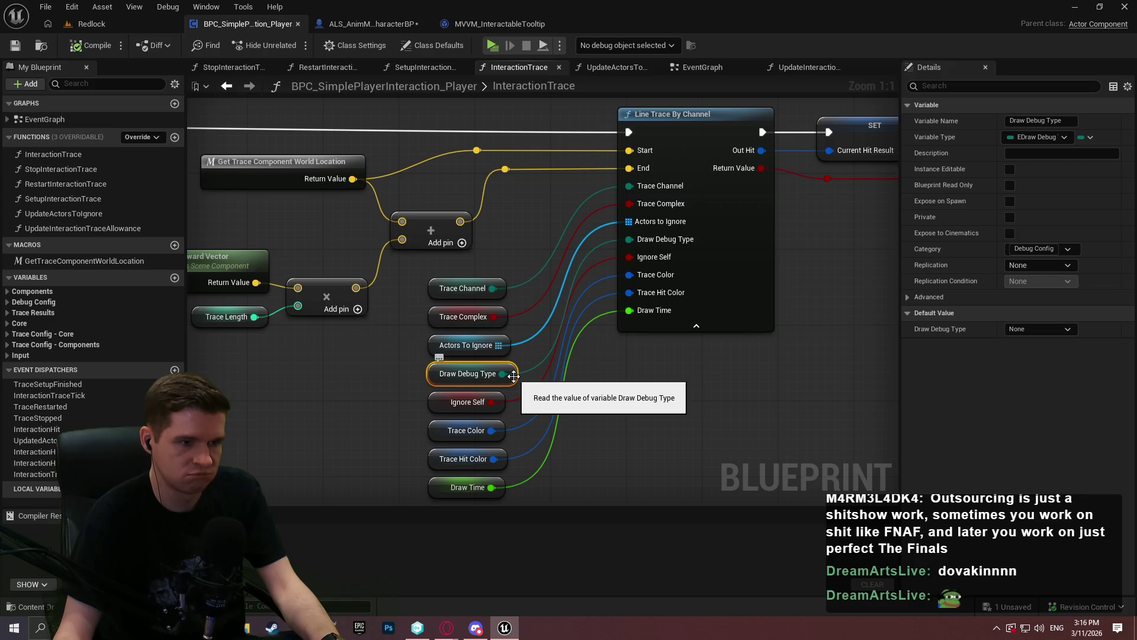
left_click(507, 344)
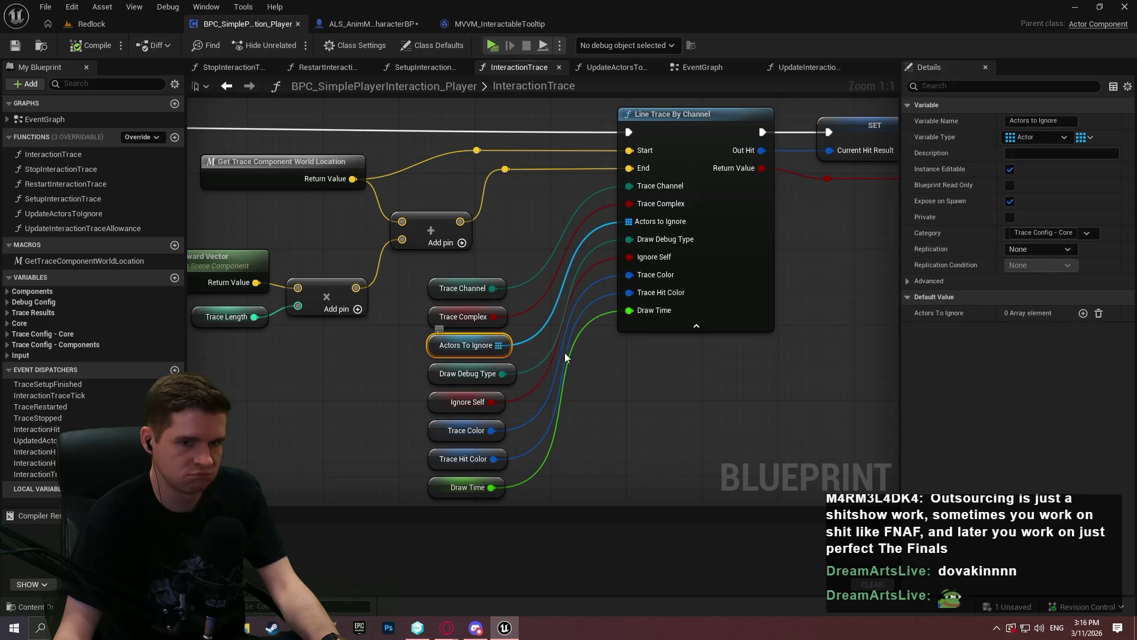
left_click(565, 357)
left_click(507, 295)
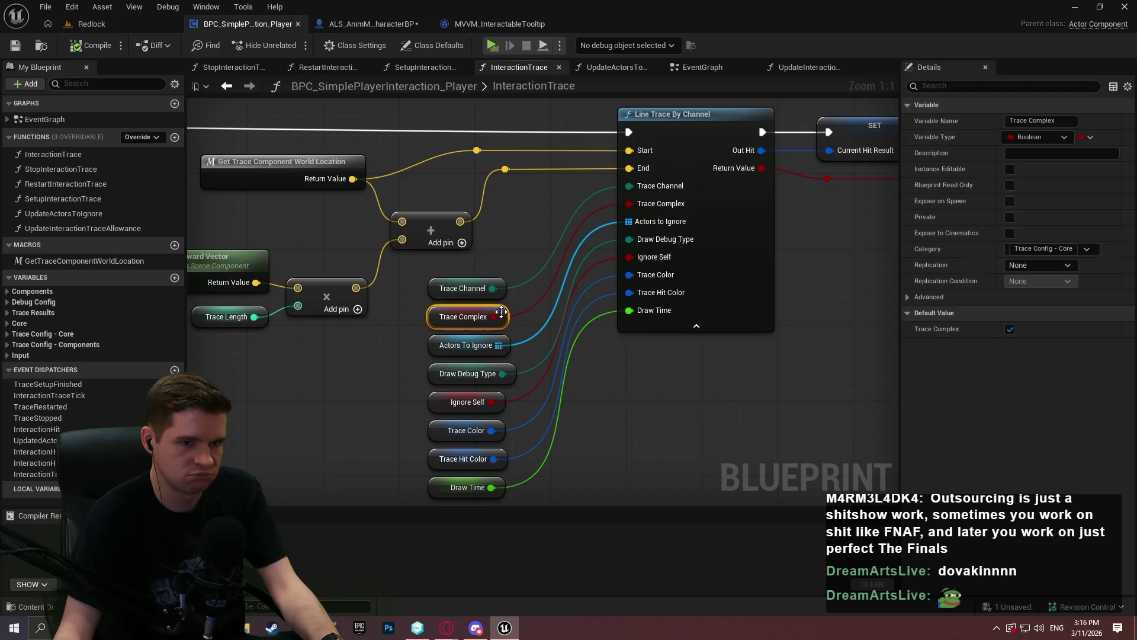
left_click(568, 407)
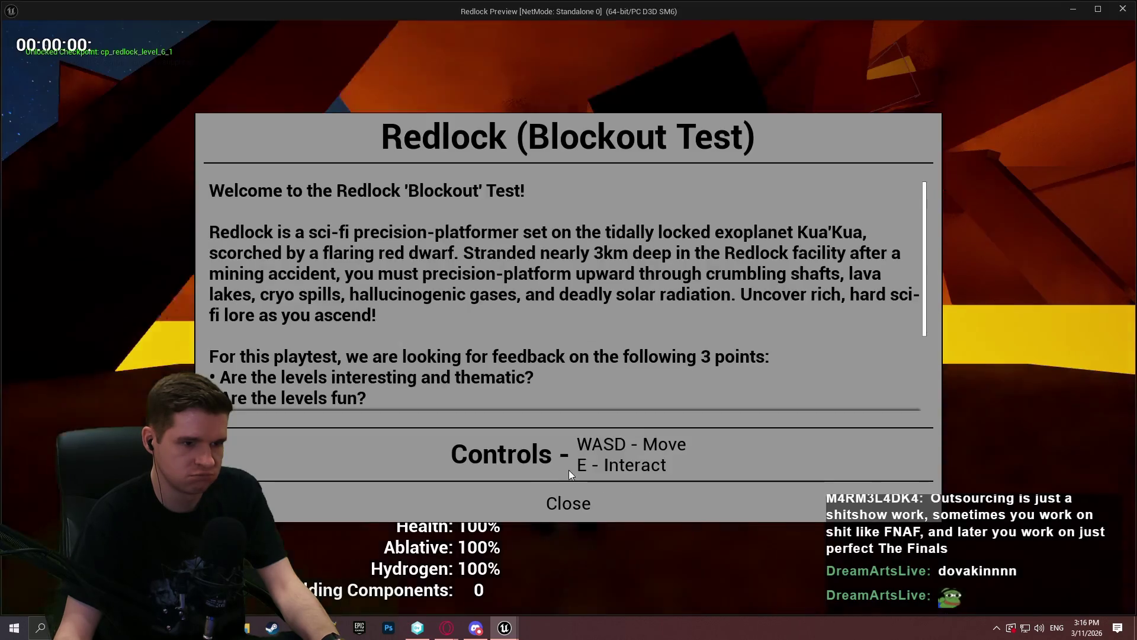
Step: Dismiss the welcome dialog and run the character to the red-topped checkpoint
left_click(569, 500)
key("w")
key("w")
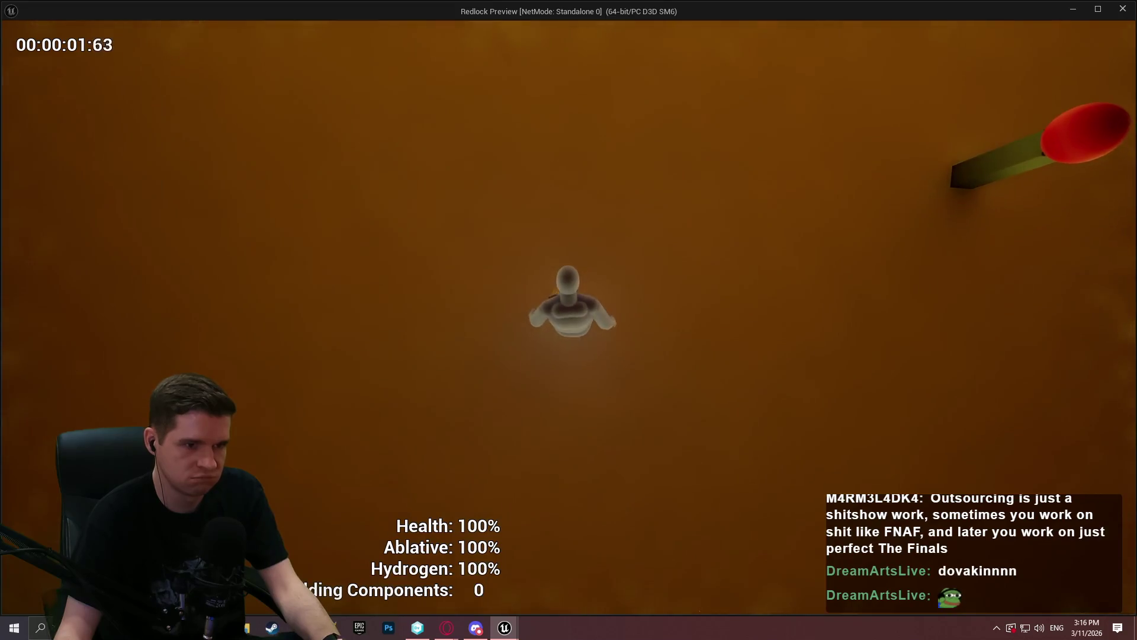
key("w")
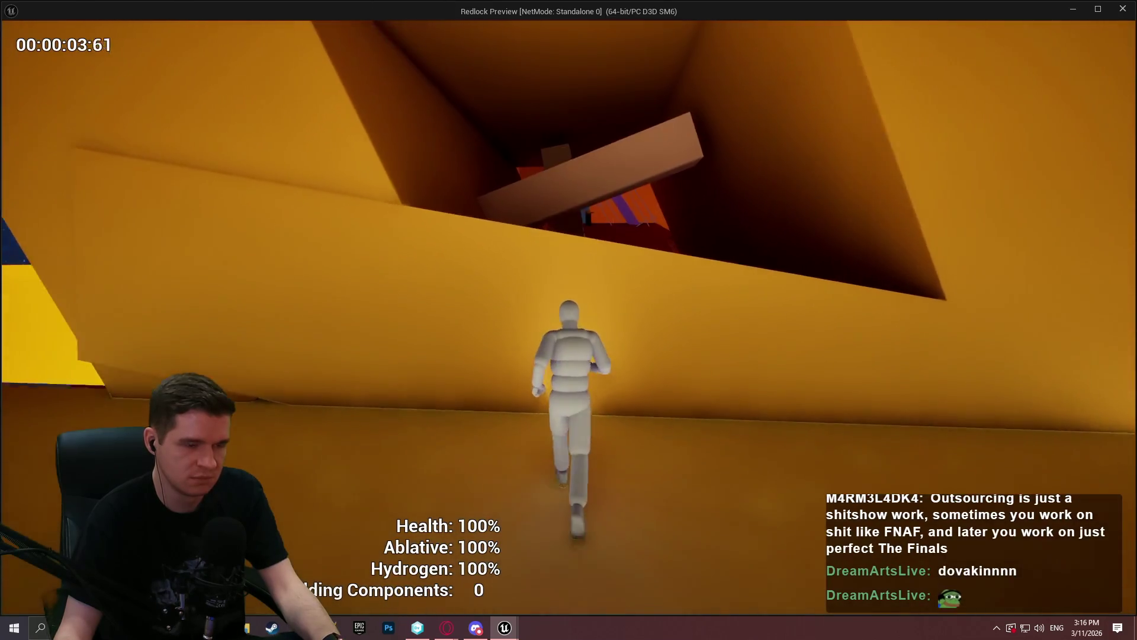
key("w")
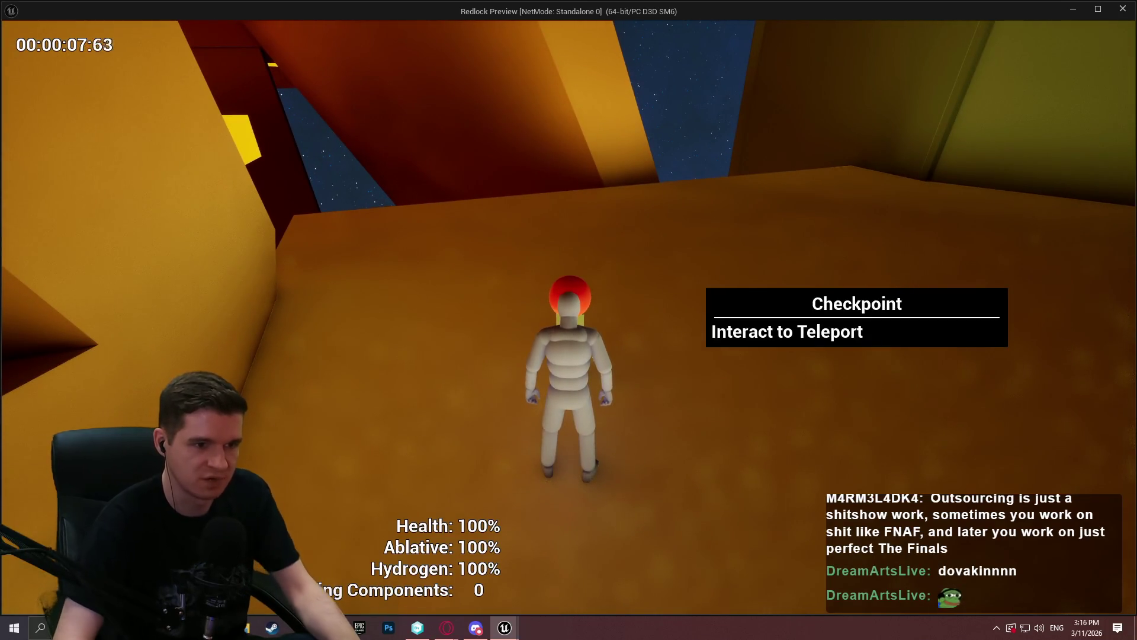
Step: Run ToggleDebugCamera from the console, fly toward the checkpoint pillar, and end play
key("grave")
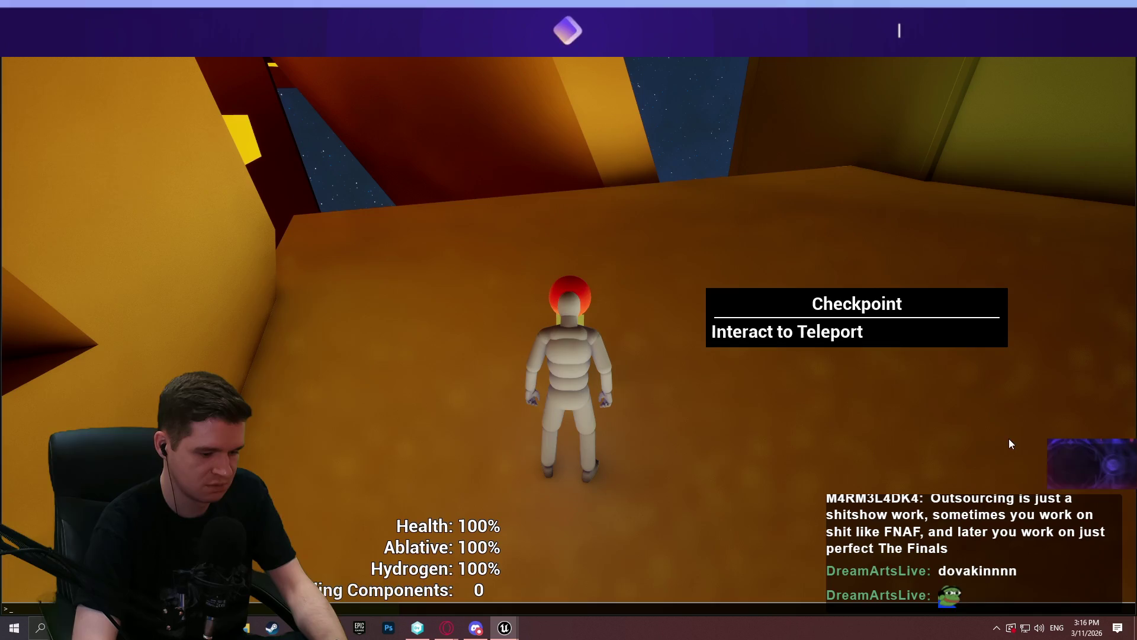
key("Up")
key("Return")
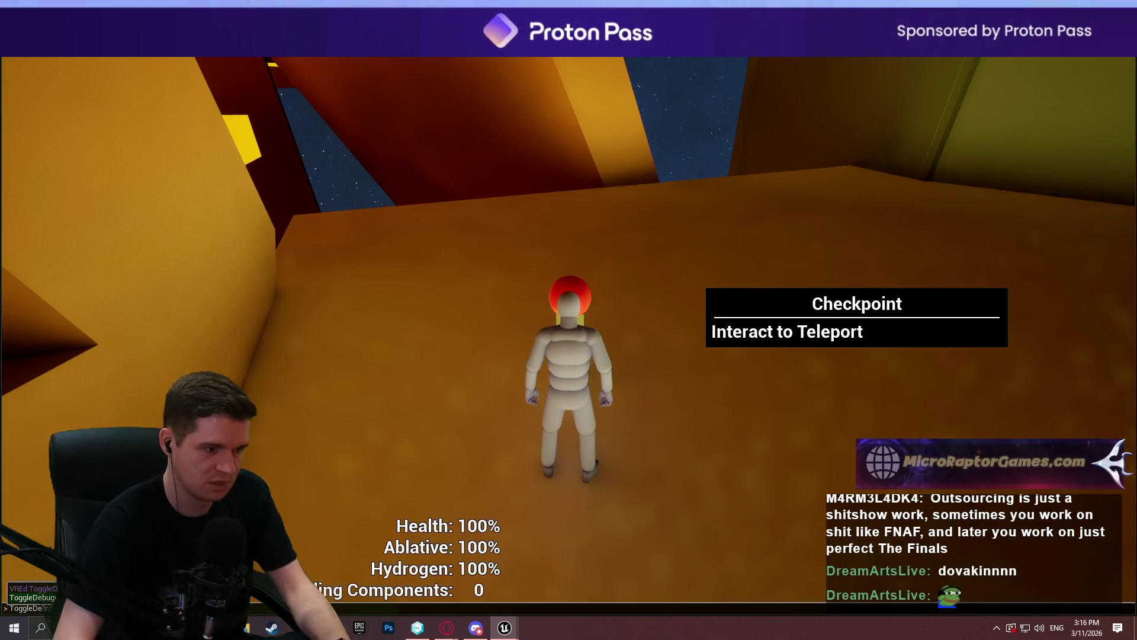
key("w")
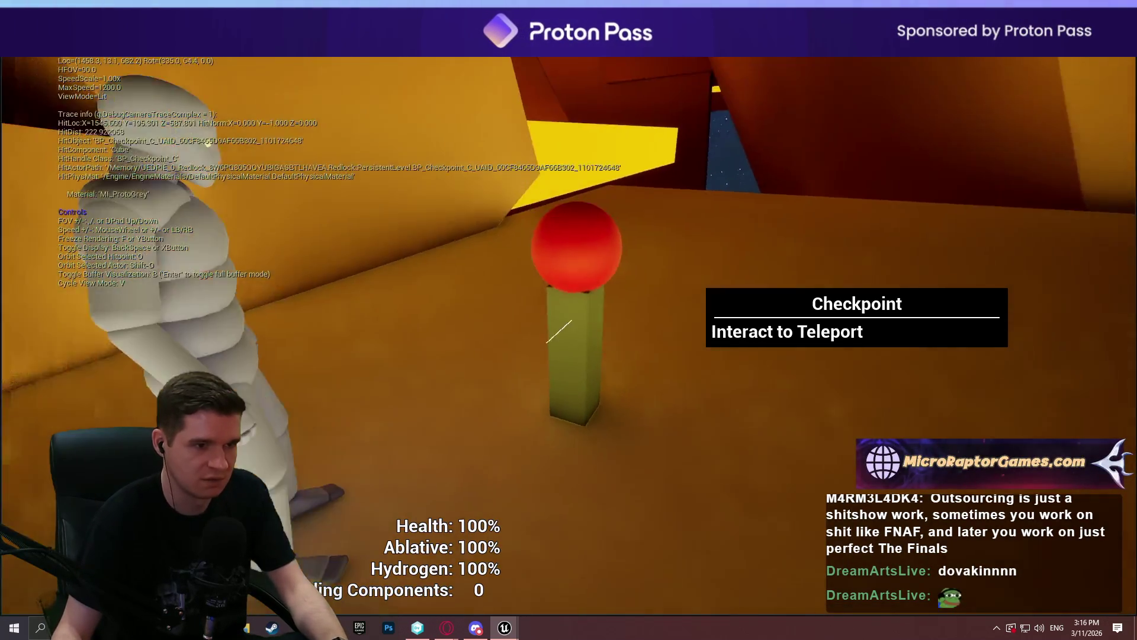
key("Escape")
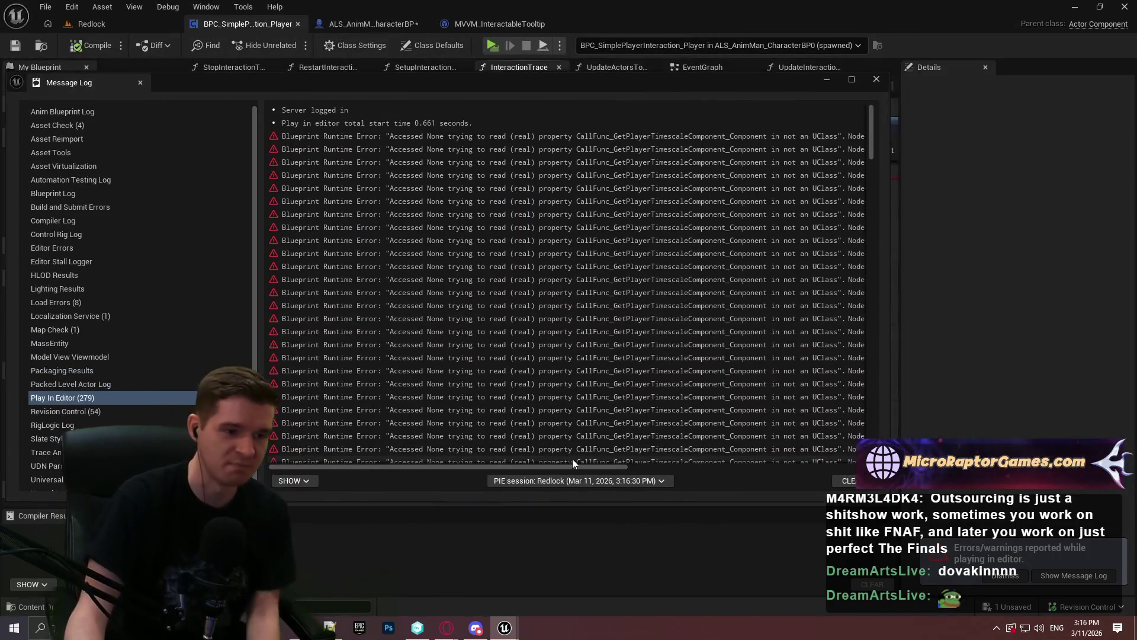
Step: Open GetCurrentGameTime from the error and review the GetPlayerTimescaleComponent function
scroll(678, 436, "right", 3)
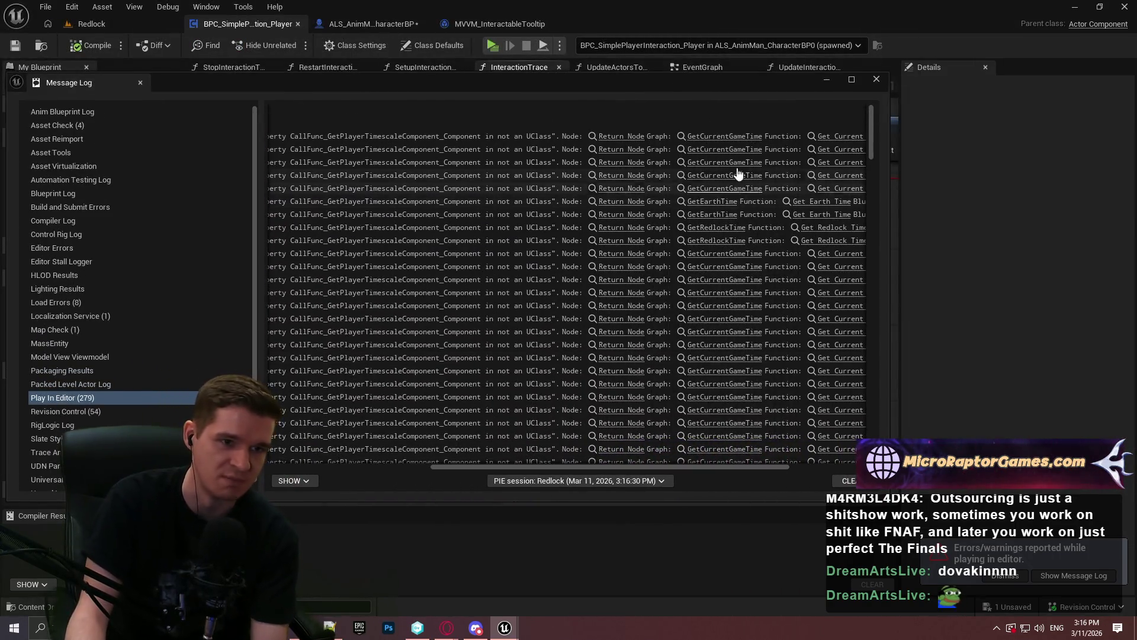
left_click(737, 135)
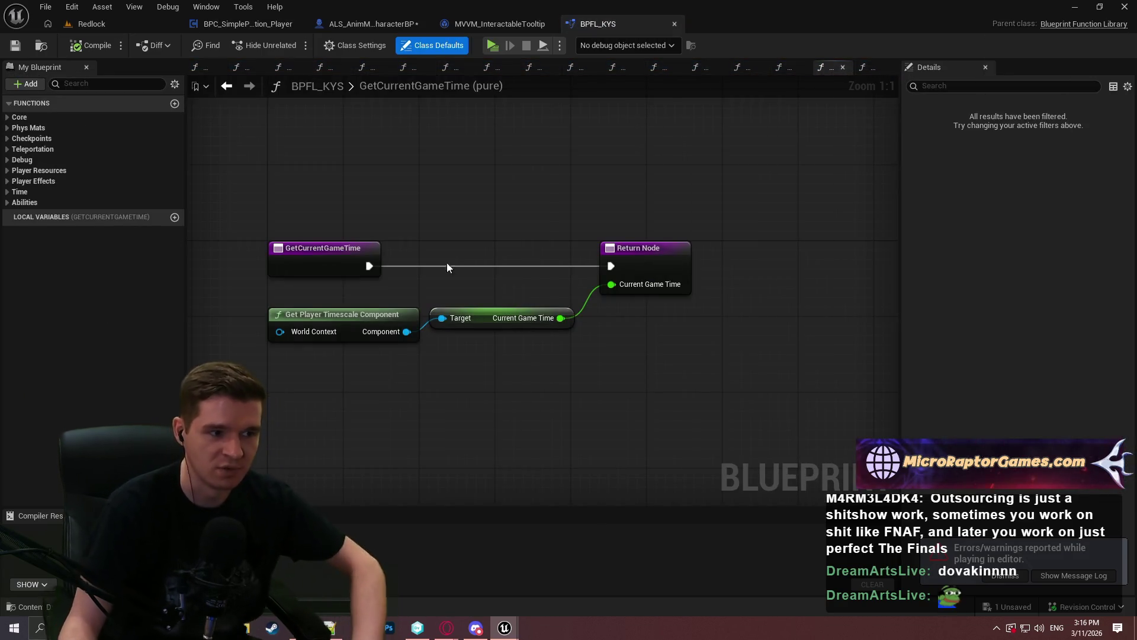
double_click(382, 323)
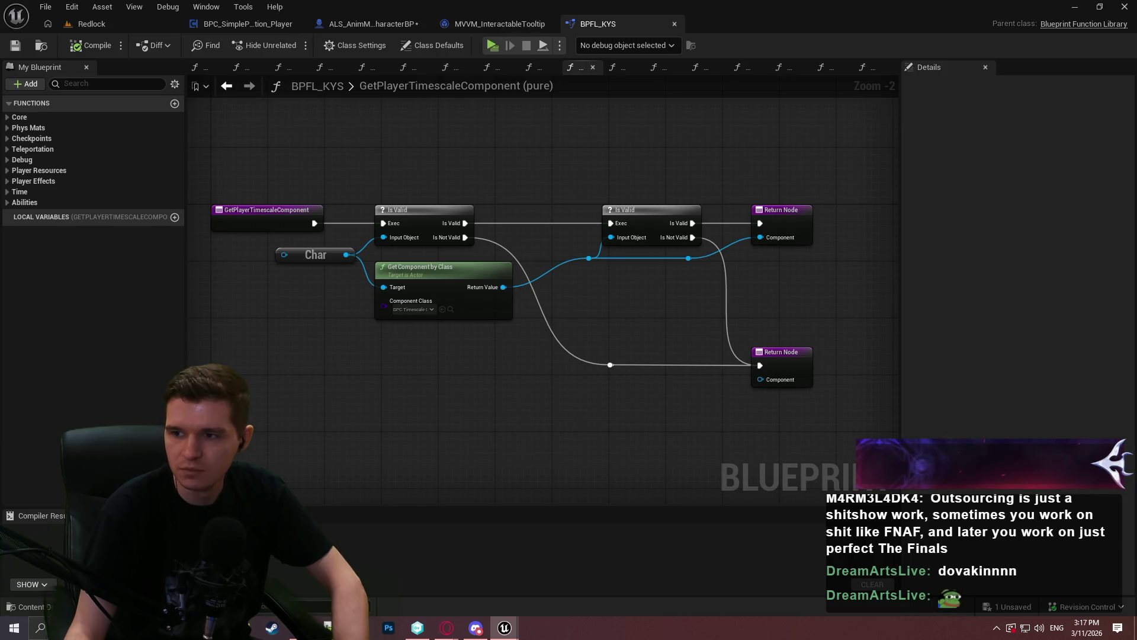
key("alt+Left")
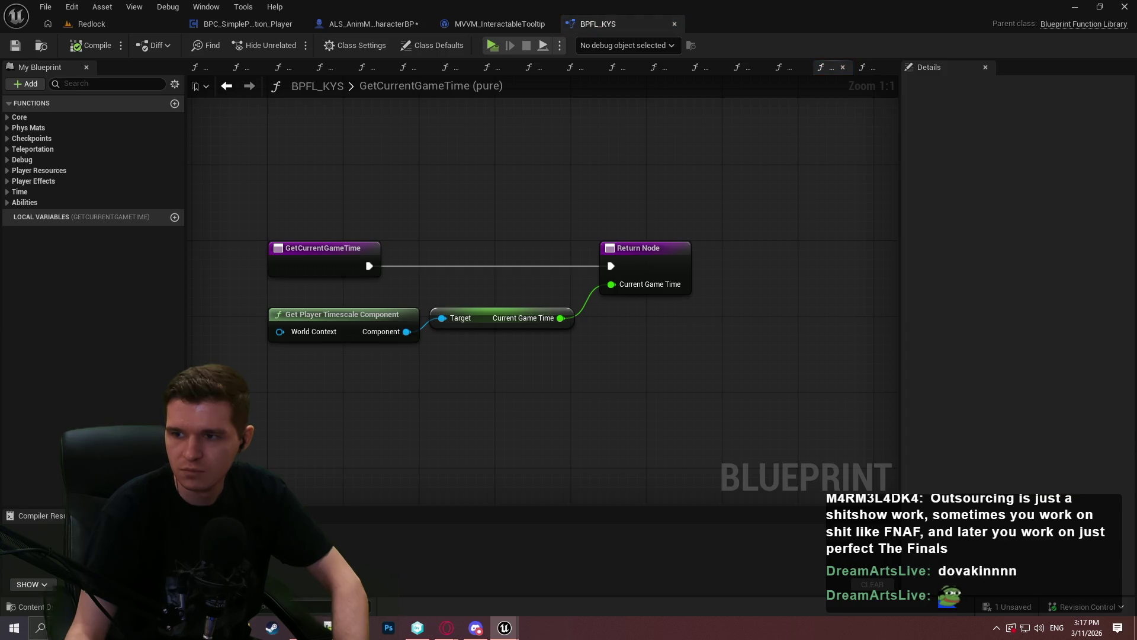
Step: Guard the component with Is Valid, wiring Is Not Valid to a duplicated Return Node
mouse_move(406, 331)
left_mouse_down()
mouse_move(450, 386)
mouse_move(500, 337)
mouse_move(481, 251)
mouse_move(484, 264)
mouse_move(610, 266)
left_mouse_up()
type("valid")
key("Down")
key("Return")
left_click(646, 278)
key("ctrl+c")
key("ctrl+v")
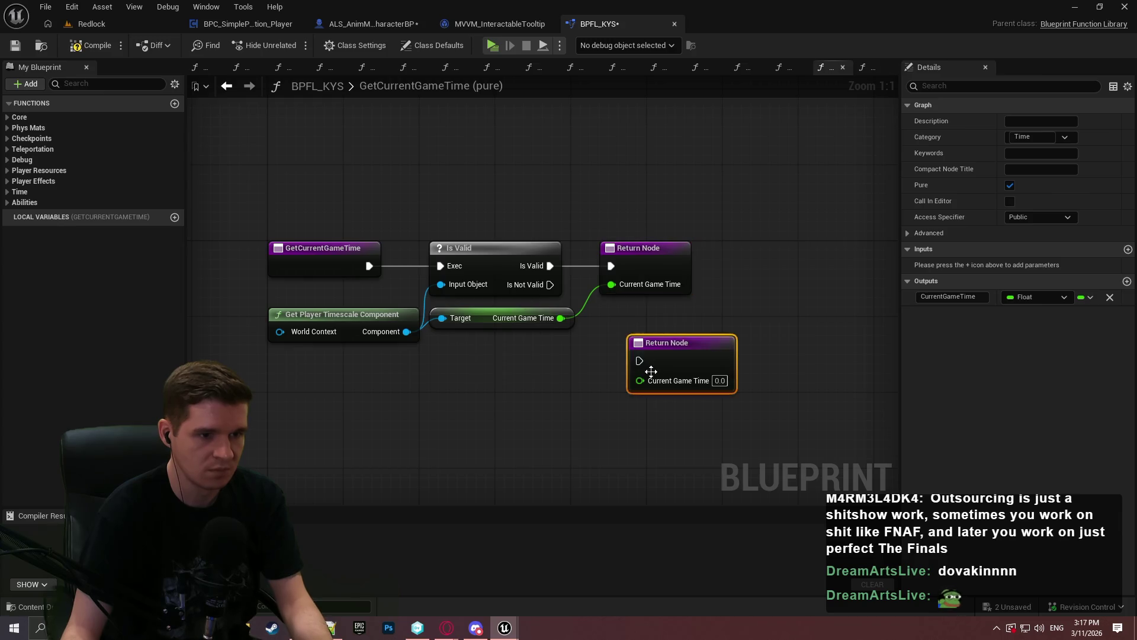
left_click_drag(540, 294, 551, 285)
left_click_drag(500, 250, 508, 252)
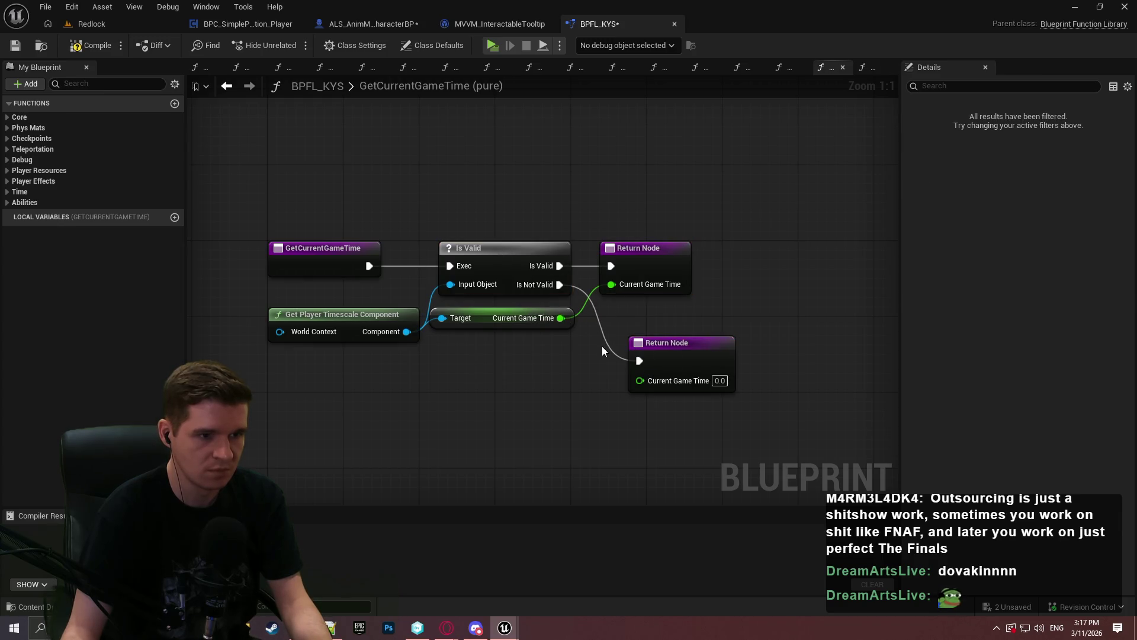
left_click(622, 389)
left_click_drag(679, 369, 670, 370)
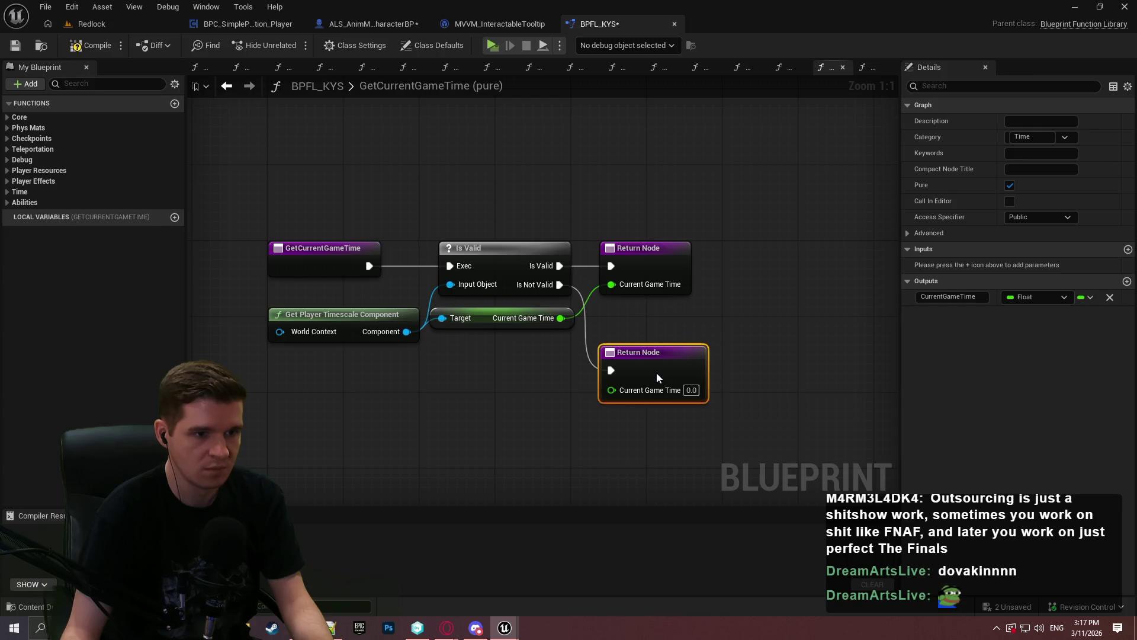
Step: Save the BPFL_KYS function library
left_click(14, 47)
left_click(660, 208)
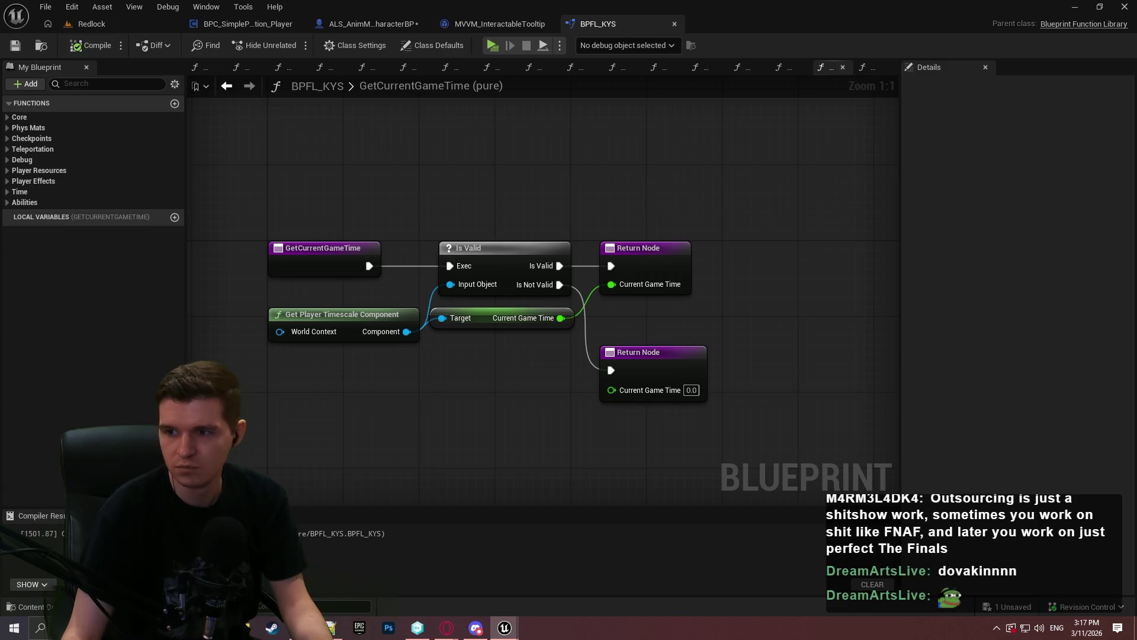
left_click(616, 67)
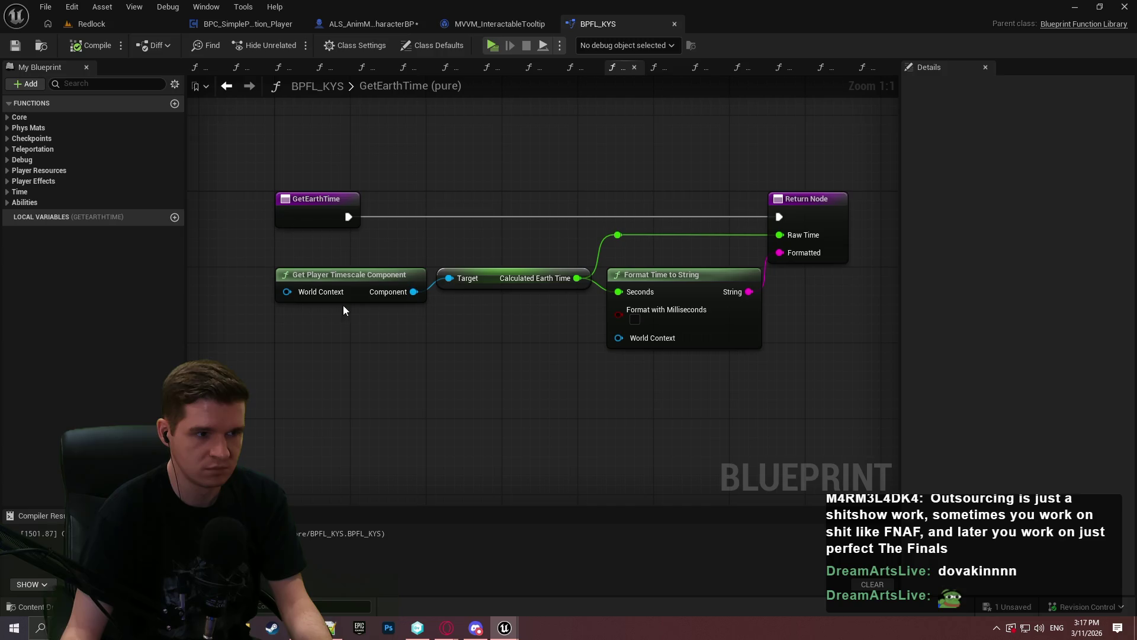
Step: Add an Is Valid check on the component in GetEarthTime's execution chain
left_click_drag(405, 300, 462, 188)
type("vai")
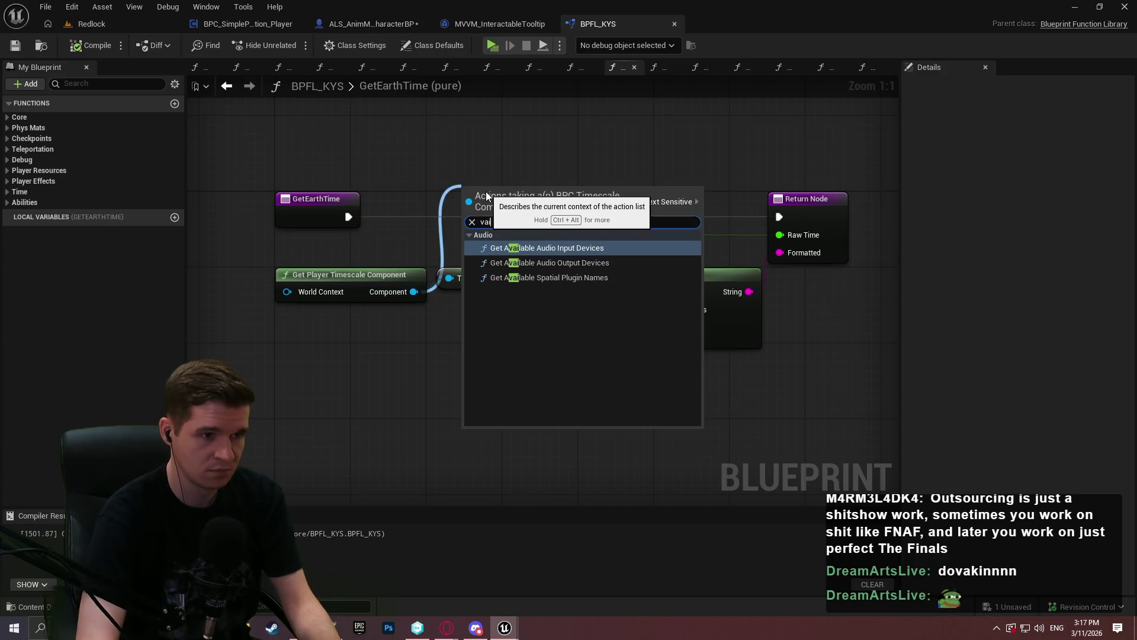
type("lid")
key("Down")
key("Return")
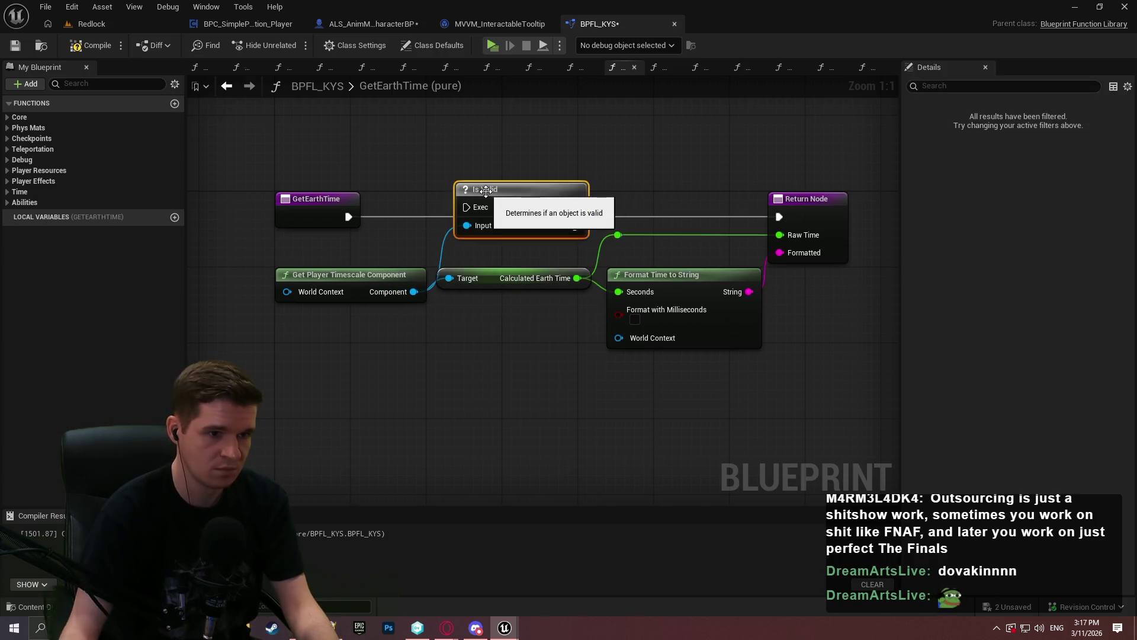
left_click_drag(348, 212, 348, 216)
left_click_drag(529, 200, 507, 201)
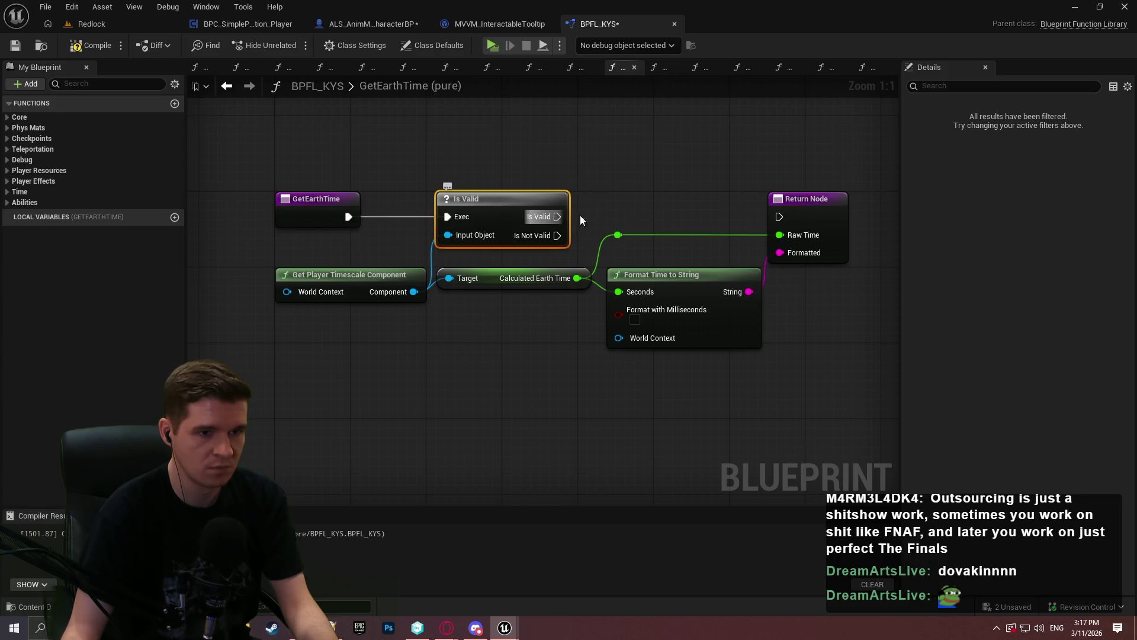
Step: Add a second Return Node on GetEarthTime's Is Not Valid output and rearrange the nodes
mouse_move(563, 273)
left_mouse_down()
mouse_move(644, 449)
mouse_move(651, 394)
mouse_move(637, 398)
mouse_move(650, 393)
left_mouse_up()
type("return")
left_click(695, 384)
left_click(830, 408)
mouse_move(831, 408)
left_mouse_down()
mouse_move(830, 367)
mouse_move(786, 342)
left_mouse_up()
mouse_move(551, 343)
left_mouse_down()
mouse_move(745, 190)
mouse_move(759, 138)
mouse_move(816, 140)
left_mouse_up()
left_click(751, 407)
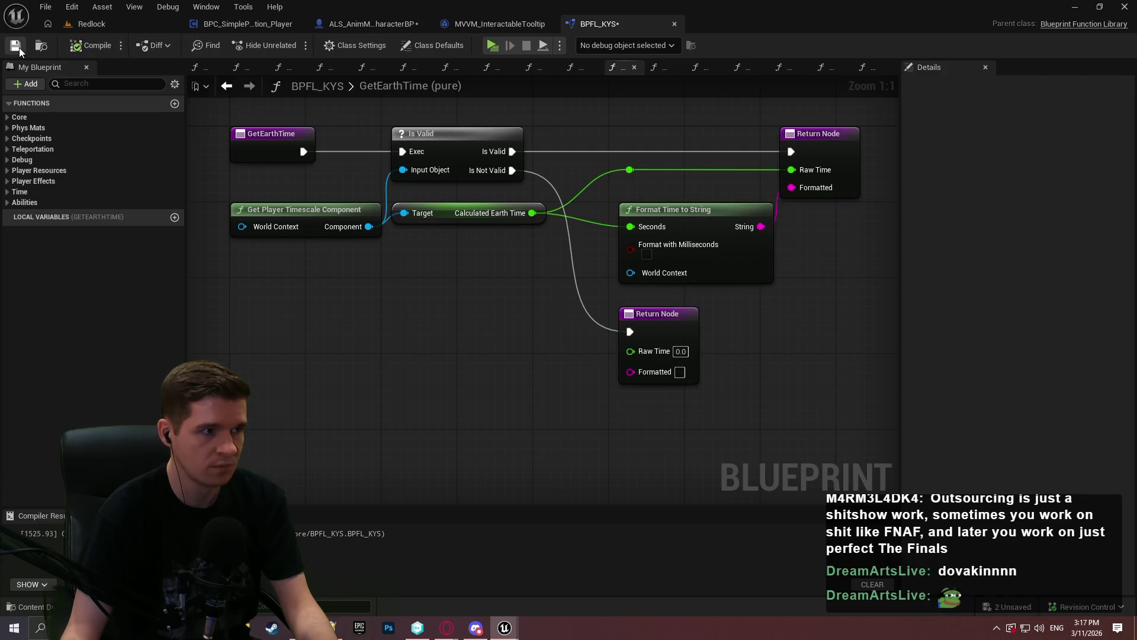
Step: In GetRedlockTime, wire the function entry through a new Is Valid check on the component
key("alt+Left")
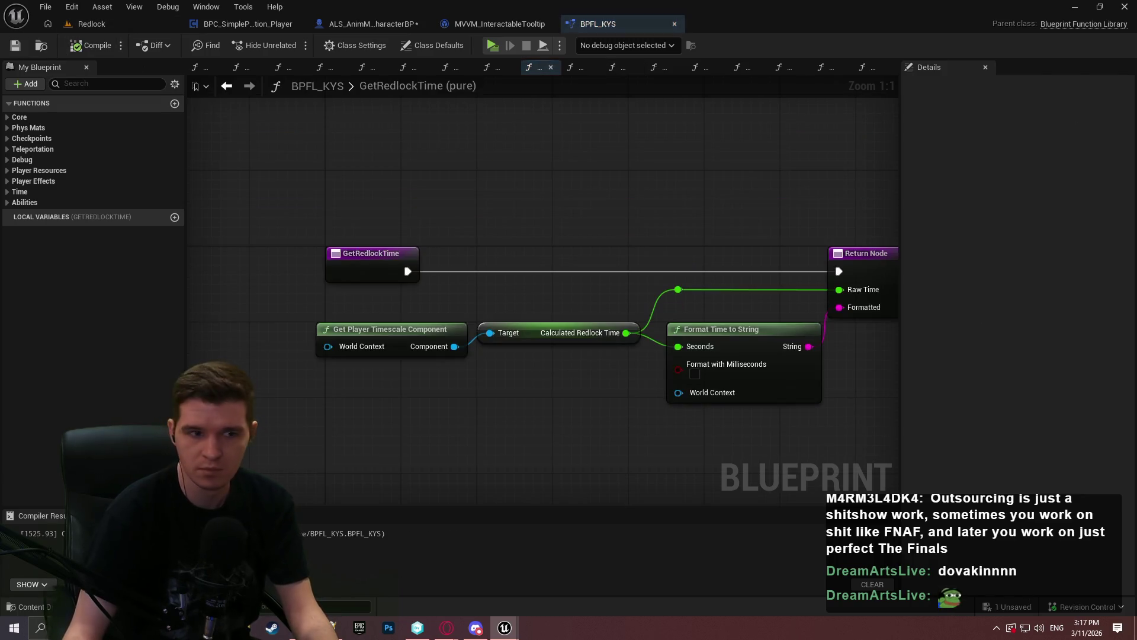
left_click_drag(456, 347, 508, 258)
type("isvalid")
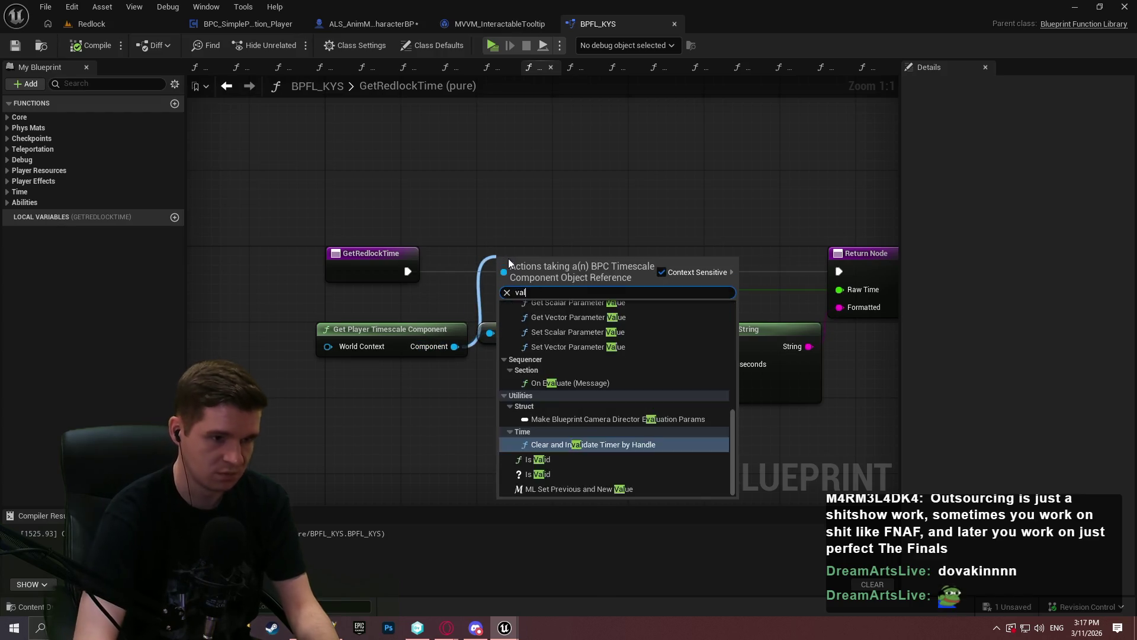
key("Return")
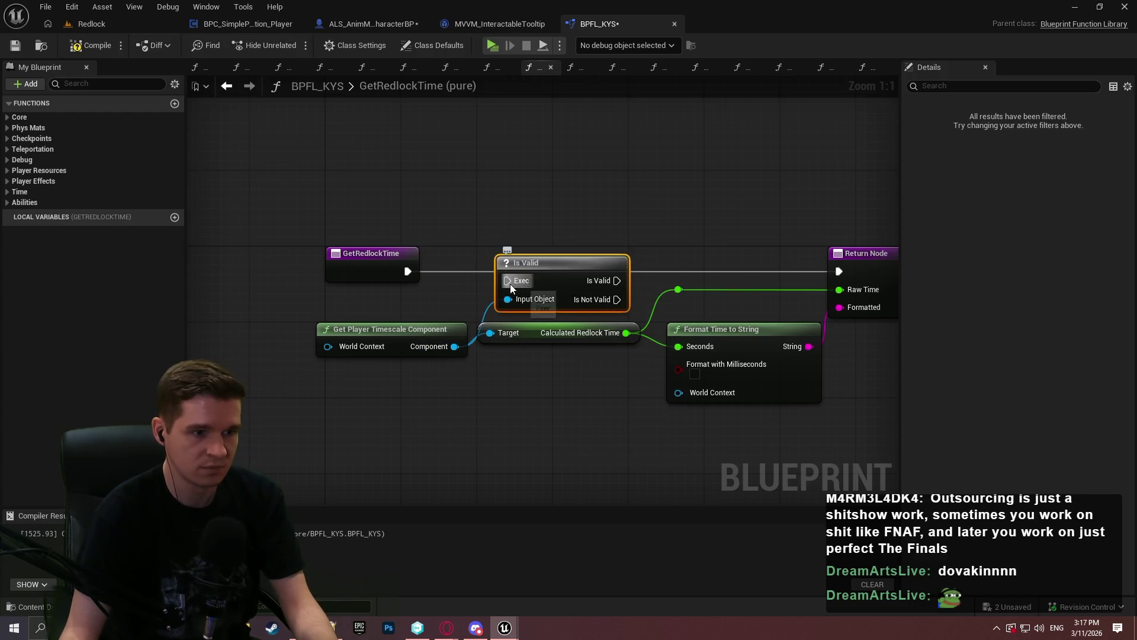
left_click_drag(406, 270, 408, 272)
left_click_drag(535, 276, 535, 266)
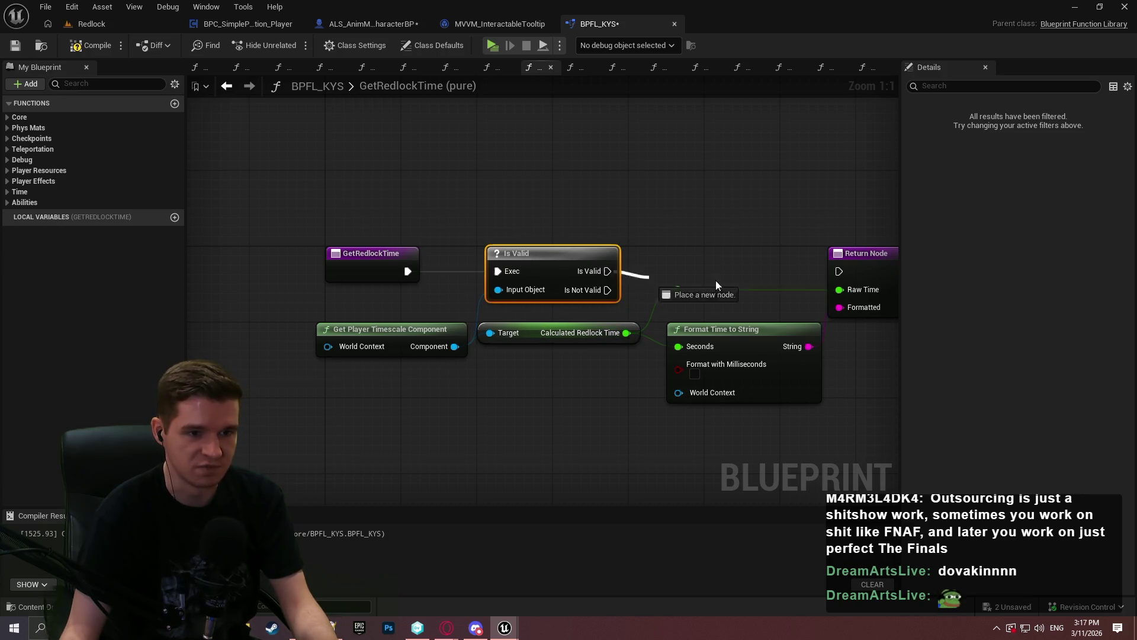
Step: Add a Return Node for GetRedlockTime's Is Not Valid case and tidy the graph
left_click_drag(599, 292, 706, 466)
type("return")
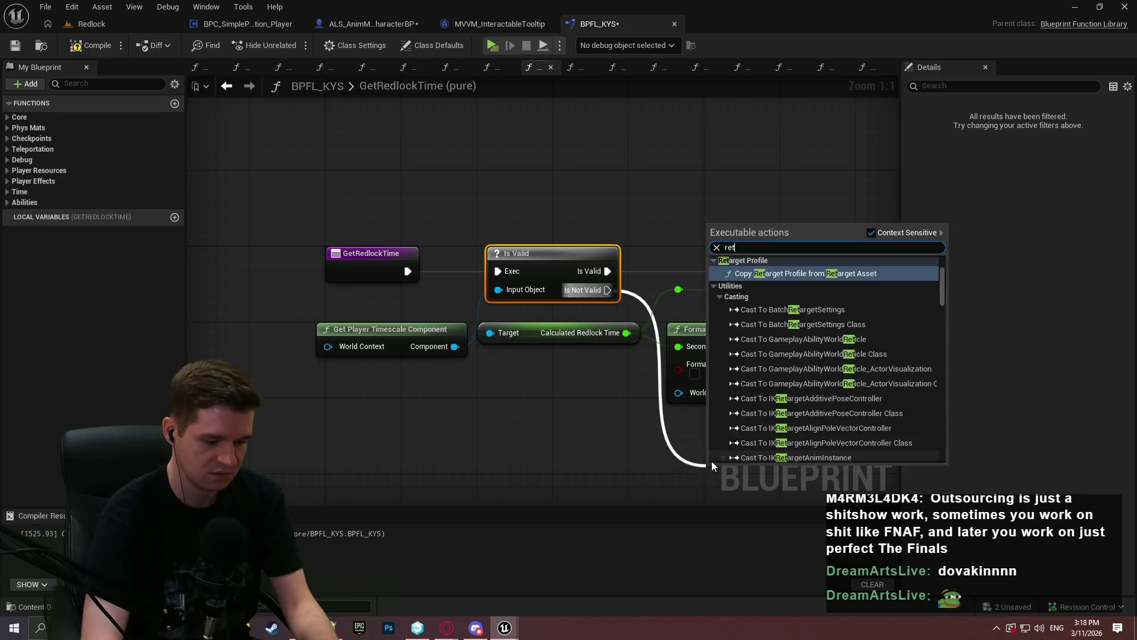
left_click(780, 407)
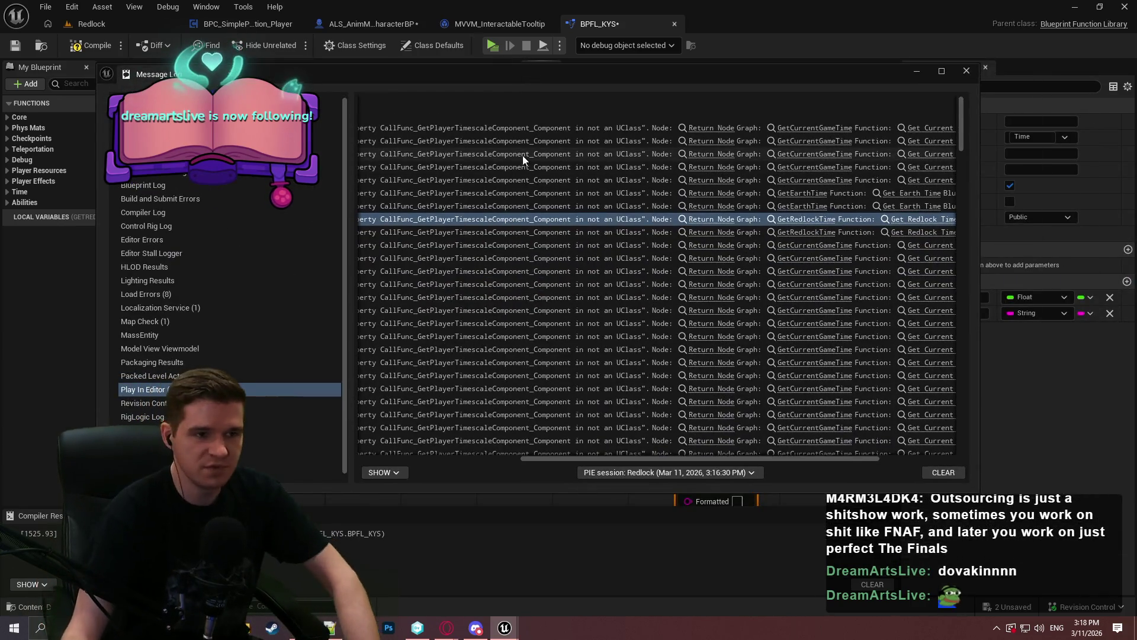
left_click(964, 72)
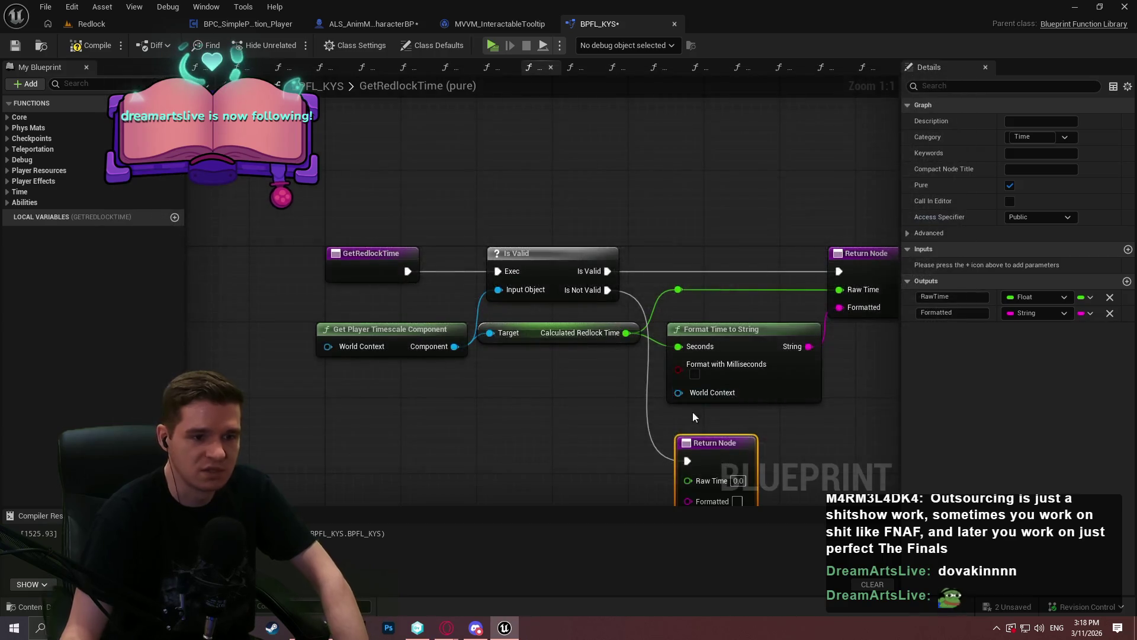
left_click_drag(837, 298, 545, 161)
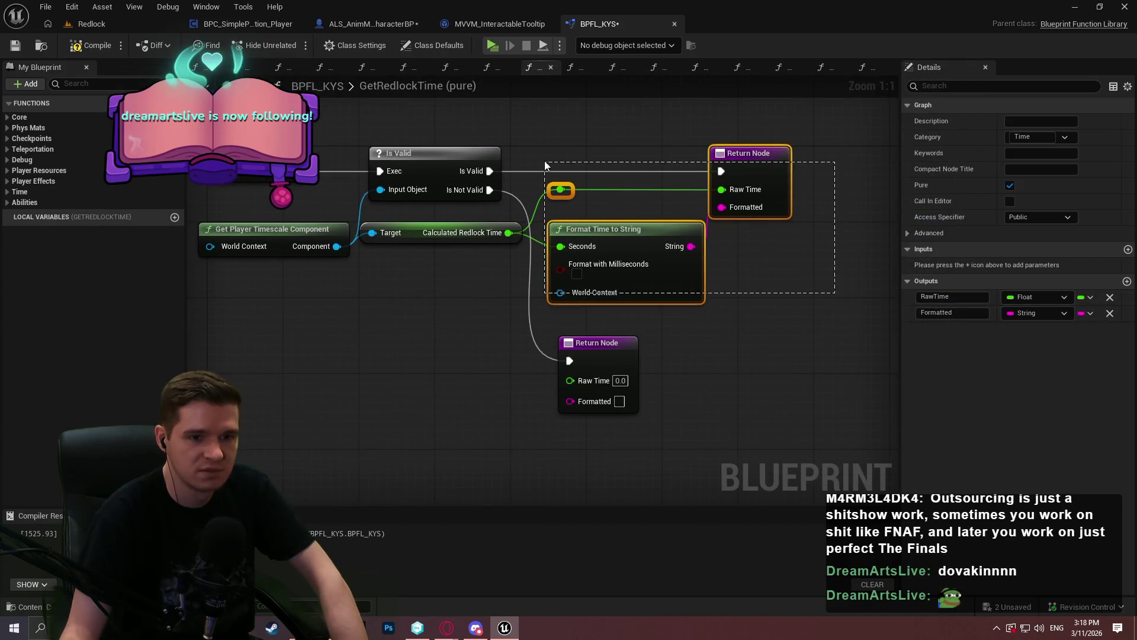
left_click_drag(757, 157, 804, 159)
left_click_drag(604, 343, 632, 343)
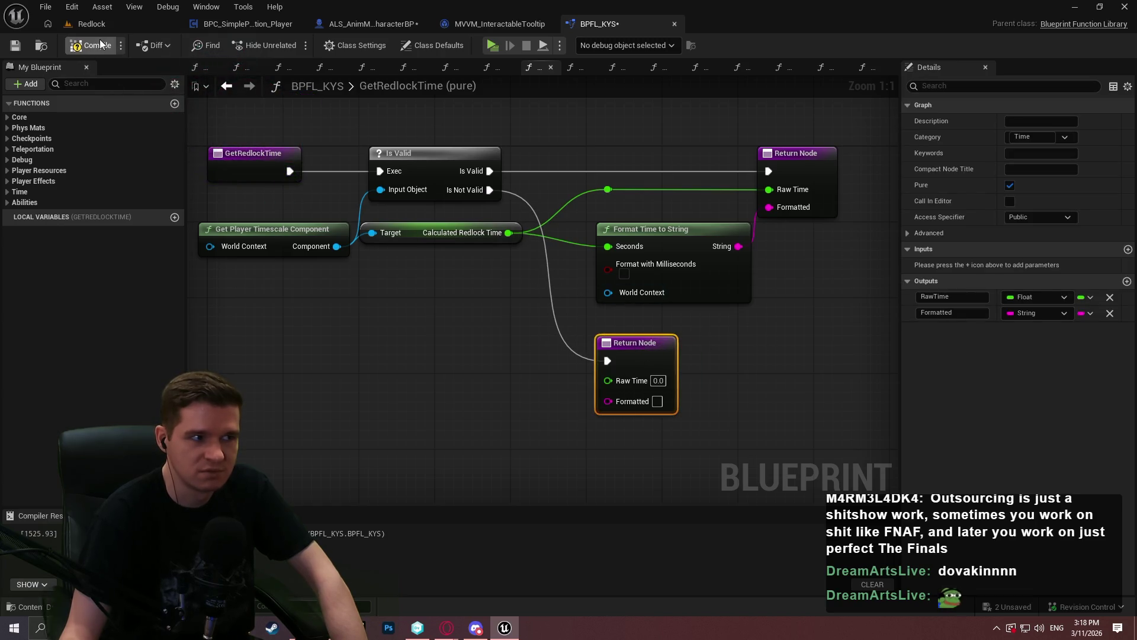
left_click(88, 23)
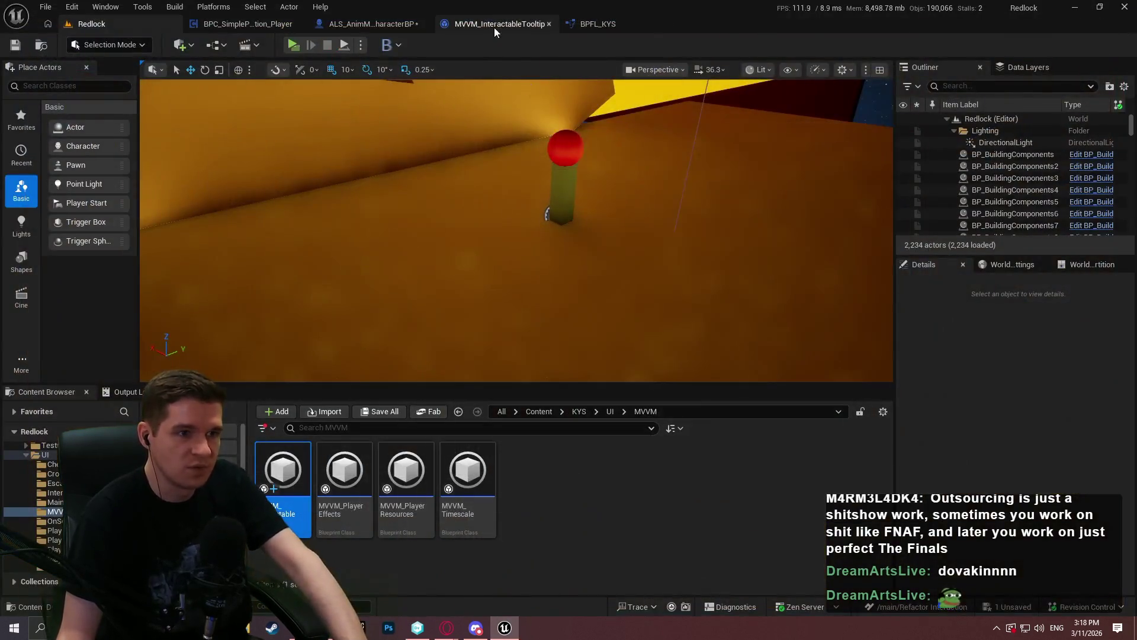
Step: Make the interaction trace a Sphere with radius 64 and briefly playtest it
left_click(379, 24)
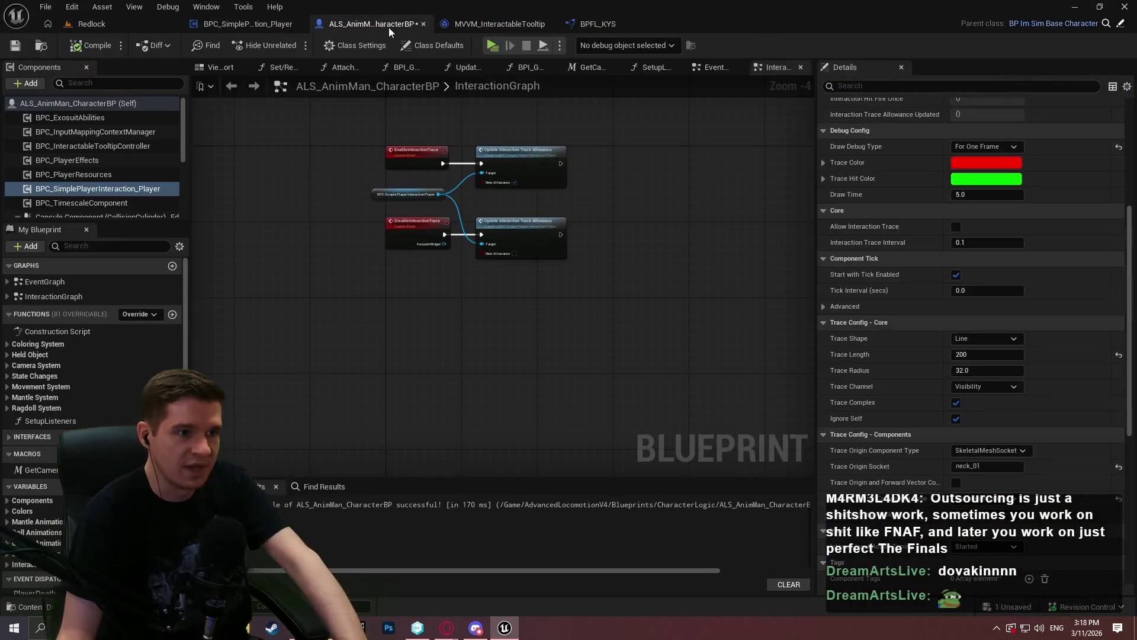
left_click(983, 338)
left_click(986, 357)
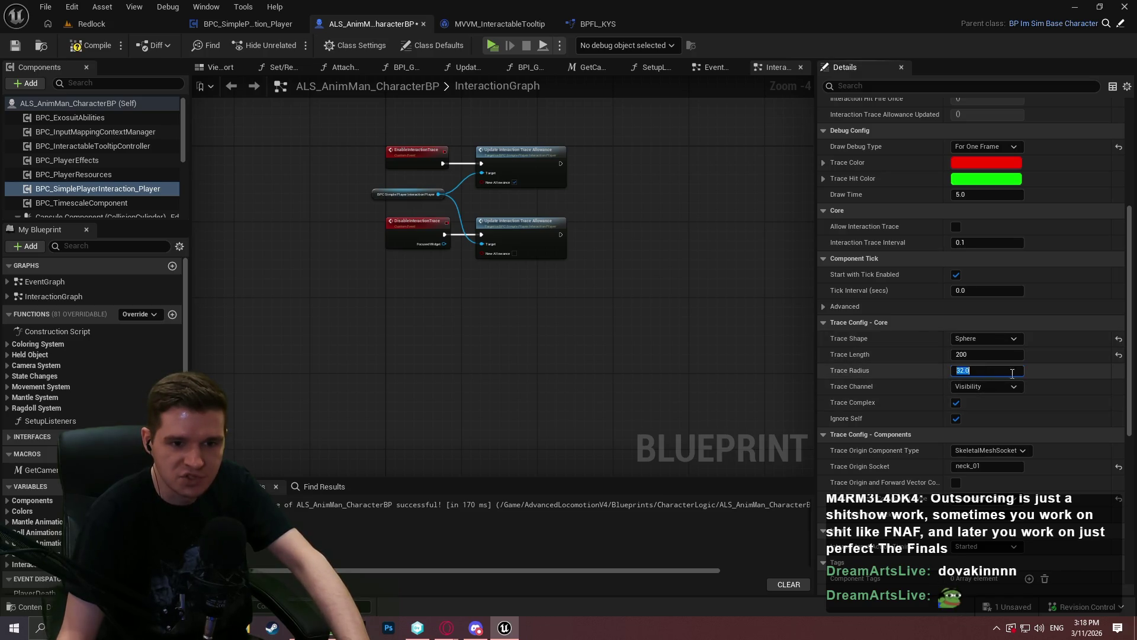
type("64")
key("Return")
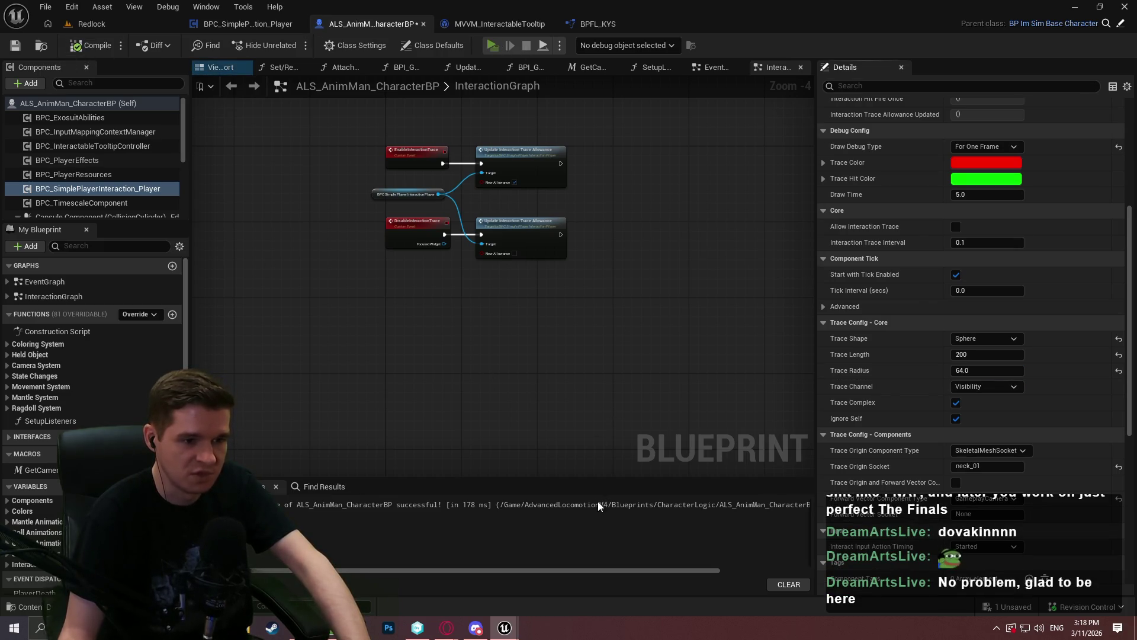
key("alt+p")
left_click(570, 498)
key("Escape")
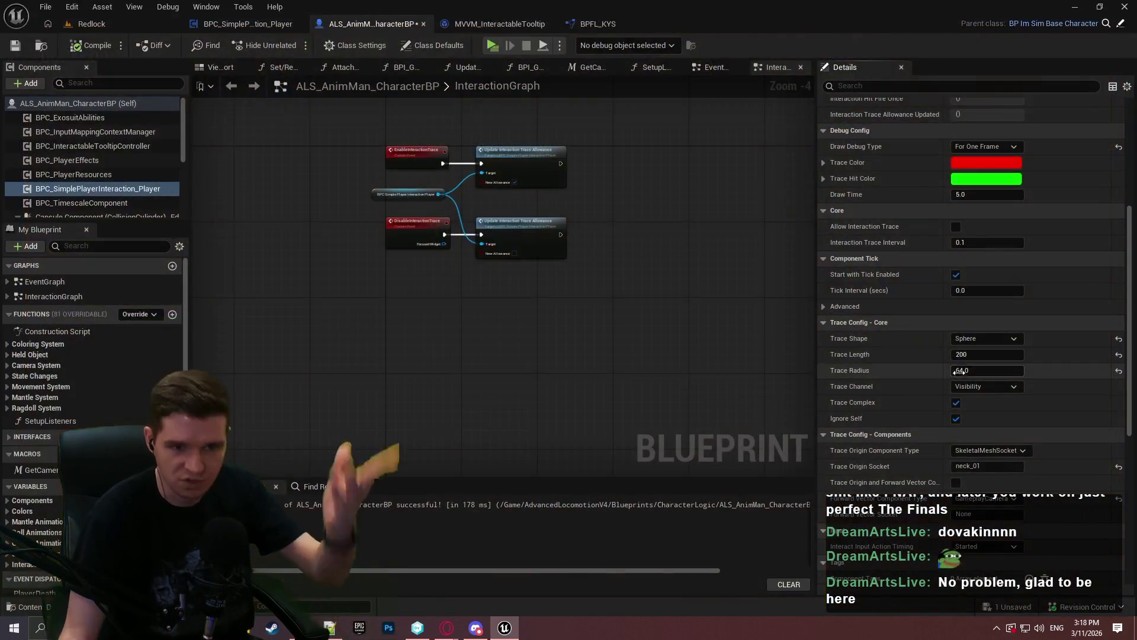
Step: Set the trace radius to 32 and the trace origin to PlayerCharacter
left_click(986, 370)
type("32")
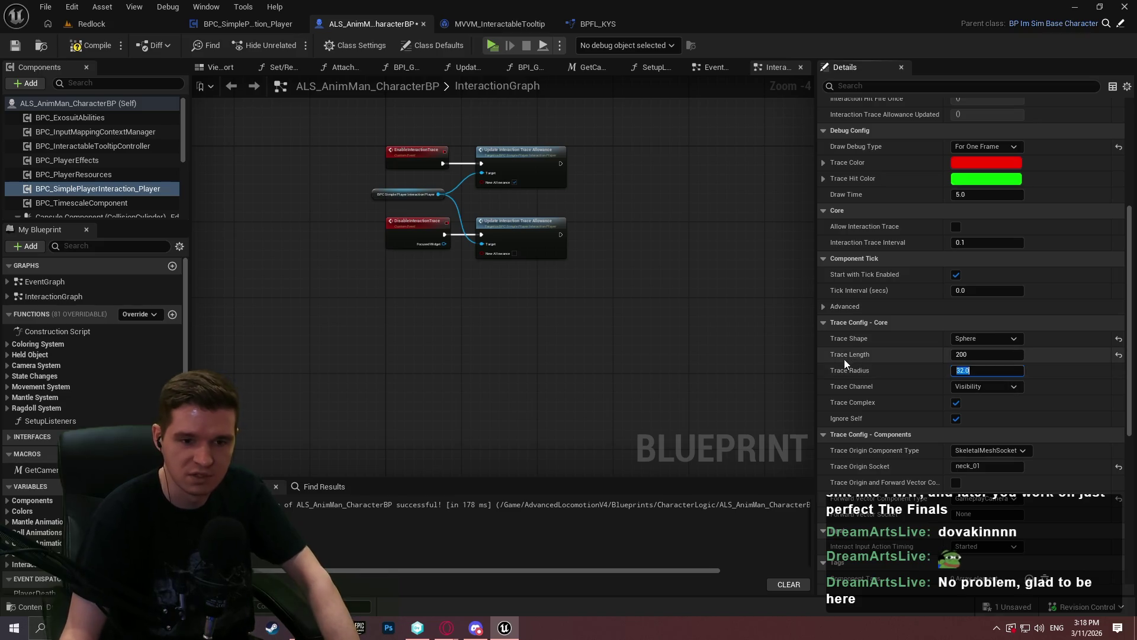
scroll(844, 359, "down", 4)
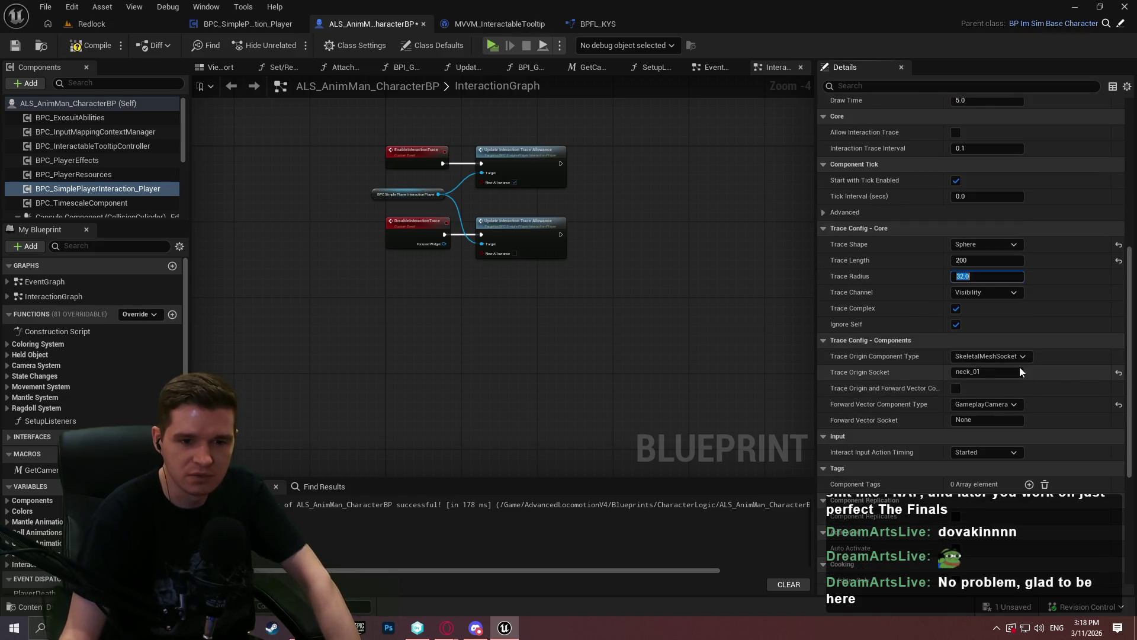
left_click(1011, 358)
left_click(1018, 373)
double_click(971, 371)
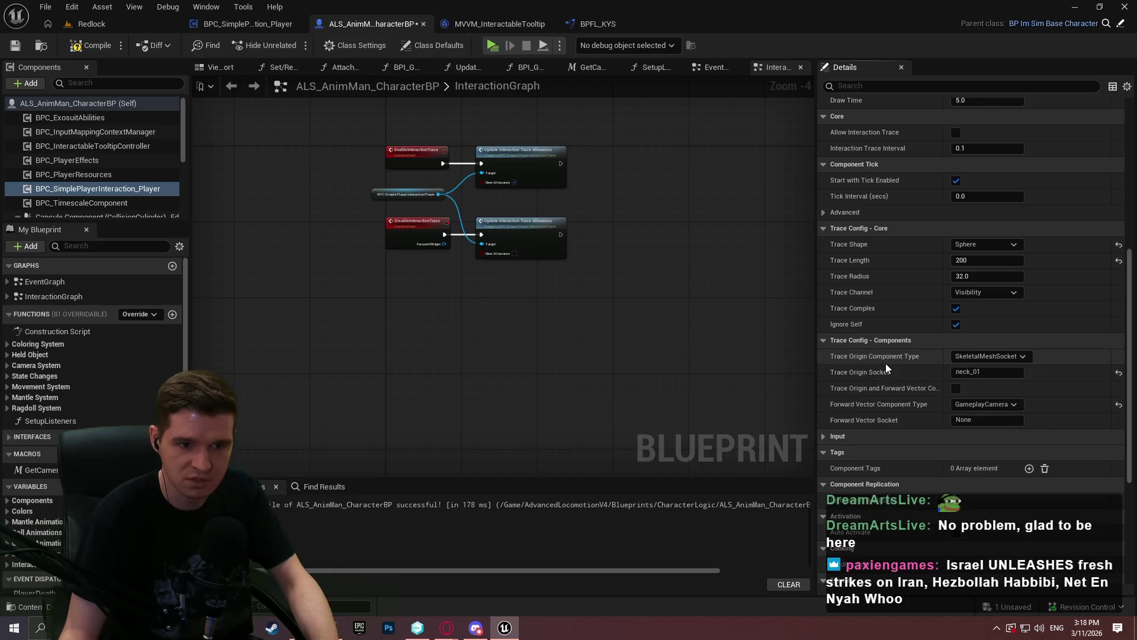
left_click(999, 358)
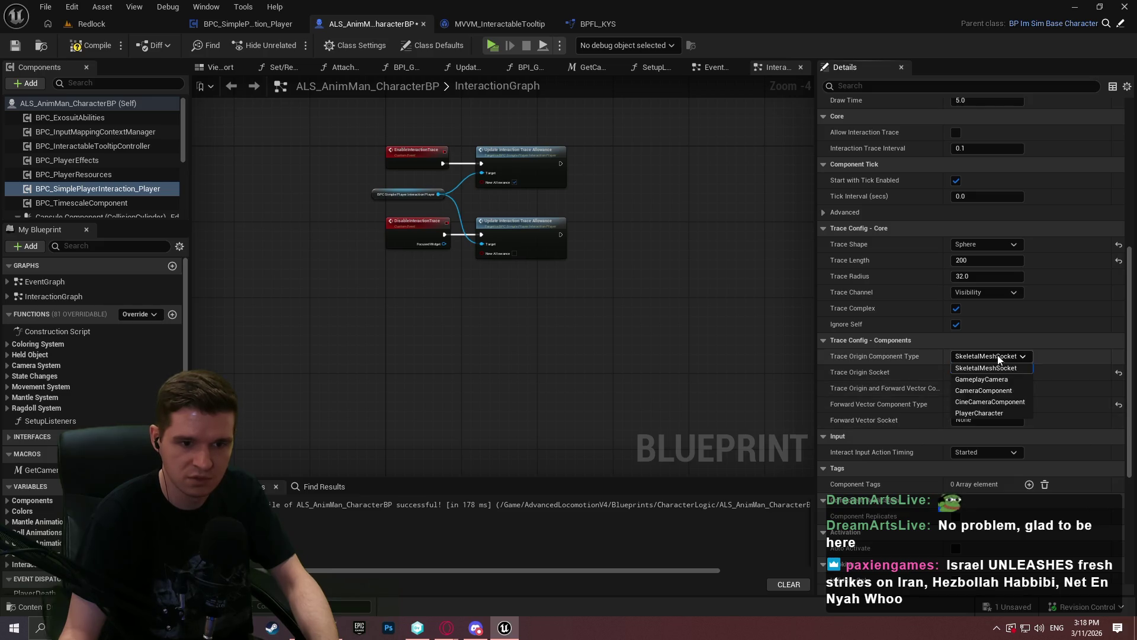
left_click(1001, 413)
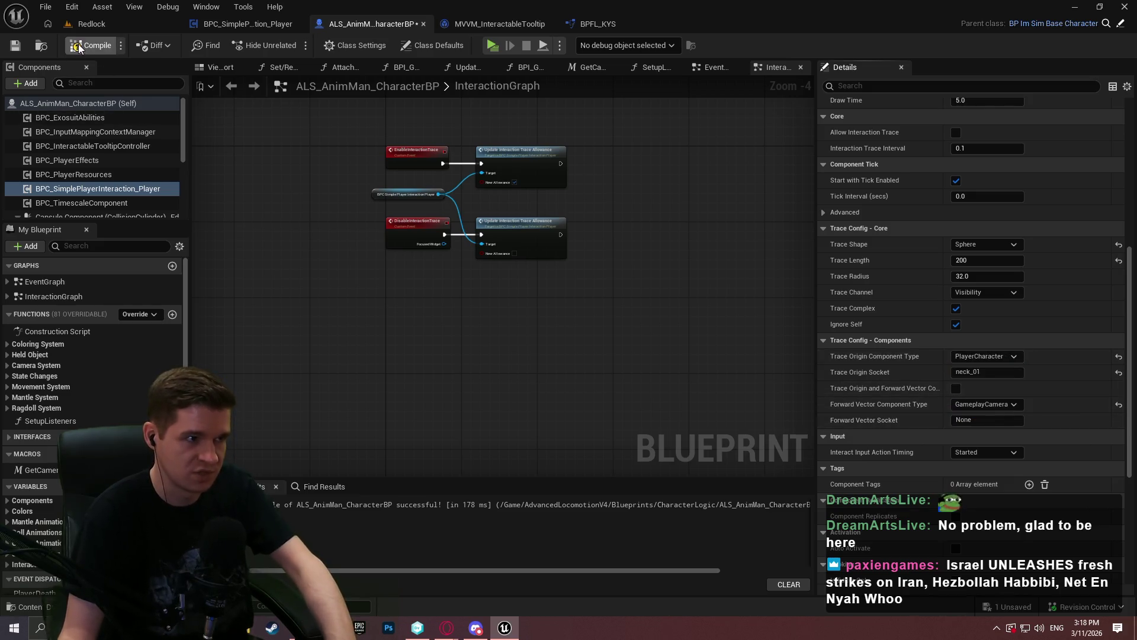
Step: Playtest the level, walking the character toward the START HERE structure
left_click(492, 45)
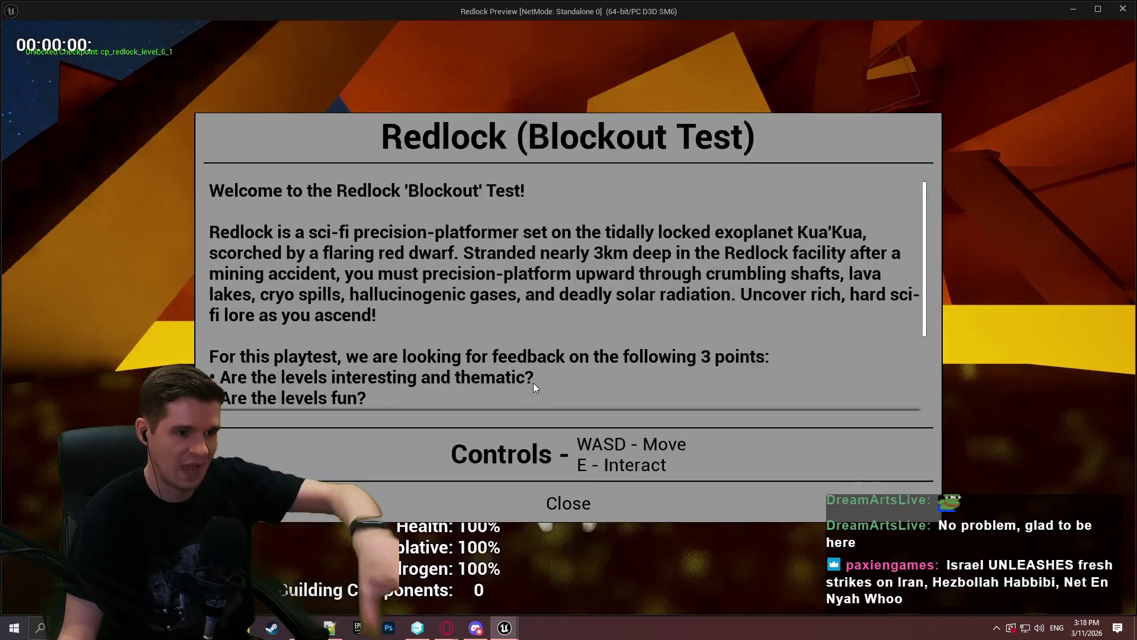
left_click(570, 501)
key("w")
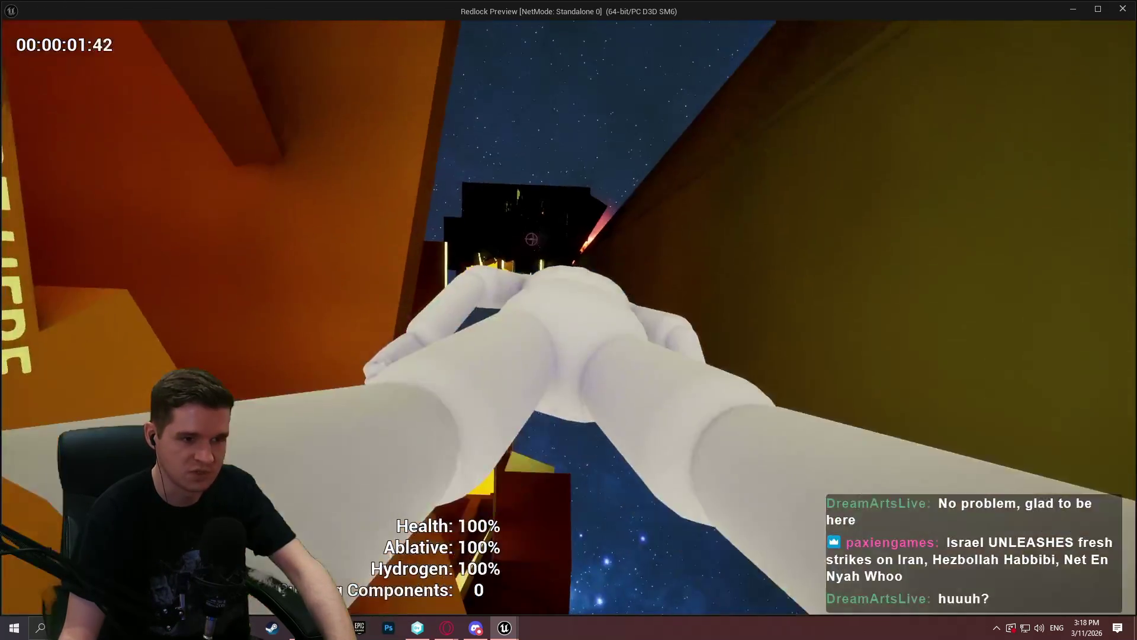
key("w")
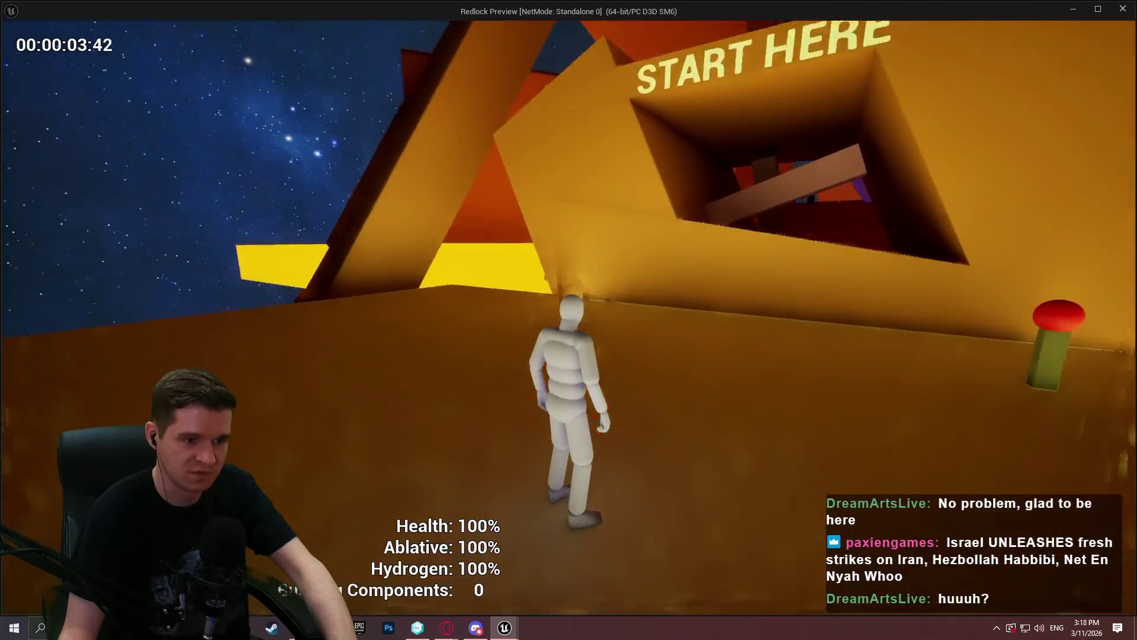
key("w")
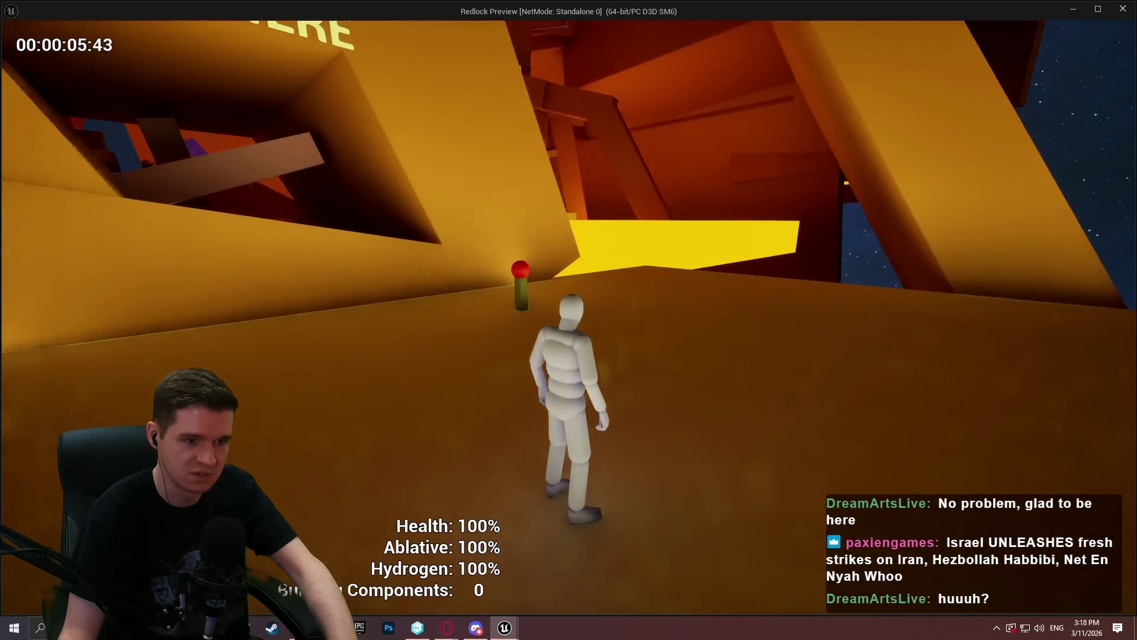
key("Escape")
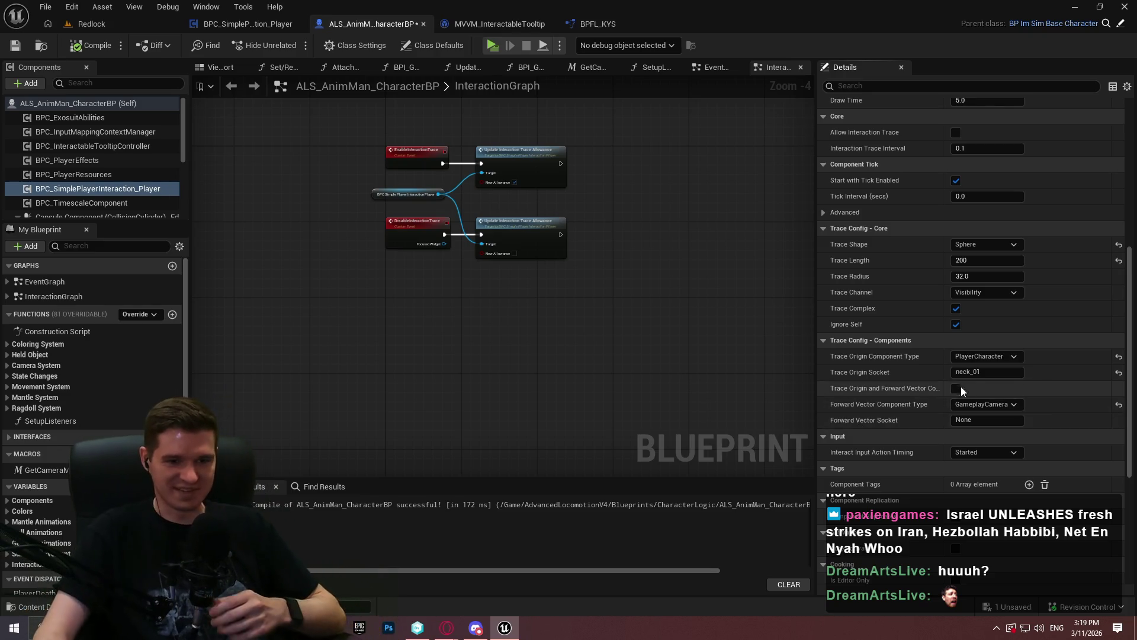
Step: Try CineCameraComponent as the trace origin in a compiled playtest, then revert to PlayerCharacter
left_click(982, 357)
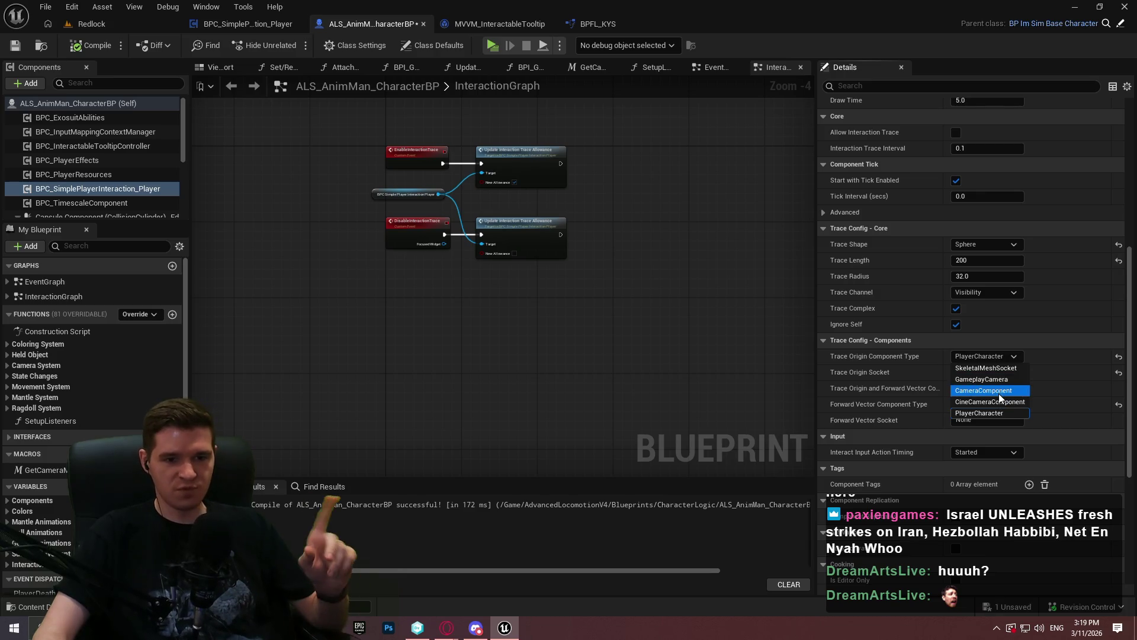
left_click(1001, 410)
left_click(83, 45)
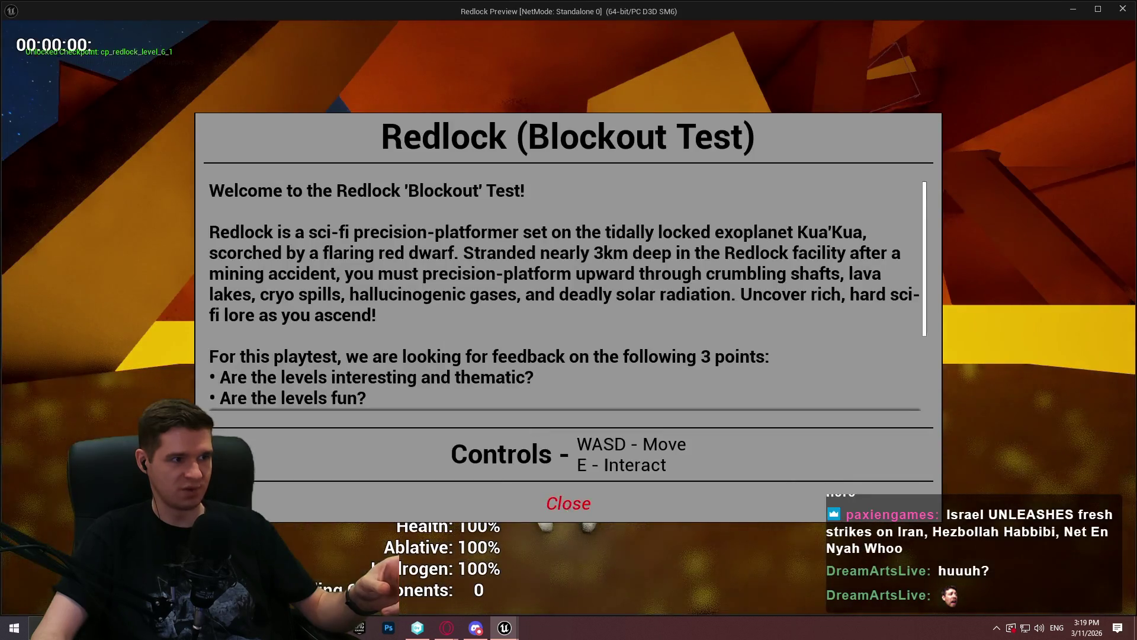
left_click(569, 503)
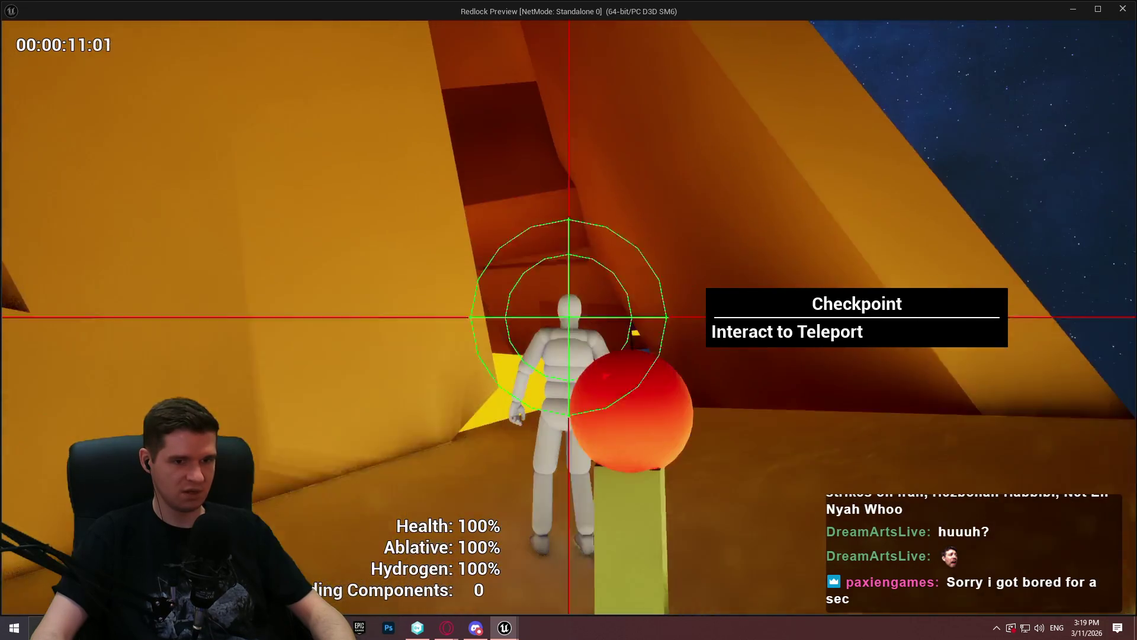
key("Escape")
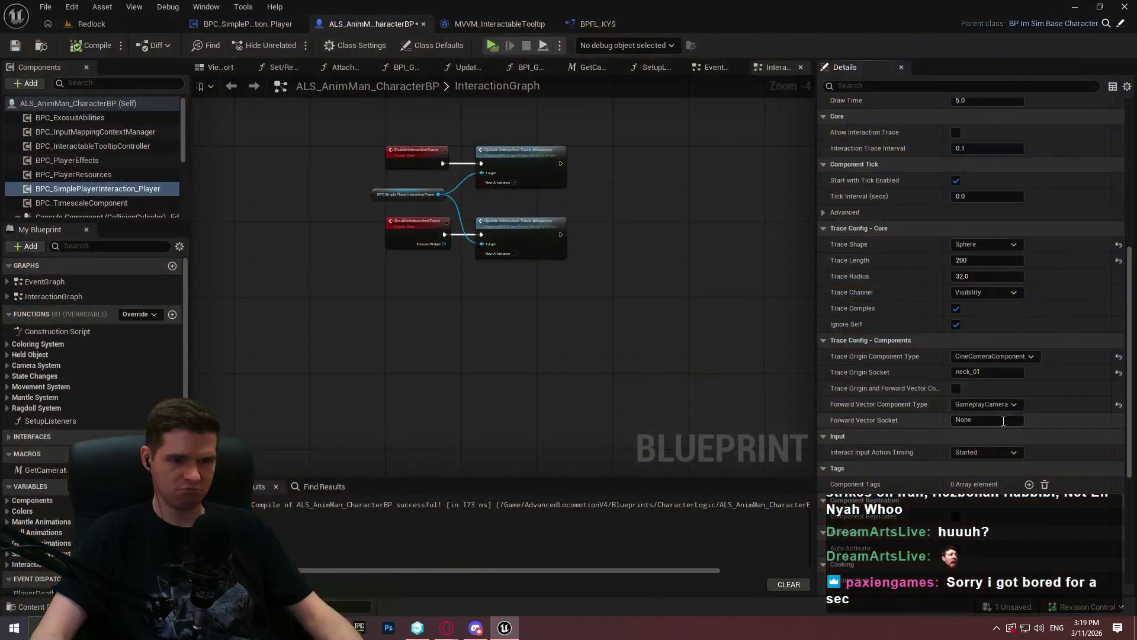
left_click(995, 373)
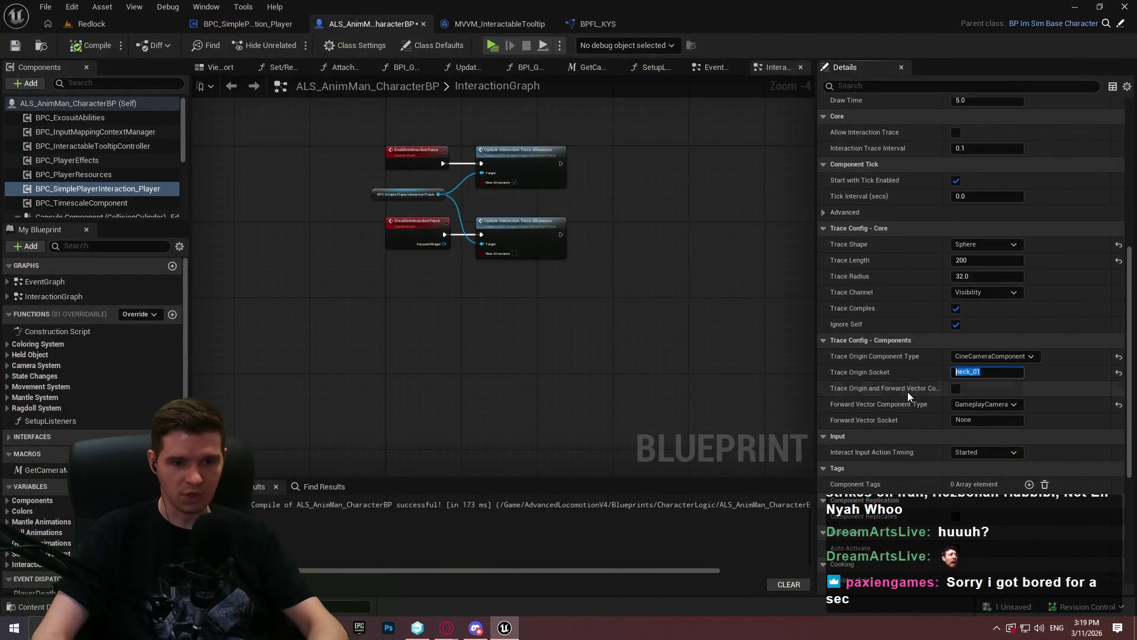
left_click(995, 356)
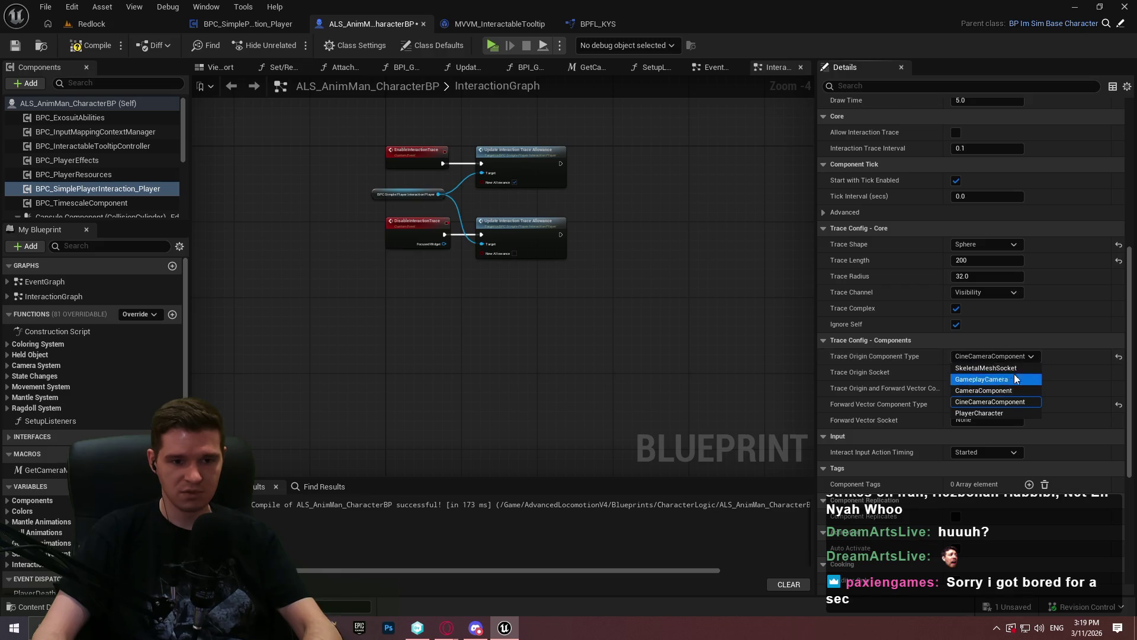
left_click(1017, 413)
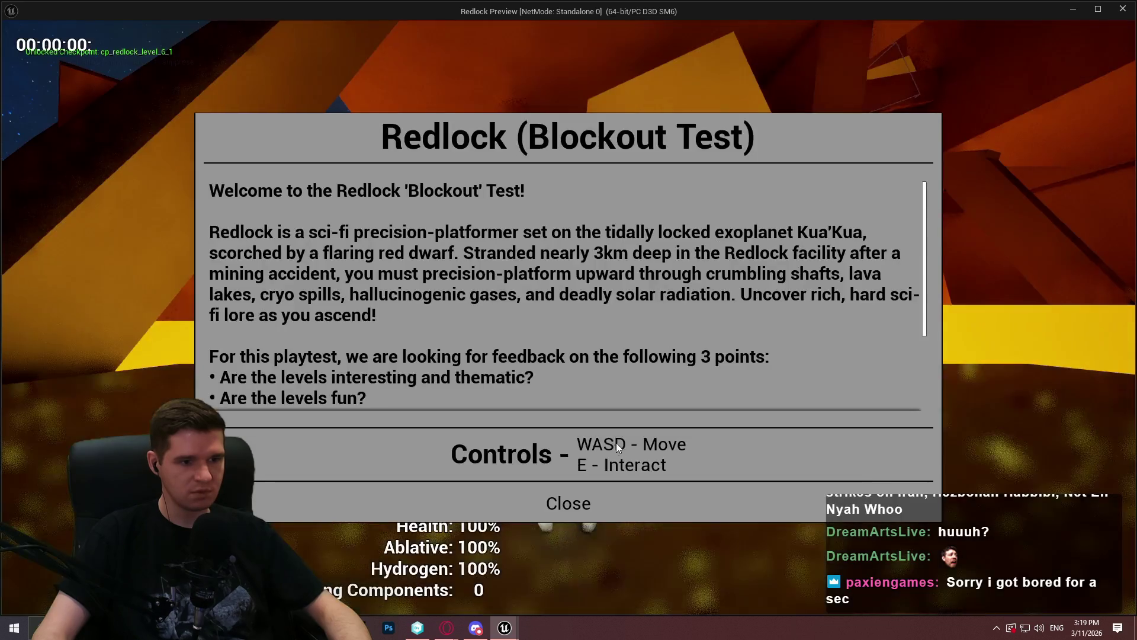
Step: Playtest by interacting with the red checkpoint post and jumping into START HERE
left_click(568, 501)
key("w")
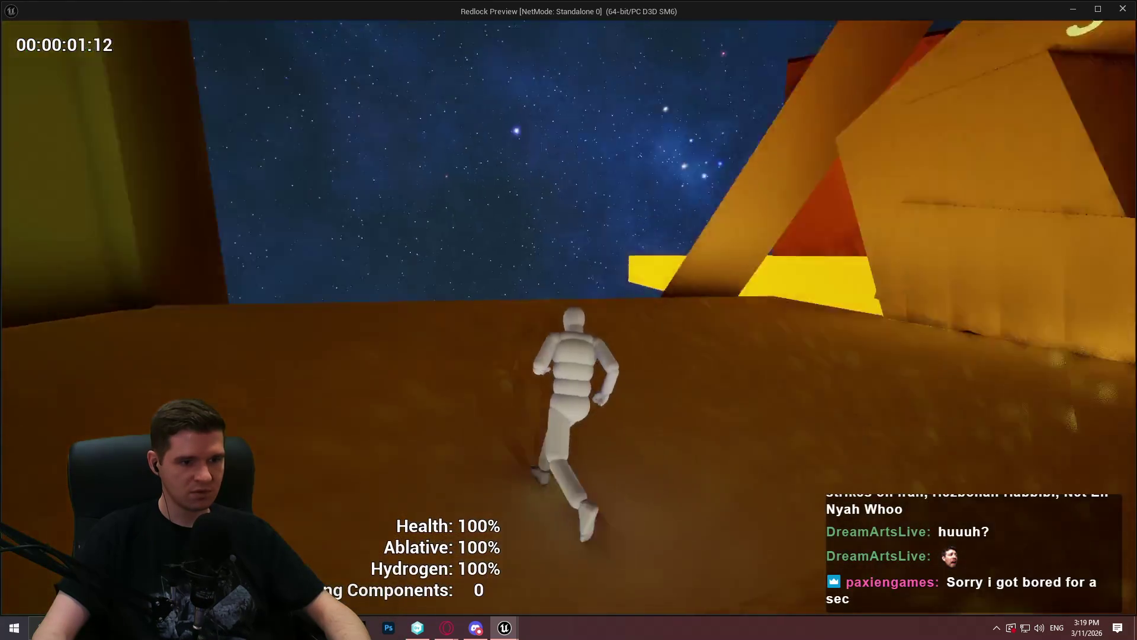
key("w")
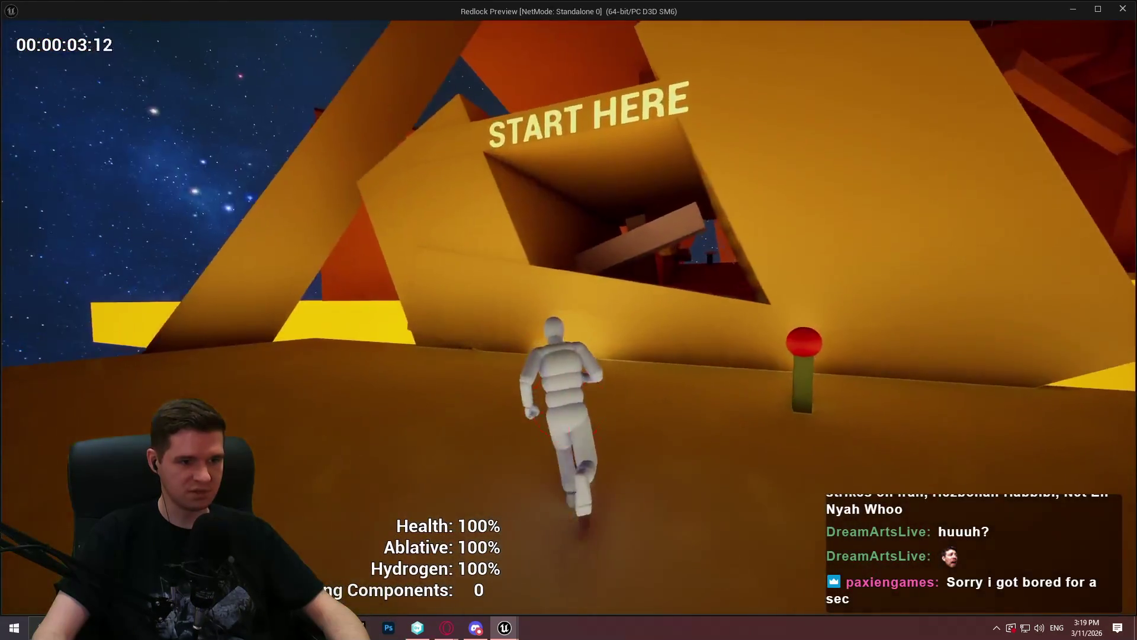
key("w")
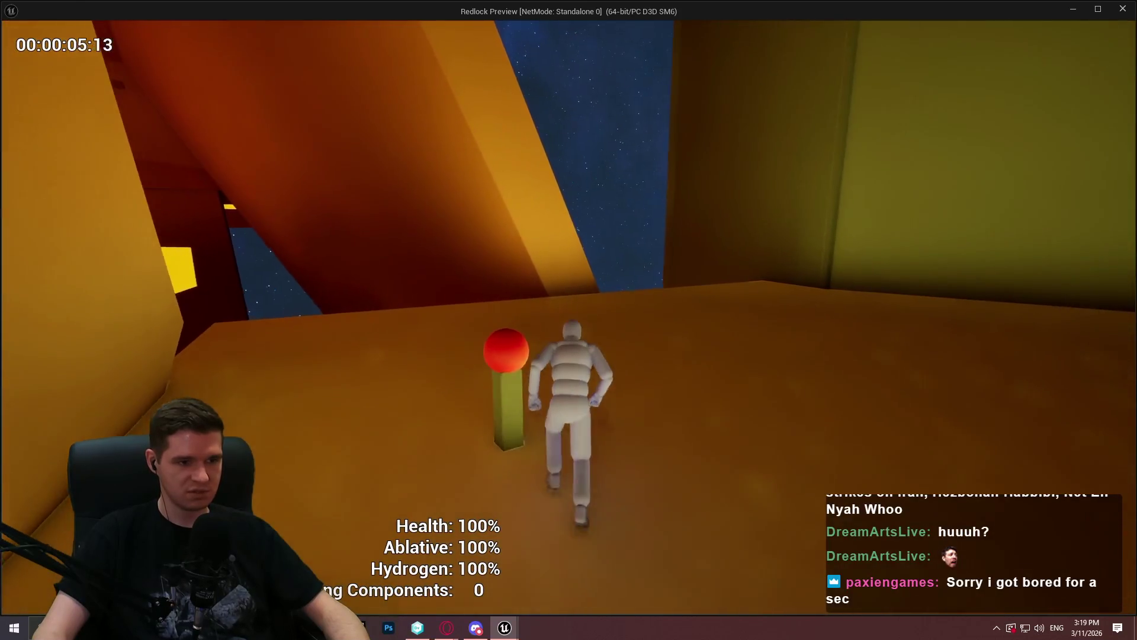
key("w")
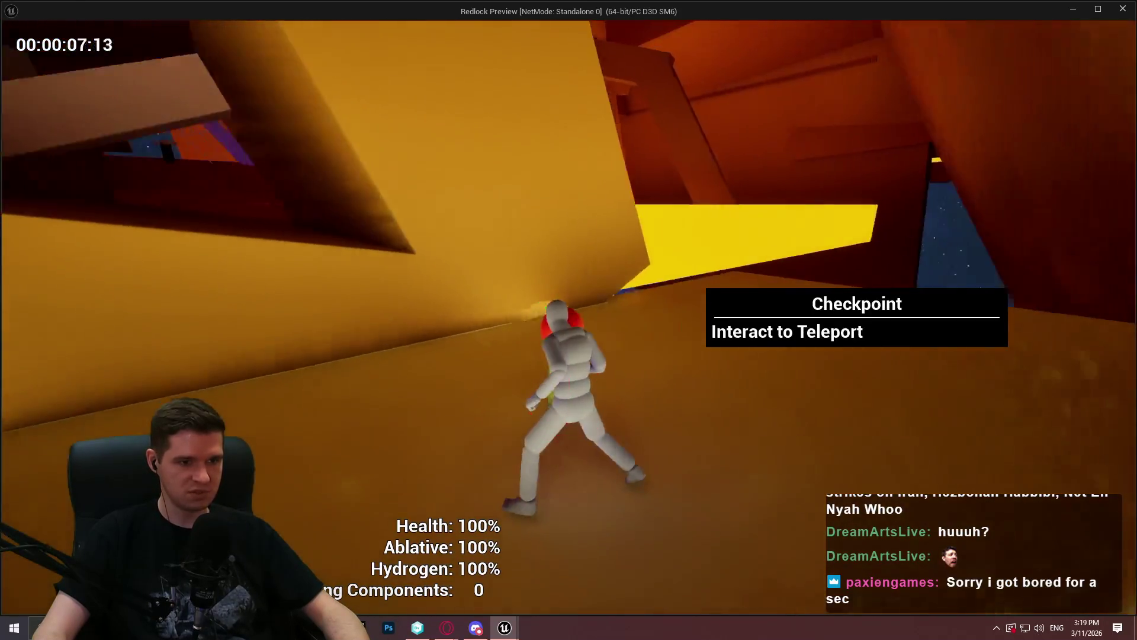
key("e")
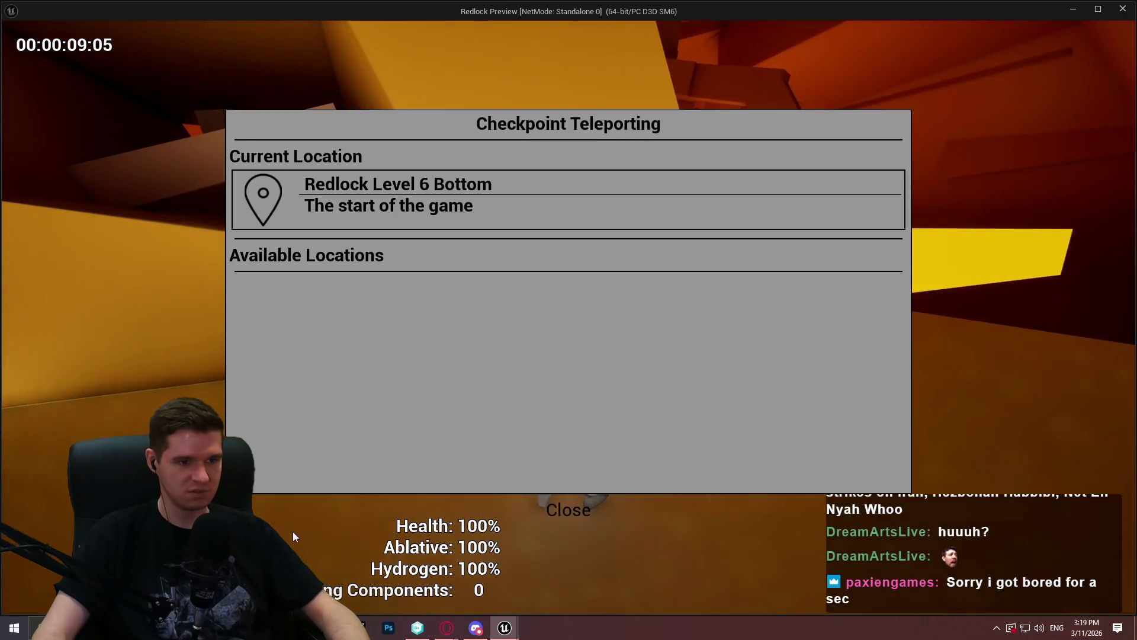
left_click(549, 523)
key("w")
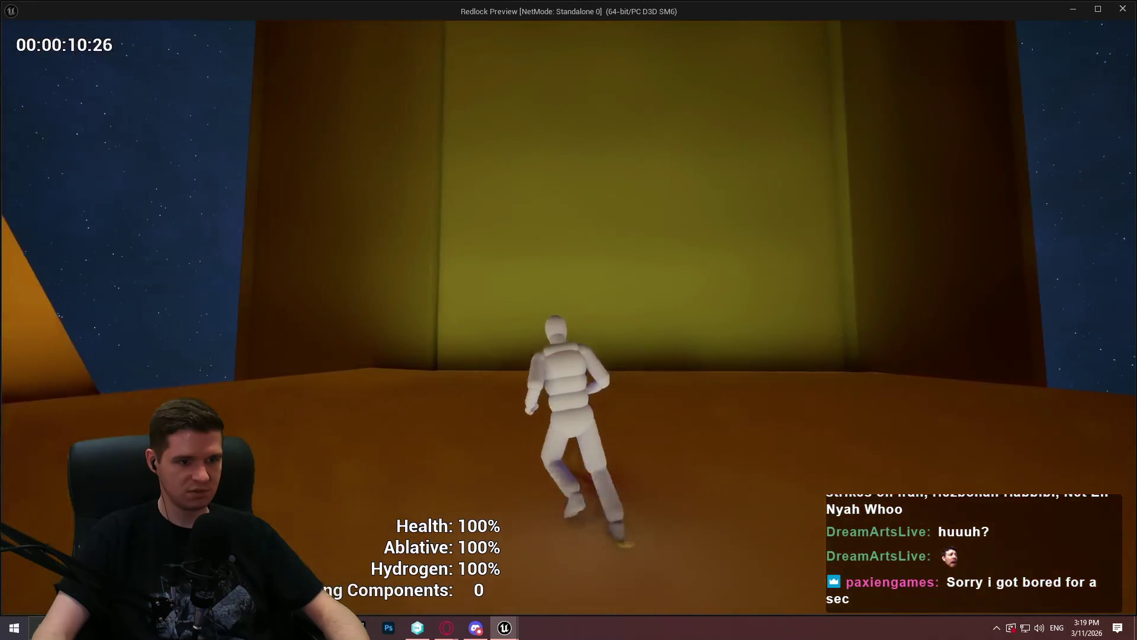
key("space")
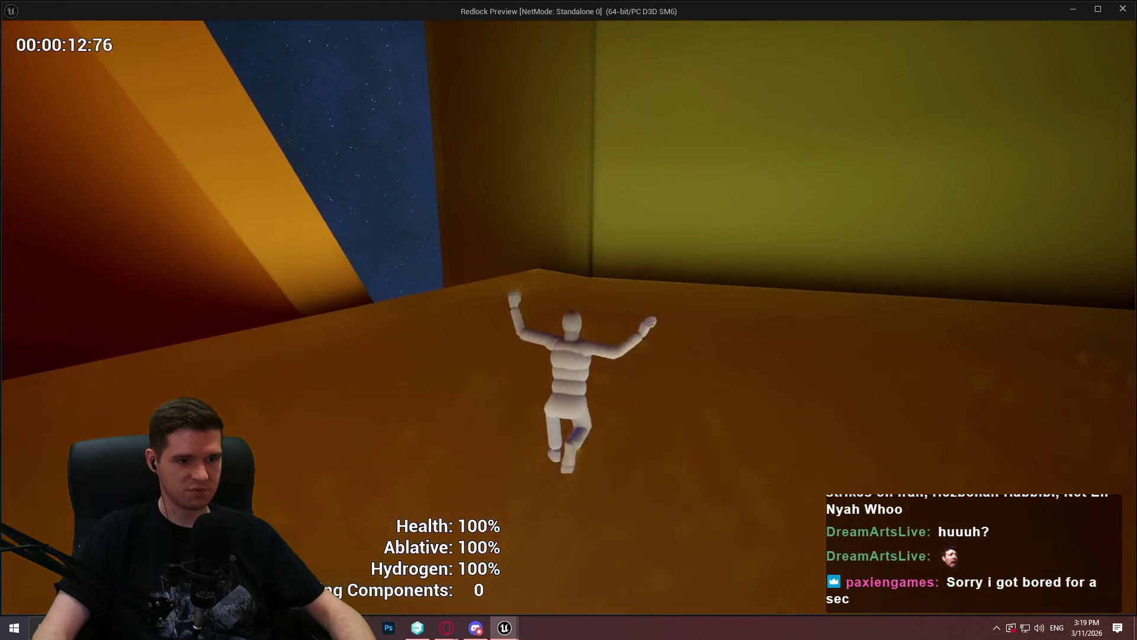
key("Escape")
Step: Switch the trace origin to SkeletalMeshSocket and run a quick playtest
left_click(983, 356)
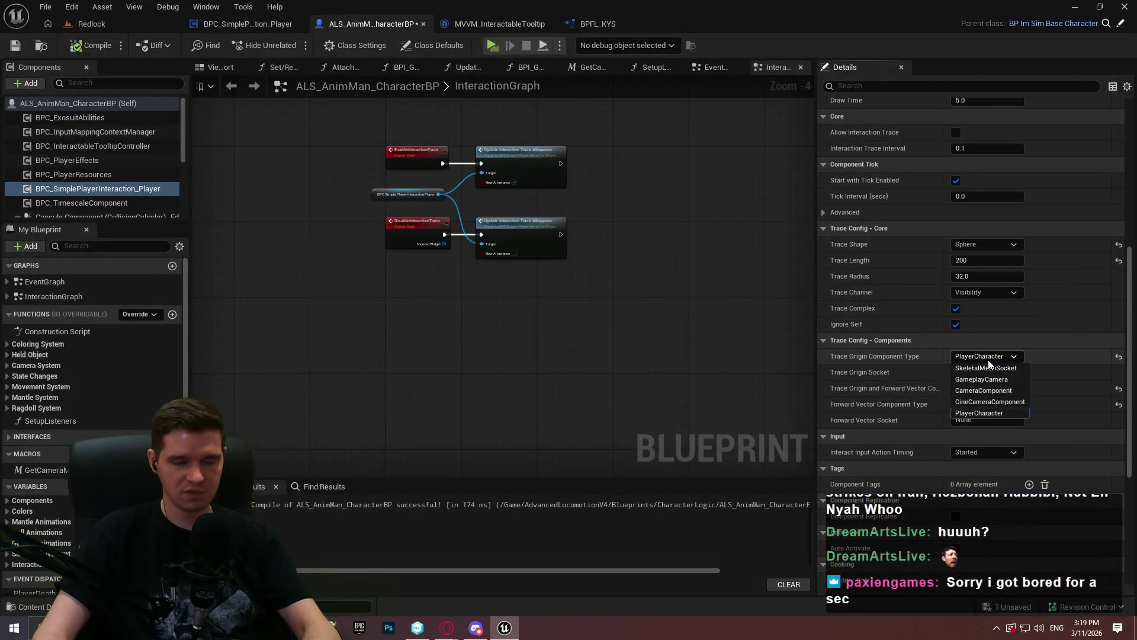
left_click(1001, 370)
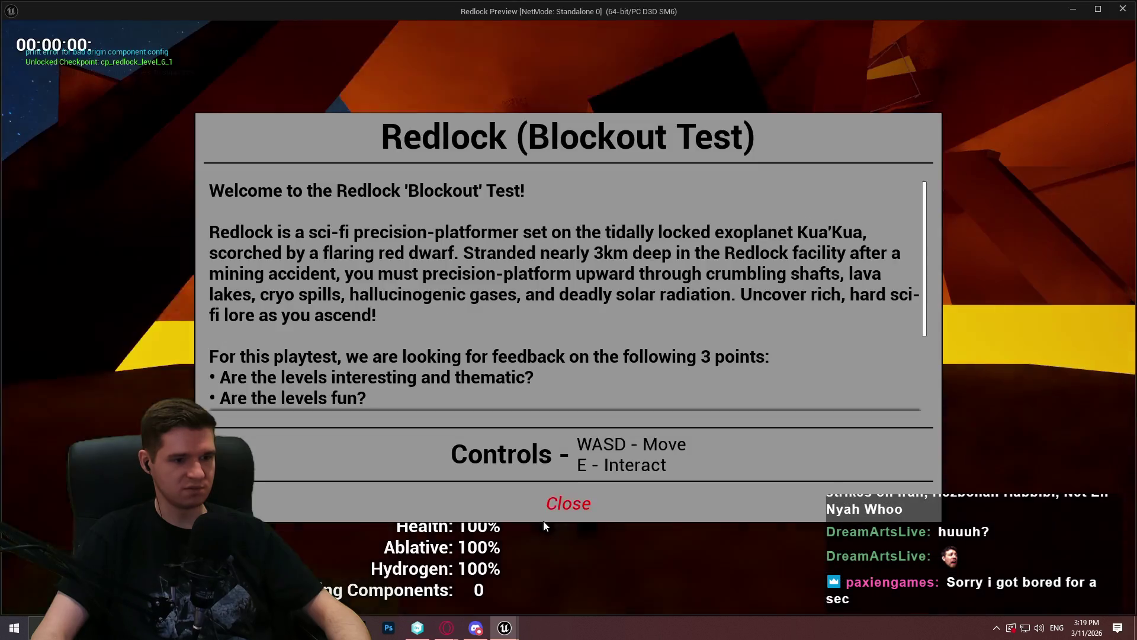
left_click(569, 502)
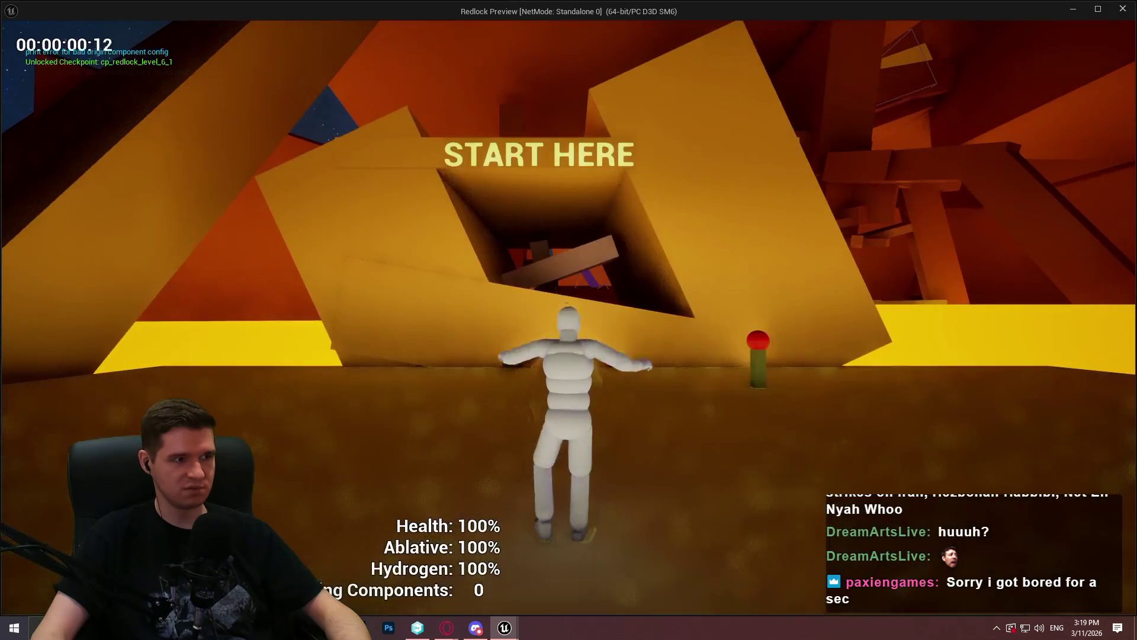
key("Escape")
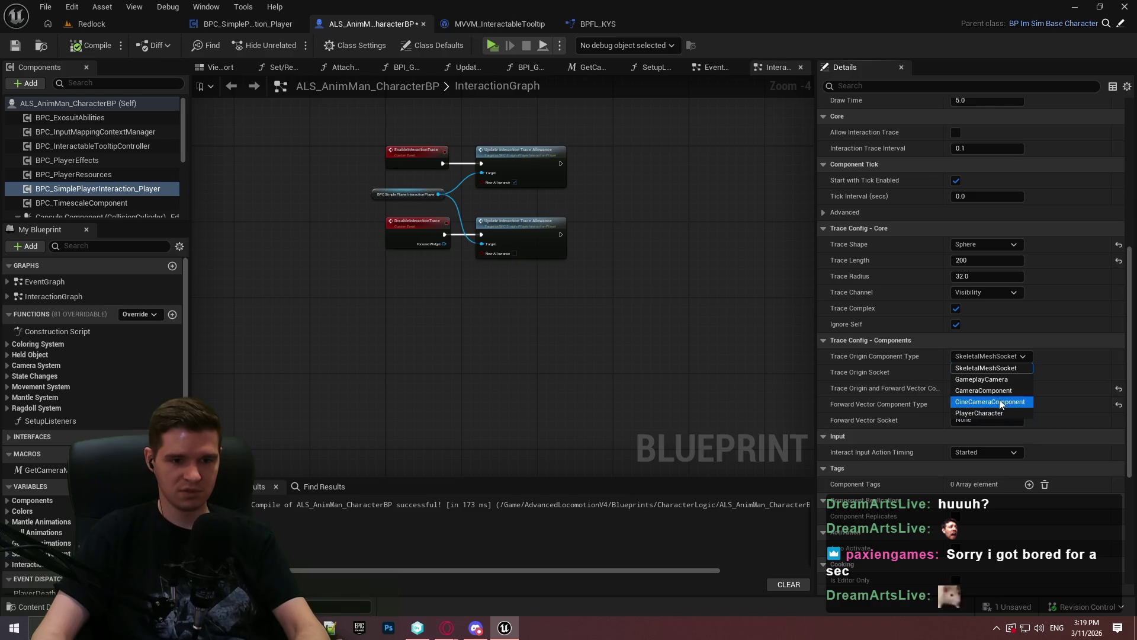
Step: Set the trace origin to CameraComponent, recompile, and playtest briefly
left_click(990, 390)
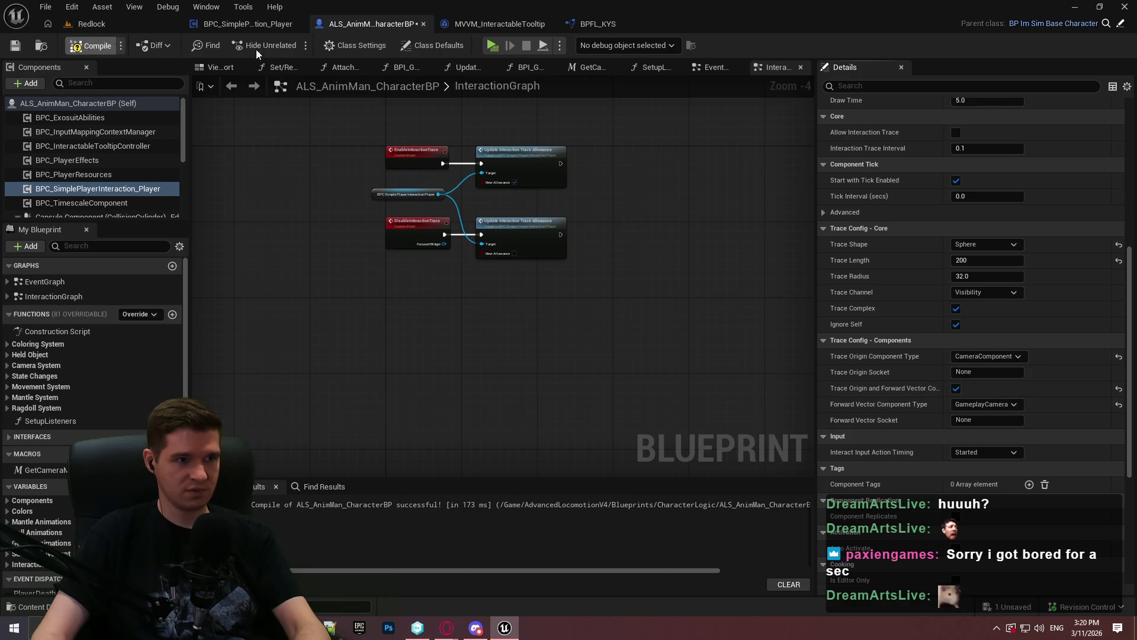
key("F7")
key("alt+p")
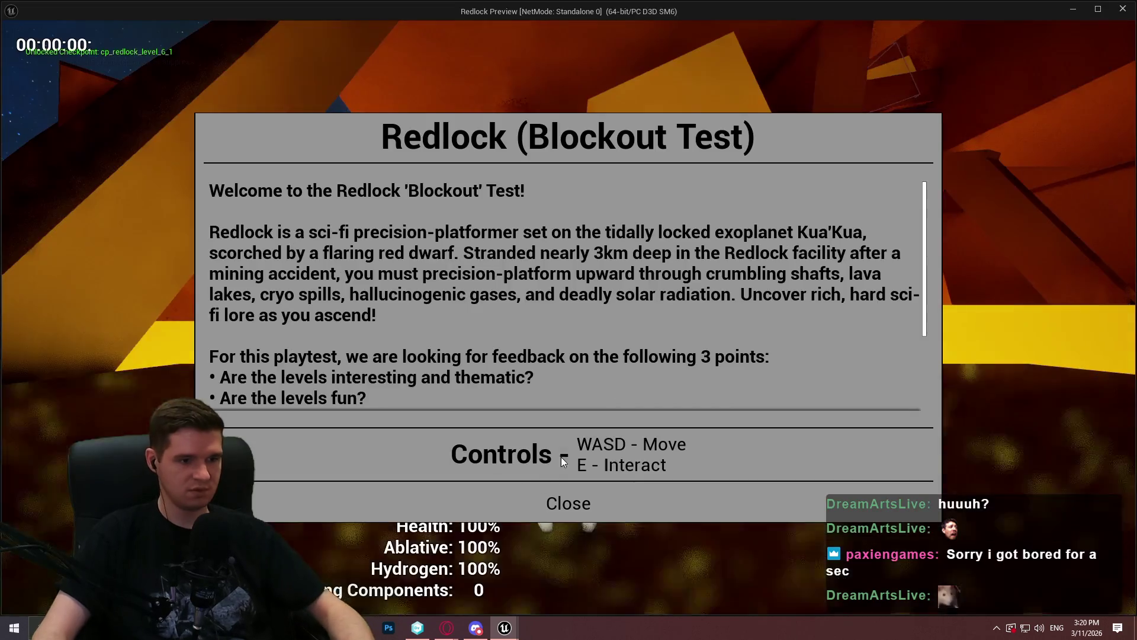
key("Return")
key("w")
key("Escape")
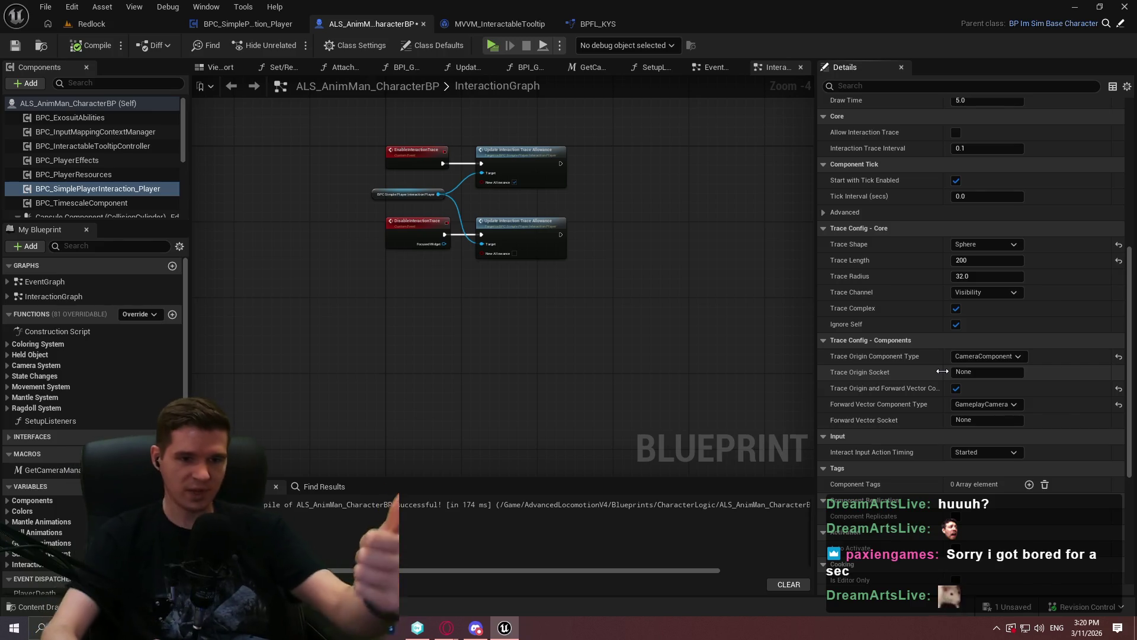
left_click(973, 356)
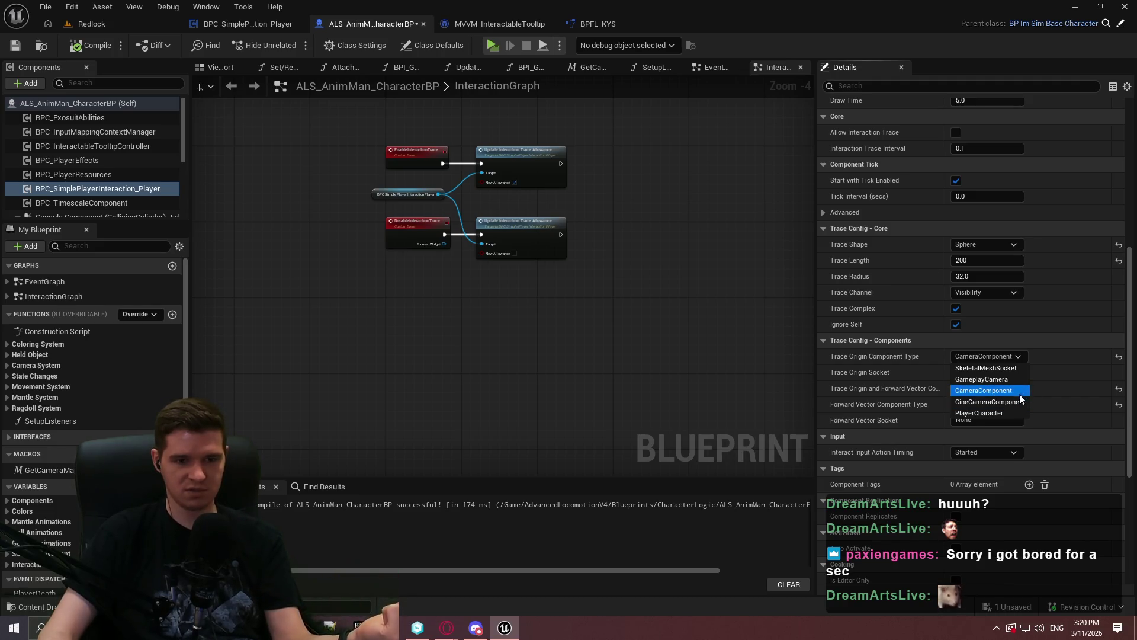
Step: Keep CameraComponent as trace origin and take the forward vector from PlayerCharacter
left_click(1019, 393)
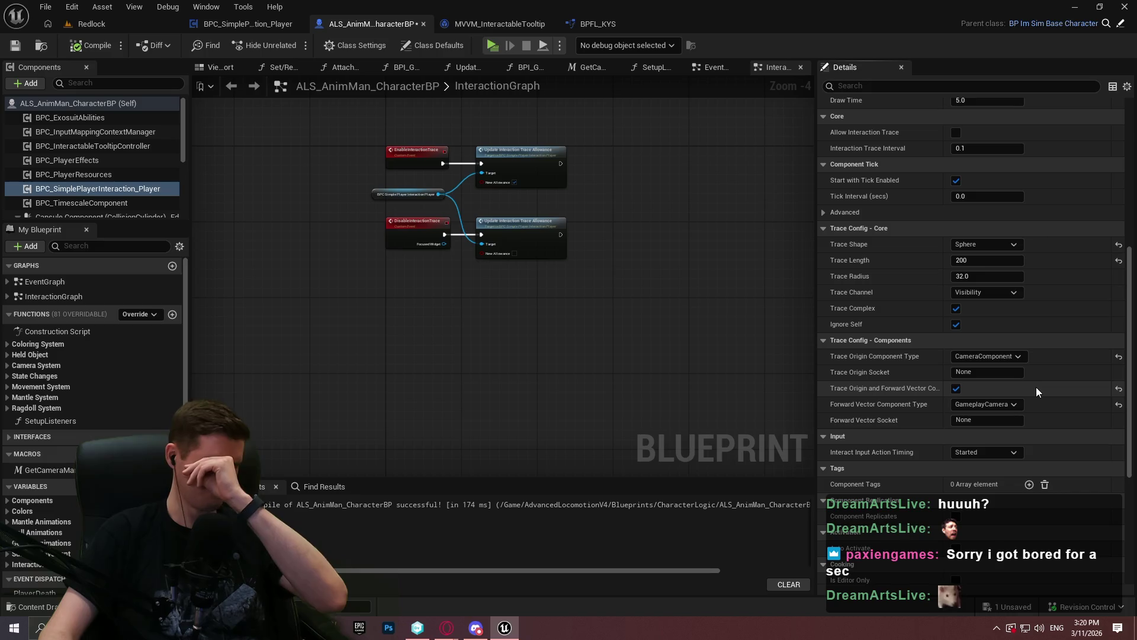
left_click(1000, 407)
left_click(1000, 408)
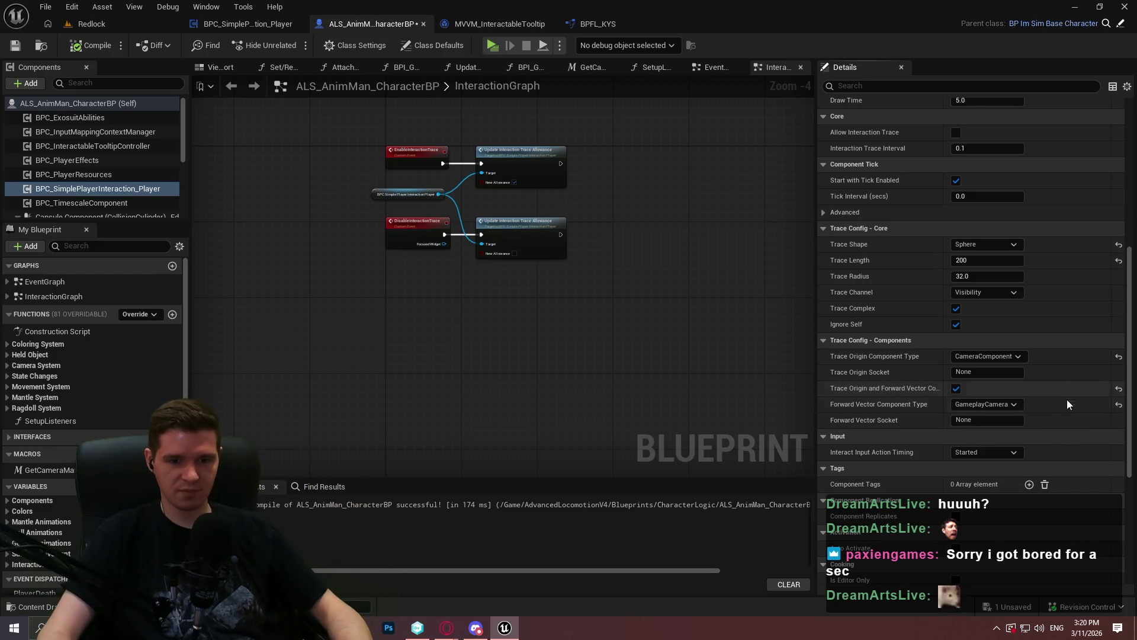
left_click(984, 408)
left_click(1001, 460)
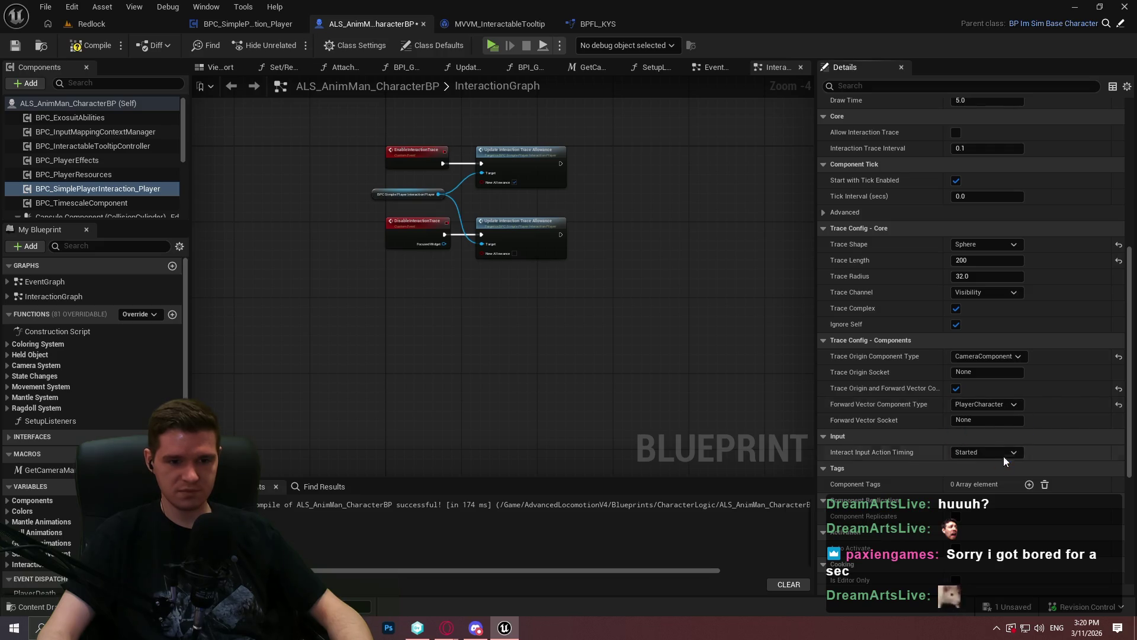
left_click(998, 401)
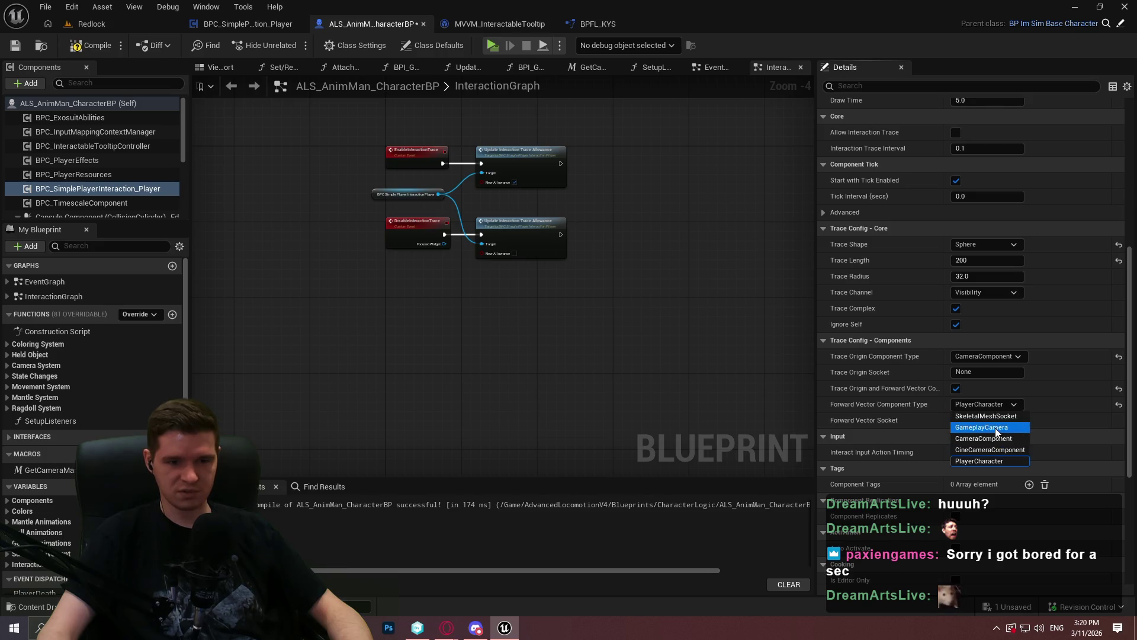
Step: Unshare origin and forward vector, using SkeletalMeshSocket neck_01 forward and PlayerCharacter origin
left_click(956, 388)
left_click(1001, 404)
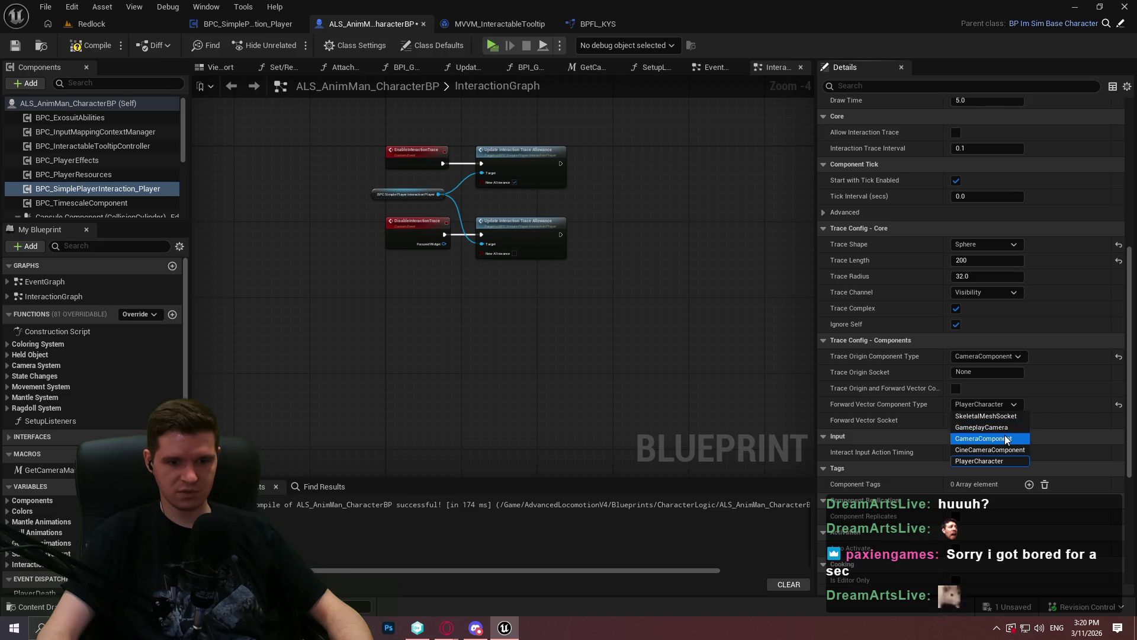
left_click(997, 415)
left_click(997, 417)
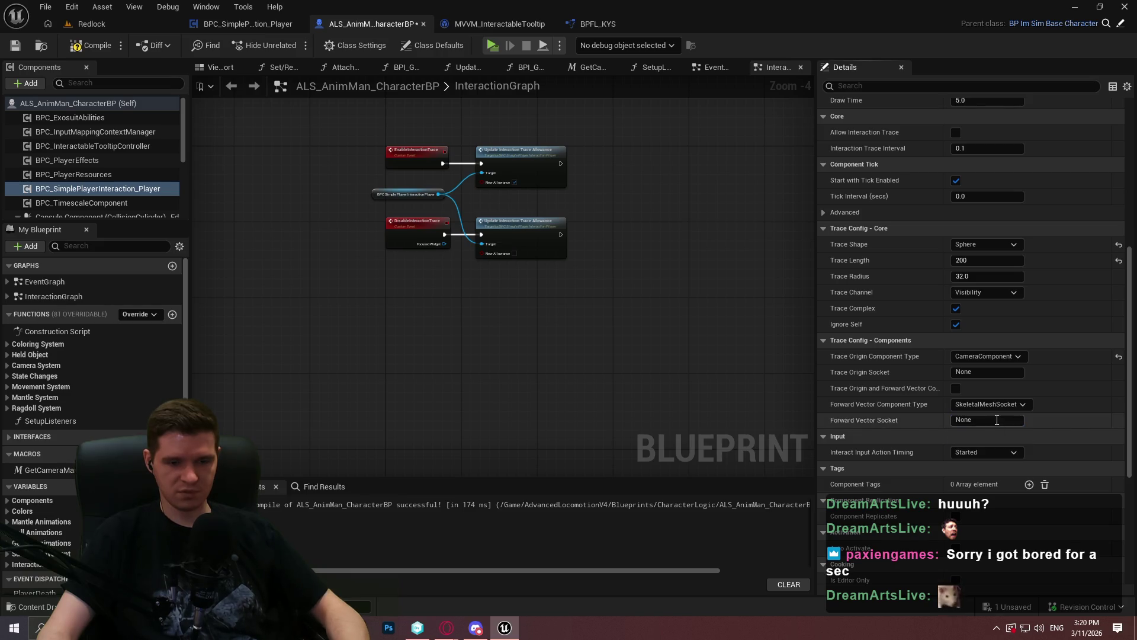
type("neck_01")
key("Return")
left_click(981, 362)
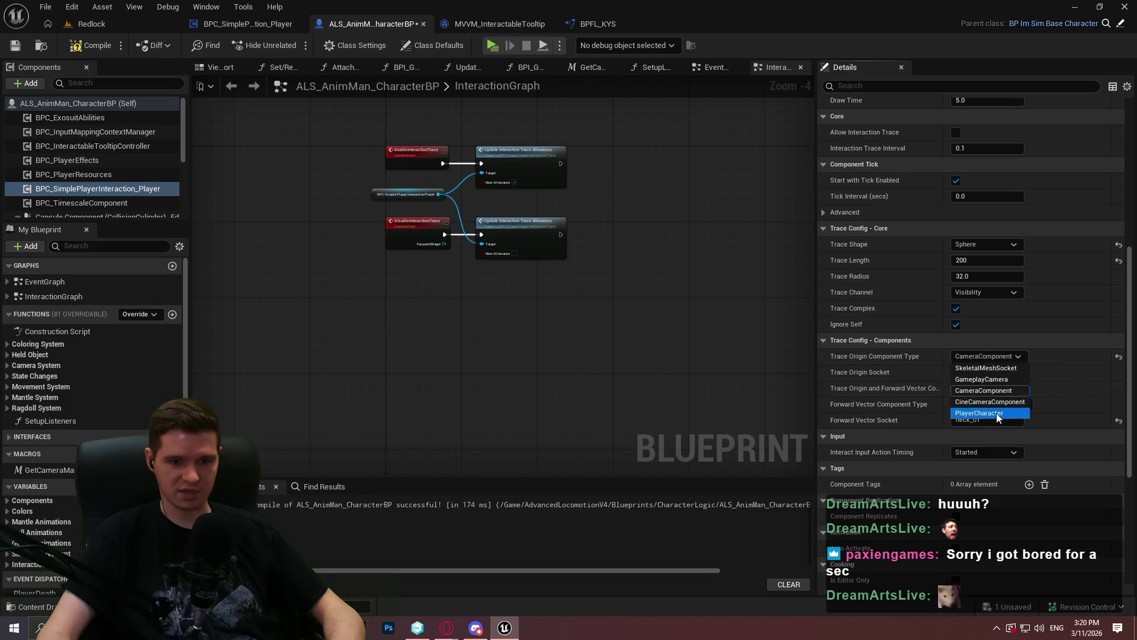
left_click(995, 408)
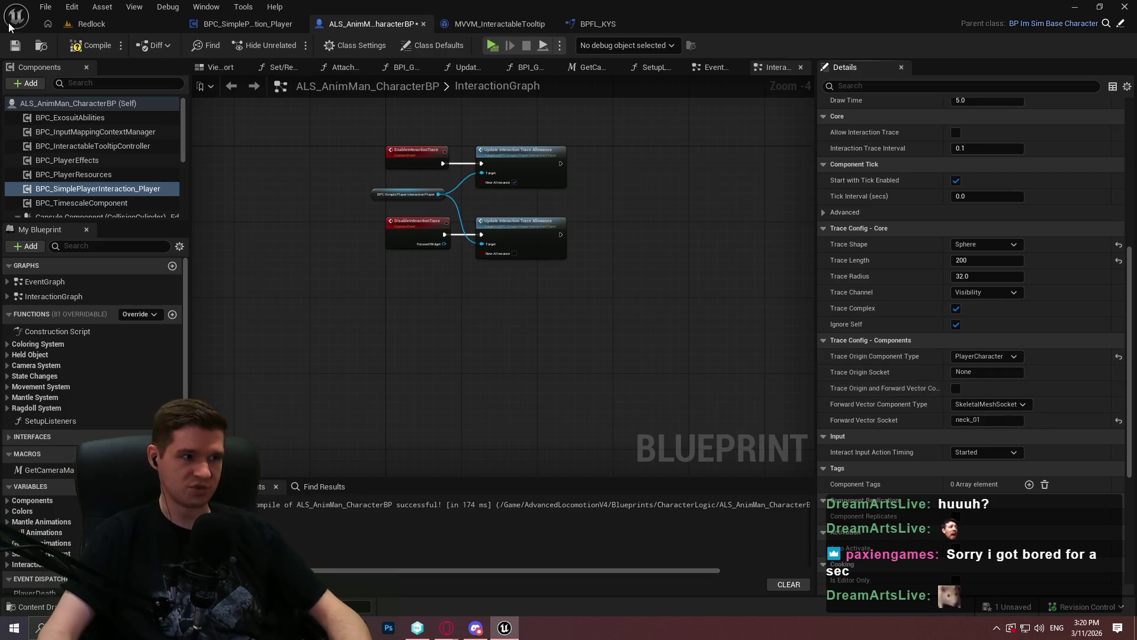
Step: Compile ALS_AnimMan_CharacterBP and run a Redlock playtest, moving the character forward before exiting
left_click(88, 47)
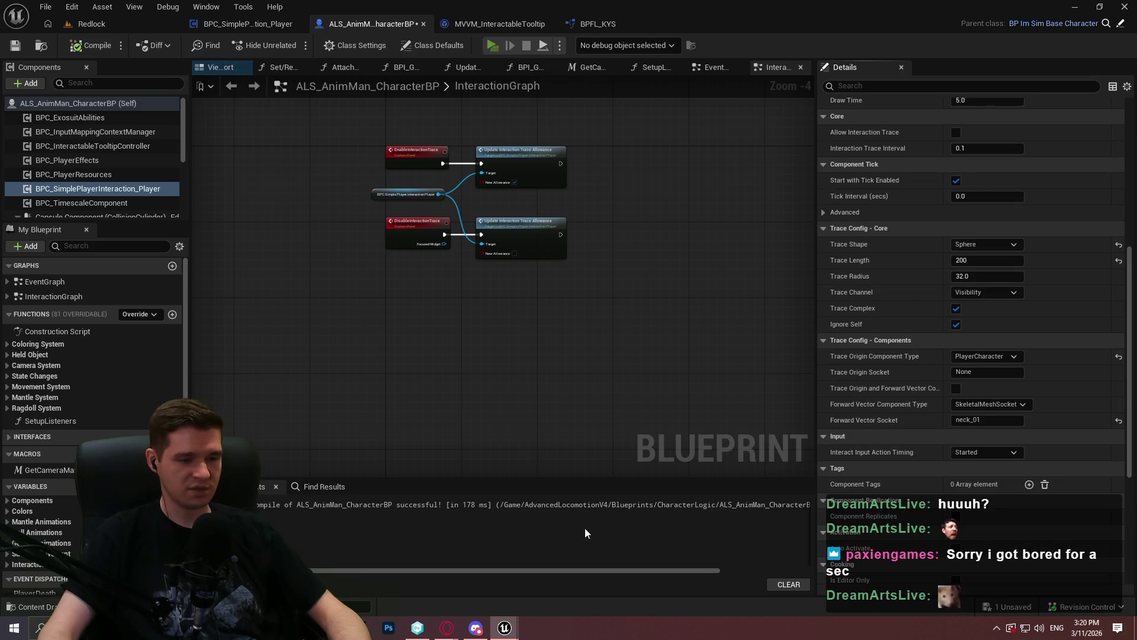
key("alt+p")
key("Return")
key("w")
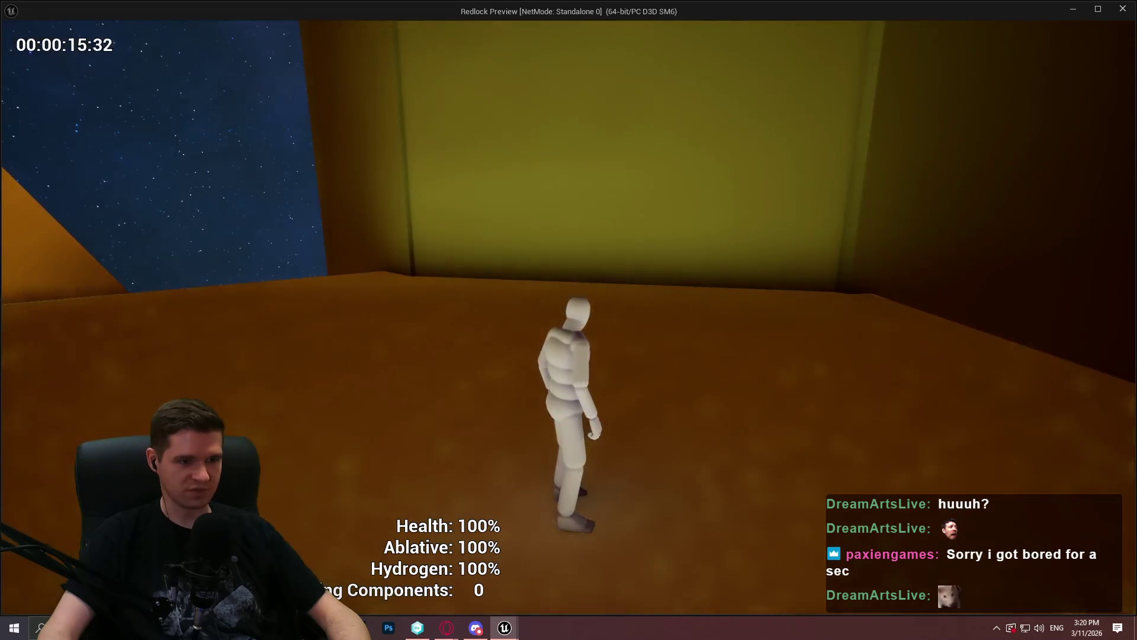
key("Escape")
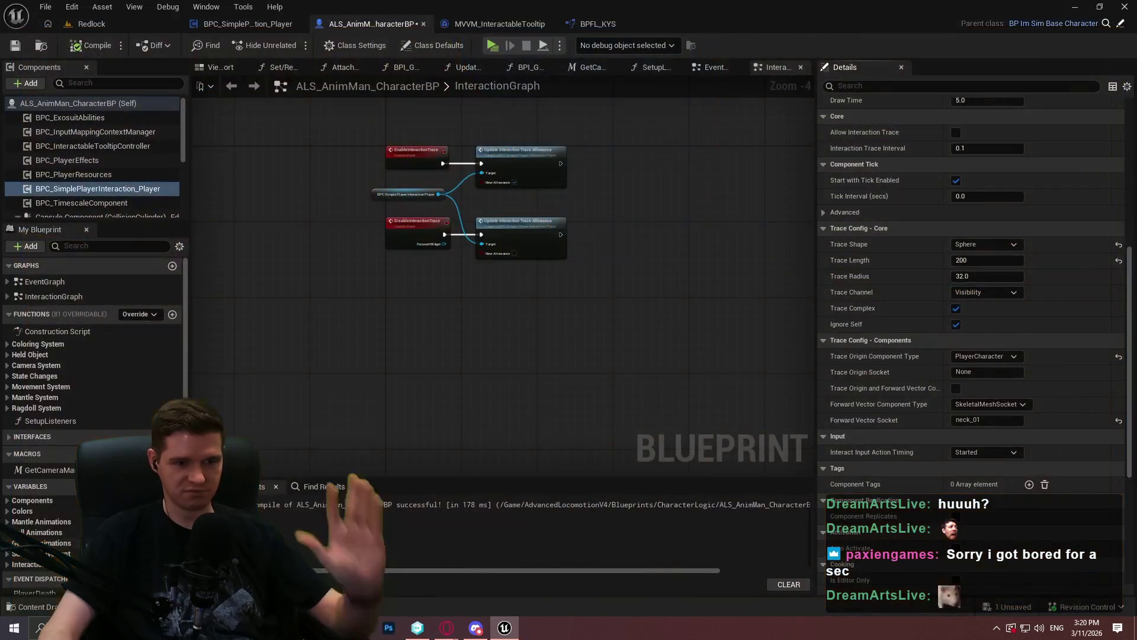
left_click(987, 408)
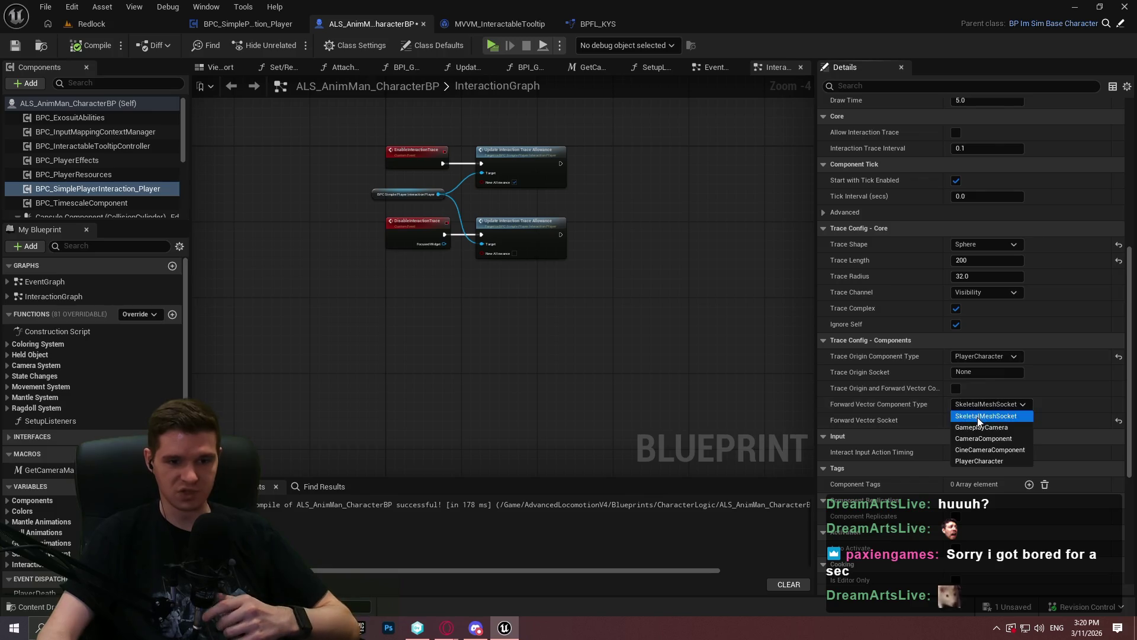
Step: Make the interaction trace originate from SkeletalMeshSocket neck_01, with GameplayCamera as the forward vector
left_click(978, 416)
left_click(991, 404)
left_click(1001, 429)
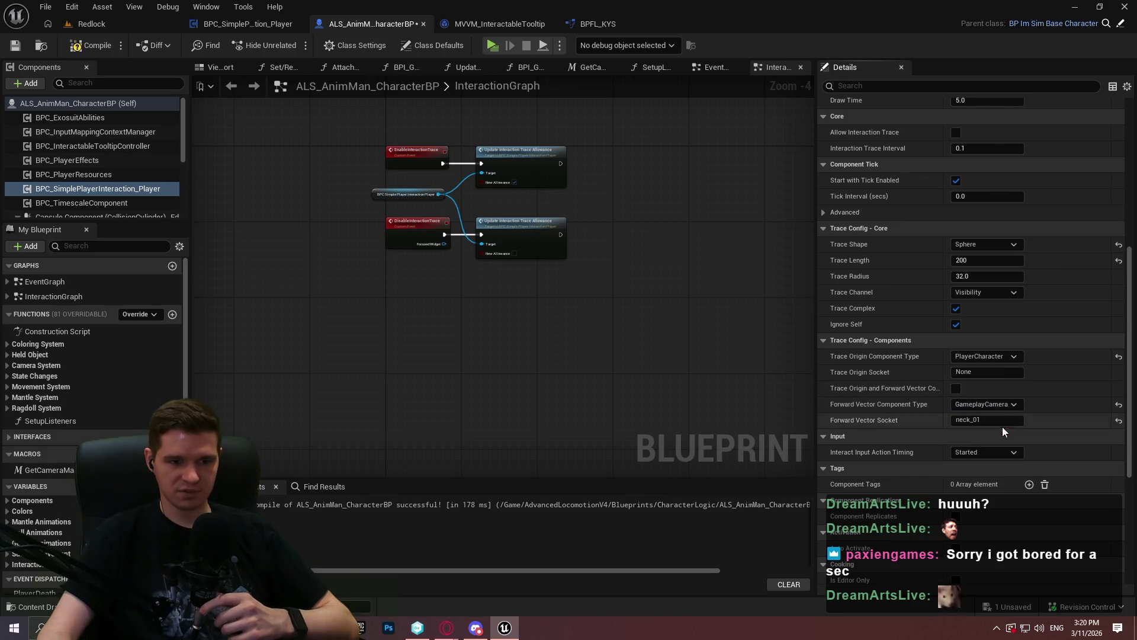
left_click(985, 422)
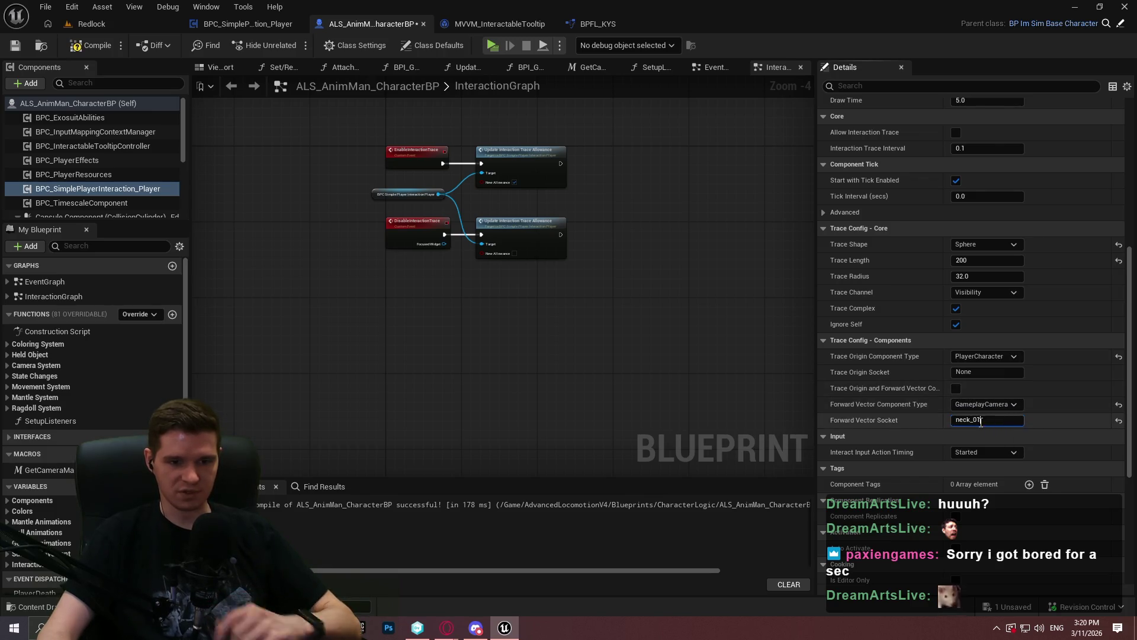
left_click(996, 354)
left_click(986, 364)
left_click(985, 372)
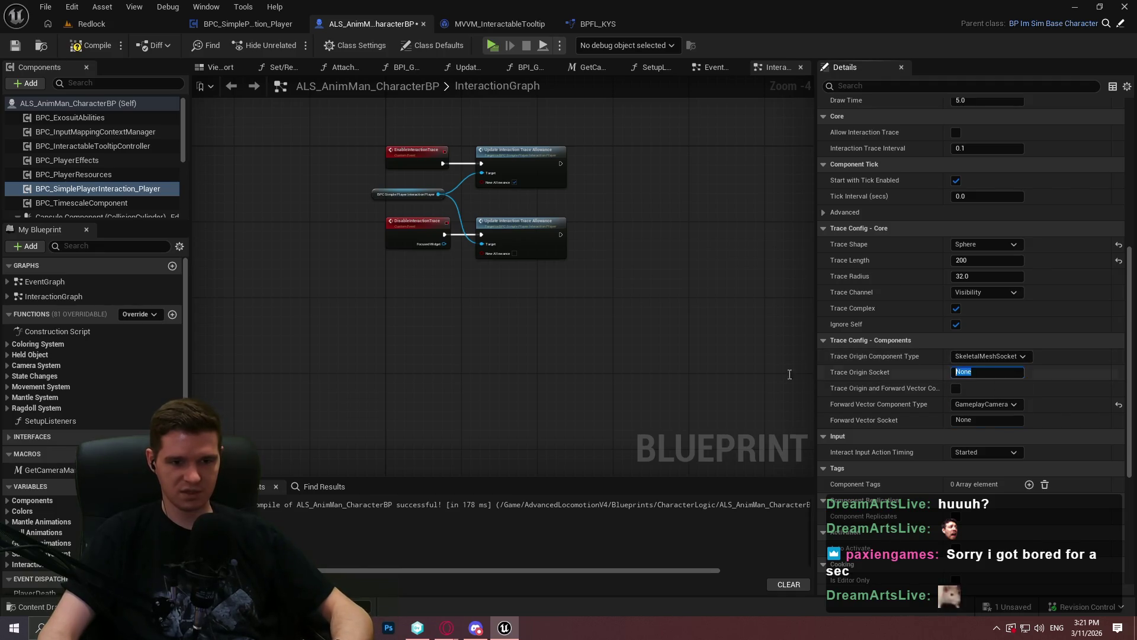
left_click(1014, 386)
left_click(956, 389)
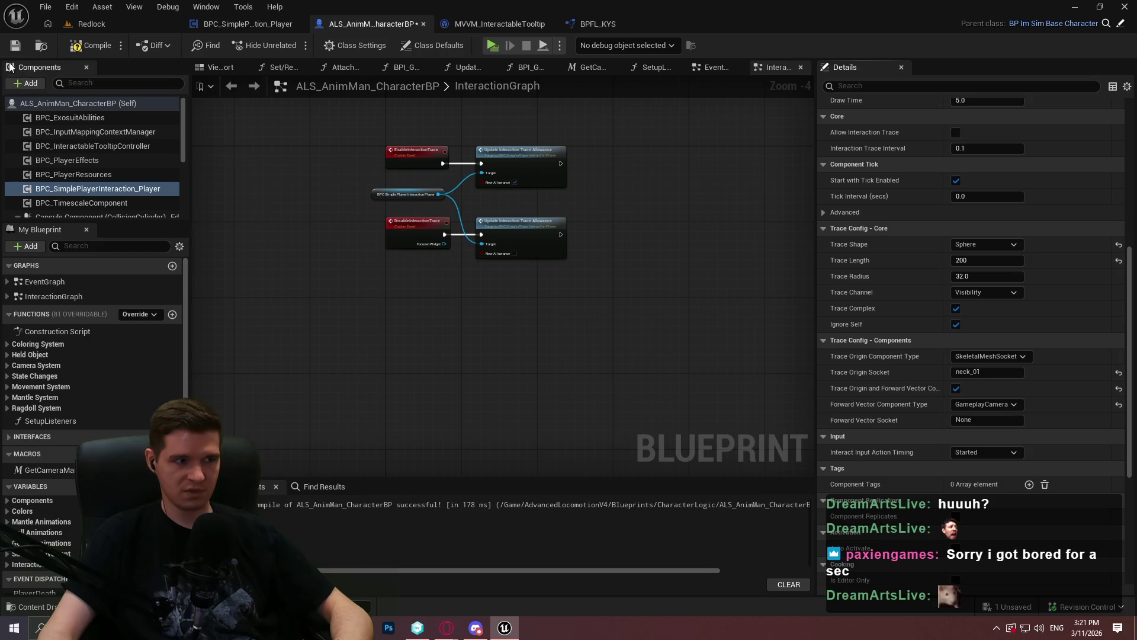
Step: Recompile the character blueprint, run a quick playtest, then compile and save it
left_click(98, 44)
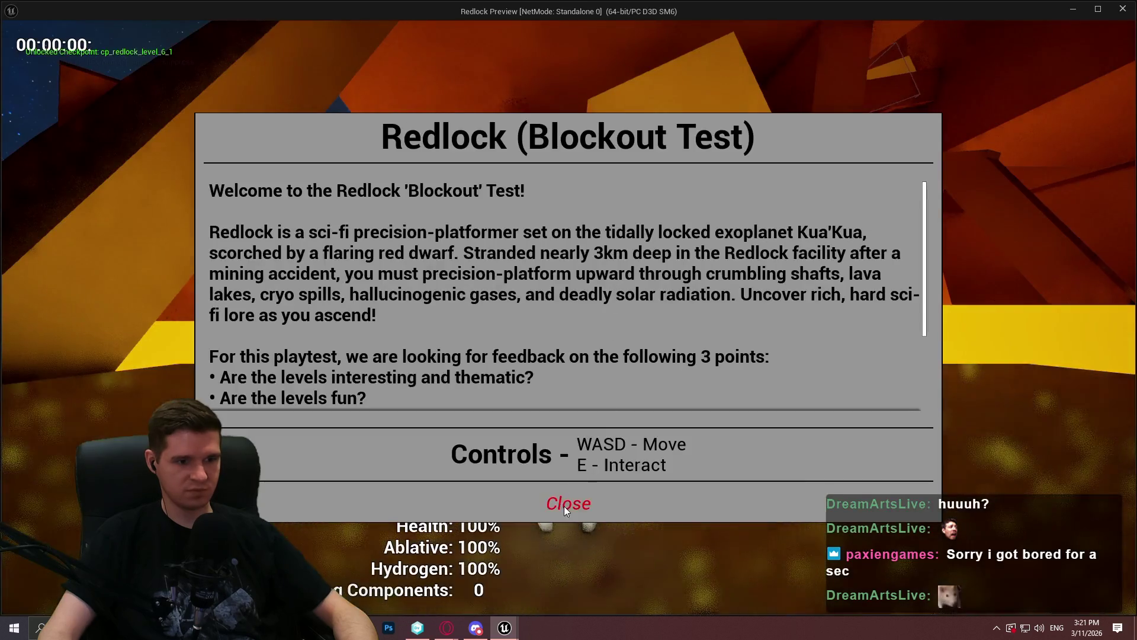
left_click(564, 506)
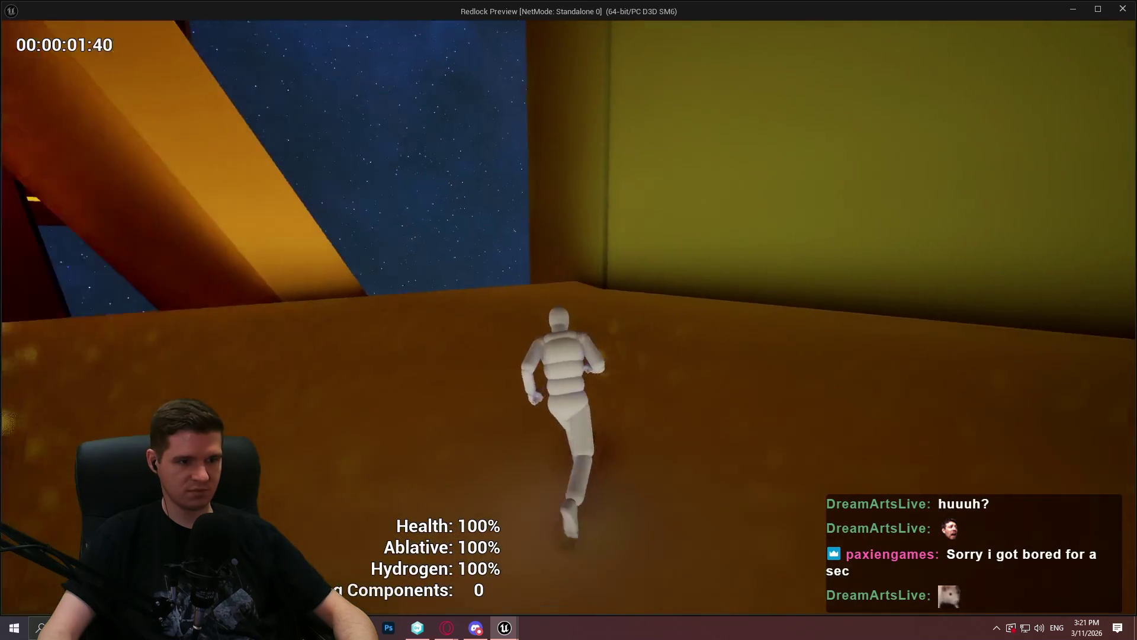
key("Escape")
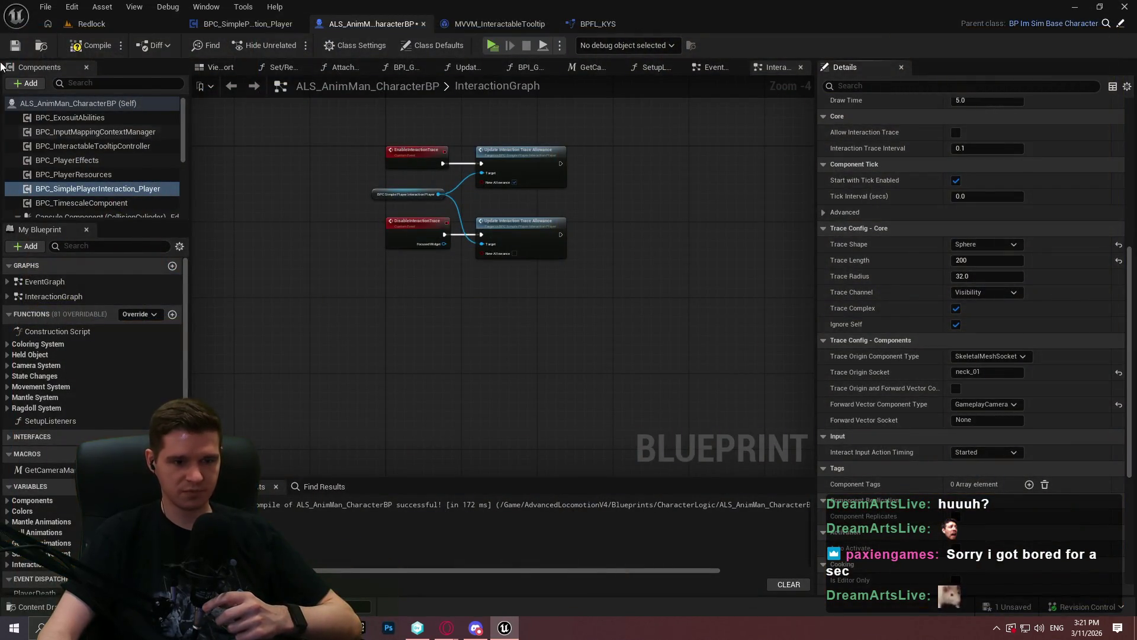
left_click(83, 45)
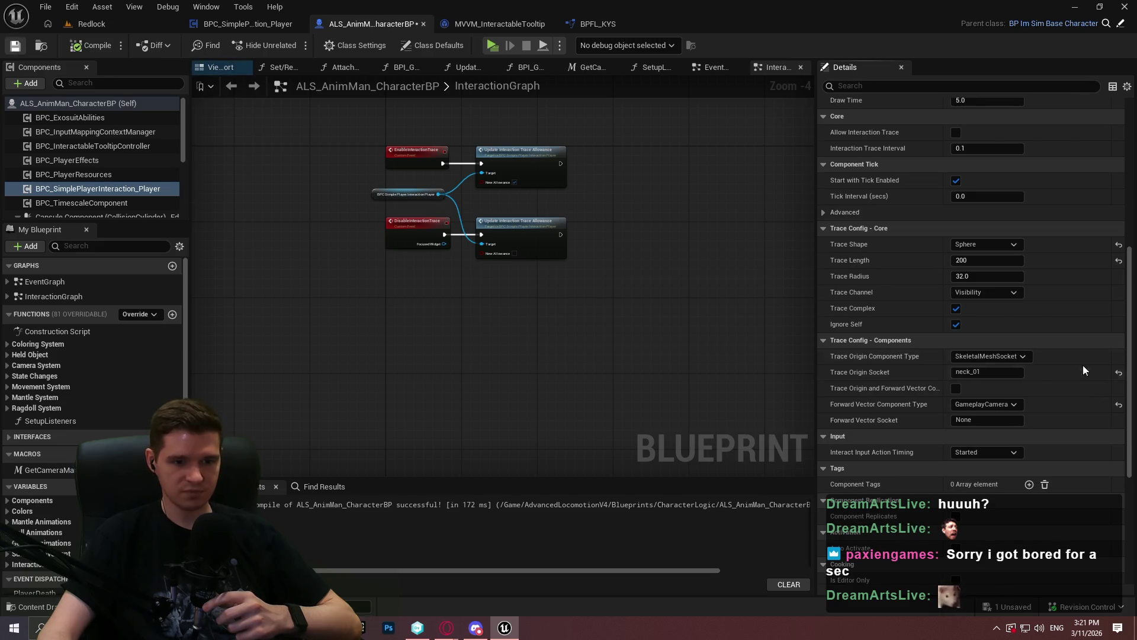
Step: Set Draw Debug Type to None in the interaction trace's Debug Config
scroll(1120, 271, "down", 8)
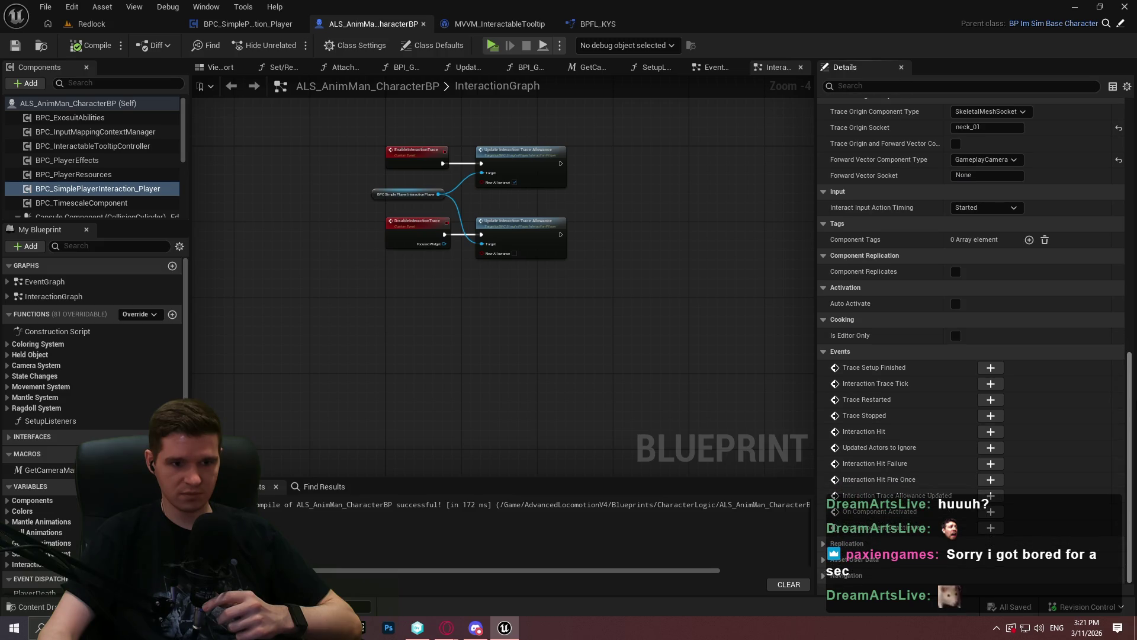
scroll(972, 296, "up", 12)
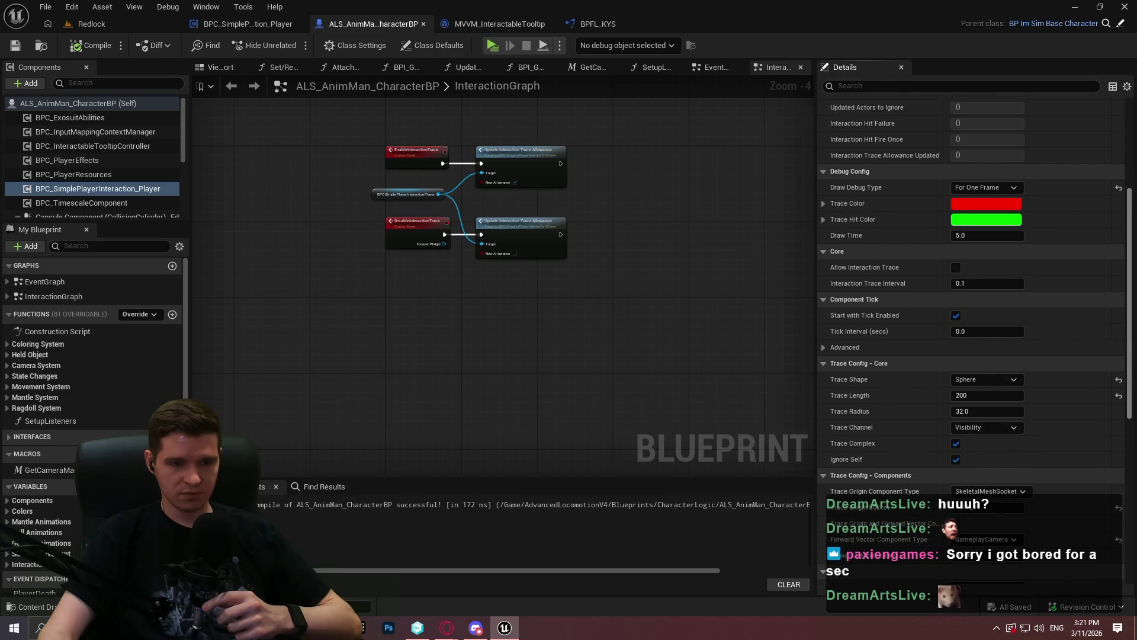
scroll(972, 338, "up", 7)
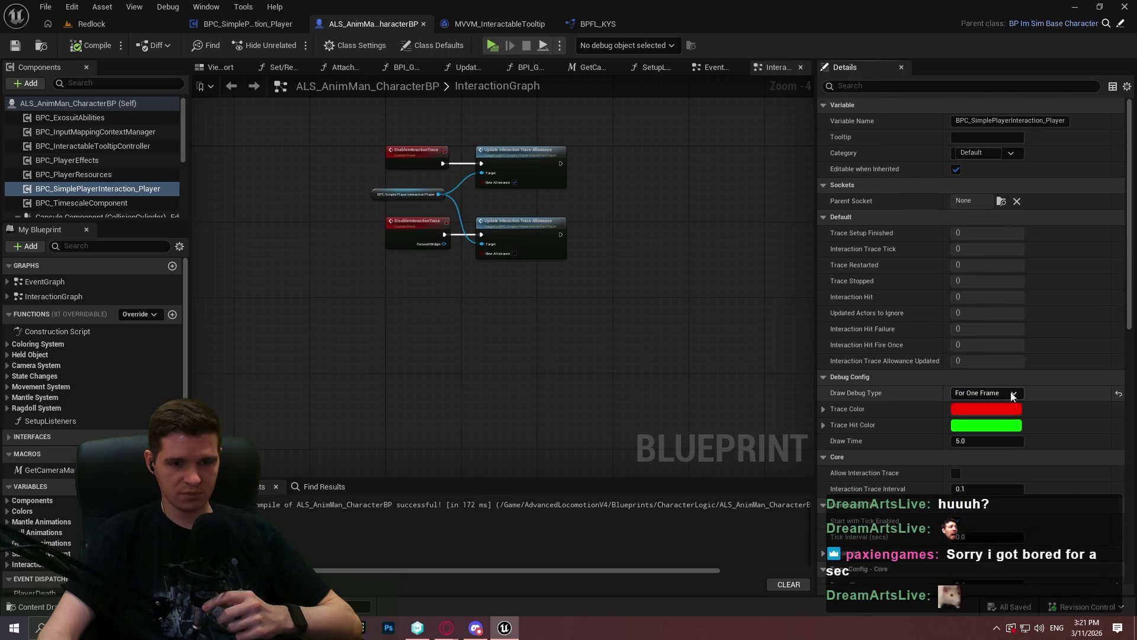
scroll(1131, 160, "down", 3)
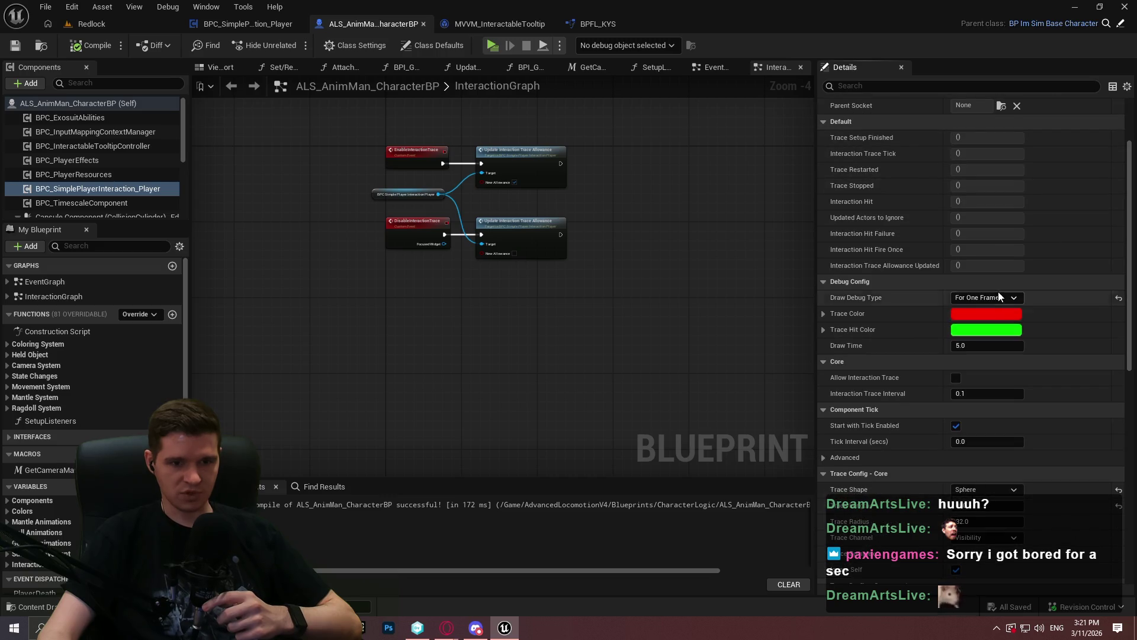
left_click(996, 297)
left_click(983, 310)
scroll(877, 308, "down", 2)
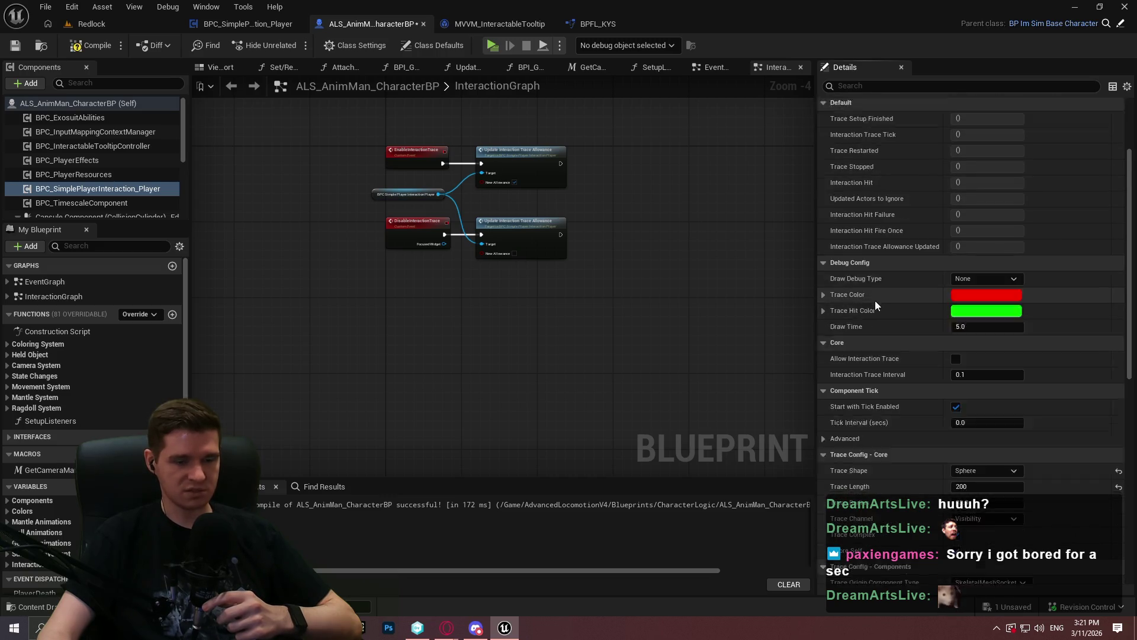
Step: Compile and save the blueprint, then start a Redlock playtest past the welcome screen
left_click(95, 45)
left_click(17, 47)
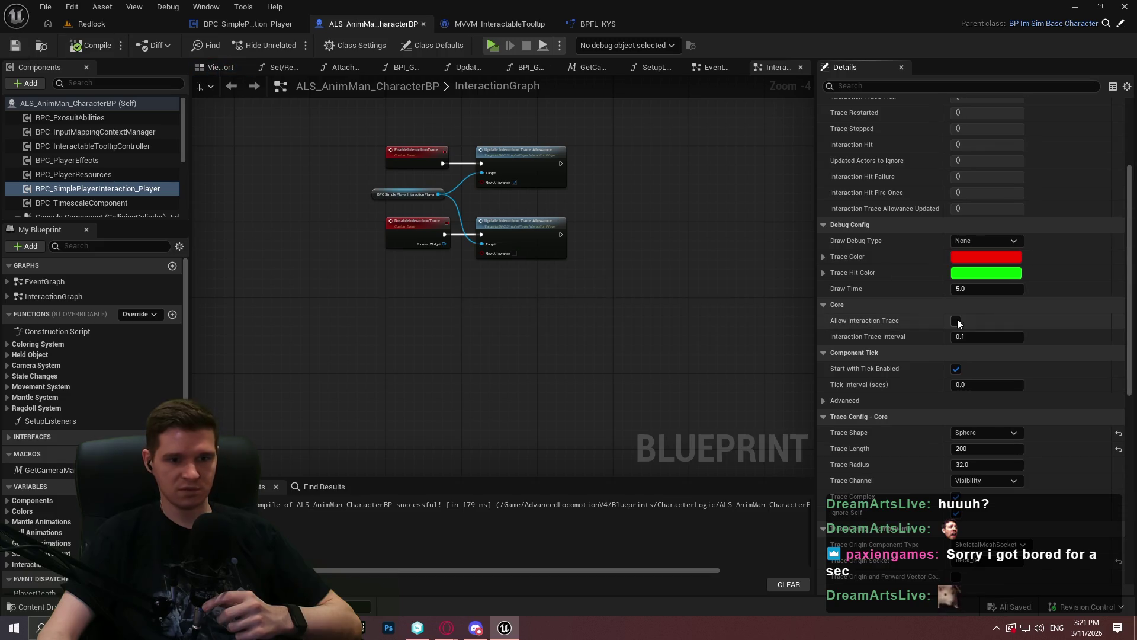
scroll(913, 329, "down", 2)
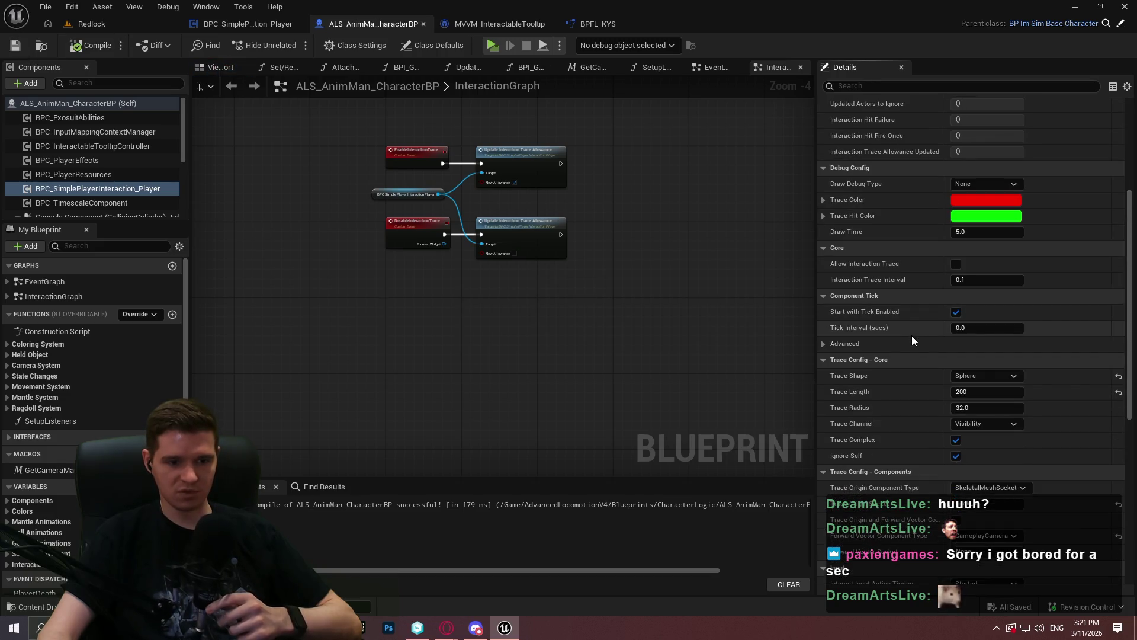
left_click(493, 45)
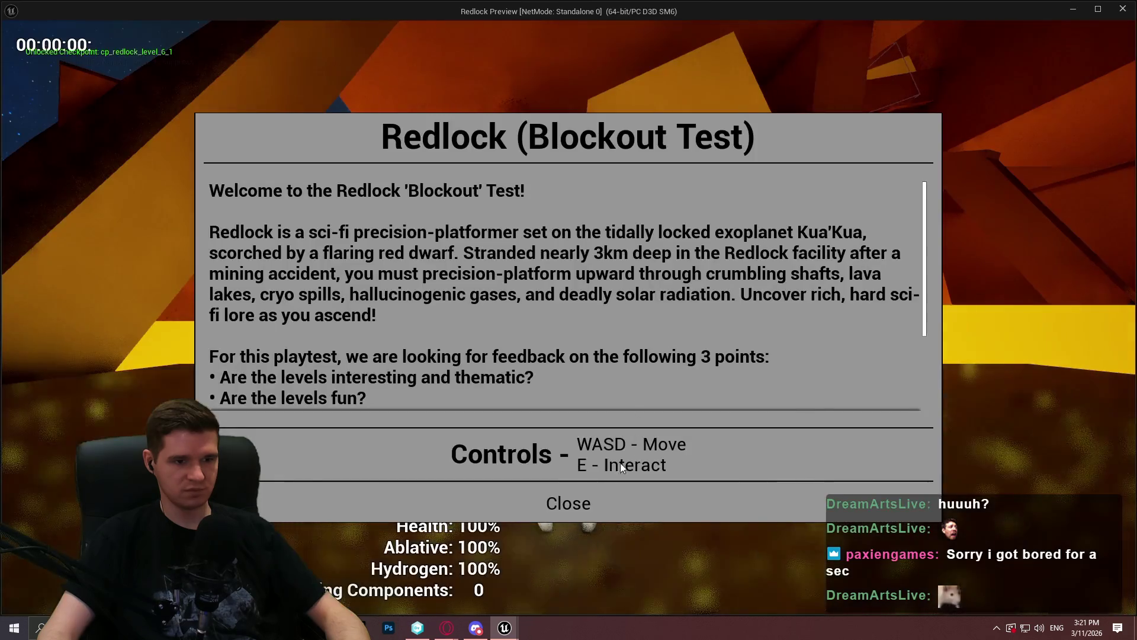
left_click(616, 503)
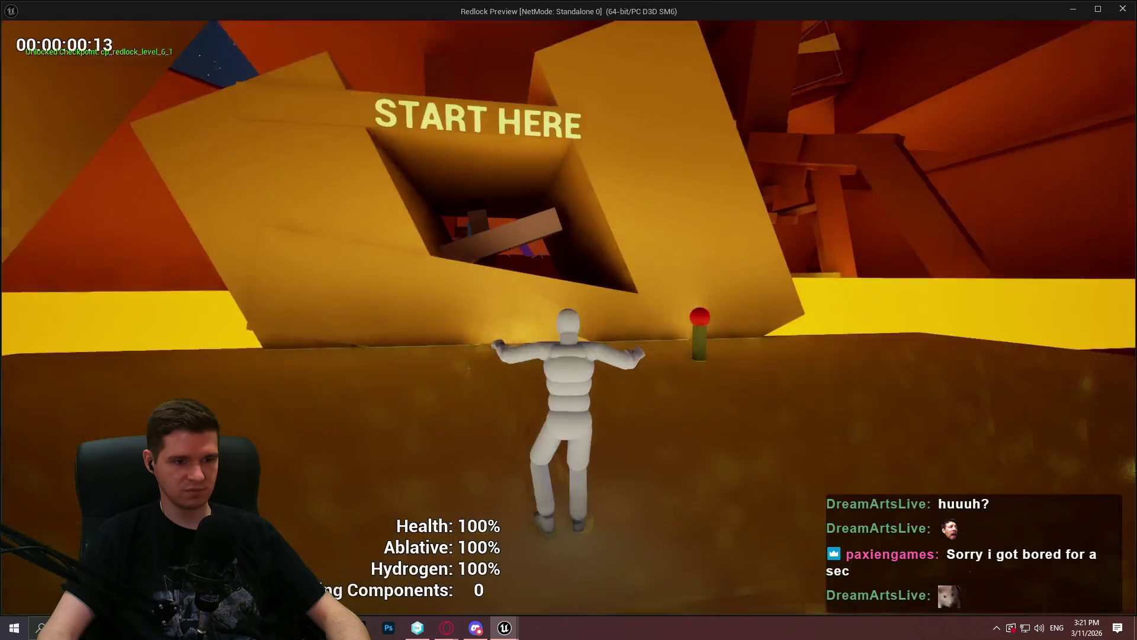
Step: Walk up to the checkpoint, then open and close its teleport list during the playtest
key("w")
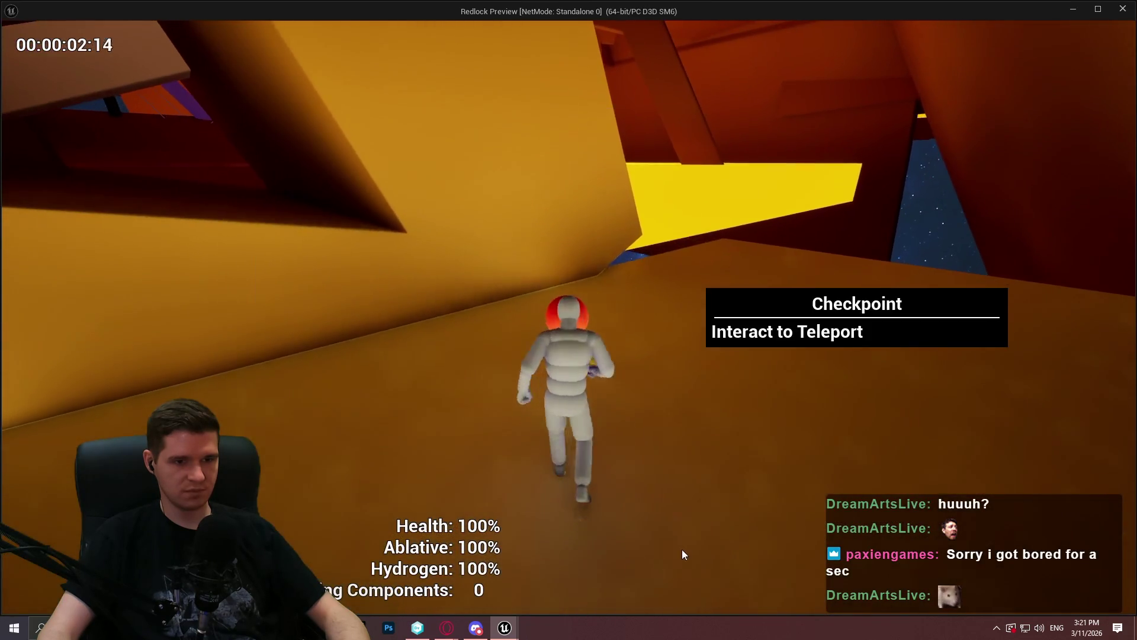
key("e")
key("Escape")
key("Escape")
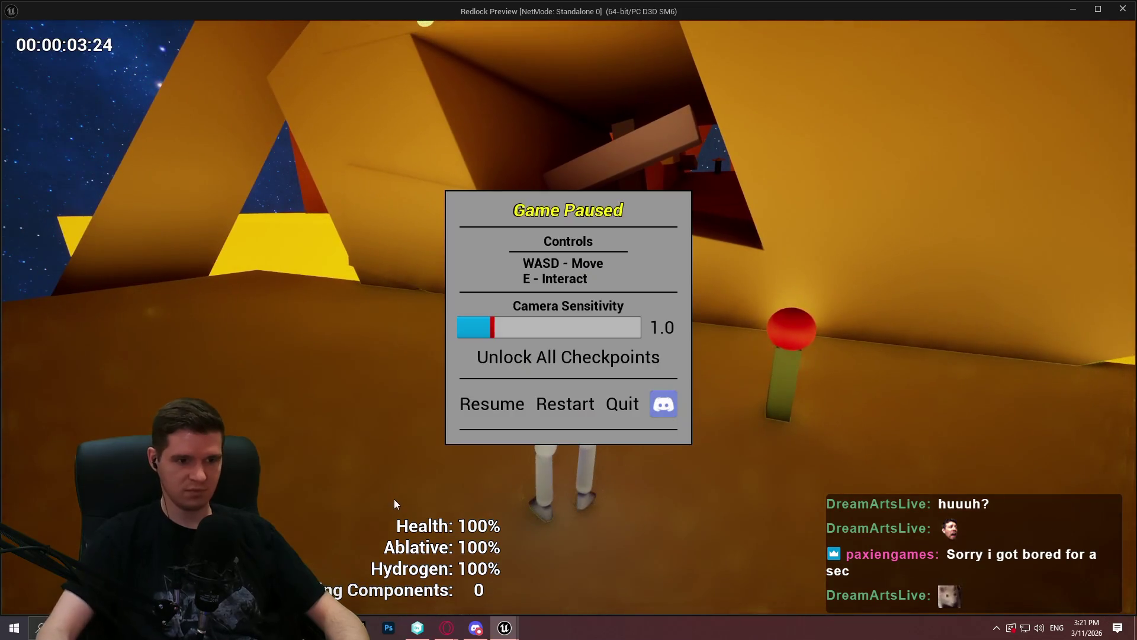
left_click(497, 395)
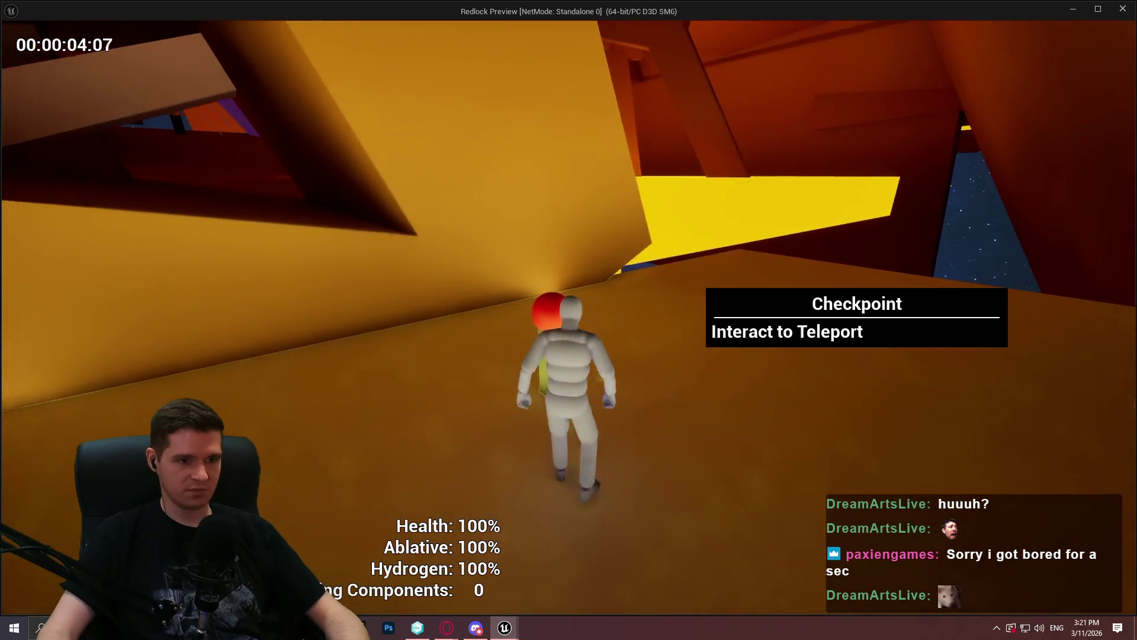
key("e")
left_click(649, 500)
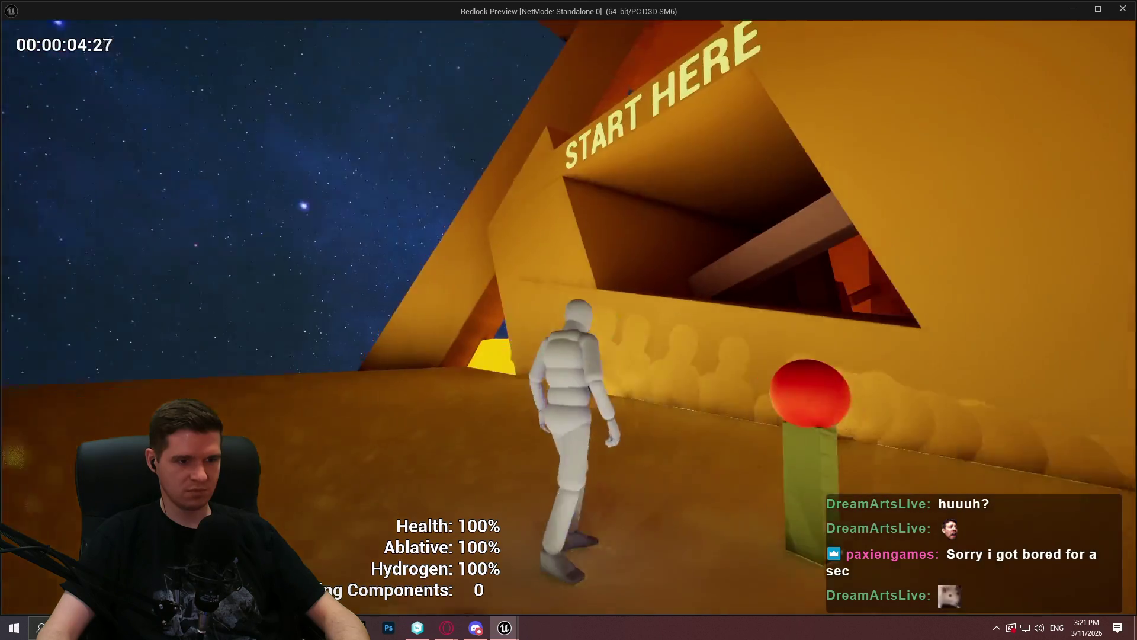
Step: Open the teleport list once more, end the playtest, and select the Interaction Trace Interval field
key("e")
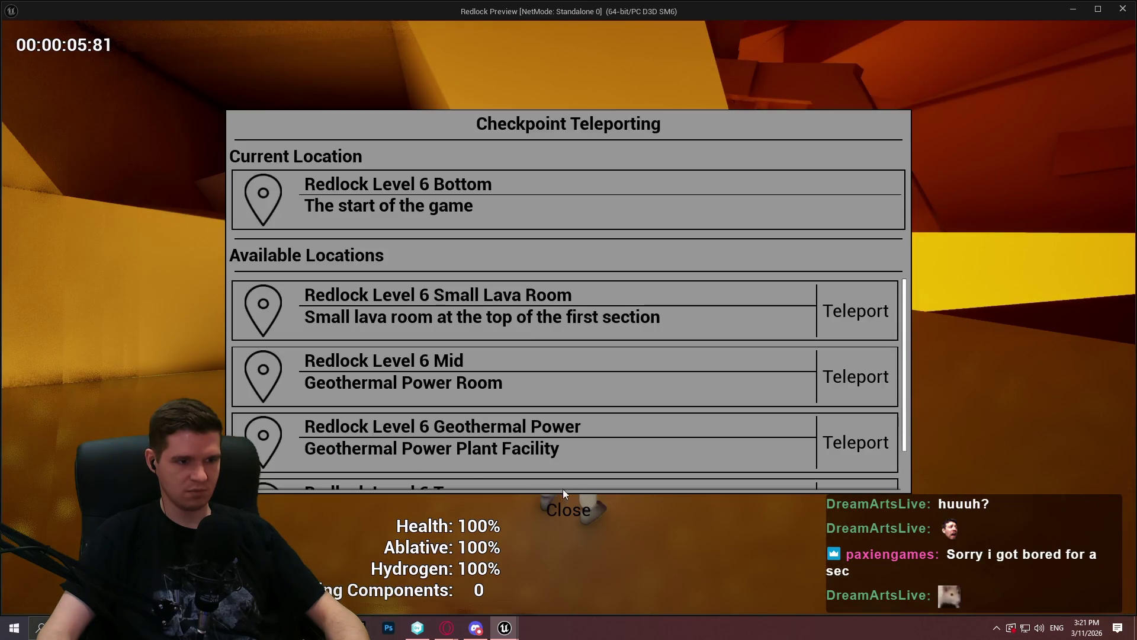
left_click(591, 508)
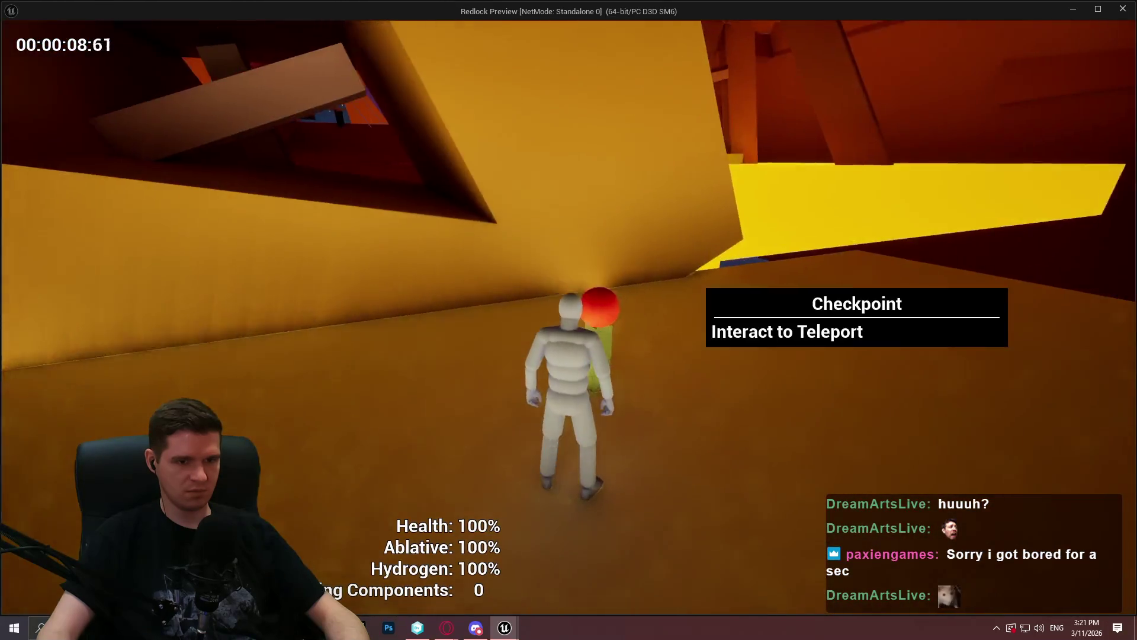
key("Escape")
left_click(1011, 281)
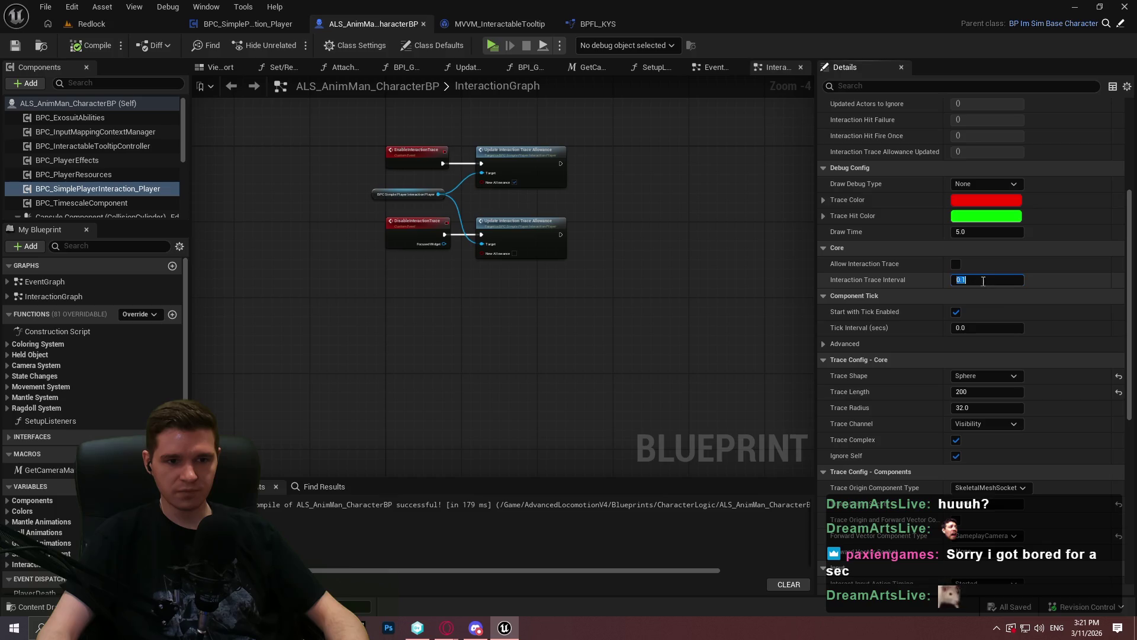
Step: Set Interaction Trace Interval to 0.01 and save the blueprint
type("0.01")
key("Return")
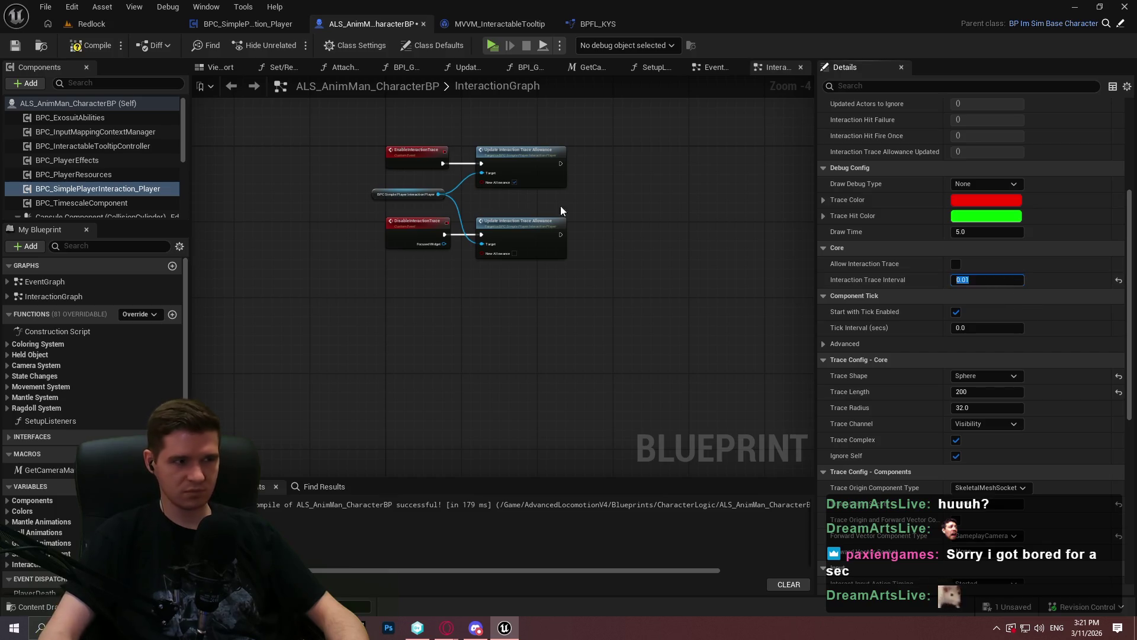
left_click(14, 46)
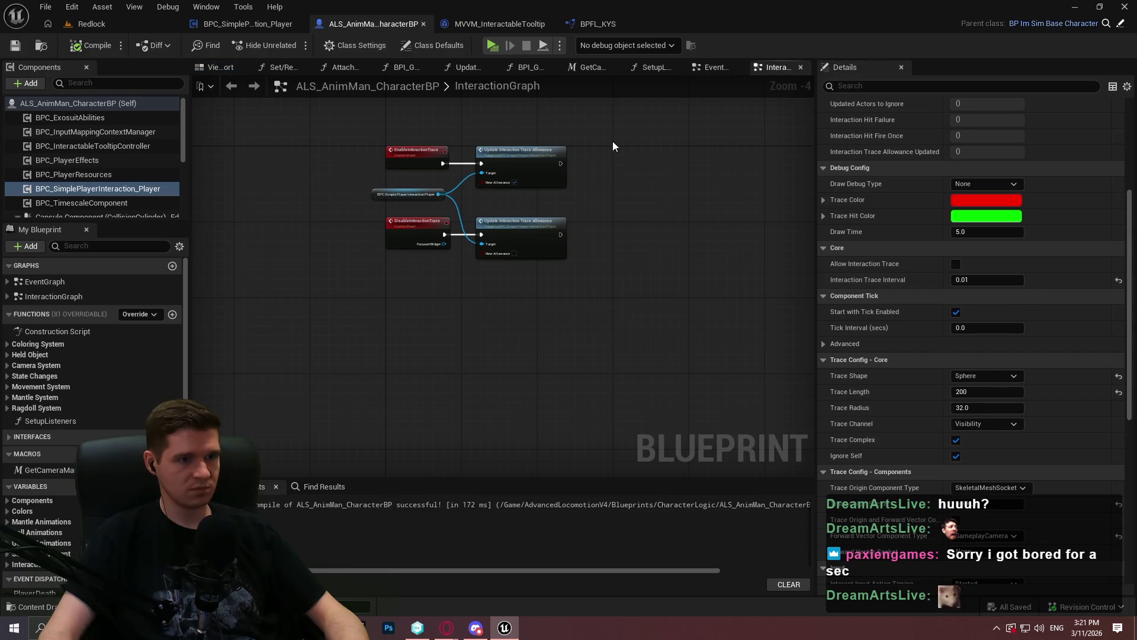
Step: Review the InteractionTrace graph from MVVM_InteractableTooltip, then return to the Redlock level
left_click(493, 25)
left_click(259, 29)
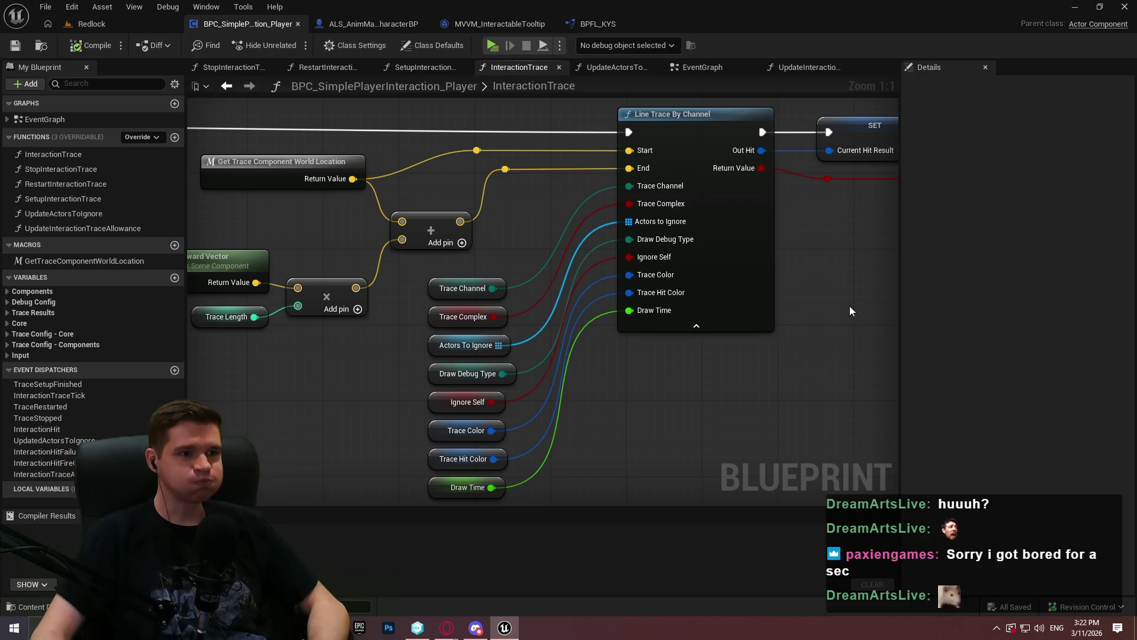
left_click(103, 24)
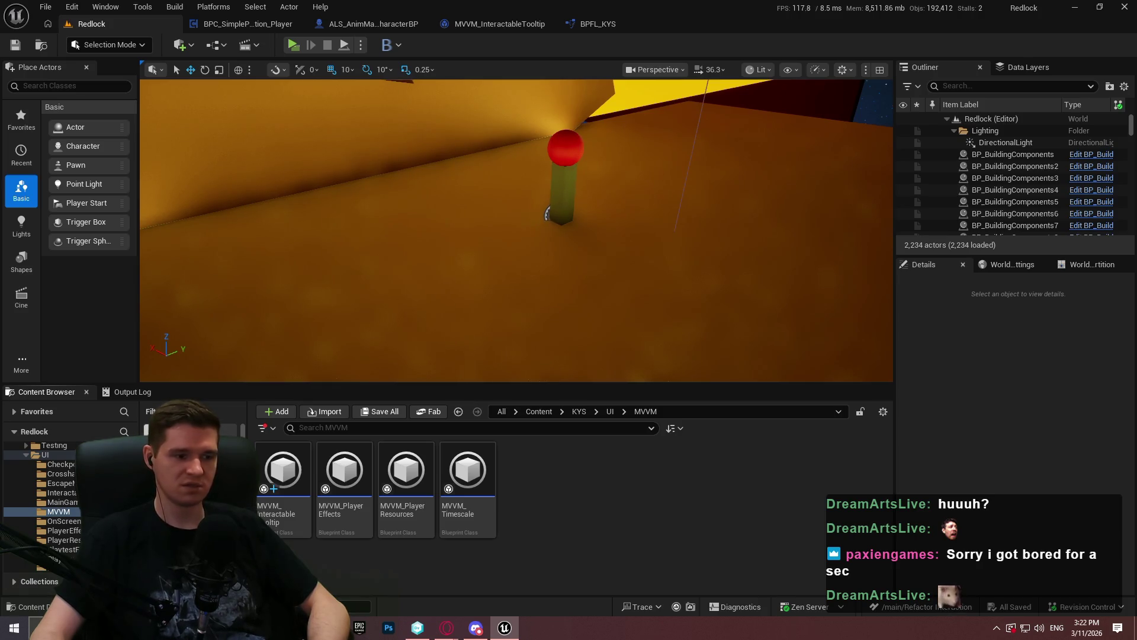
Step: Open the Plugins browser filtered to the project's Interaction plugins
left_click(73, 8)
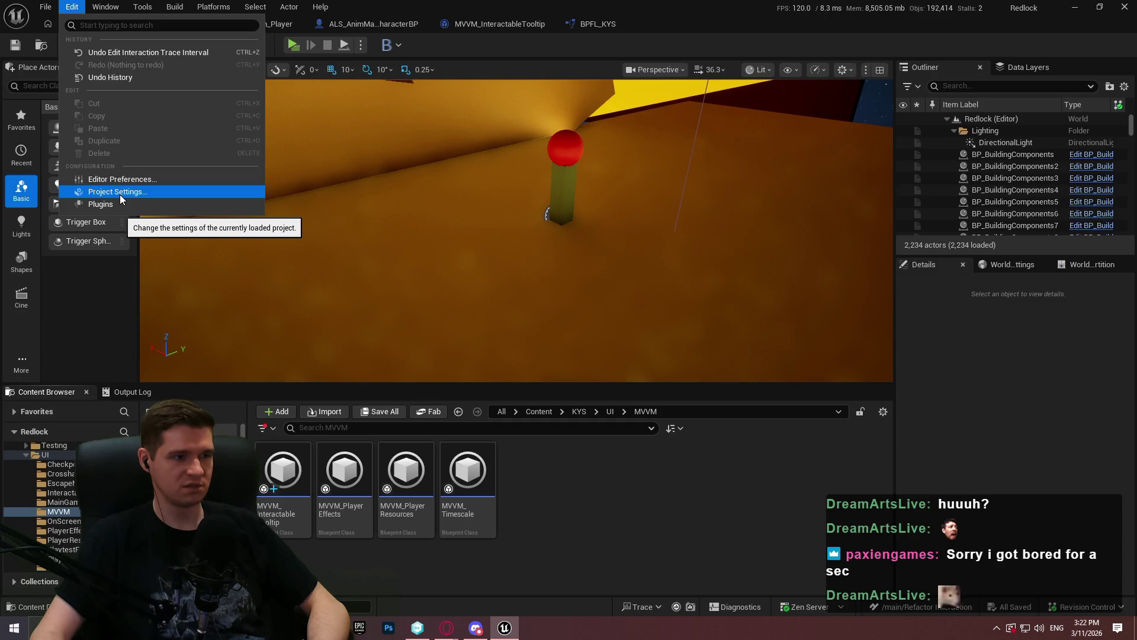
left_click(118, 204)
left_click(80, 115)
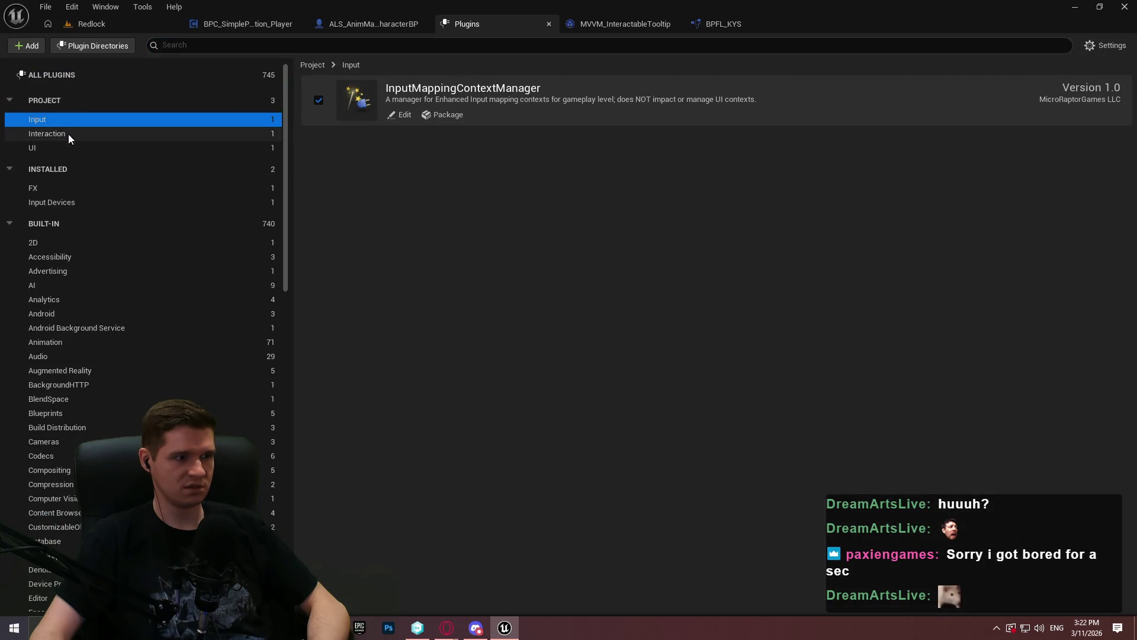
left_click(69, 134)
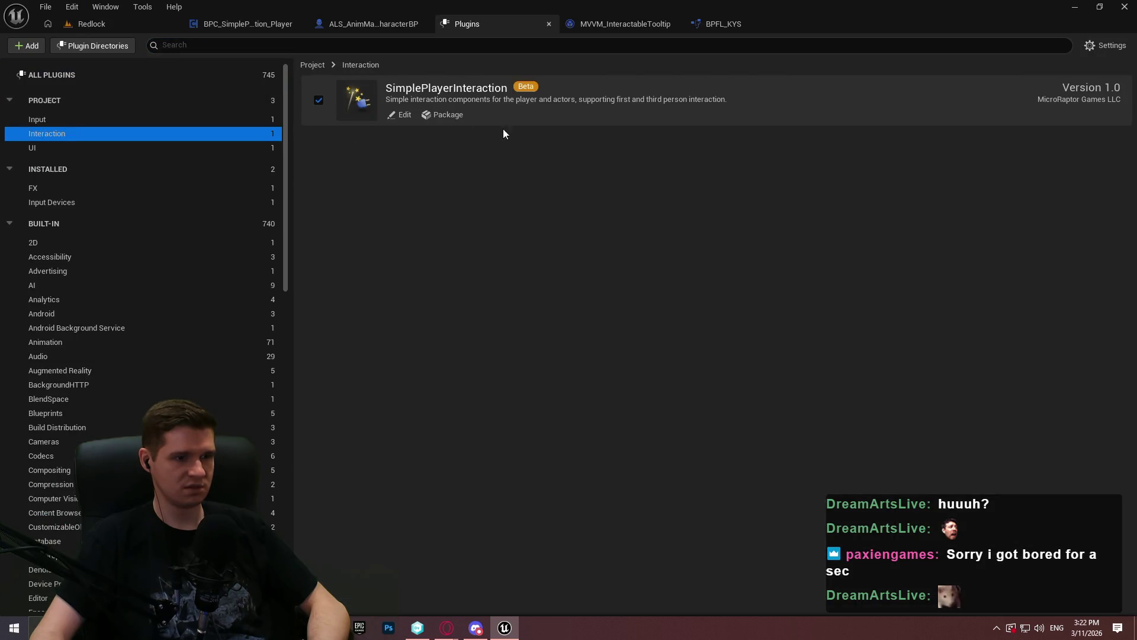
Step: Package SimplePlayerInteraction, browsing to the Desktop and creating a new folder there
left_click(453, 116)
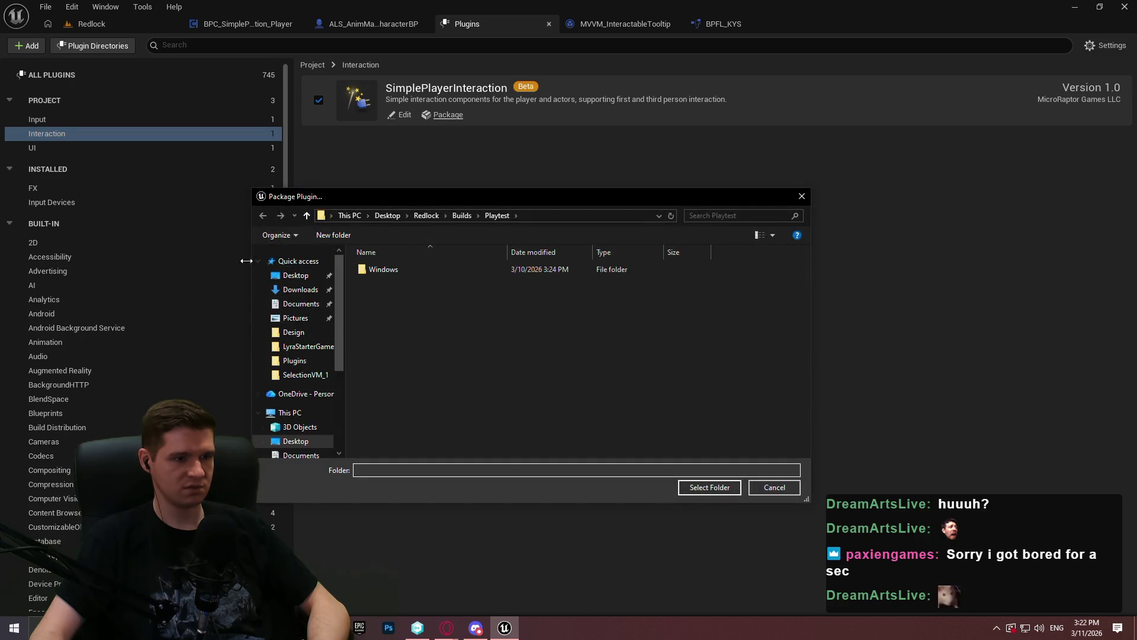
left_click(296, 275)
right_click(666, 425)
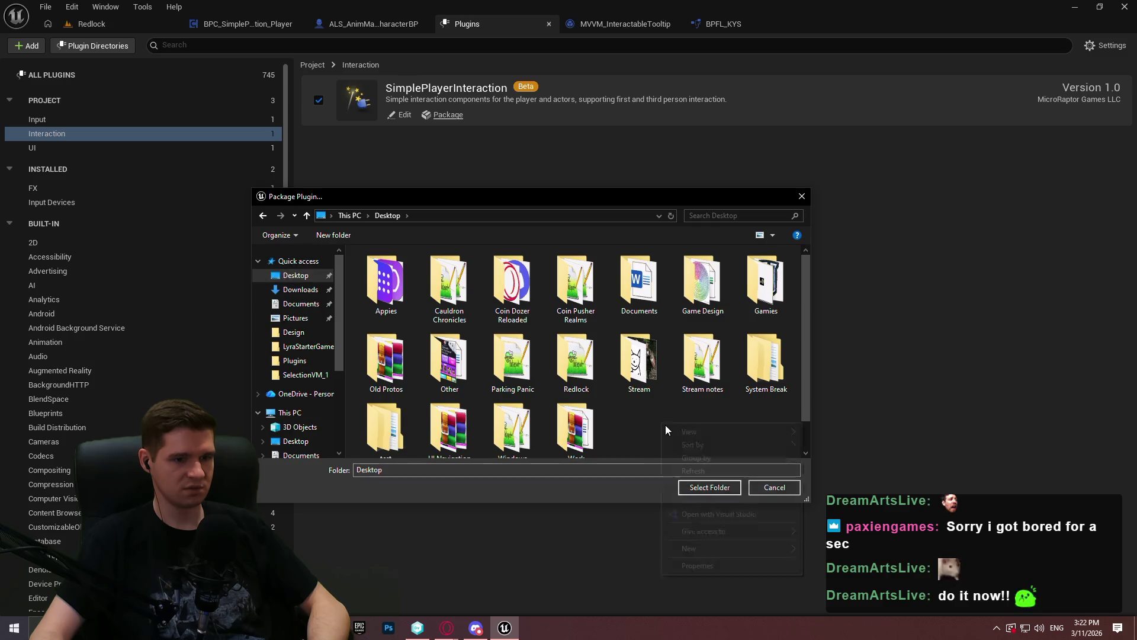
mouse_move(741, 548)
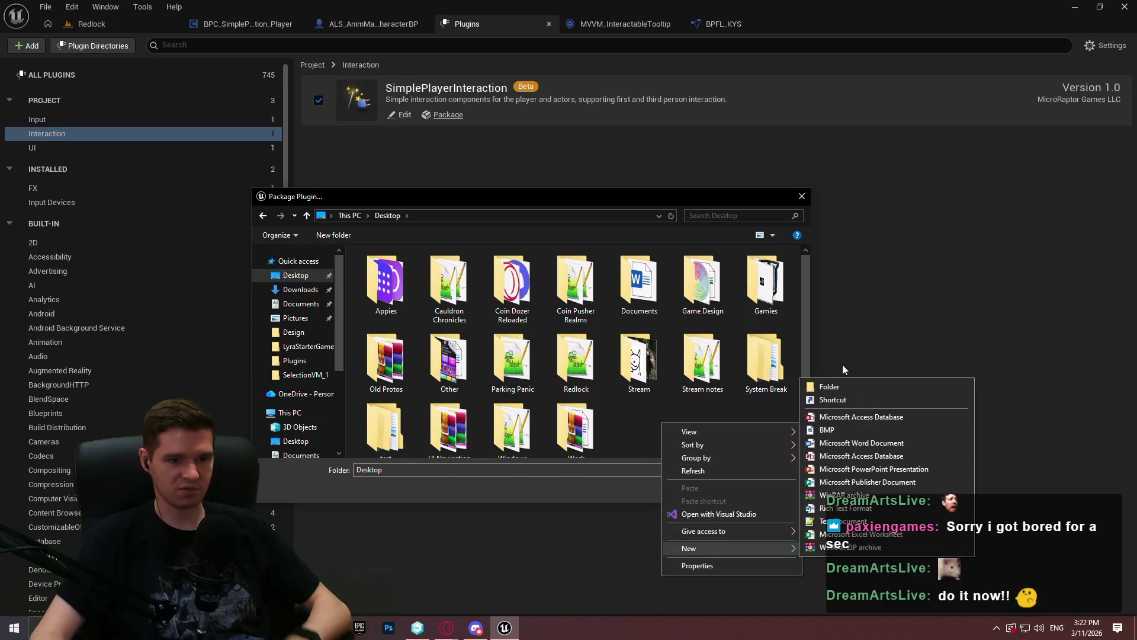
left_click(838, 387)
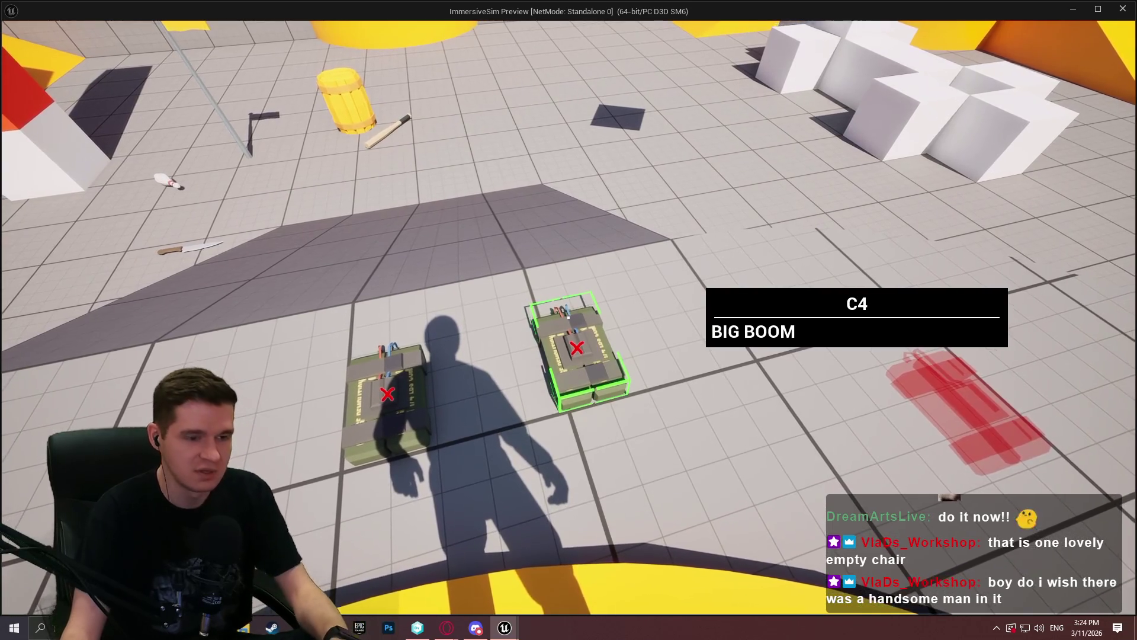
Step: Pick up, throw, and release a C4 charge in the playtest, then end it
key("e")
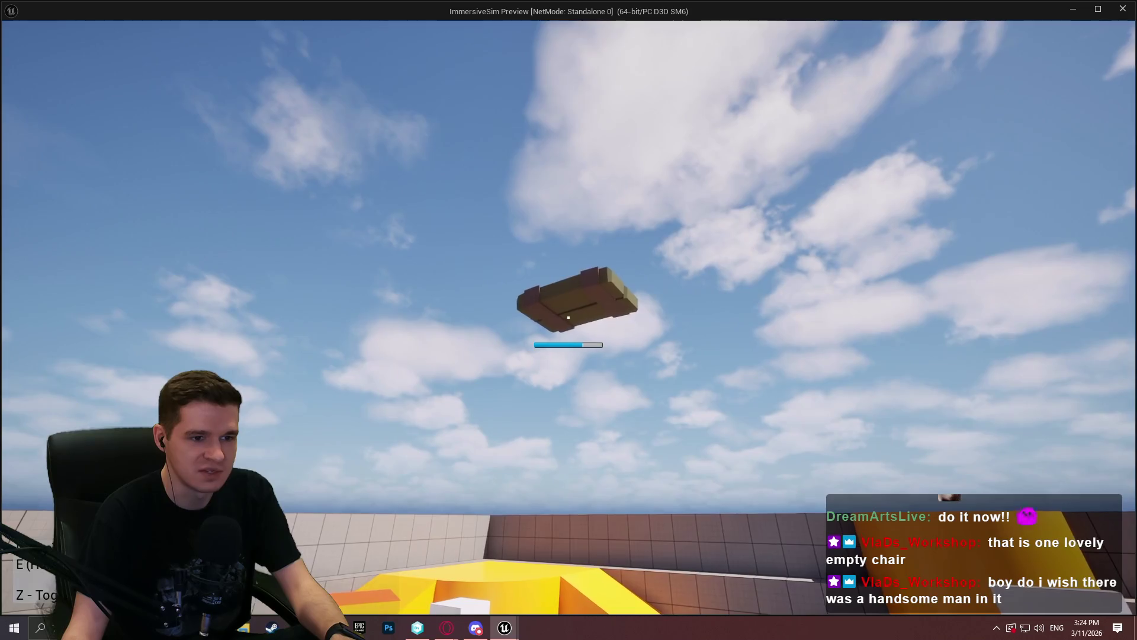
left_click(569, 317)
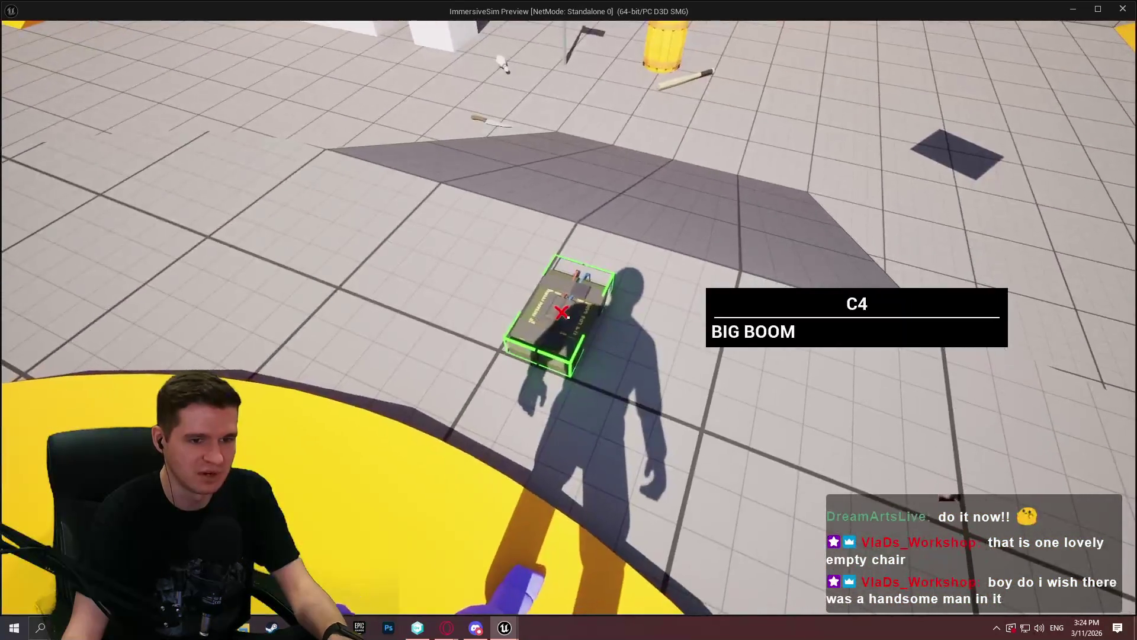
key("e")
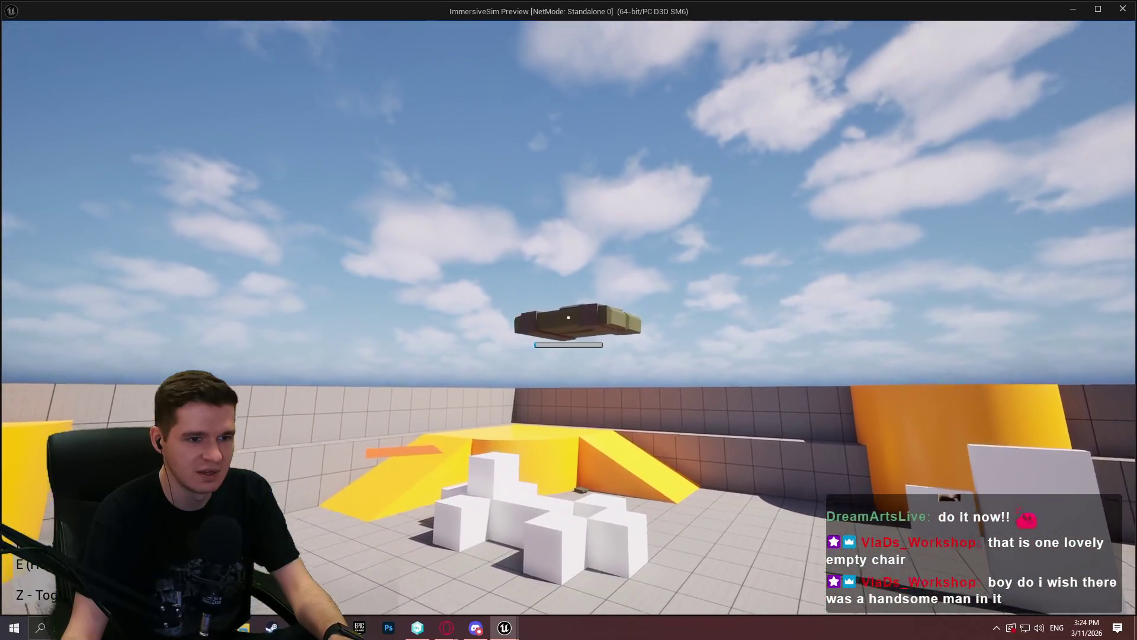
key("e")
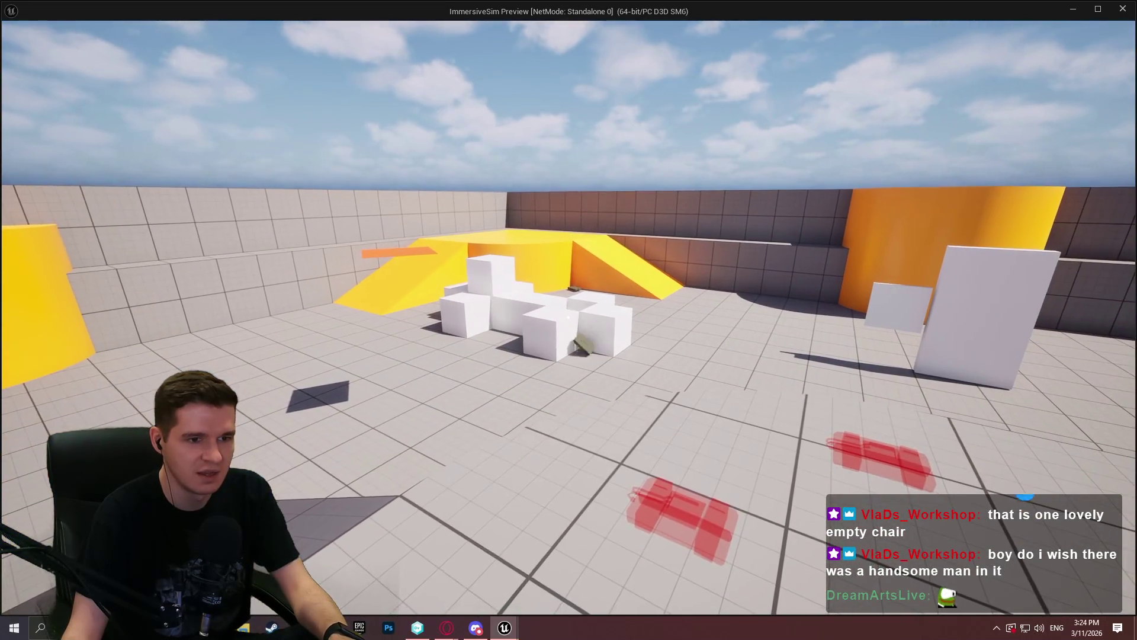
key("Escape")
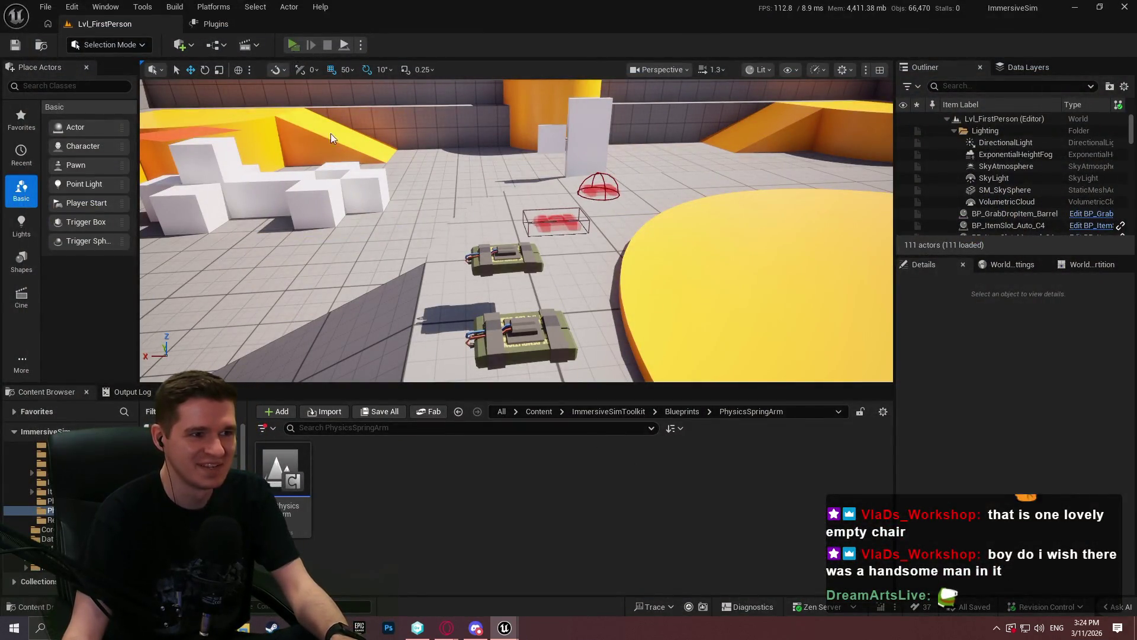
Step: In a second playtest, grab and throw the crate, then rotate and drop the C4 pack before exiting
key("w")
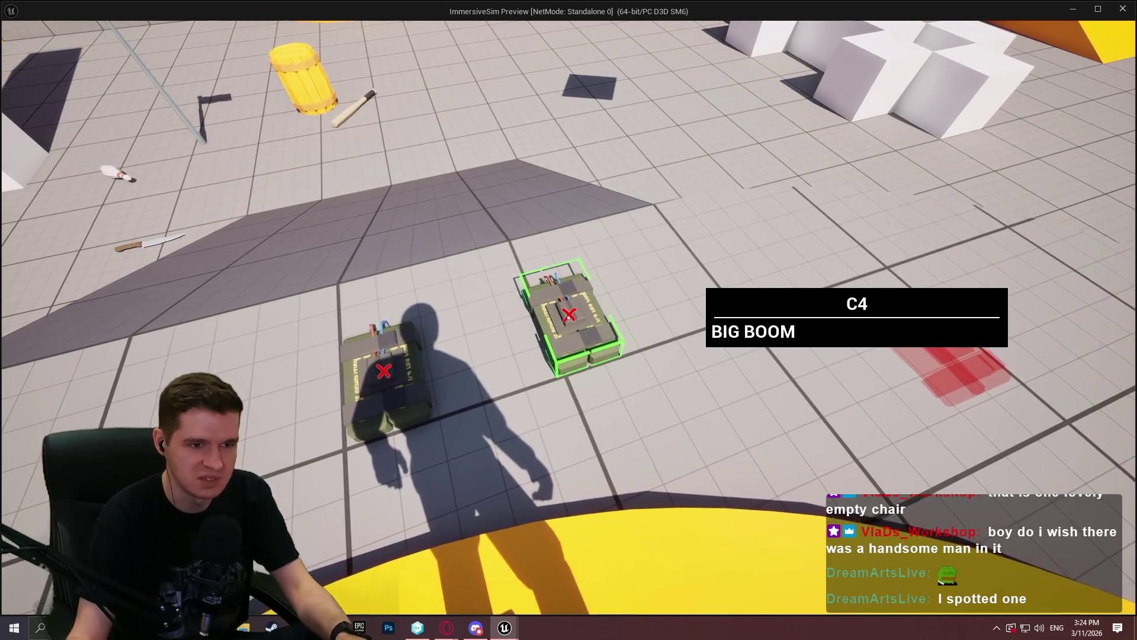
key("e")
left_click(568, 317)
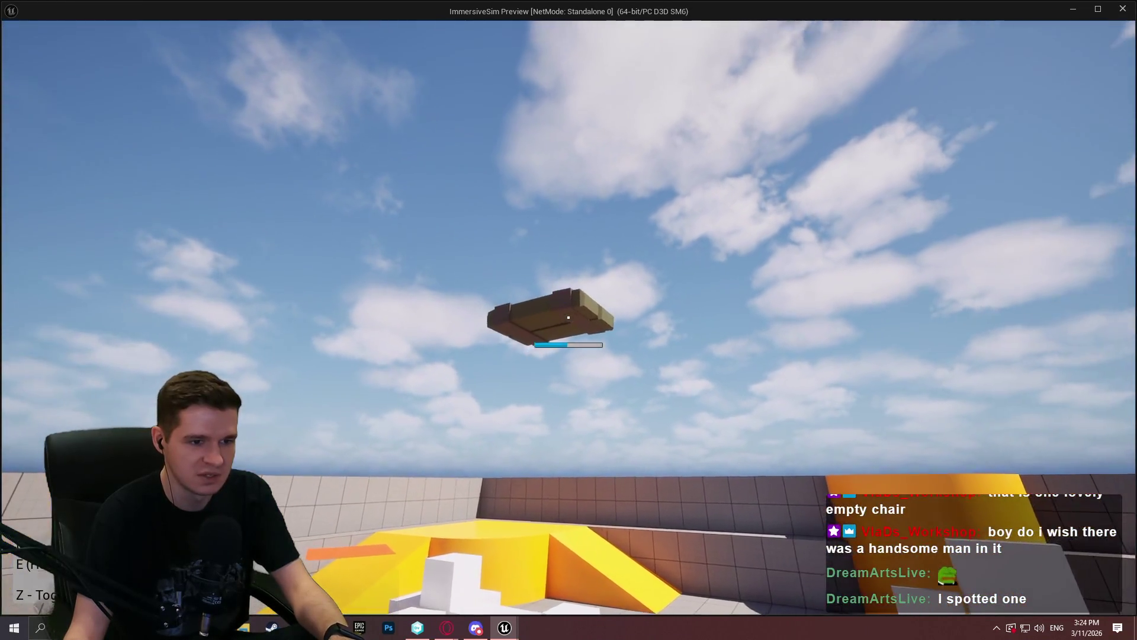
left_click(569, 318)
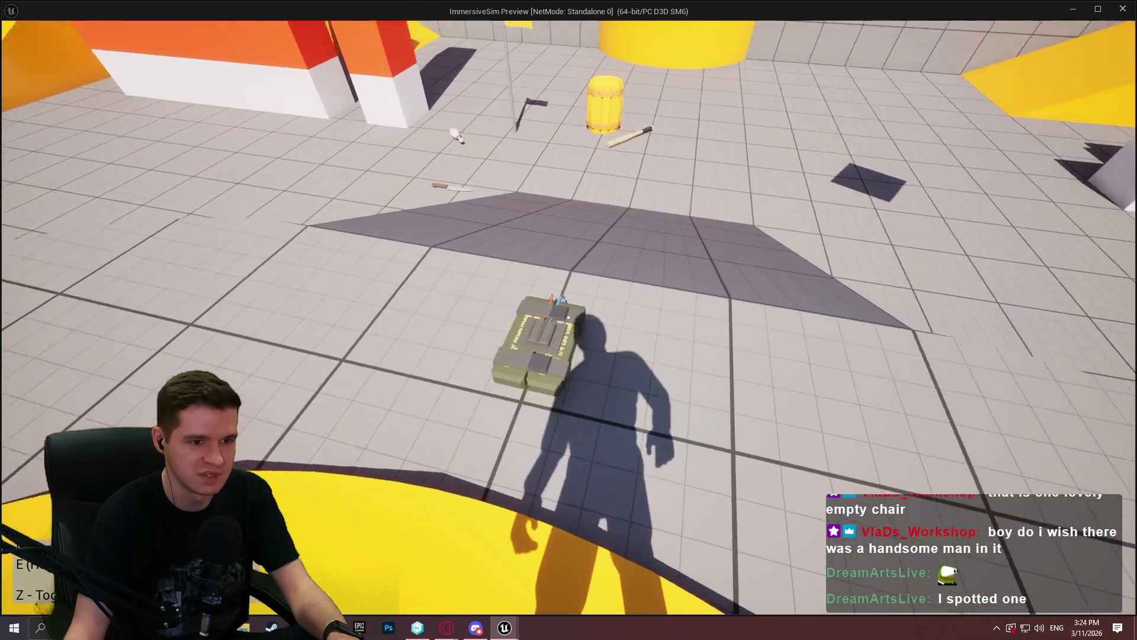
left_click(569, 318)
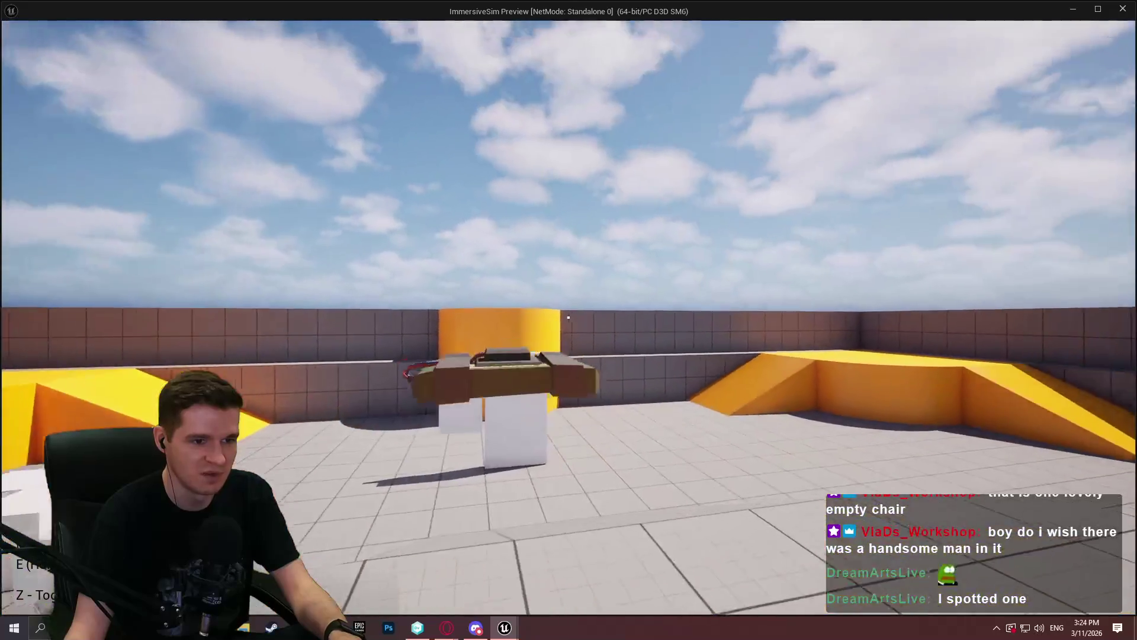
left_click(569, 318)
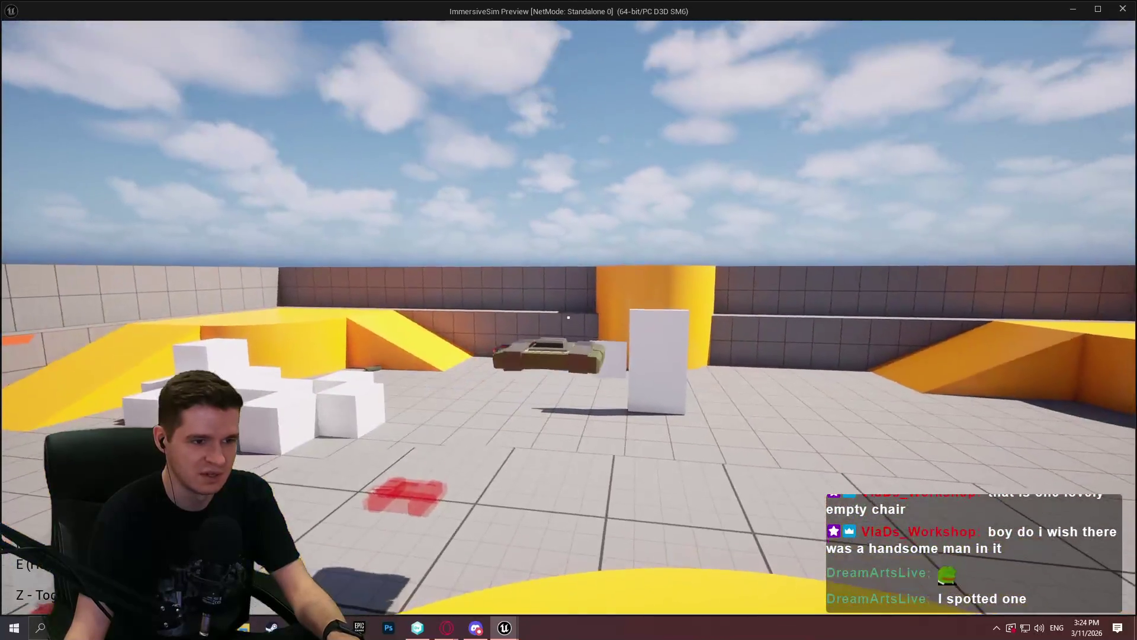
left_click(569, 318)
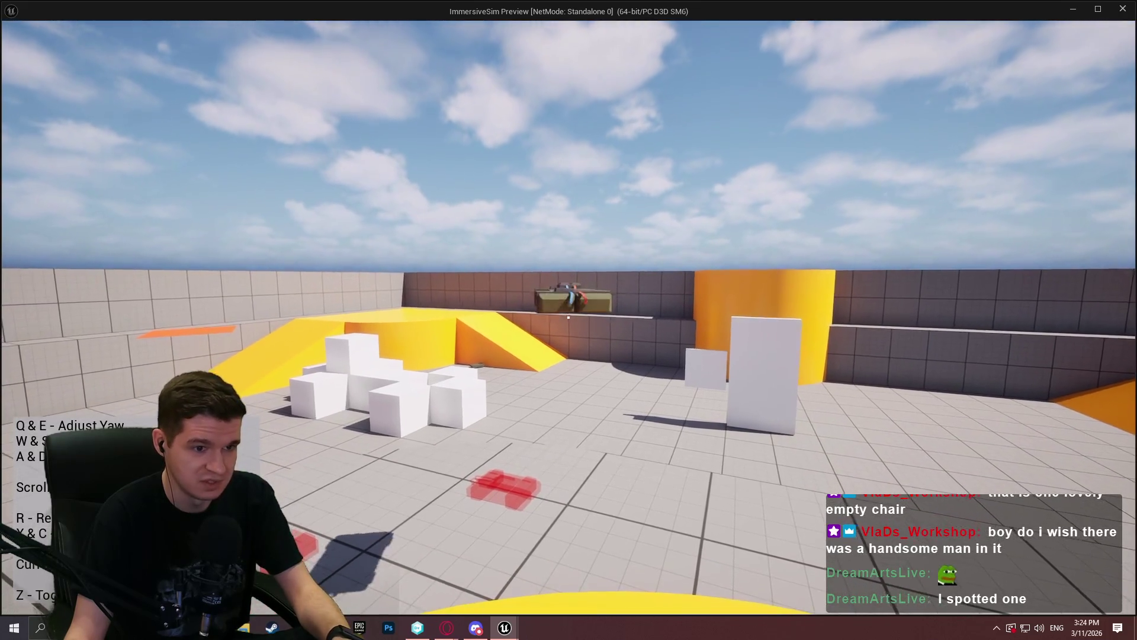
key("d")
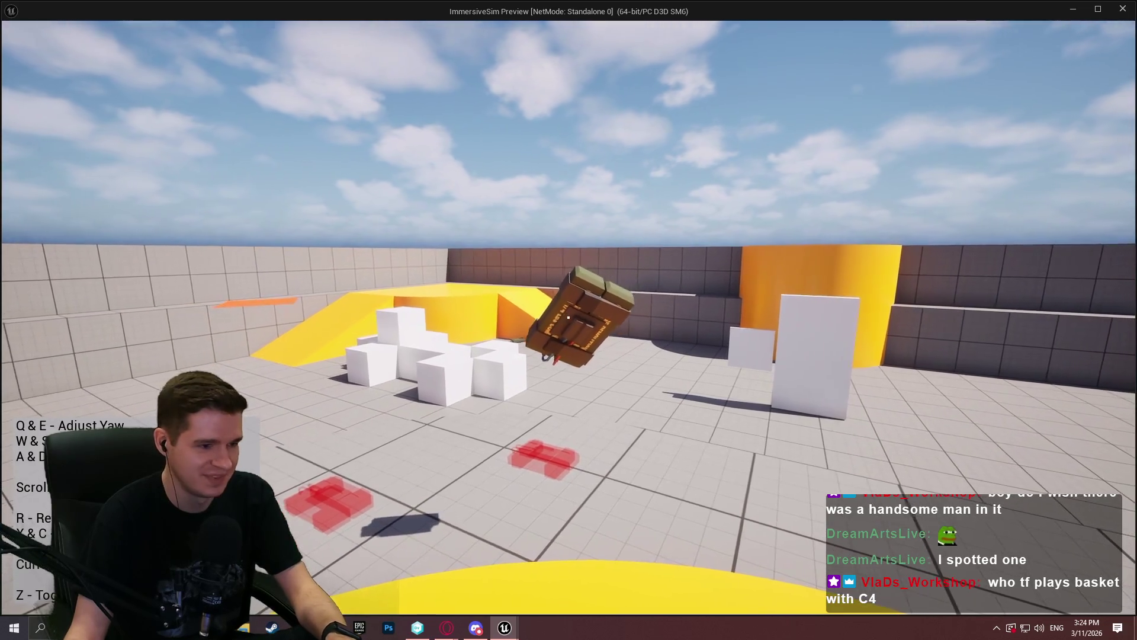
left_click(569, 318)
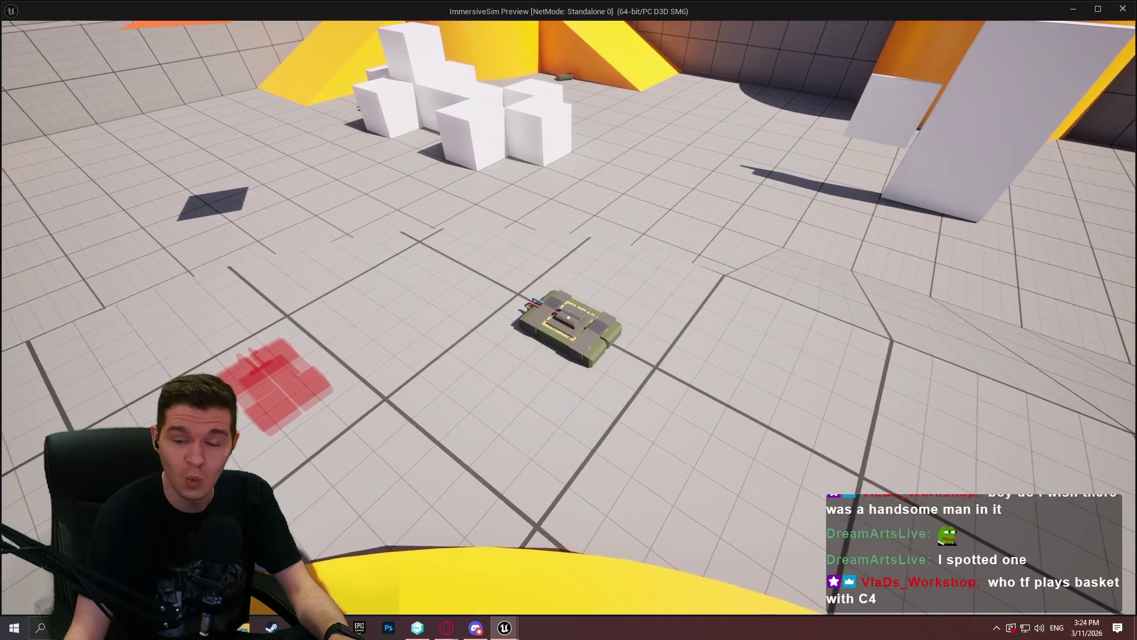
key("Escape")
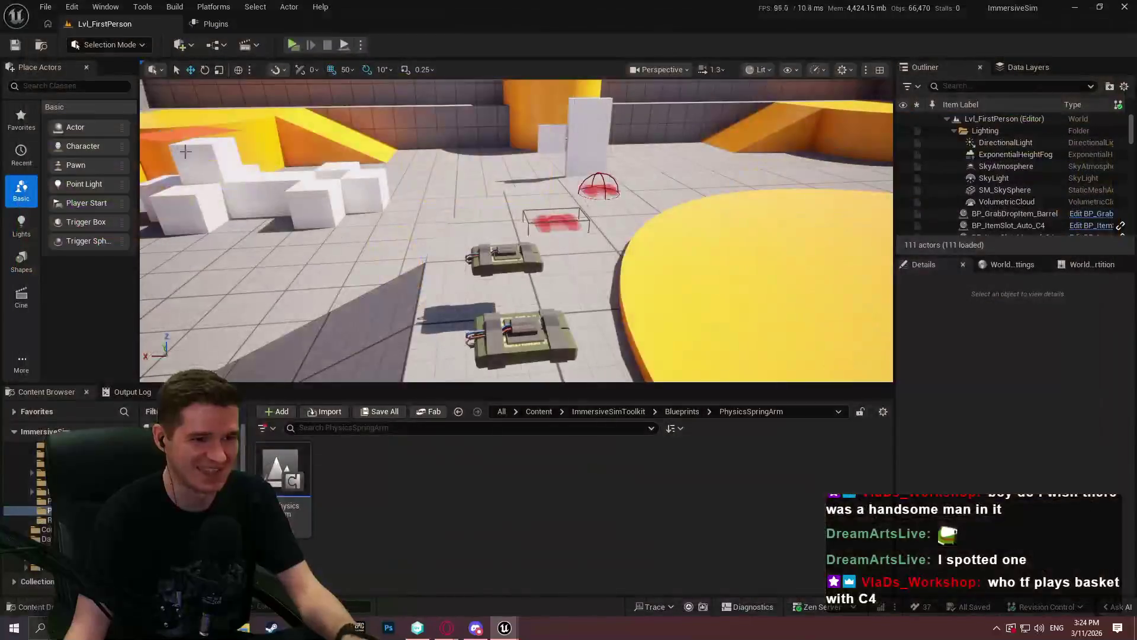
Step: Open the Plugins browser from the Edit menu, after dismissing the menu once
left_click(69, 8)
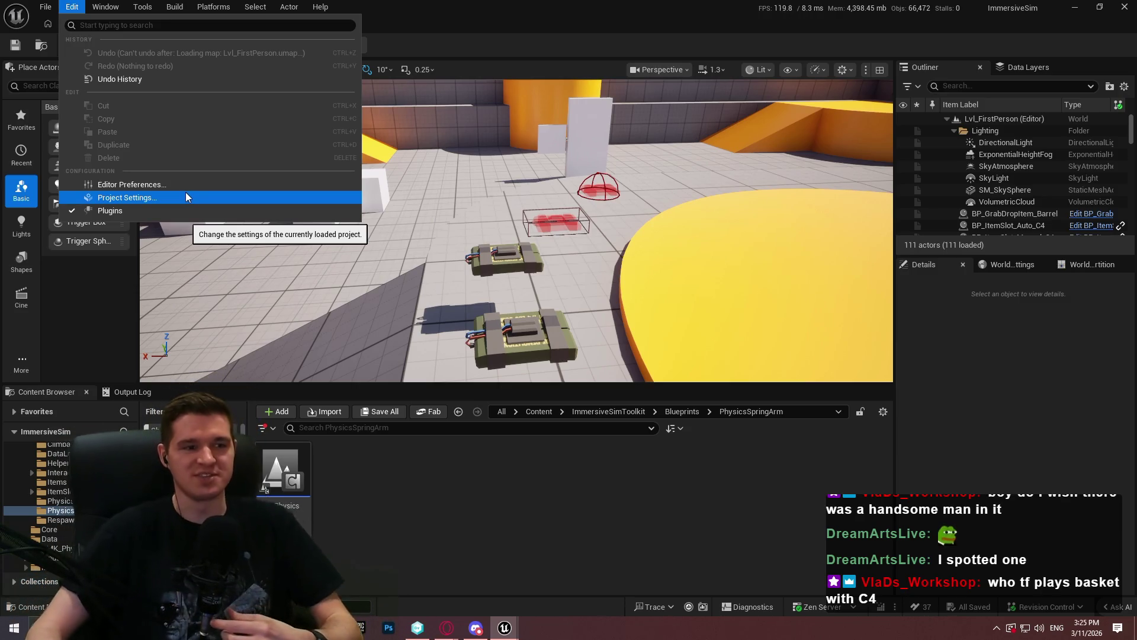
left_click(445, 46)
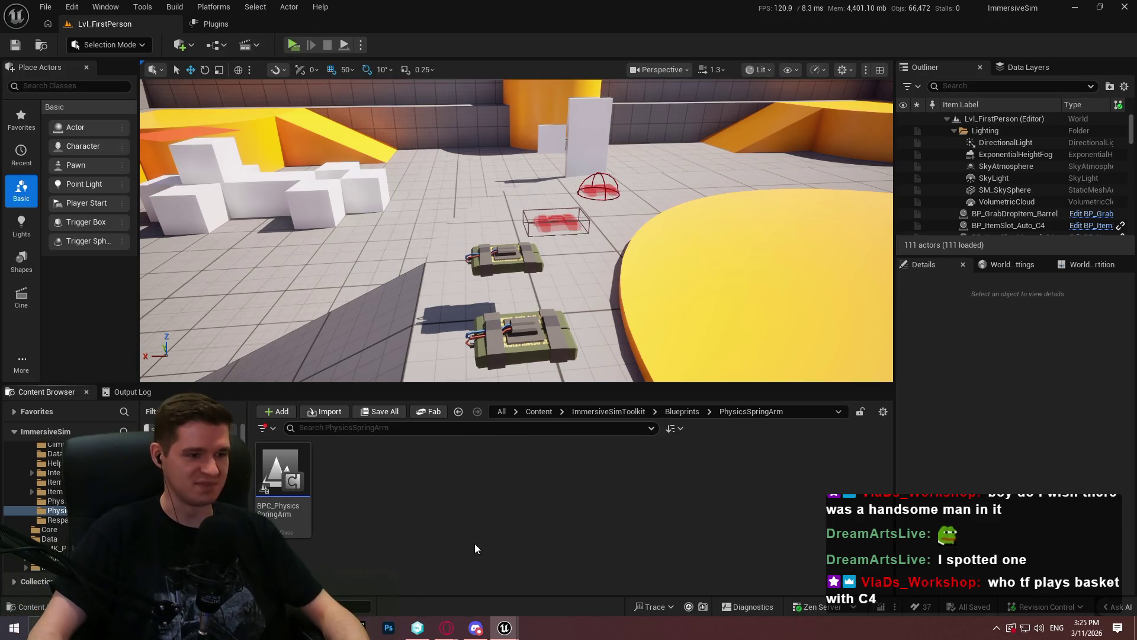
left_click(72, 6)
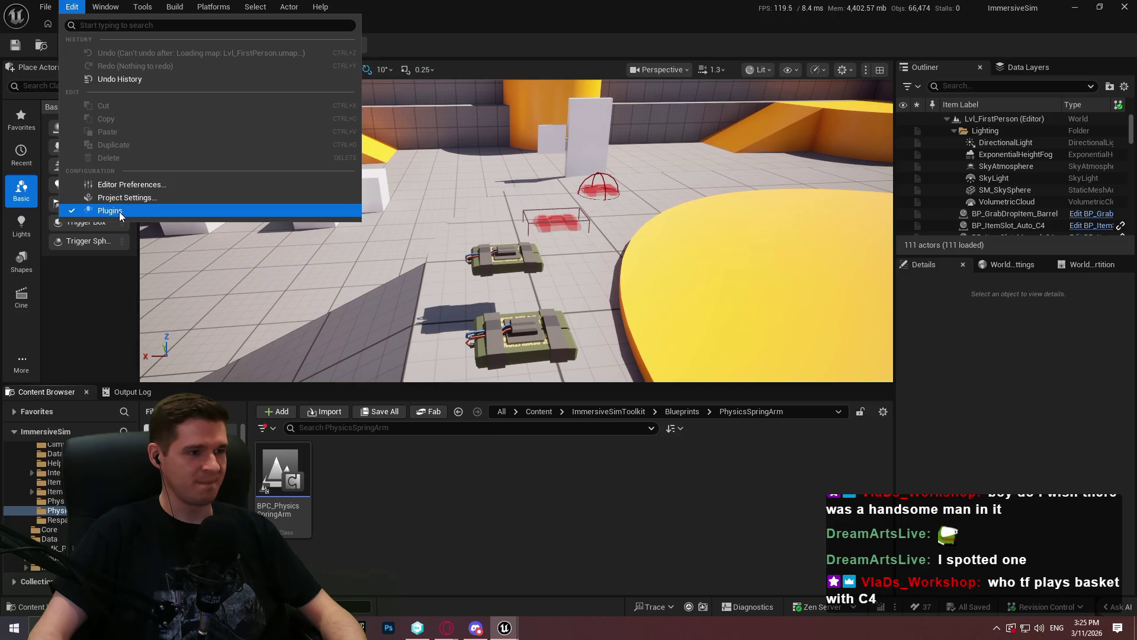
left_click(95, 211)
Step: Check Plugin Directories, select SimplePlayerInteraction in Desktop\SimpleInteraction, then switch to DevOps
left_click(96, 45)
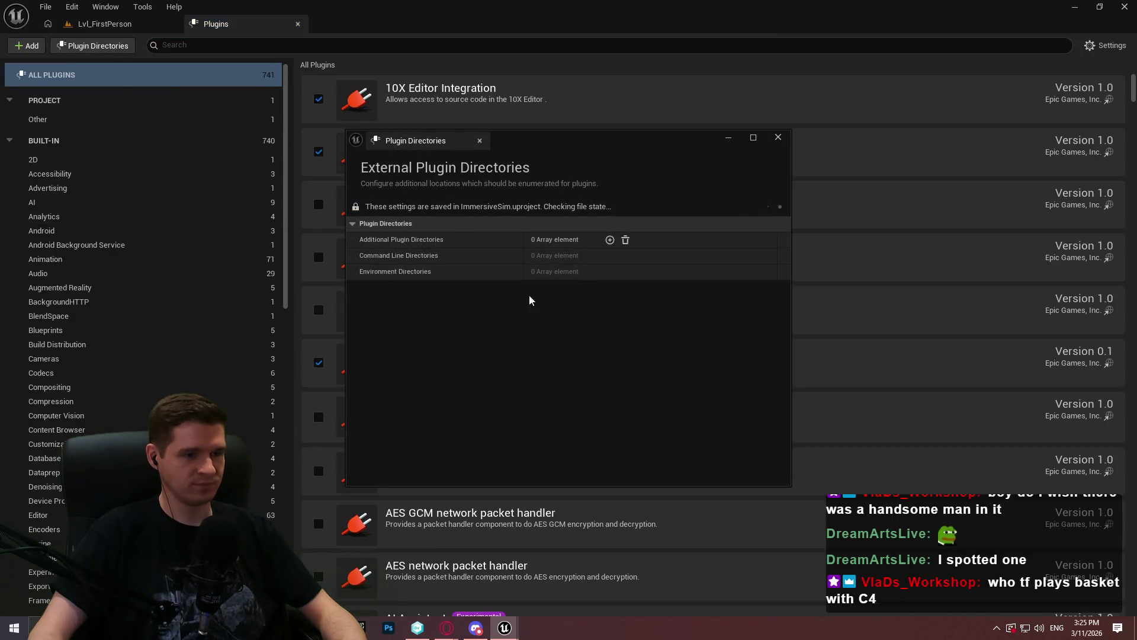
left_click(779, 137)
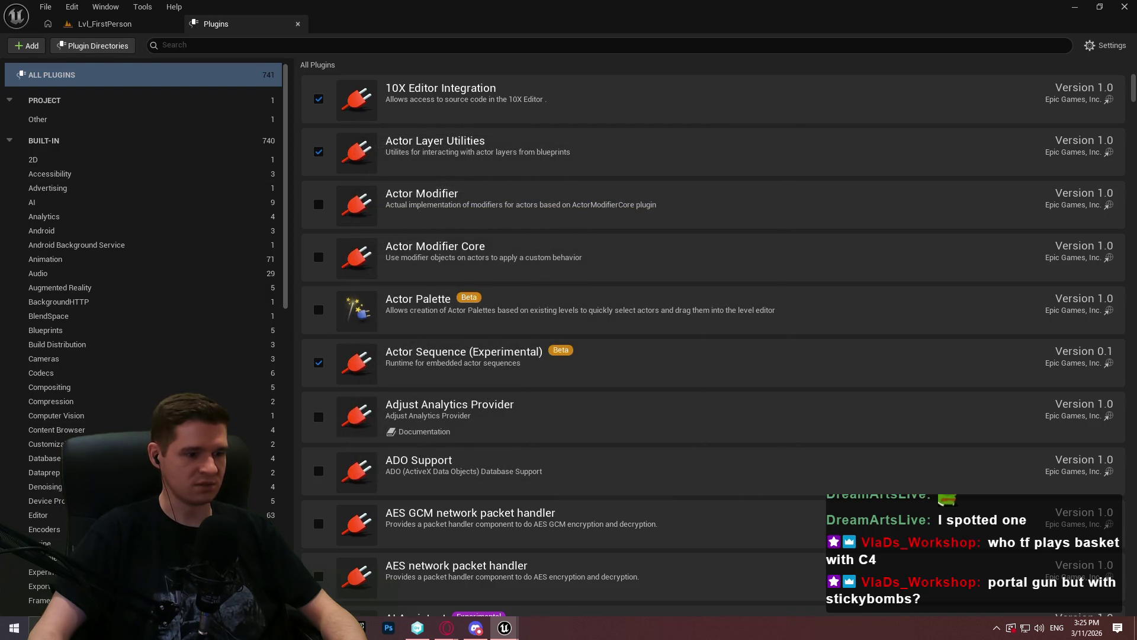
key("super+e")
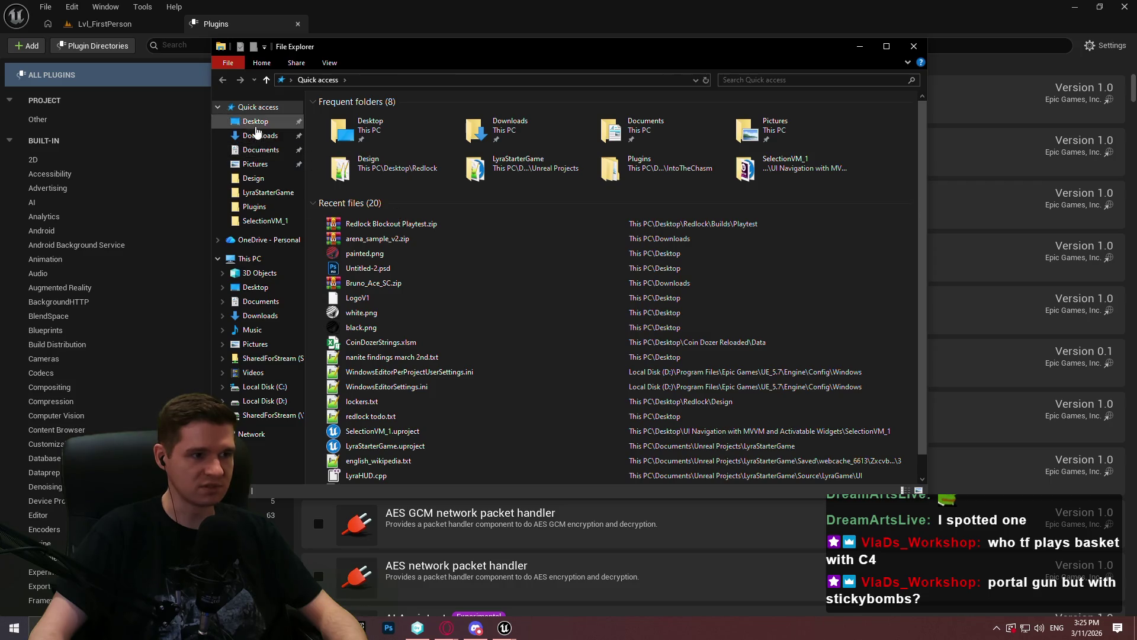
left_click(256, 125)
double_click(379, 252)
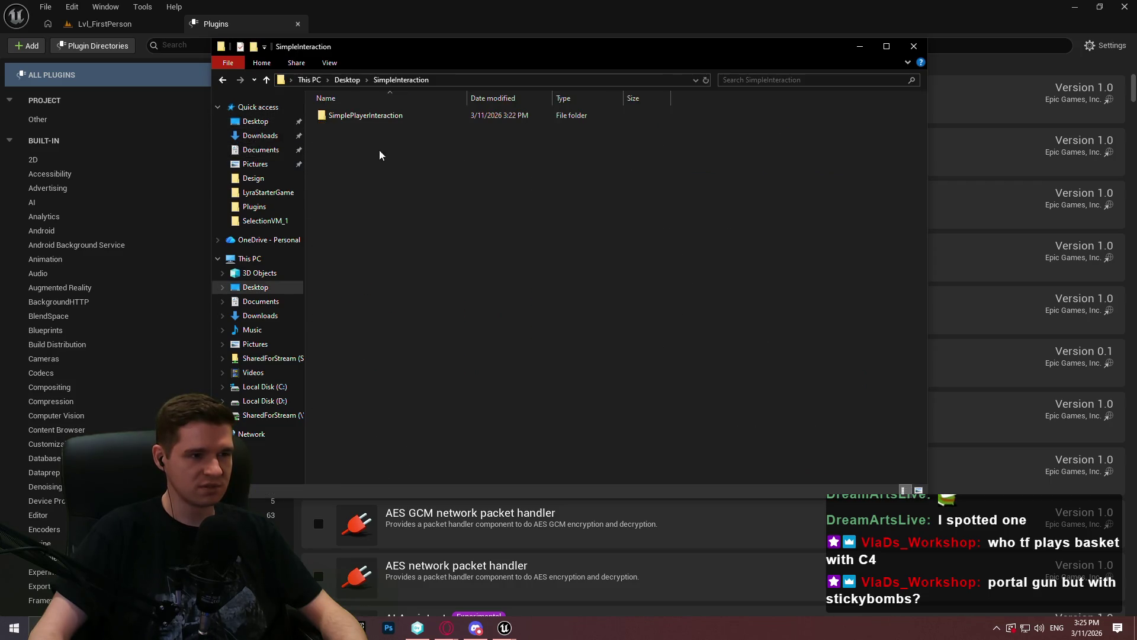
left_click(372, 120)
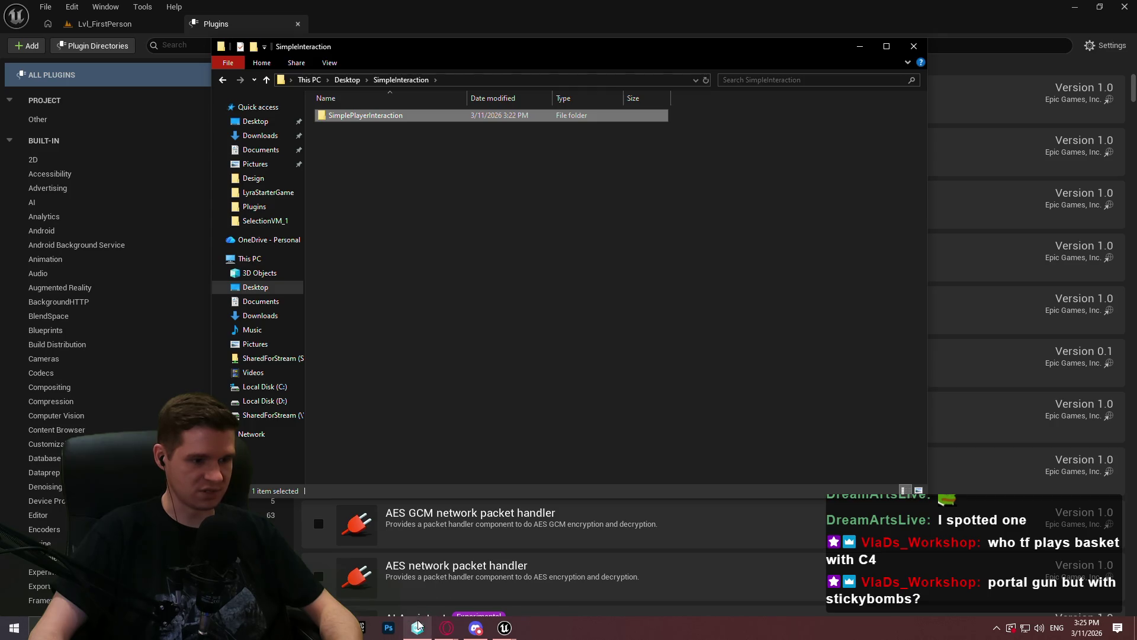
left_click(417, 627)
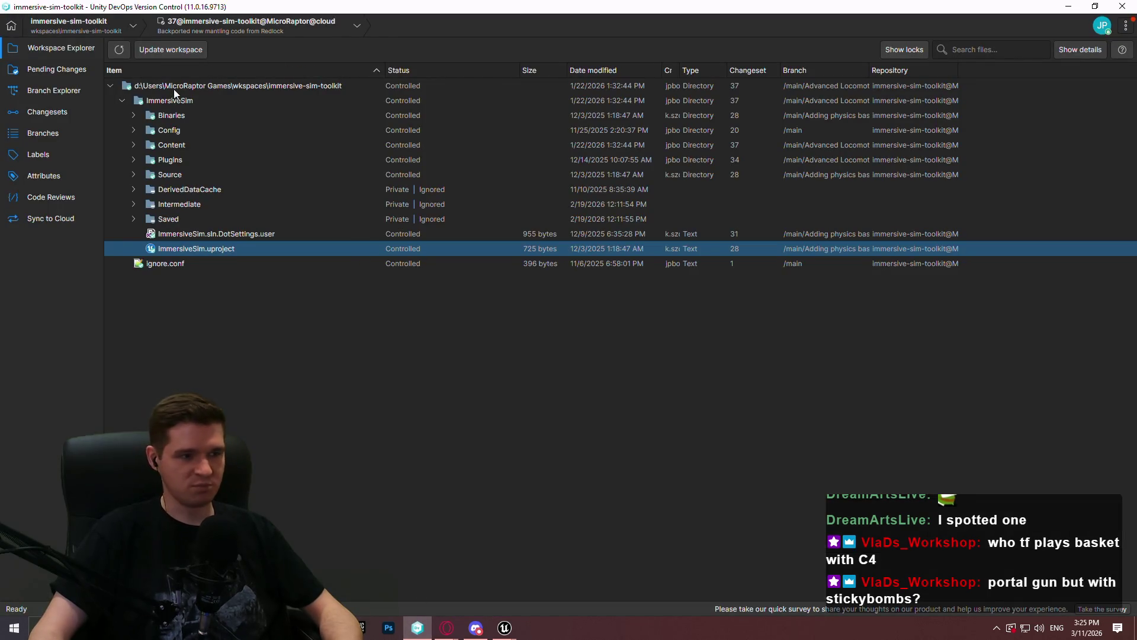
Step: Confirm there are no pending changes, then paste SimplePlayerInteraction into the project's Plugins folder
left_click(44, 70)
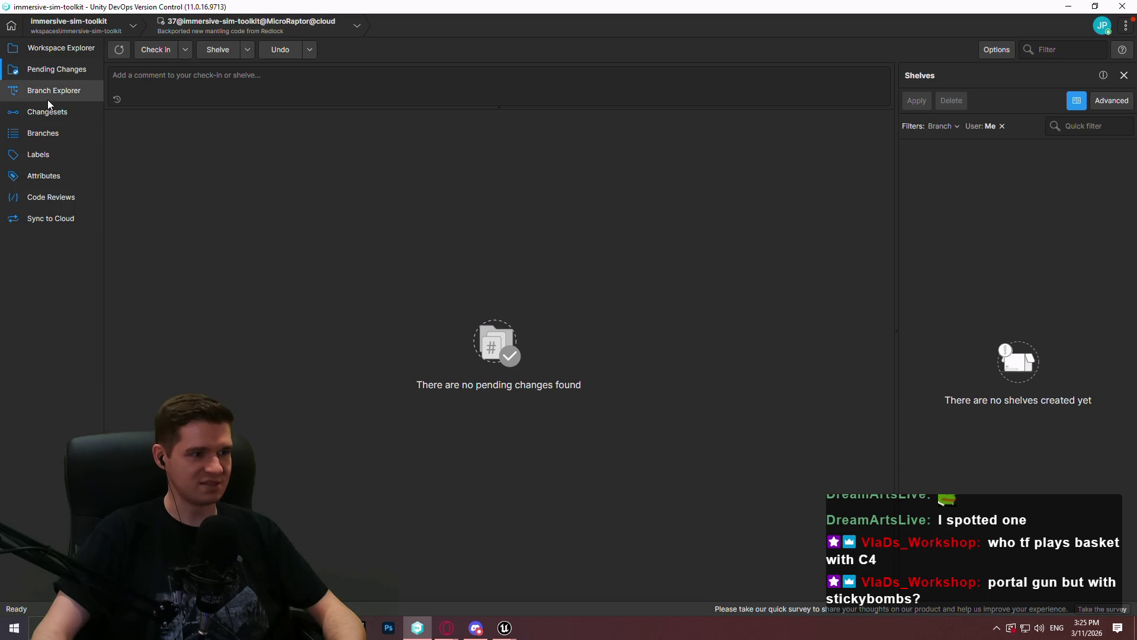
left_click(48, 103)
left_click(53, 48)
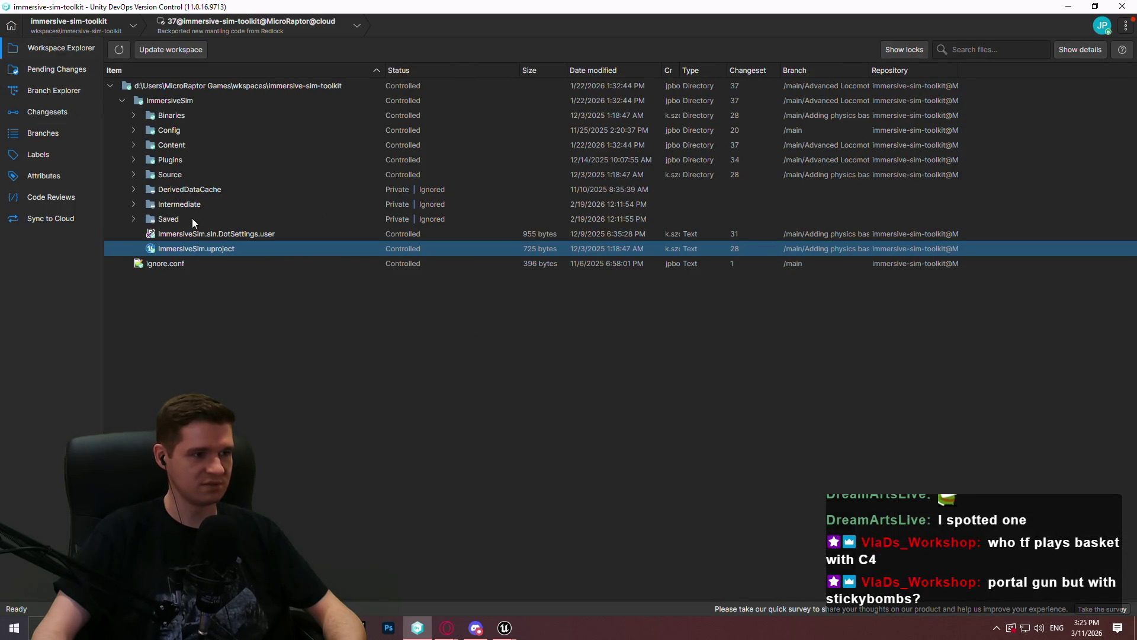
left_click(145, 161)
right_click(179, 165)
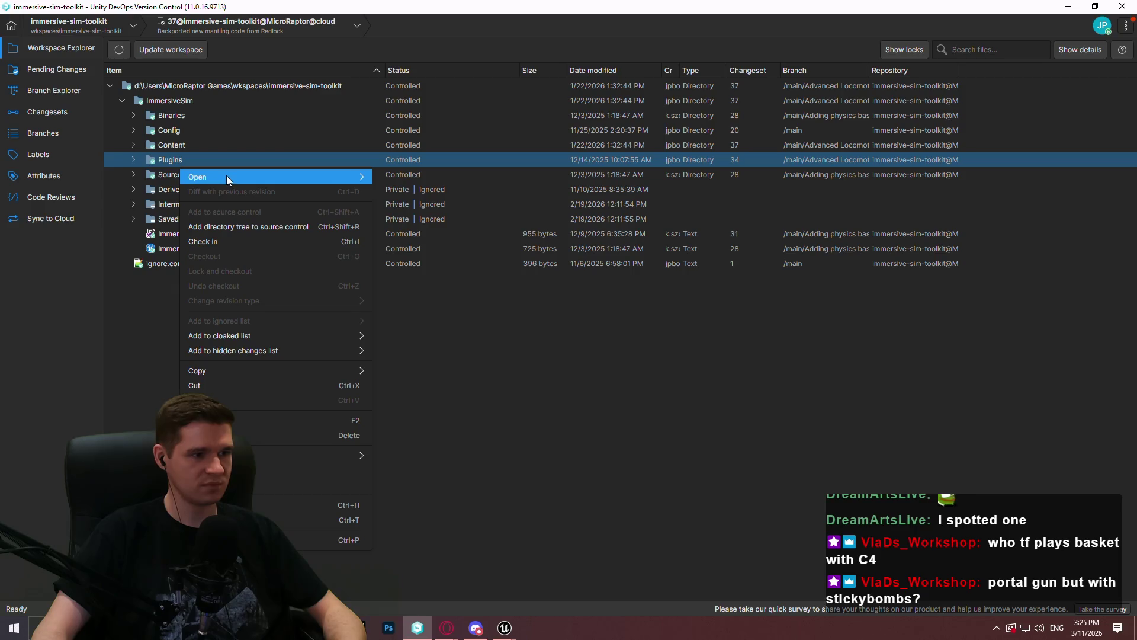
left_click(410, 209)
key("ctrl+v")
Step: Close the Plugins Explorer window and bring back the Unreal editor's Plugins list
left_click(932, 64)
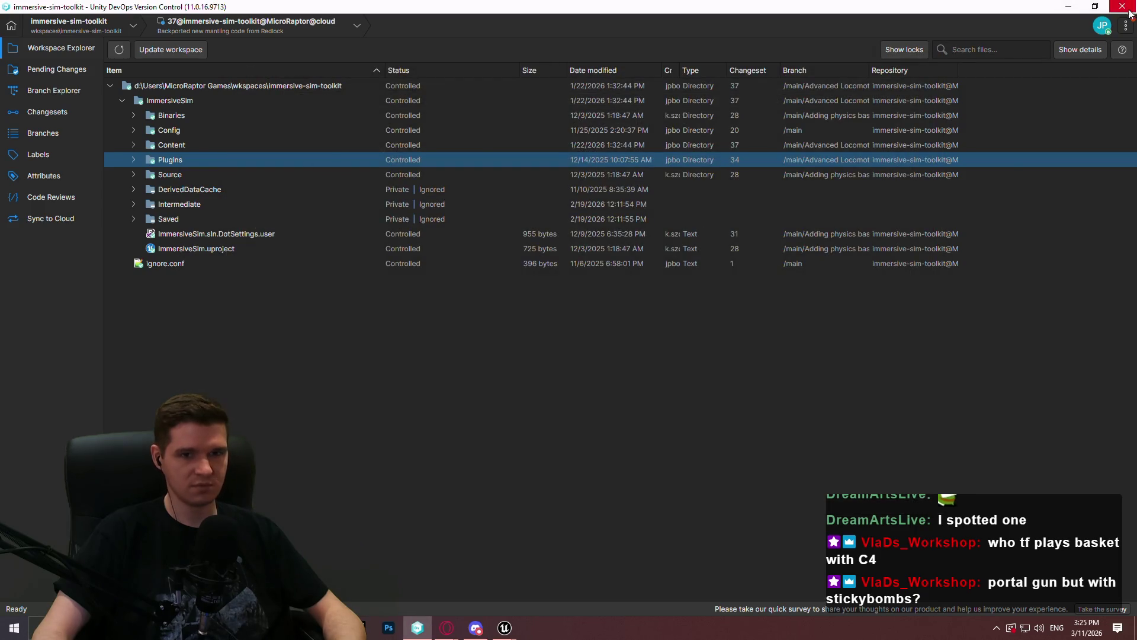
left_click(504, 627)
left_click(574, 581)
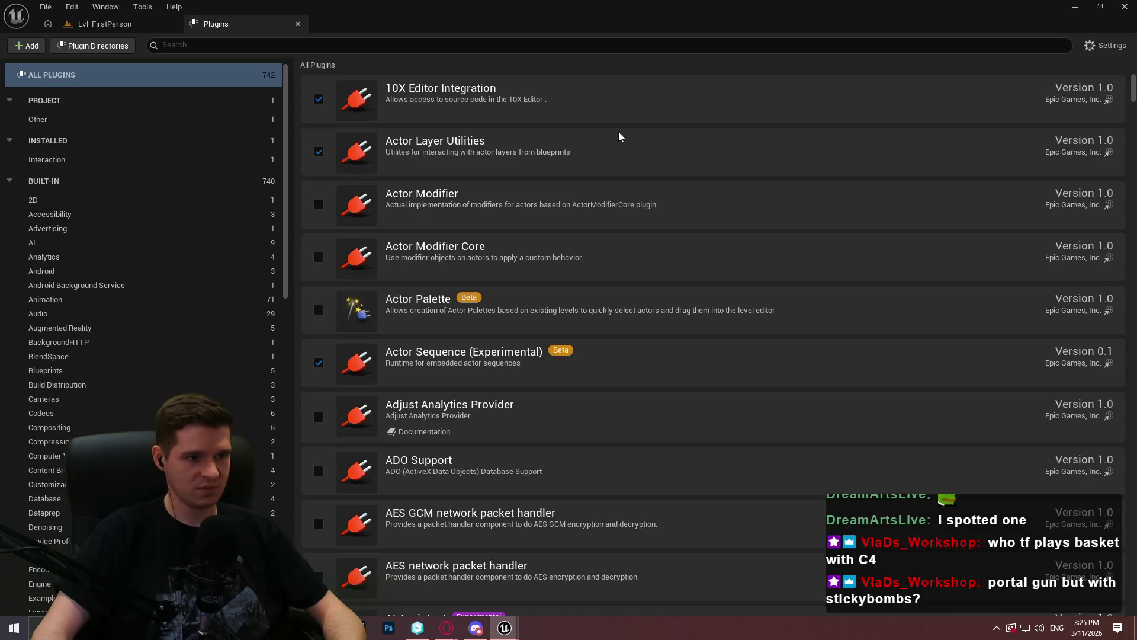
Step: Enable the SimplePlayerInteraction beta plugin under Installed > Interaction, restart, then open the Content root
left_click(83, 102)
left_click(62, 119)
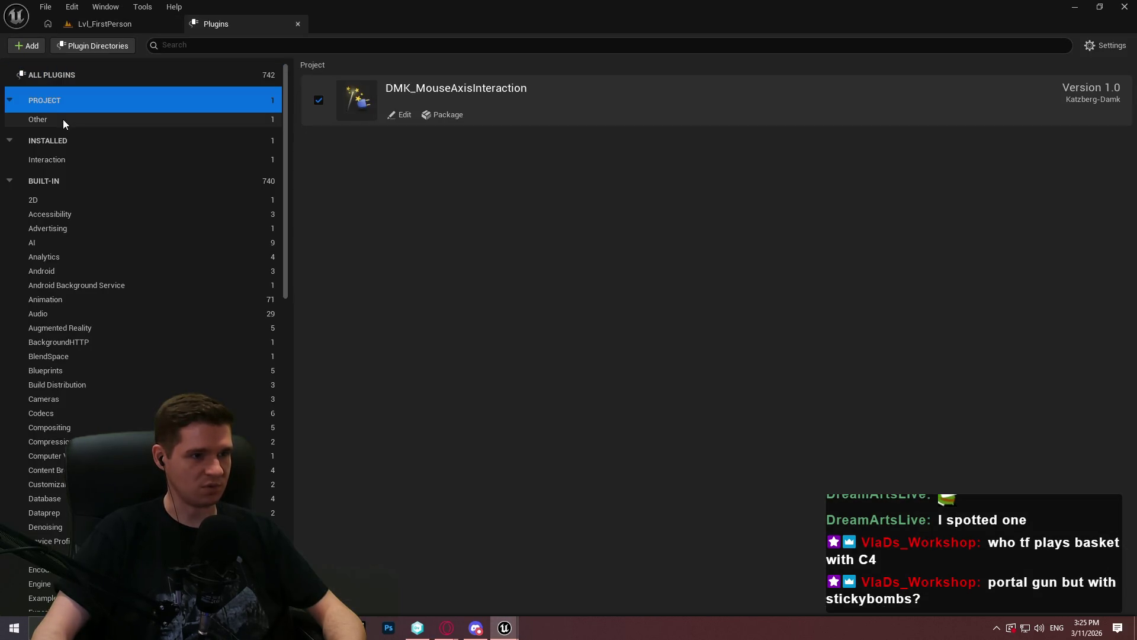
left_click(62, 155)
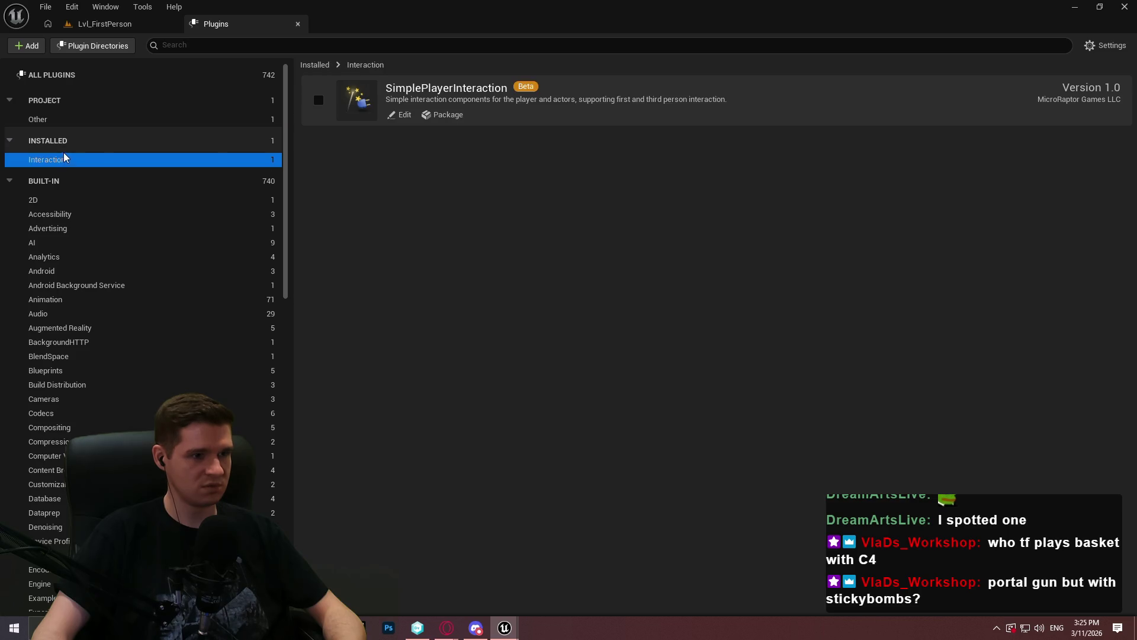
left_click(310, 101)
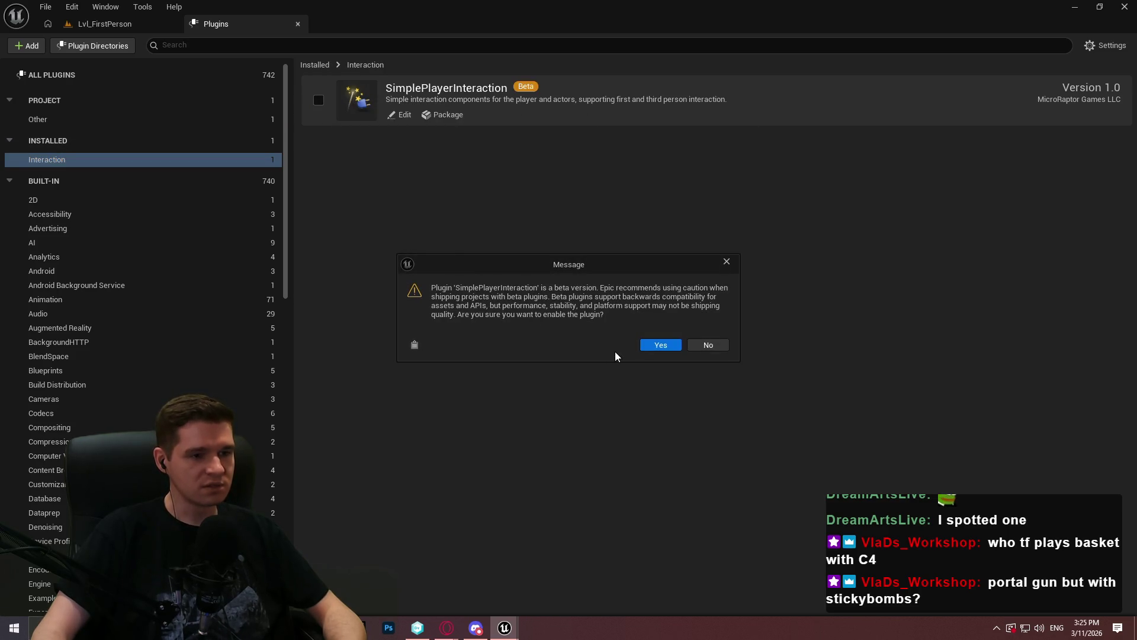
left_click(653, 343)
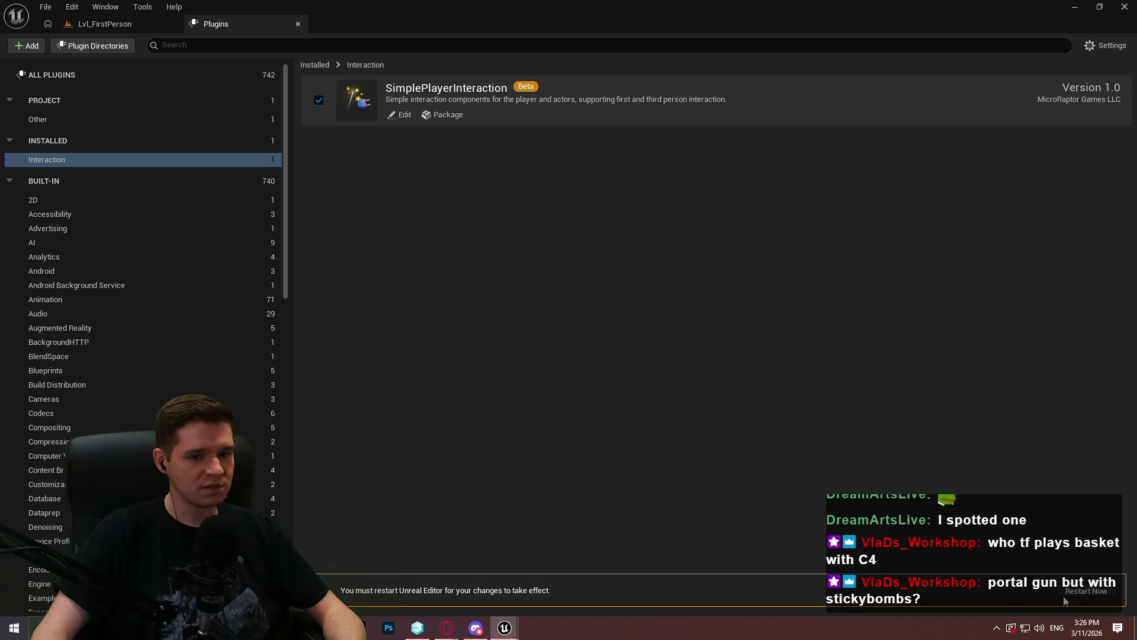
left_click(1065, 592)
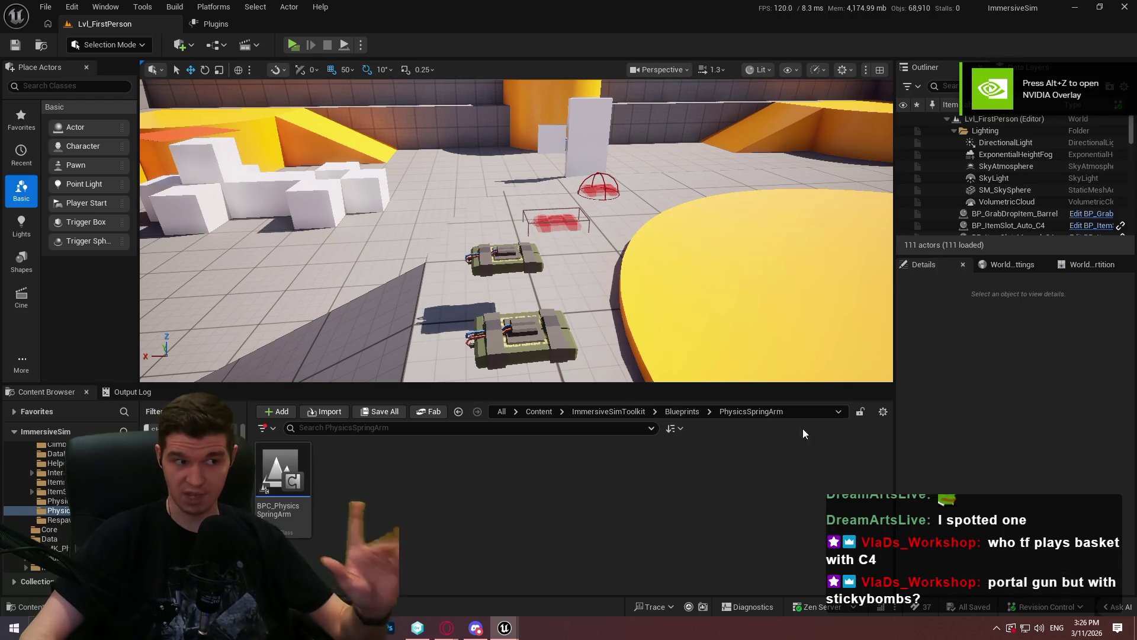
left_click(545, 411)
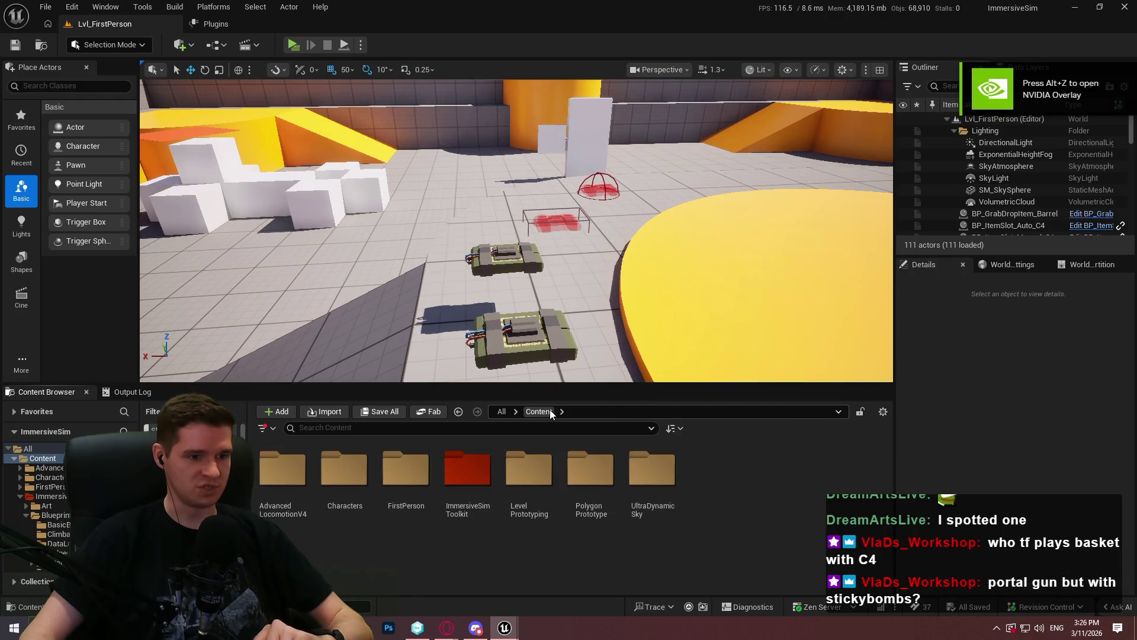
Step: Browse to AdvancedLocomotionV4 > Blueprints > CharacterLogic and open the BP_ImSimCharacter blueprint
double_click(283, 471)
double_click(345, 471)
left_click(471, 491)
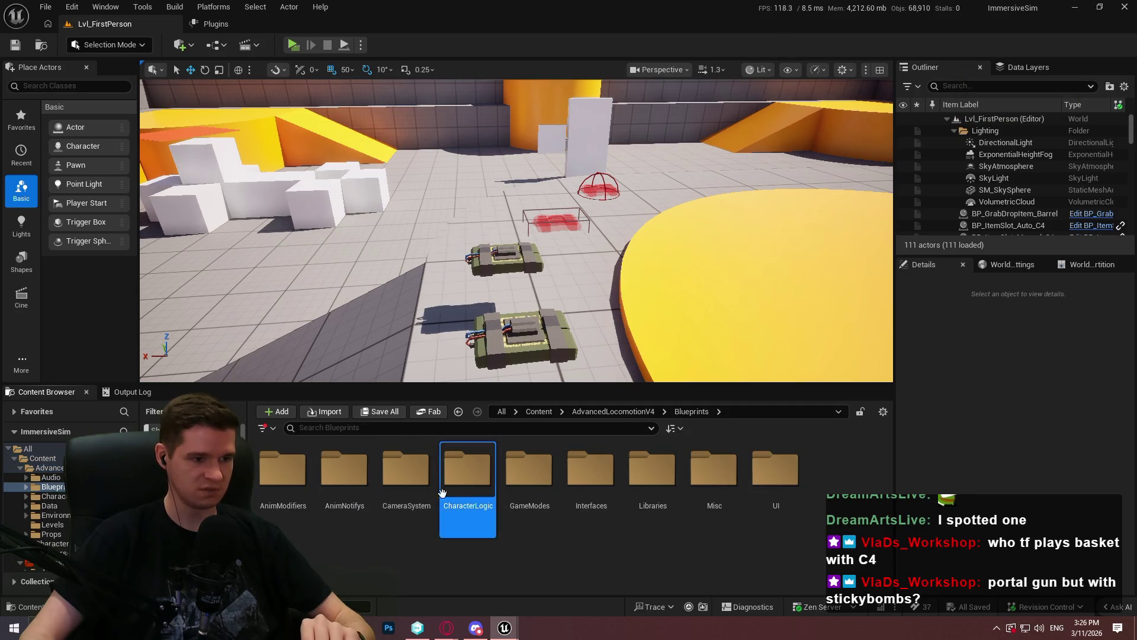
double_click(472, 495)
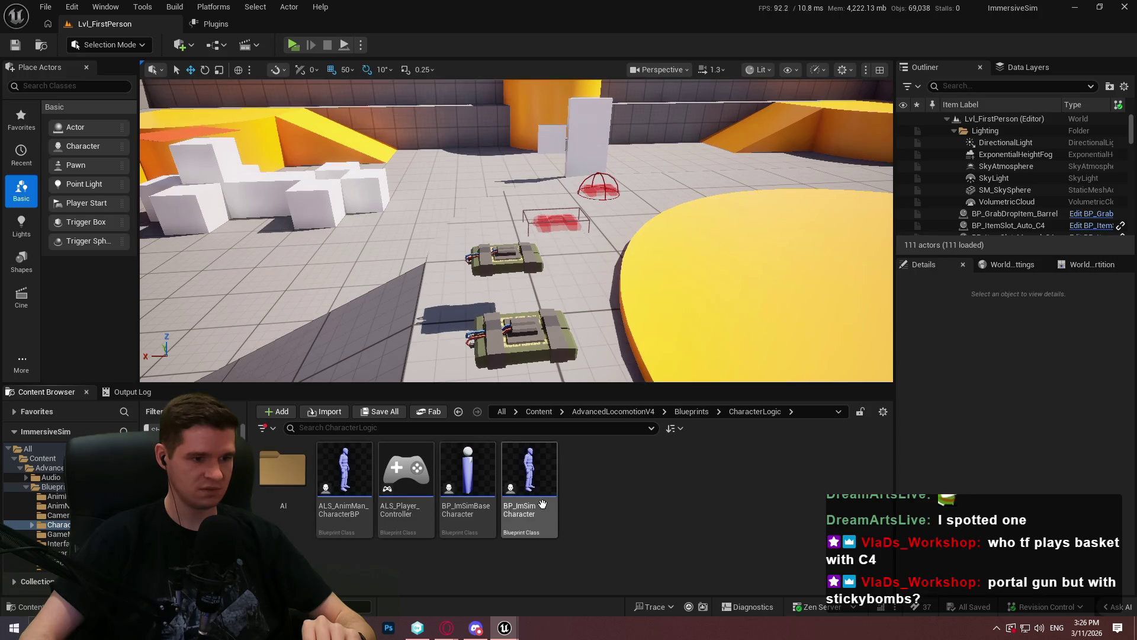
double_click(367, 514)
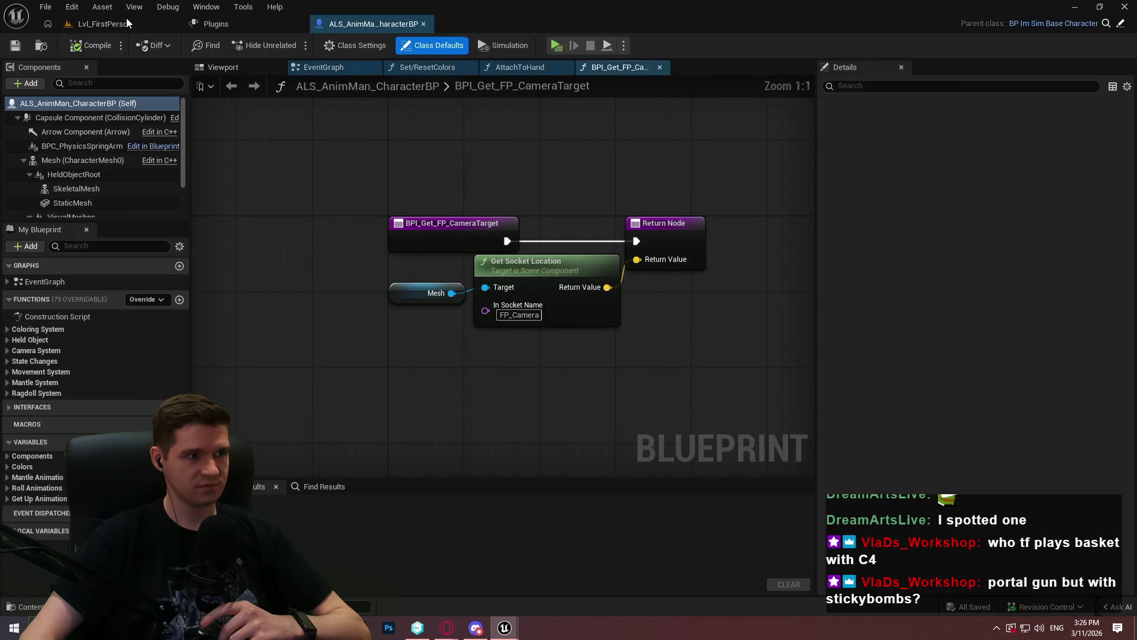
left_click(95, 24)
left_click(522, 466)
double_click(524, 452)
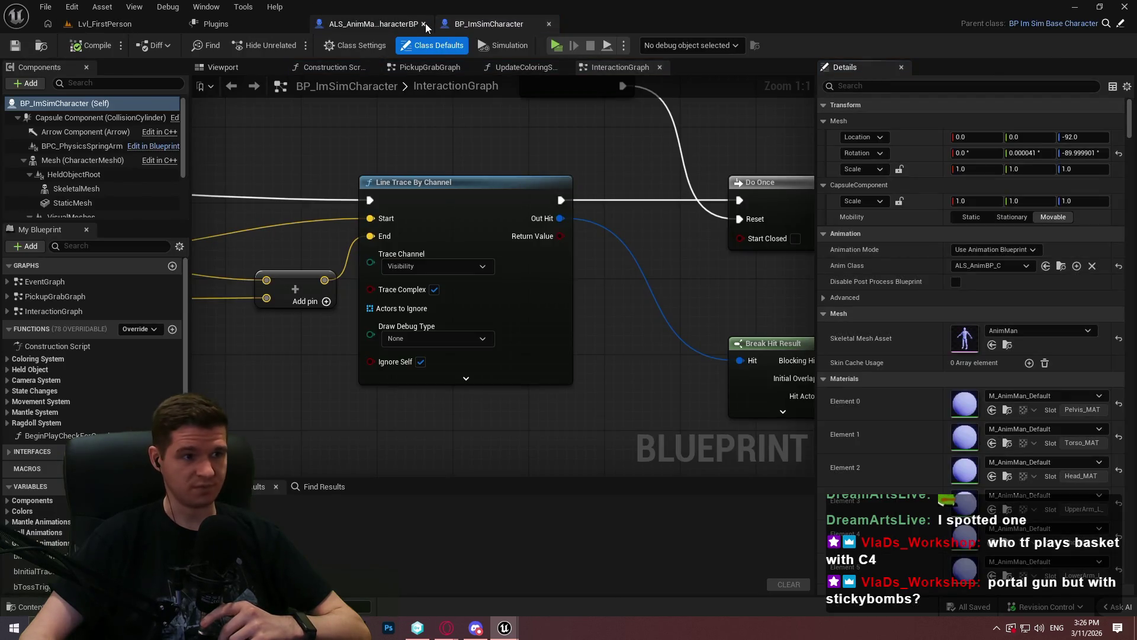
Step: Add a BPC_SimplePlayerInteraction_Player component and set its Draw Debug Type to For One Frame
left_click(30, 84)
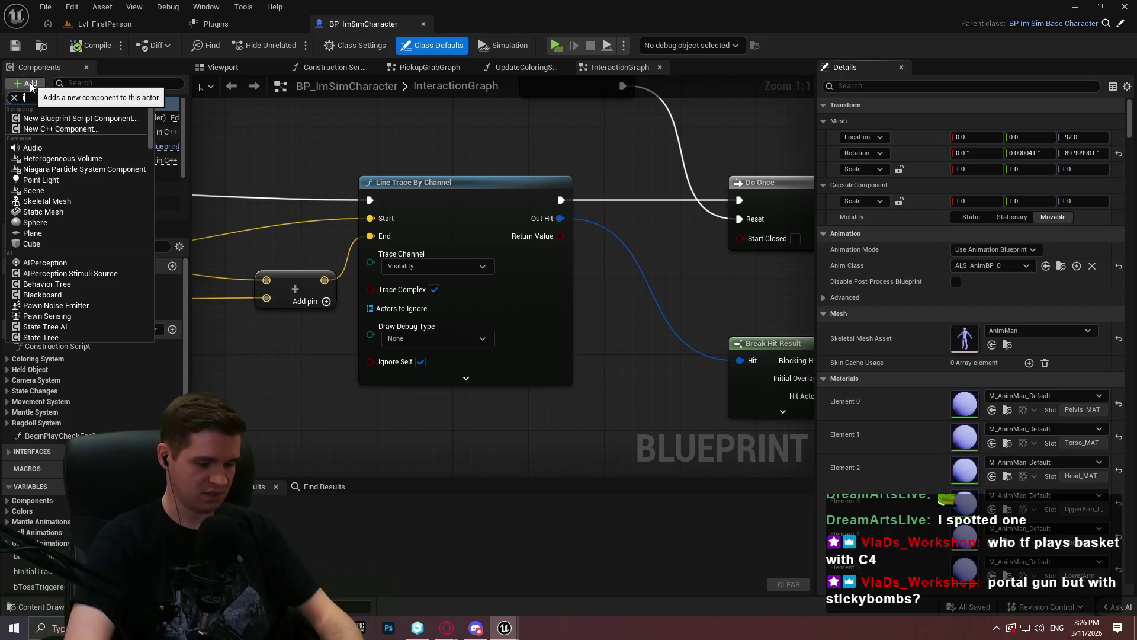
type("int")
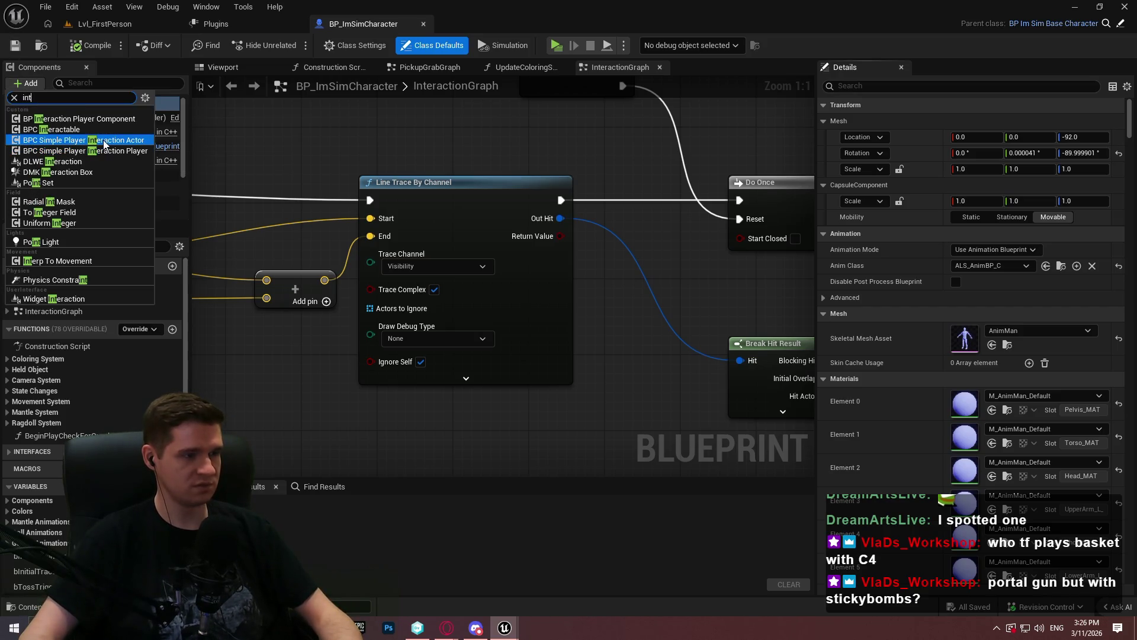
left_click(104, 150)
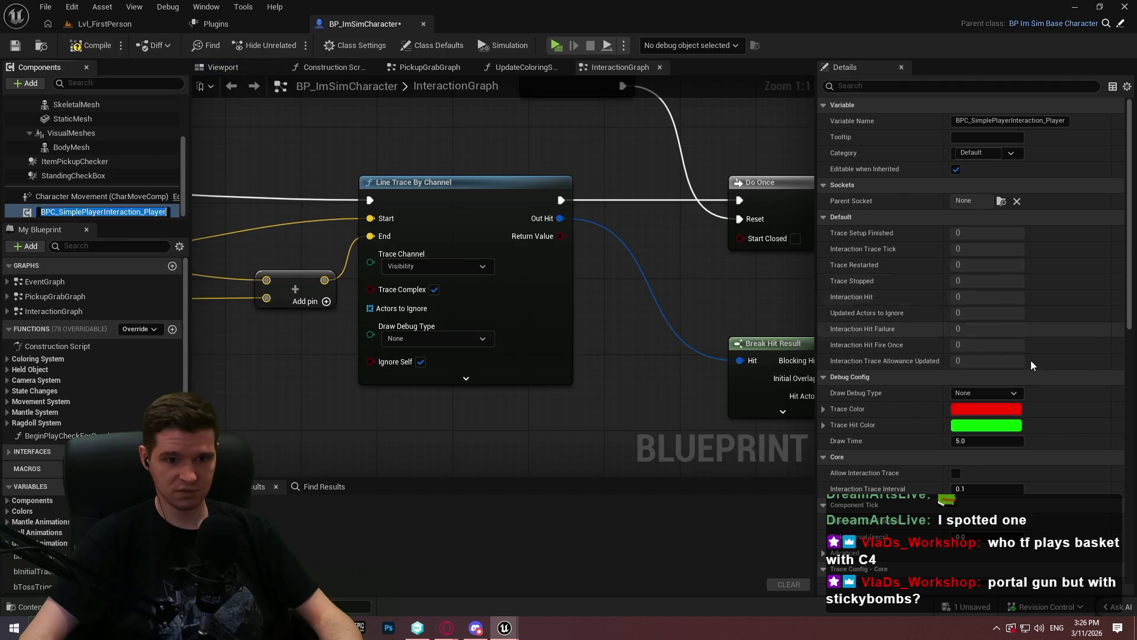
left_click(1018, 394)
left_click(990, 424)
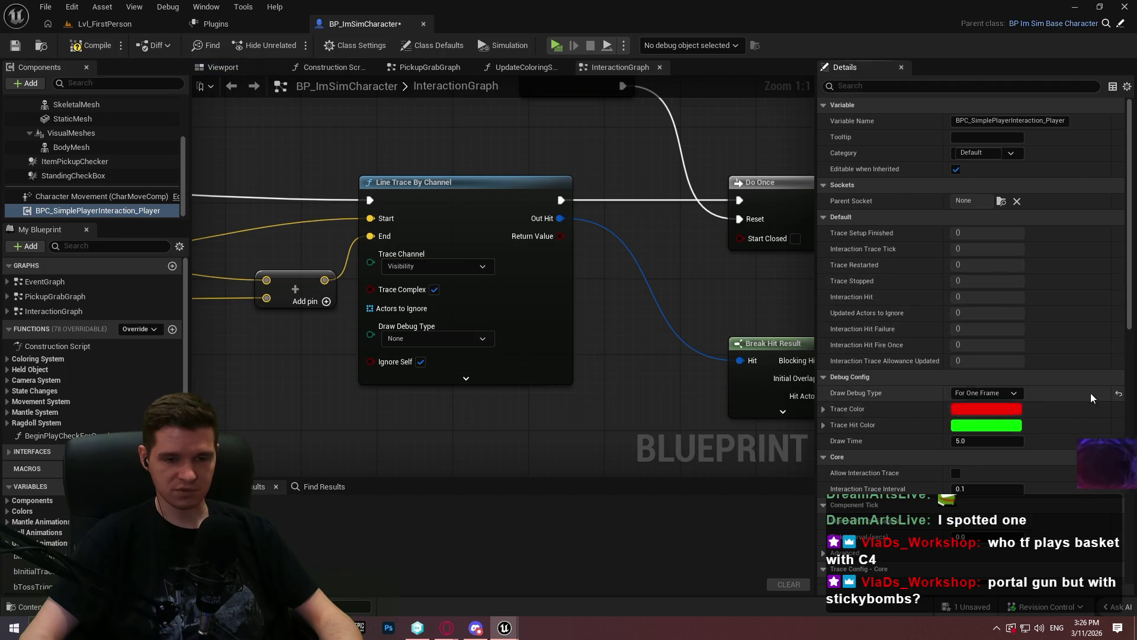
scroll(1010, 354, "down", 2)
scroll(1010, 357, "down", 3)
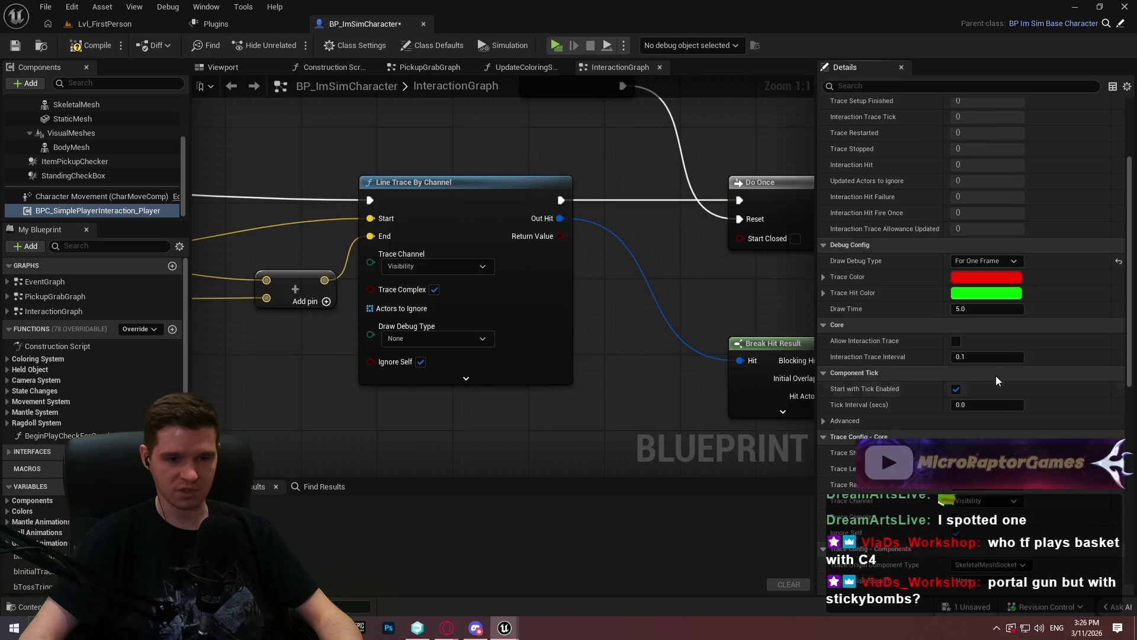
left_click(990, 358)
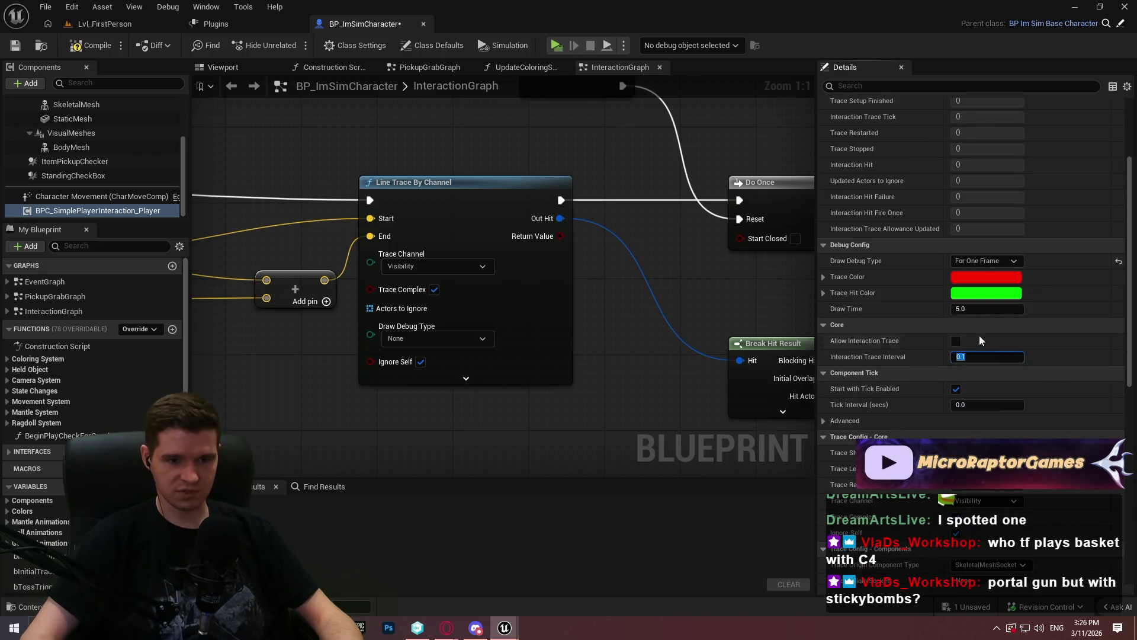
Step: Set the trace to a Sphere, length 200, originating from CameraComponent and using its forward vector
scroll(986, 335, "down", 2)
left_click(976, 396)
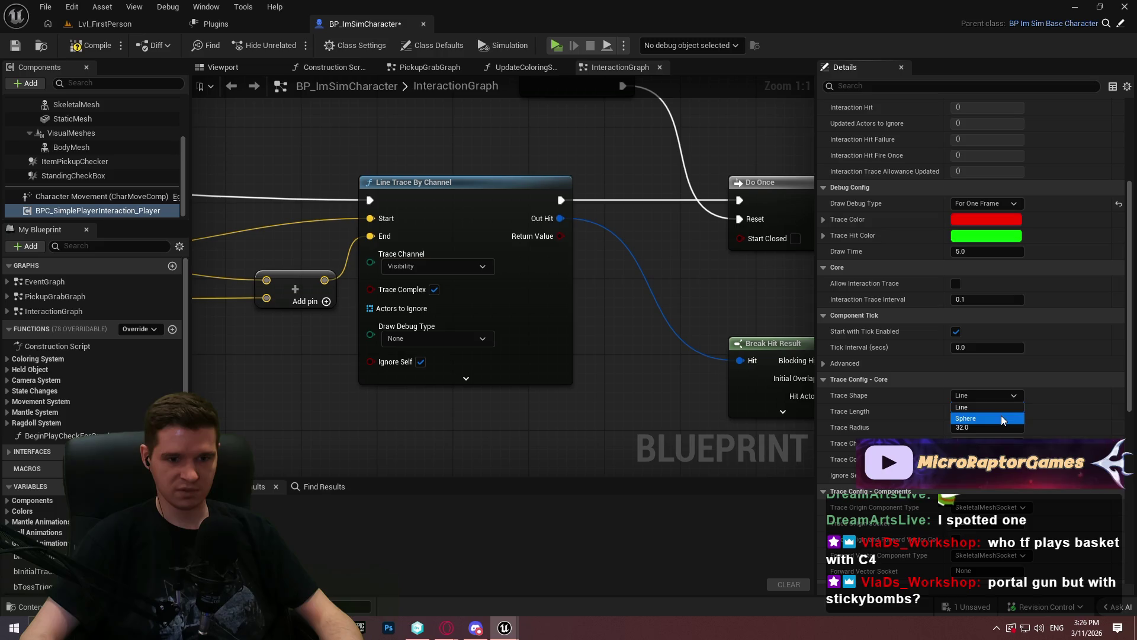
left_click(971, 419)
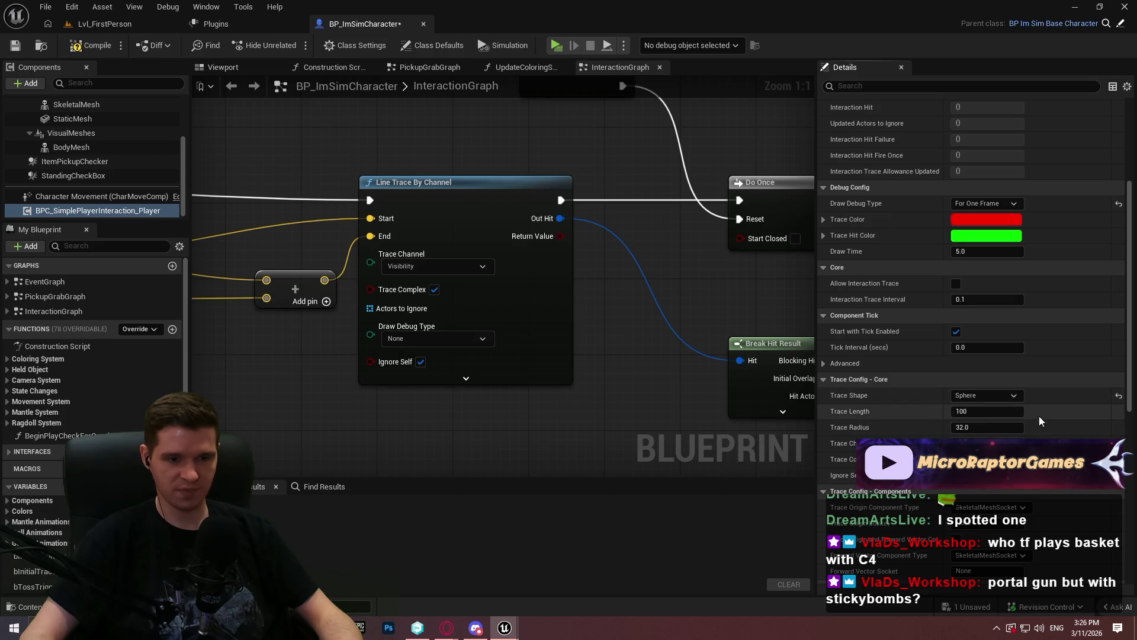
scroll(1013, 406, "down", 4)
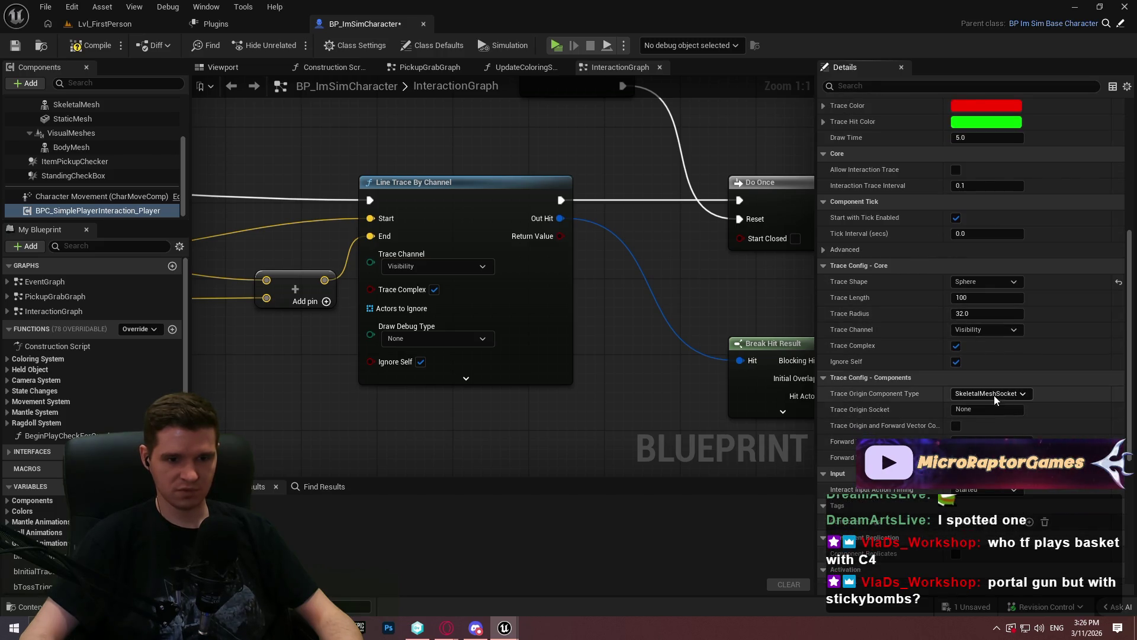
left_click(1014, 298)
type("200")
left_click(991, 393)
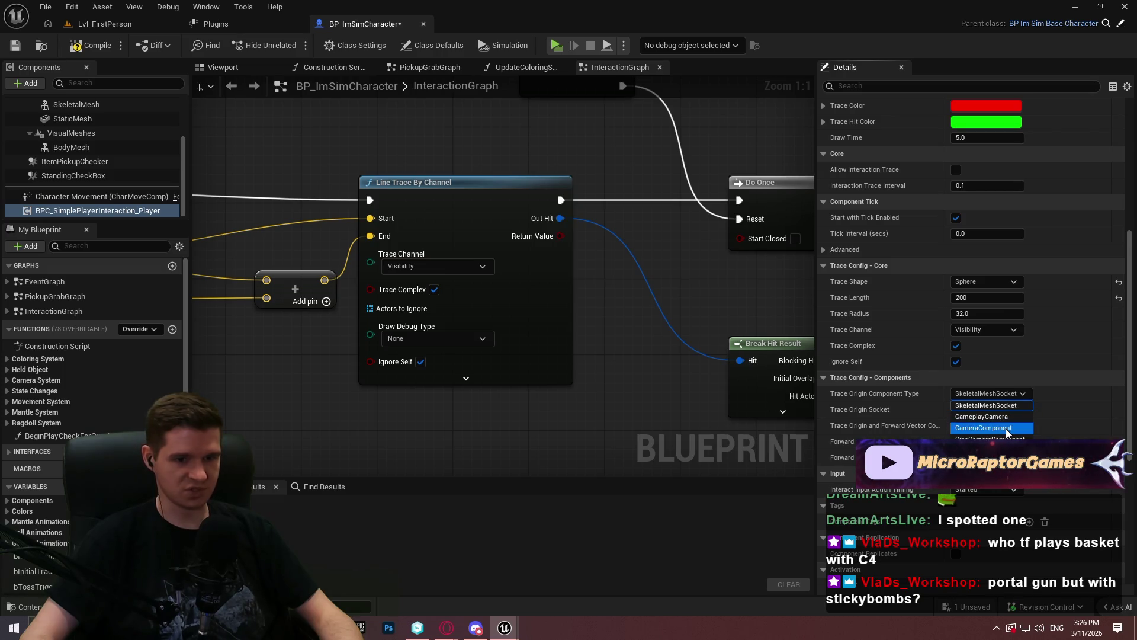
left_click(1007, 429)
left_click(957, 426)
scroll(831, 346, "down", 3)
Step: Compile and briefly playtest the character, keeping CameraComponent as the trace origin
left_click(90, 46)
left_click(556, 45)
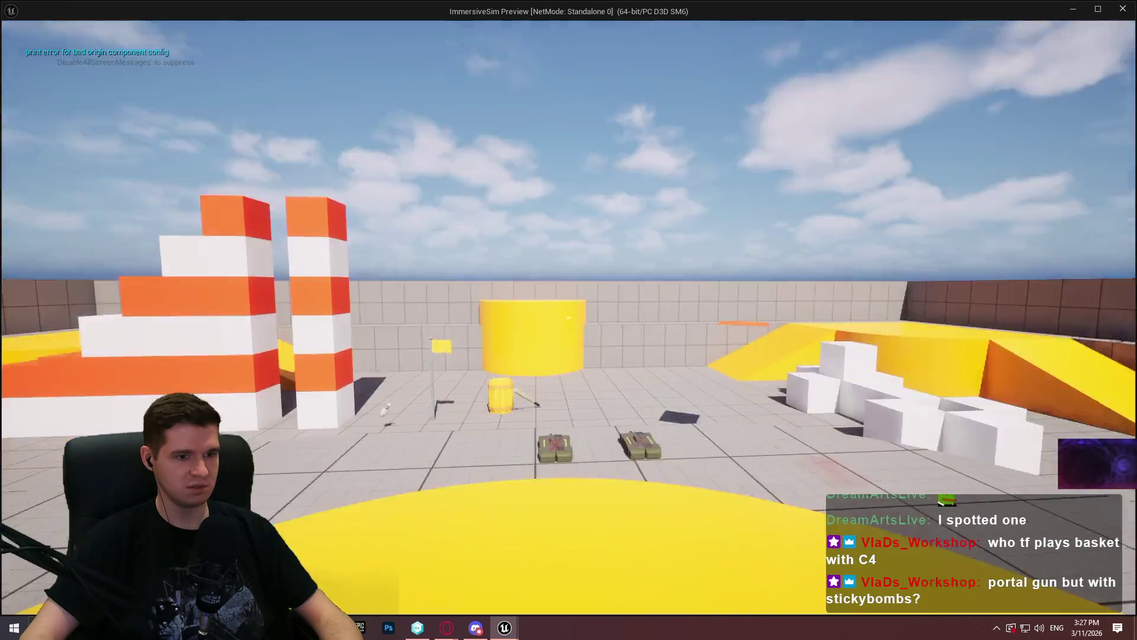
mouse_move(569, 319)
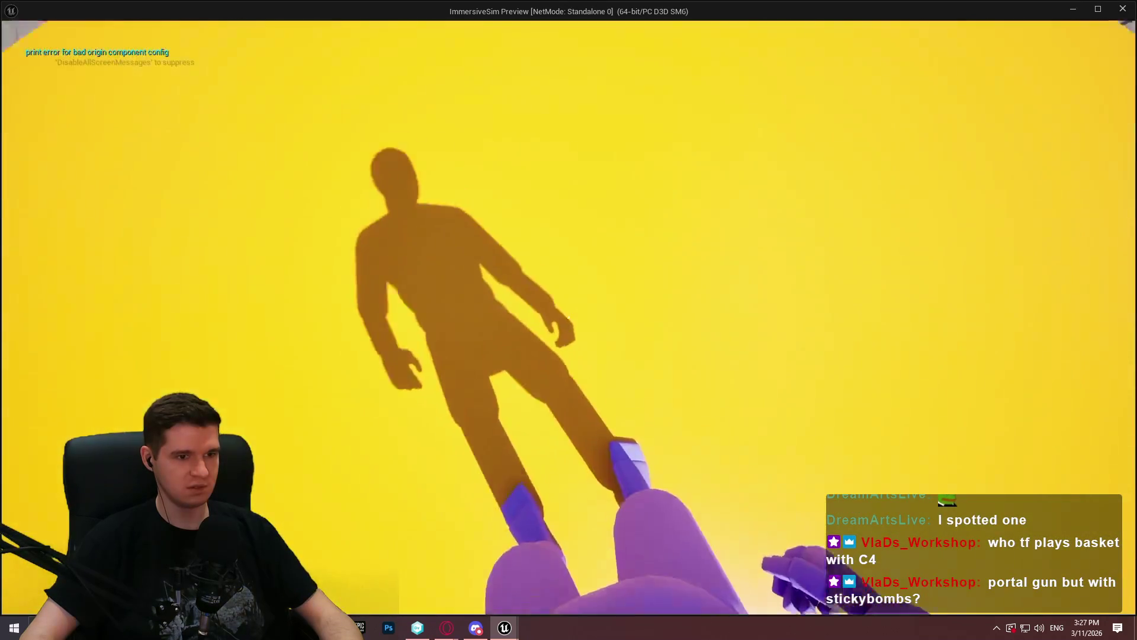
key("Escape")
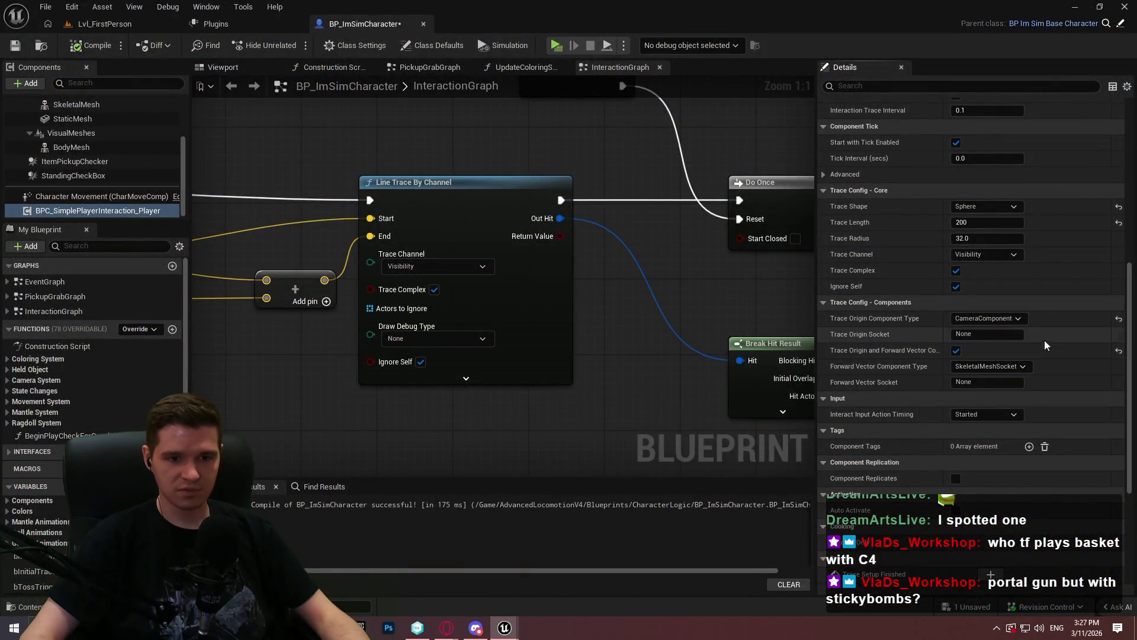
left_click(1026, 320)
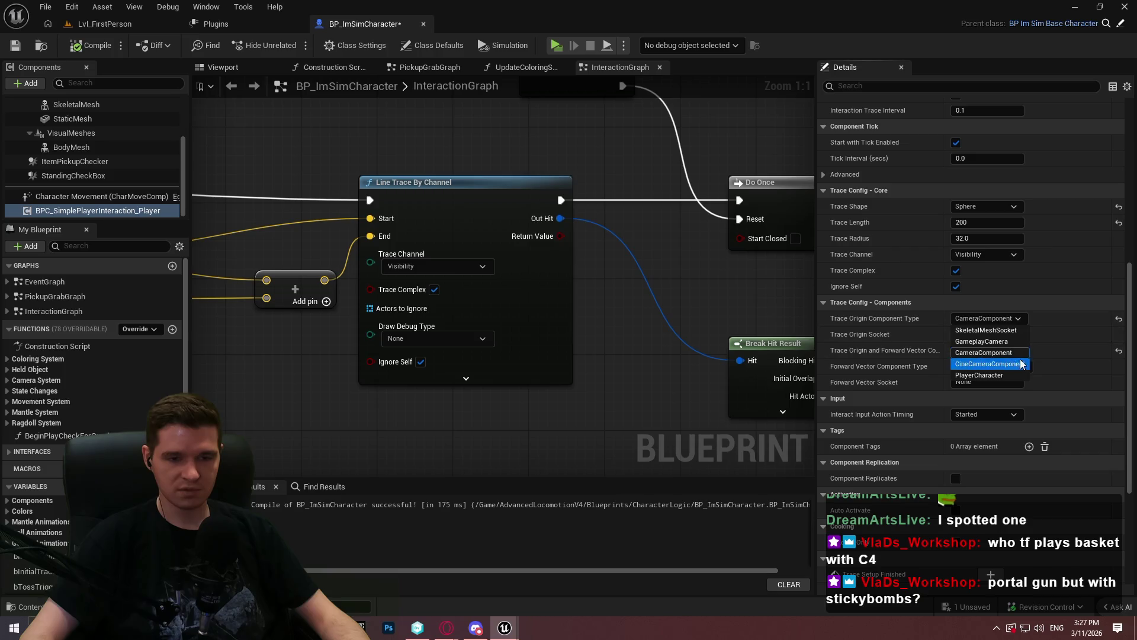
left_click(1014, 318)
scroll(1015, 318, "up", 2)
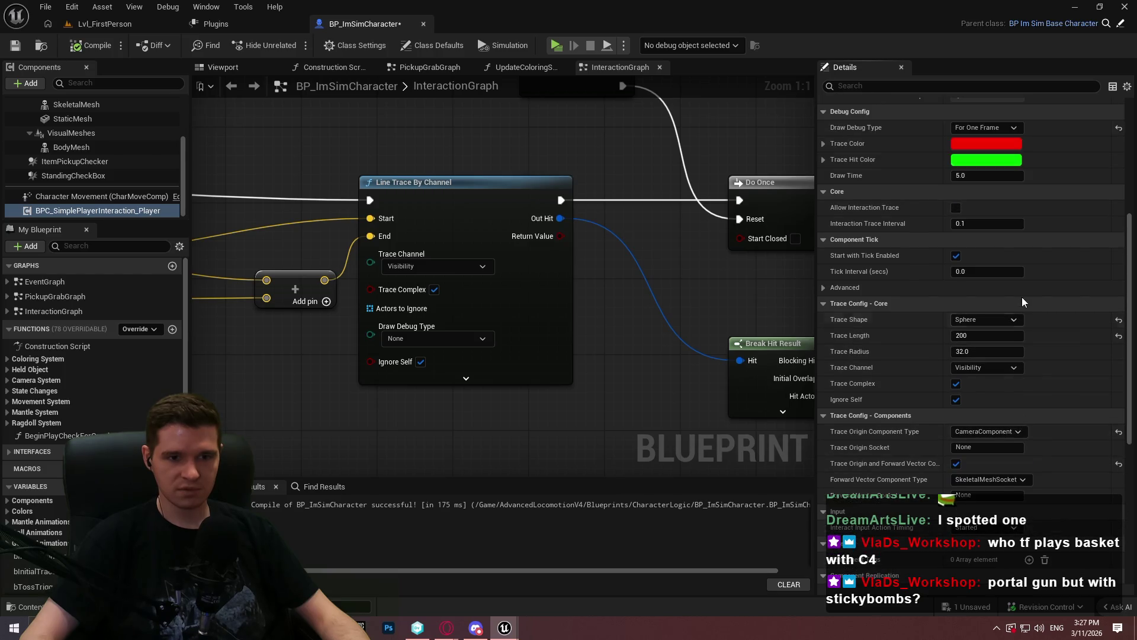
scroll(927, 385, "down", 3)
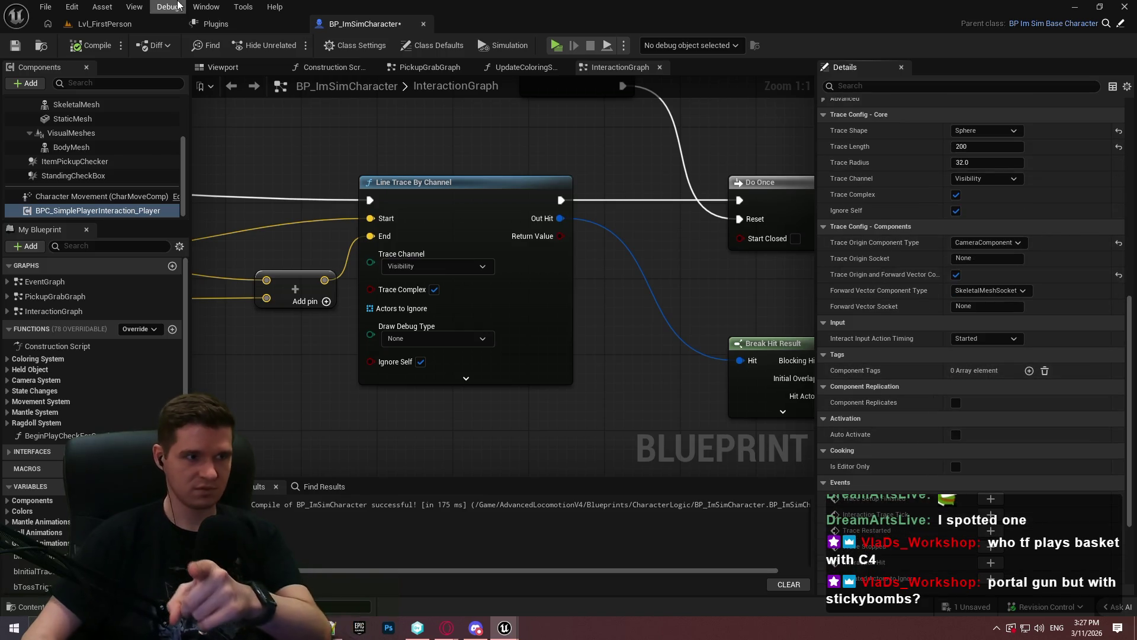
left_click(104, 23)
Step: Open BPC_SimplePlayerInteraction_Player from the SimplePlayerInteraction plugin's PlayerComponent folder
left_click(547, 563)
scroll(35, 503, "down", 5)
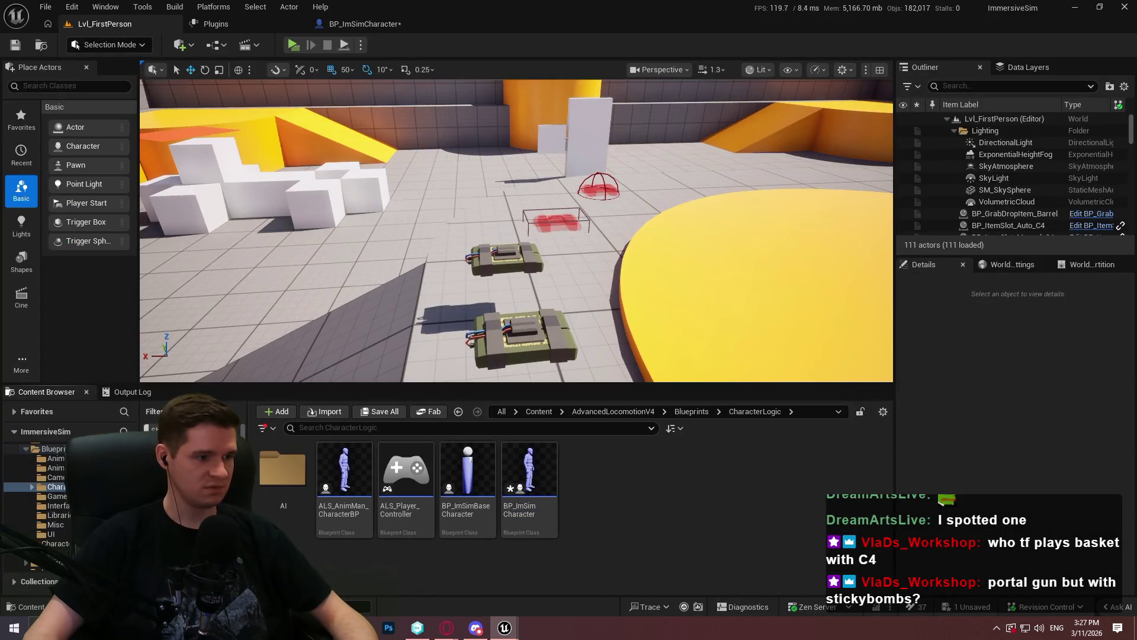
left_click(35, 566)
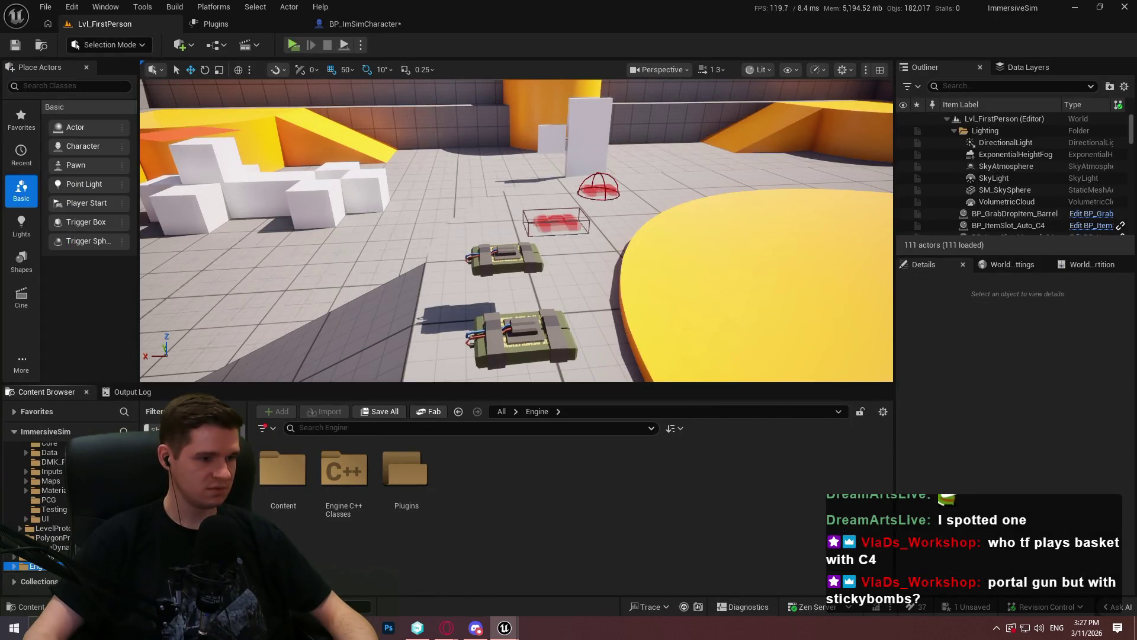
double_click(405, 471)
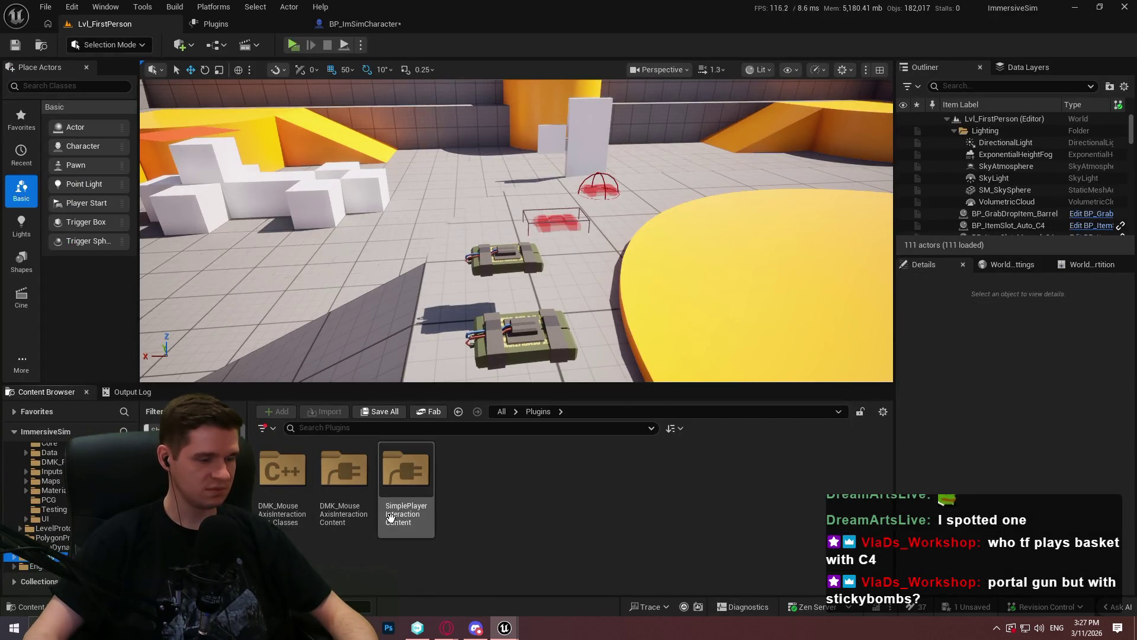
double_click(421, 524)
double_click(344, 480)
left_click(336, 507)
double_click(336, 508)
double_click(297, 513)
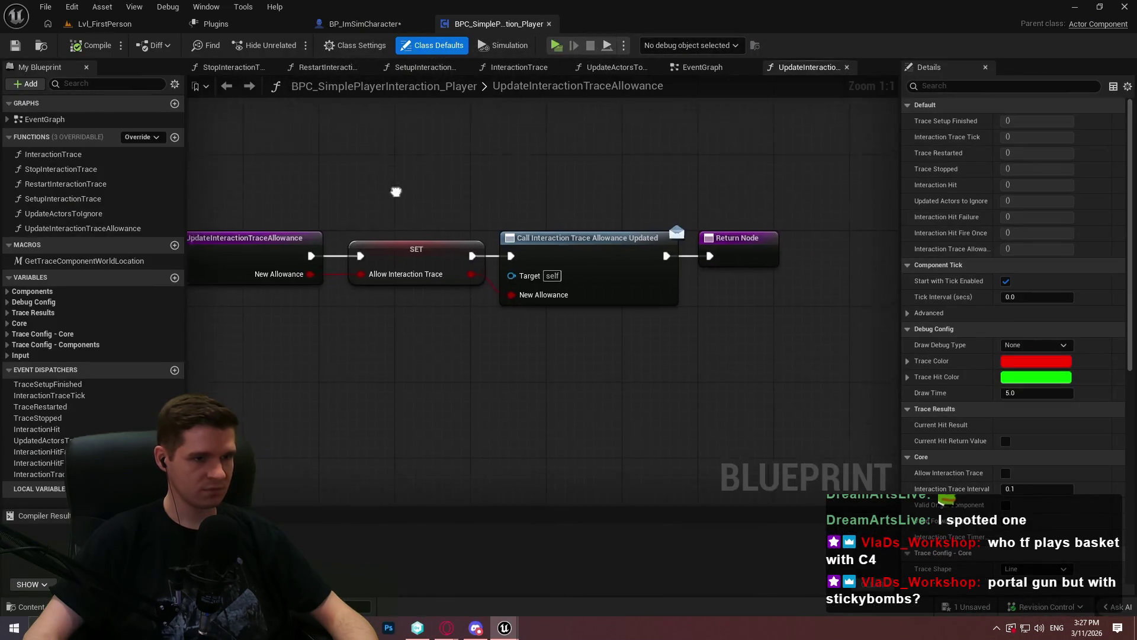
Step: Add a breakpoint on the SetupInteractionTrace function's entry node
left_click(676, 69)
scroll(356, 236, "up", 5)
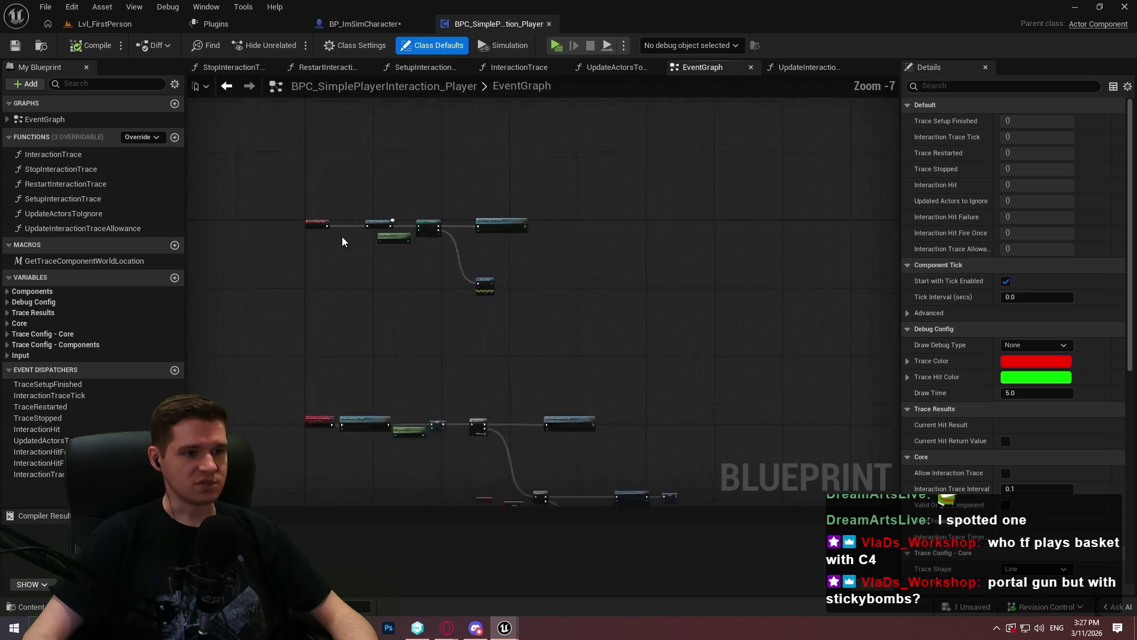
double_click(699, 166)
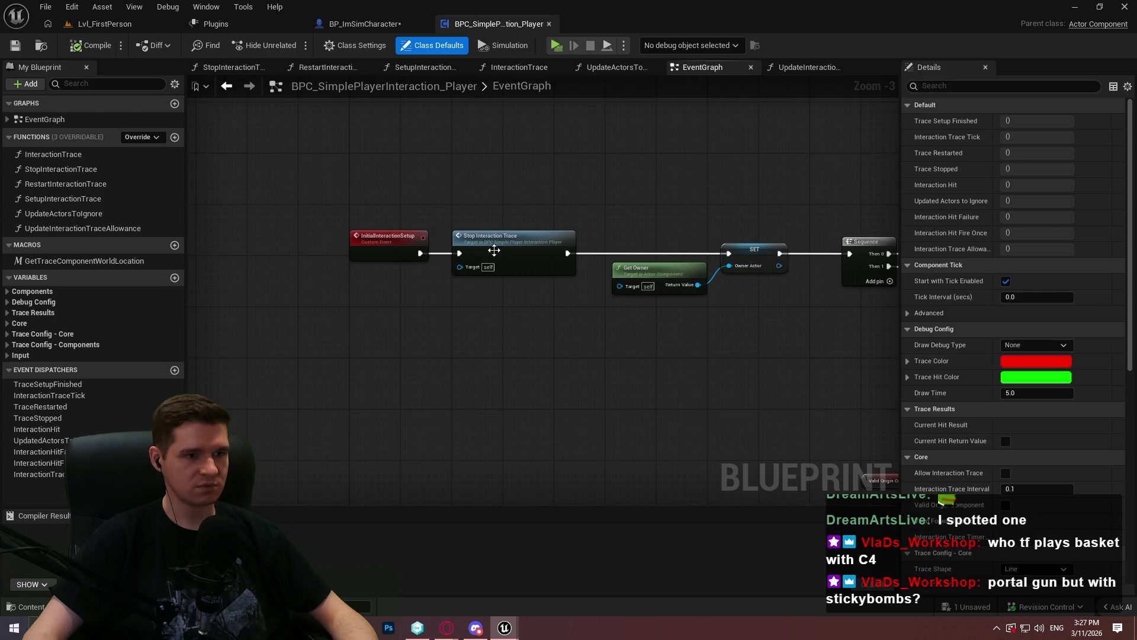
scroll(491, 251, "up", 2)
double_click(534, 237)
mouse_move(265, 173)
left_mouse_down()
mouse_move(687, 216)
mouse_move(444, 207)
left_mouse_up()
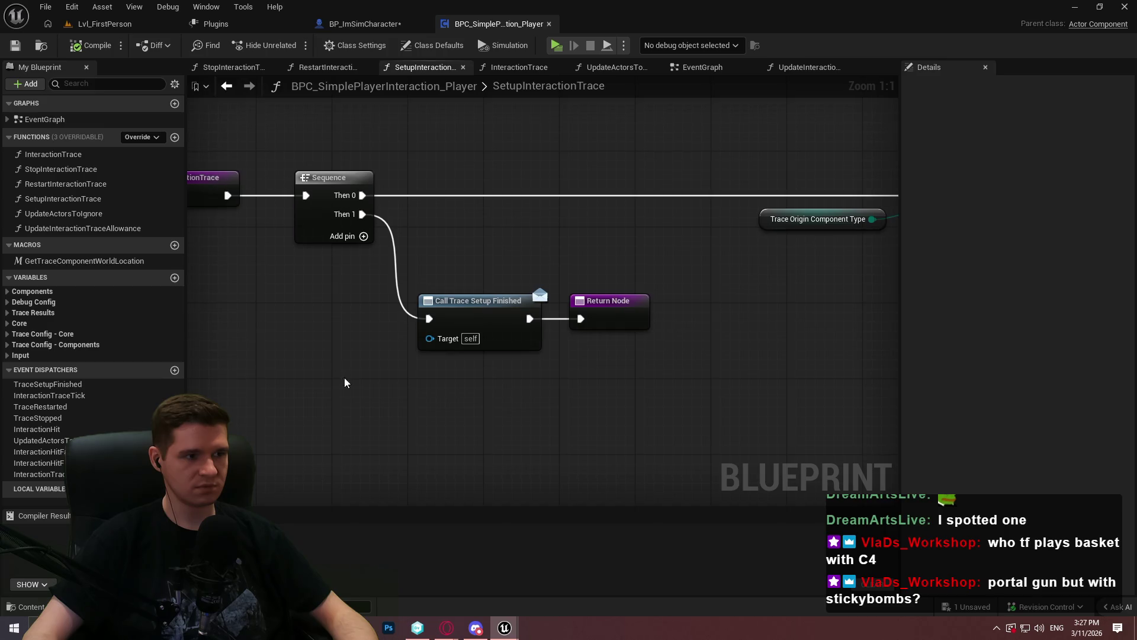
right_click(205, 188)
left_click(277, 468)
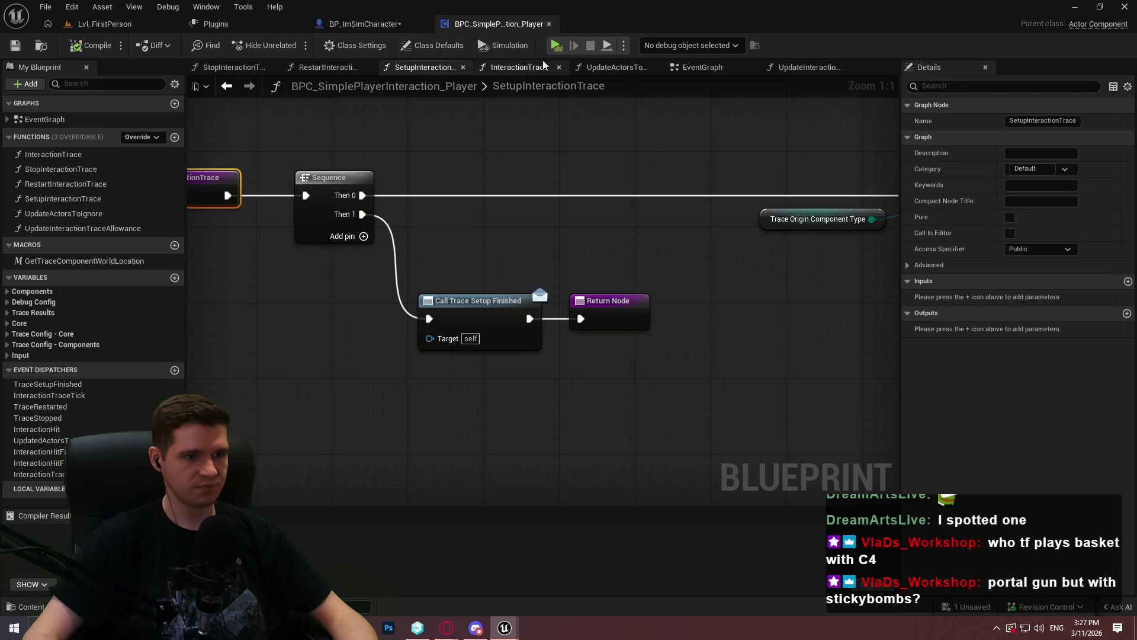
Step: Simulate and step through the setup nodes with F11, then stop and return to BP_ImSimCharacter
left_click(556, 46)
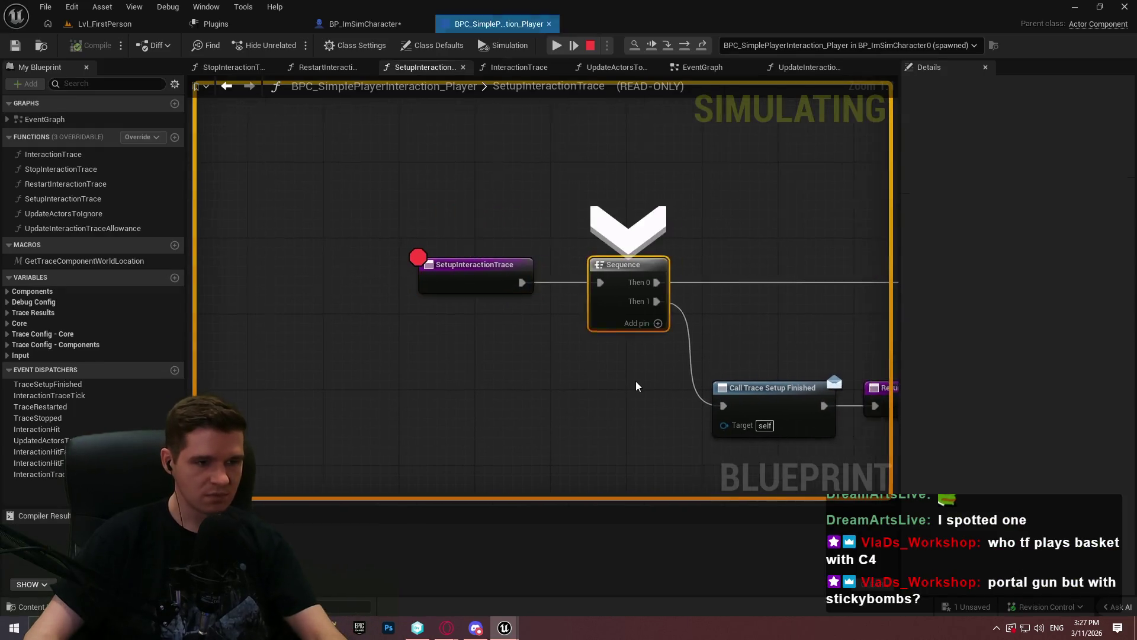
key("F11")
key("F11")
key("F11")
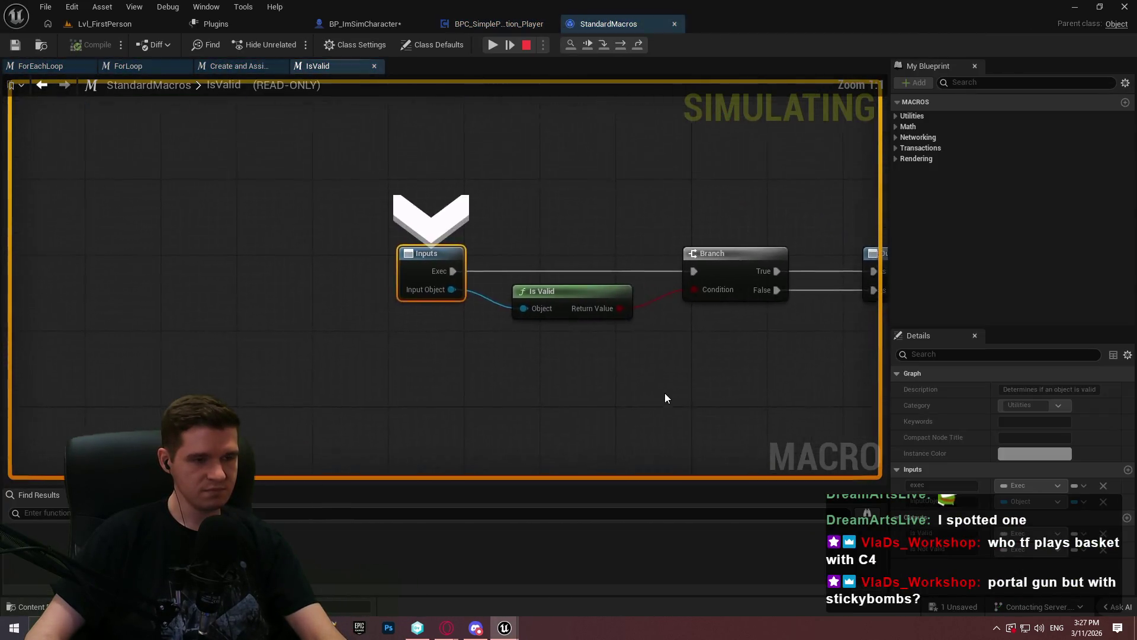
key("F11")
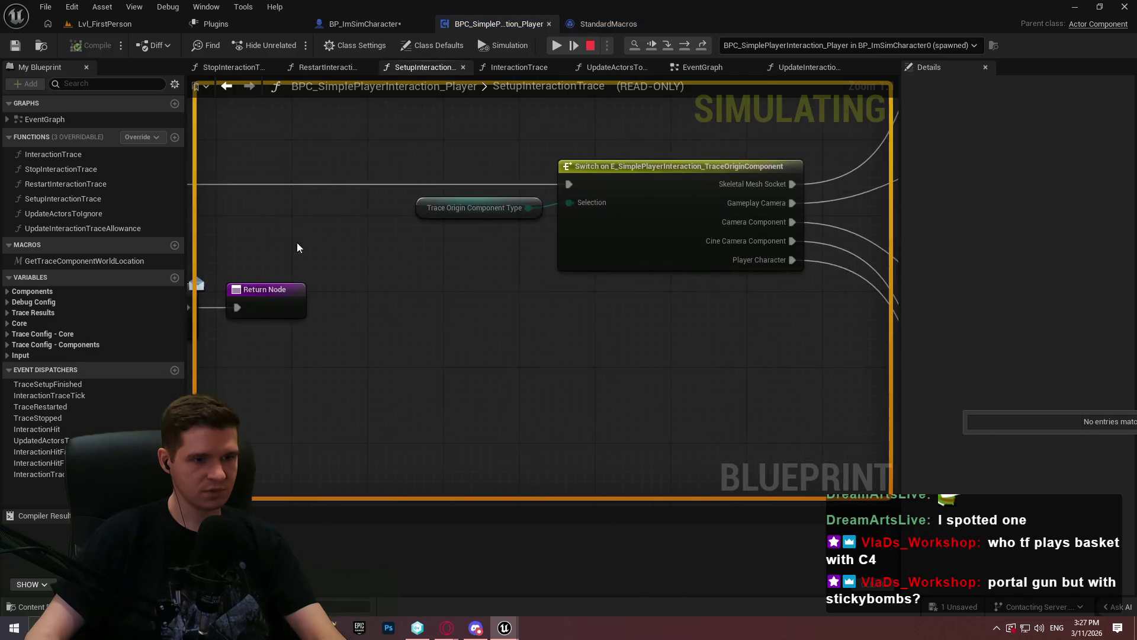
scroll(297, 328, "up", 4)
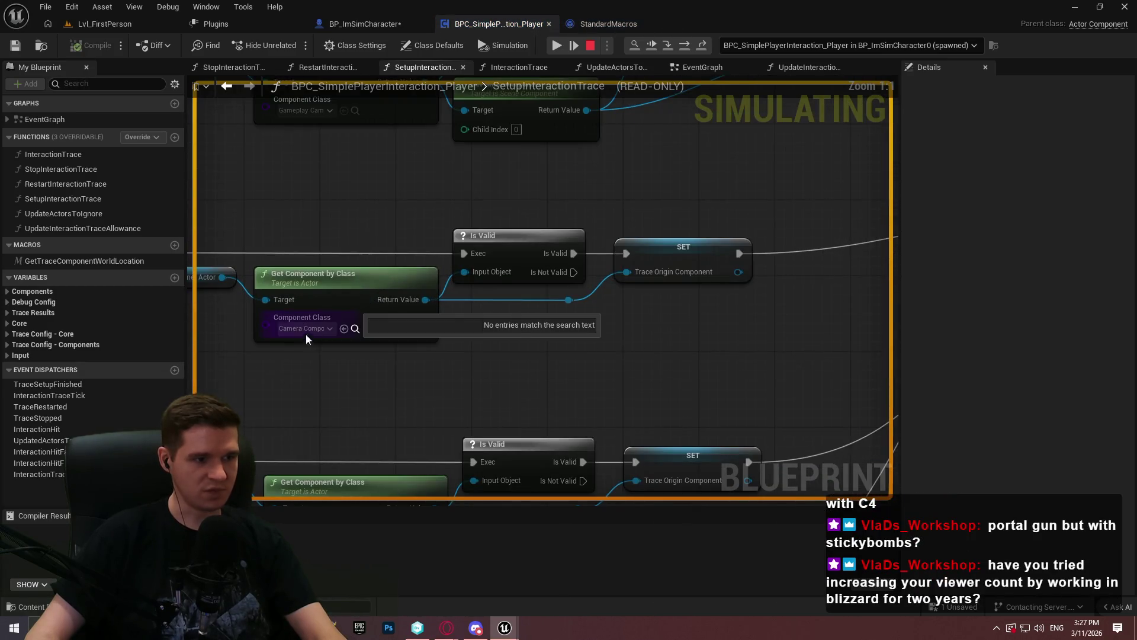
left_click(590, 45)
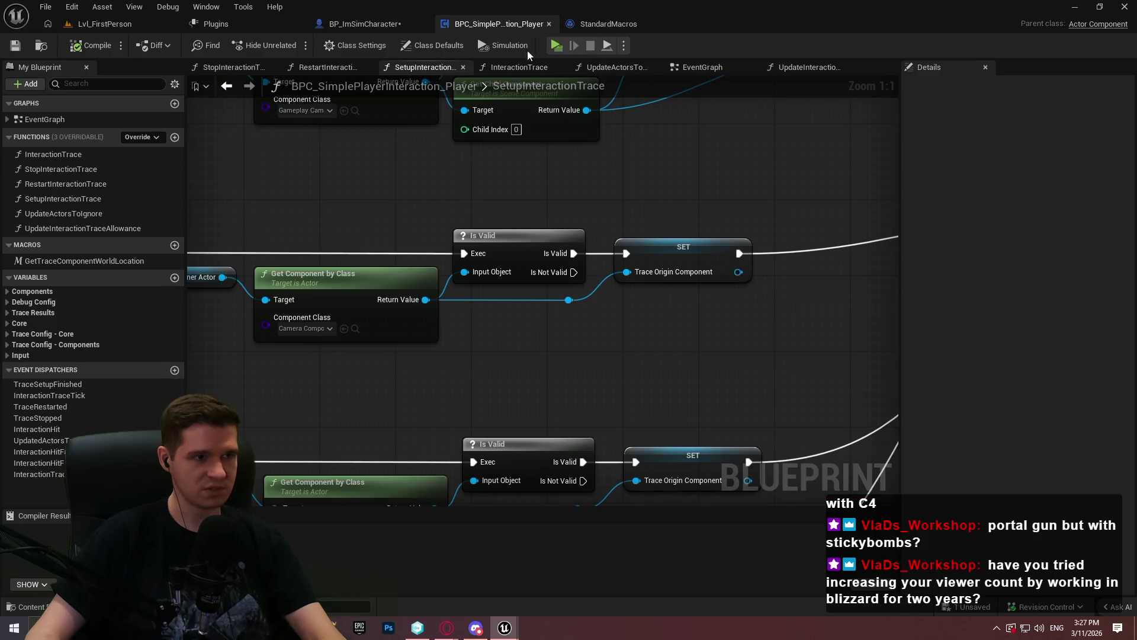
left_click(358, 23)
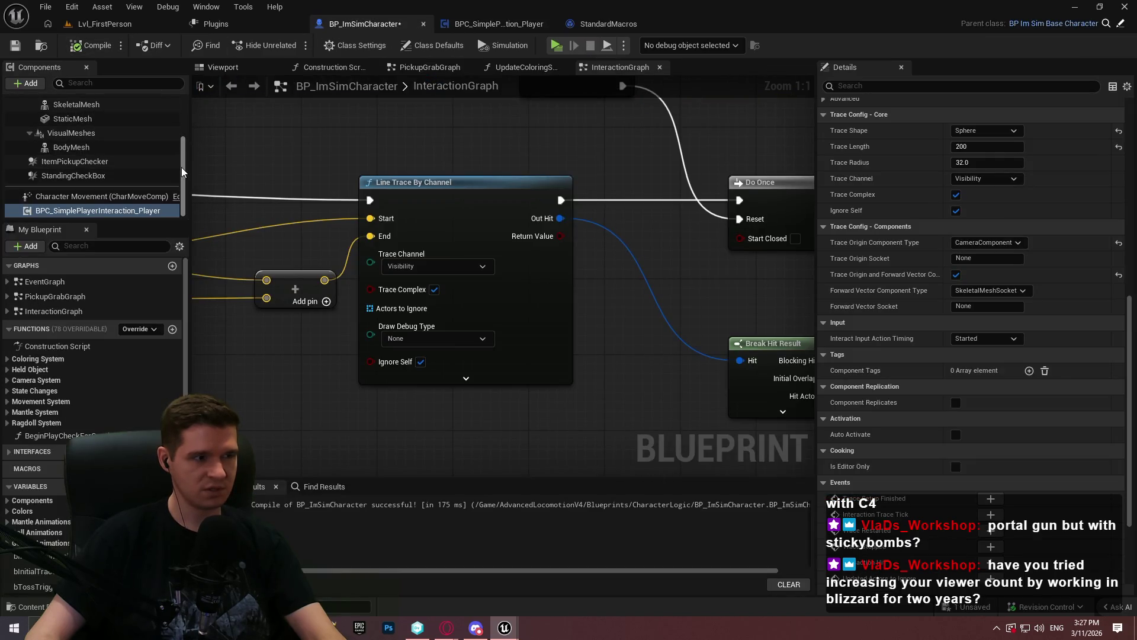
Step: Confirm the Trace Origin Component Type remains CameraComponent
scroll(183, 142, "up", 2)
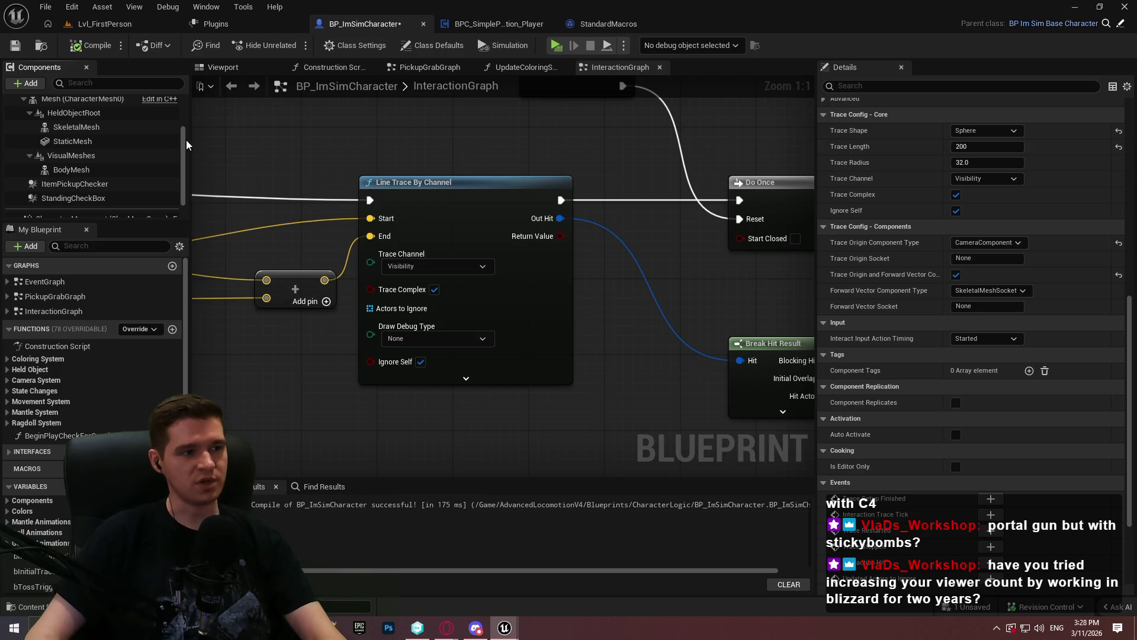
scroll(184, 140, "up", 3)
scroll(182, 120, "down", 4)
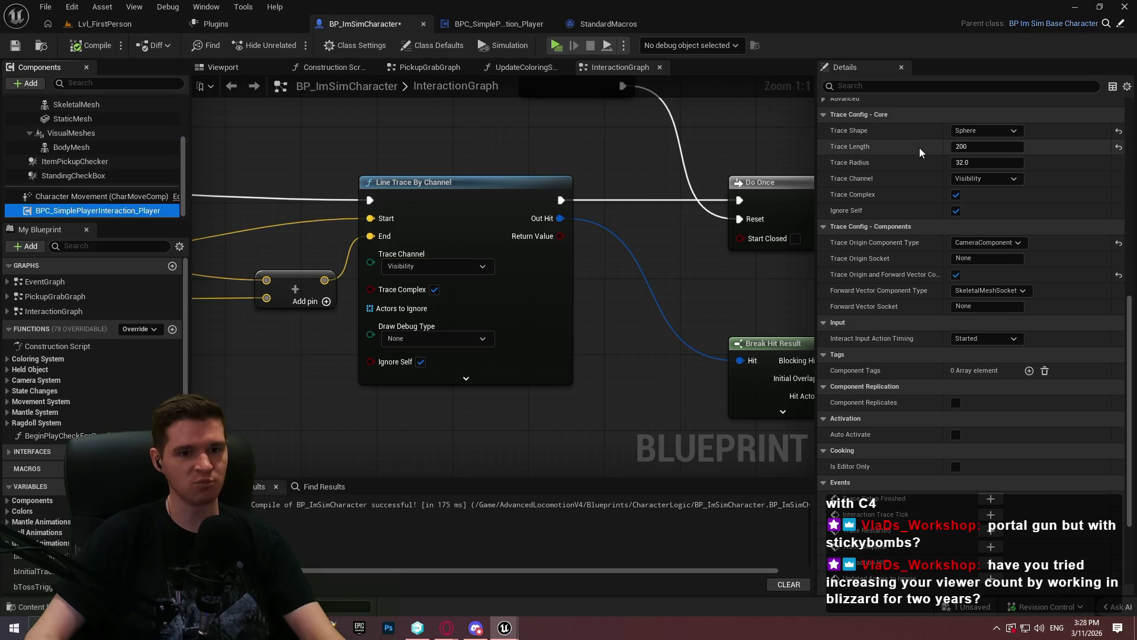
left_click(969, 244)
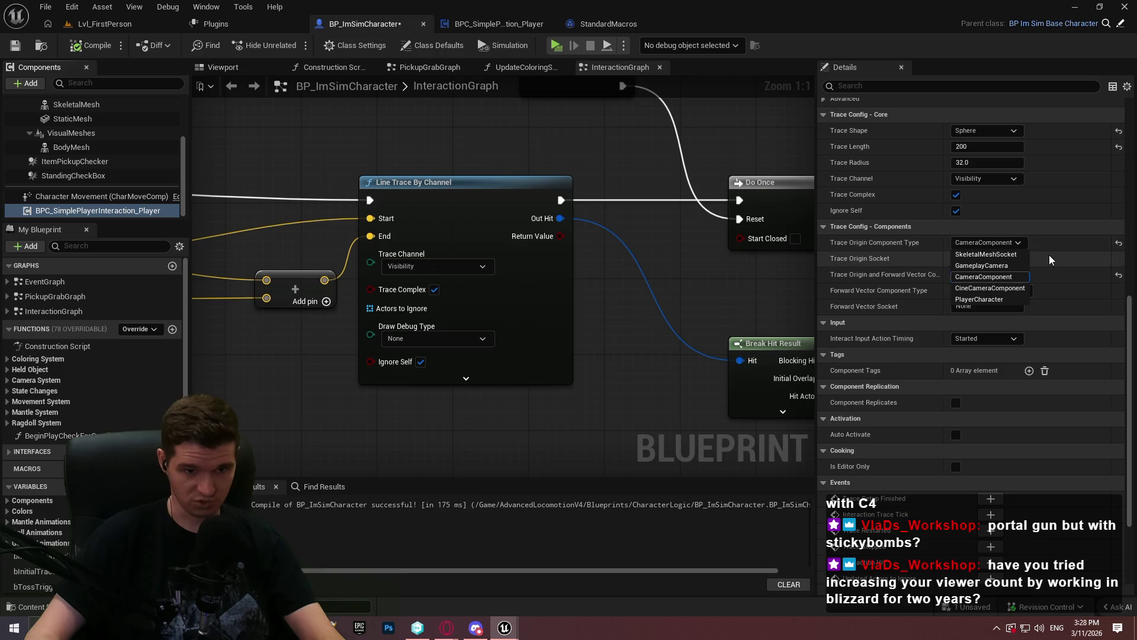
left_click(1050, 248)
Step: Open Get Camera Trace Info and its GetCameraManager function, then return to the component's setup branch
left_click_drag(414, 266, 767, 316)
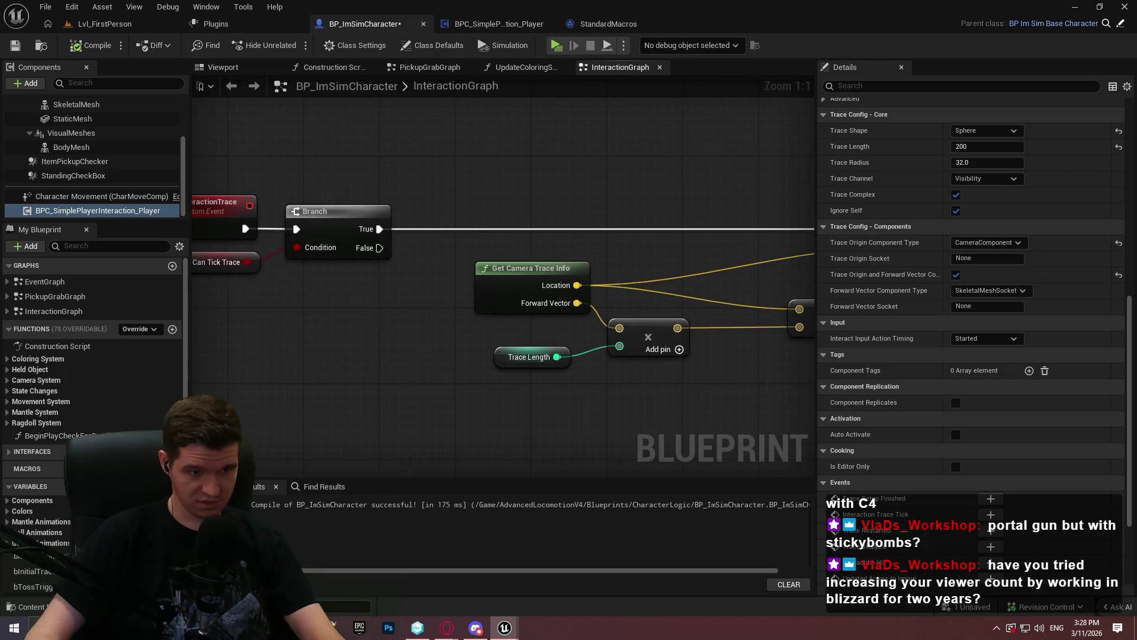
double_click(503, 269)
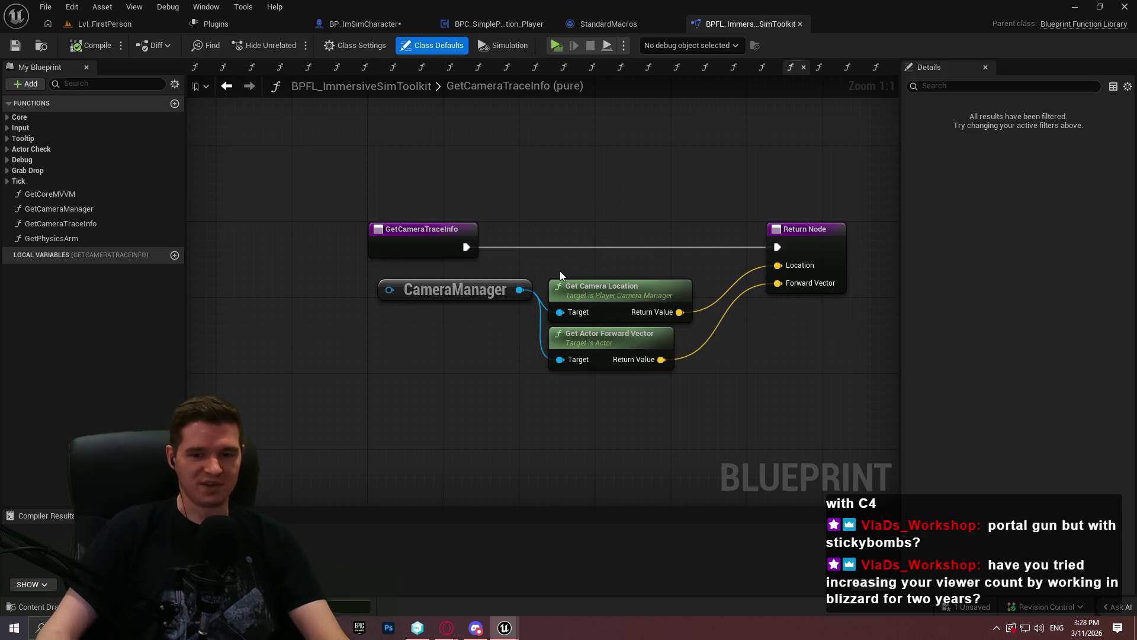
left_click(449, 294)
double_click(449, 294)
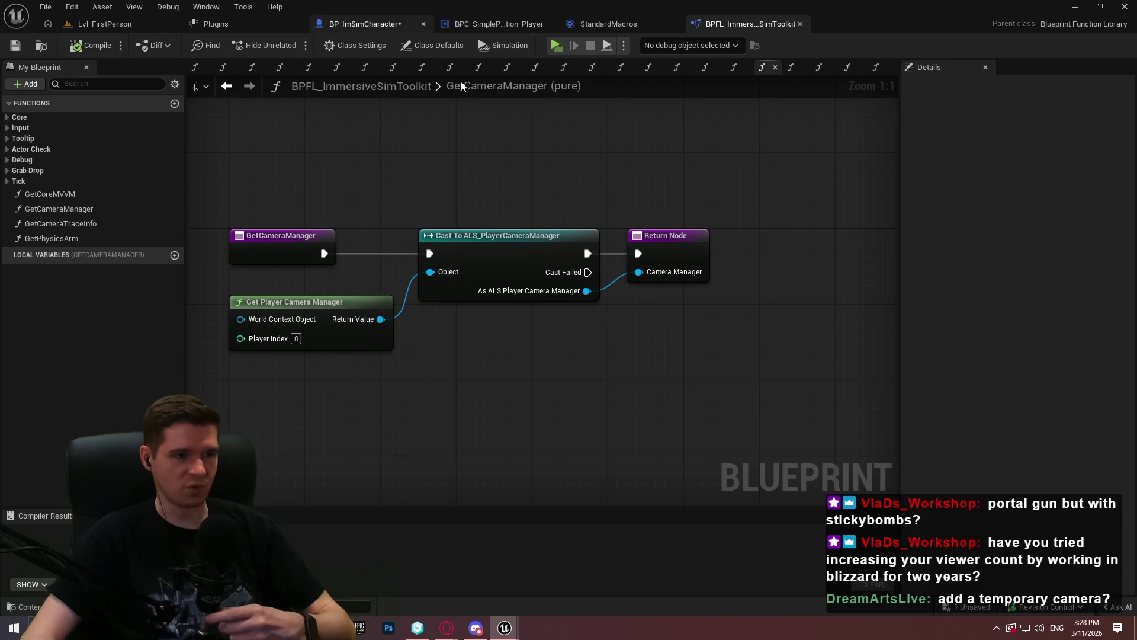
left_click(496, 25)
mouse_move(807, 350)
left_mouse_down()
mouse_move(447, 277)
mouse_move(609, 296)
left_mouse_up()
Step: Add a Get Player Camera Manager node to the SetupInteractionTrace graph
right_click(379, 306)
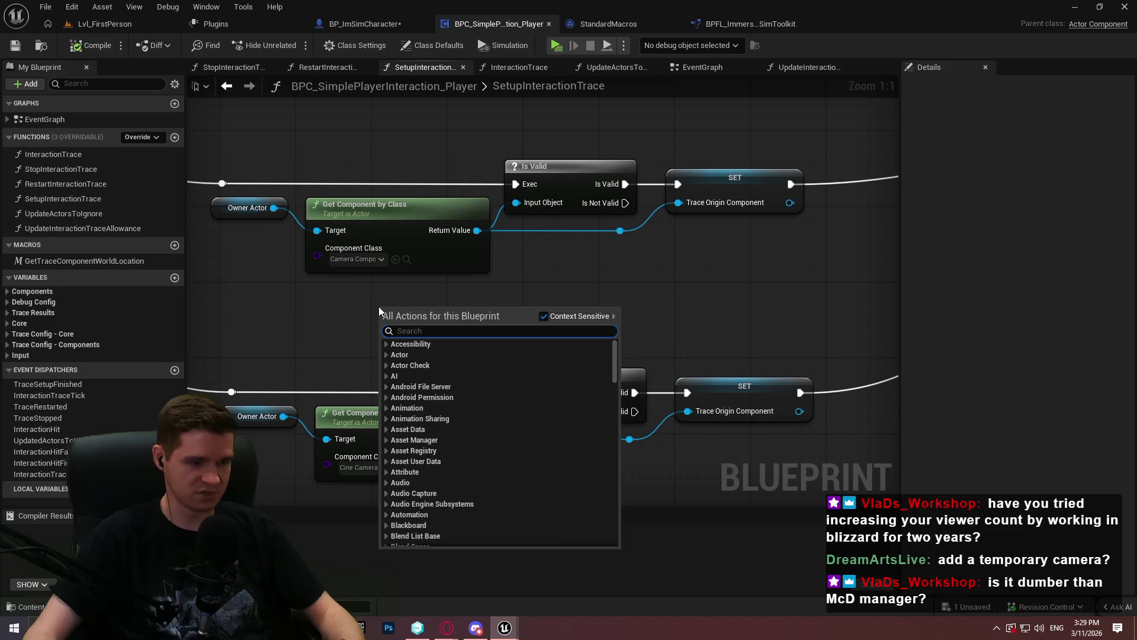
type("get player camera")
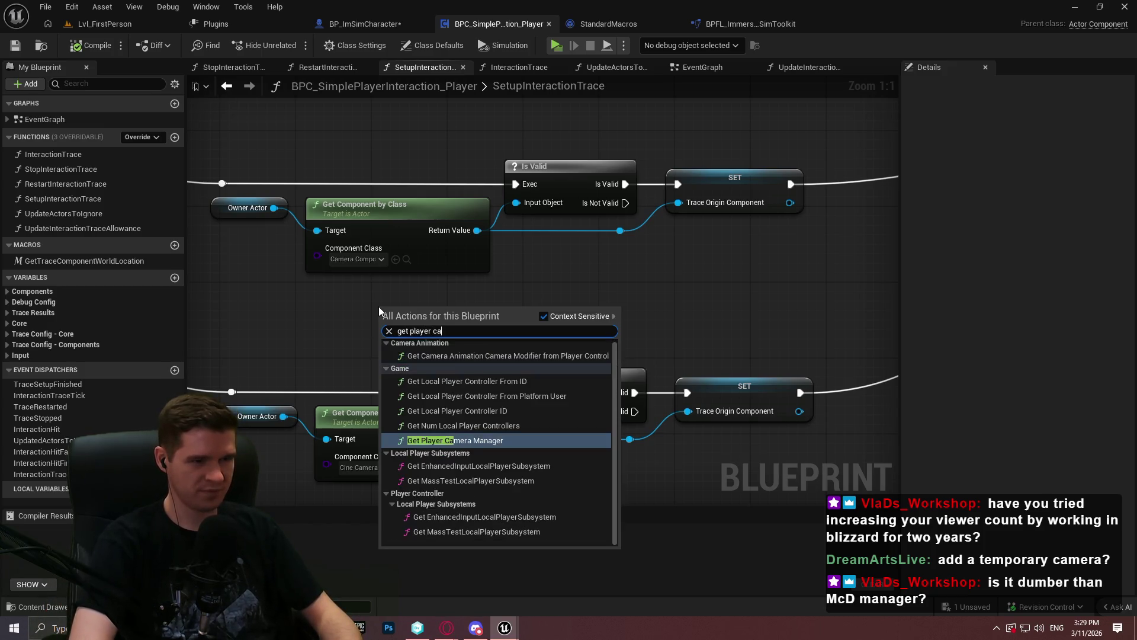
key("Return")
left_click(444, 350)
Step: Wire the camera manager's Get Transform Component into Trace Origin Component, then compile and simulate
left_click_drag(509, 326, 587, 287)
type("camera")
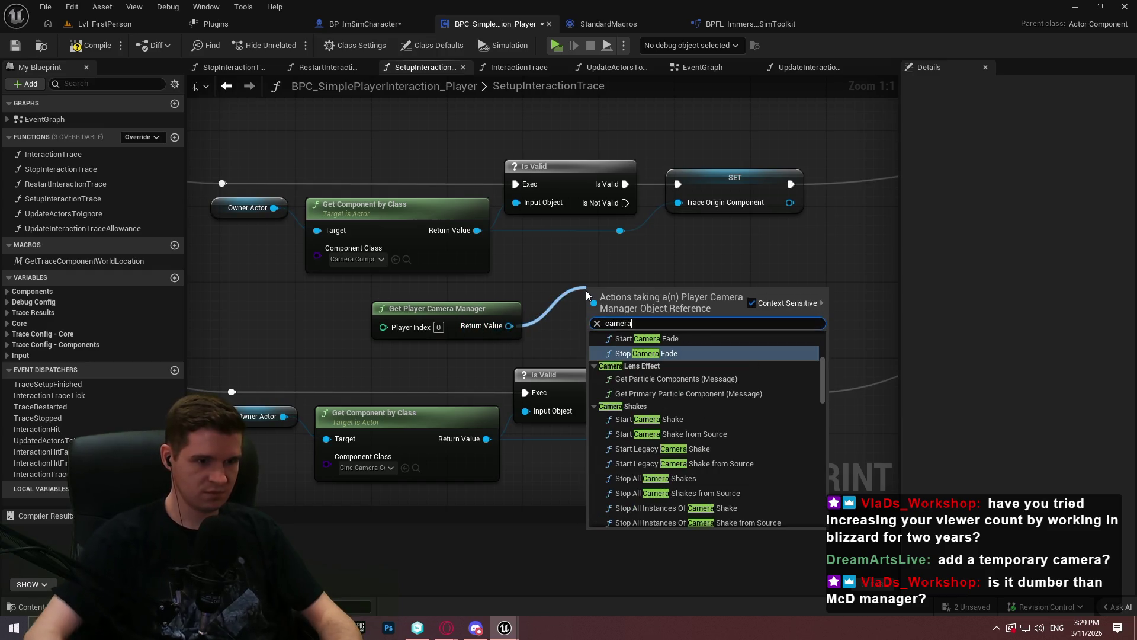
scroll(823, 358, "up", 2)
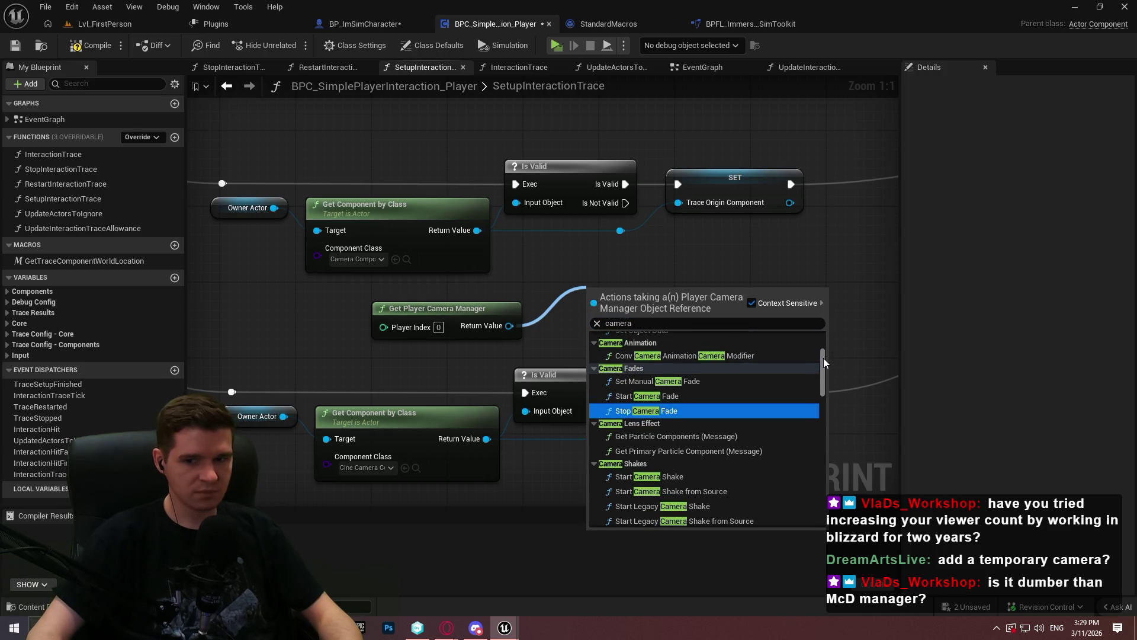
left_click_drag(823, 357, 820, 338)
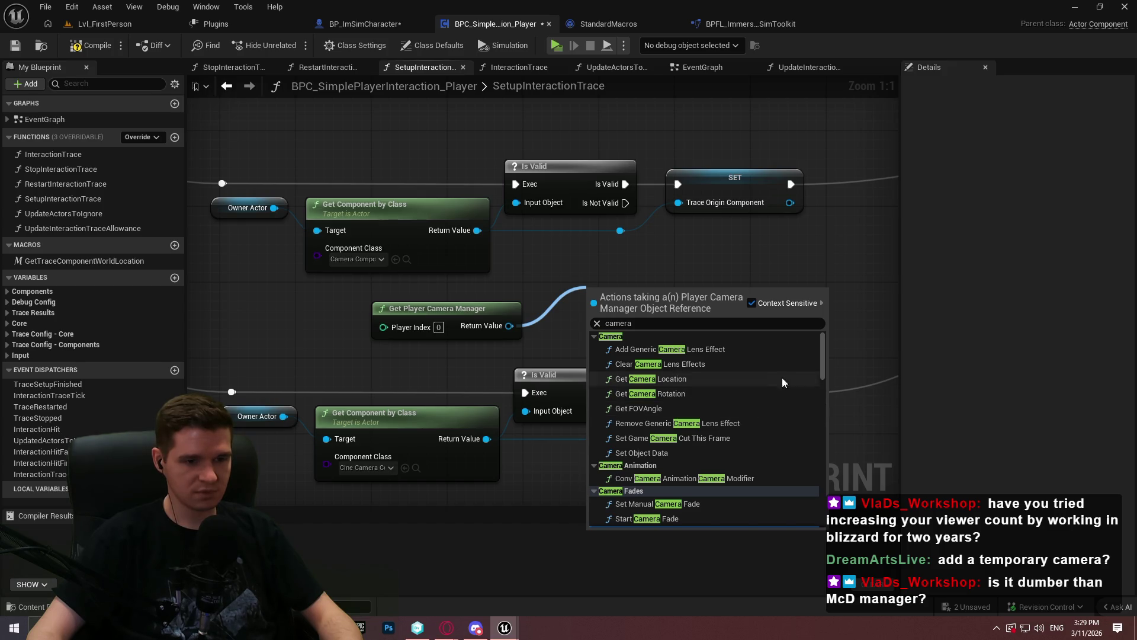
mouse_move(826, 339)
left_mouse_down()
mouse_move(831, 485)
mouse_move(832, 444)
left_mouse_up()
left_click(714, 510)
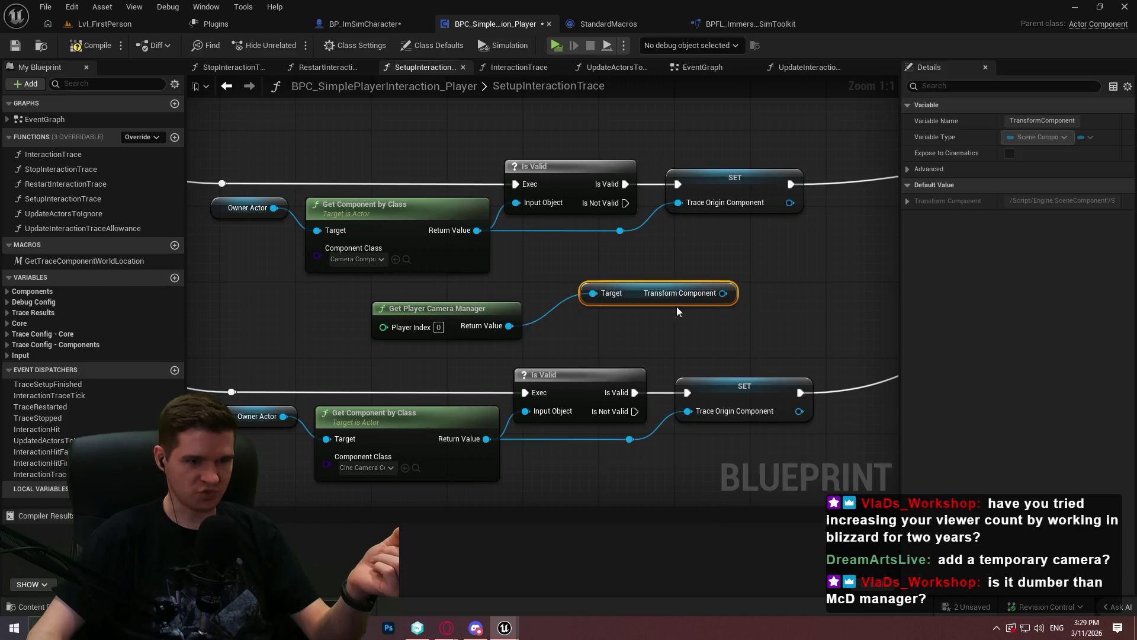
left_click_drag(702, 295, 680, 202)
left_click(763, 261)
left_click(505, 48)
right_click(535, 290)
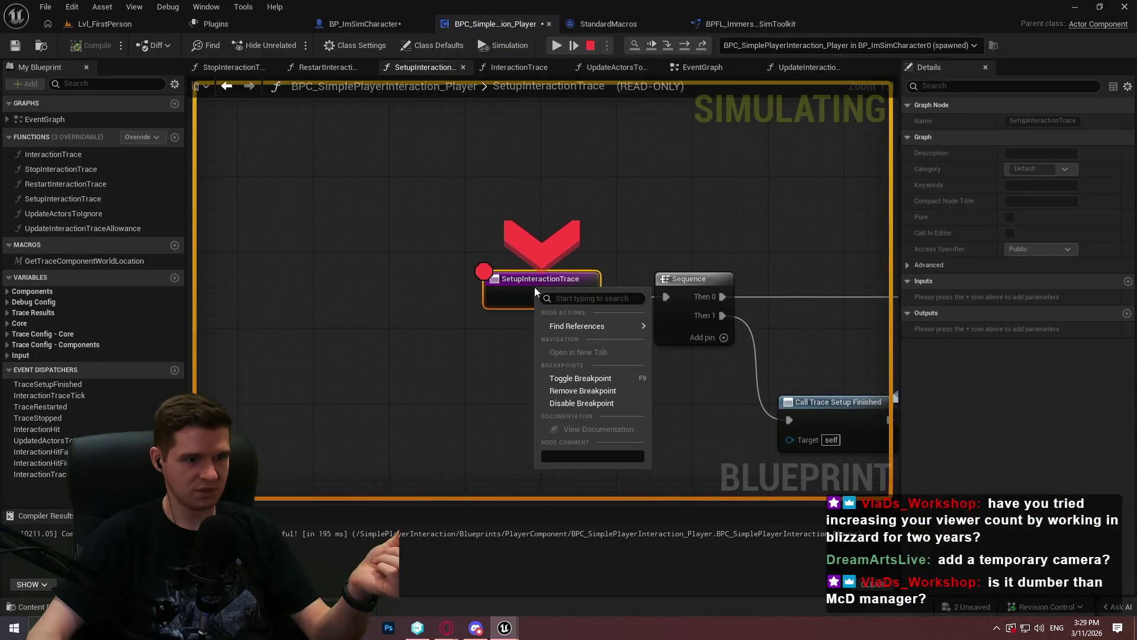
Step: Remove the SetupInteractionTrace breakpoint, resume and exit the playtest, then browse back to SetupInteractionTrace
left_click(583, 390)
left_click(556, 45)
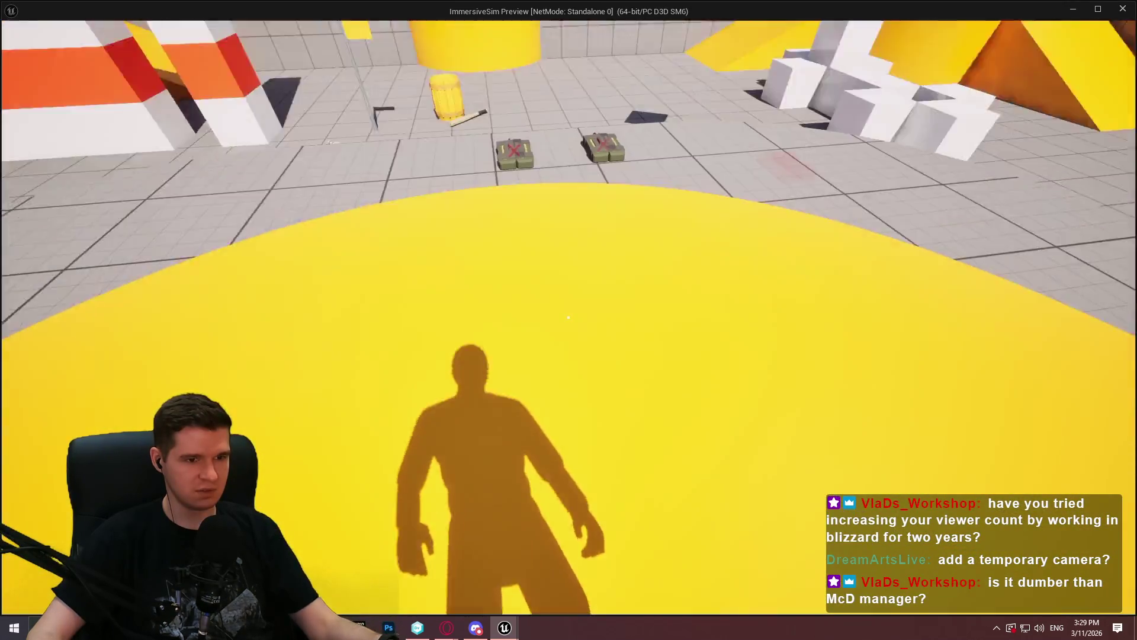
key("Escape")
mouse_move(643, 306)
left_mouse_down()
mouse_move(517, 258)
mouse_move(196, 200)
mouse_move(568, 83)
left_mouse_up()
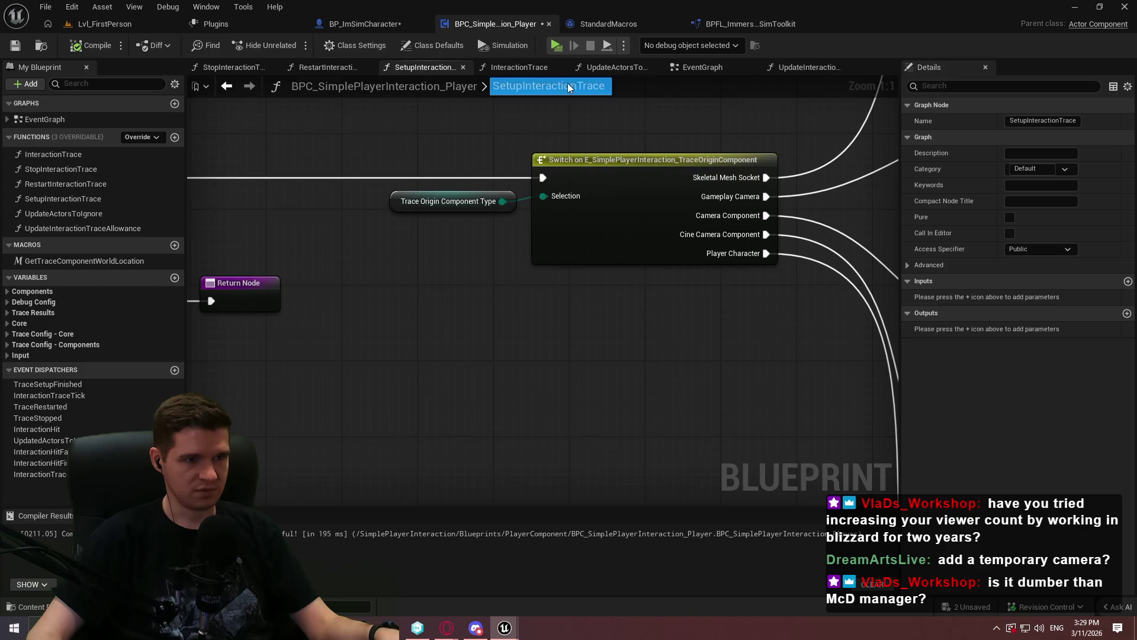
left_click(702, 70)
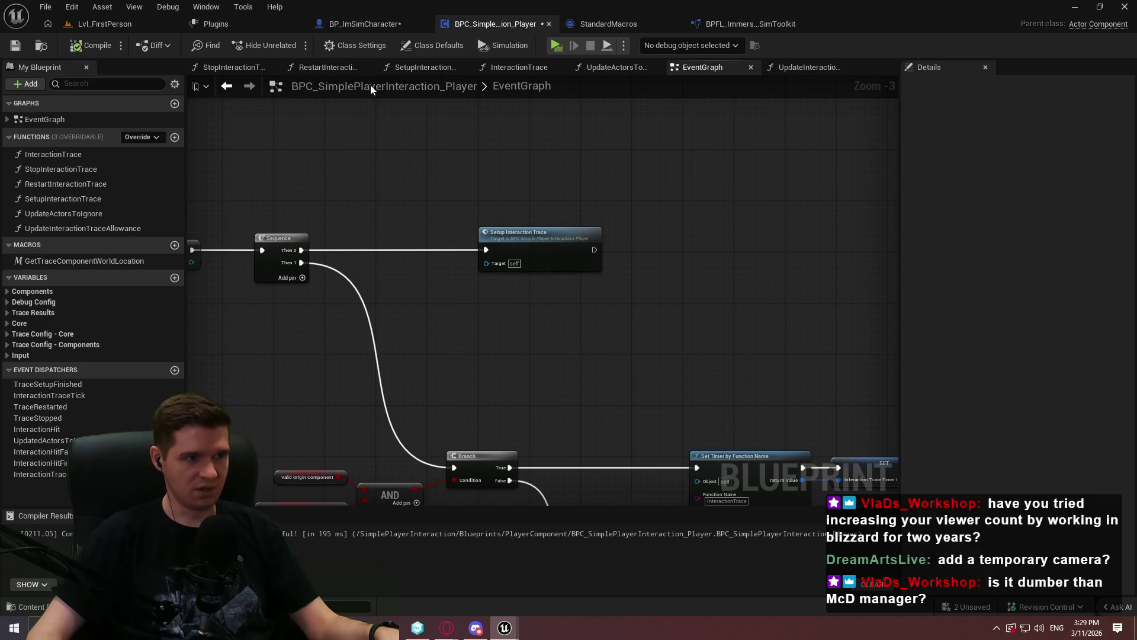
left_click(510, 69)
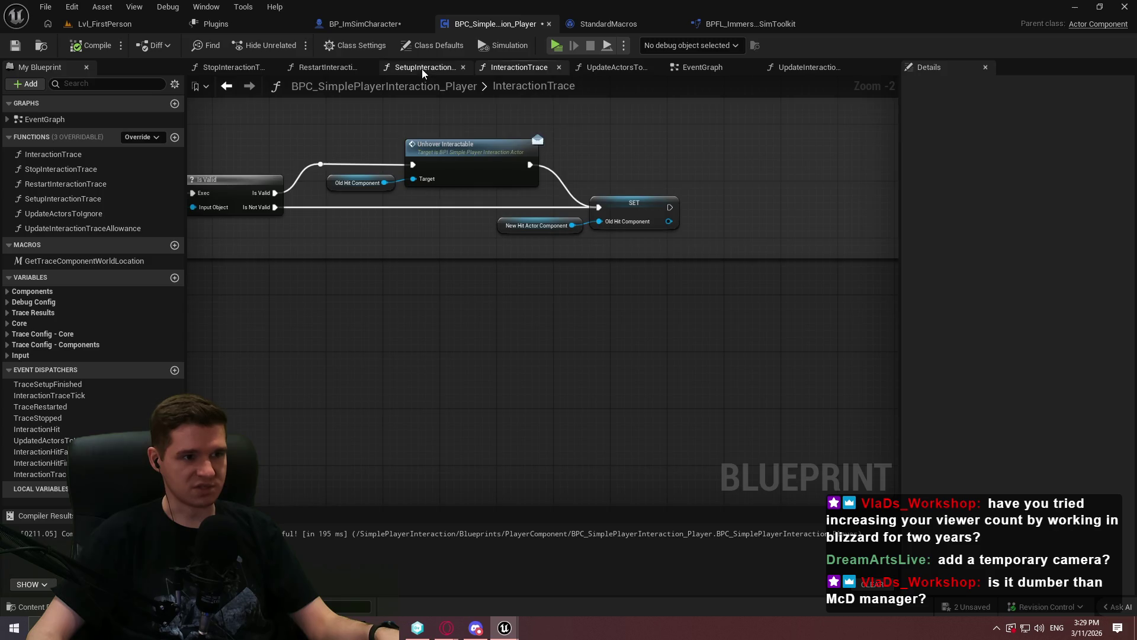
left_click(422, 69)
scroll(693, 261, "down", 3)
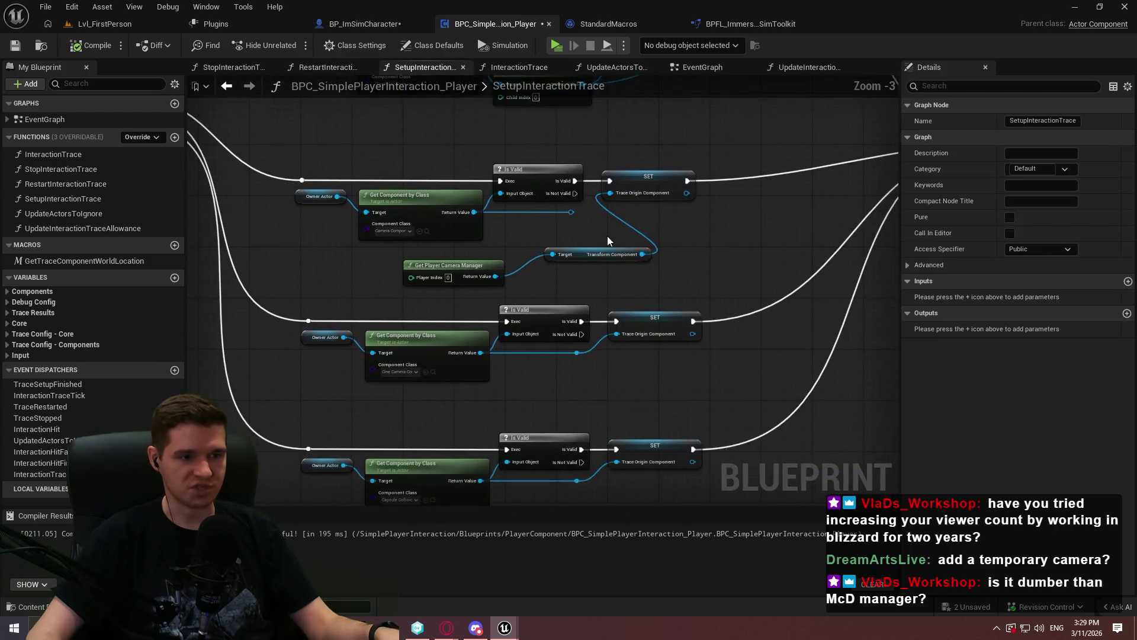
Step: Delete the Get Transform Component and Get Player Camera Manager nodes from SetupInteractionTrace
scroll(546, 253, "up", 3)
left_click(627, 292)
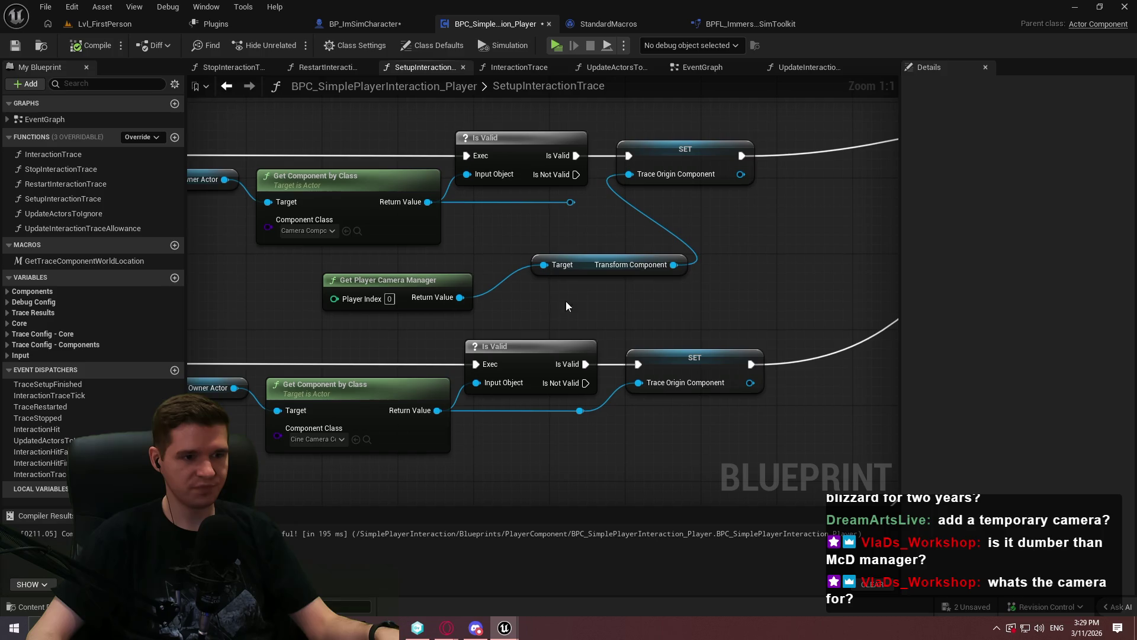
mouse_move(582, 271)
left_mouse_down()
mouse_move(544, 291)
mouse_move(672, 254)
mouse_move(709, 279)
left_mouse_up()
left_click(688, 249)
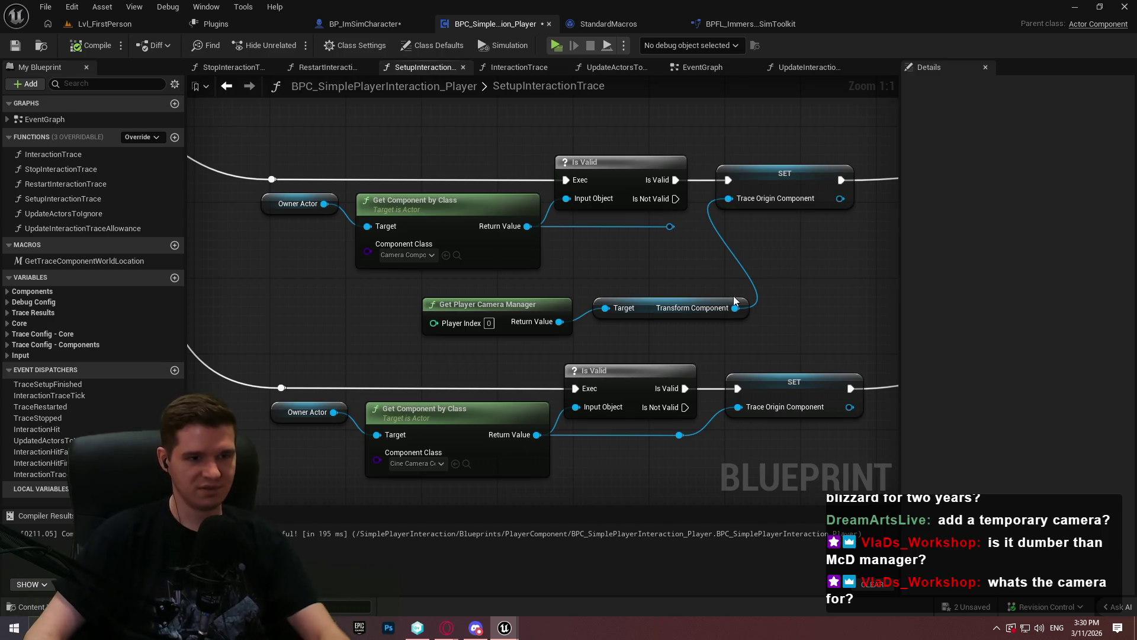
left_click_drag(775, 299, 710, 311)
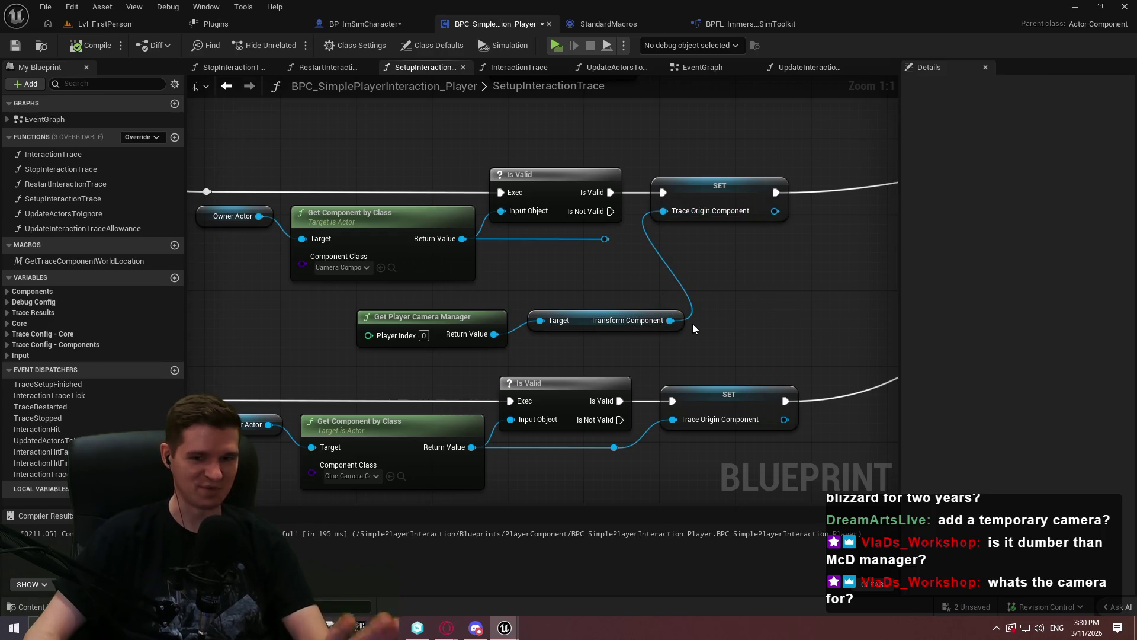
scroll(720, 309, "down", 5)
scroll(706, 322, "up", 4)
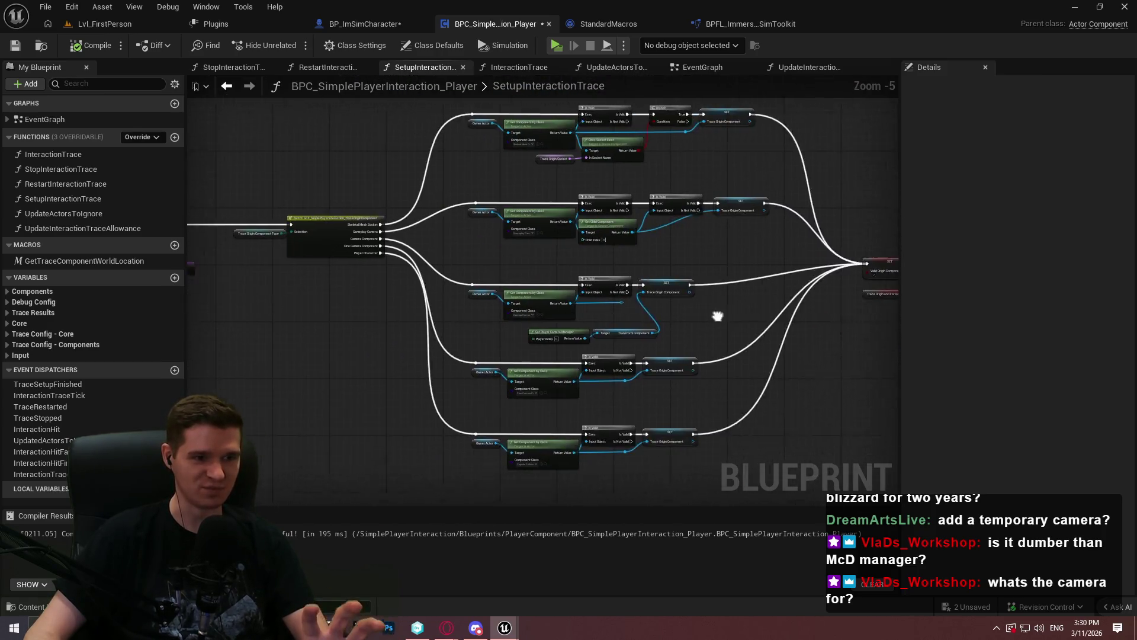
scroll(669, 314, "up", 1)
left_click(541, 343)
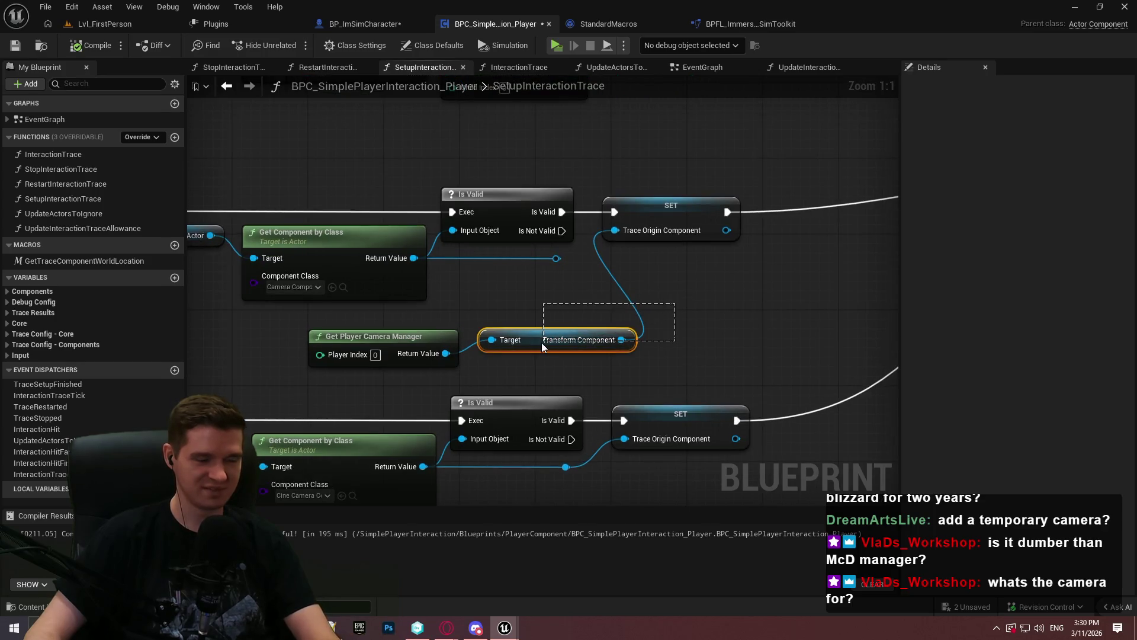
key("Delete")
mouse_move(450, 354)
left_mouse_down()
mouse_move(639, 236)
mouse_move(628, 322)
mouse_move(616, 325)
mouse_move(1015, 333)
mouse_move(371, 322)
mouse_move(359, 310)
left_mouse_up()
scroll(359, 310, "down", 1)
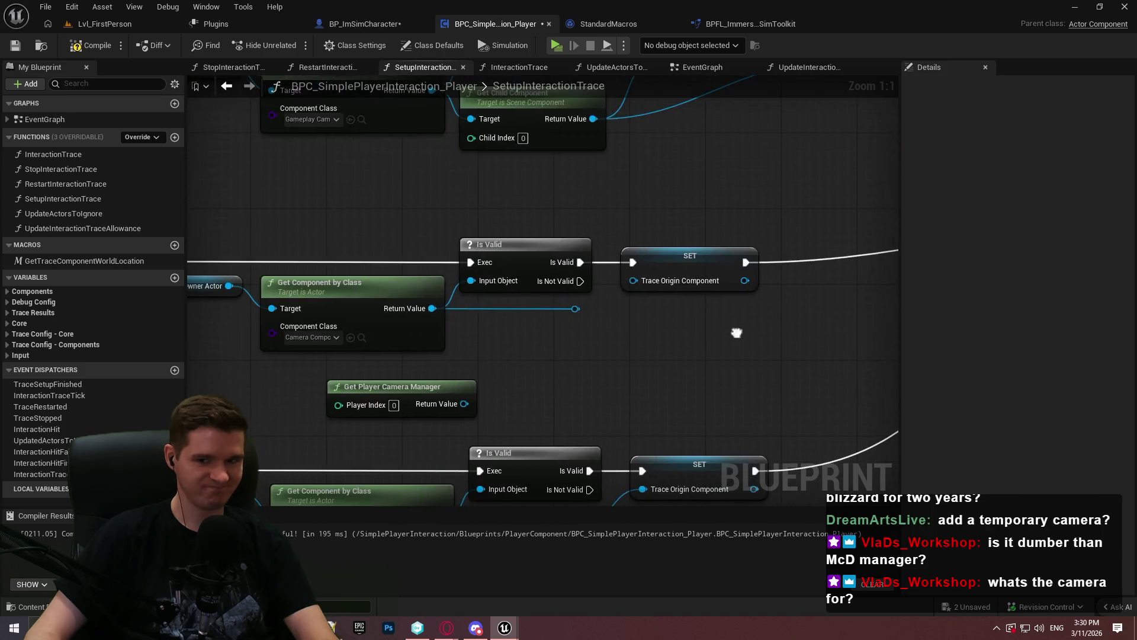
left_click_drag(575, 376, 426, 404)
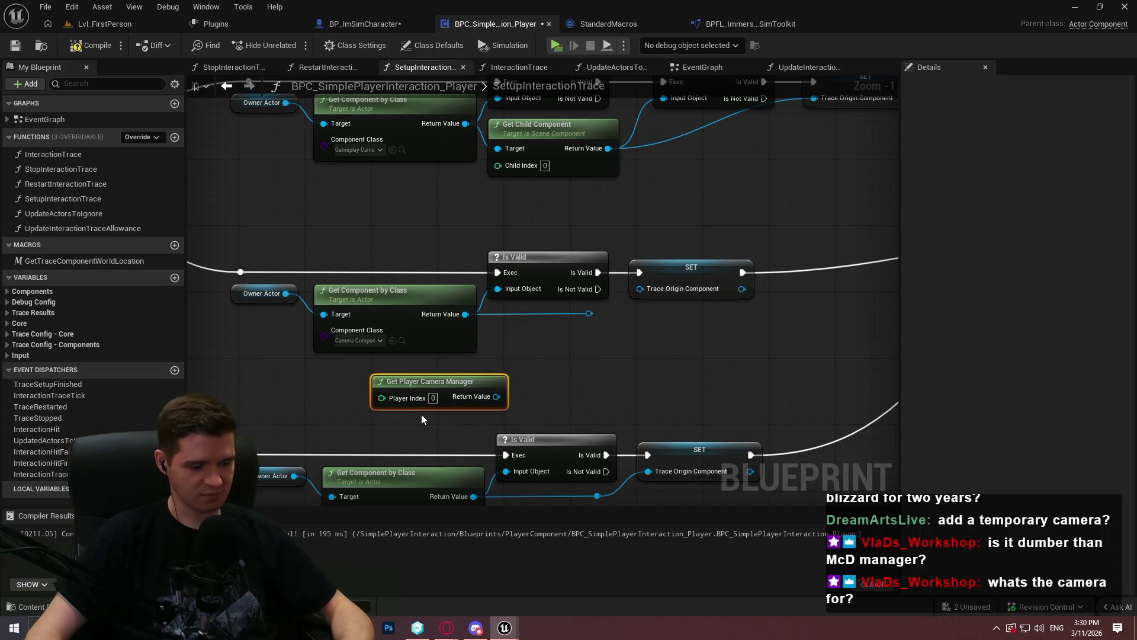
key("Delete")
Step: Wire execution into the SET Valid Forward Vector Component node and compile with F7
mouse_move(246, 280)
left_mouse_down()
mouse_move(1054, 183)
mouse_move(267, 457)
mouse_move(230, 330)
mouse_move(267, 330)
mouse_move(255, 439)
mouse_move(267, 509)
left_mouse_up()
left_click_drag(960, 472, 694, 217)
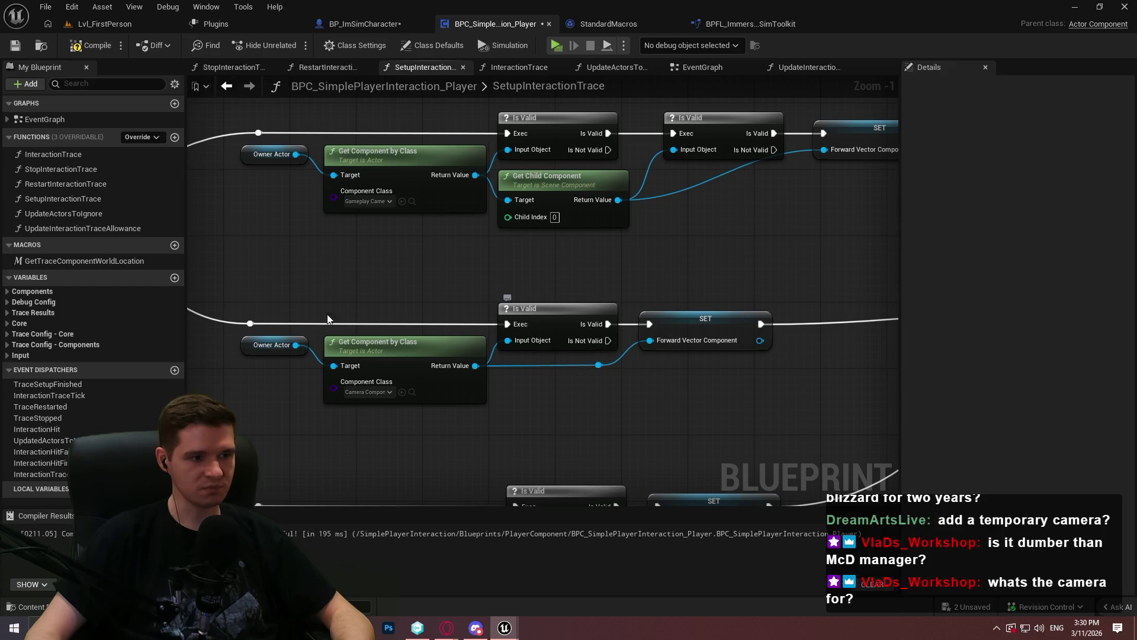
mouse_move(253, 325)
left_mouse_down()
mouse_move(459, 259)
mouse_move(245, 316)
left_mouse_up()
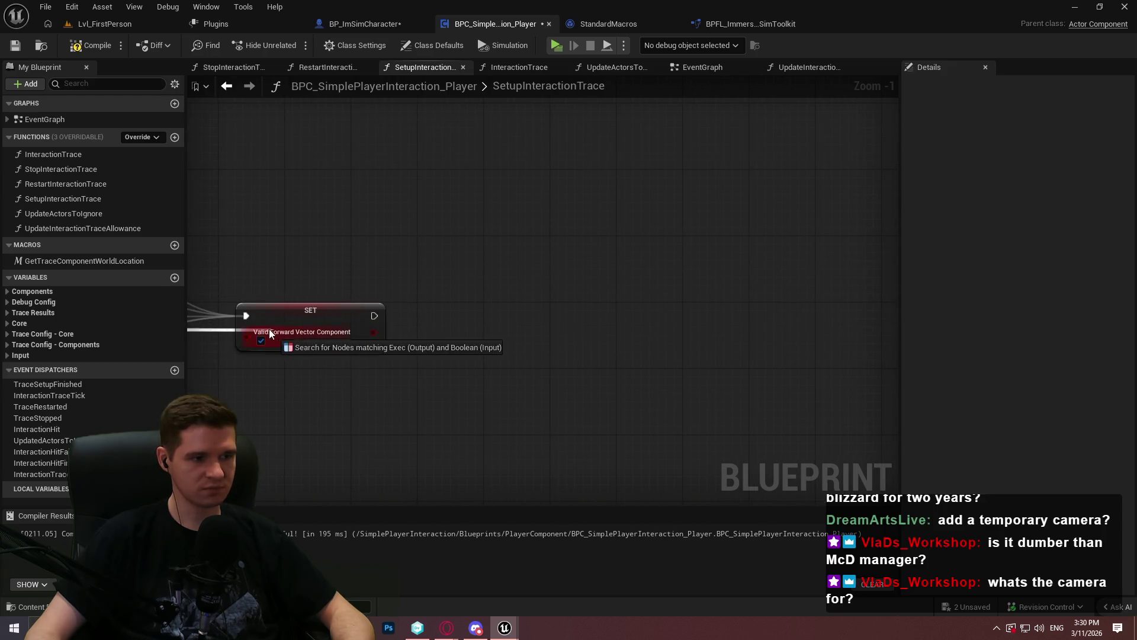
key("F7")
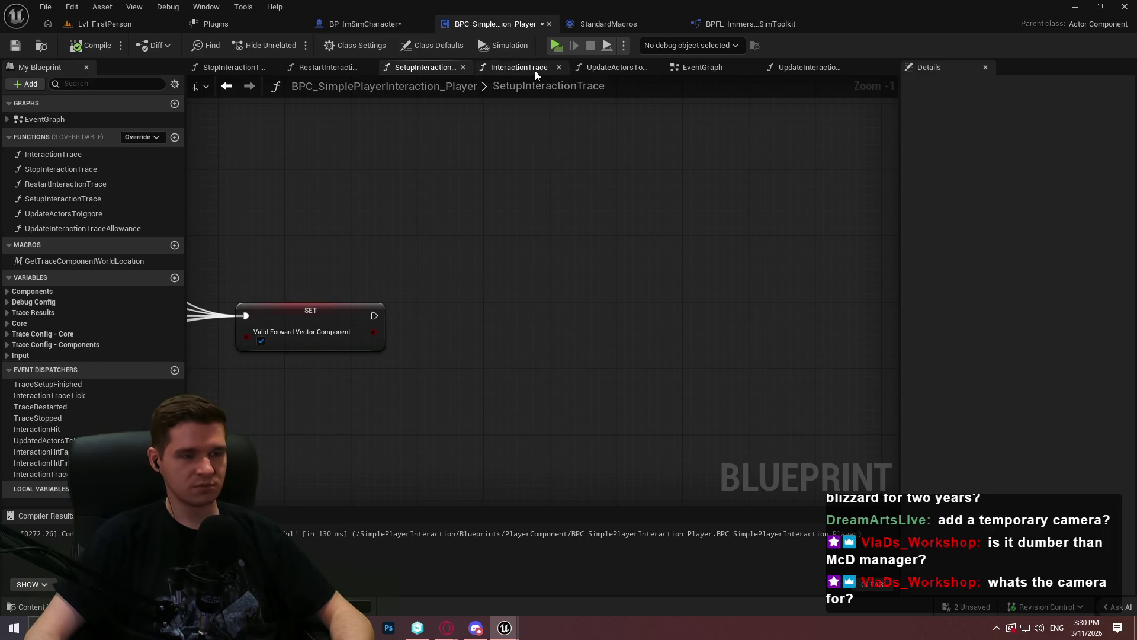
left_click(532, 70)
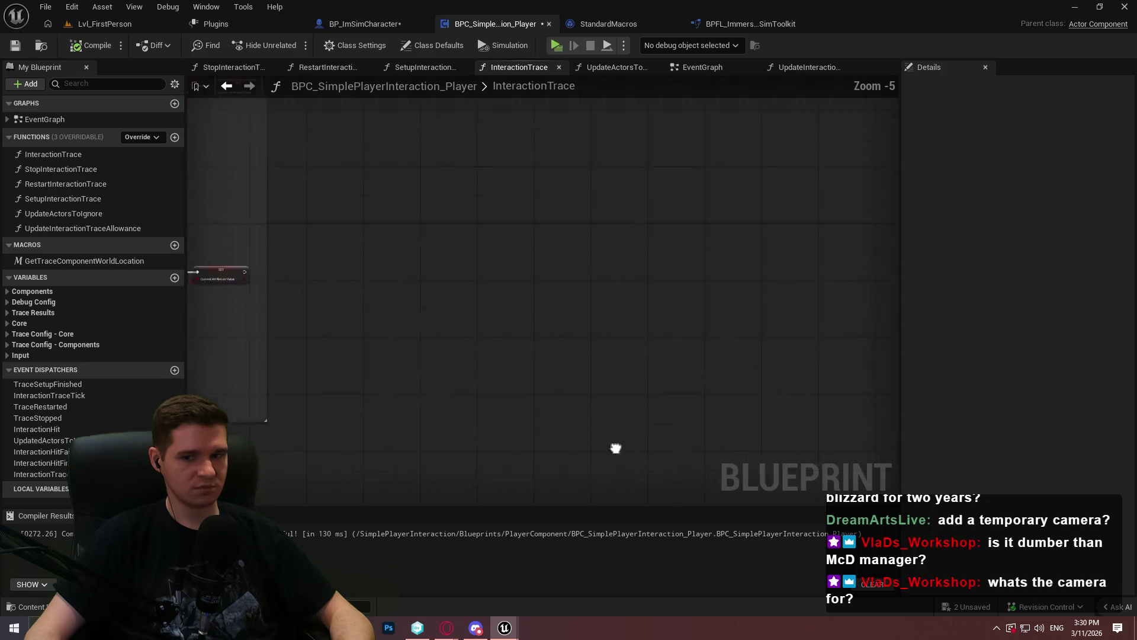
Step: Paste a Get Player Camera Manager node in InteractionTrace and add a Get Camera Location node from it
scroll(594, 391, "up", 2)
scroll(416, 294, "up", 1)
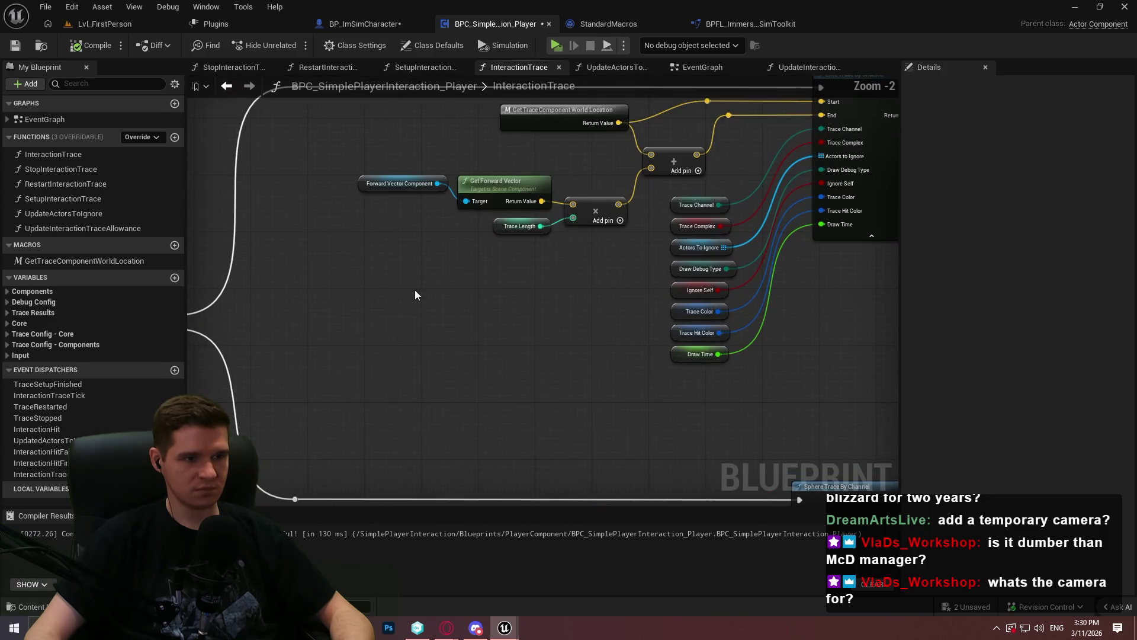
scroll(415, 294, "up", 1)
key("ctrl+v")
left_click_drag(562, 323, 570, 321)
type("cmera")
key("BackSpace")
key("BackSpace")
key("BackSpace")
type("amera loca")
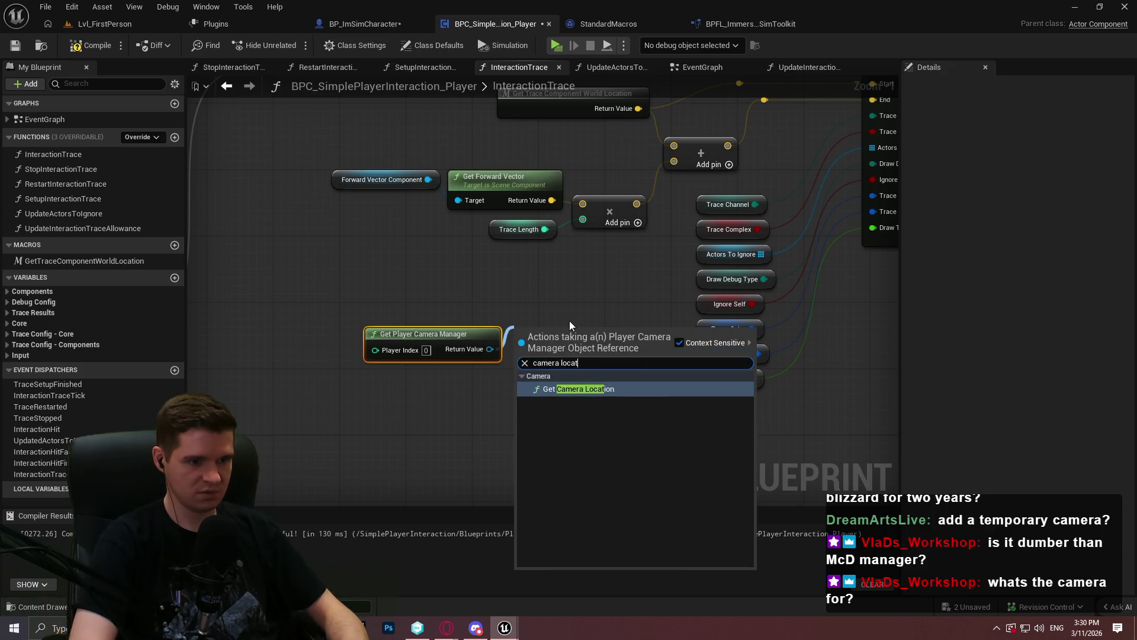
left_click(606, 389)
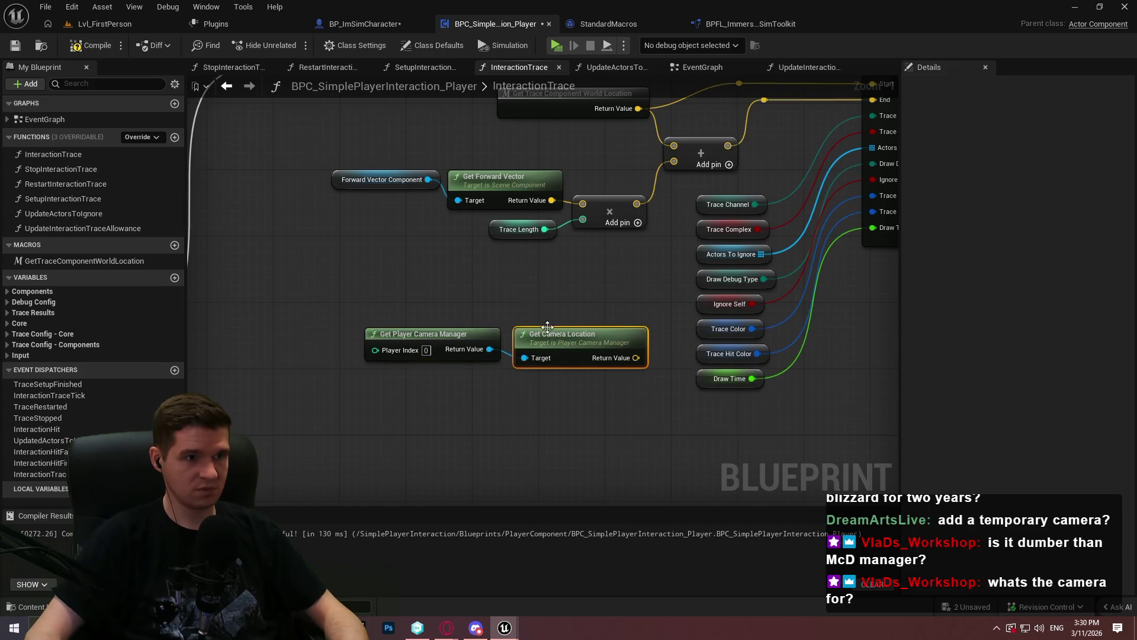
Step: Add a Get Actor Forward Vector node from the camera manager output
left_click(770, 24)
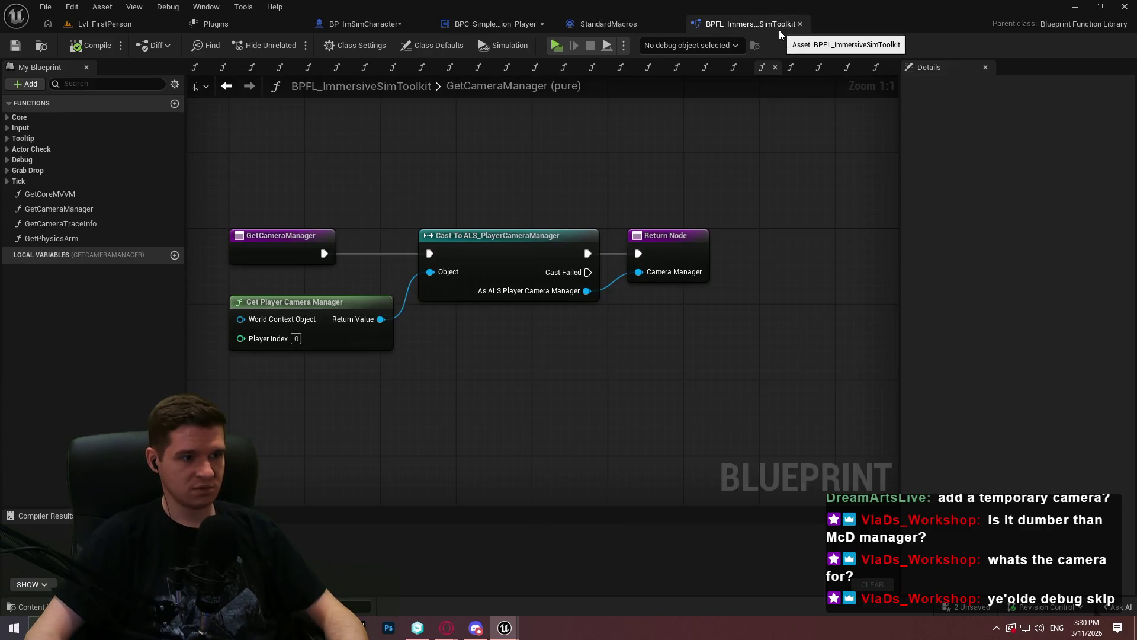
left_click(514, 26)
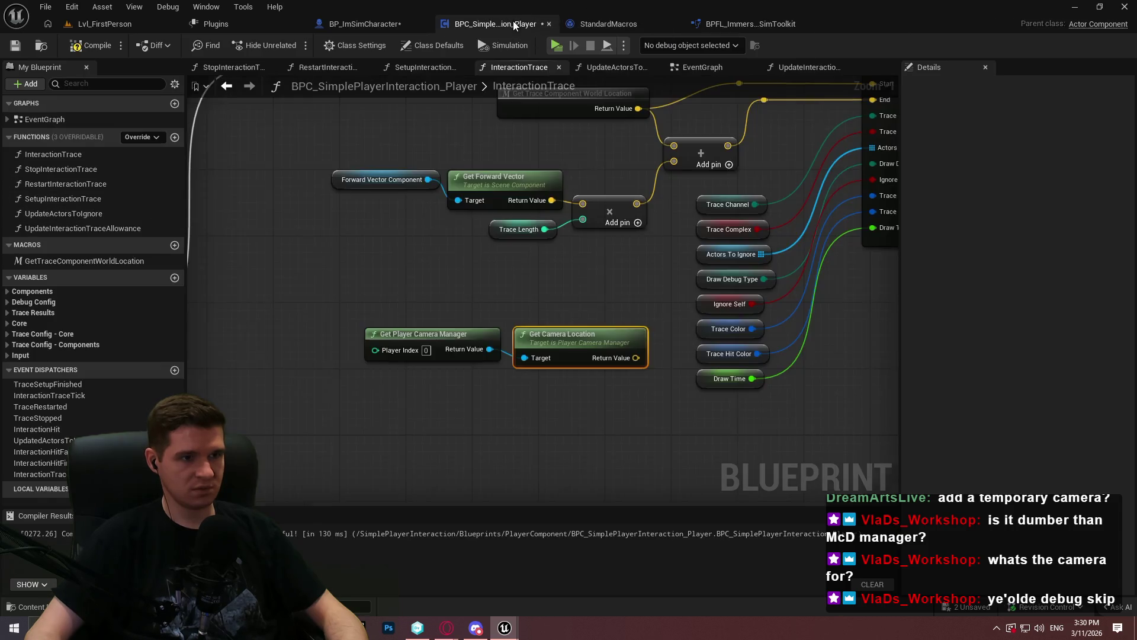
left_click_drag(489, 349, 516, 415)
type("forwar")
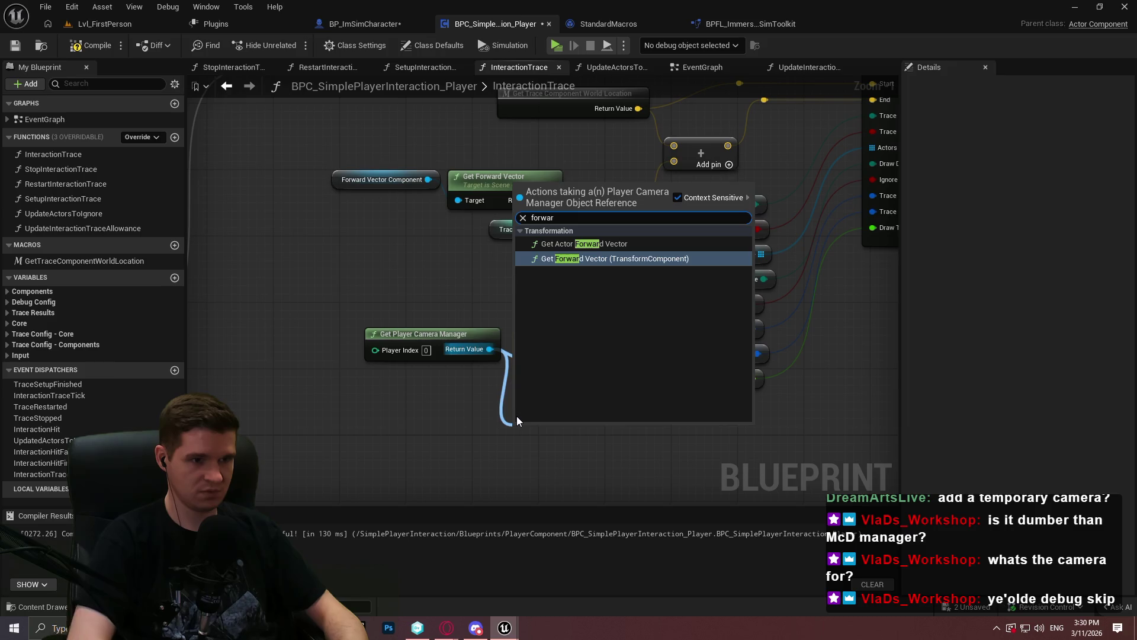
key("Up")
key("Return")
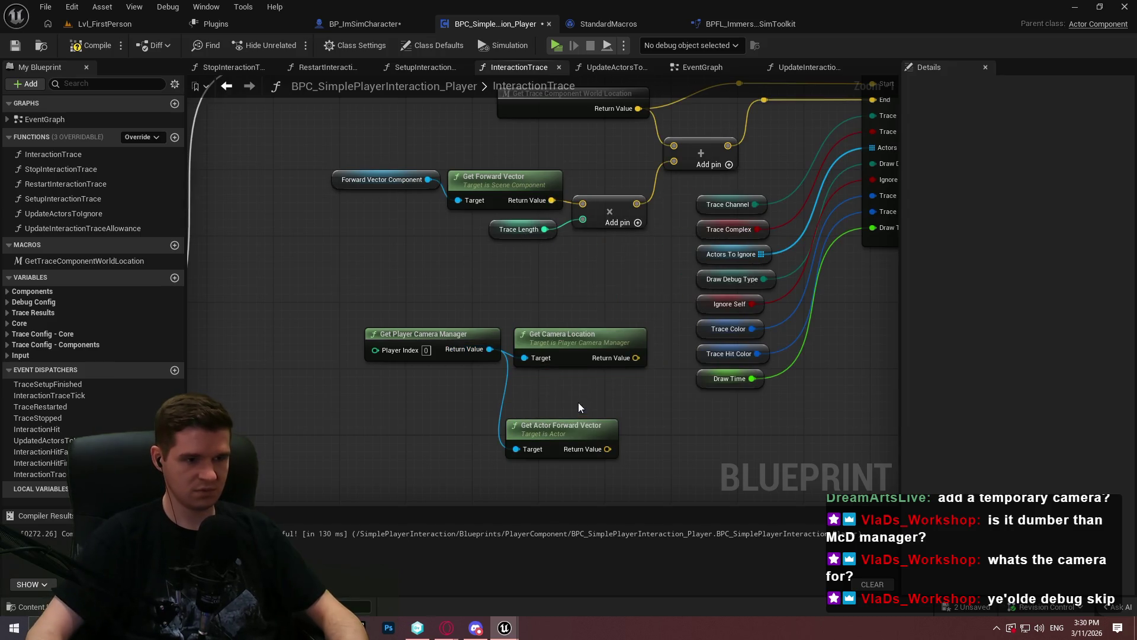
Step: Wire camera location and forward vector into the trace's Add and multiply math, following GetCameraTraceInfo
left_click(385, 24)
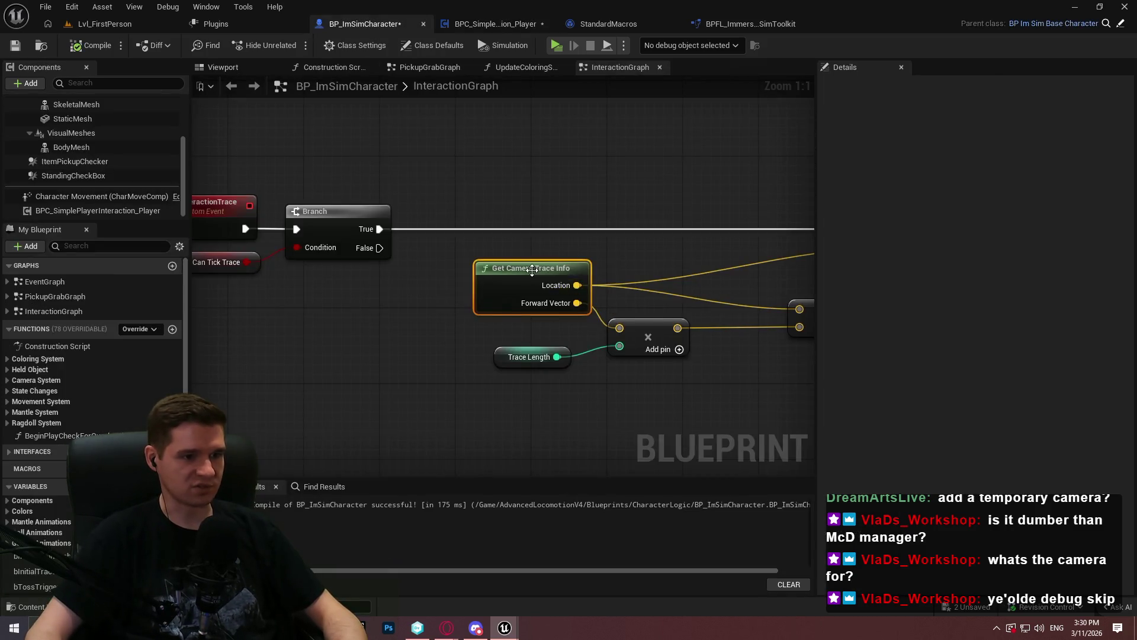
double_click(532, 270)
left_click_drag(665, 409, 475, 298)
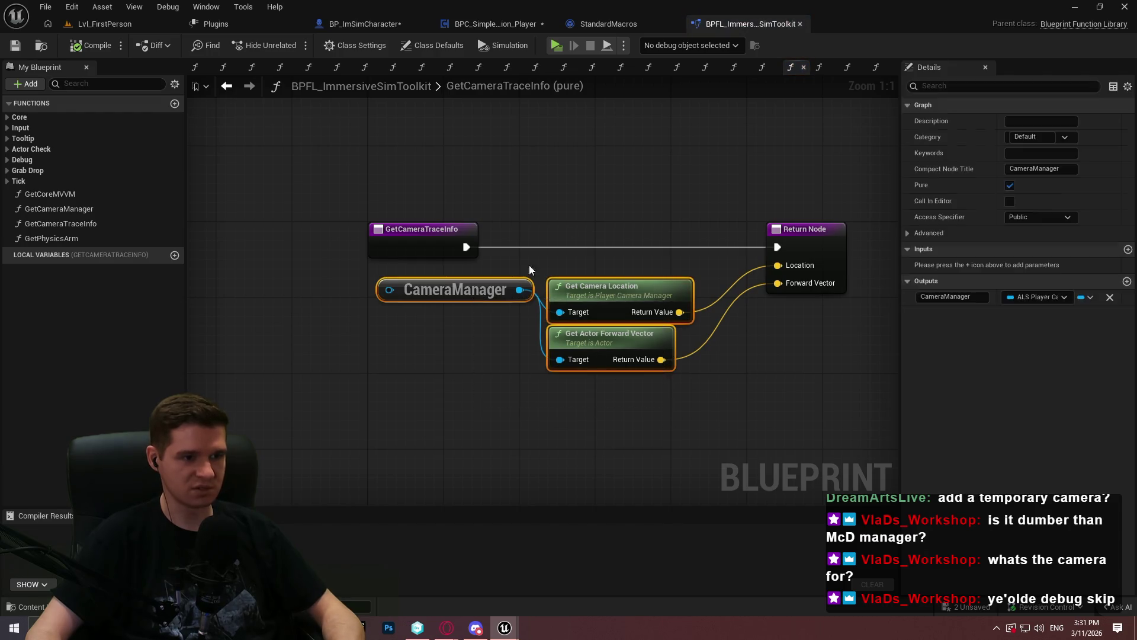
left_click(515, 23)
mouse_move(620, 362)
left_mouse_down()
mouse_move(794, 196)
mouse_move(741, 143)
mouse_move(659, 205)
left_mouse_up()
mouse_move(620, 402)
left_mouse_down()
mouse_move(669, 199)
mouse_move(659, 190)
left_mouse_up()
left_click_drag(592, 499, 567, 177)
Step: Feed the camera location into the Sphere Trace Start, reconnect the Add node, and compile
mouse_move(541, 349)
left_mouse_down()
mouse_move(512, 266)
mouse_move(498, 162)
mouse_move(510, 216)
mouse_move(532, 212)
left_mouse_up()
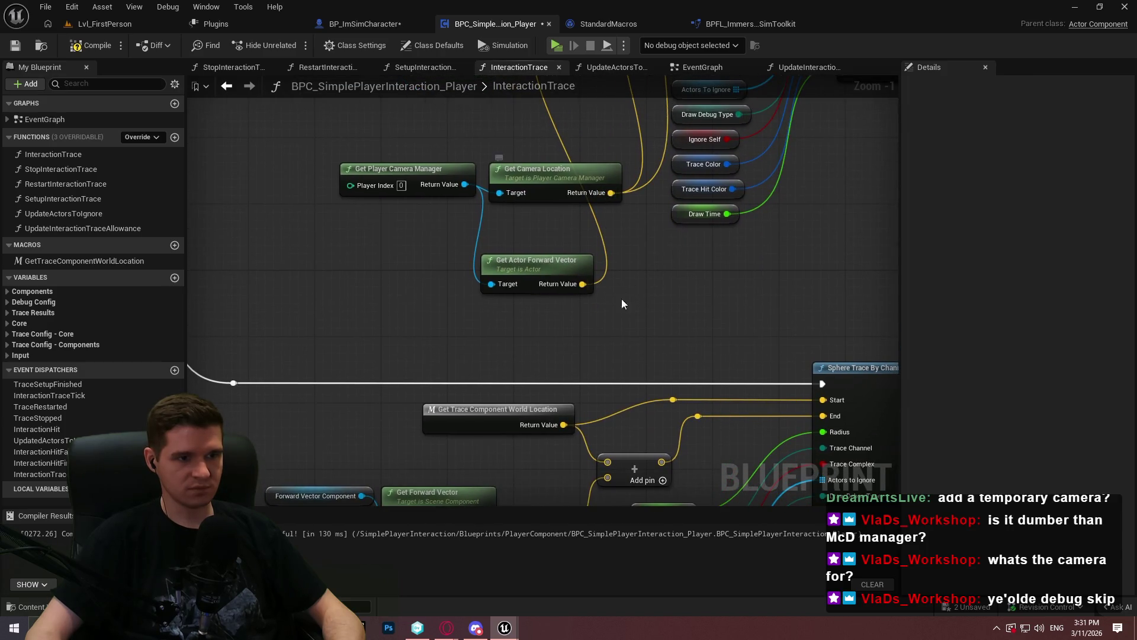
left_click_drag(619, 289, 597, 273)
mouse_move(589, 178)
left_mouse_down()
mouse_move(587, 430)
mouse_move(651, 383)
left_mouse_up()
mouse_move(586, 446)
left_mouse_down()
mouse_move(592, 180)
mouse_move(522, 264)
mouse_move(509, 490)
mouse_move(494, 184)
left_mouse_up()
left_click(92, 45)
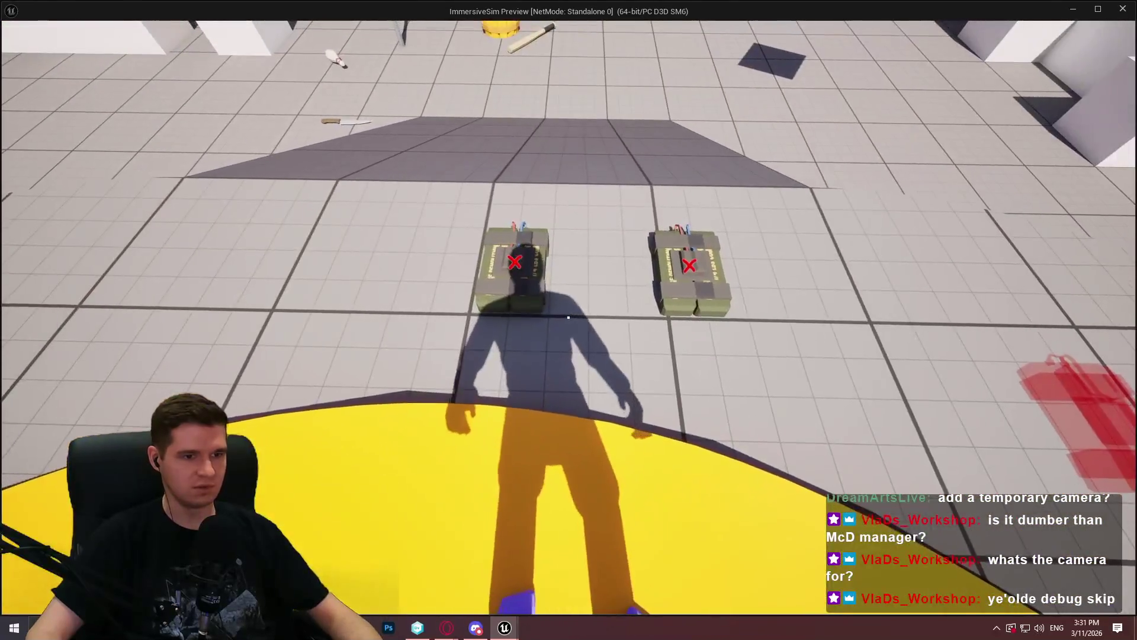
Step: Stop the playtest and add a breakpoint on the Sphere Trace By Channel node in InteractionTrace
key("Escape")
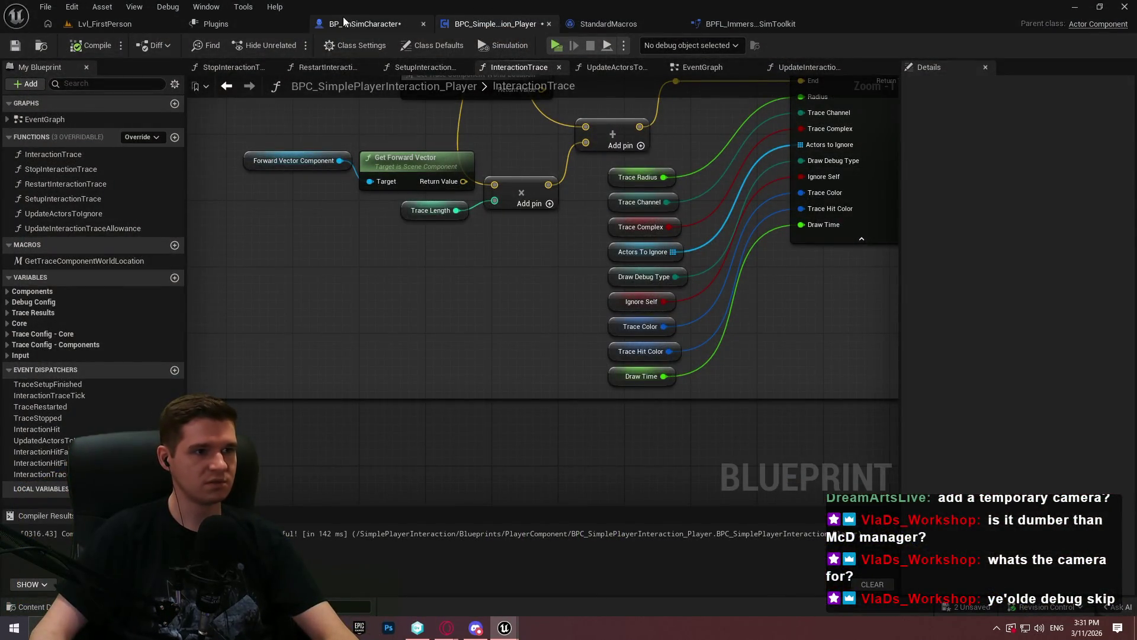
left_click(344, 22)
left_click(102, 212)
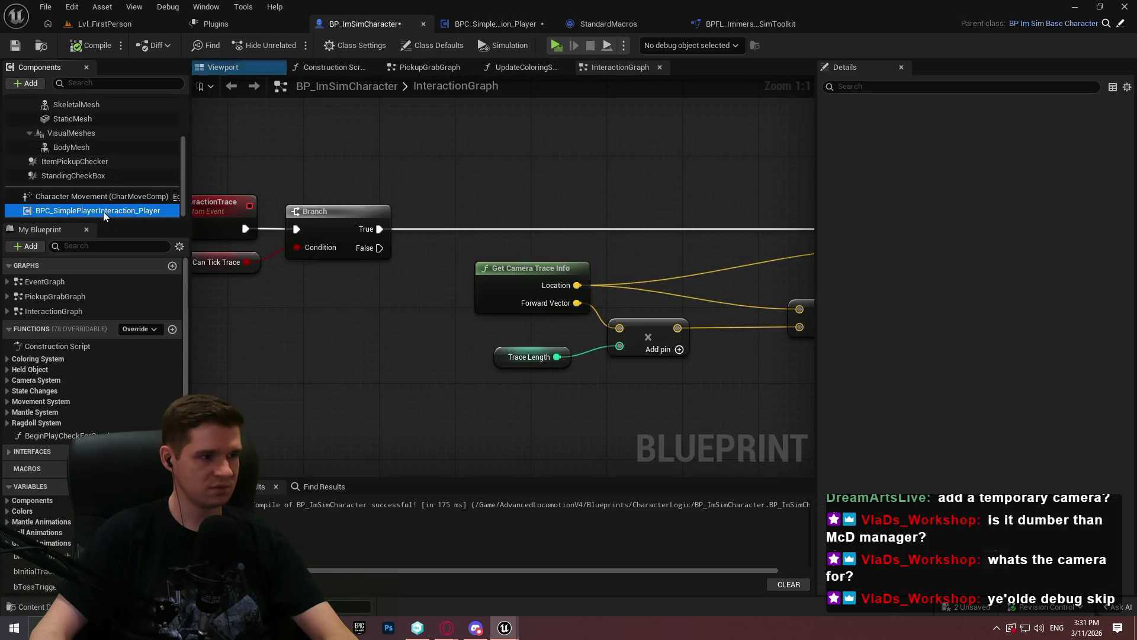
scroll(1051, 236, "down", 5)
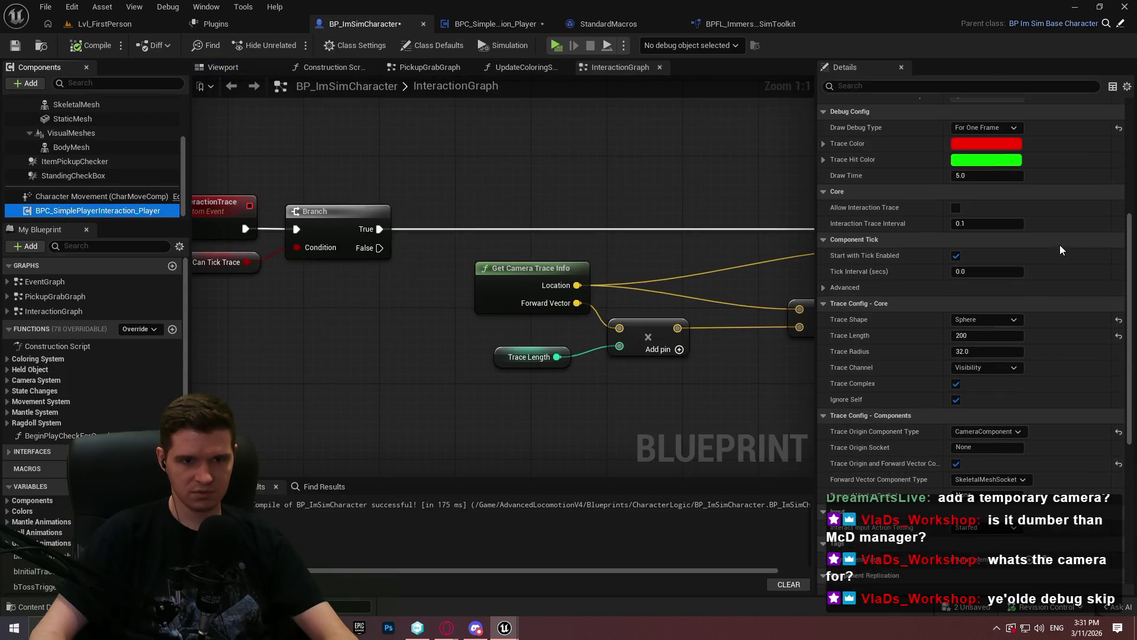
scroll(1061, 245, "up", 1)
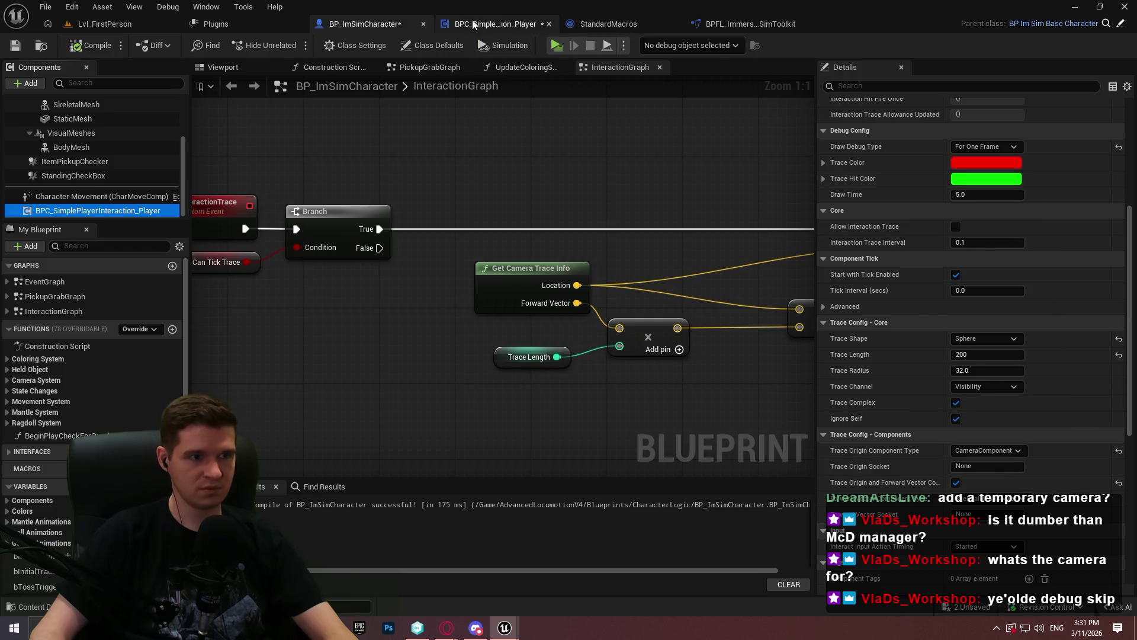
left_click(472, 23)
scroll(767, 211, "up", 2)
right_click(768, 195)
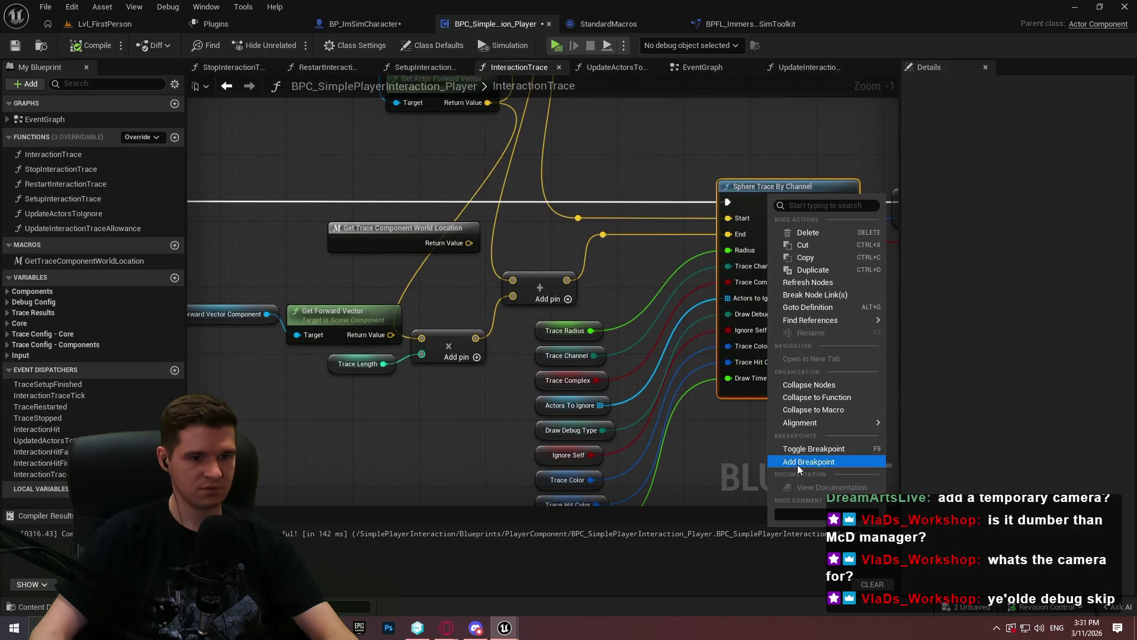
left_click(798, 468)
Step: Start a playtest, tick Allow Interaction Trace on the component, then remove the Sphere Trace breakpoint
left_click(556, 45)
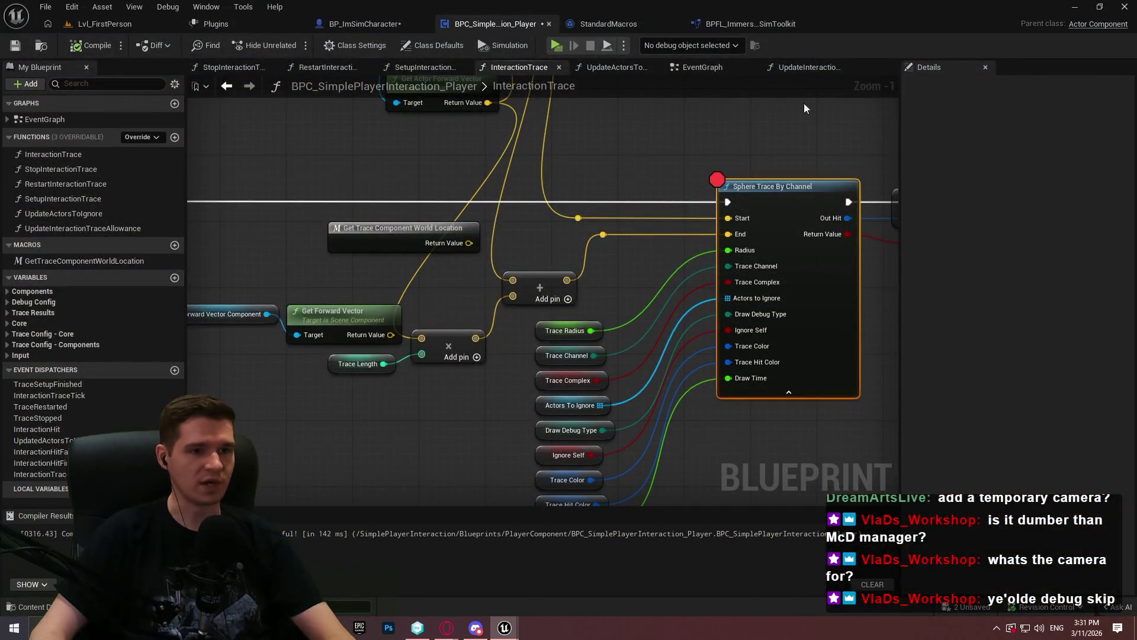
left_click(364, 23)
left_click(956, 227)
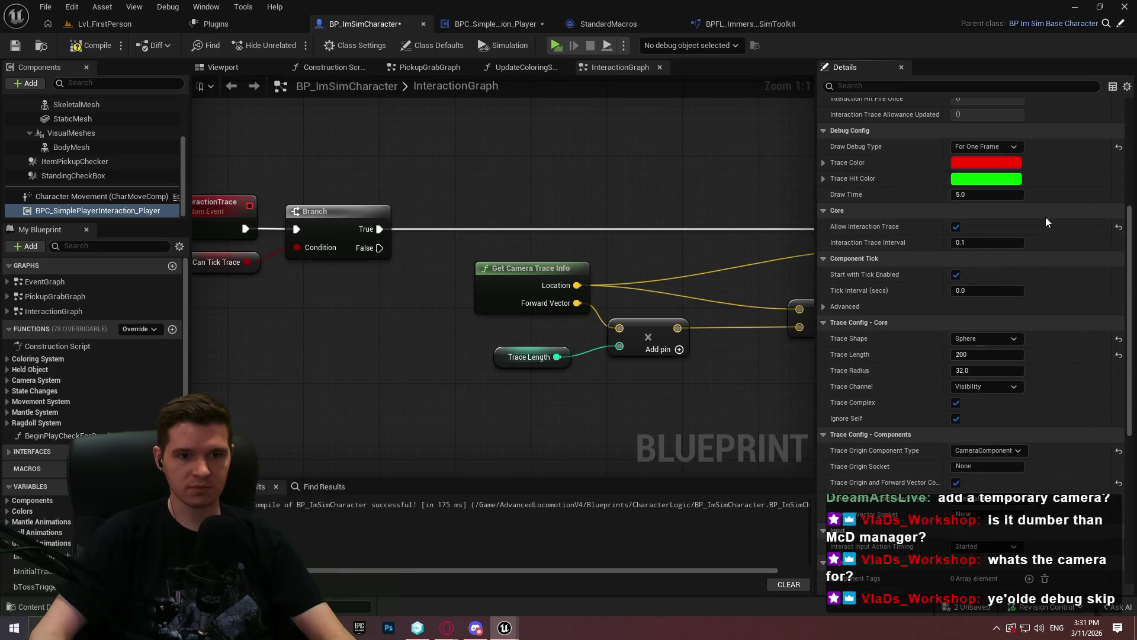
left_click(510, 22)
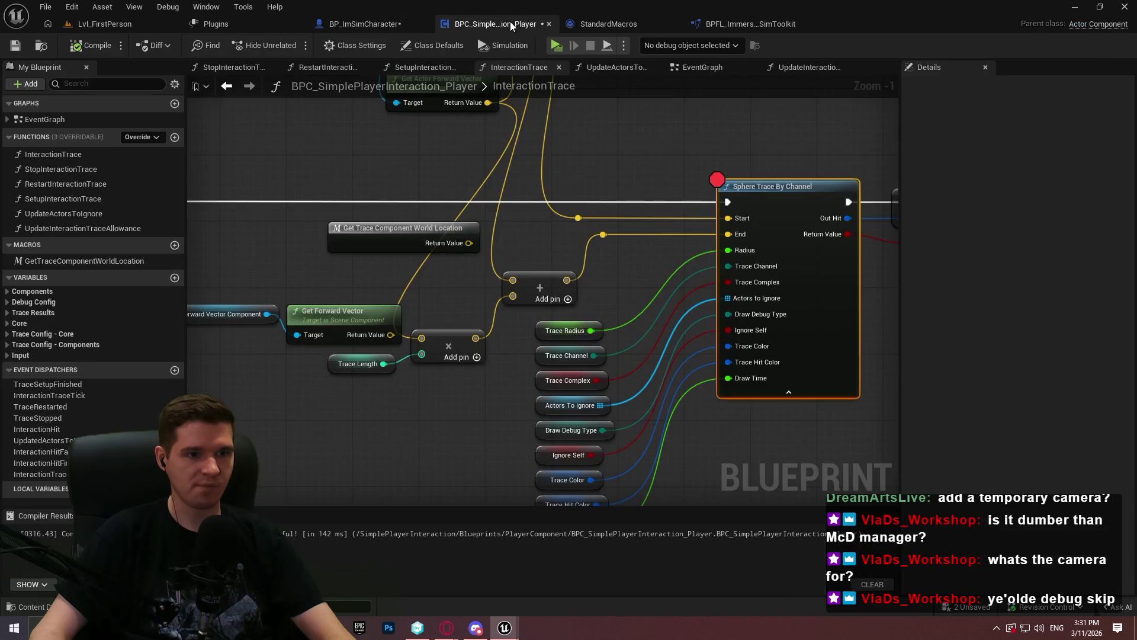
right_click(801, 198)
left_click(832, 466)
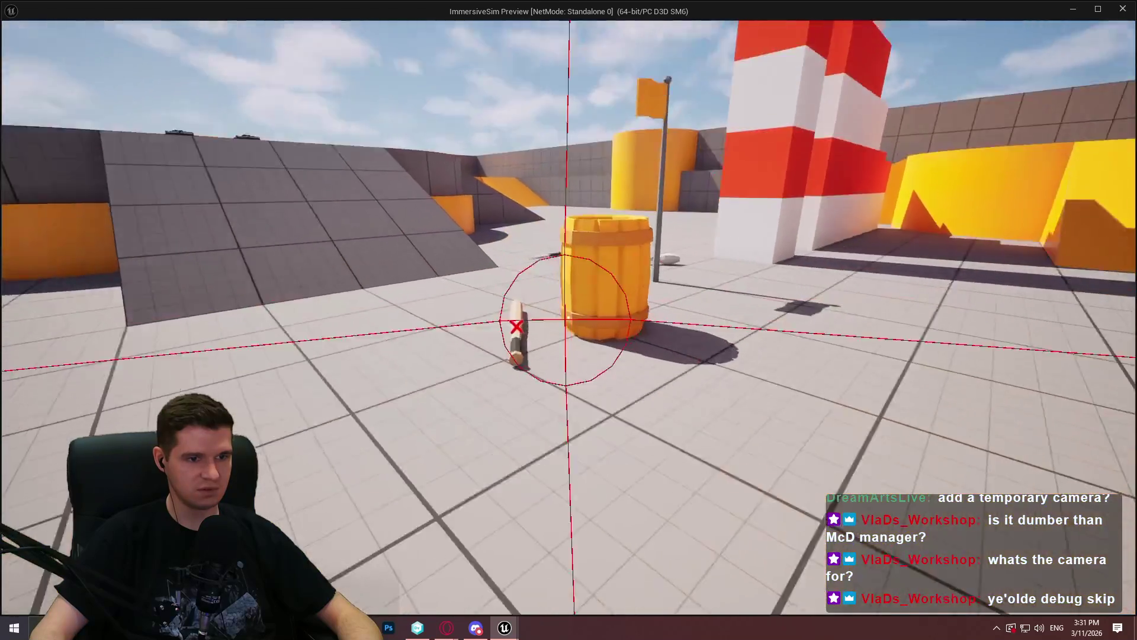
key("Escape")
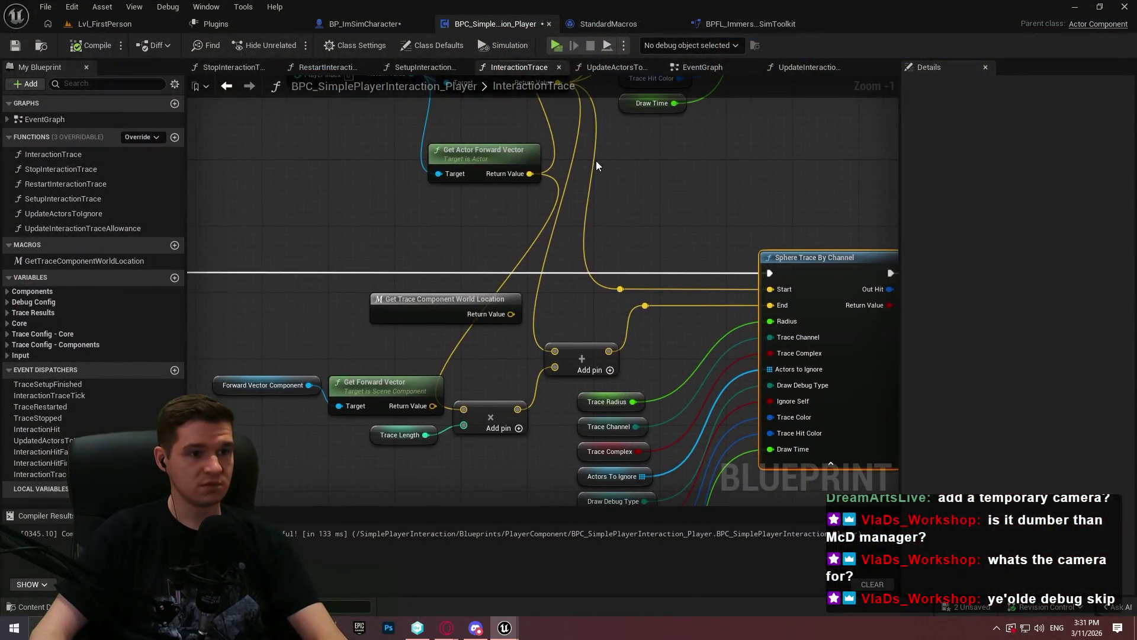
Step: Playtest with a 0.01 trace interval, walk up the ramp and pick up a C4 charge into manipulation mode
left_click(366, 22)
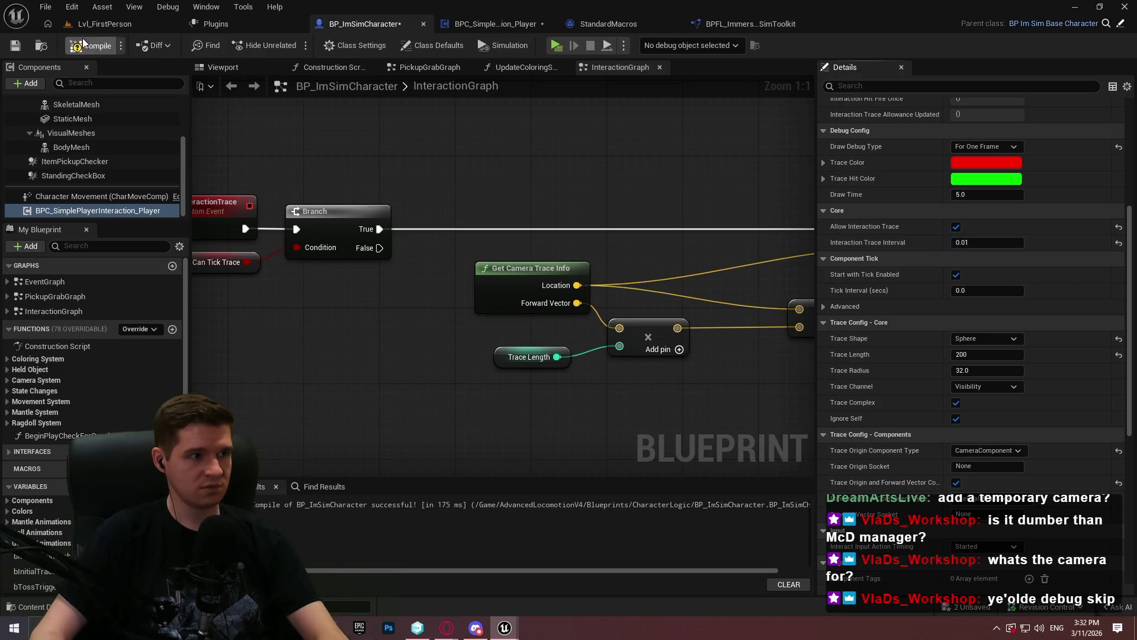
left_click(556, 45)
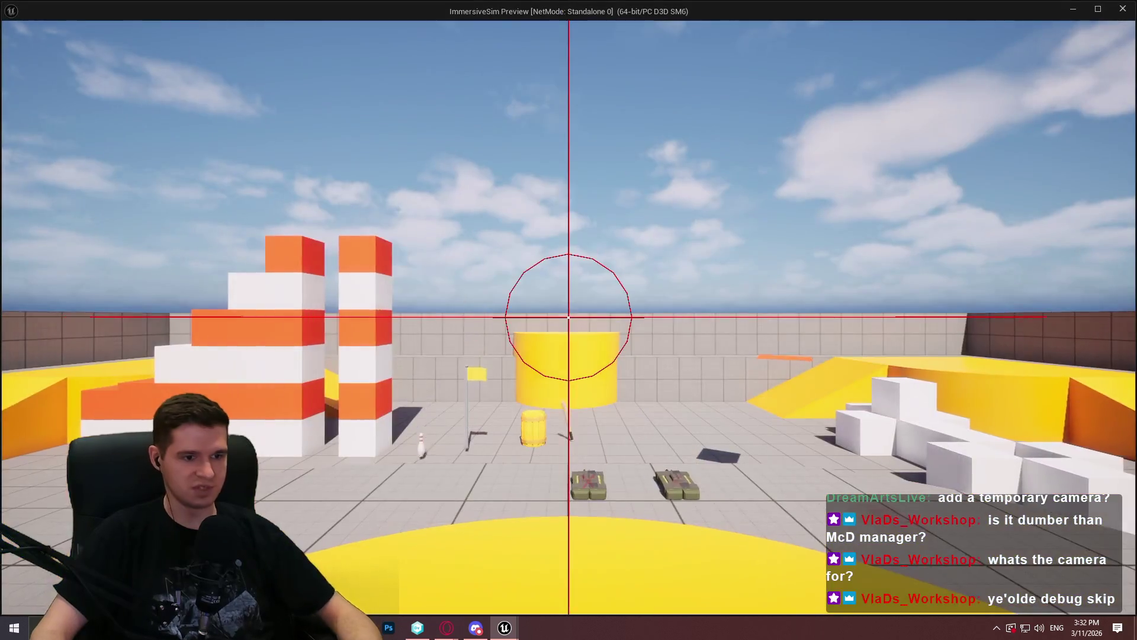
key("w")
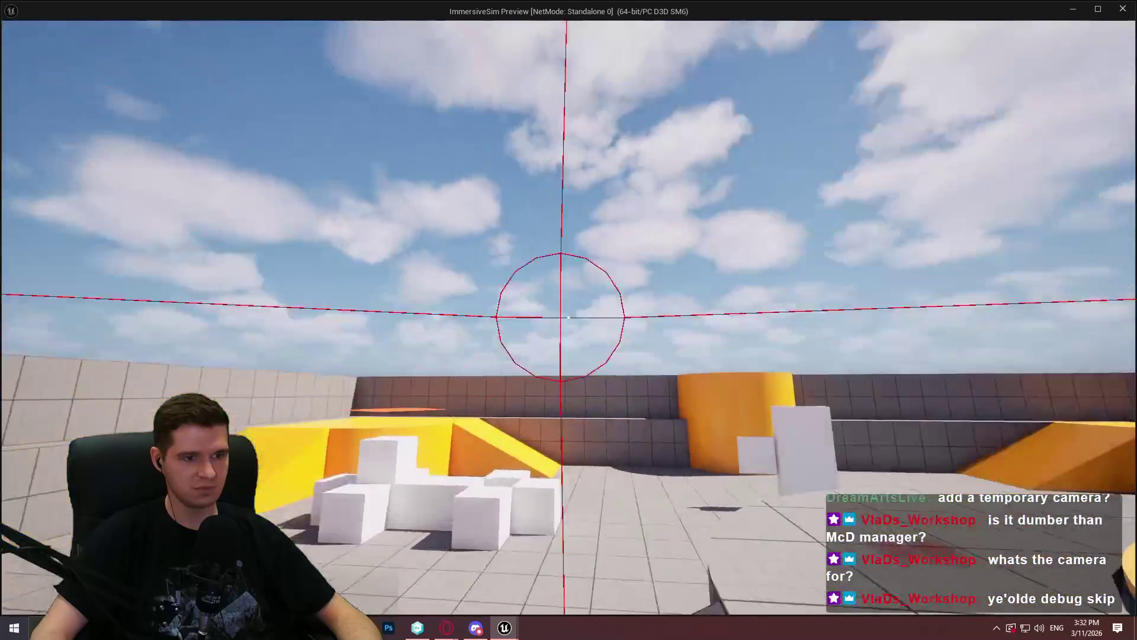
key("w")
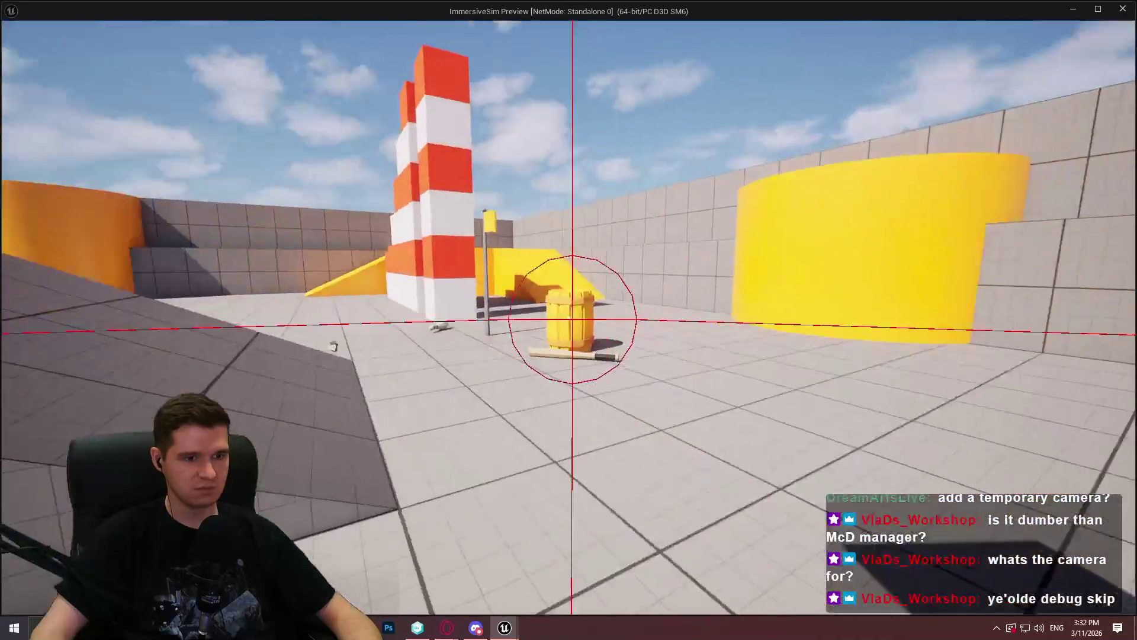
key("w")
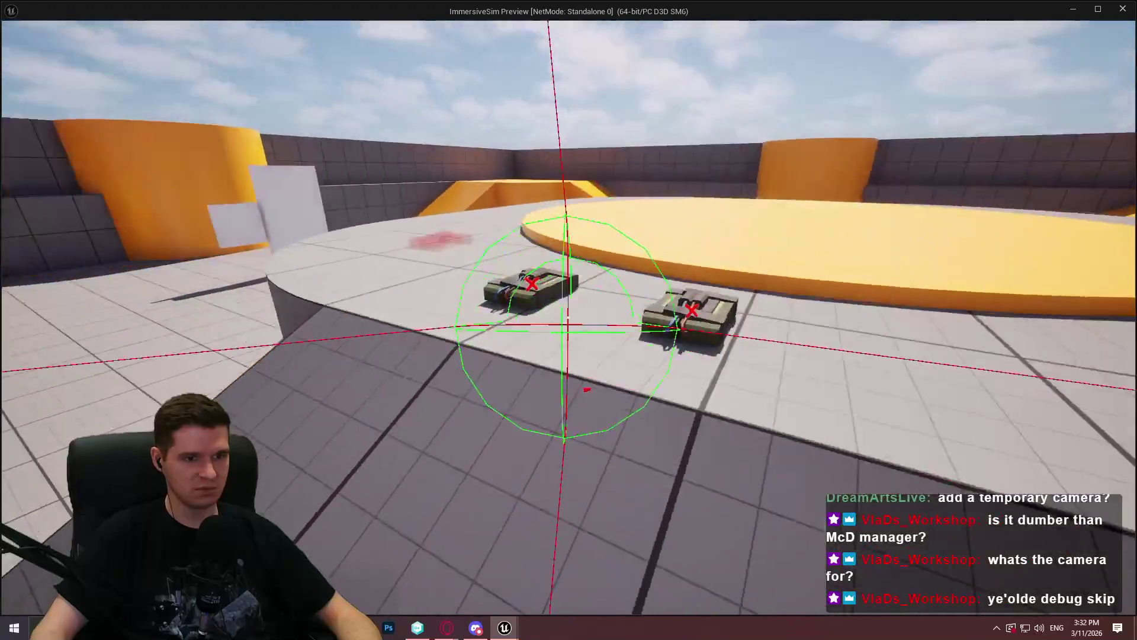
key("w")
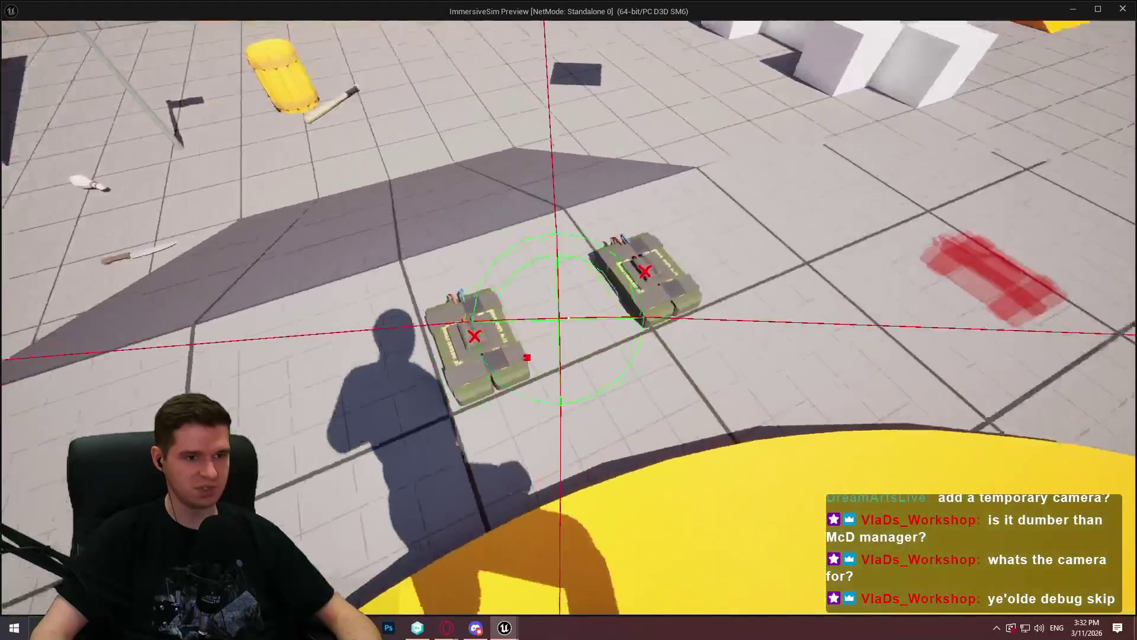
key("e")
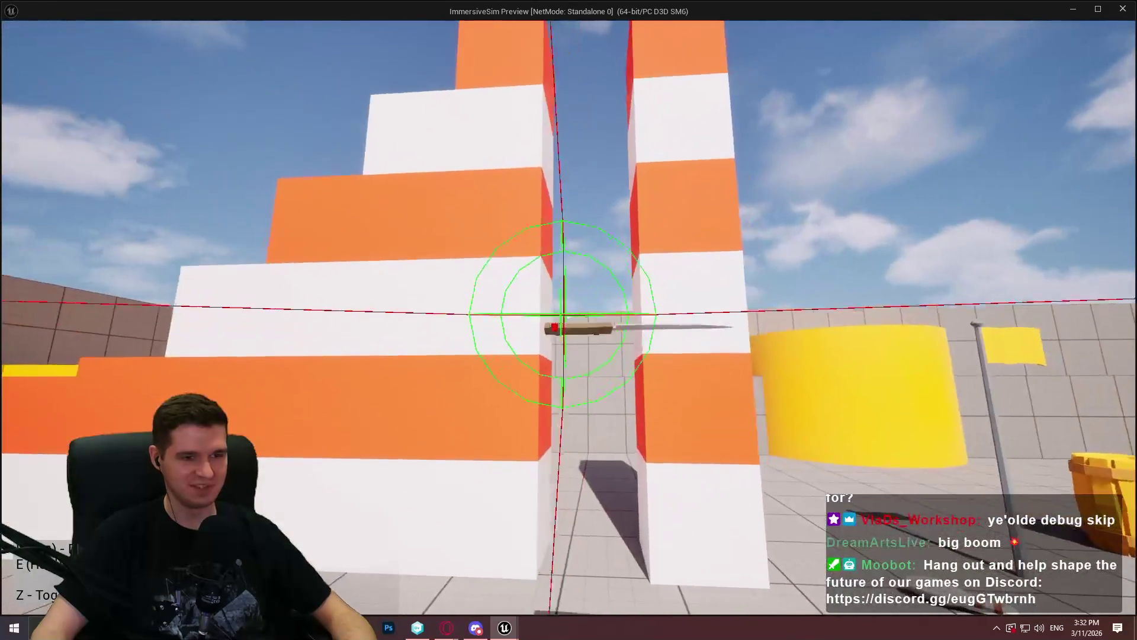
key("e")
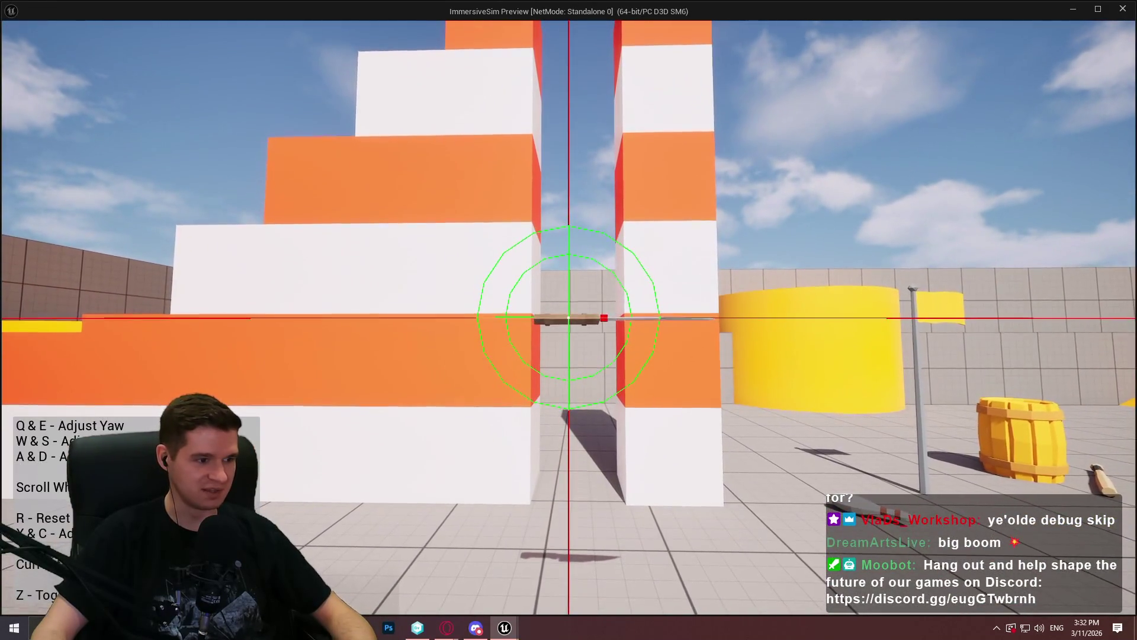
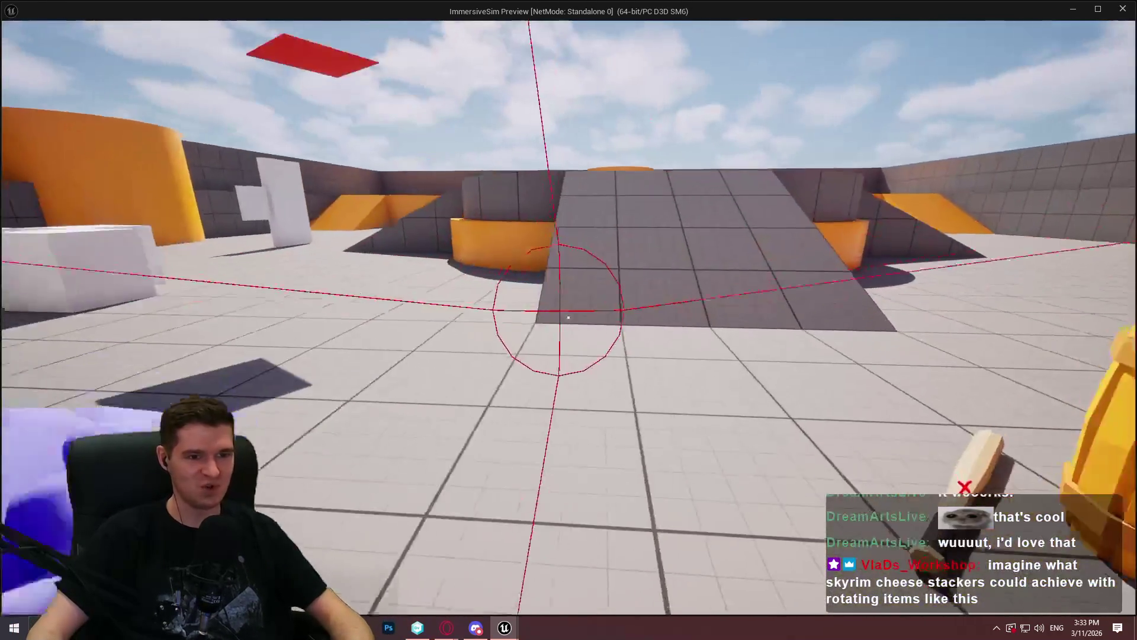
Step: Walk past the yellow and orange cylinders toward the striped block stack to check the trace
key("w")
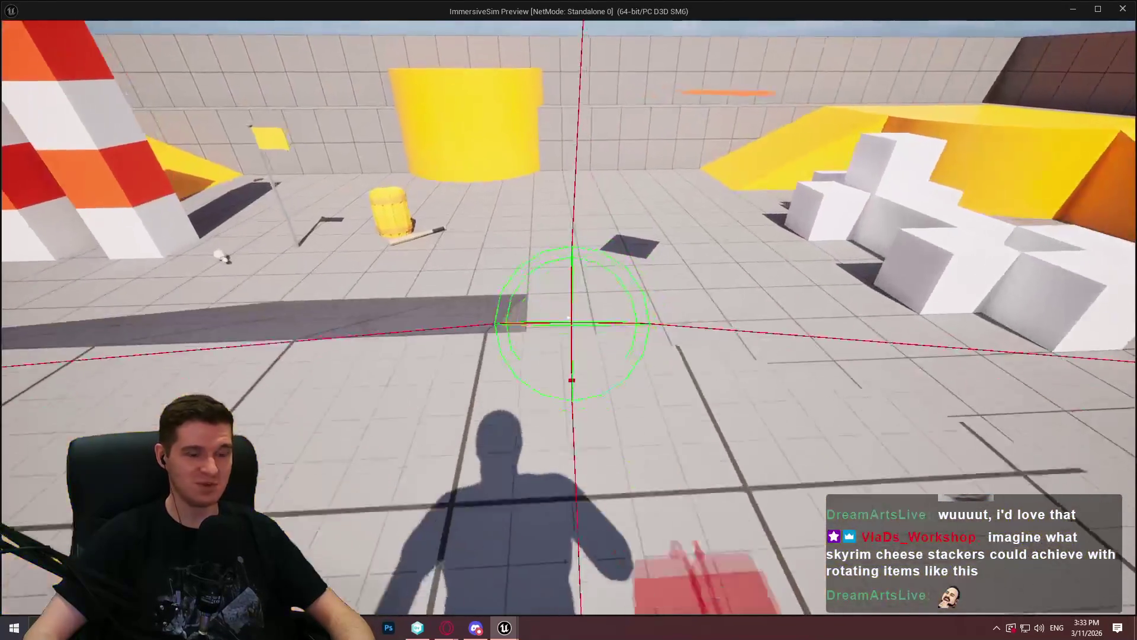
key("w")
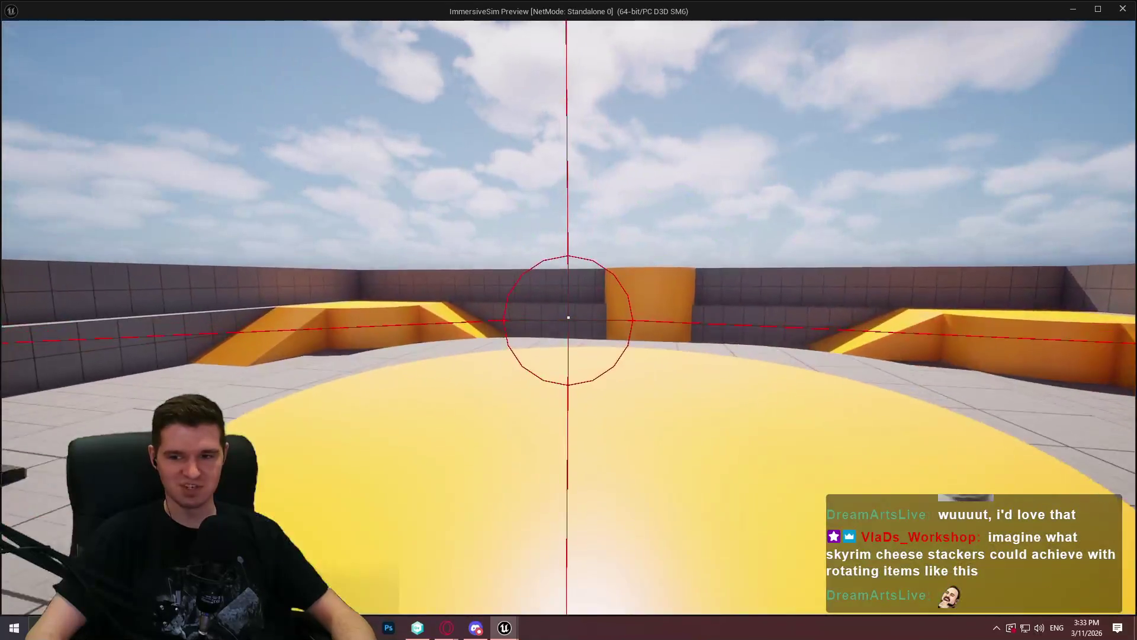
key("w")
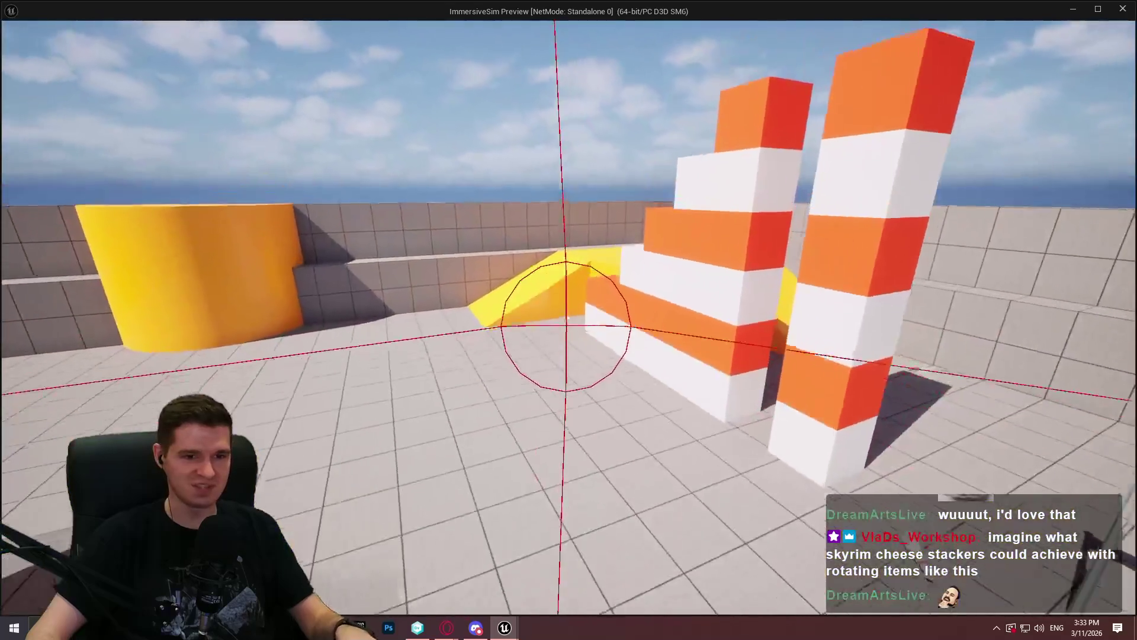
key("w")
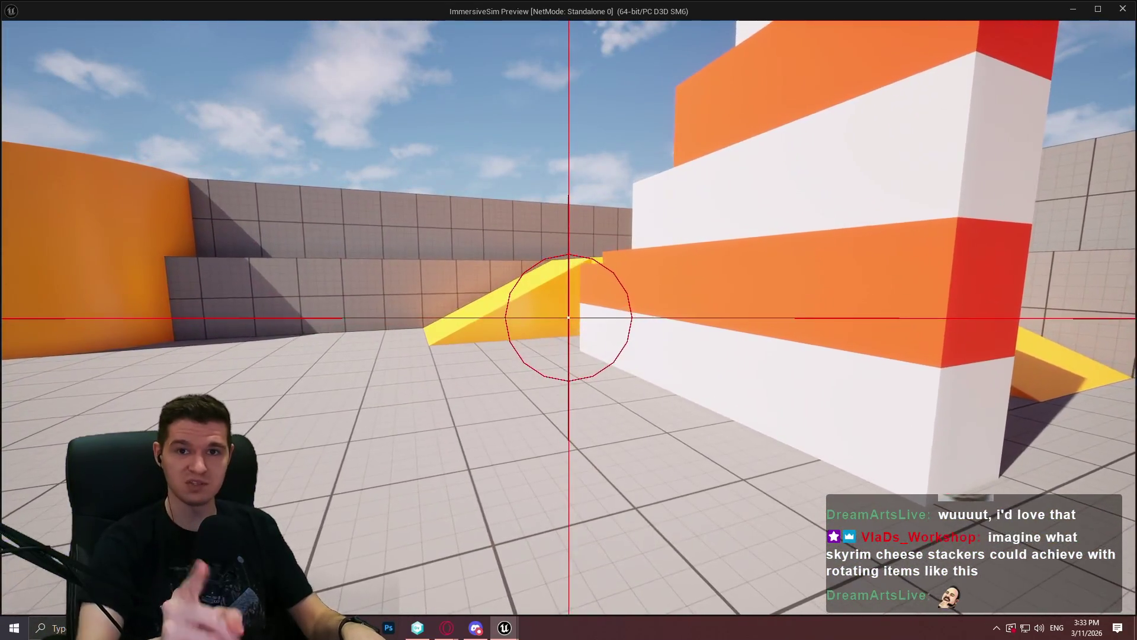
key("w")
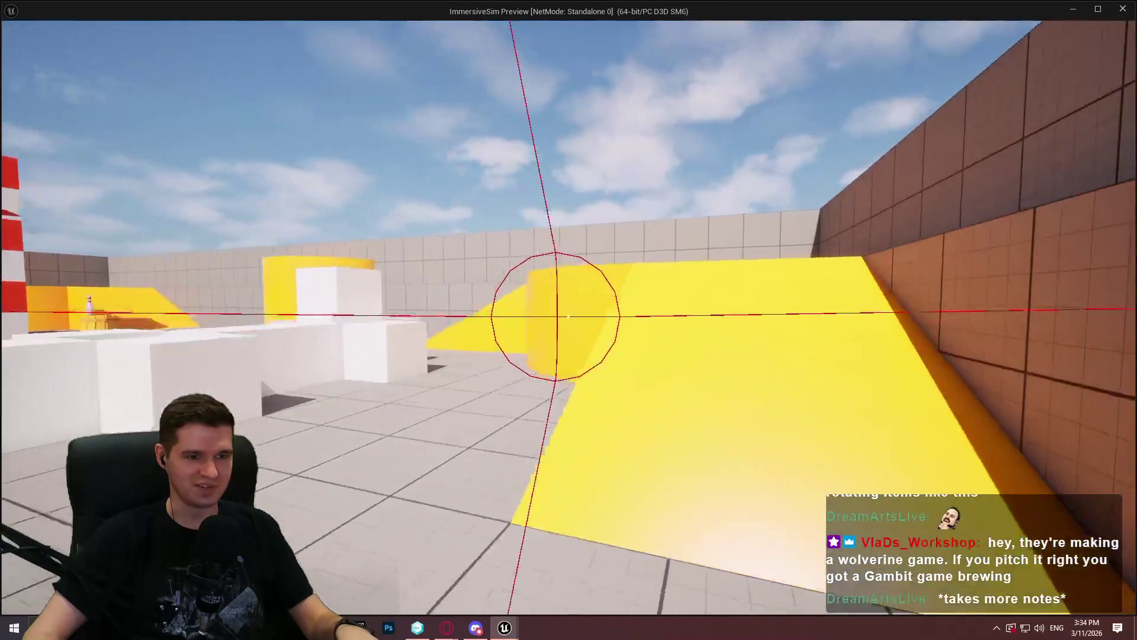
Step: Climb the yellow ramp and wall, face the block stairs, then stop the preview
key("w")
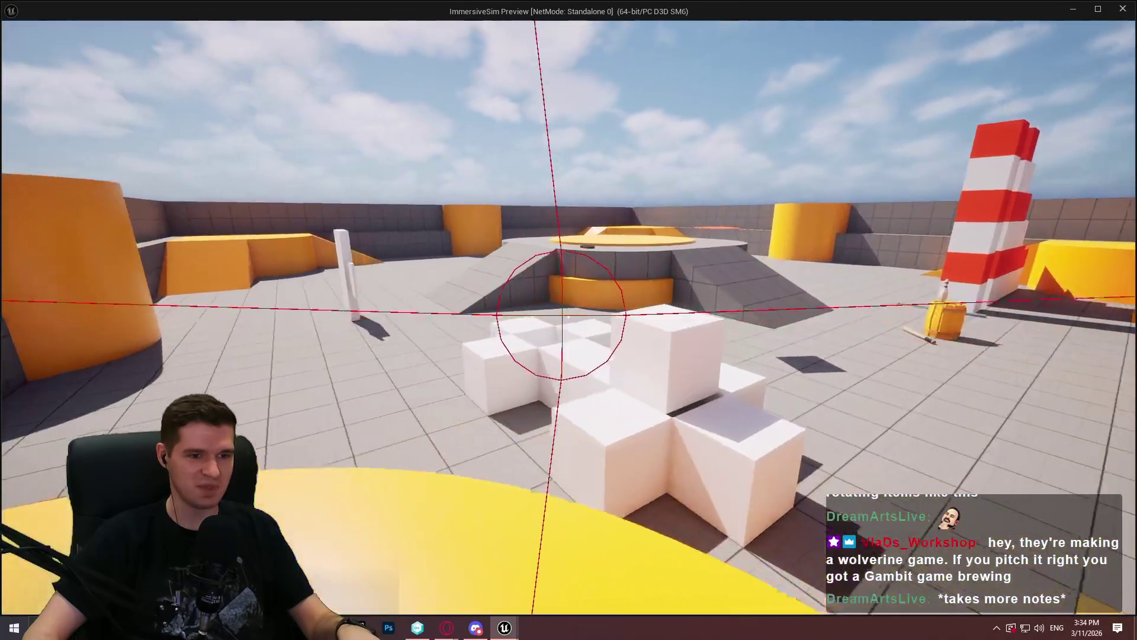
key("w")
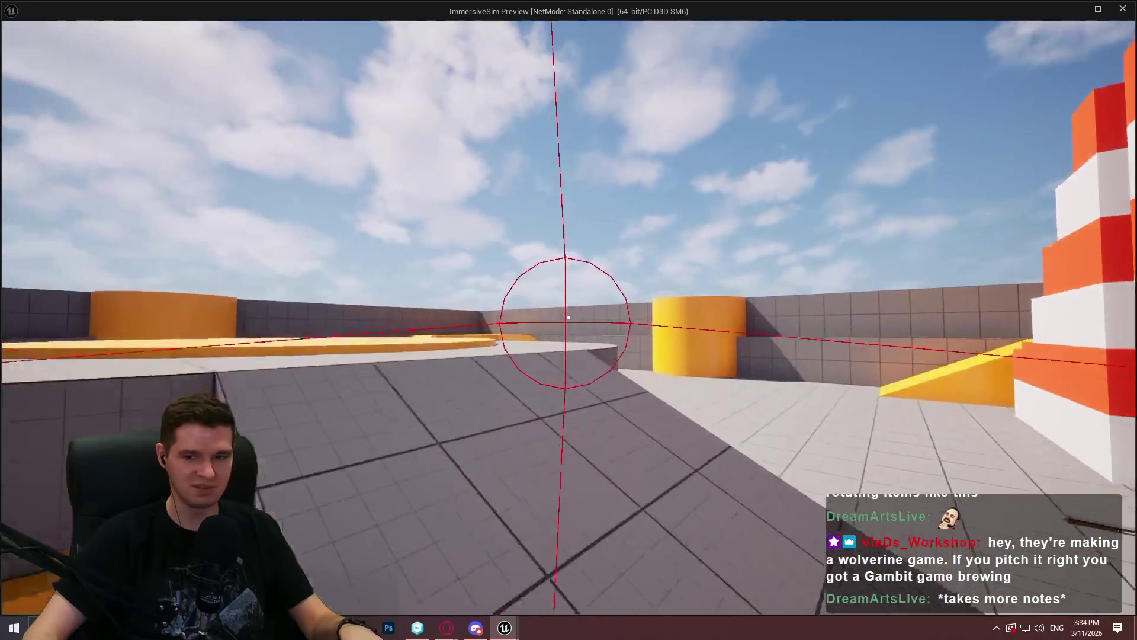
key("w")
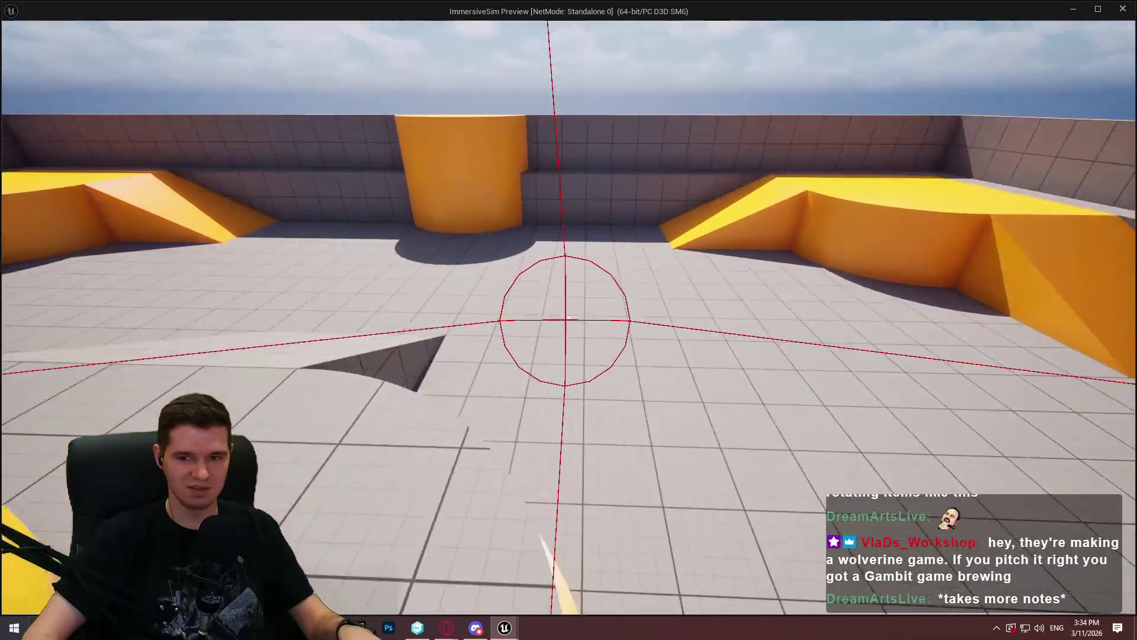
key("w")
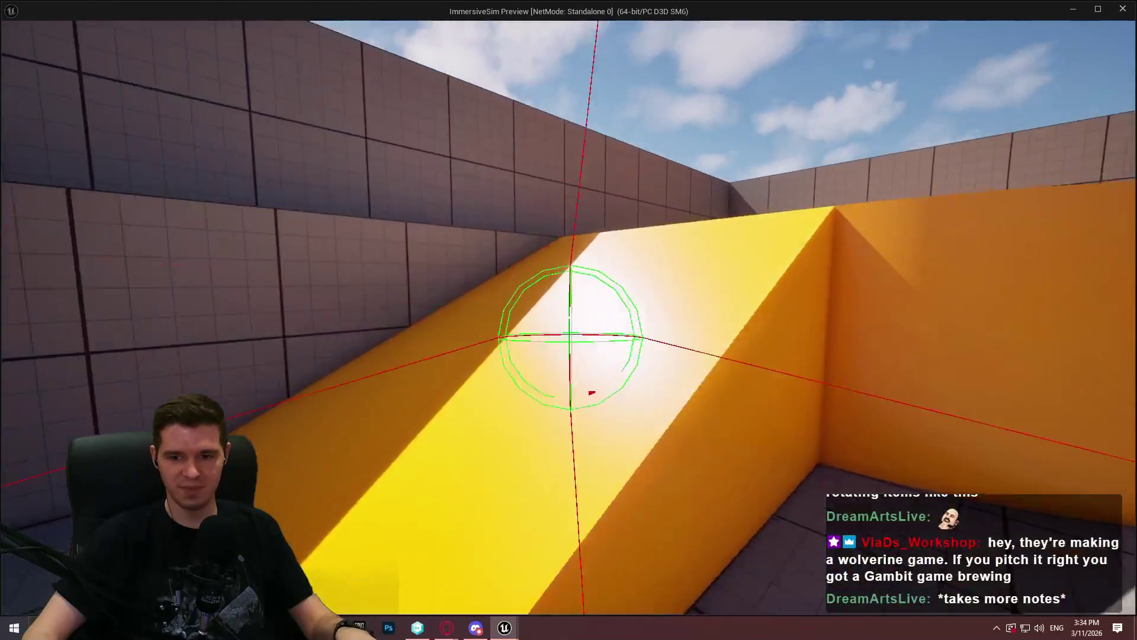
key("w")
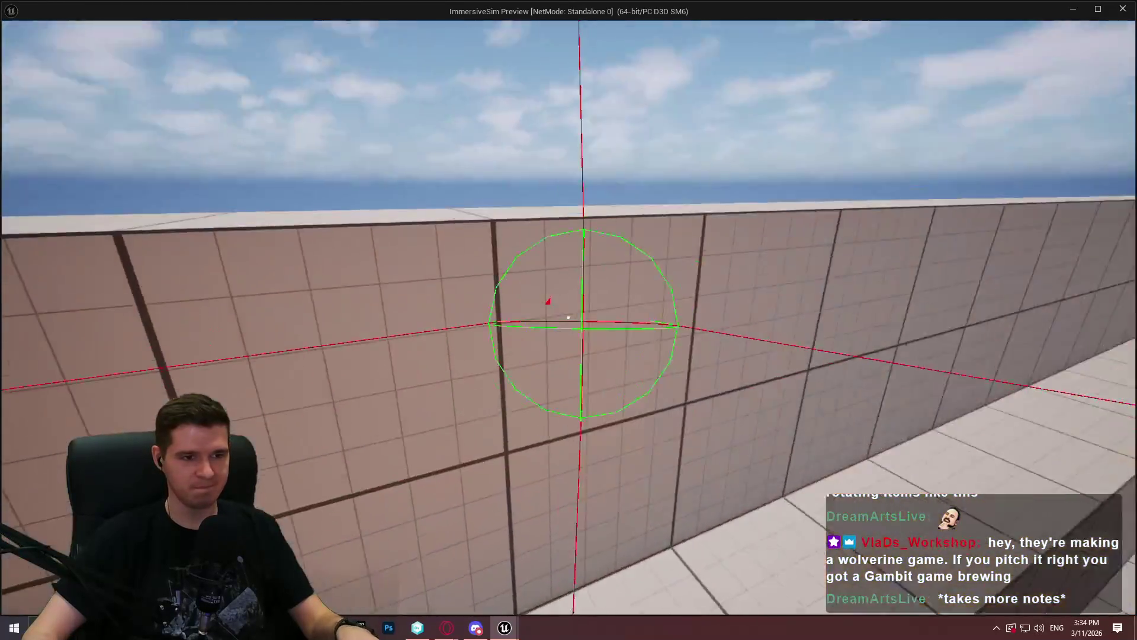
key("w")
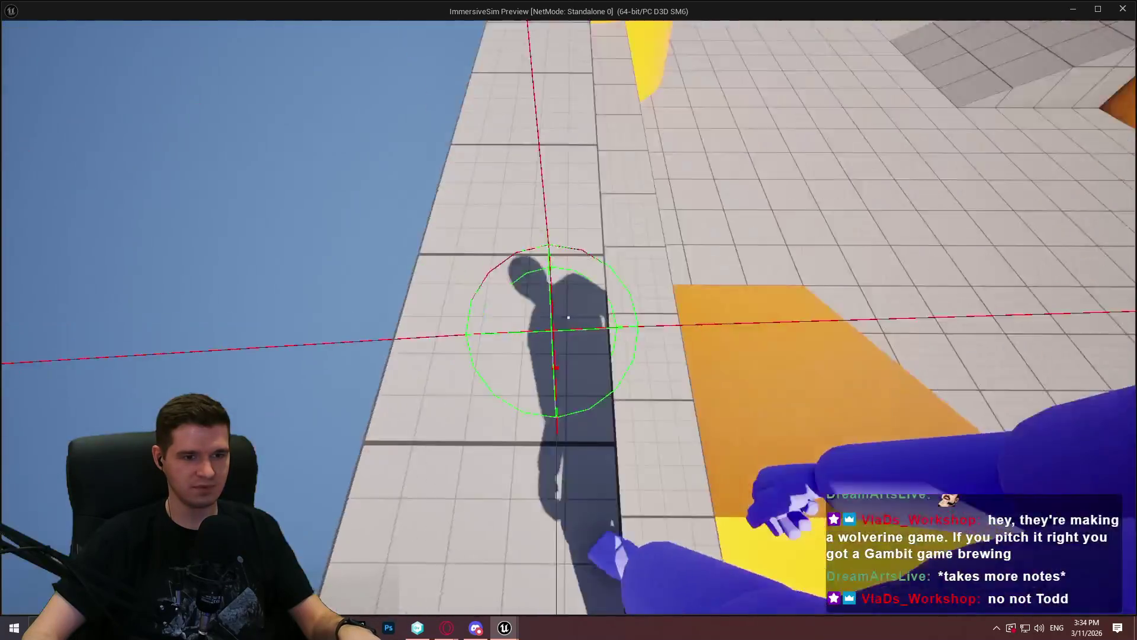
key("w")
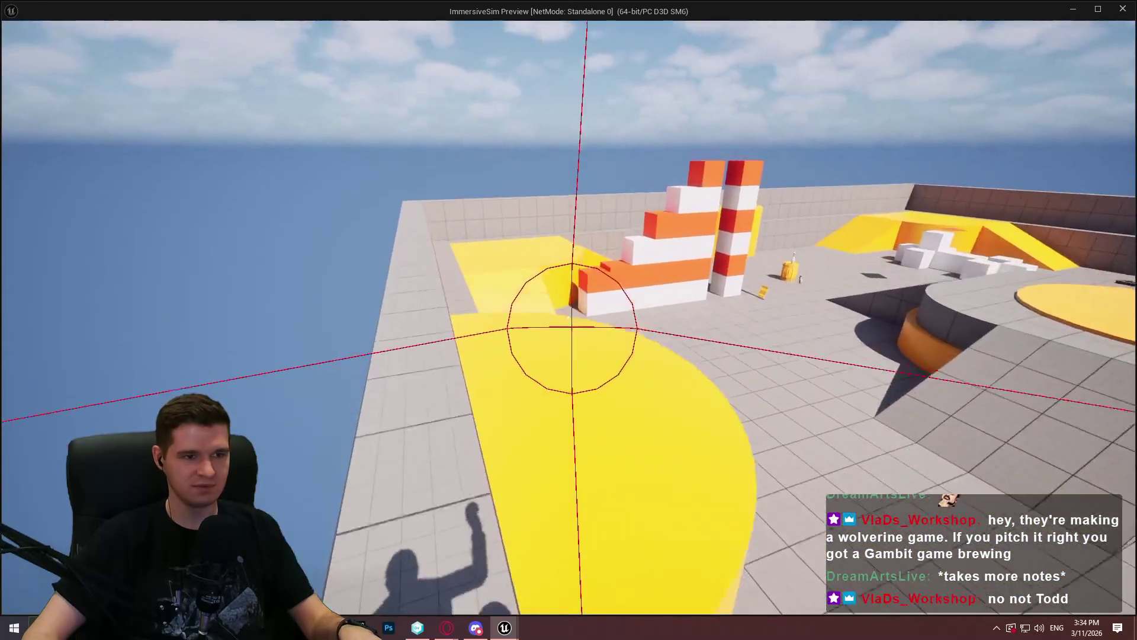
key("w")
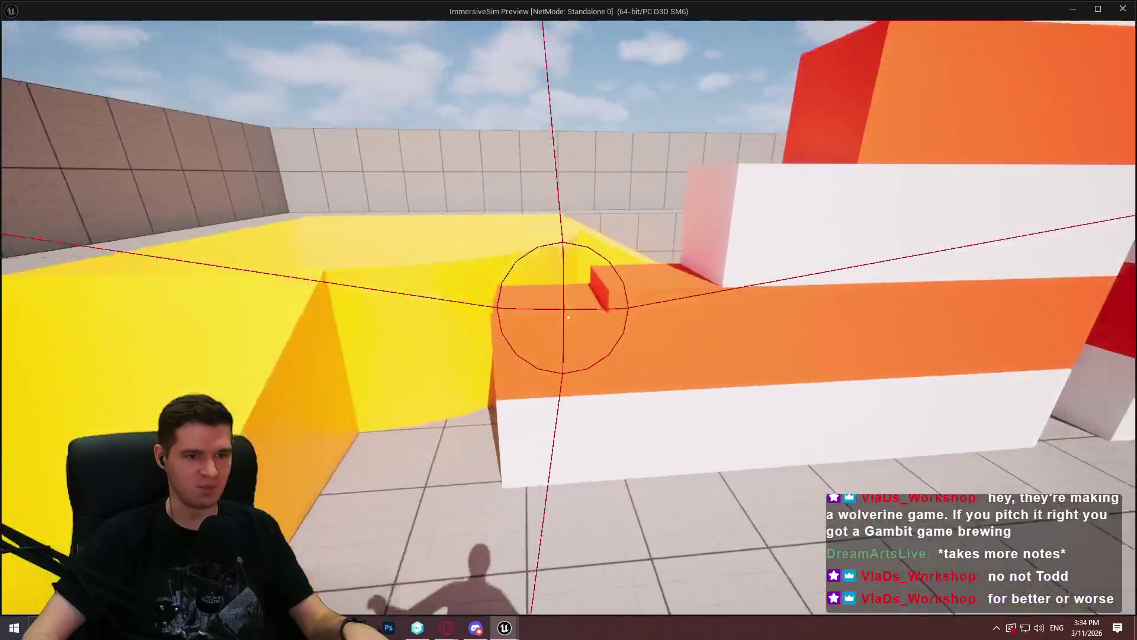
key("Escape")
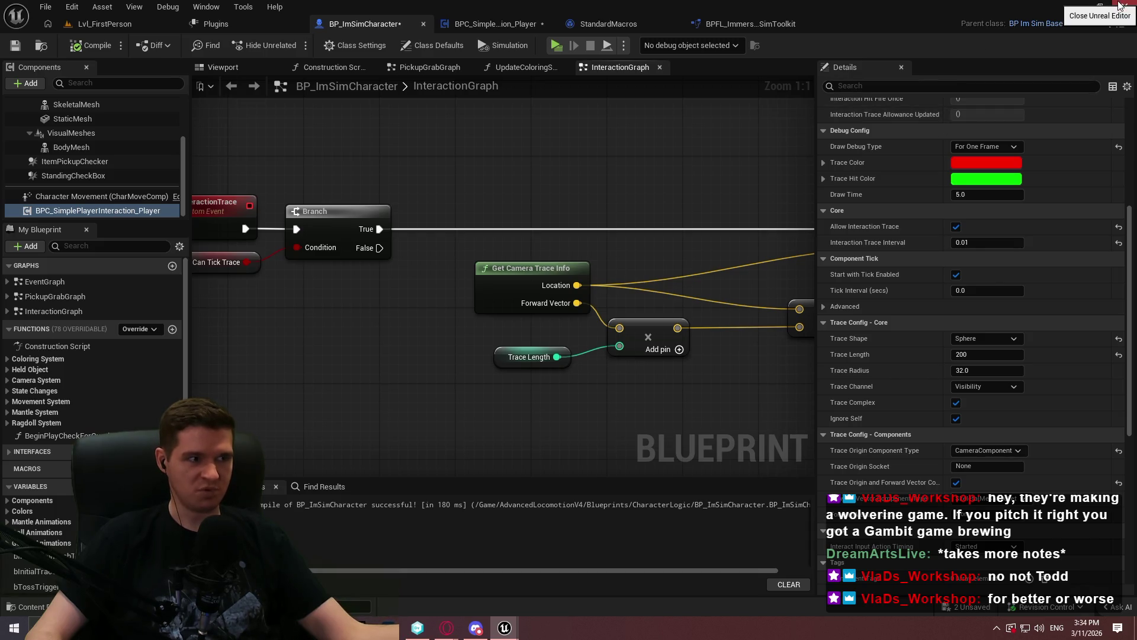
Step: In BPC_SimplePlayerInteraction_Player, open the Get Trace Component World Location macro
left_click_drag(673, 198, 426, 252)
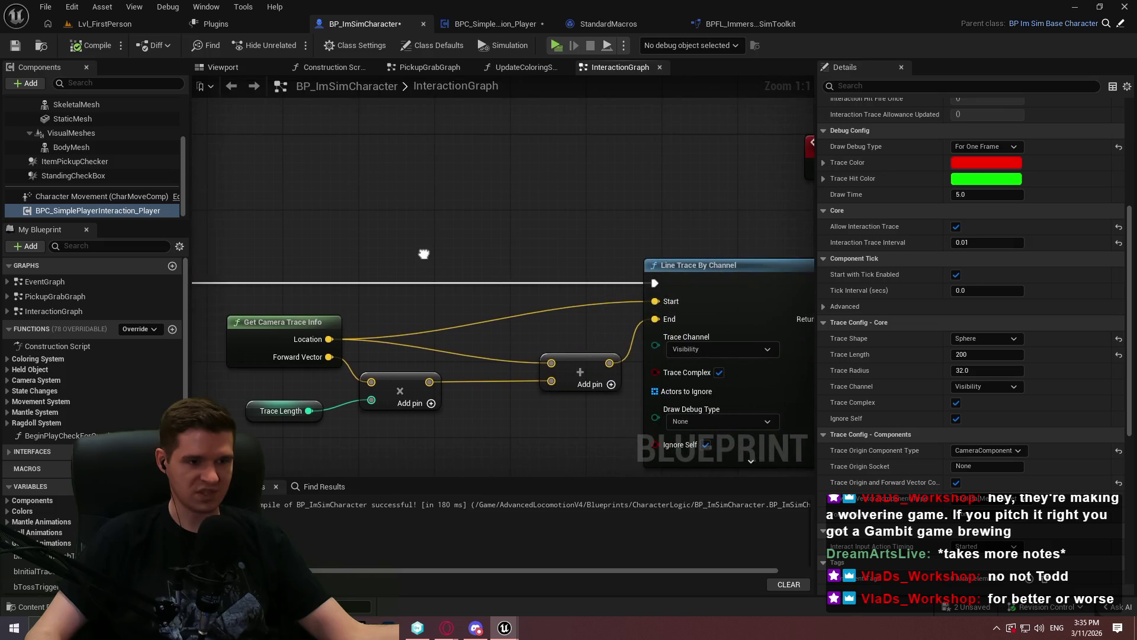
left_click(510, 24)
left_click_drag(630, 318, 656, 349)
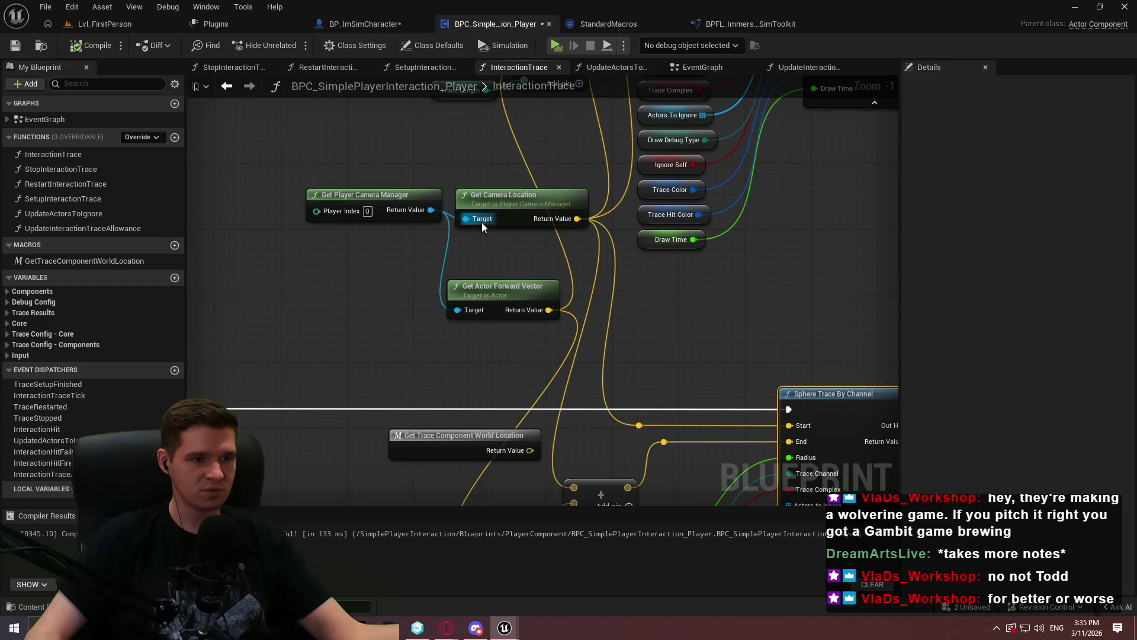
mouse_move(468, 315)
left_mouse_down()
mouse_move(444, 201)
mouse_move(528, 123)
left_mouse_up()
double_click(644, 258)
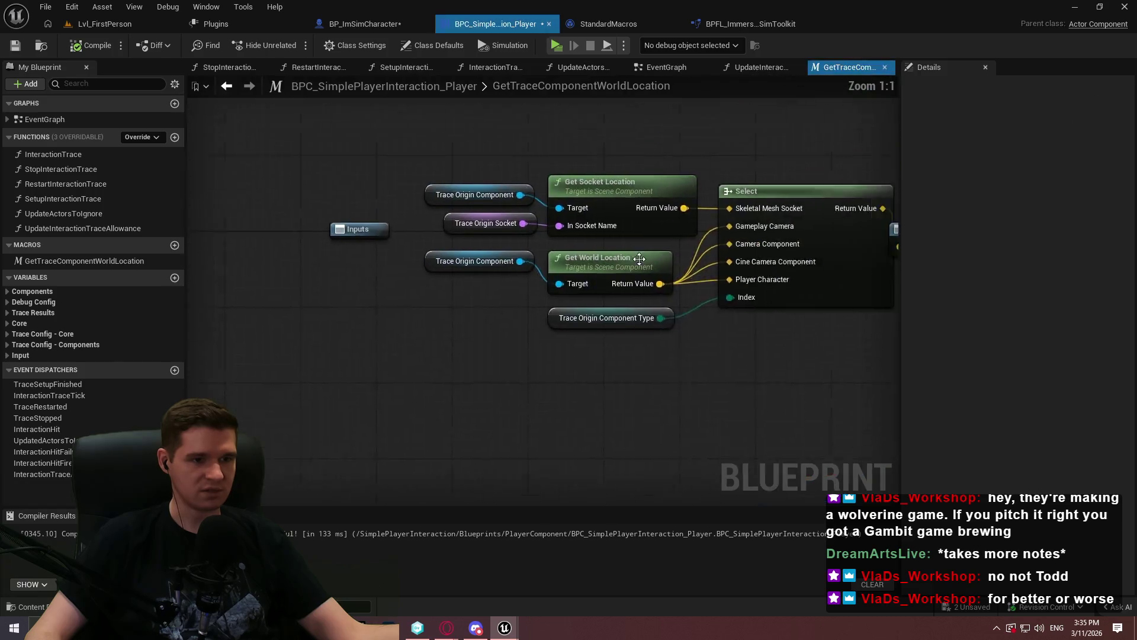
mouse_move(343, 175)
left_mouse_down()
mouse_move(506, 309)
mouse_move(715, 428)
left_mouse_up()
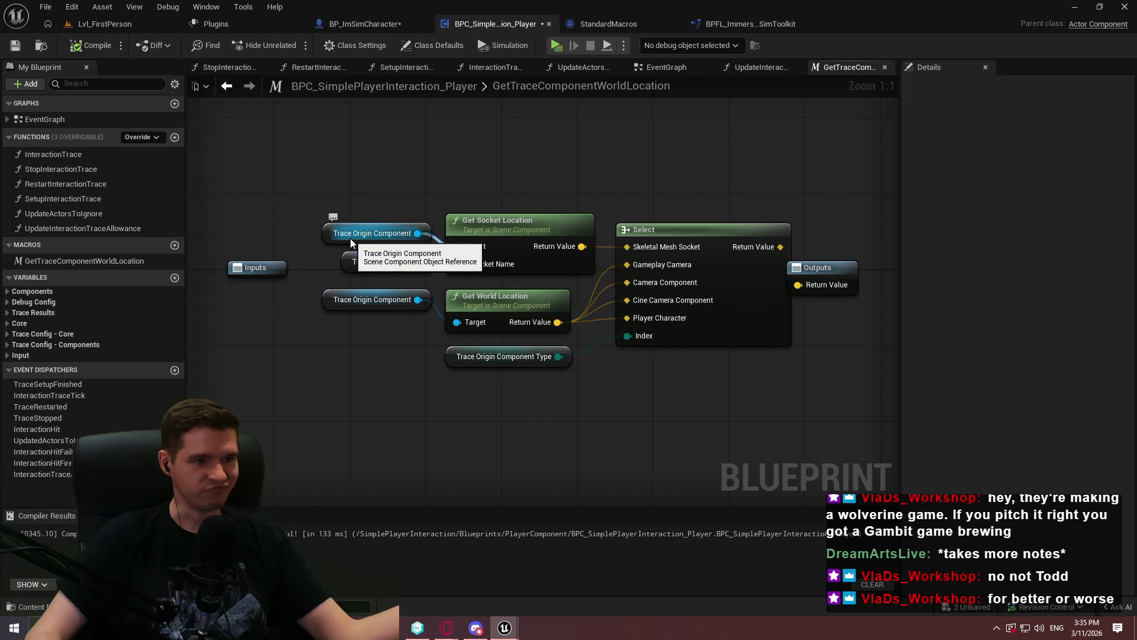
Step: Check the character's InteractionGraph Branch node, then open the component's InteractionTrace function graph
left_click(407, 26)
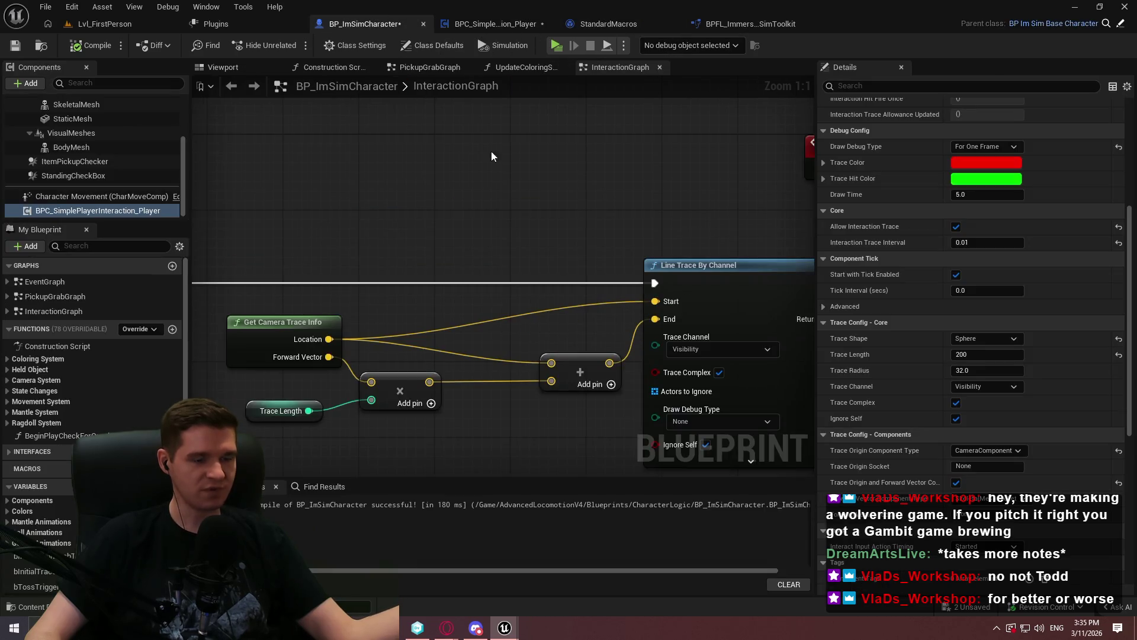
mouse_move(399, 254)
left_mouse_down()
mouse_move(412, 236)
mouse_move(571, 160)
left_mouse_up()
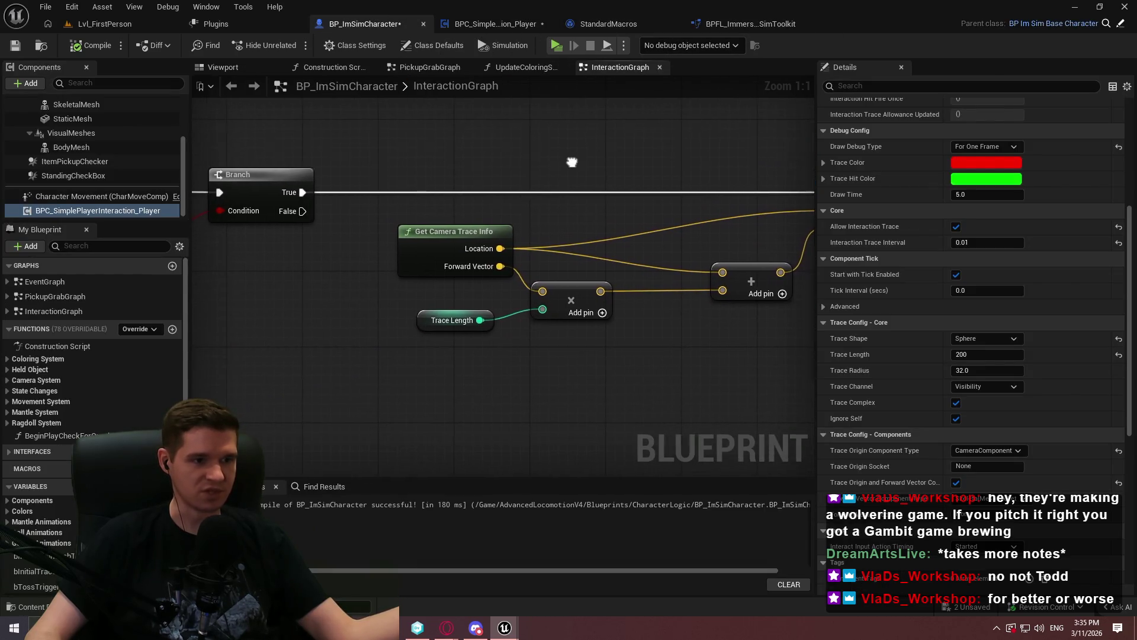
left_click(506, 25)
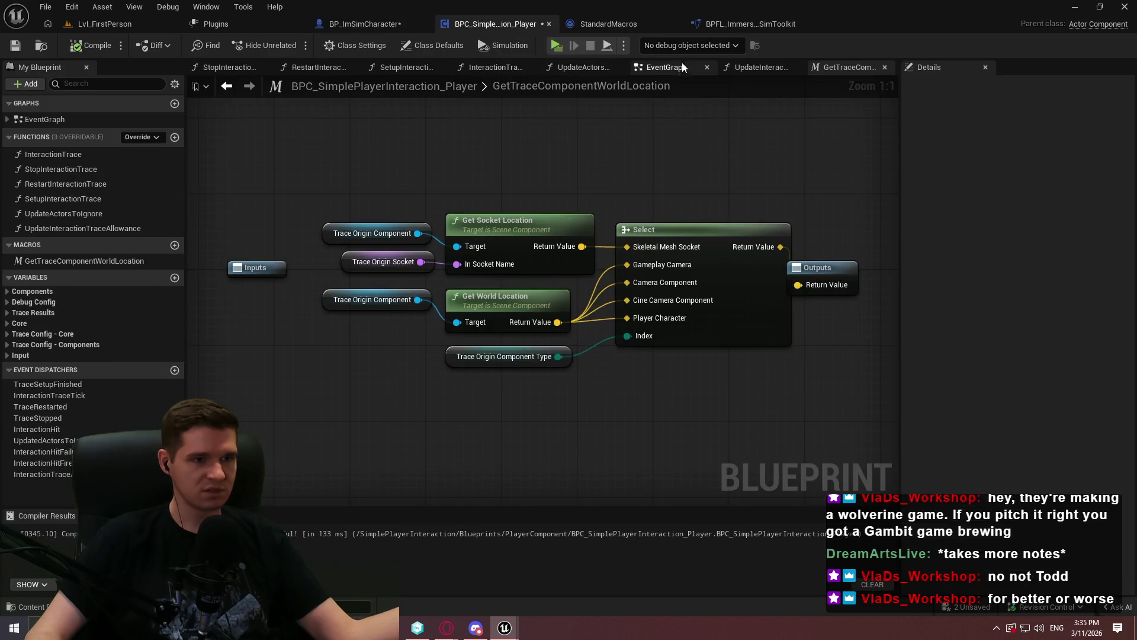
left_click(680, 65)
left_click(833, 63)
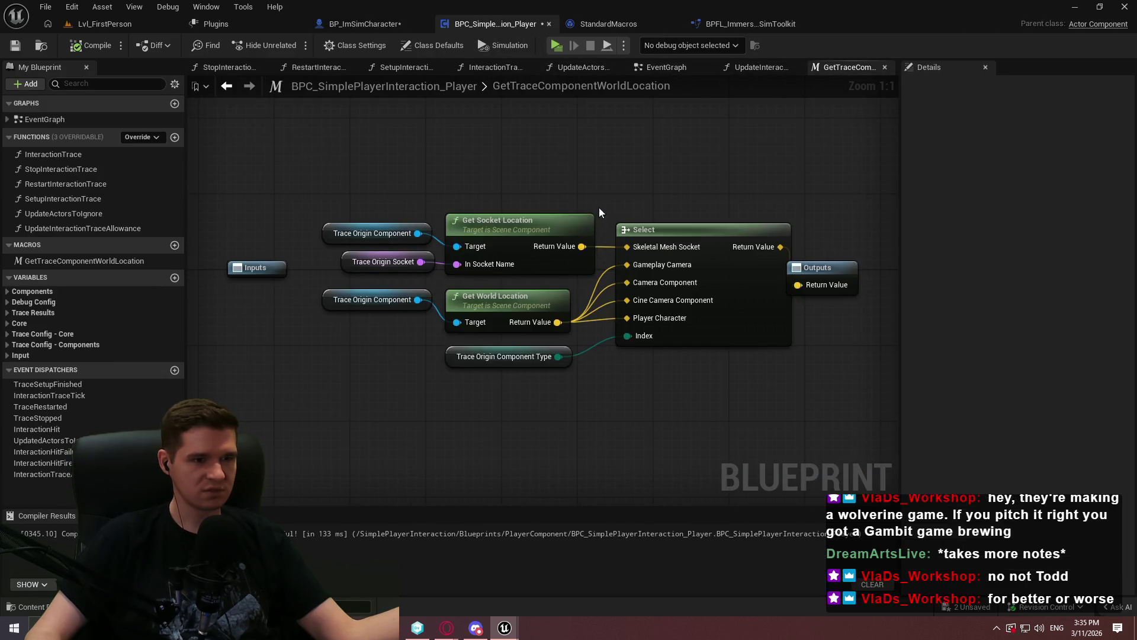
left_click(498, 69)
scroll(481, 178, "up", 1)
Step: Add a Root Component getter off Get Player Camera Manager
mouse_move(474, 462)
left_mouse_down()
mouse_move(468, 209)
mouse_move(431, 311)
left_mouse_up()
type("scene")
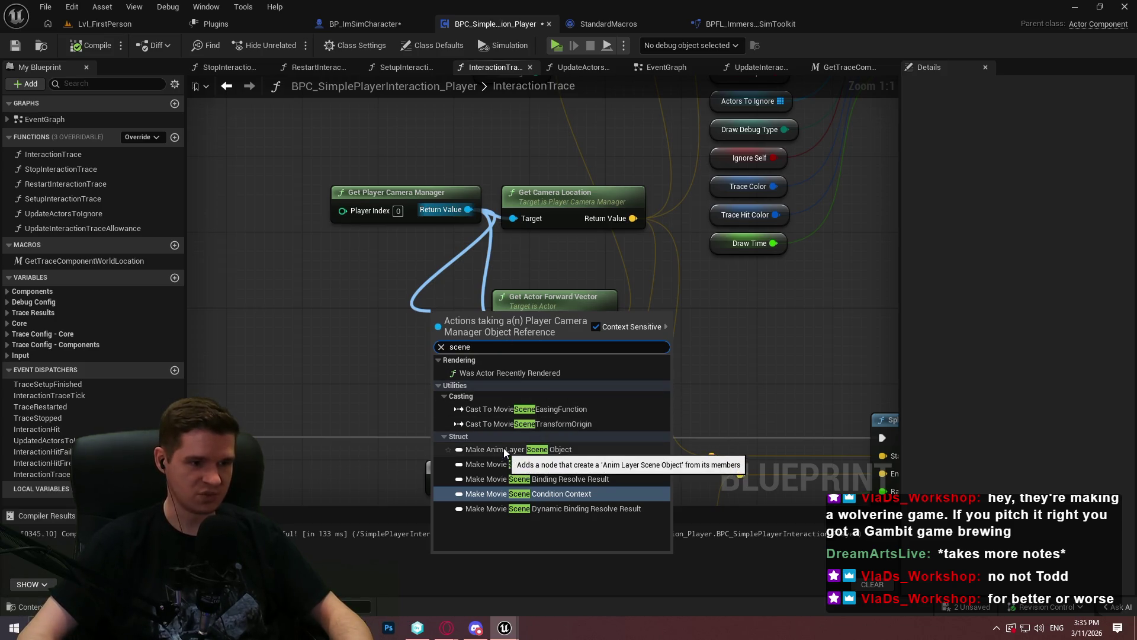
mouse_move(468, 209)
left_mouse_down()
mouse_move(415, 284)
mouse_move(375, 270)
left_mouse_up()
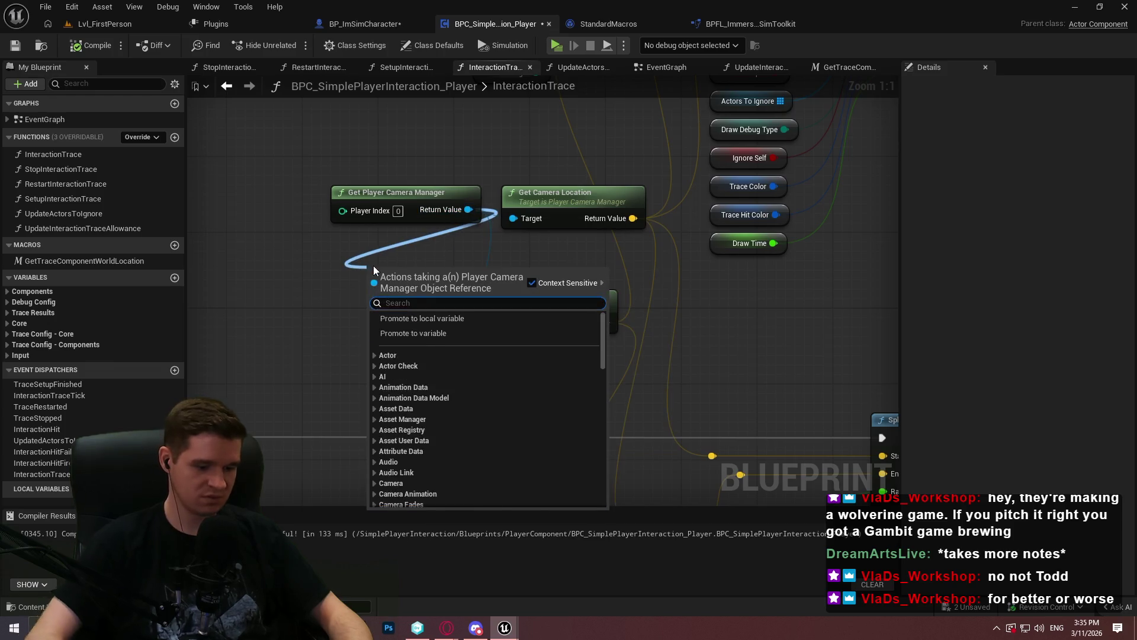
type("compone")
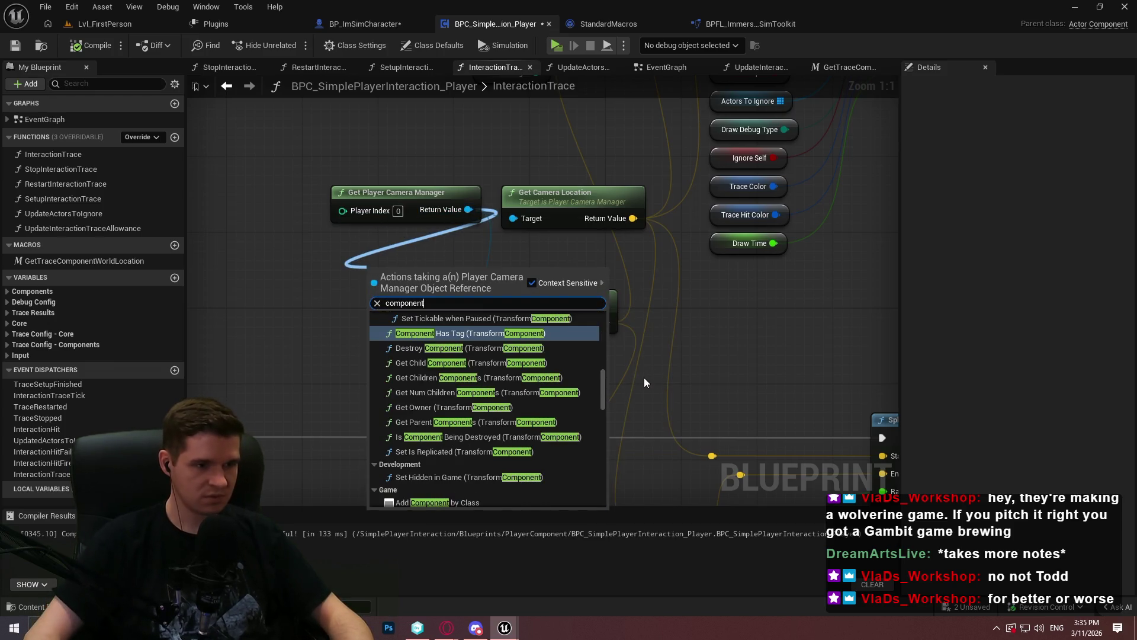
type("nt")
mouse_move(603, 381)
left_mouse_down()
mouse_move(605, 407)
mouse_move(619, 322)
mouse_move(610, 486)
left_mouse_up()
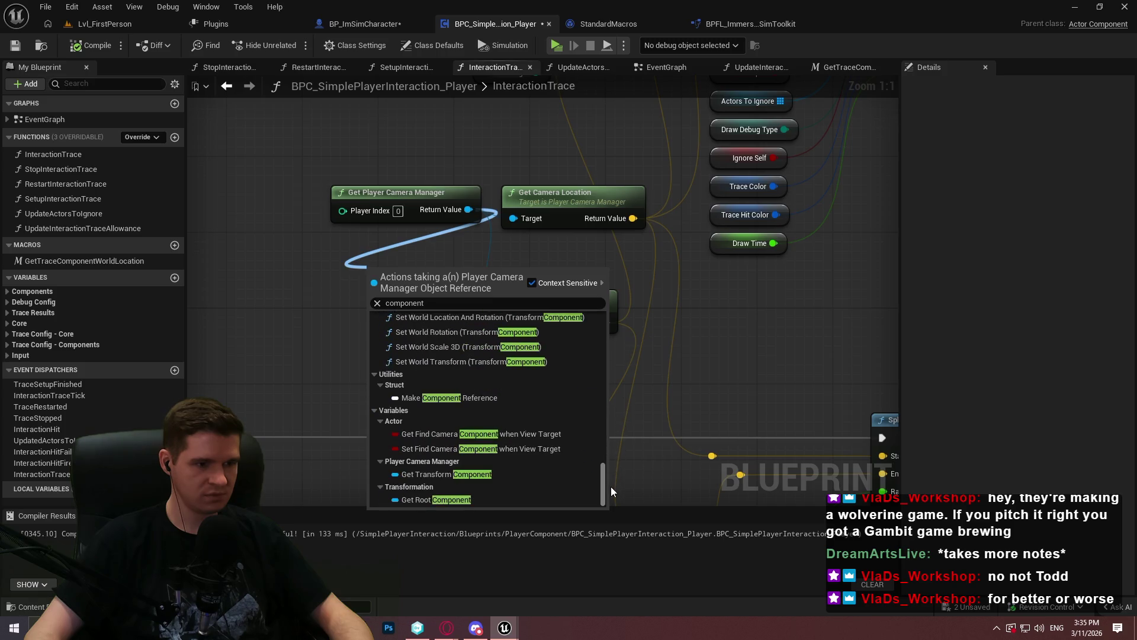
left_click(446, 500)
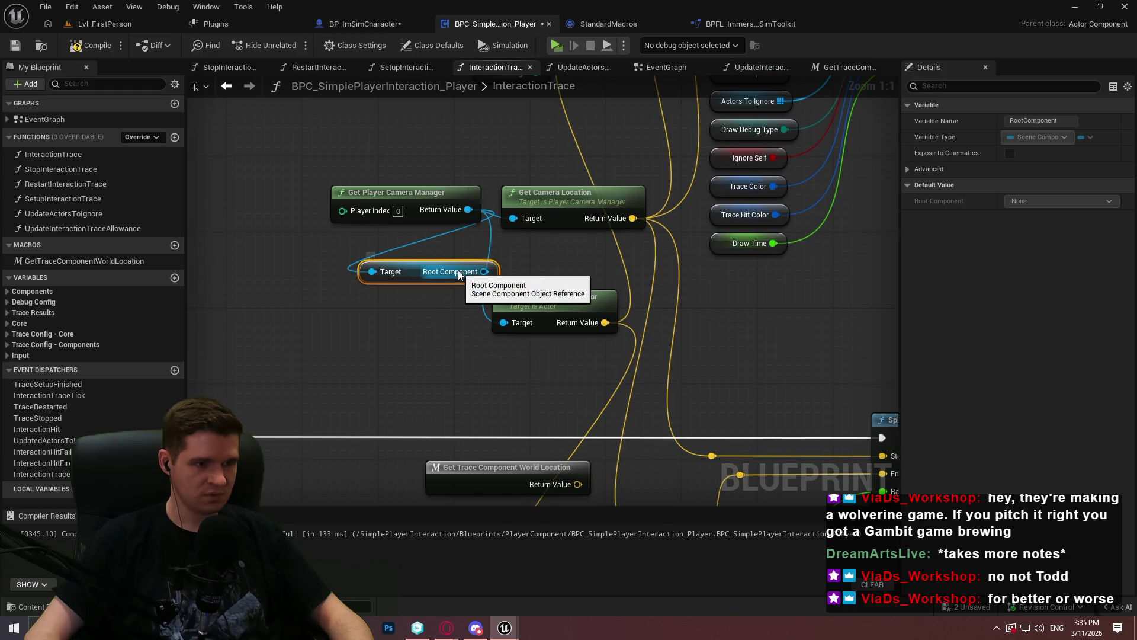
mouse_move(459, 273)
left_mouse_down()
mouse_move(326, 302)
mouse_move(385, 370)
mouse_move(378, 442)
left_mouse_up()
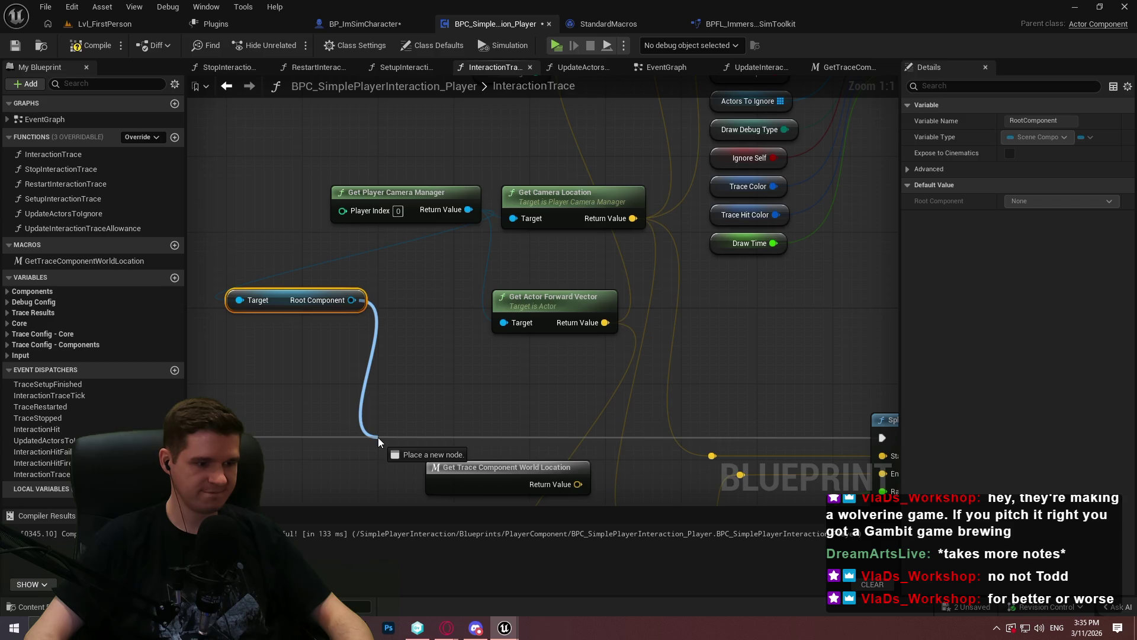
Step: Add an Is Valid check on the root component, routing its valid path to the Sphere Trace
left_click_drag(378, 437, 378, 437)
type("valid")
left_click(428, 311)
mouse_move(256, 440)
left_mouse_down()
mouse_move(380, 456)
mouse_move(428, 381)
left_mouse_up()
mouse_move(508, 399)
left_mouse_down()
mouse_move(882, 438)
mouse_move(682, 441)
mouse_move(882, 439)
left_mouse_up()
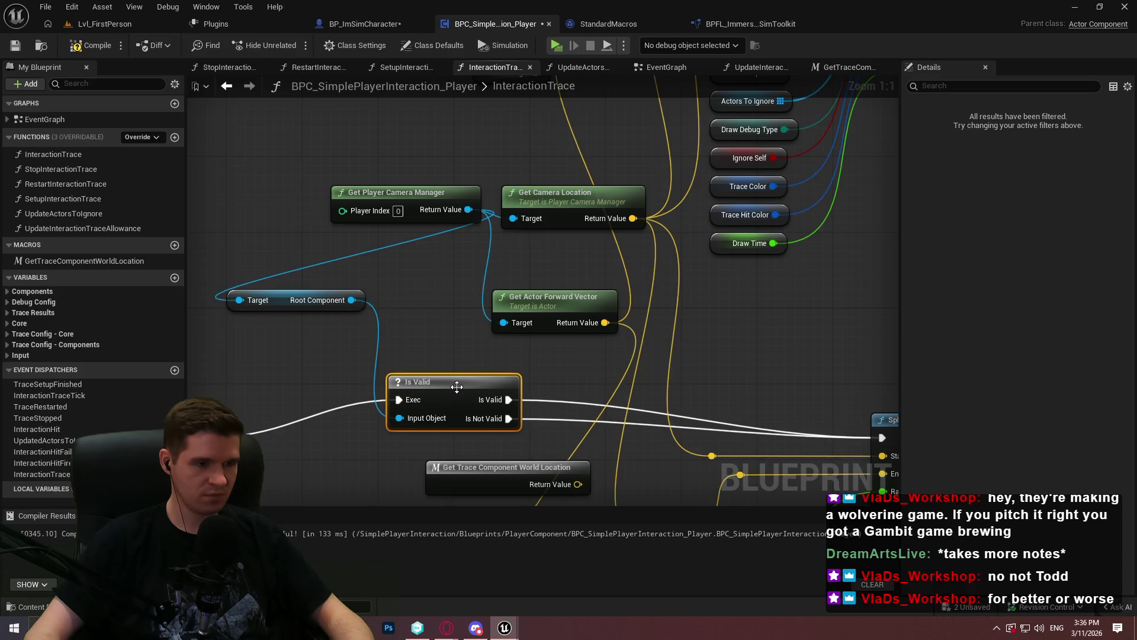
Step: Insert a 'Hello' Print String on the Is Not Valid path into the Sphere Trace, then play-test
left_click(508, 418, "alt")
left_click_drag(508, 418, 629, 417)
type("pritn")
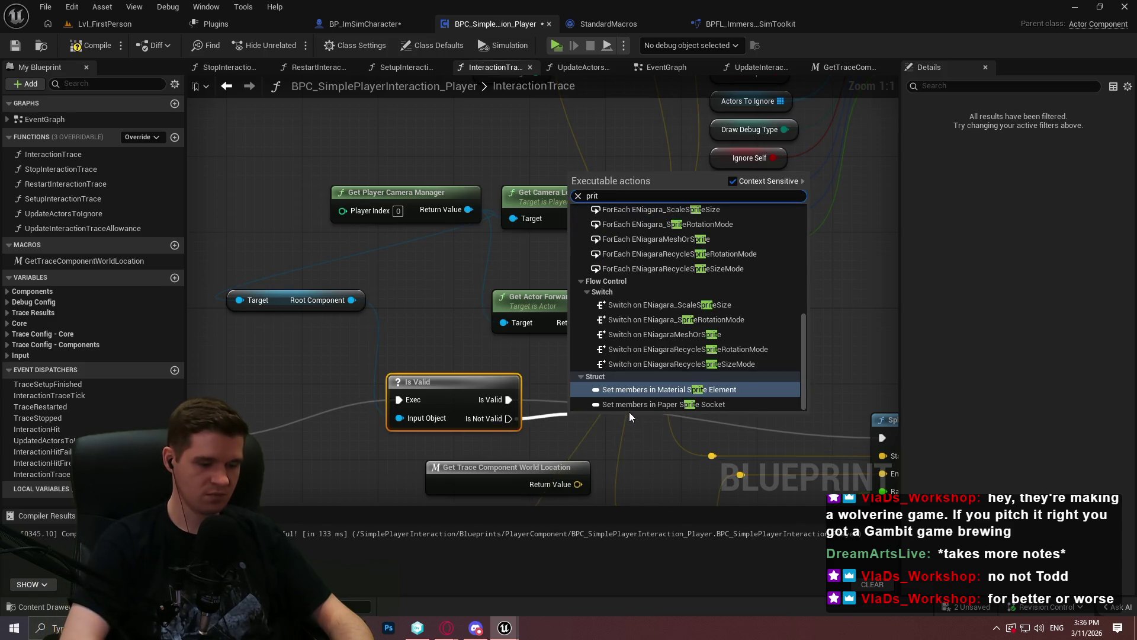
key("Return")
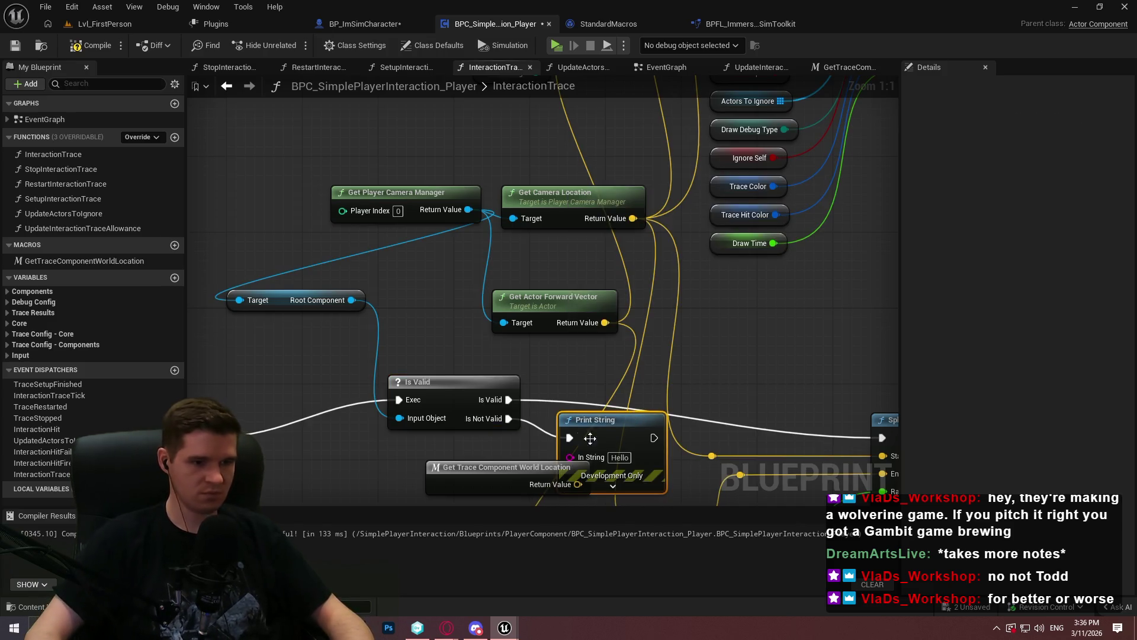
mouse_move(655, 438)
left_mouse_down()
mouse_move(863, 452)
mouse_move(868, 441)
mouse_move(853, 443)
left_mouse_up()
left_click(853, 444)
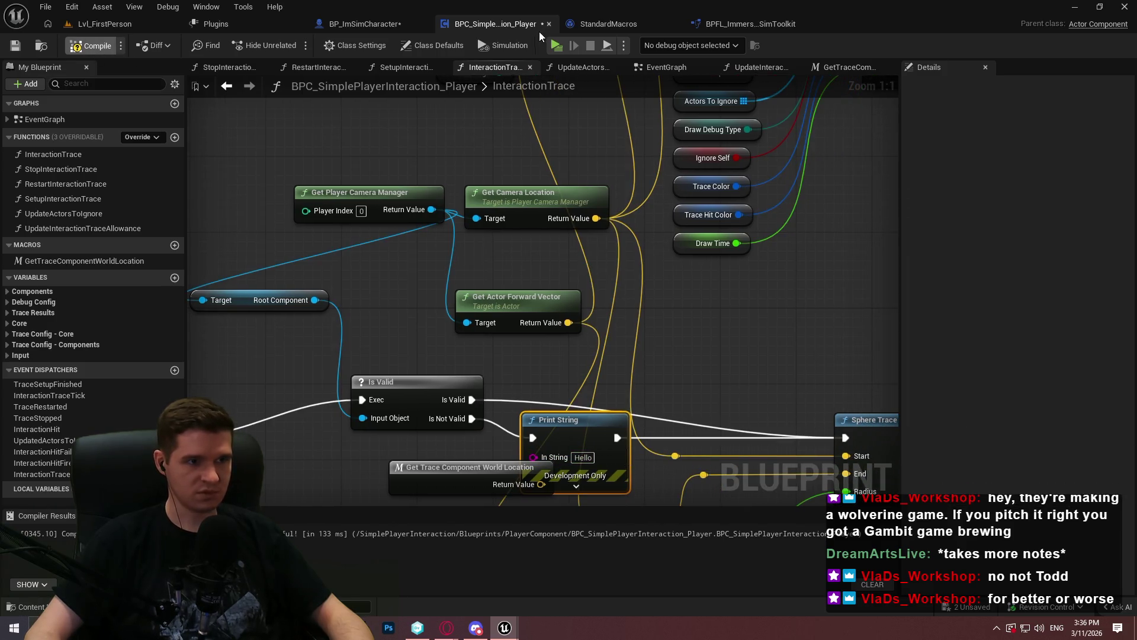
left_click(558, 46)
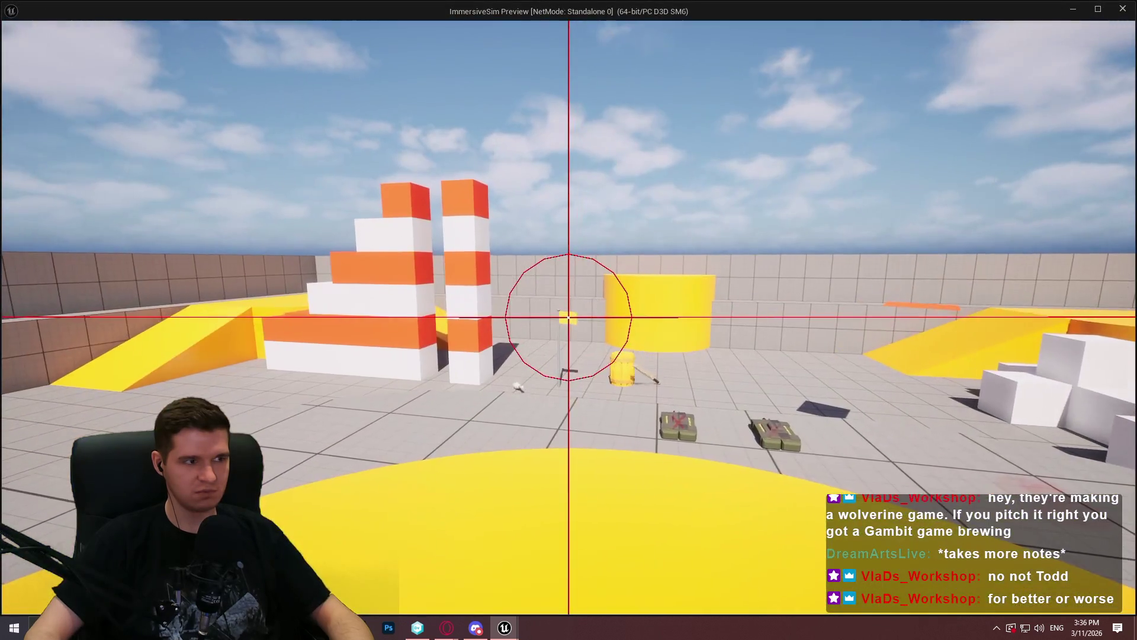
key("Escape")
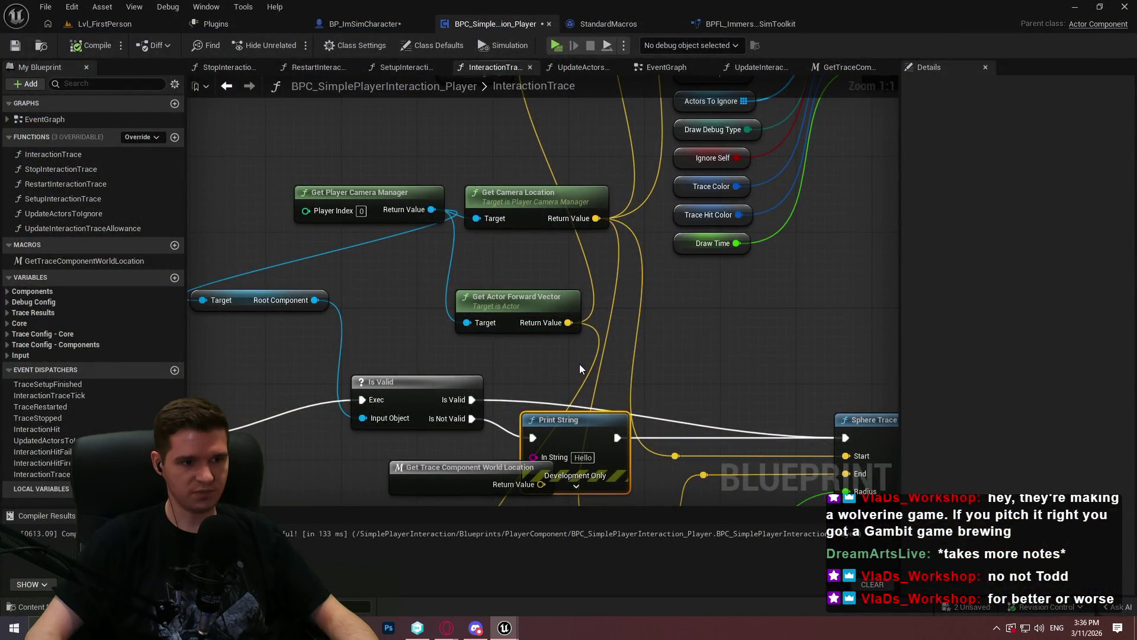
Step: Delete the Is Valid and Print String nodes from InteractionTrace
mouse_move(446, 335)
left_mouse_down()
mouse_move(581, 428)
mouse_move(571, 433)
left_mouse_up()
key("Delete")
mouse_move(314, 300)
left_mouse_down()
mouse_move(346, 337)
mouse_move(359, 328)
left_mouse_up()
type("get")
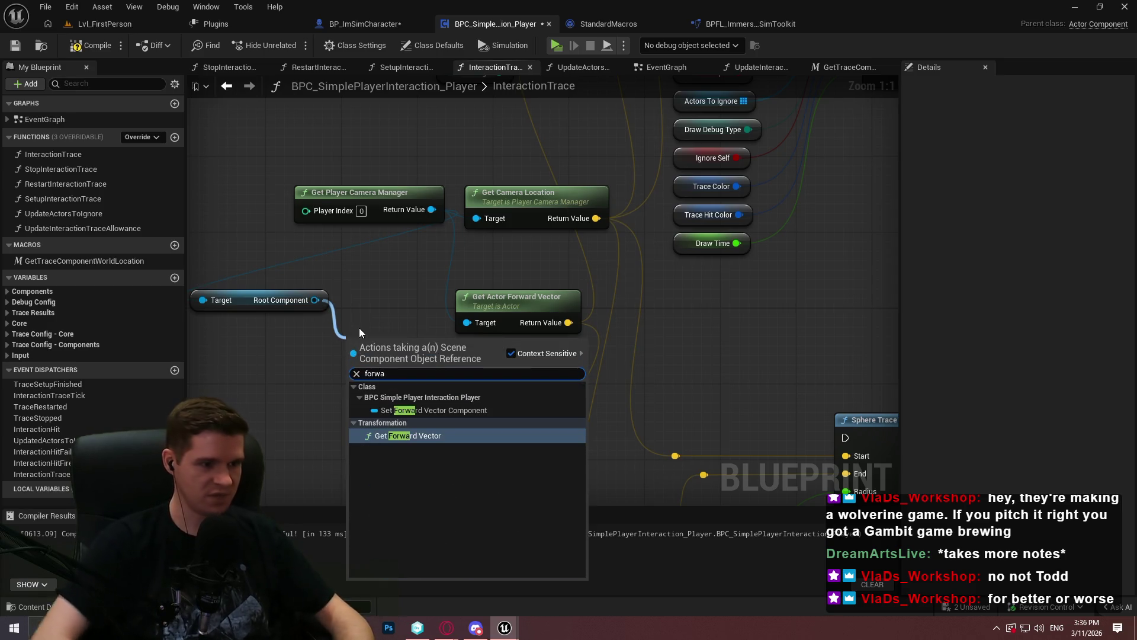
key("Escape")
mouse_move(482, 342)
left_mouse_down()
mouse_move(317, 478)
mouse_move(569, 472)
left_mouse_up()
Step: Cut the camera manager and root component nodes and rewire Return Value to the reroute and Add node
left_click_drag(384, 160, 243, 368)
key("Delete")
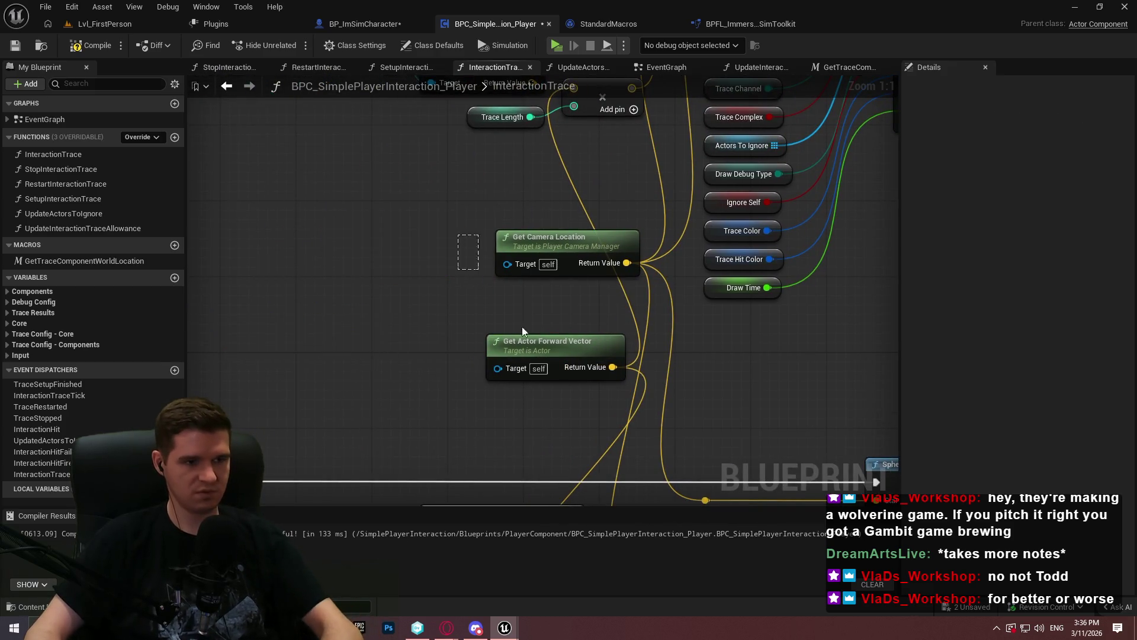
key("Delete")
left_click_drag(638, 355, 571, 173)
left_click_drag(637, 318, 499, 350)
left_click_drag(451, 407, 603, 231)
left_click_drag(715, 216, 662, 170)
left_click_drag(666, 170, 796, 144)
mouse_move(601, 308)
left_mouse_down()
mouse_move(460, 494)
mouse_move(480, 351)
mouse_move(500, 346)
left_mouse_up()
Step: Paste the camera manager and root component nodes into SetupInteractionTrace beside the camera branch
left_click(667, 67)
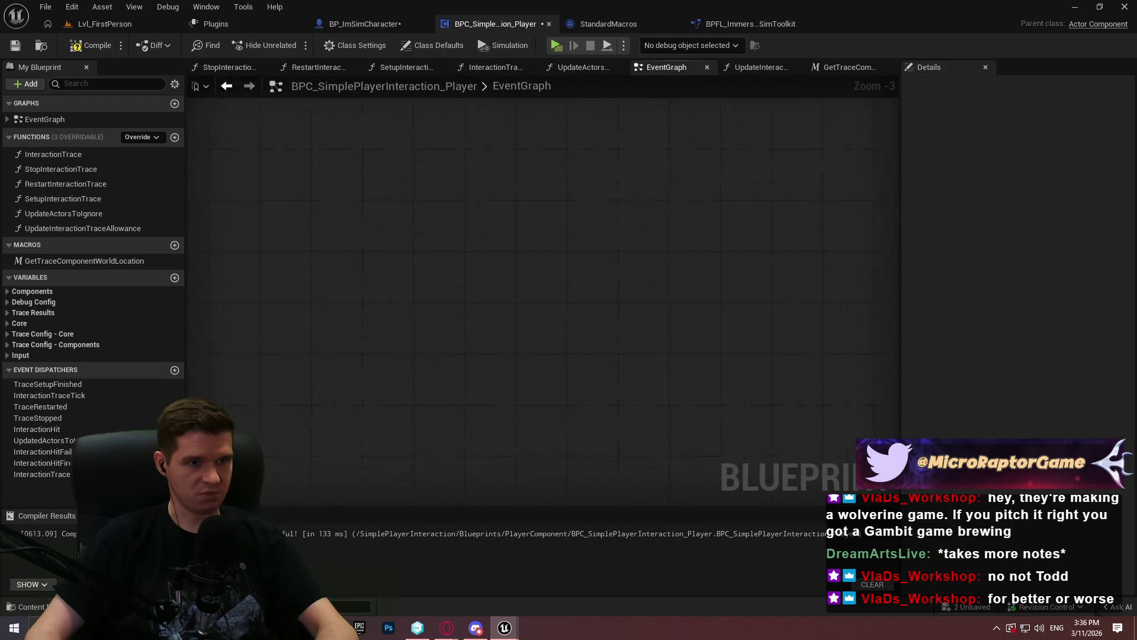
left_click(495, 67)
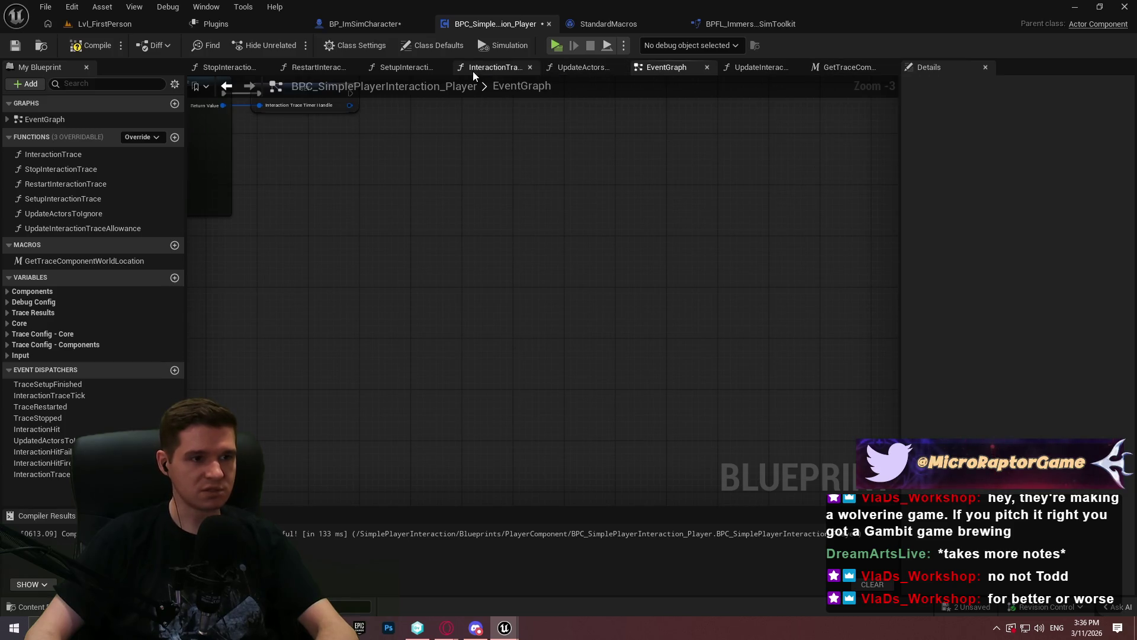
left_click(393, 66)
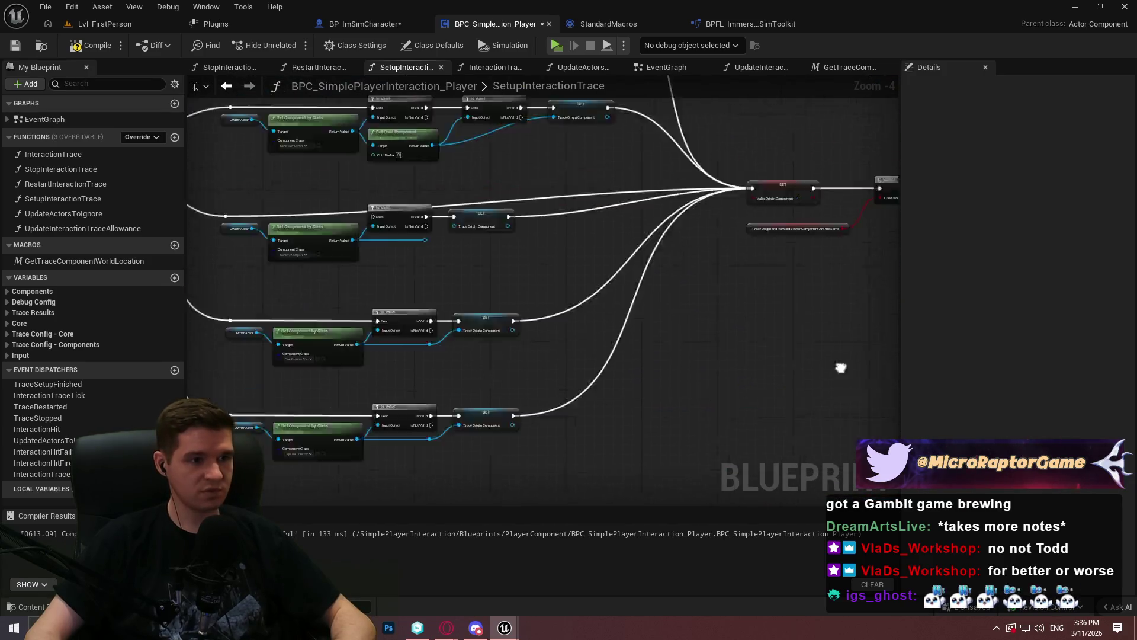
scroll(509, 361, "up", 1)
key("ctrl+v")
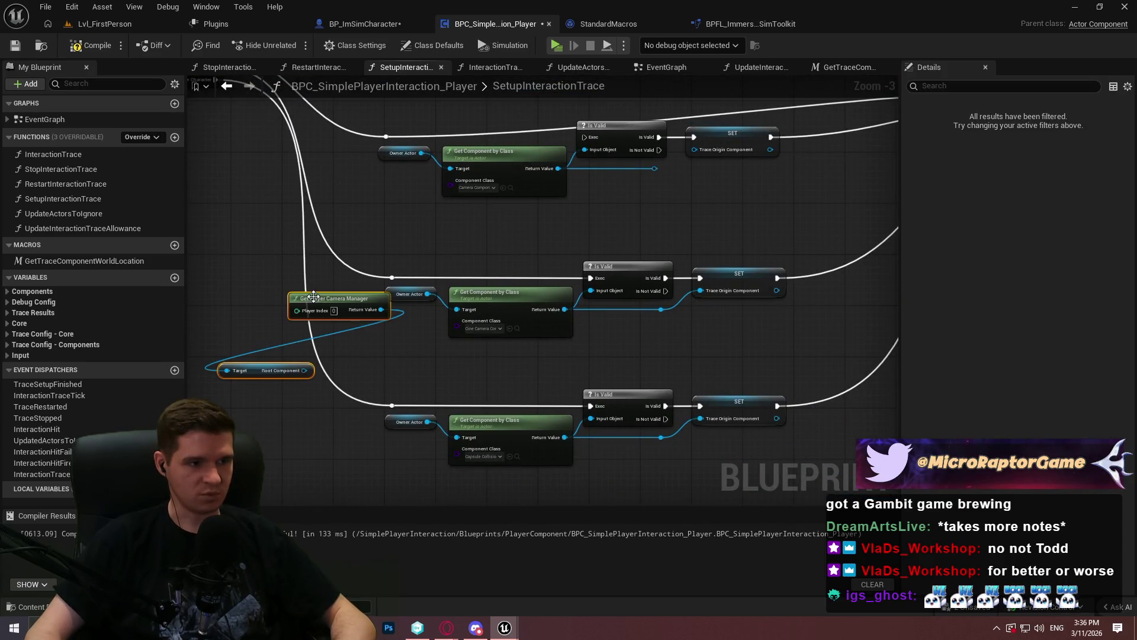
left_click_drag(282, 333, 273, 206)
left_click(362, 193)
Step: Wire Root Component and the execution flow into the Is Valid check, then start a play test
mouse_move(259, 268)
left_mouse_down()
mouse_move(684, 180)
mouse_move(531, 179)
mouse_move(565, 134)
mouse_move(617, 185)
mouse_move(467, 222)
mouse_move(606, 190)
left_mouse_up()
scroll(551, 154, "up", 3)
mouse_move(629, 226)
left_mouse_down()
mouse_move(602, 157)
mouse_move(665, 156)
mouse_move(606, 157)
mouse_move(699, 181)
mouse_move(684, 348)
mouse_move(898, 223)
mouse_move(889, 249)
mouse_move(381, 393)
mouse_move(491, 349)
mouse_move(610, 320)
mouse_move(622, 332)
mouse_move(739, 291)
mouse_move(248, 188)
mouse_move(667, 108)
left_mouse_up()
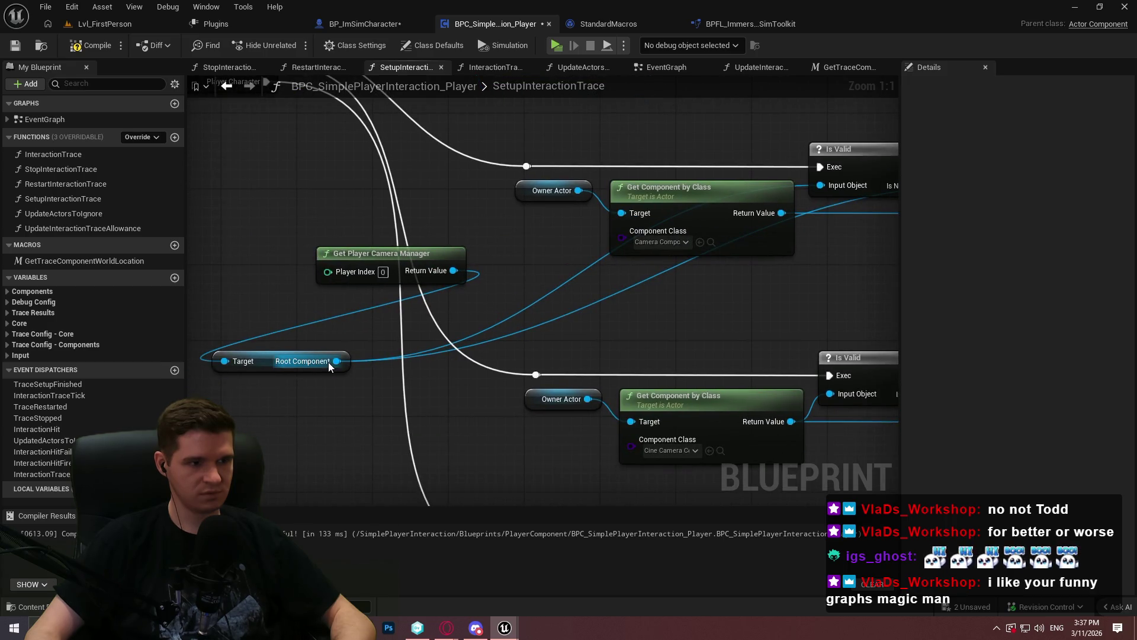
left_click_drag(261, 249, 379, 379)
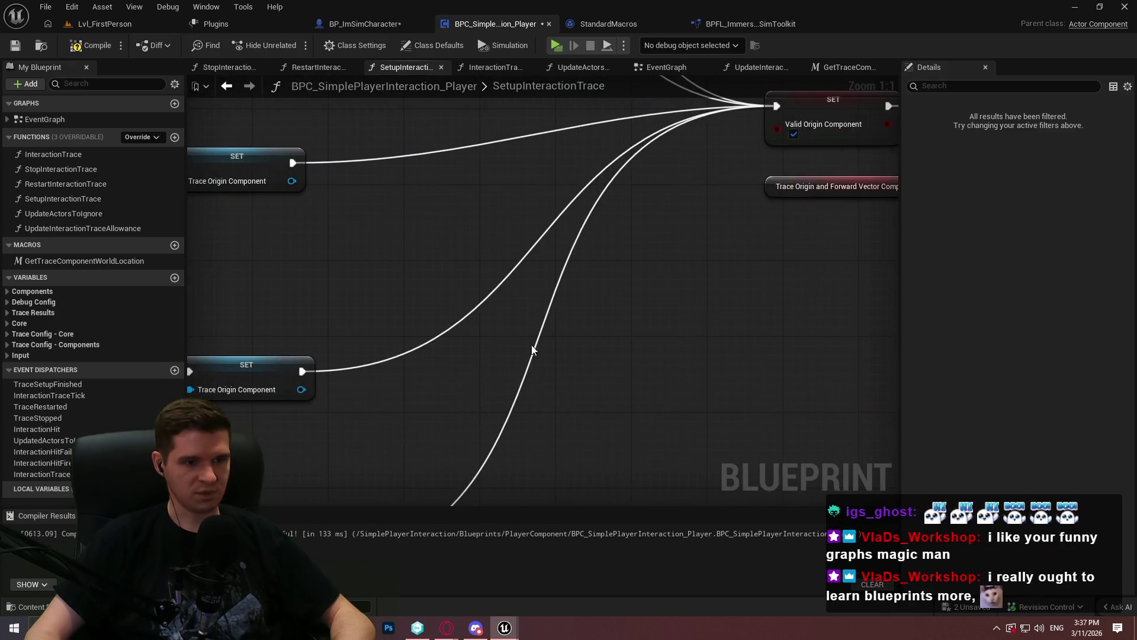
mouse_move(498, 340)
left_mouse_down()
mouse_move(660, 305)
mouse_move(424, 259)
mouse_move(579, 185)
mouse_move(381, 292)
mouse_move(203, 150)
mouse_move(422, 299)
left_mouse_up()
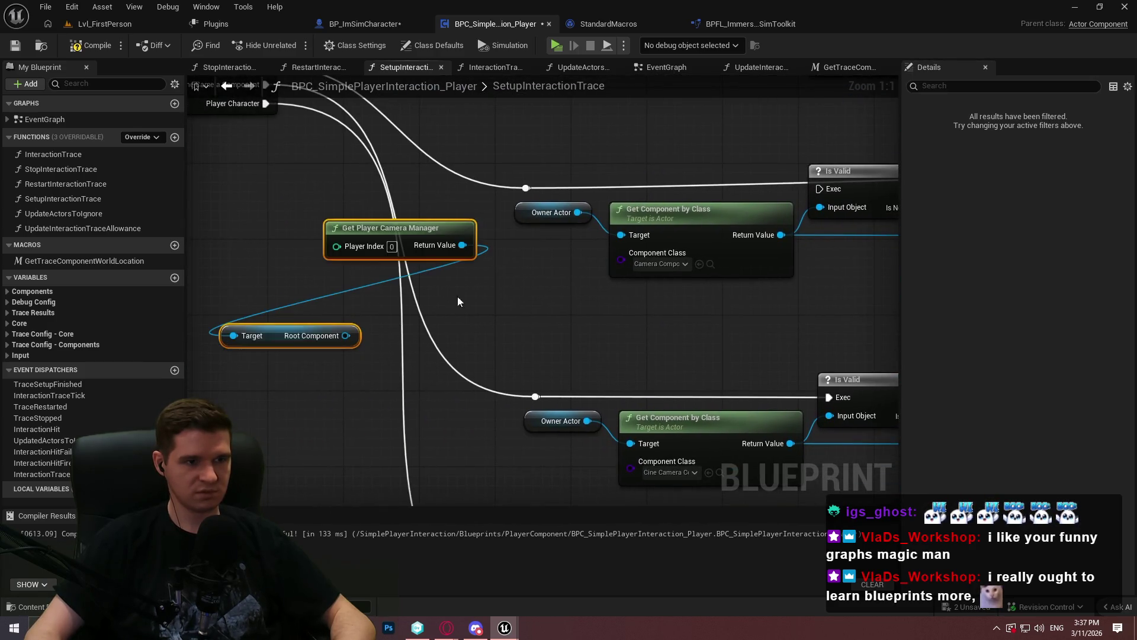
mouse_move(341, 336)
left_mouse_down()
mouse_move(731, 335)
mouse_move(571, 203)
mouse_move(648, 201)
mouse_move(526, 320)
mouse_move(741, 371)
mouse_move(468, 379)
mouse_move(615, 318)
left_mouse_up()
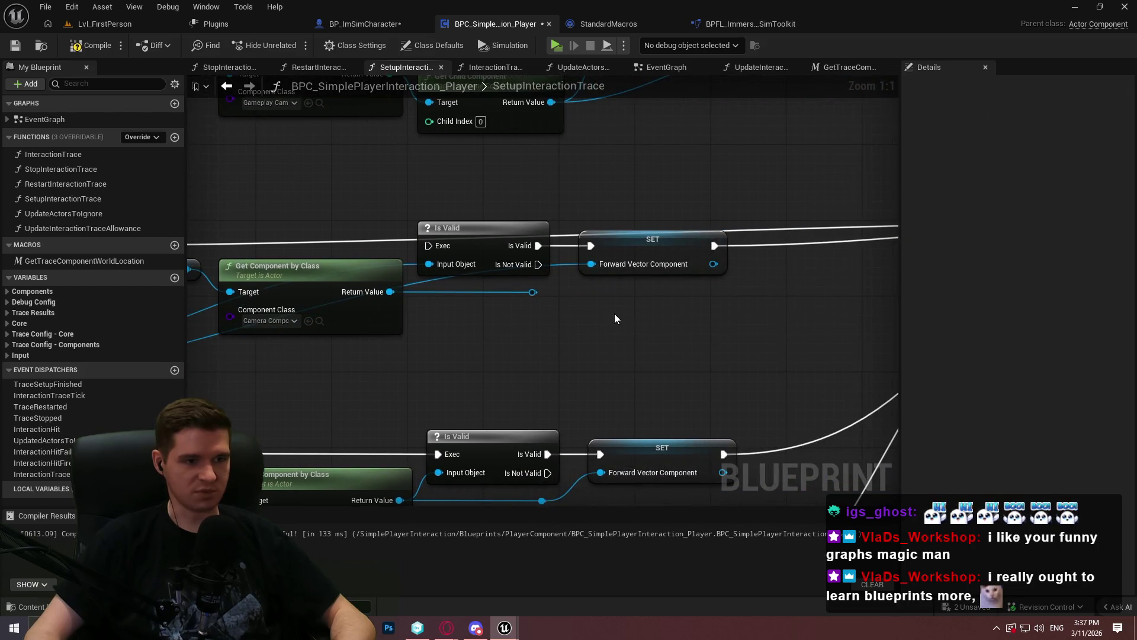
mouse_move(443, 251)
left_mouse_down()
mouse_move(389, 240)
mouse_move(431, 248)
mouse_move(566, 181)
left_mouse_up()
left_click(559, 48)
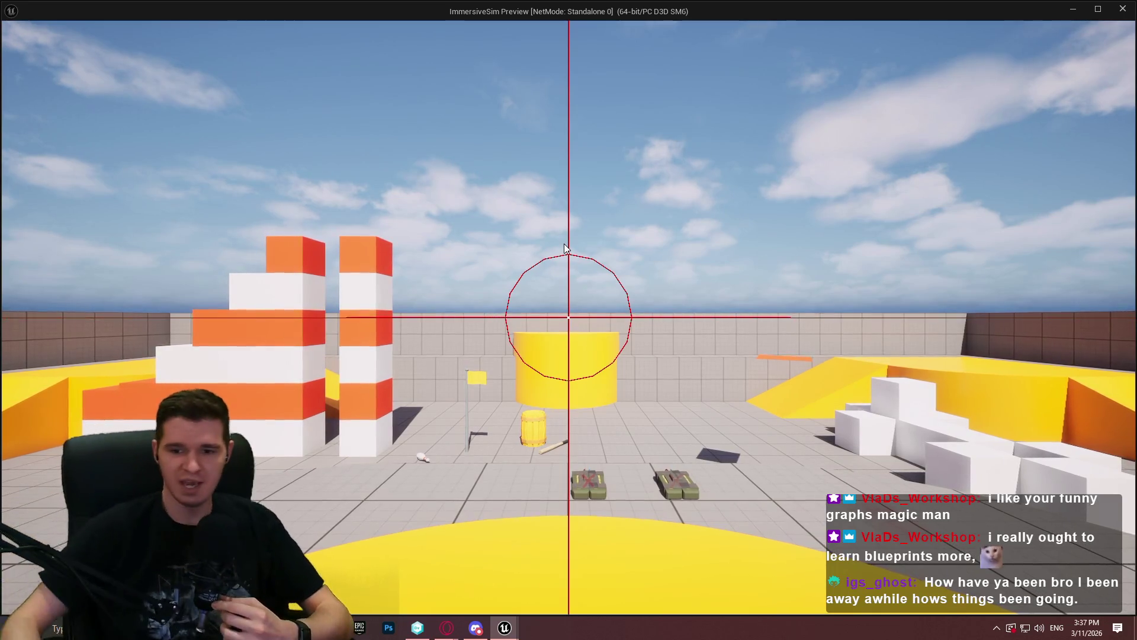
left_click(630, 156)
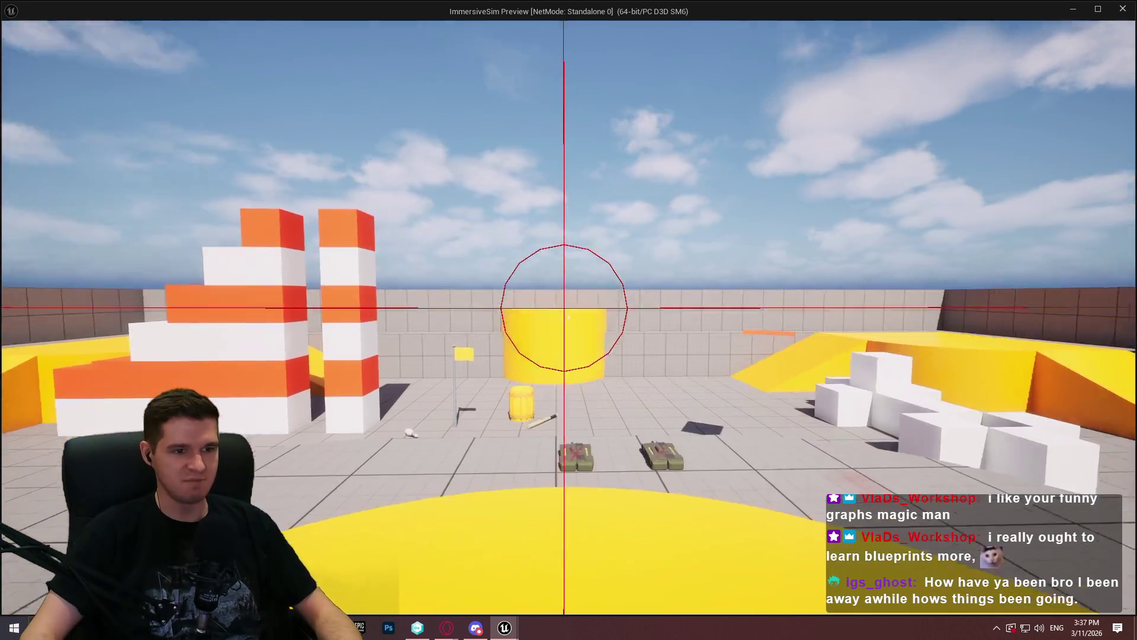
key("w")
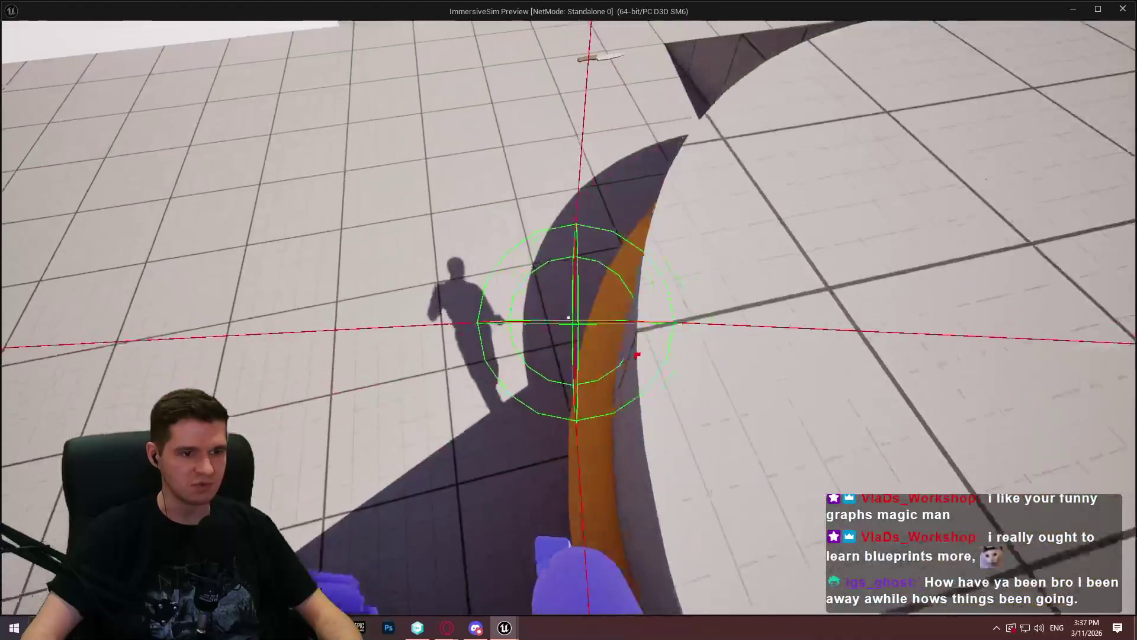
key("Escape")
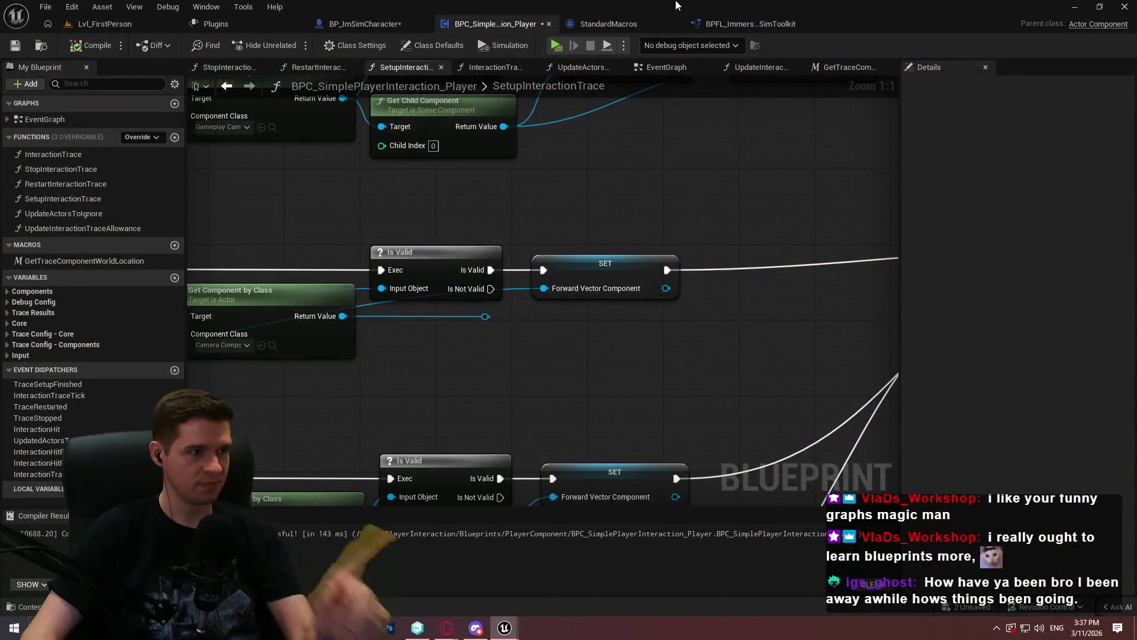
Step: Dismiss the save prompt and delete the Plugins/SimplePlayerInteraction folder from disk in version control
key("ctrl+shift+s")
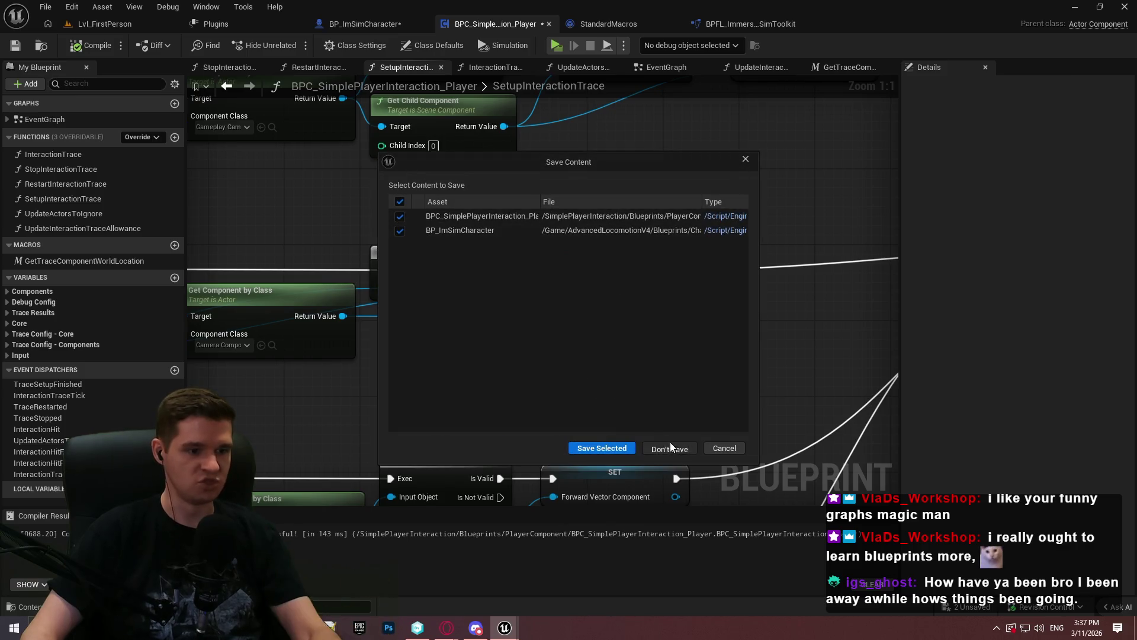
left_click(602, 448)
left_click(418, 628)
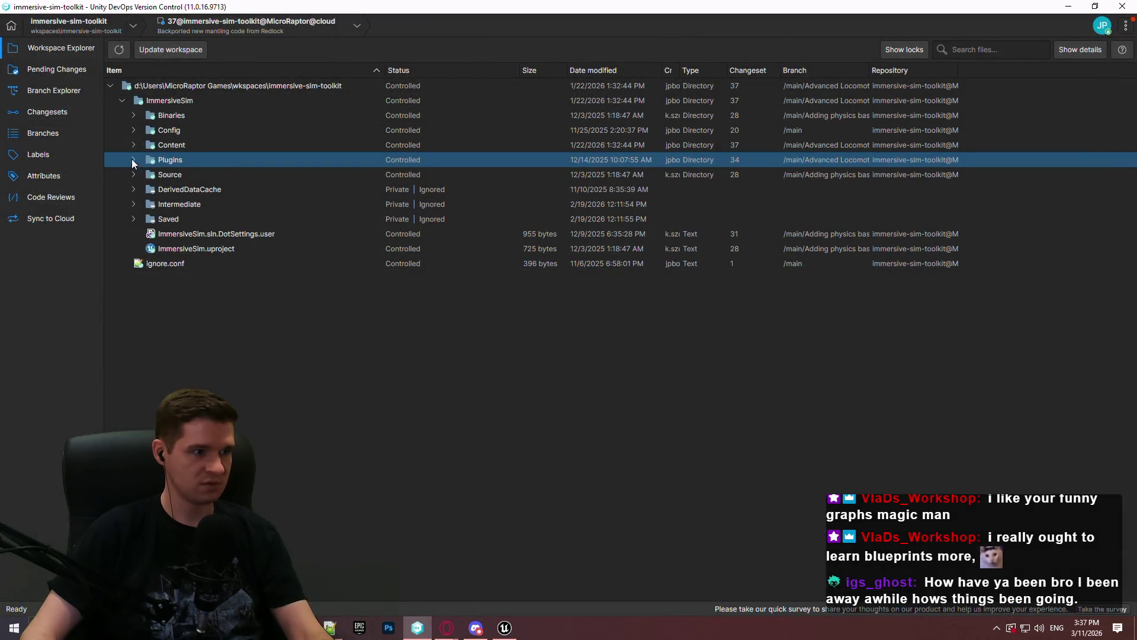
left_click(133, 160)
left_click(223, 190)
key("Delete")
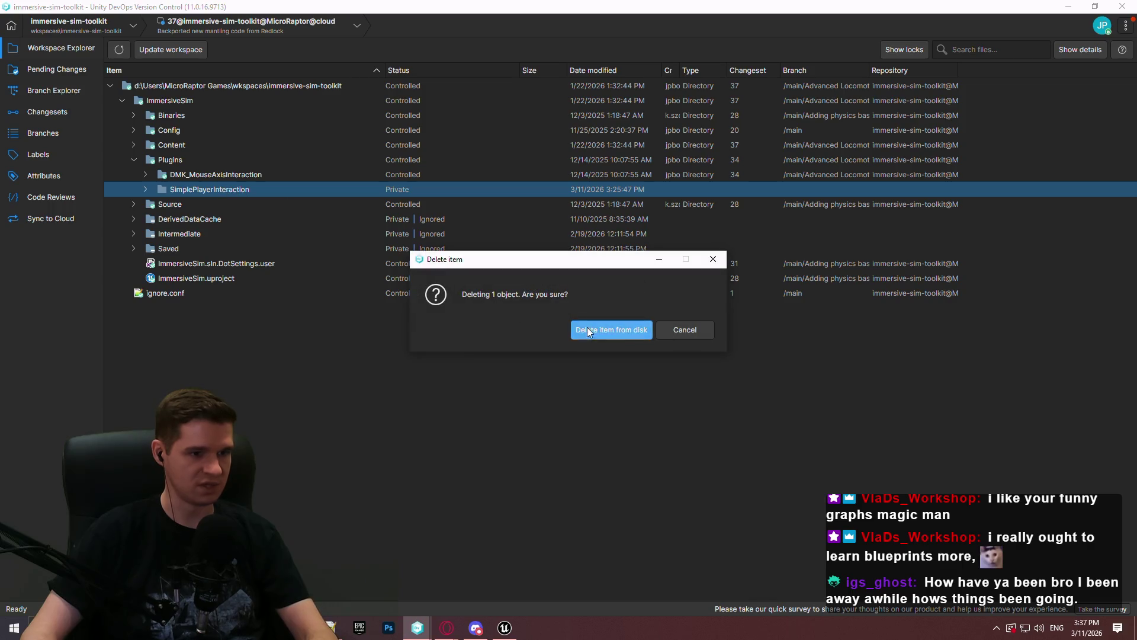
left_click(588, 329)
left_click(504, 627)
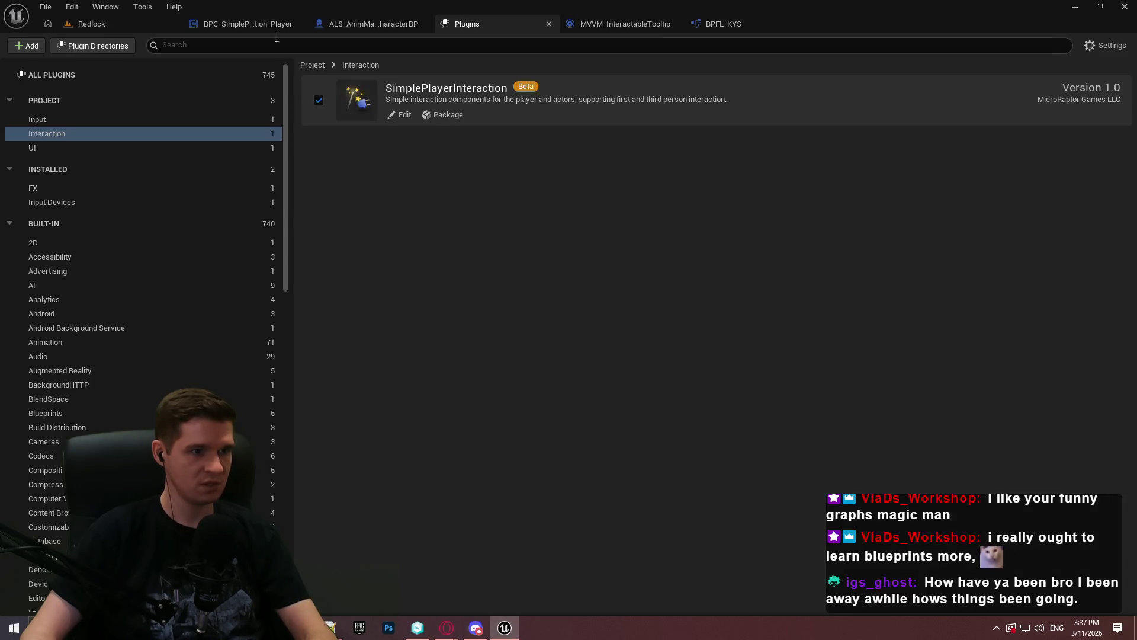
Step: Open the trace origin enum asset from the PlayerComponent folder of the Content Browser
left_click(90, 26)
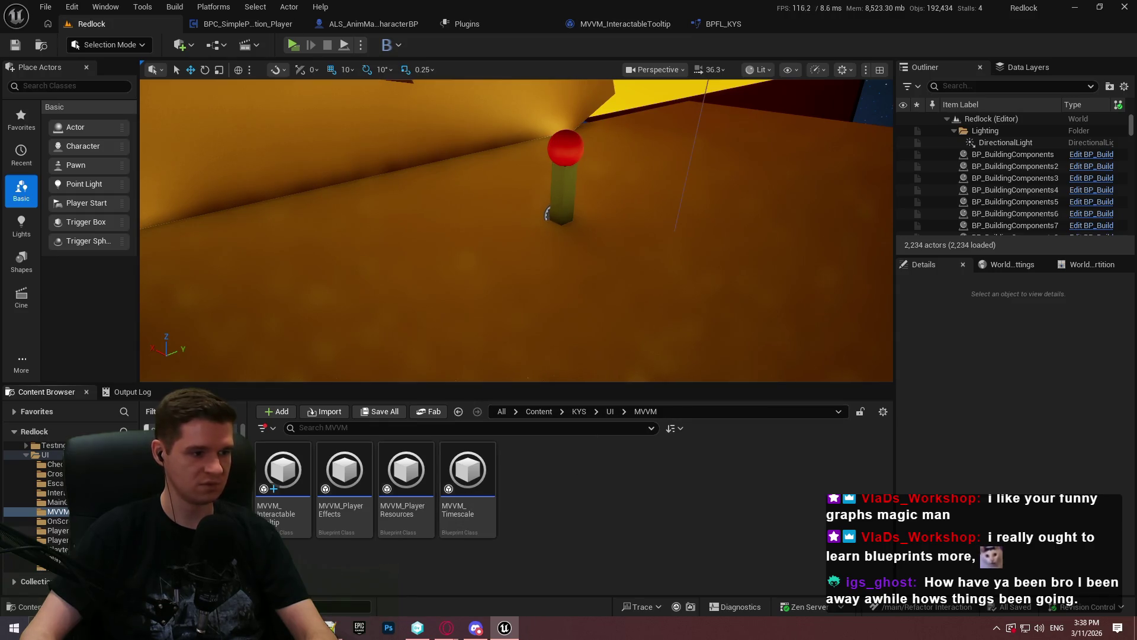
scroll(36, 498, "down", 5)
left_click(59, 528)
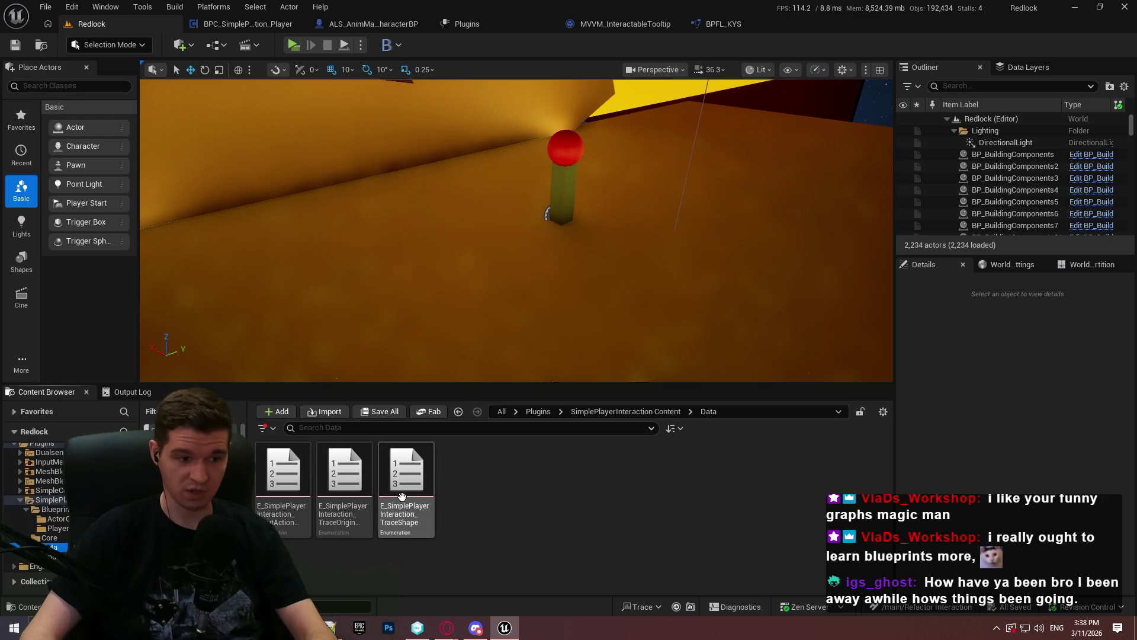
left_click(347, 534)
double_click(347, 535)
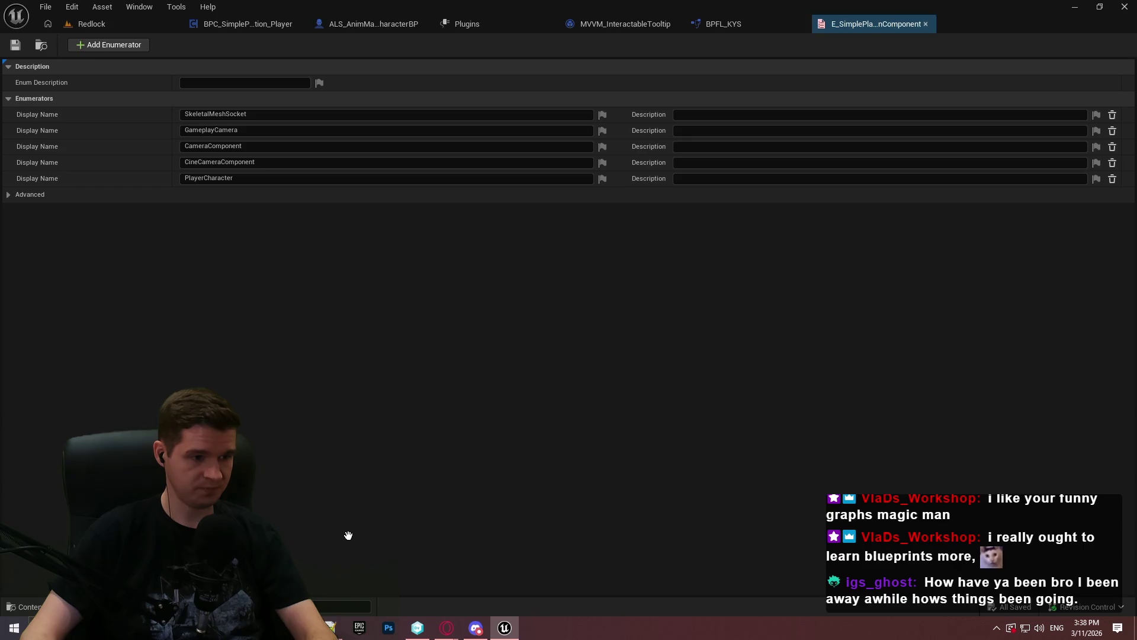
Step: Add a new enumerator named CameraManager to the trace origin enum
left_click(86, 45)
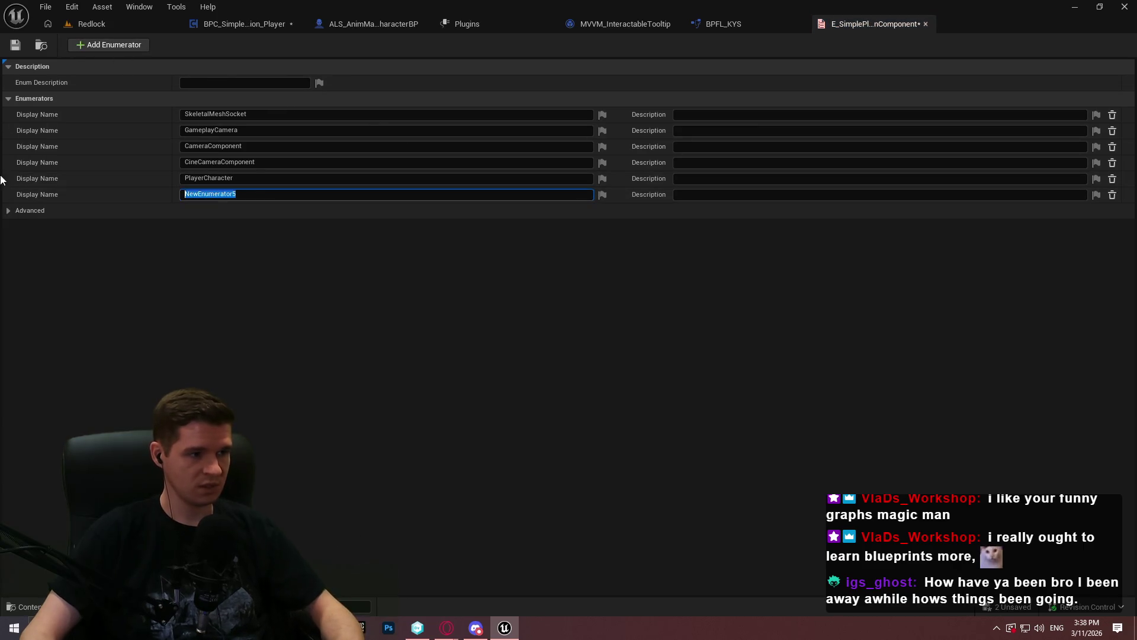
type("G")
key("BackSpace")
type("Came")
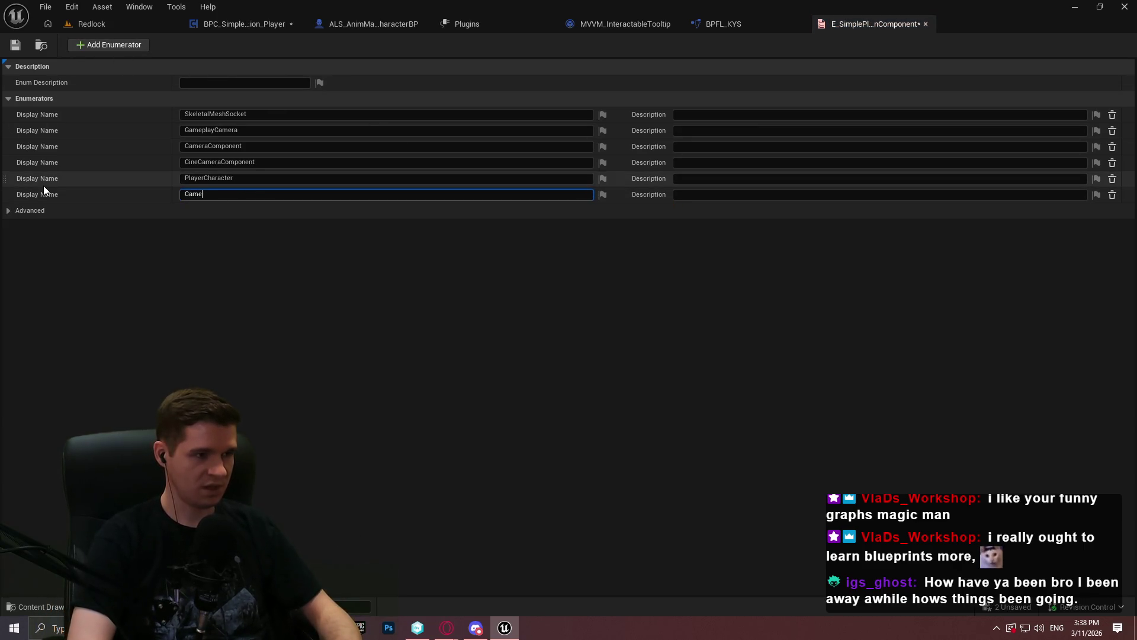
type("raManager")
key("Return")
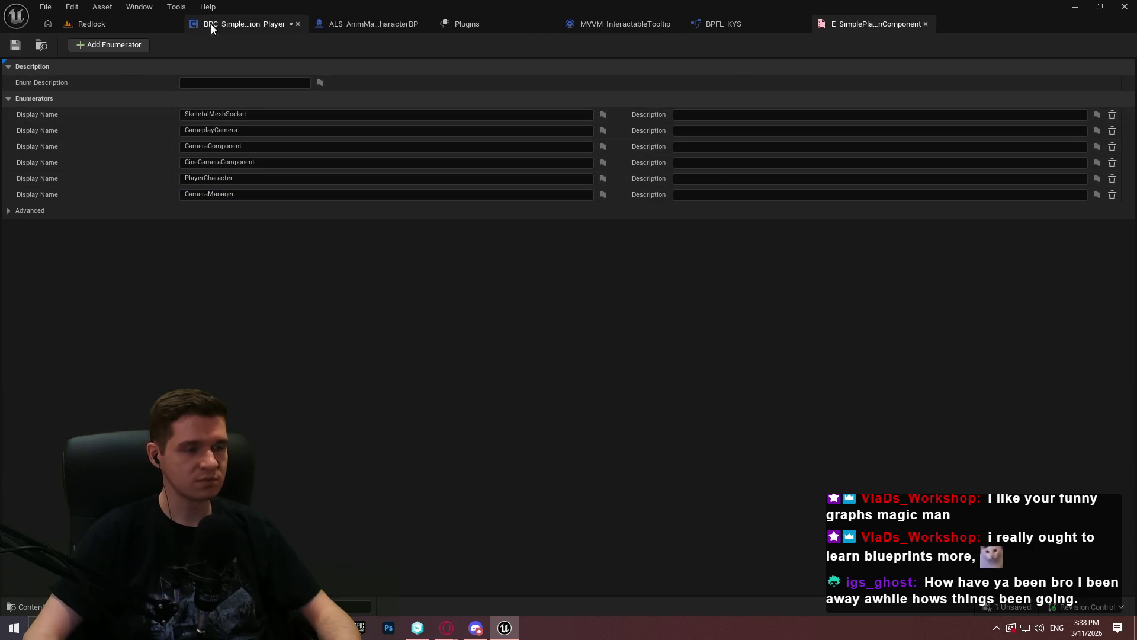
left_click(234, 27)
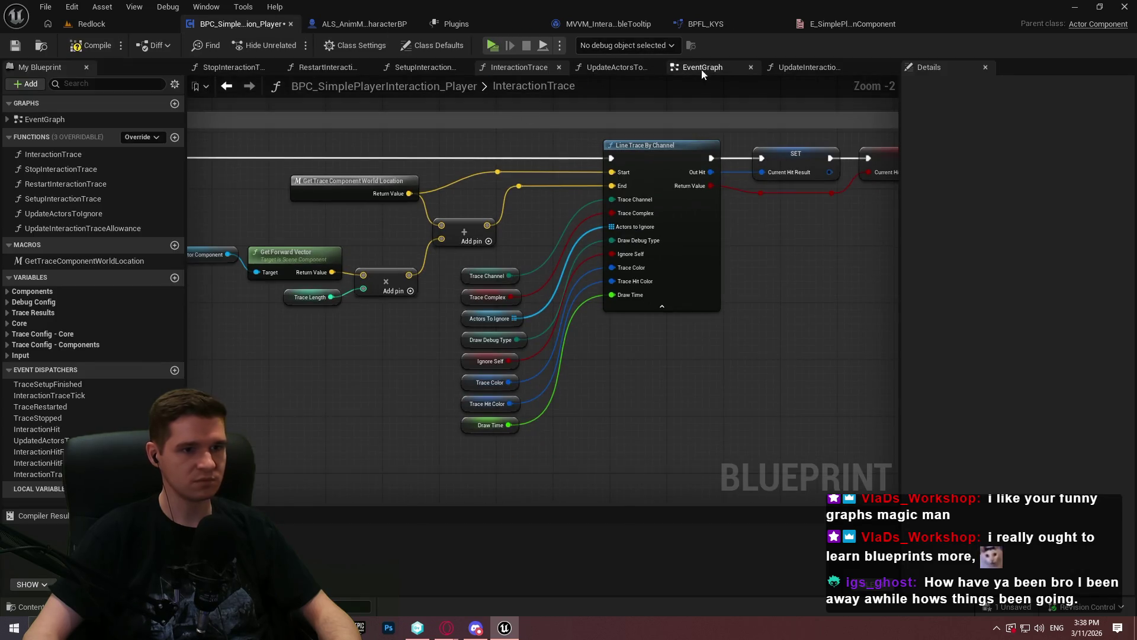
Step: Add a Get Player Camera Manager node below the trace-origin branches in SetupInteractionTrace
left_click(699, 68)
left_click(418, 70)
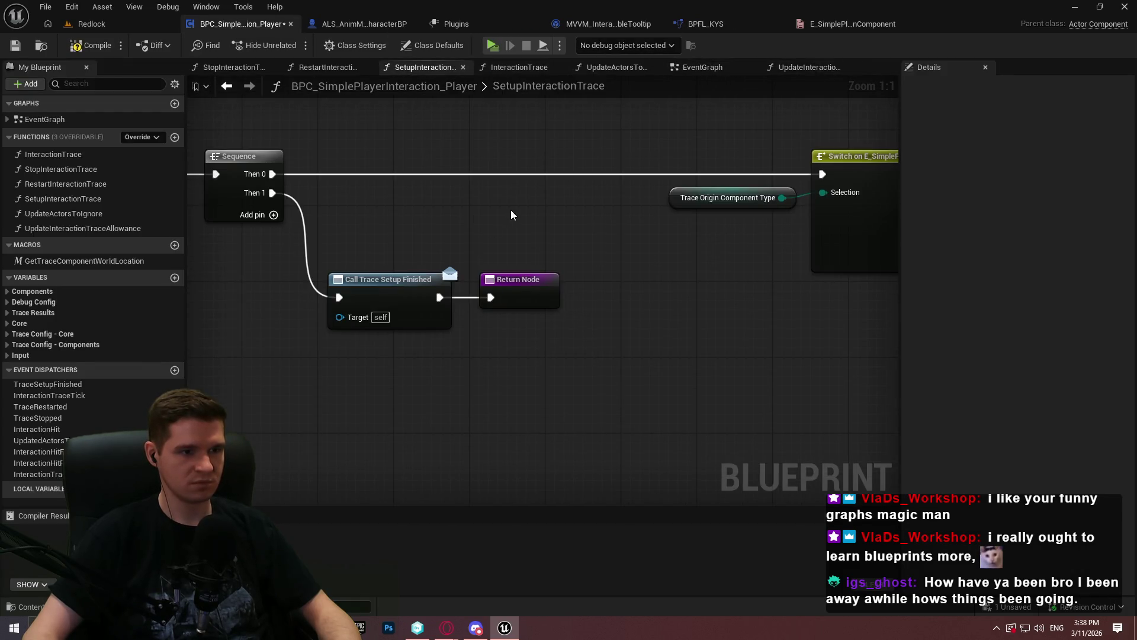
scroll(508, 215, "down", 5)
scroll(403, 161, "up", 3)
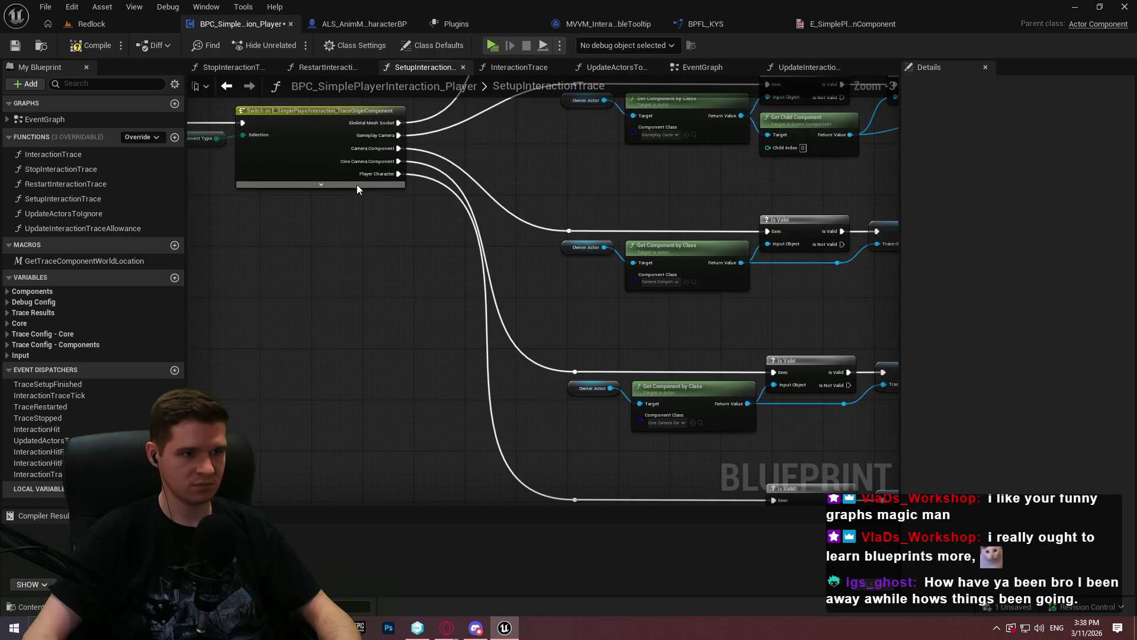
left_click_drag(818, 446, 424, 336)
right_click(336, 354)
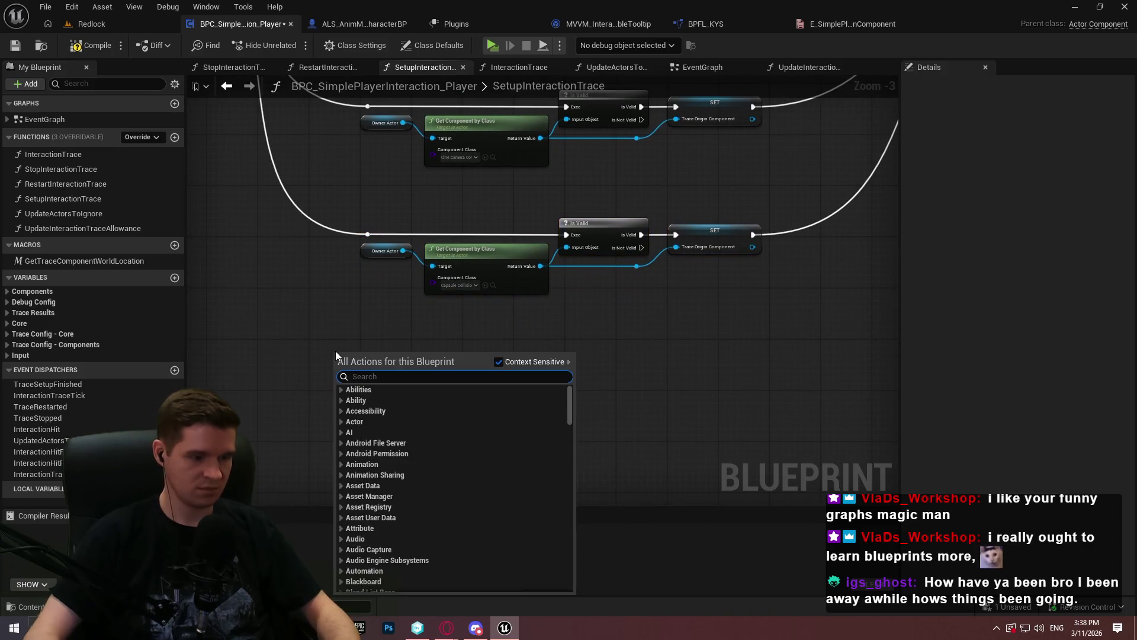
type("get player camer")
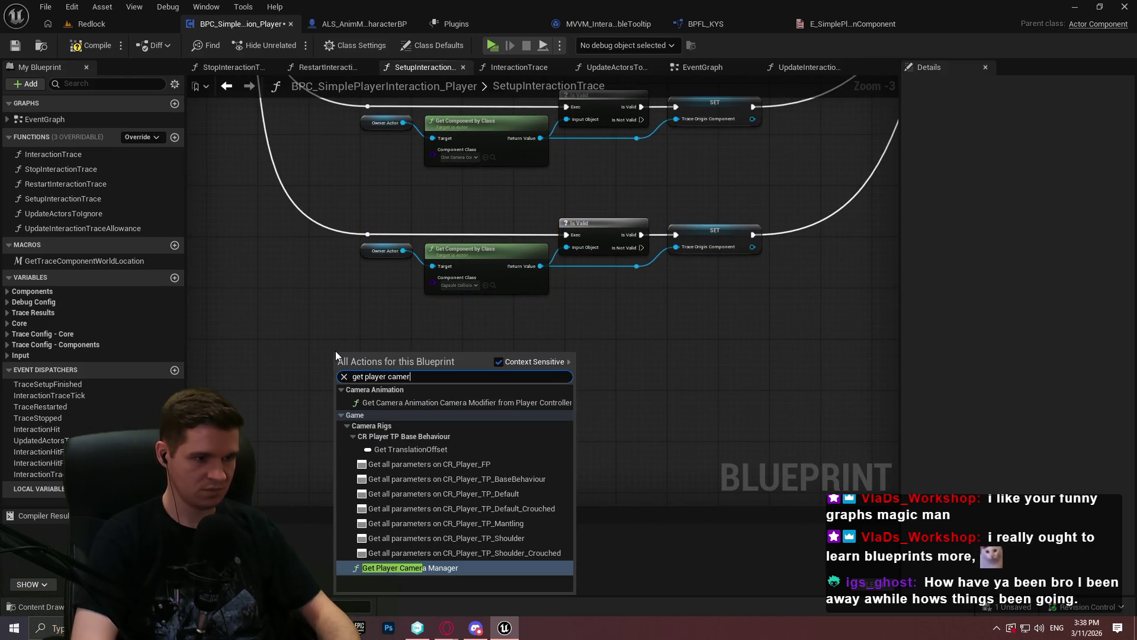
key("Return")
Step: Add a Get Root Component node fed by the camera manager output
scroll(350, 332, "up", 1)
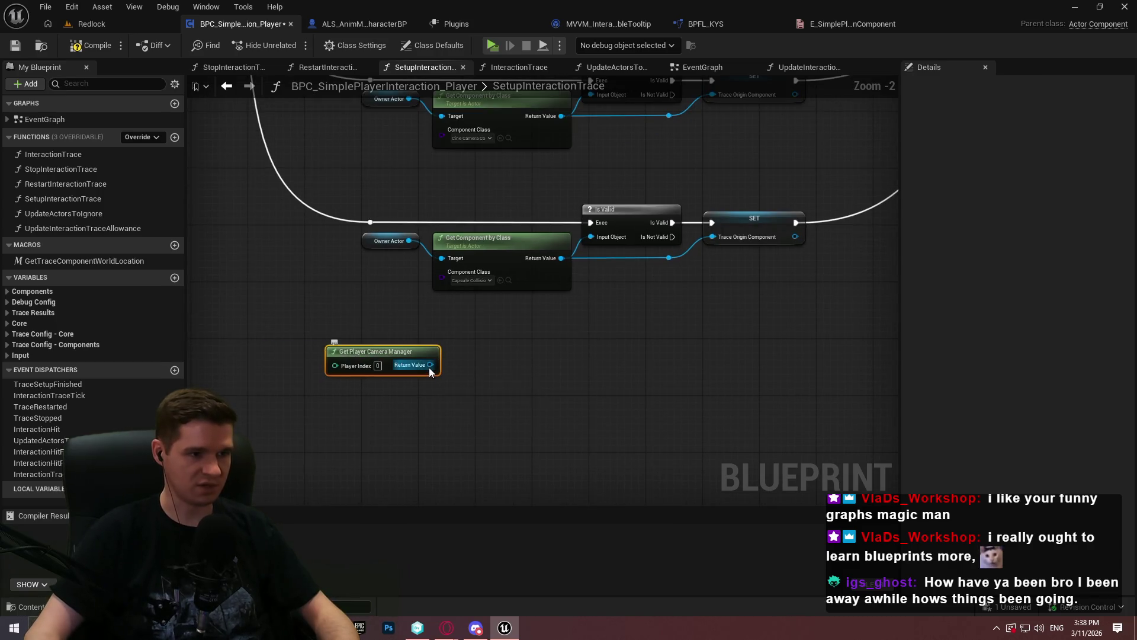
left_click_drag(430, 365, 478, 402)
type("root")
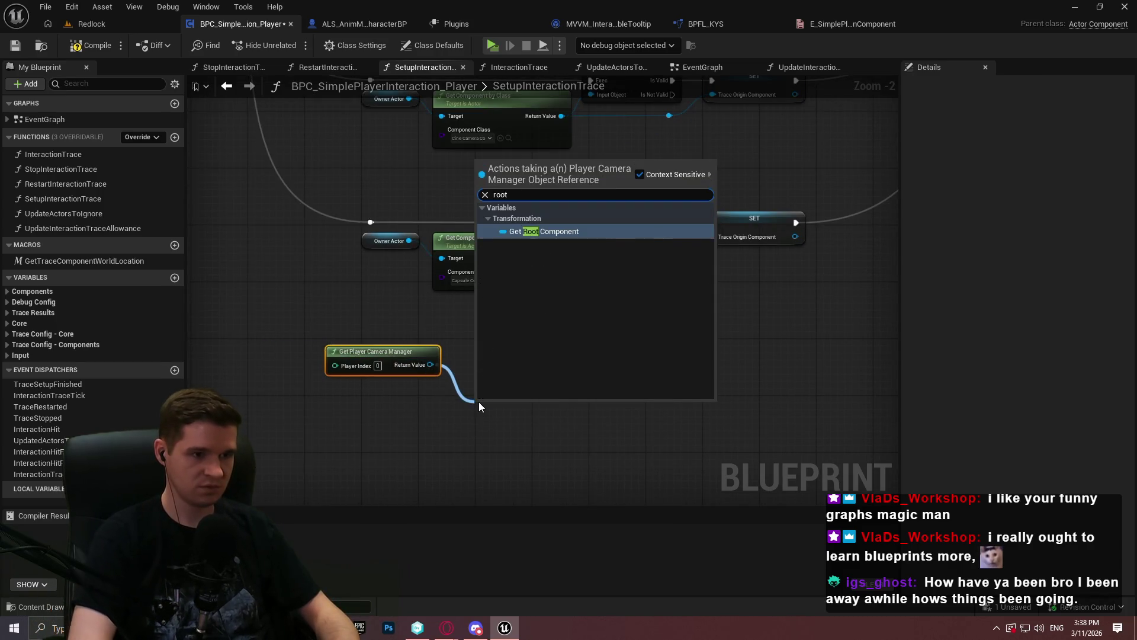
key("Return")
mouse_move(510, 403)
left_mouse_down()
mouse_move(479, 339)
mouse_move(484, 349)
left_mouse_up()
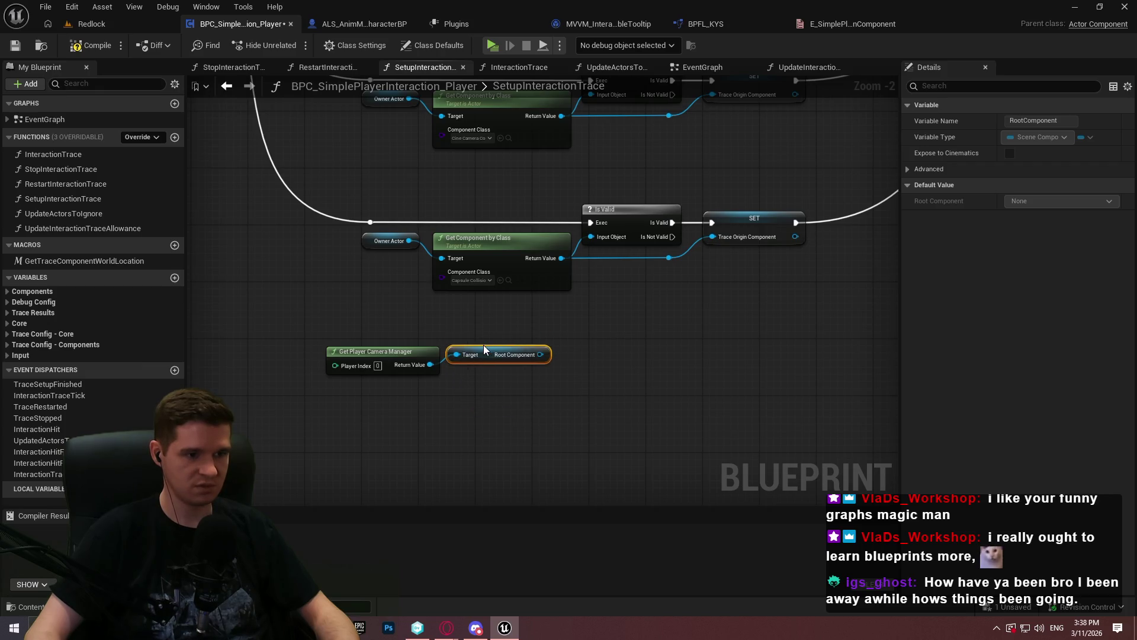
Step: Duplicate the Is Valid and SET pair and feed the root component into both
left_click_drag(722, 285, 659, 177)
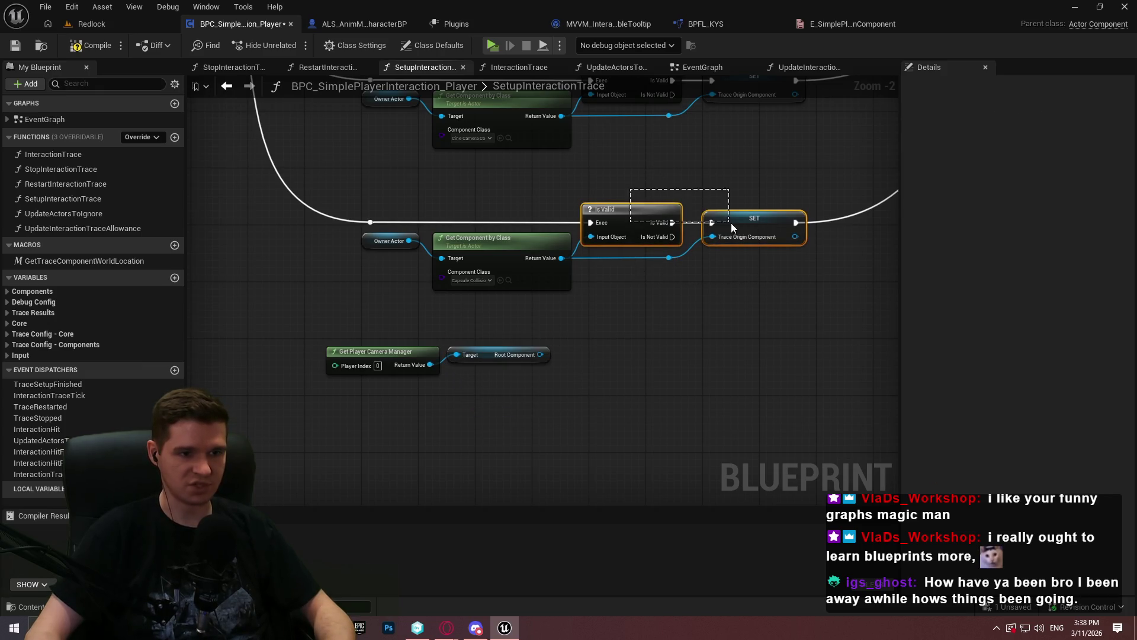
key("ctrl+c")
key("ctrl+v")
scroll(611, 387, "up", 2)
left_click_drag(518, 344, 555, 357)
mouse_move(225, 385)
left_mouse_down()
mouse_move(421, 336)
mouse_move(411, 364)
left_mouse_up()
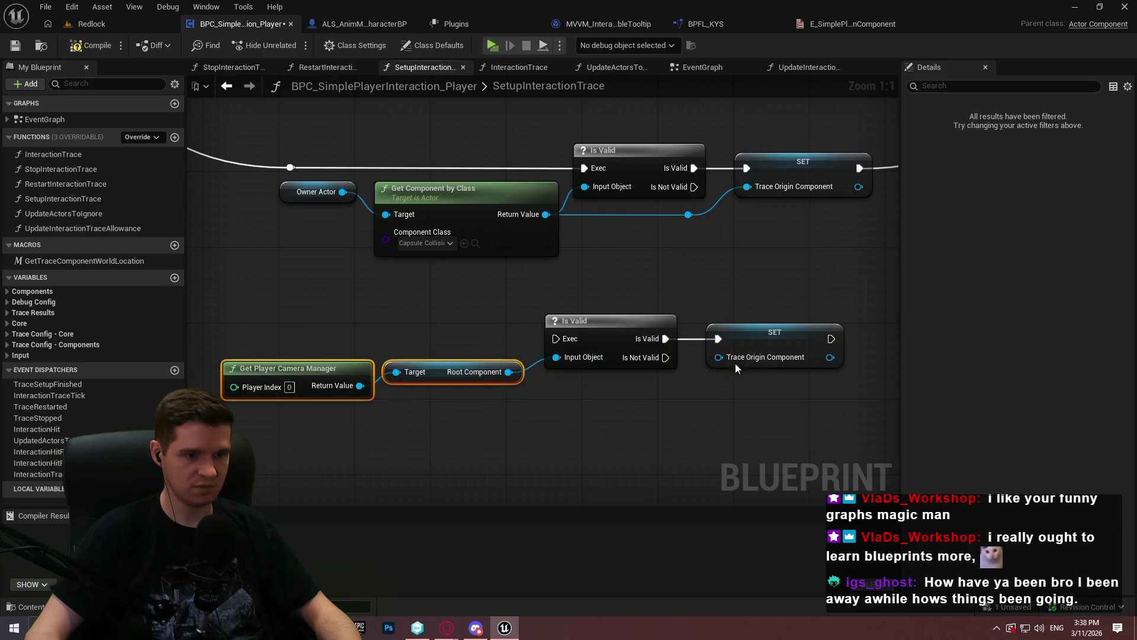
left_click_drag(720, 358, 514, 377)
Step: Tidy the root component wire with two reroute points and align the camera manager nodes
left_click(545, 371)
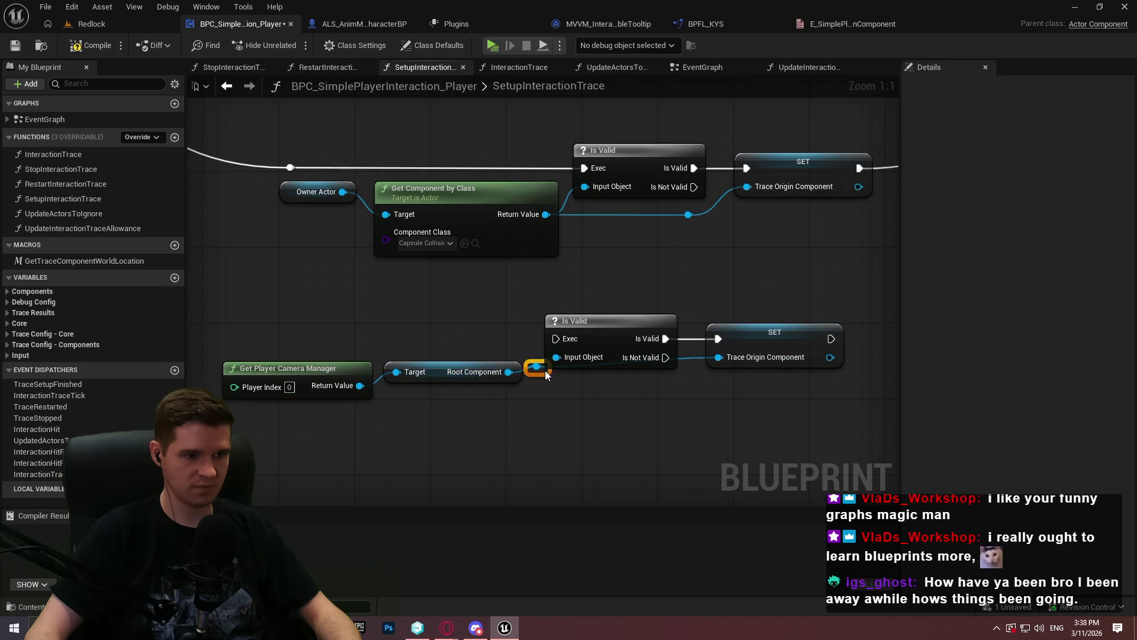
double_click(651, 376)
left_click_drag(668, 386, 669, 395)
double_click(576, 377)
left_click_drag(582, 386, 573, 394)
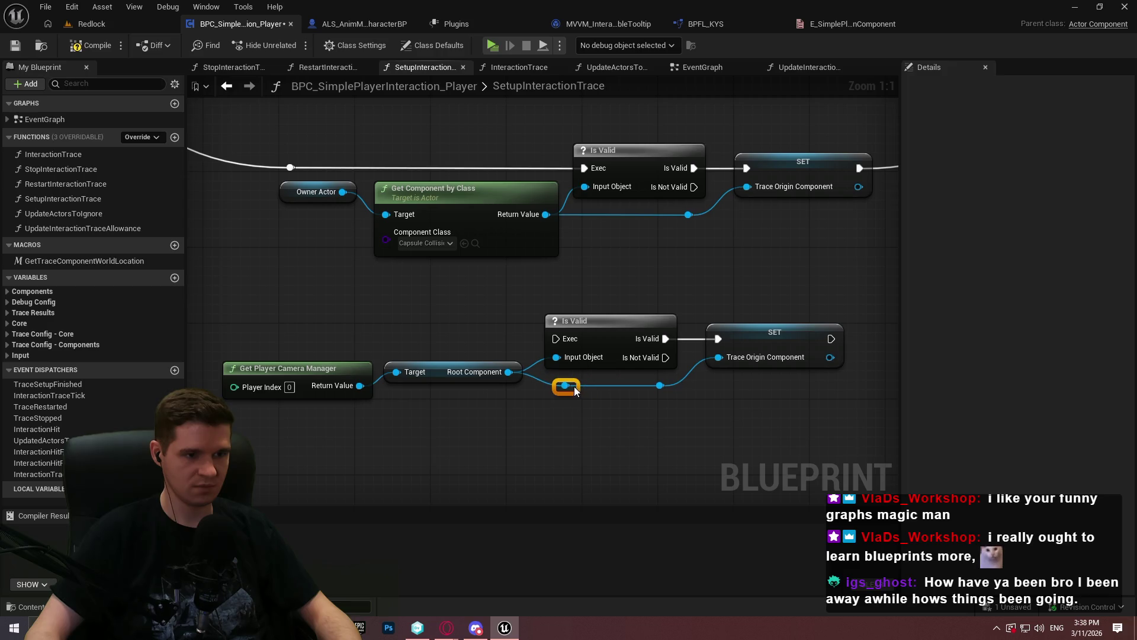
mouse_move(492, 447)
left_mouse_down()
mouse_move(440, 368)
mouse_move(430, 386)
left_mouse_up()
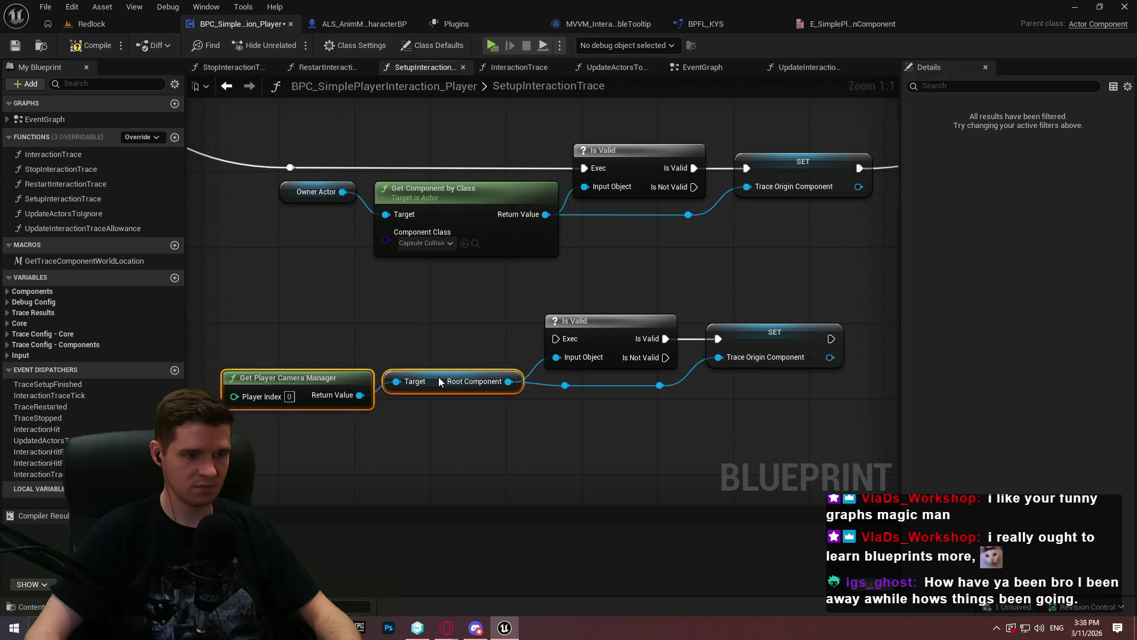
Step: Wire the trace origin switch into the new Is Valid and continue execution after SET
left_click_drag(558, 338, 600, 163)
left_click_drag(727, 112, 727, 112)
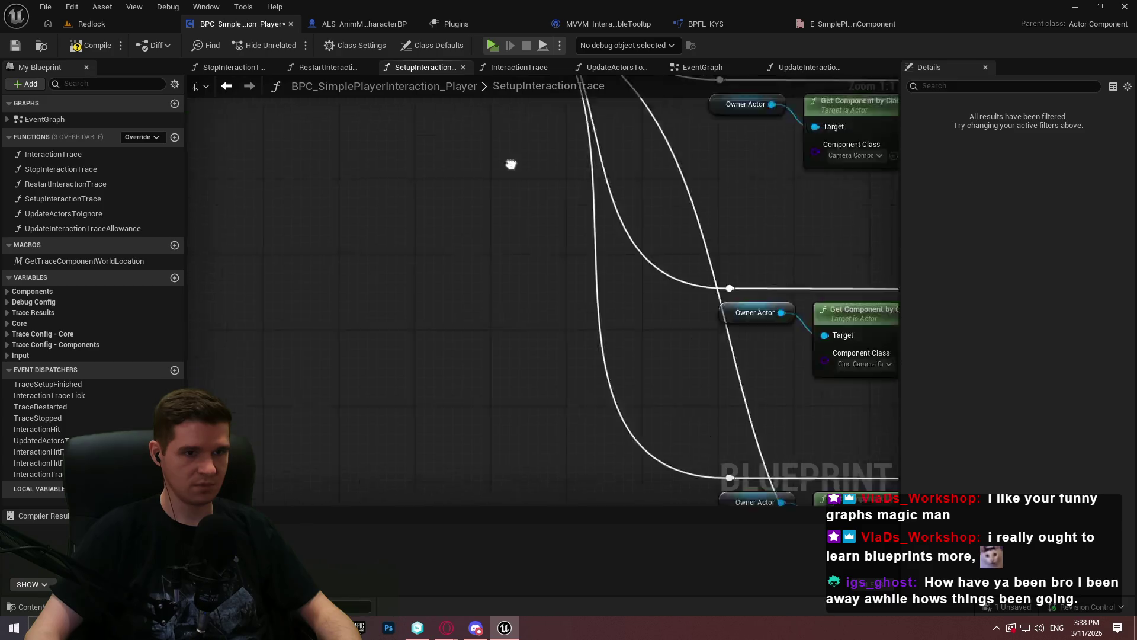
mouse_move(655, 338)
left_mouse_down()
mouse_move(859, 300)
mouse_move(673, 174)
mouse_move(847, 294)
mouse_move(439, 367)
left_mouse_up()
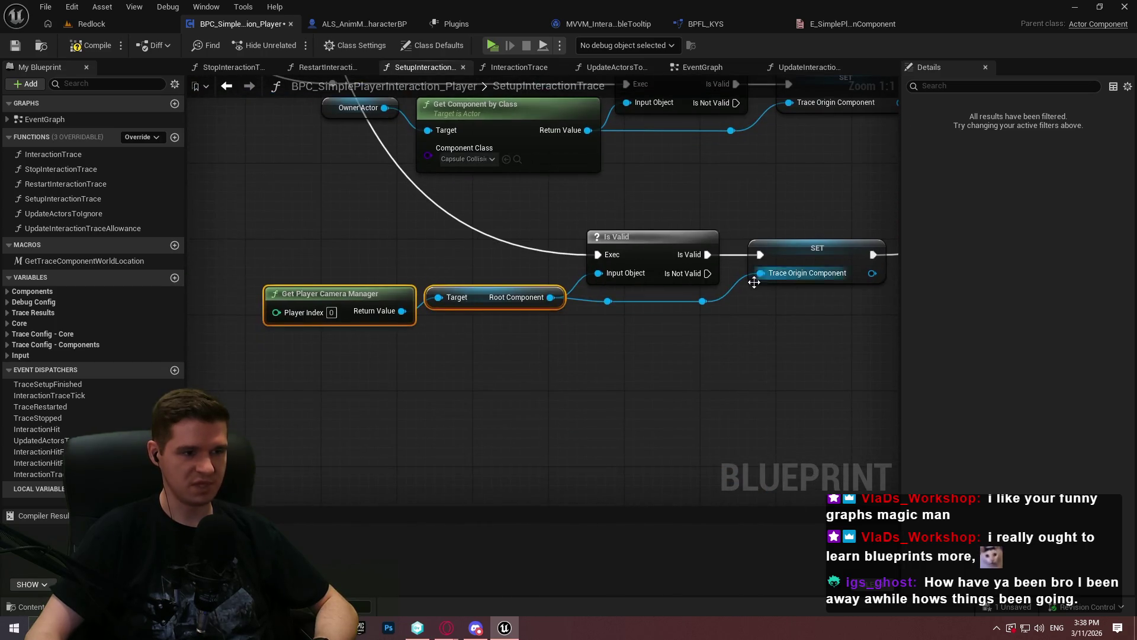
left_click(723, 315)
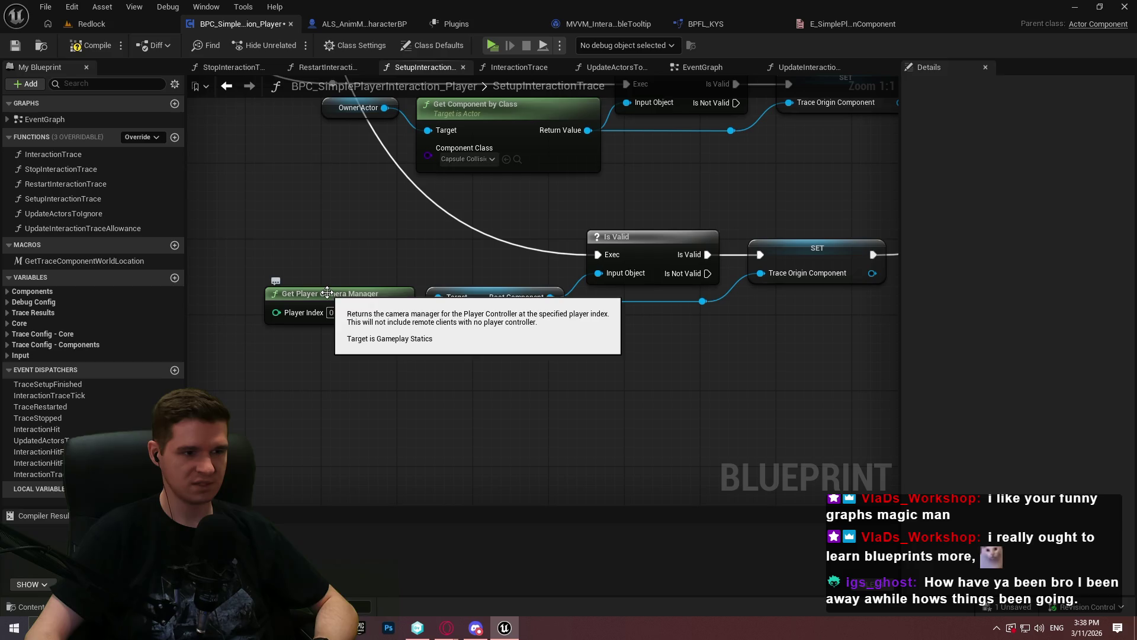
Step: Add an Is Valid check on the camera manager, chained before the root component check
left_click_drag(382, 311, 400, 408)
type("vali")
key("Down")
key("Return")
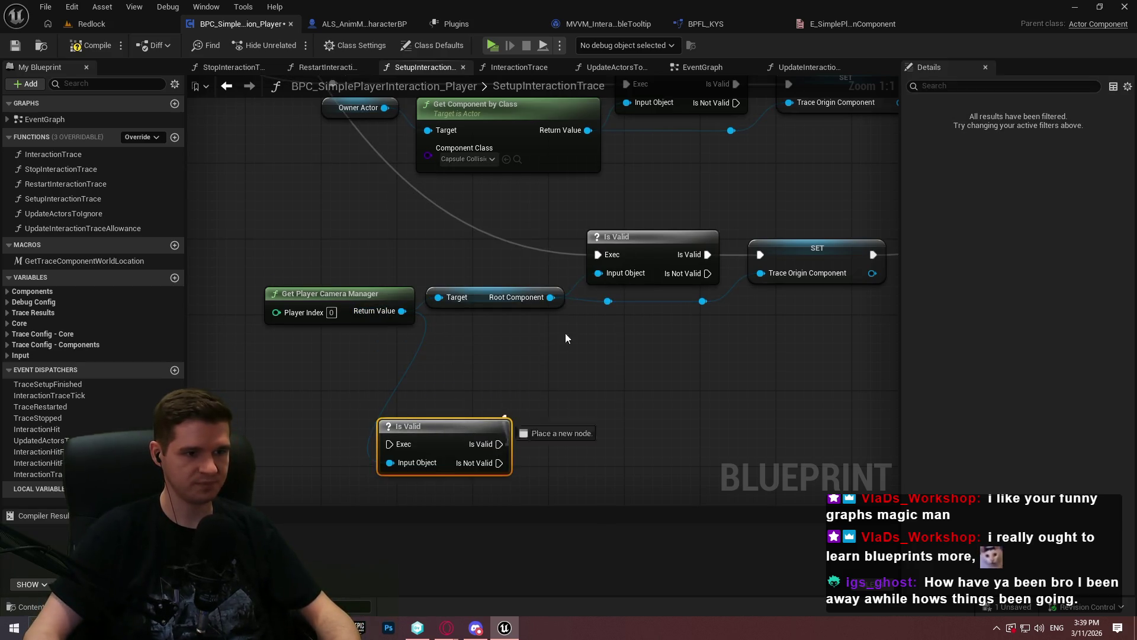
left_click_drag(613, 255, 612, 255)
mouse_move(391, 444)
left_mouse_down()
mouse_move(344, 112)
mouse_move(385, 254)
mouse_move(361, 300)
mouse_move(445, 338)
mouse_move(545, 356)
mouse_move(567, 193)
left_mouse_up()
left_click_drag(536, 244, 537, 254)
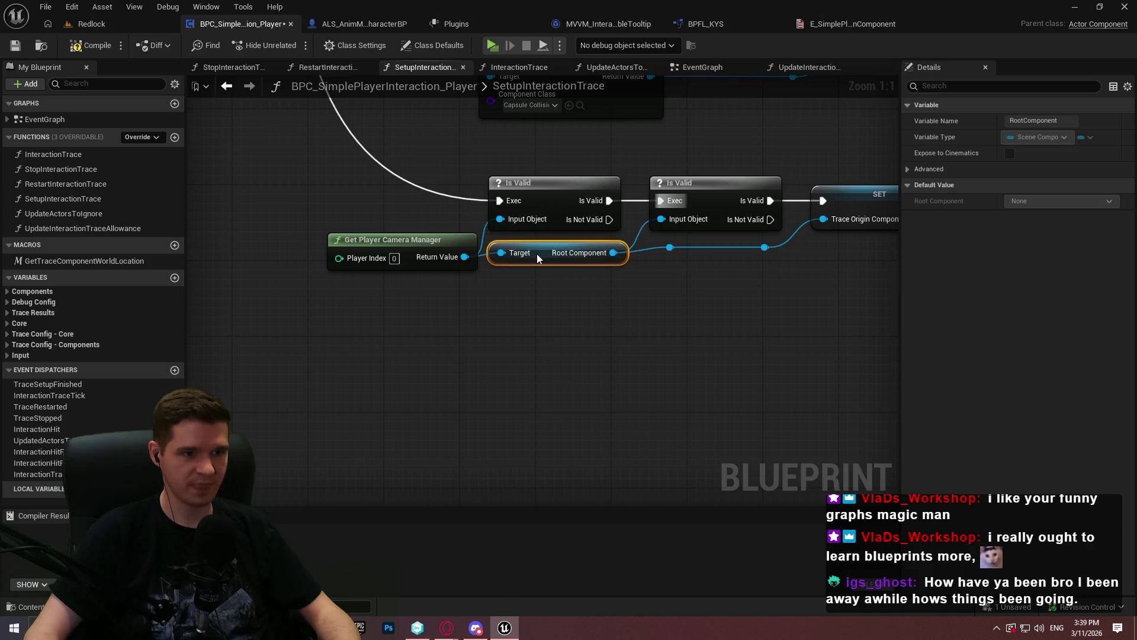
left_click(664, 272)
Step: Frame and select the new row of camera manager nodes
left_click_drag(561, 381, 488, 400)
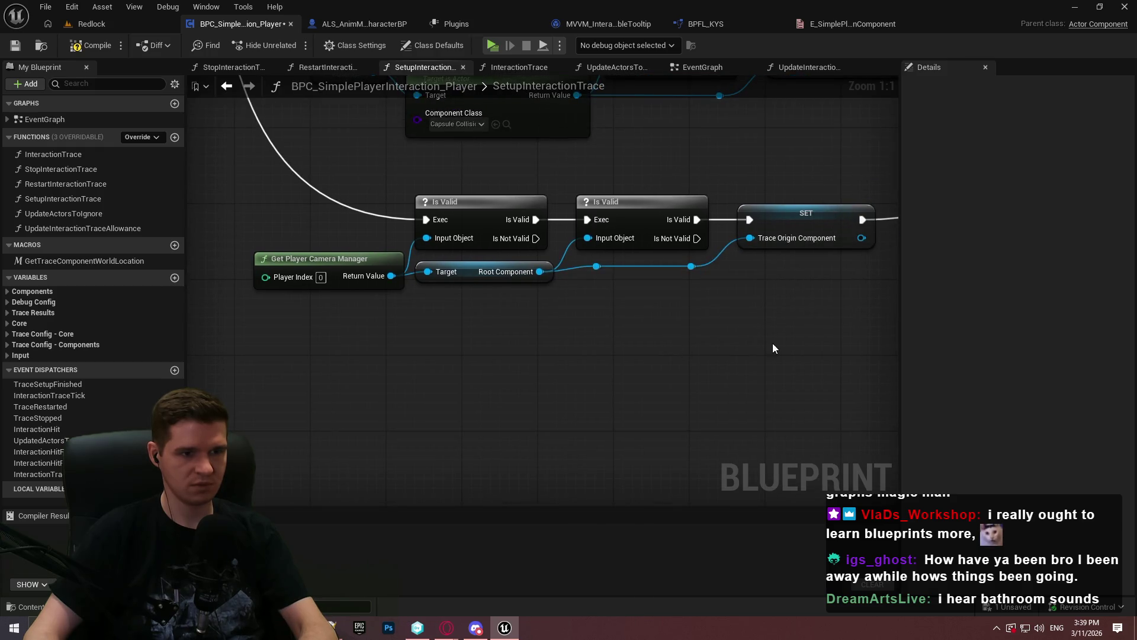
left_click_drag(772, 347, 747, 365)
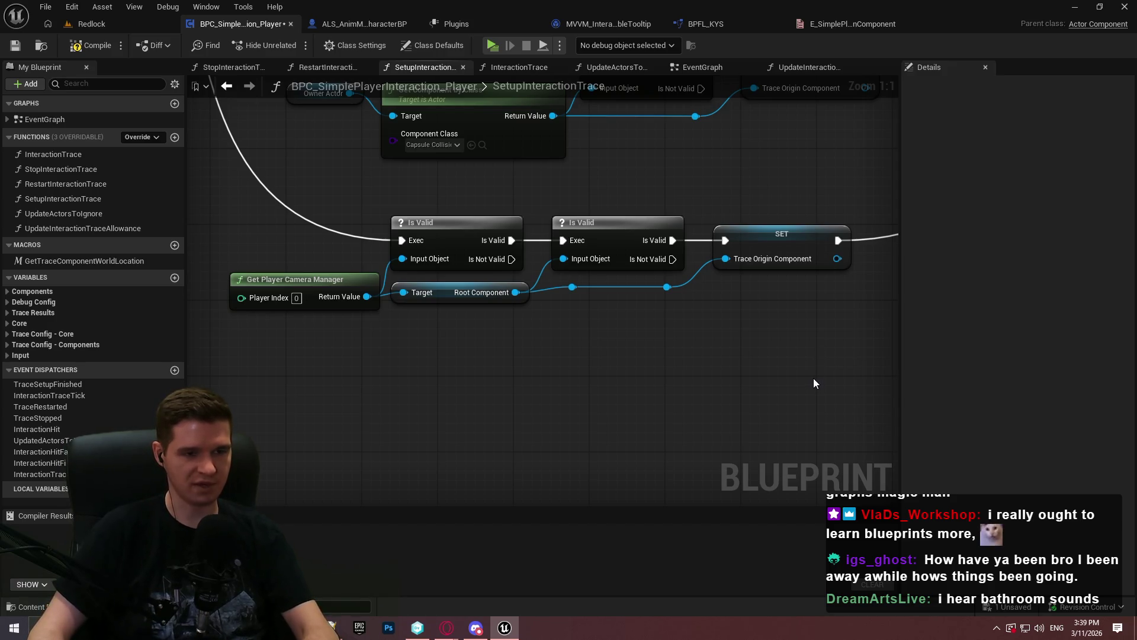
scroll(727, 312, "down", 2)
left_click_drag(752, 405, 282, 305)
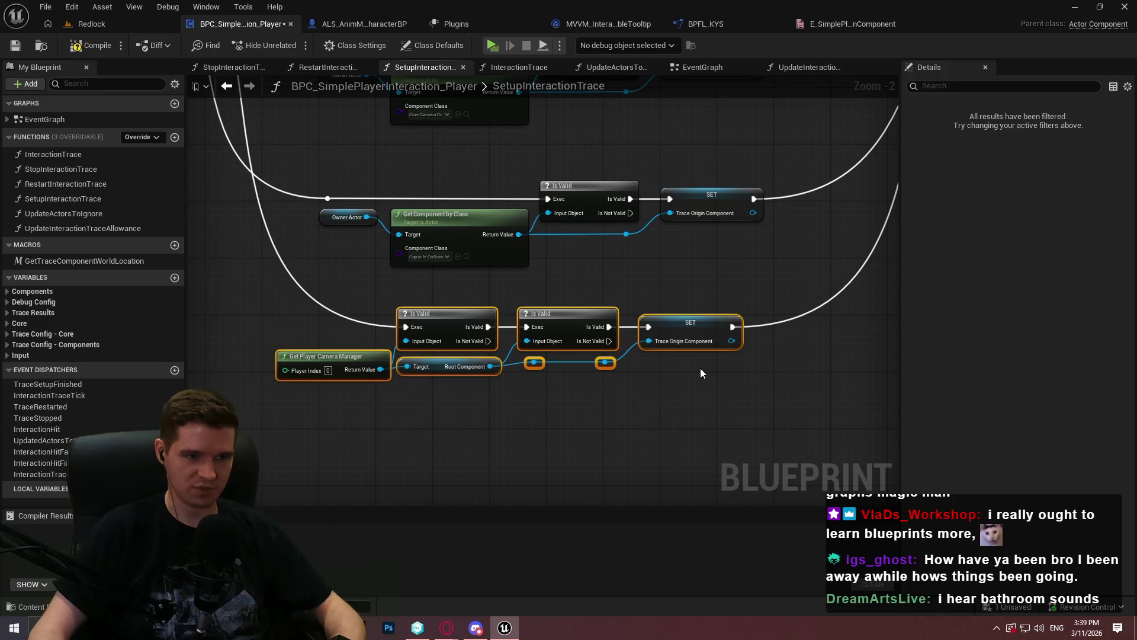